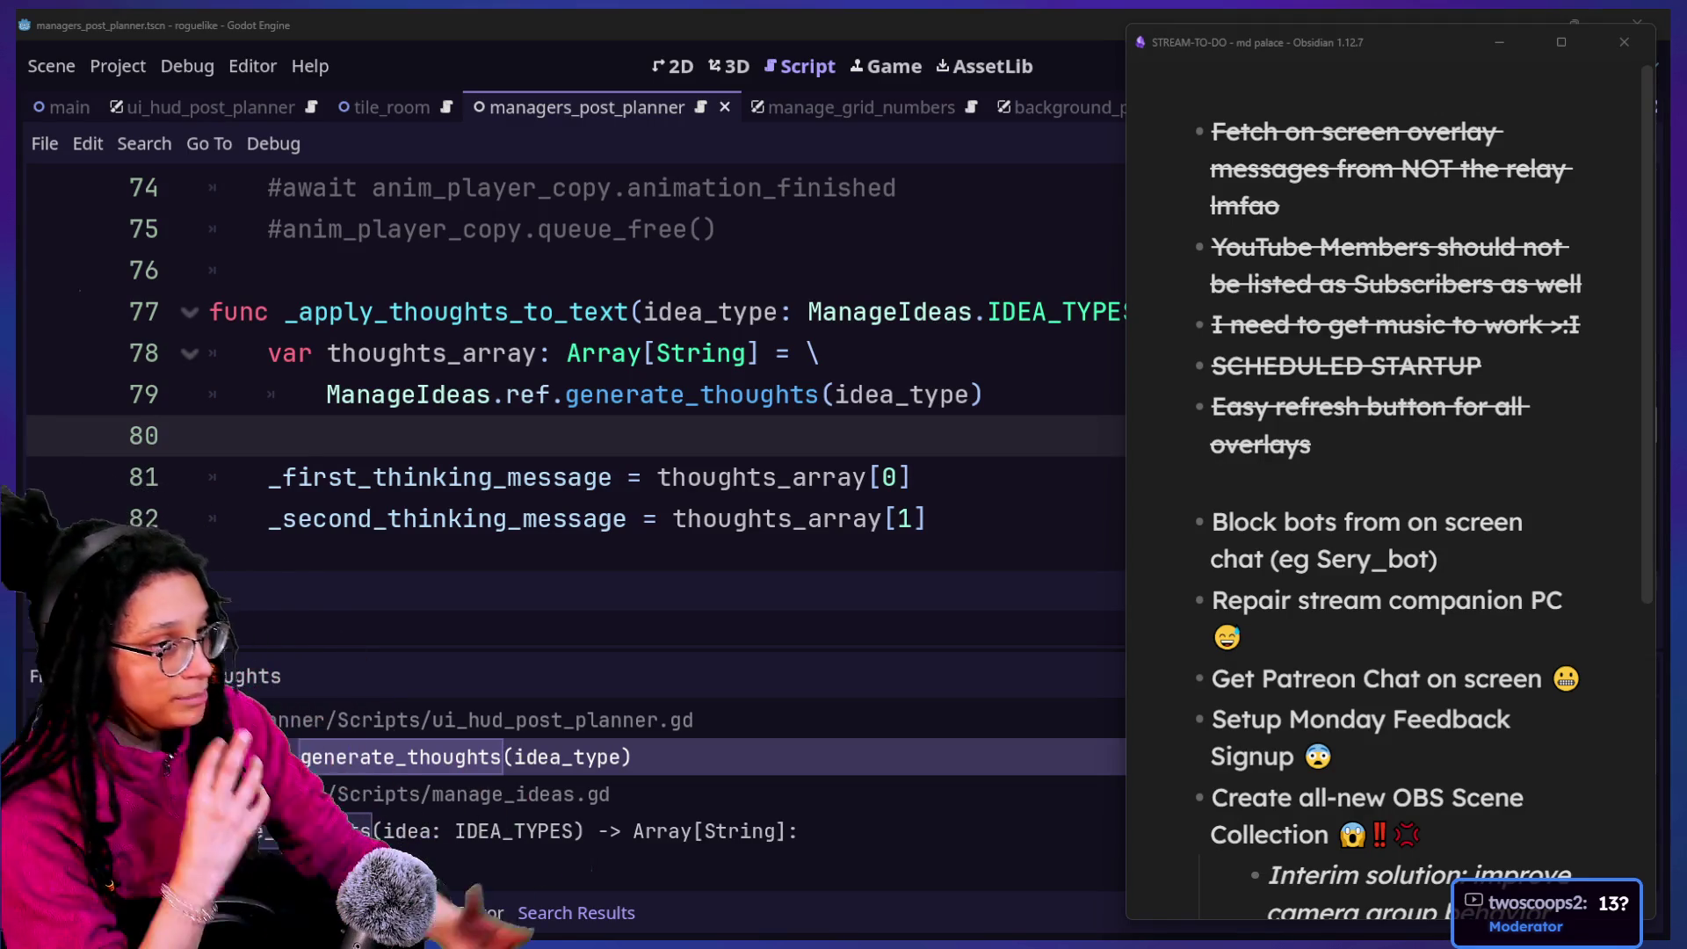
Bring the Godot script editor in front of Obsidian and inspect lines 80–82 of _apply_thoughts_to_text
click(945, 315)
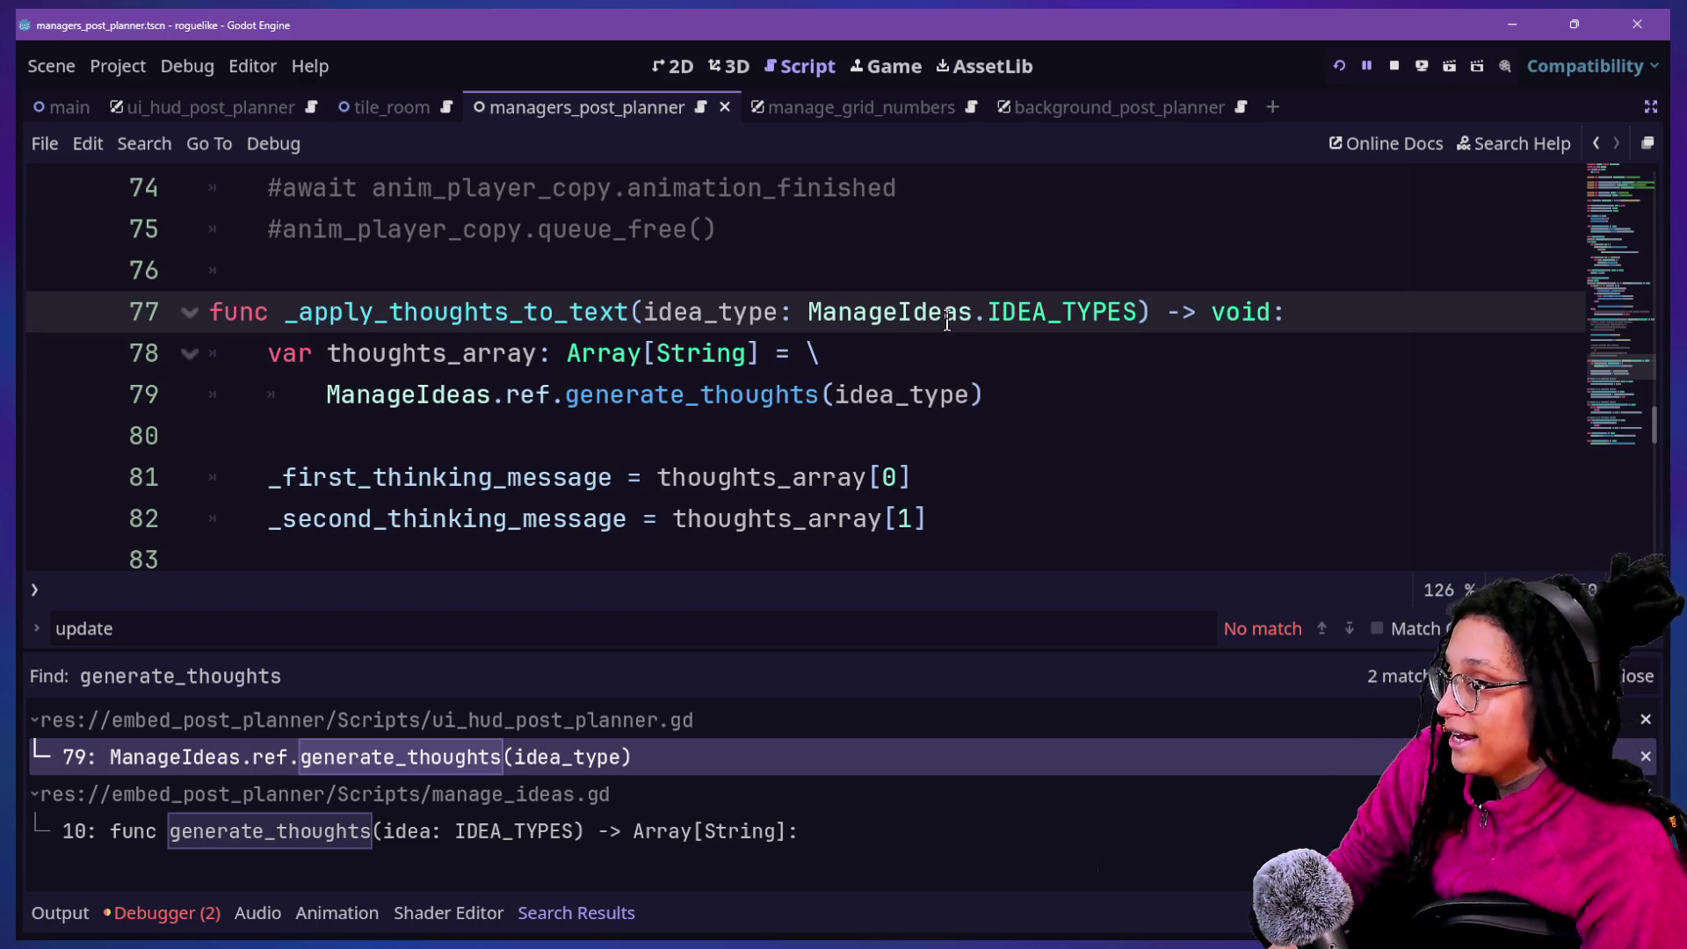
click(802, 466)
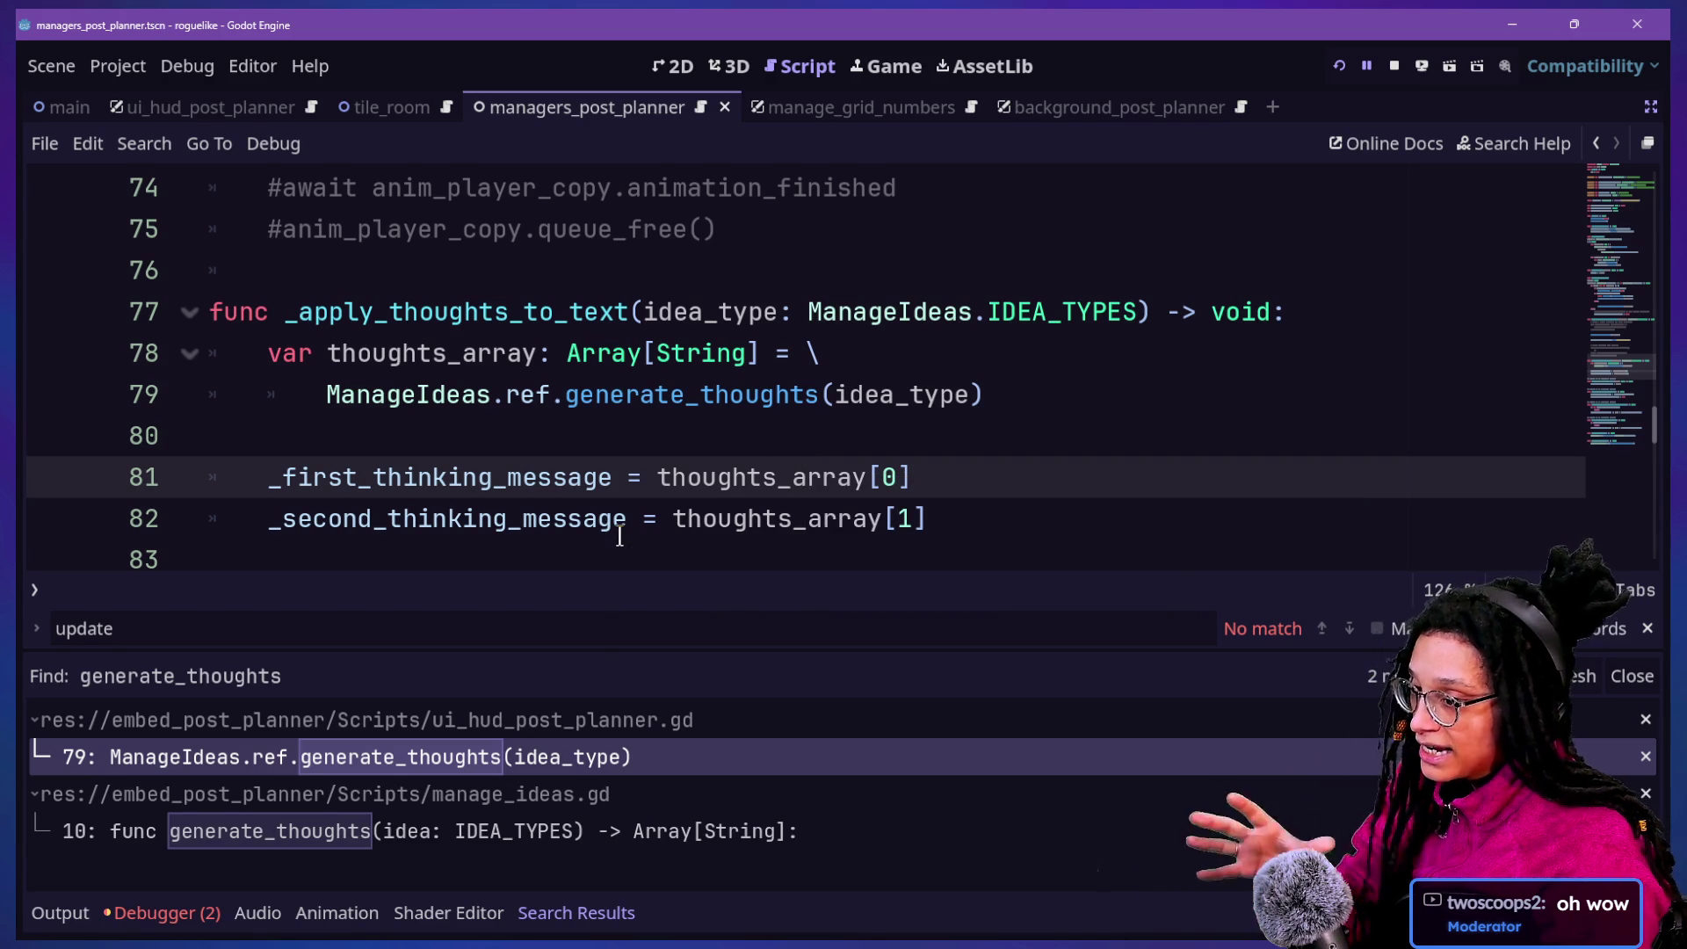
key(Down)
key(Up)
key(Up)
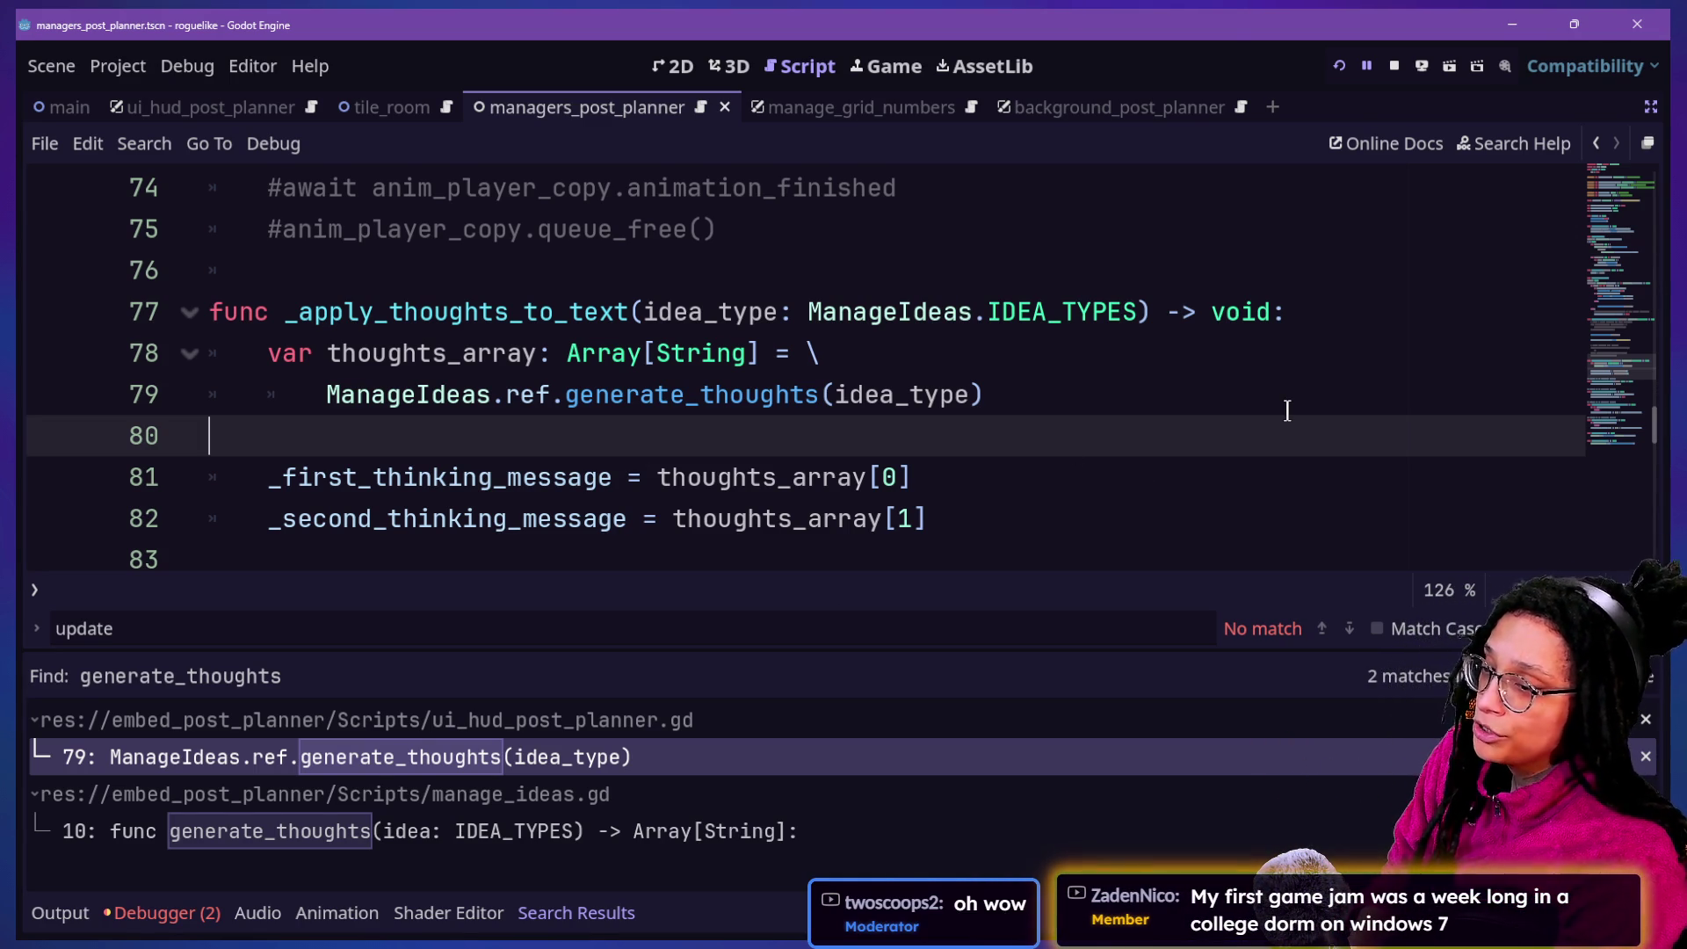
Review the generate_thoughts call on line 79, then switch to the embedded game view
key(Down)
key(Up)
key(Up)
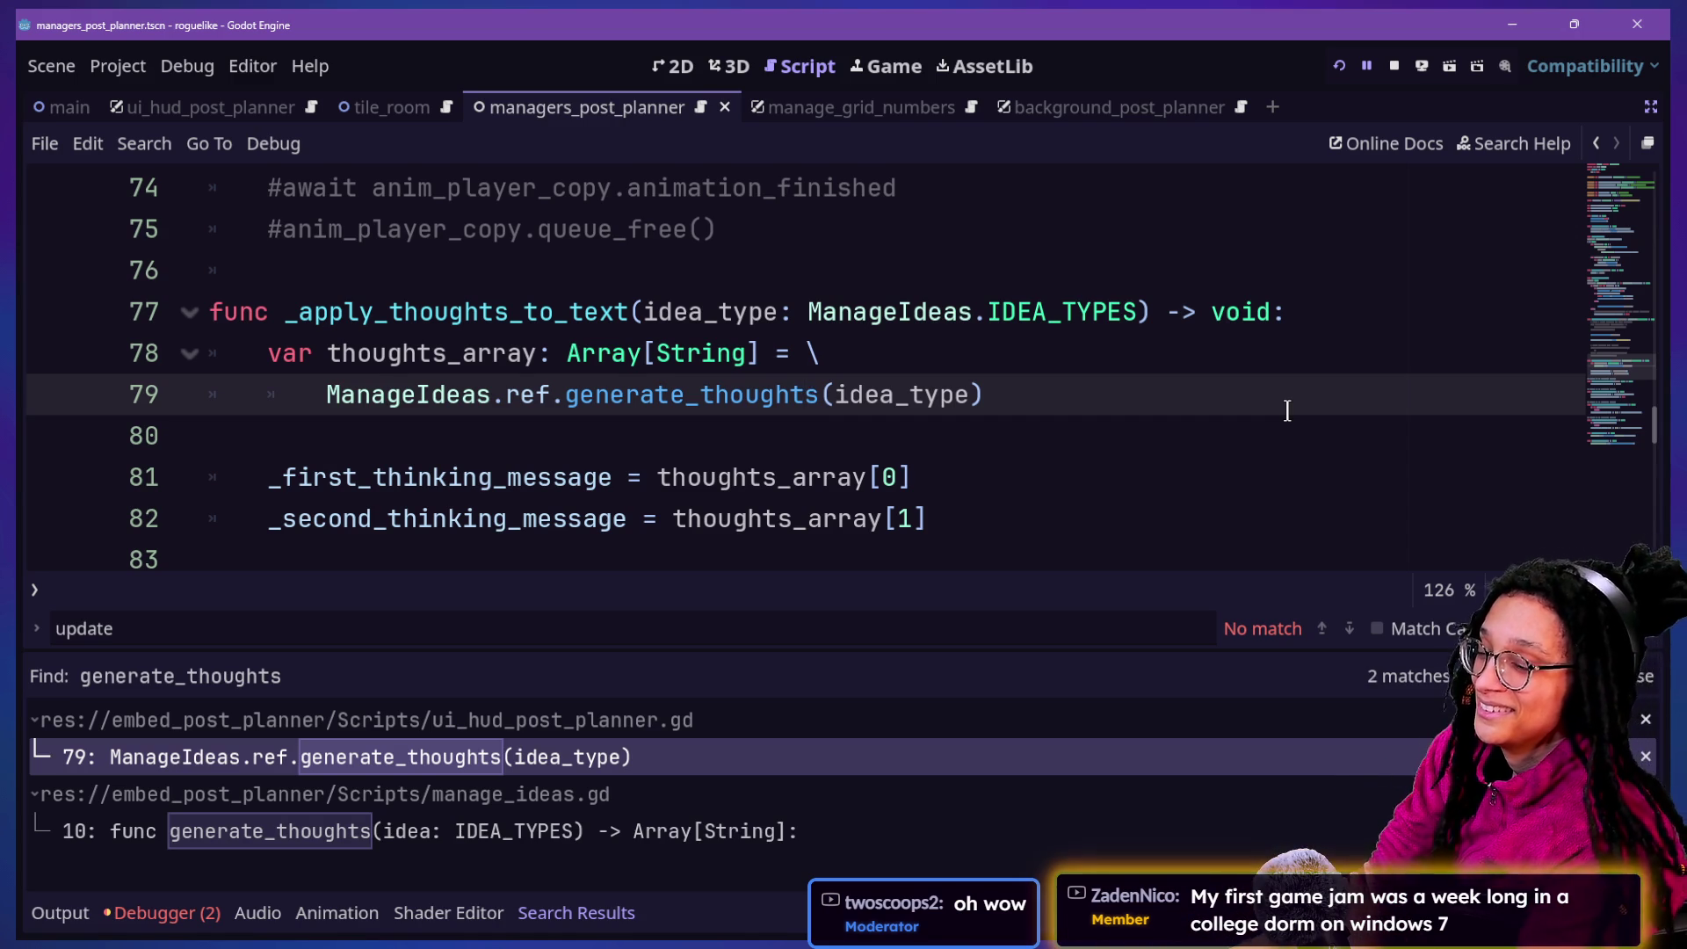
click(1287, 410)
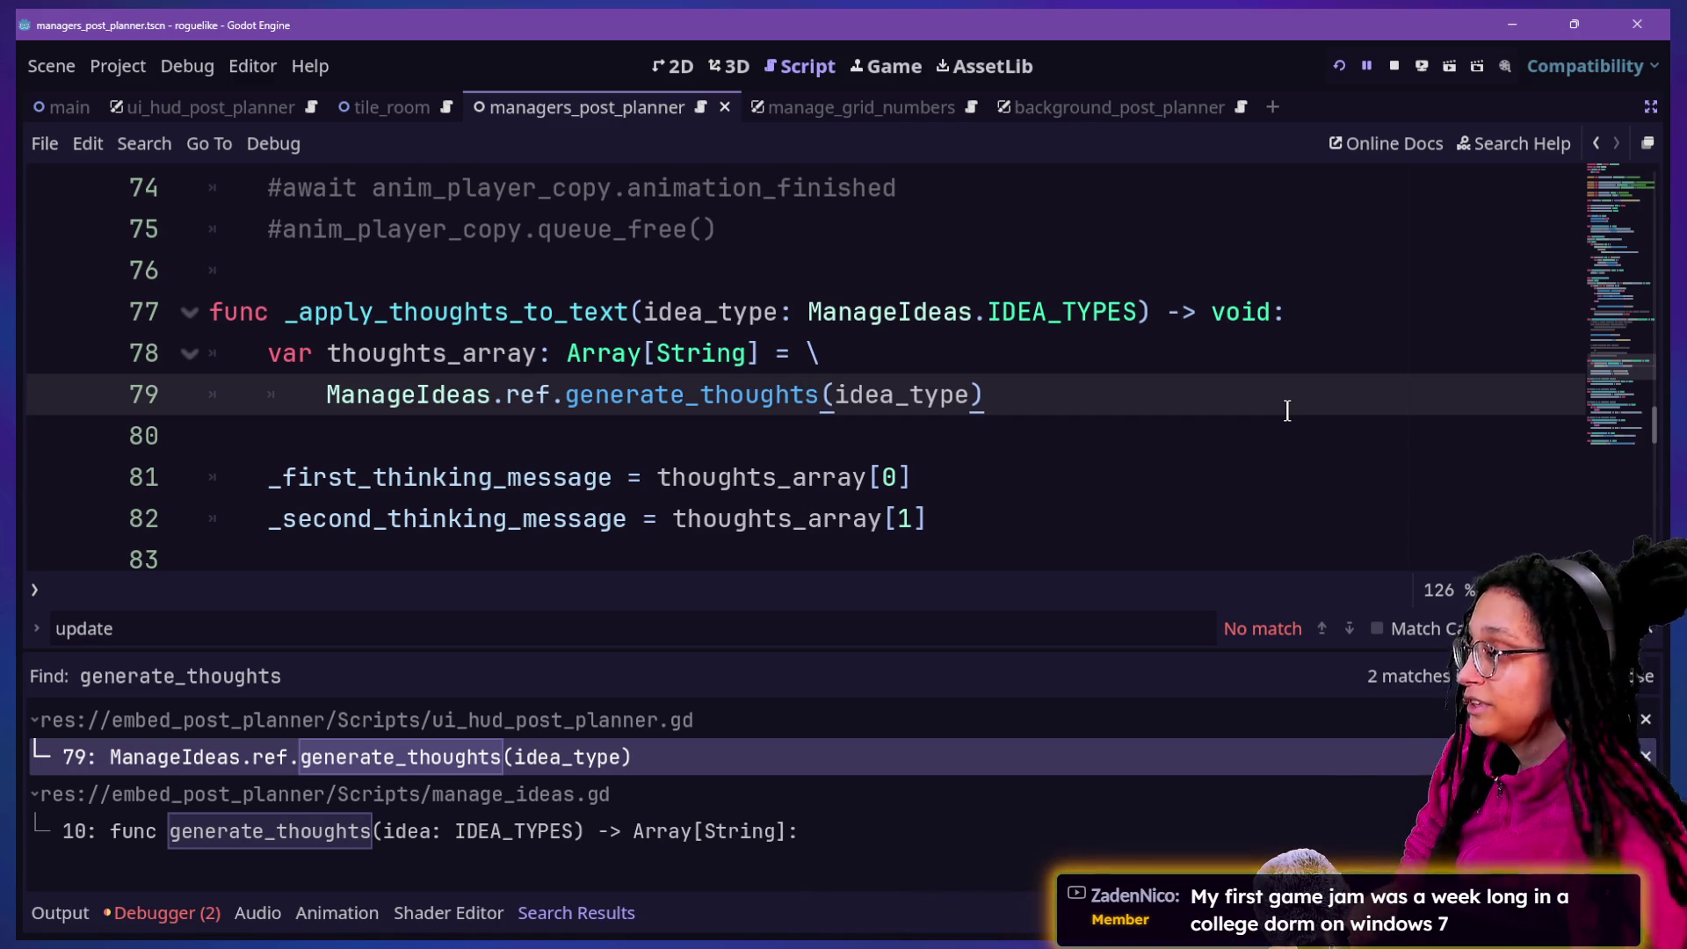
key(Down)
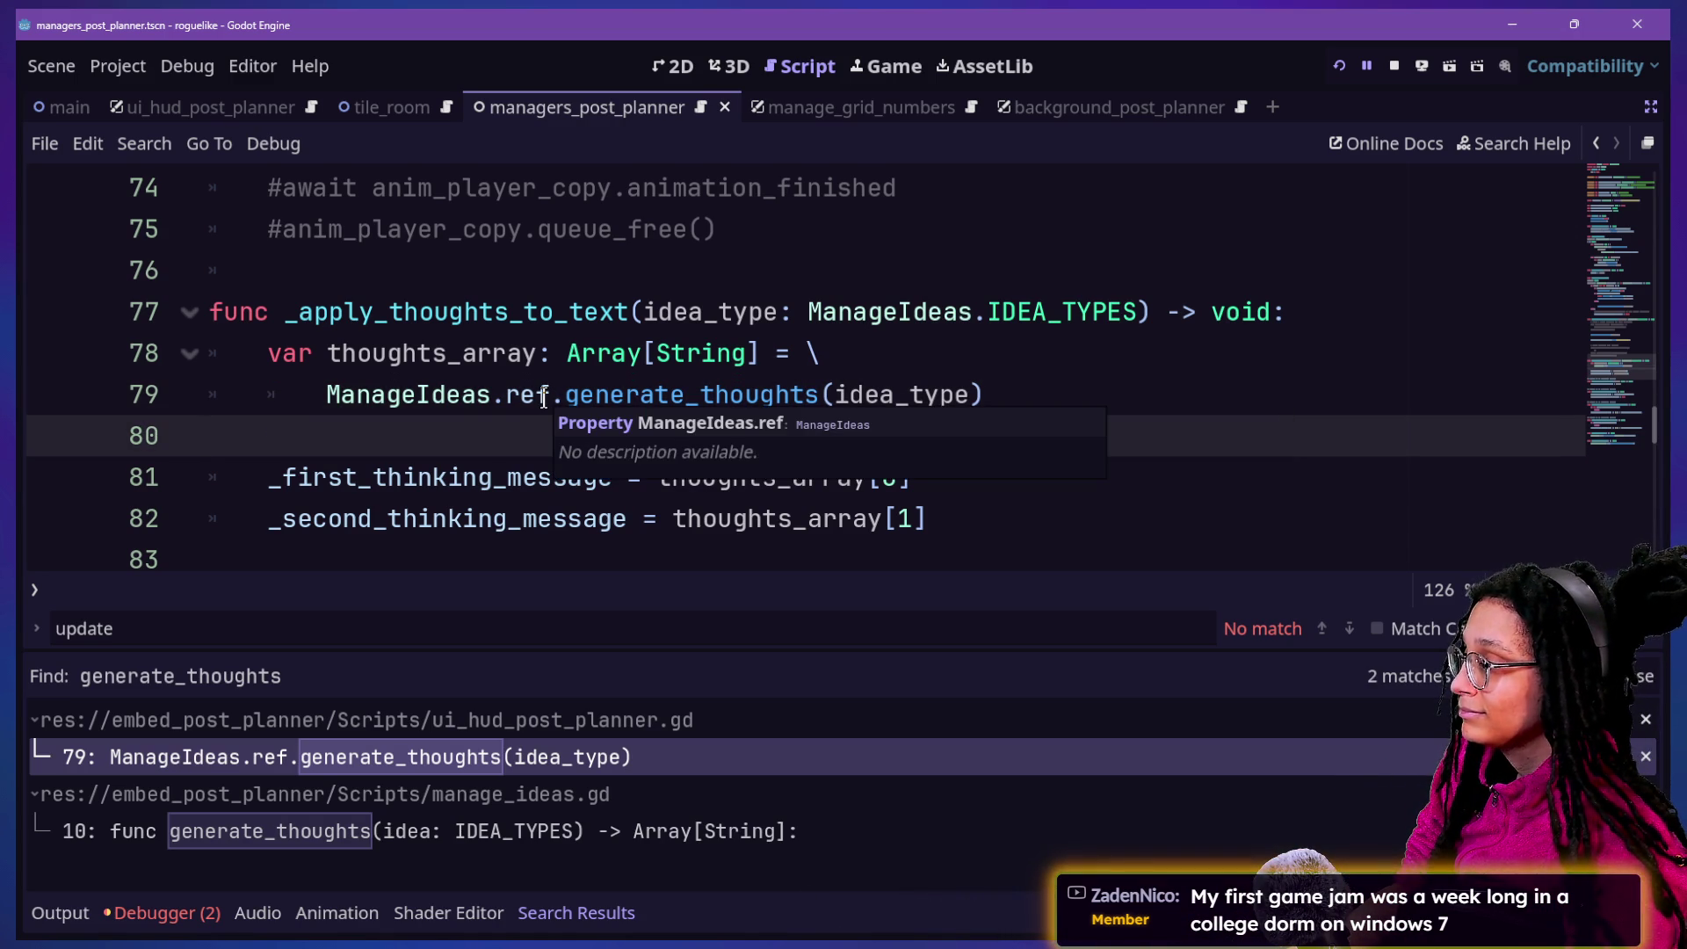
key(Down)
key(Down)
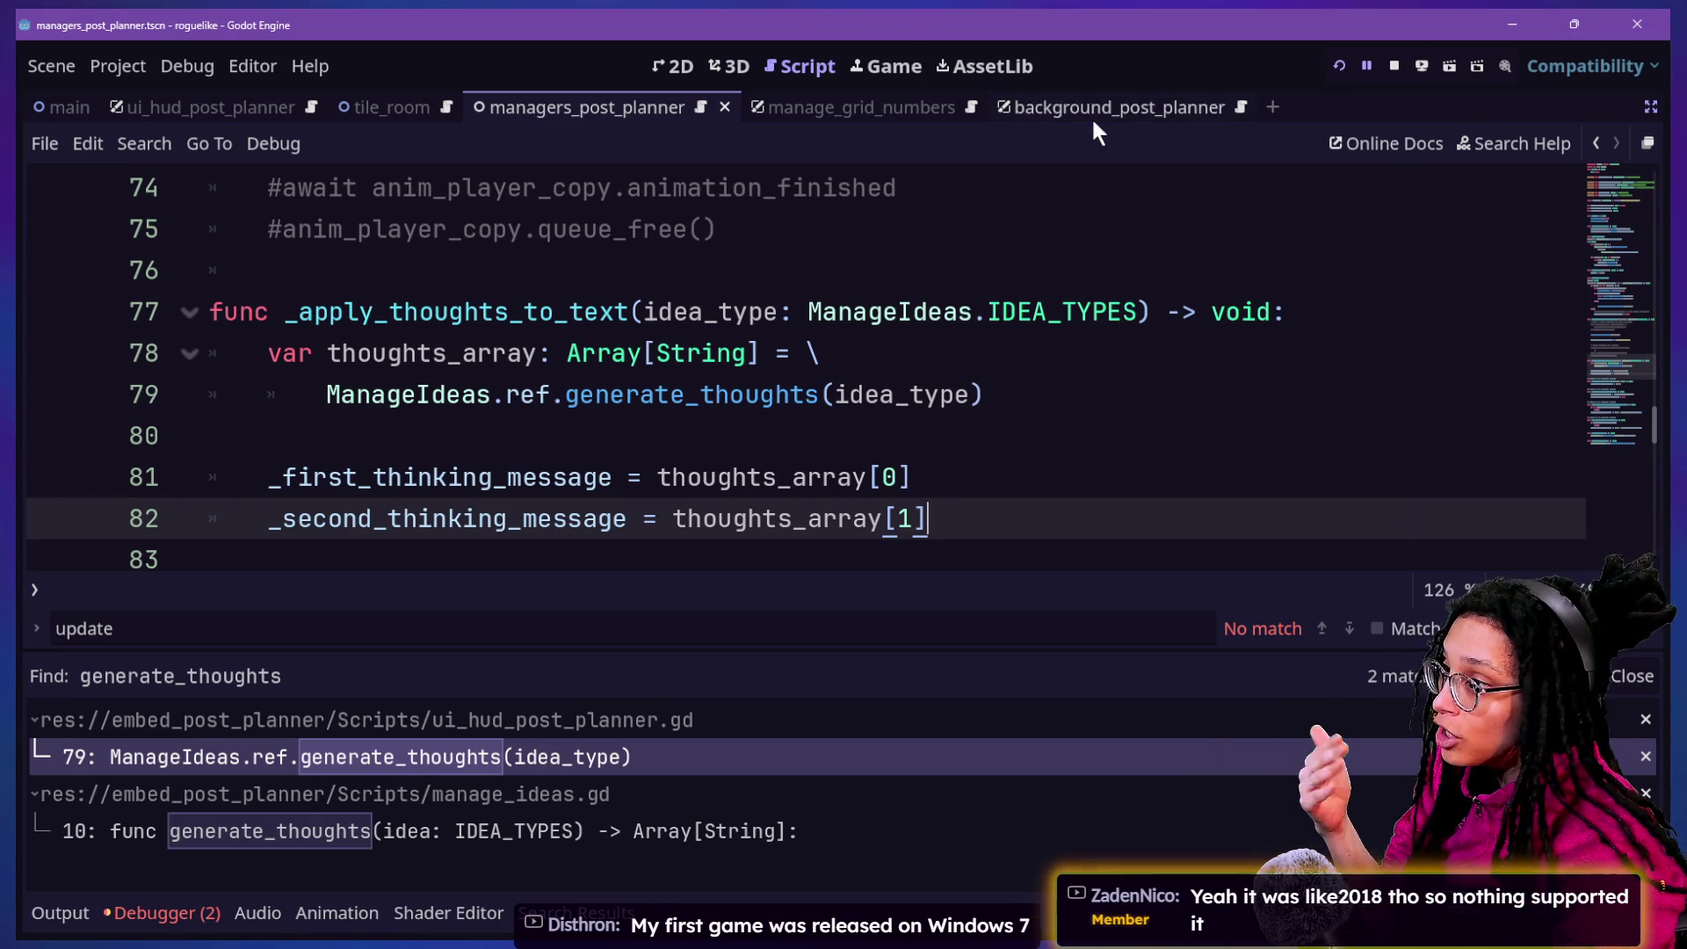
click(879, 69)
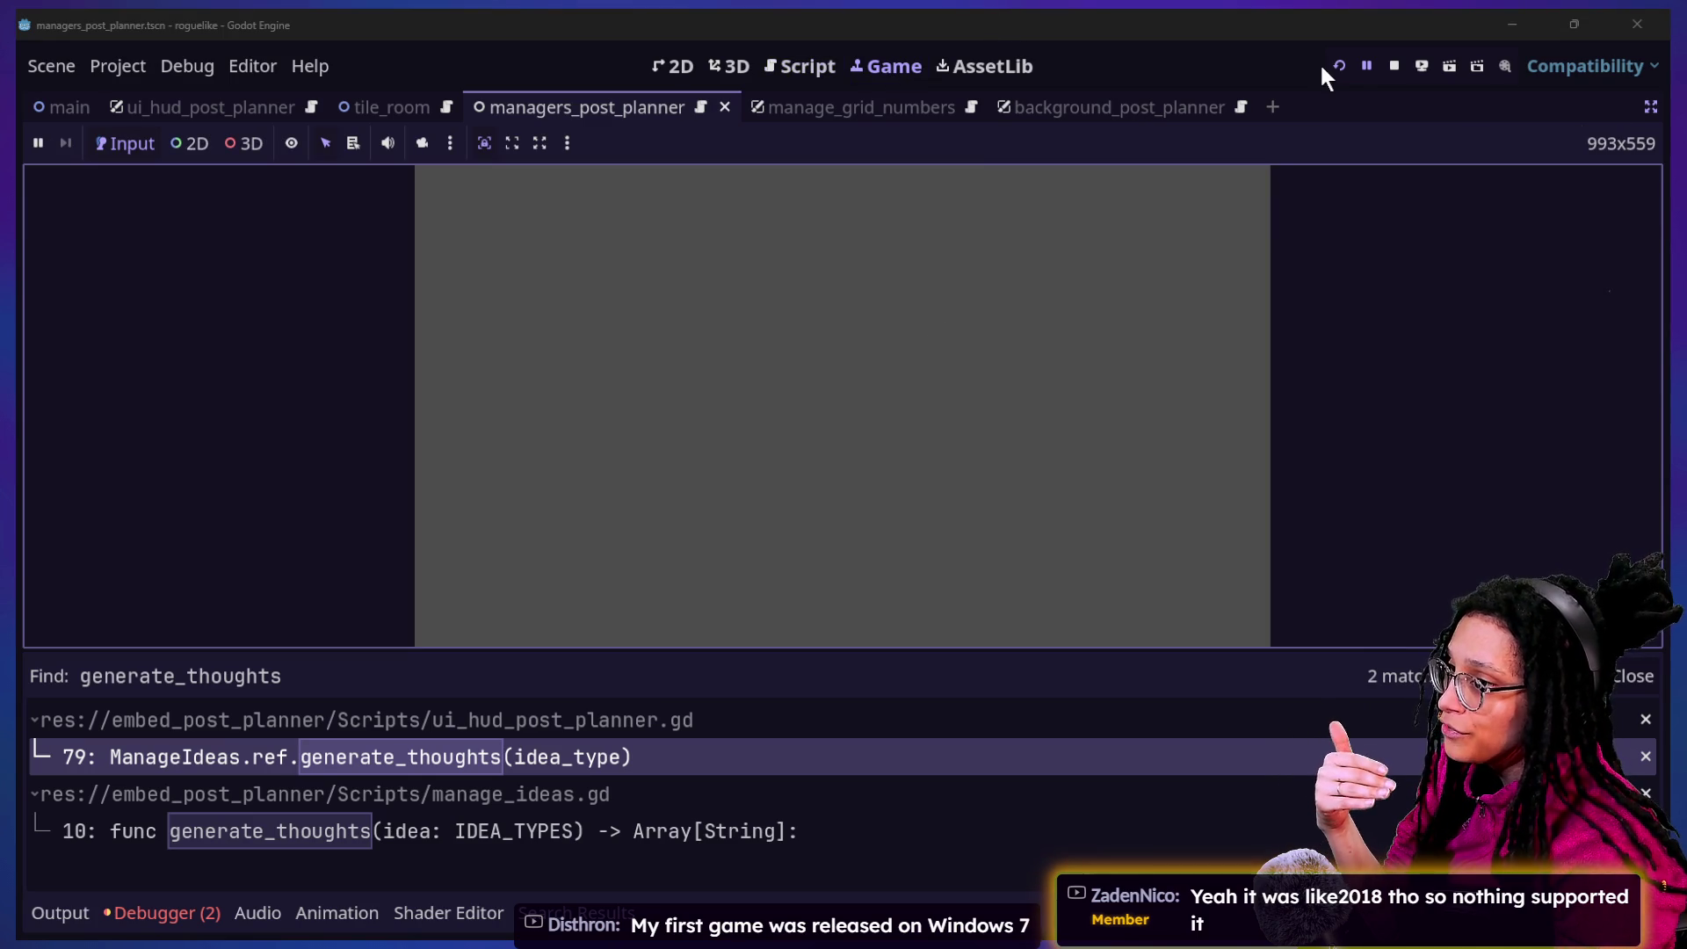
Return to the script editor and select lines 76–82 of _apply_thoughts_to_text
click(775, 70)
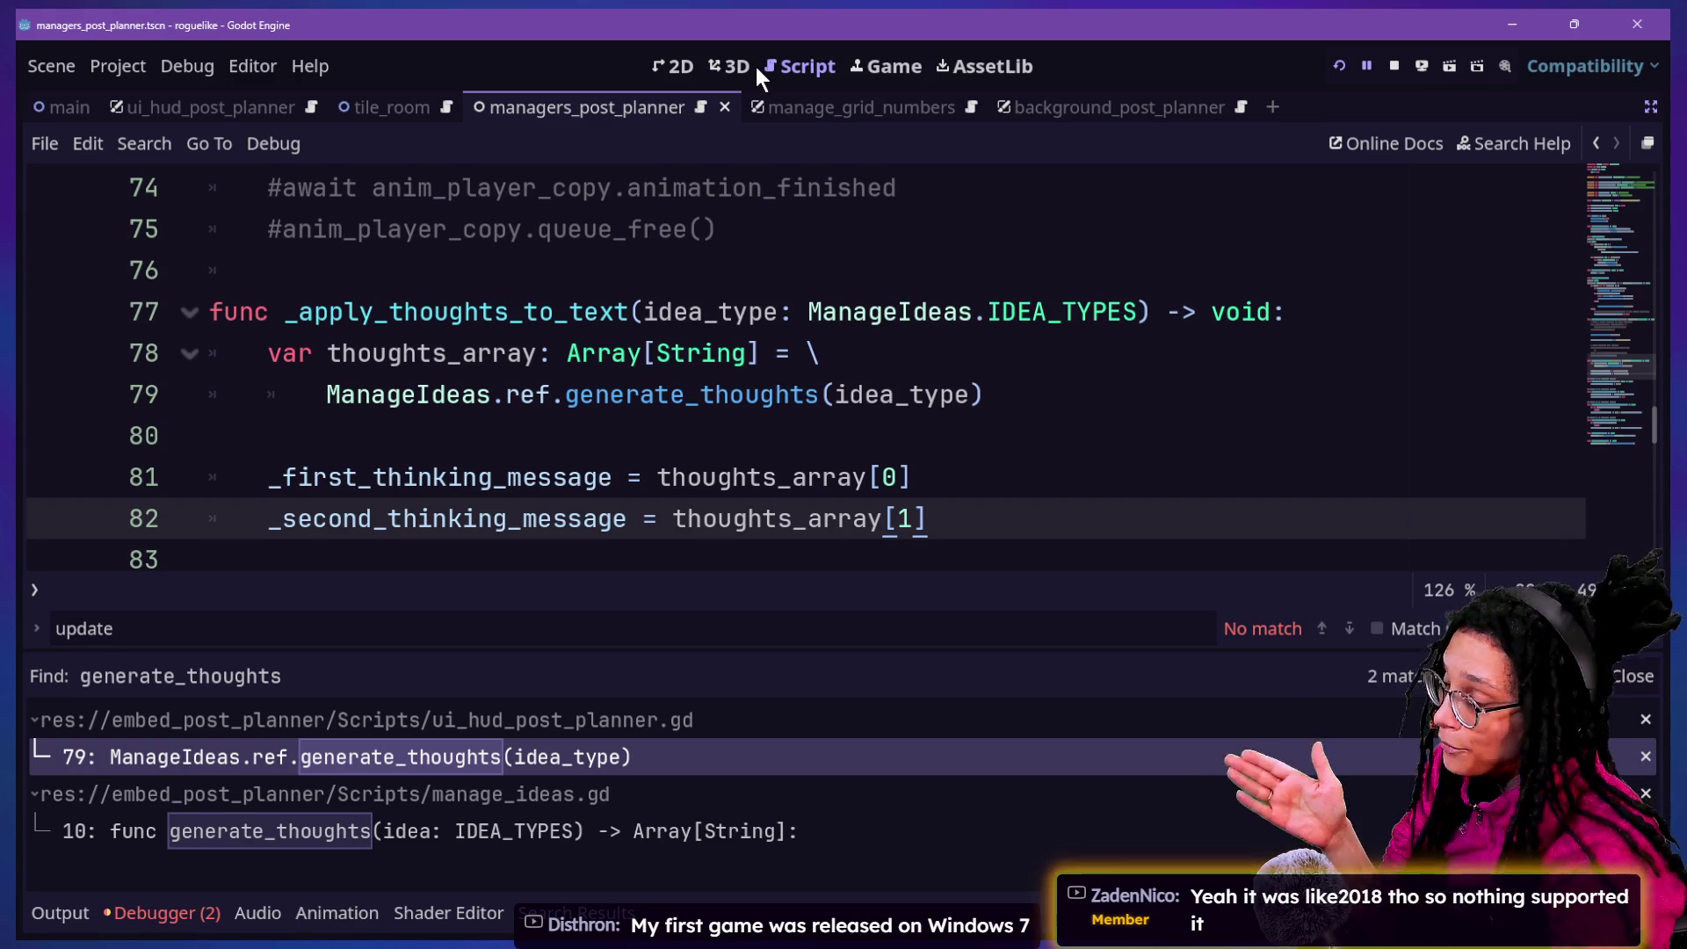
mouse_move(576, 268)
mouse_down()
mouse_move(772, 474)
mouse_move(870, 519)
mouse_up()
click(870, 519)
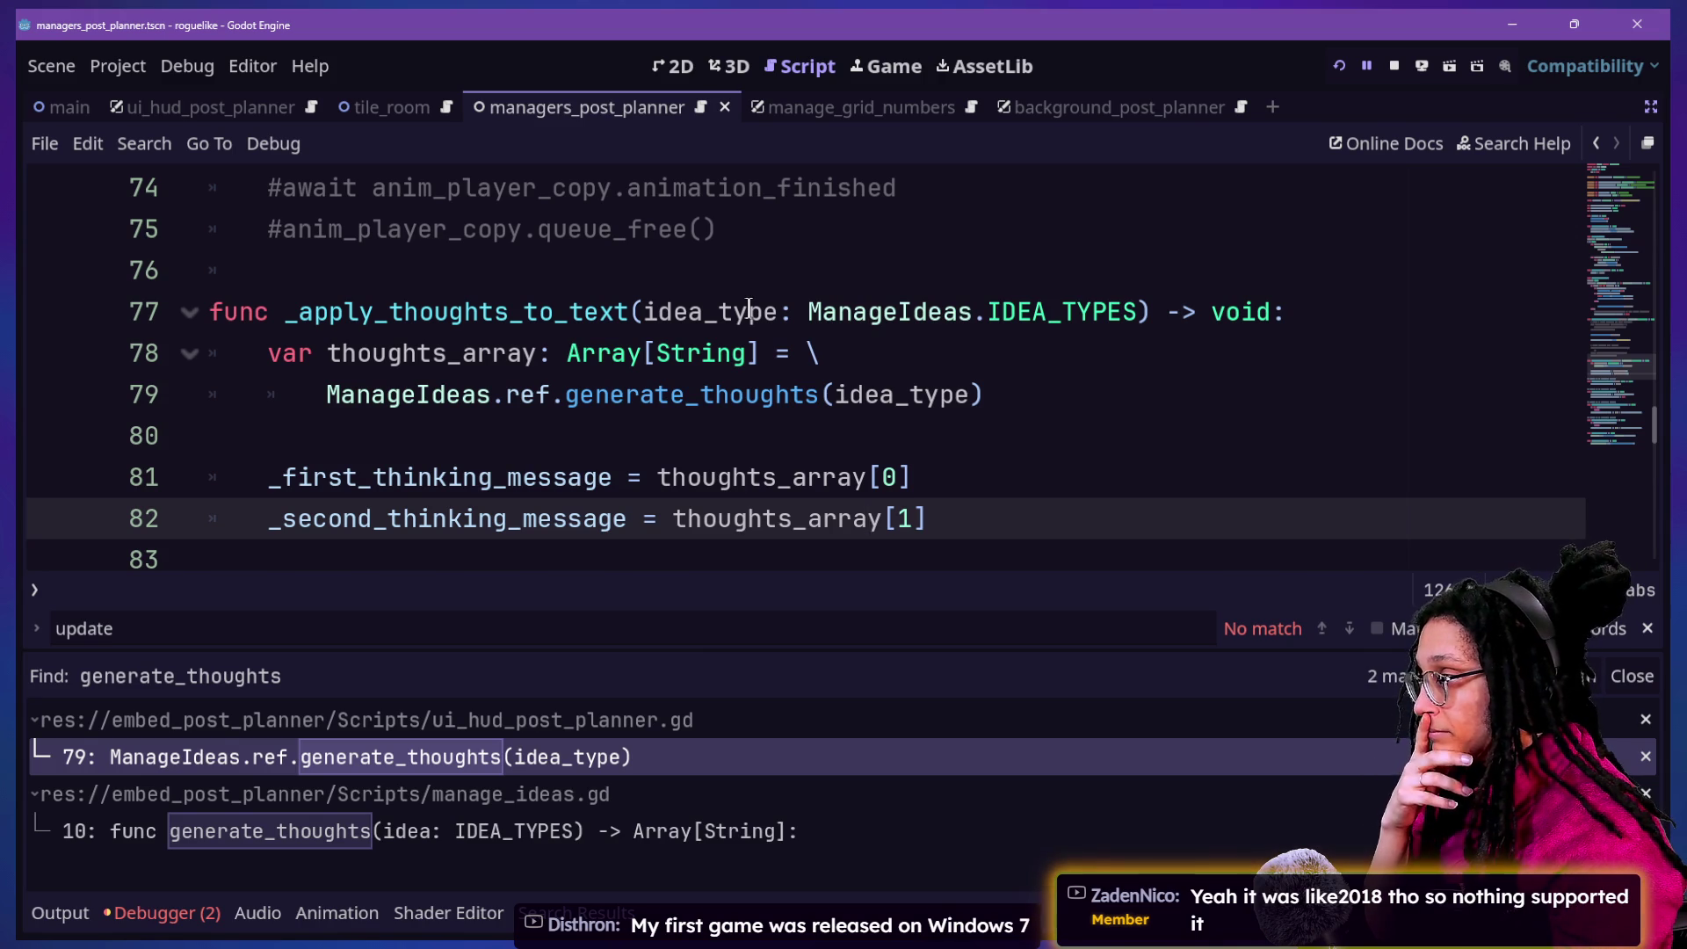
click(580, 309)
key(Up)
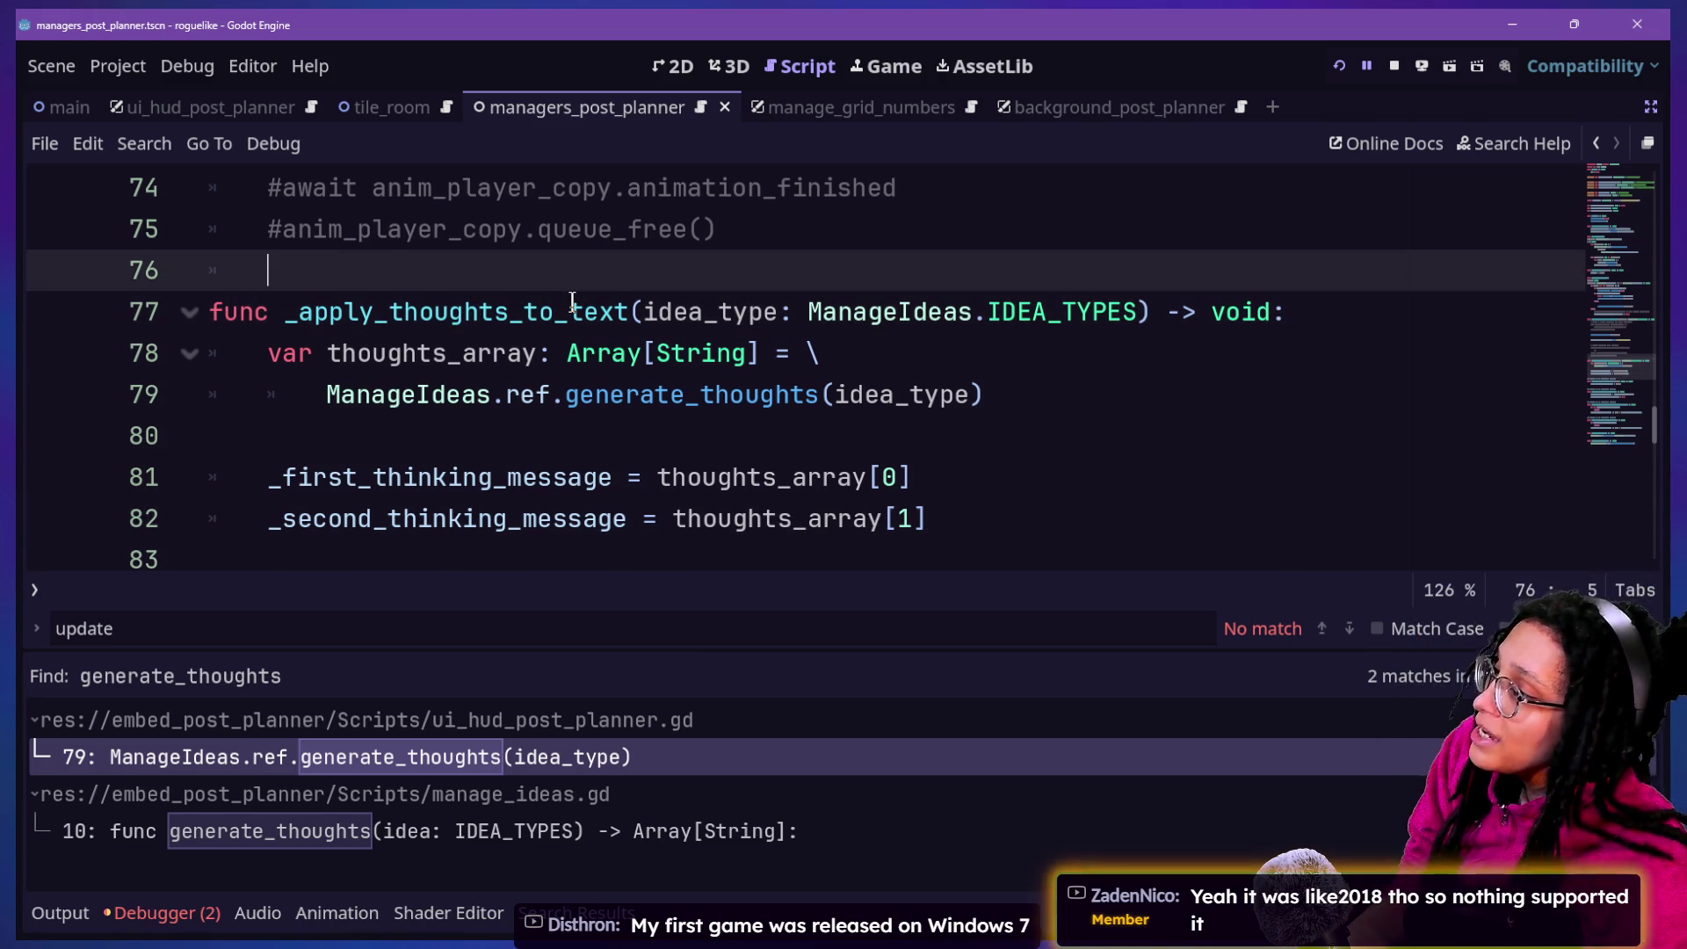
Switch the bottom panel from search results to the Output log
key(alt+o)
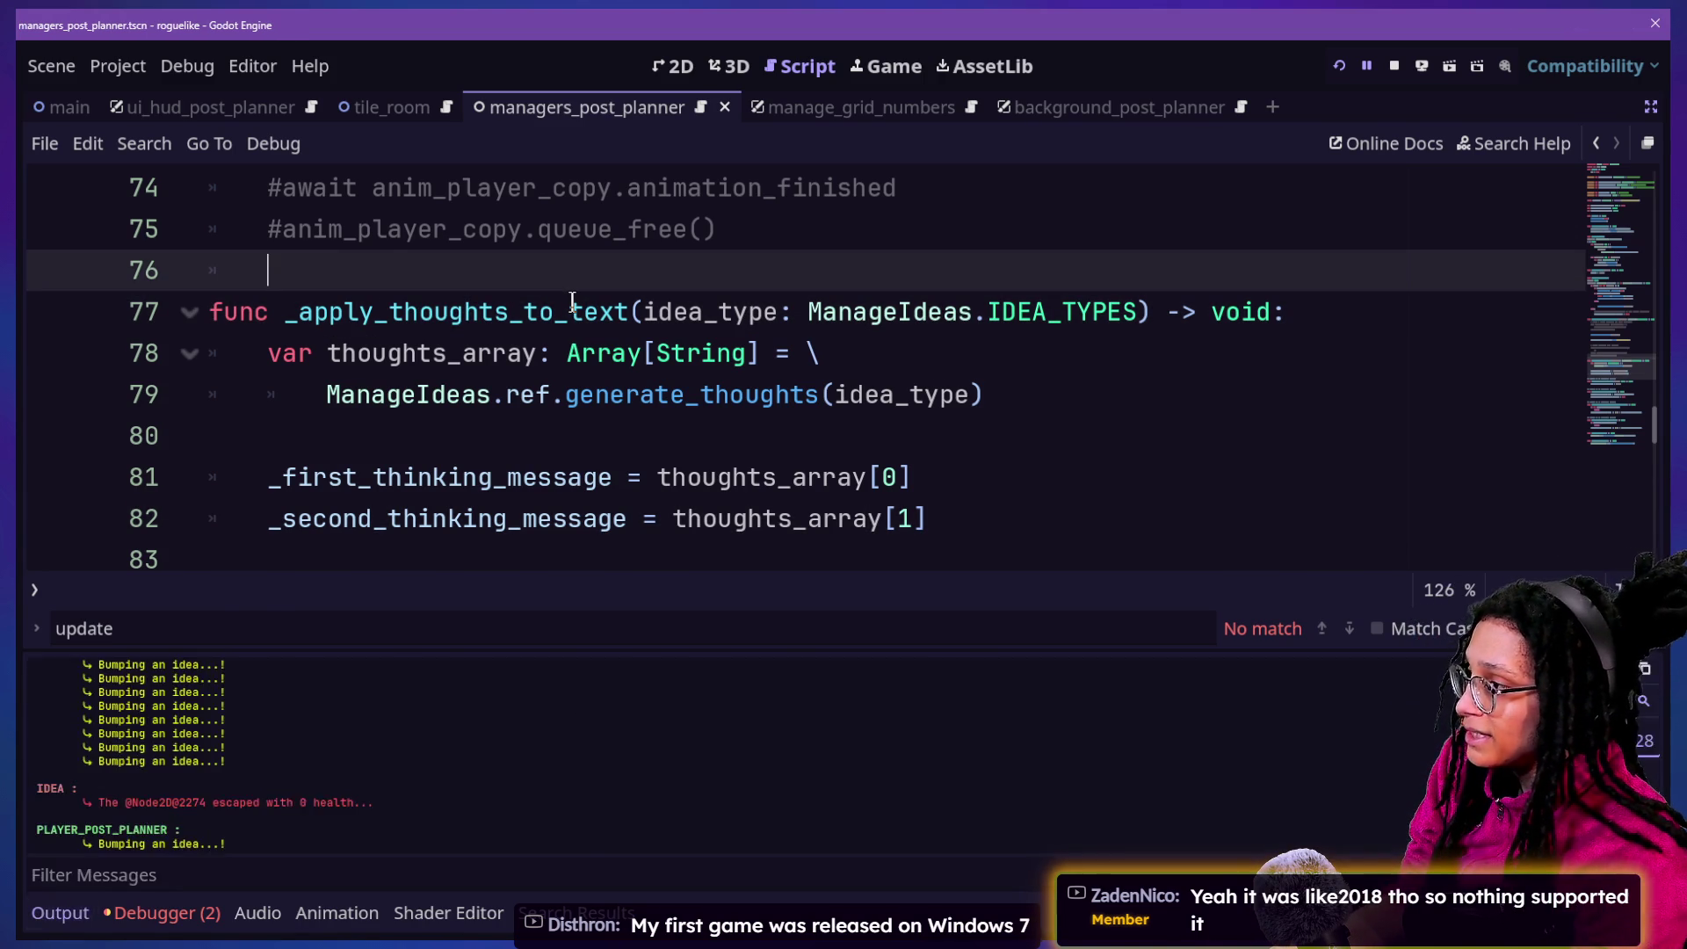
key(alt+o)
scroll(572, 301, up, 3)
key(ctrl+f)
Search the script for 'await' and land on the timer match on line 52
text(awaitr)
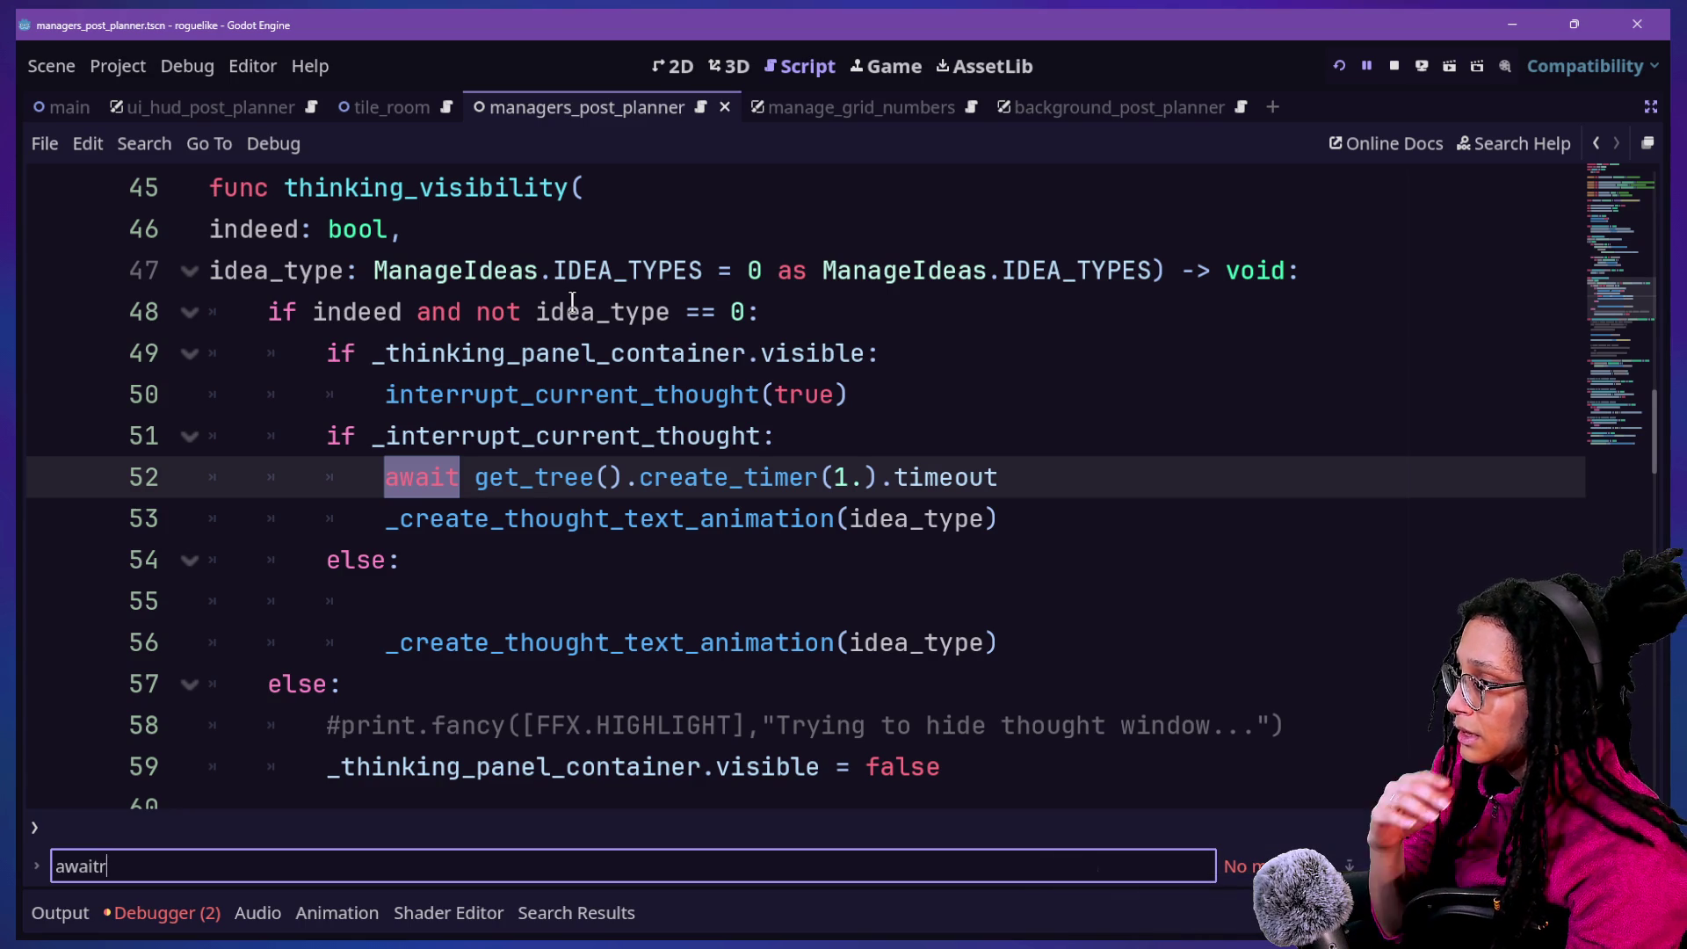
key(BackSpace)
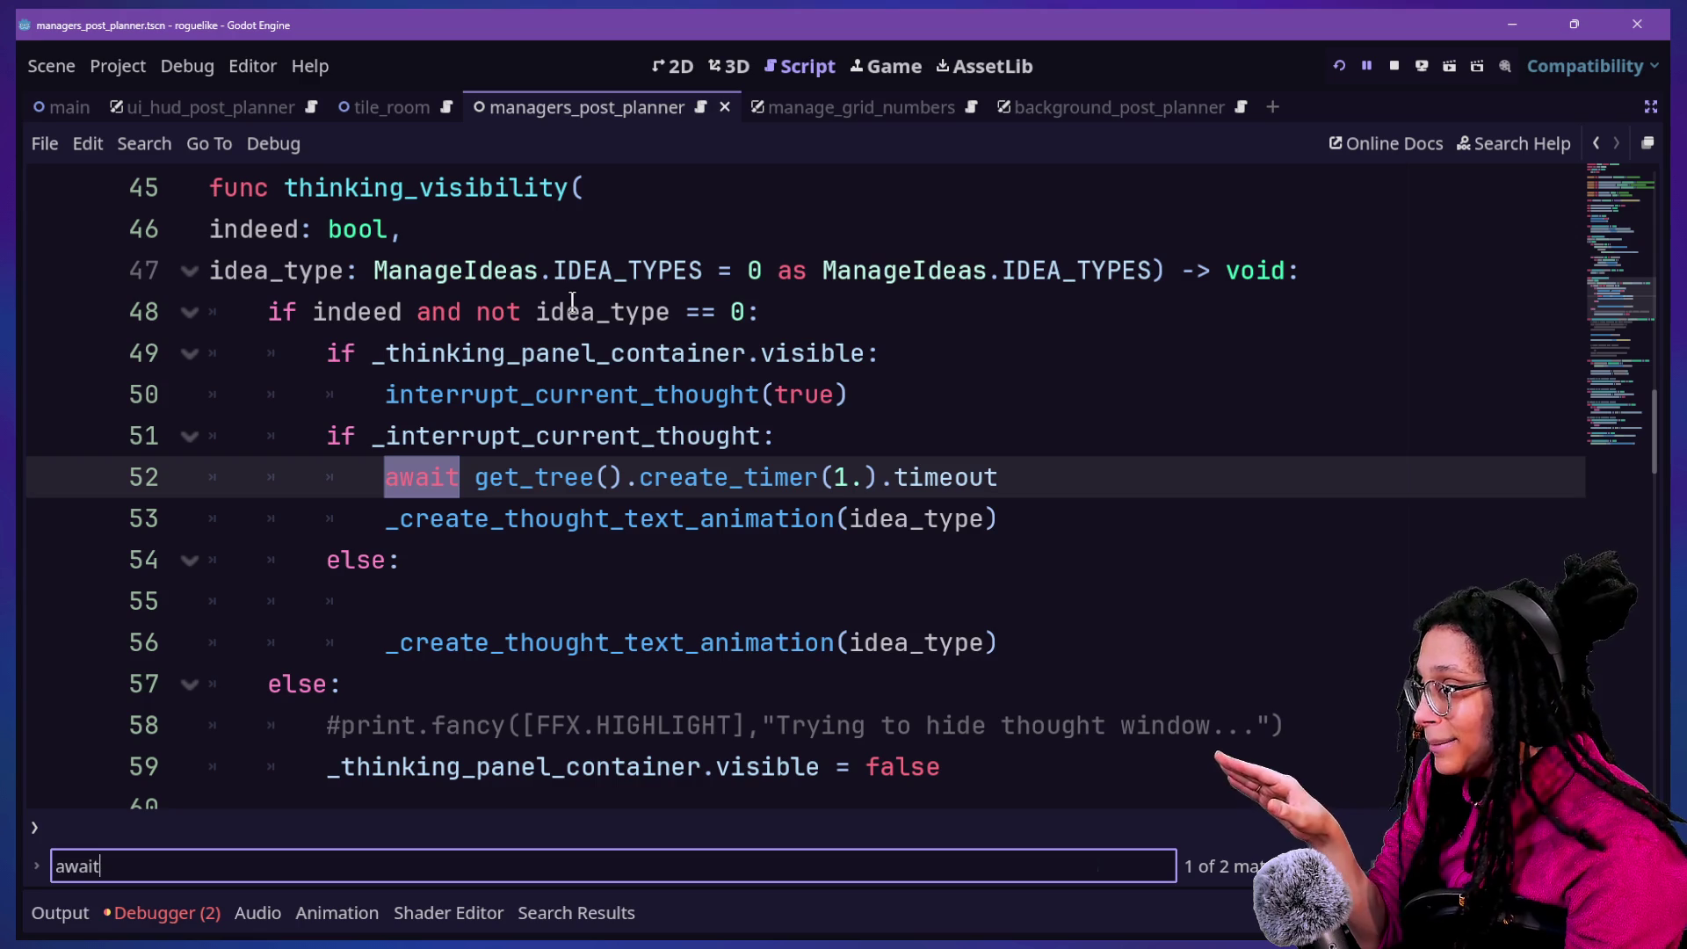
key(Return)
key(Return)
key(Return)
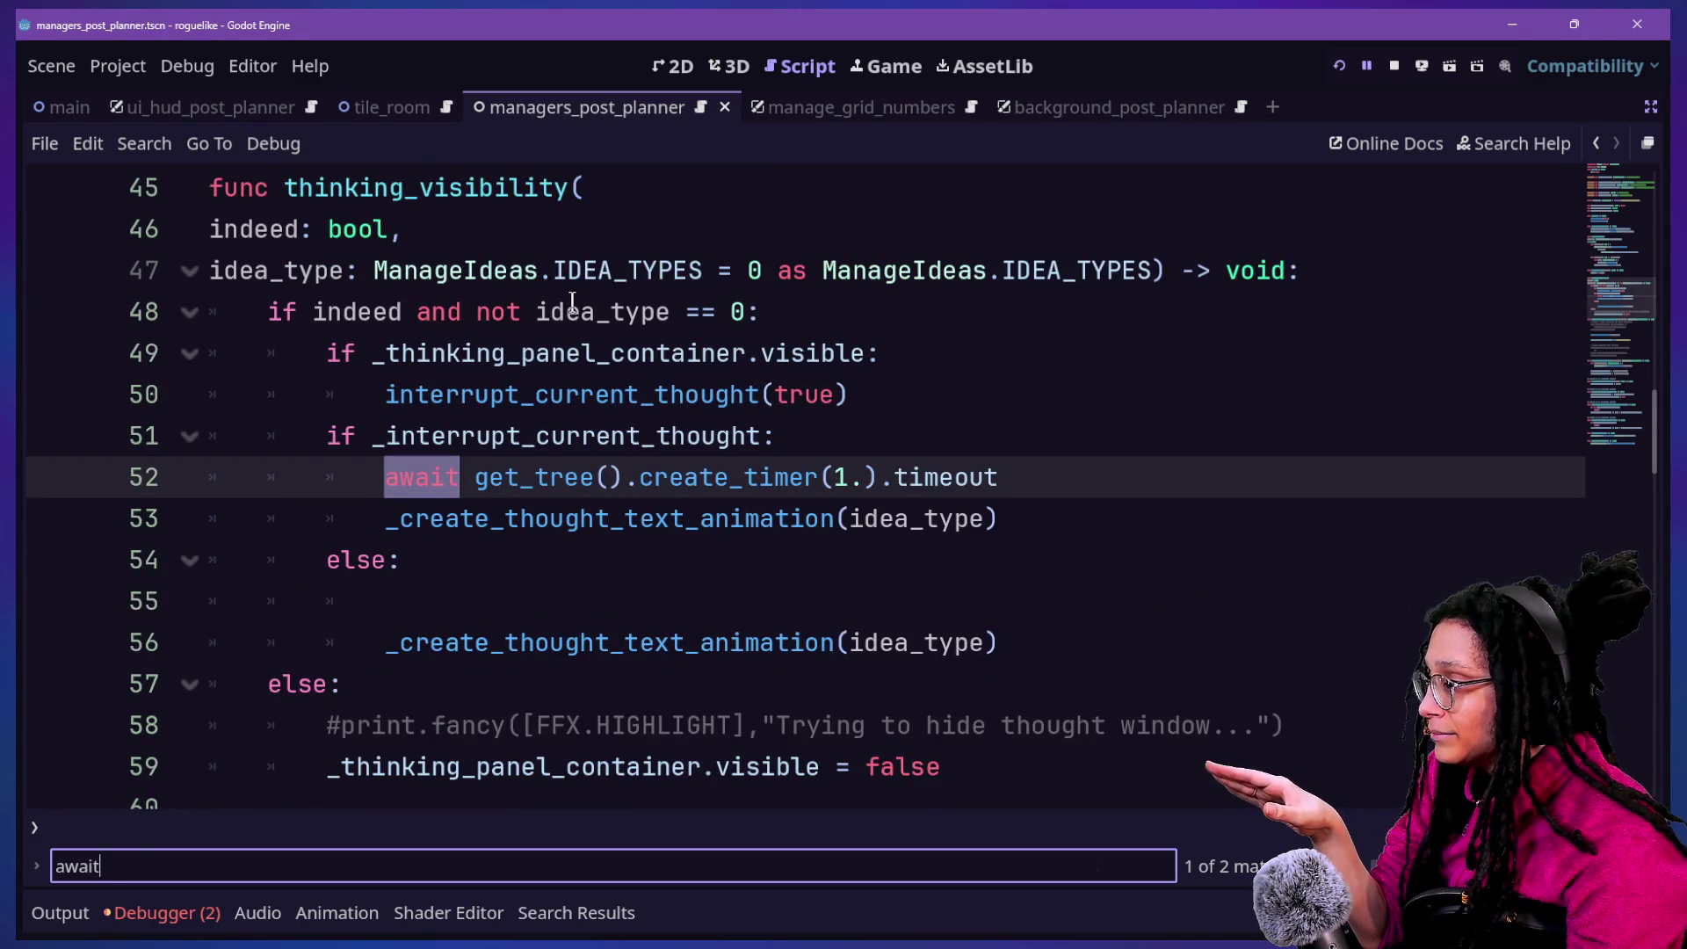
key(Return)
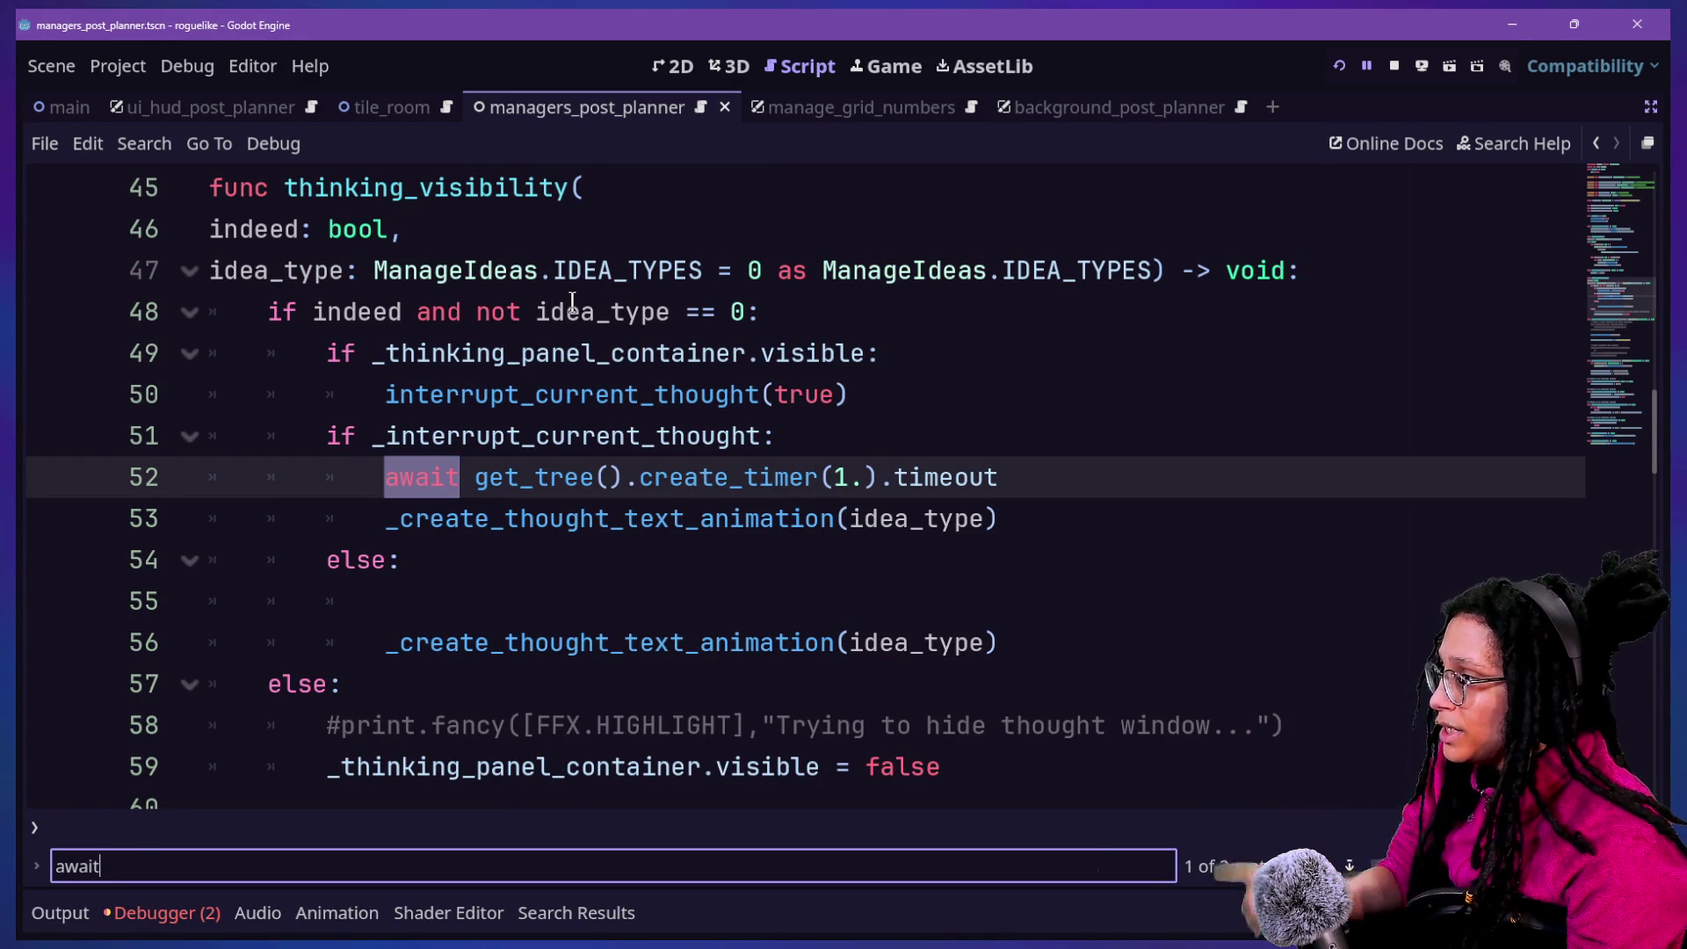
Change the search to 'animat' and step through matches on lines 61 and 88
key(BackSpace)
key(BackSpace)
key(BackSpace)
text(nimat)
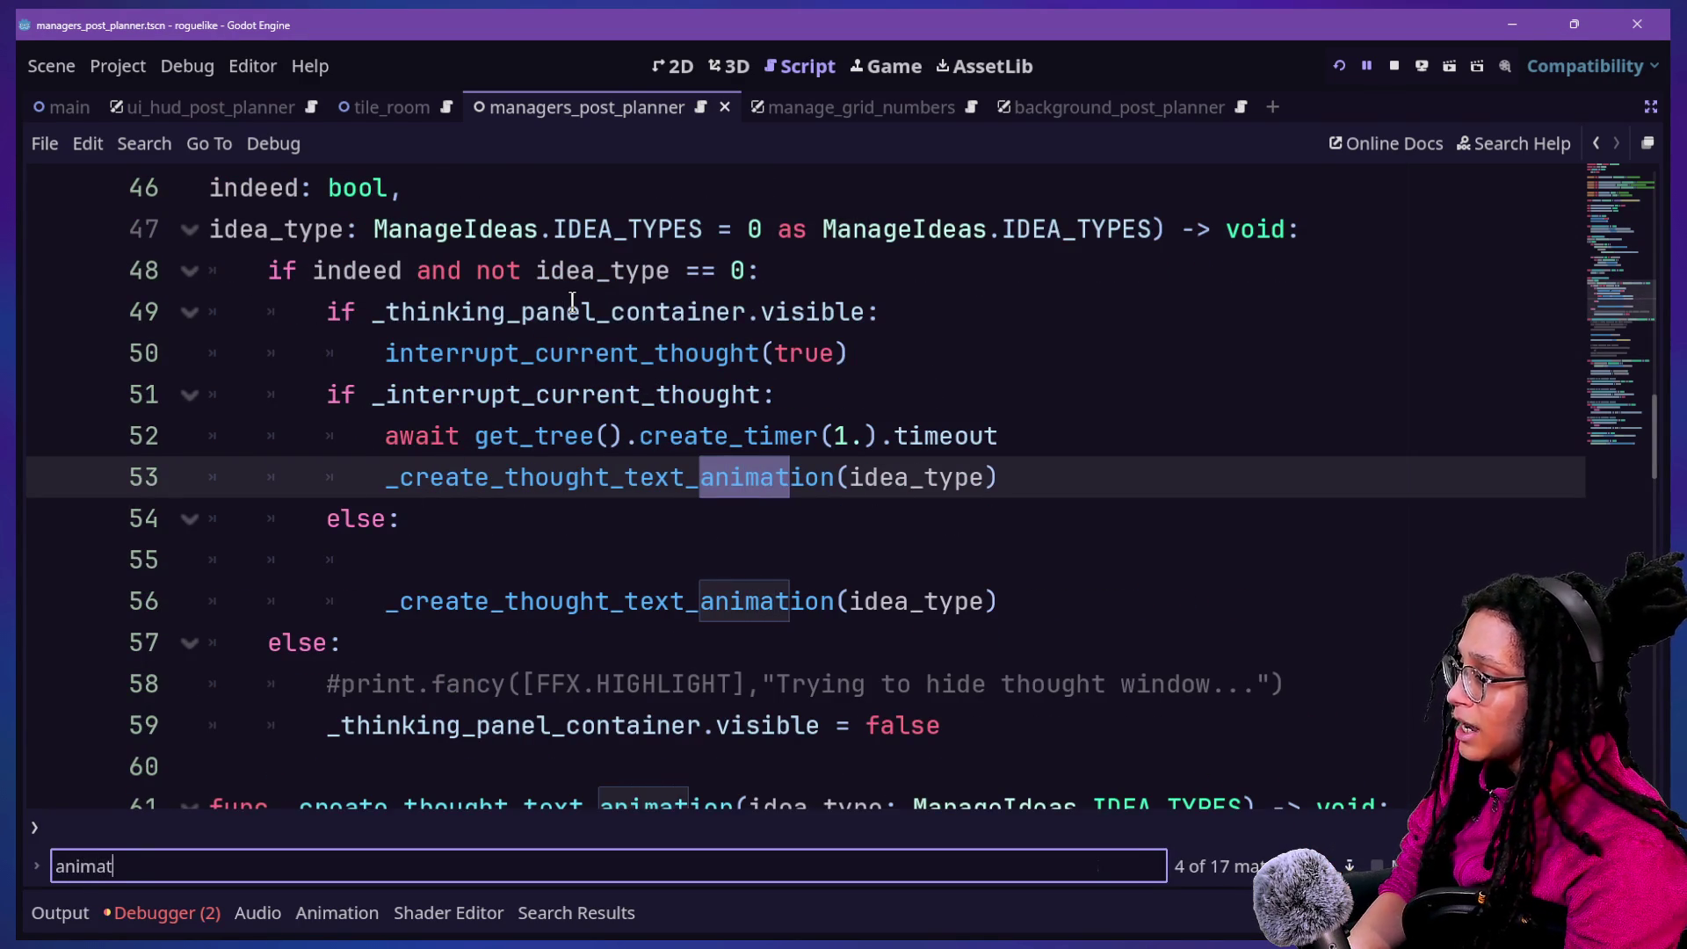
key(Return)
key(Return)
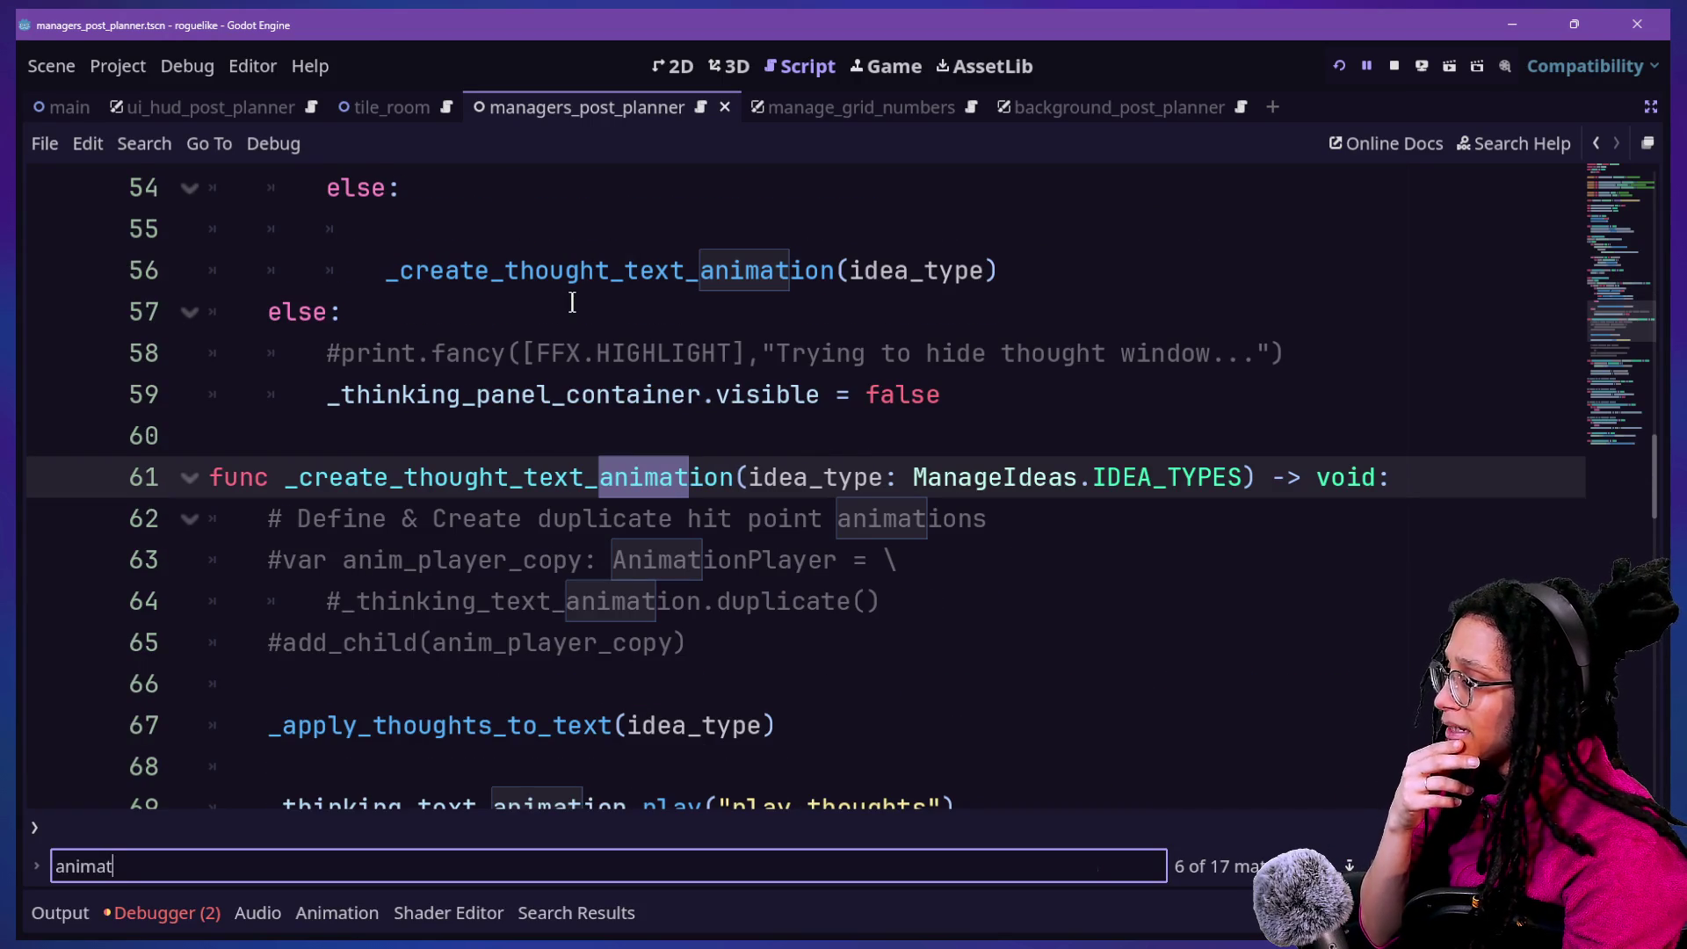
key(Return)
key(Return)
key(Return)
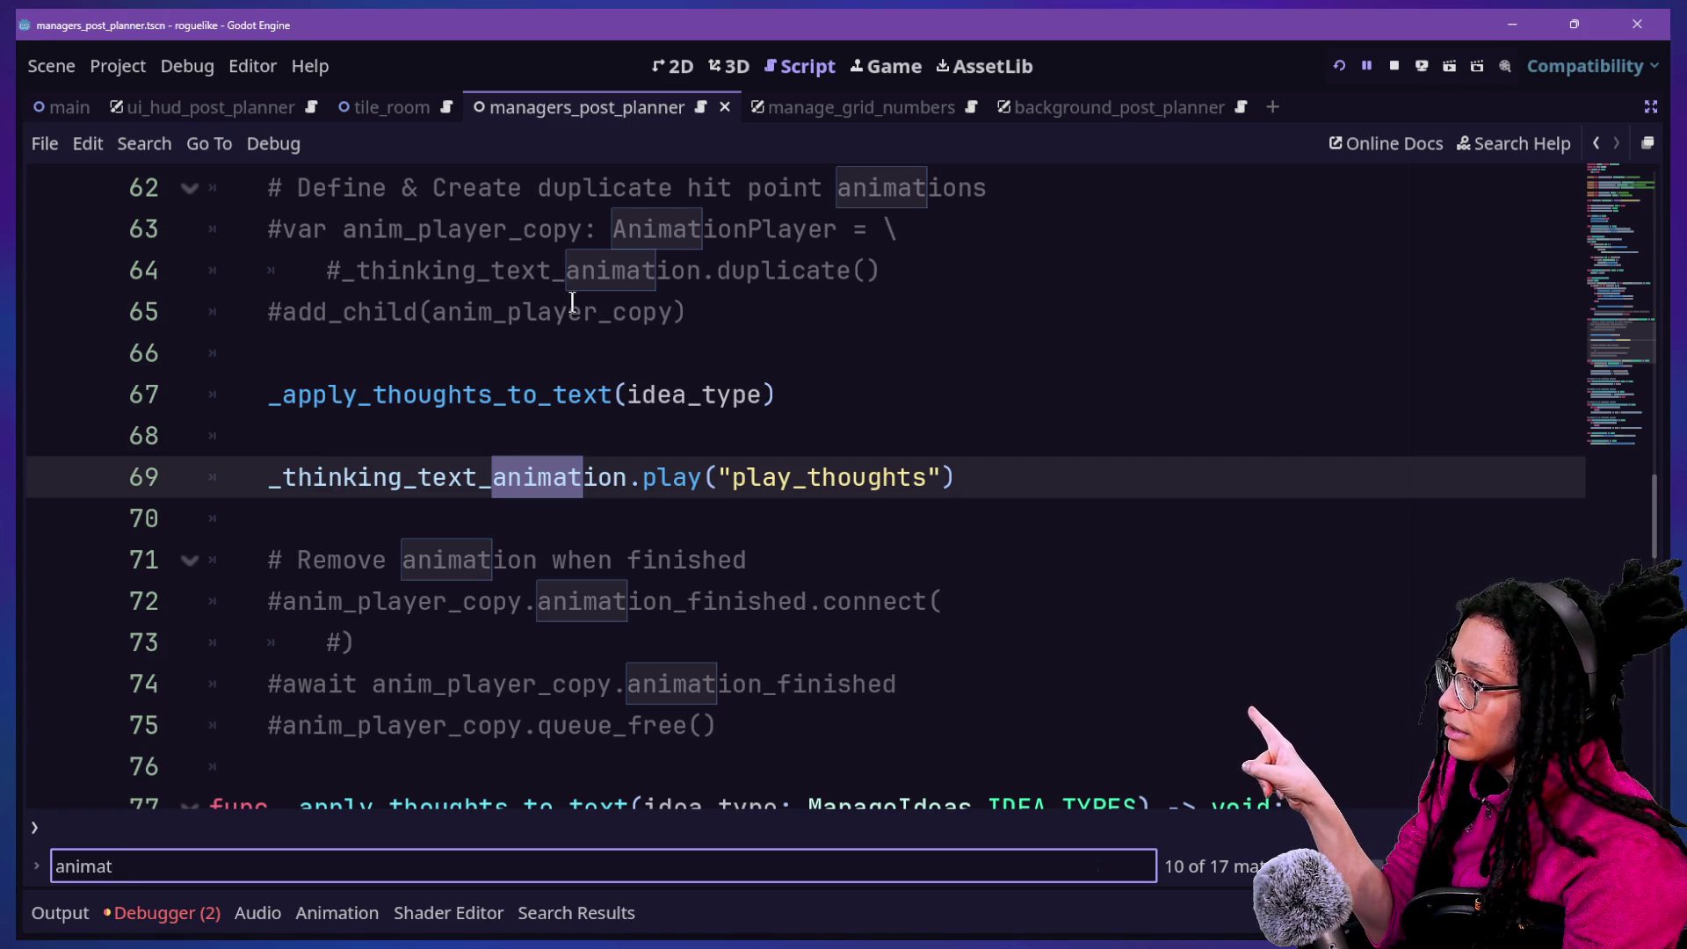
key(Return)
key(Return)
key(Return)
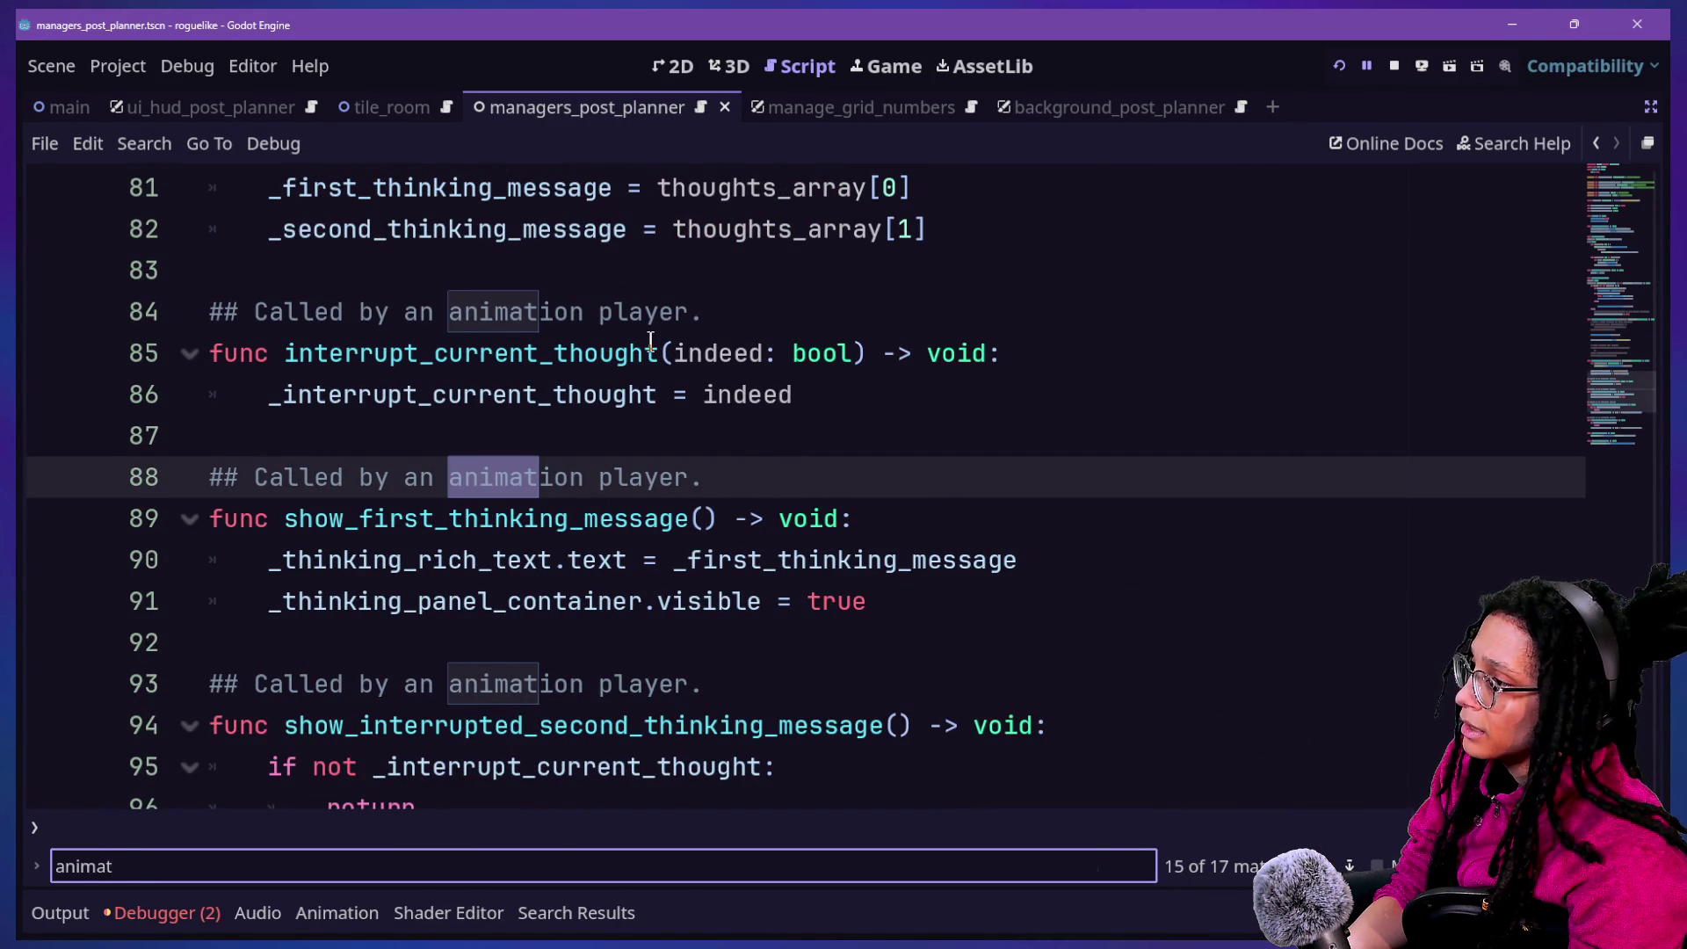
Select lines 87–90 and bring back the Scene, FileSystem and Inspector docks
scroll(650, 340, up, 1)
drag(435, 552, 695, 684)
click(694, 684)
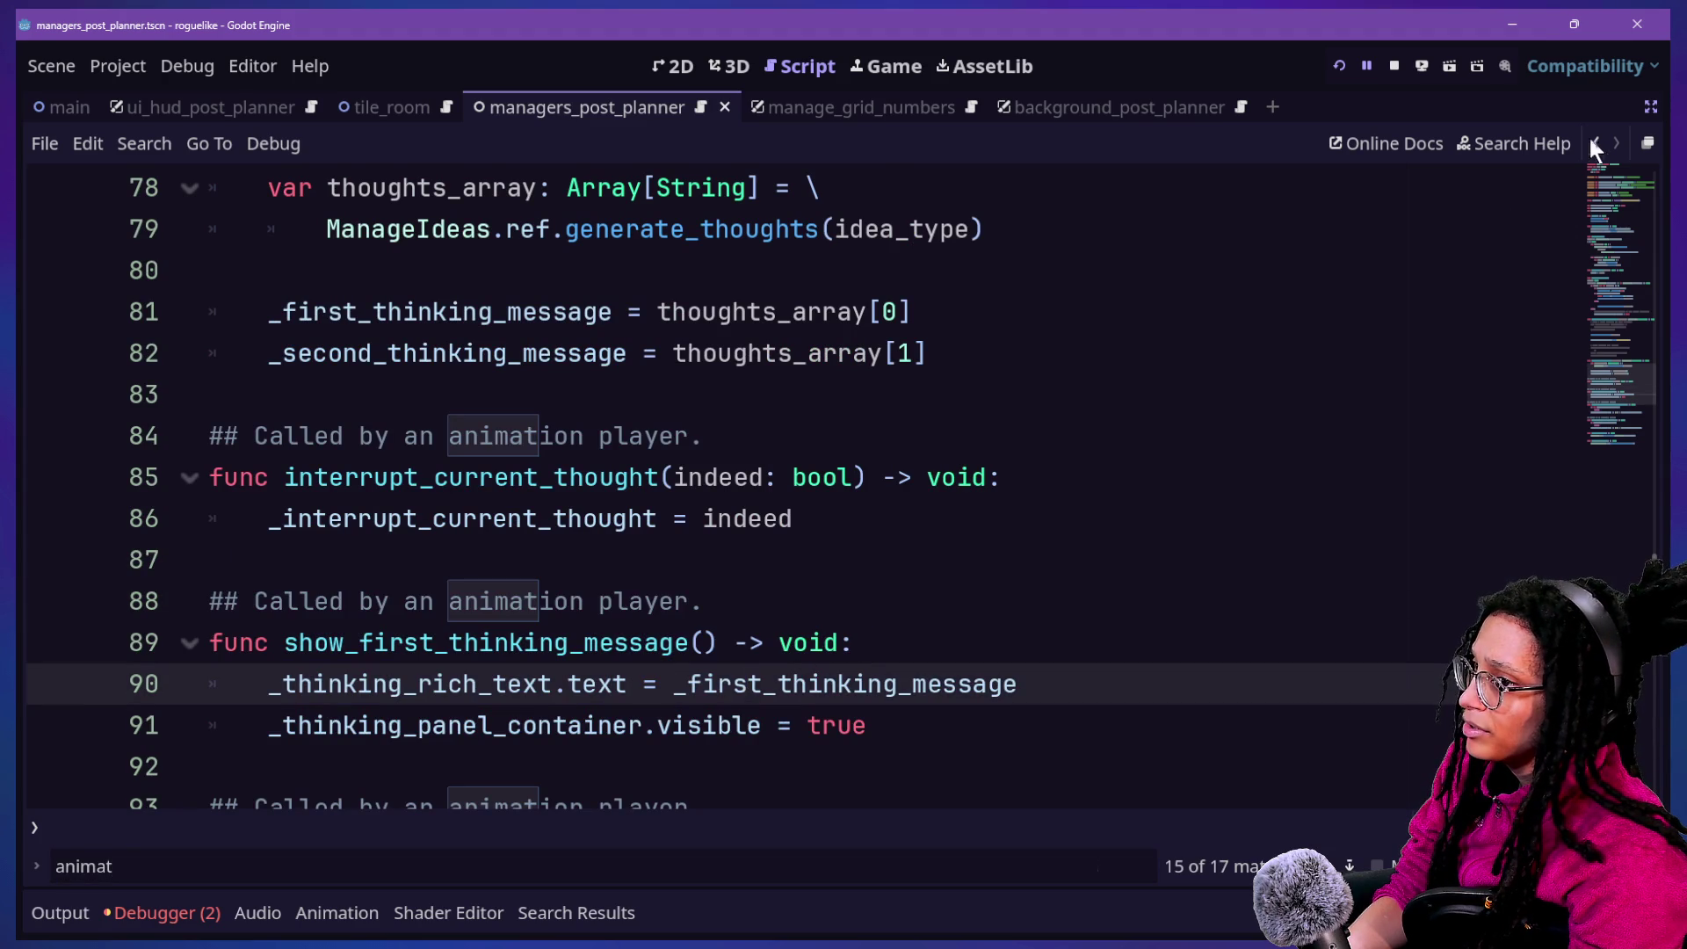
click(1647, 108)
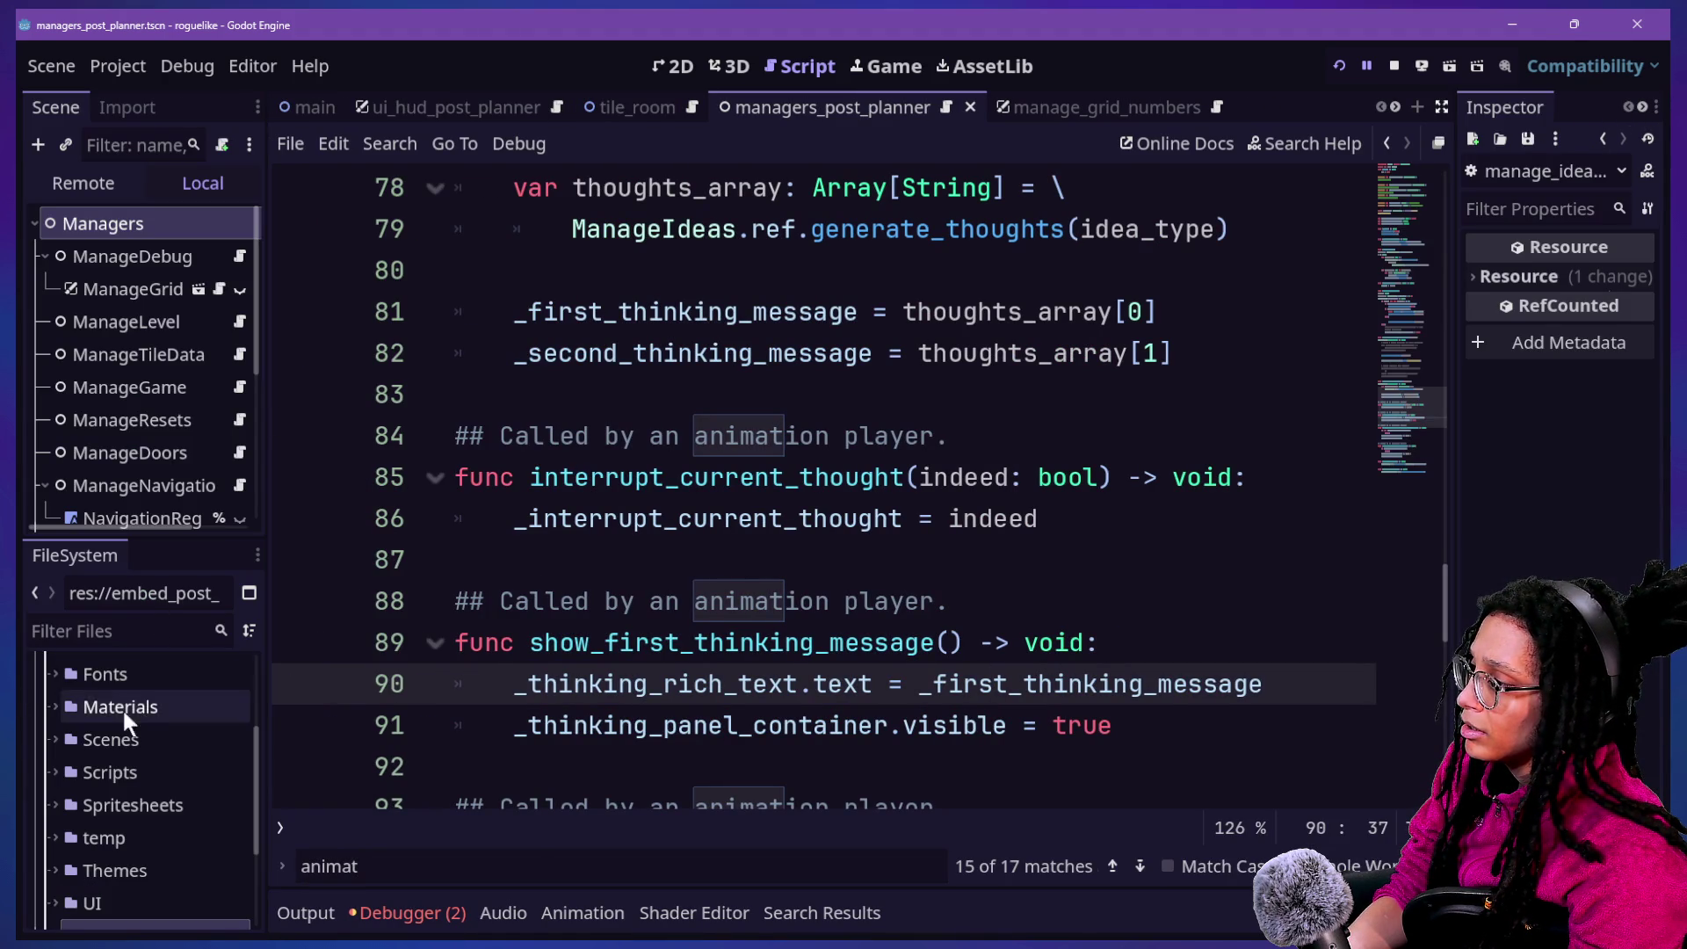
Scroll through the script to line 105 and search it for 'hid'
scroll(673, 360, down, 10)
scroll(673, 361, up, 15)
scroll(673, 360, up, 5)
scroll(647, 369, down, 6)
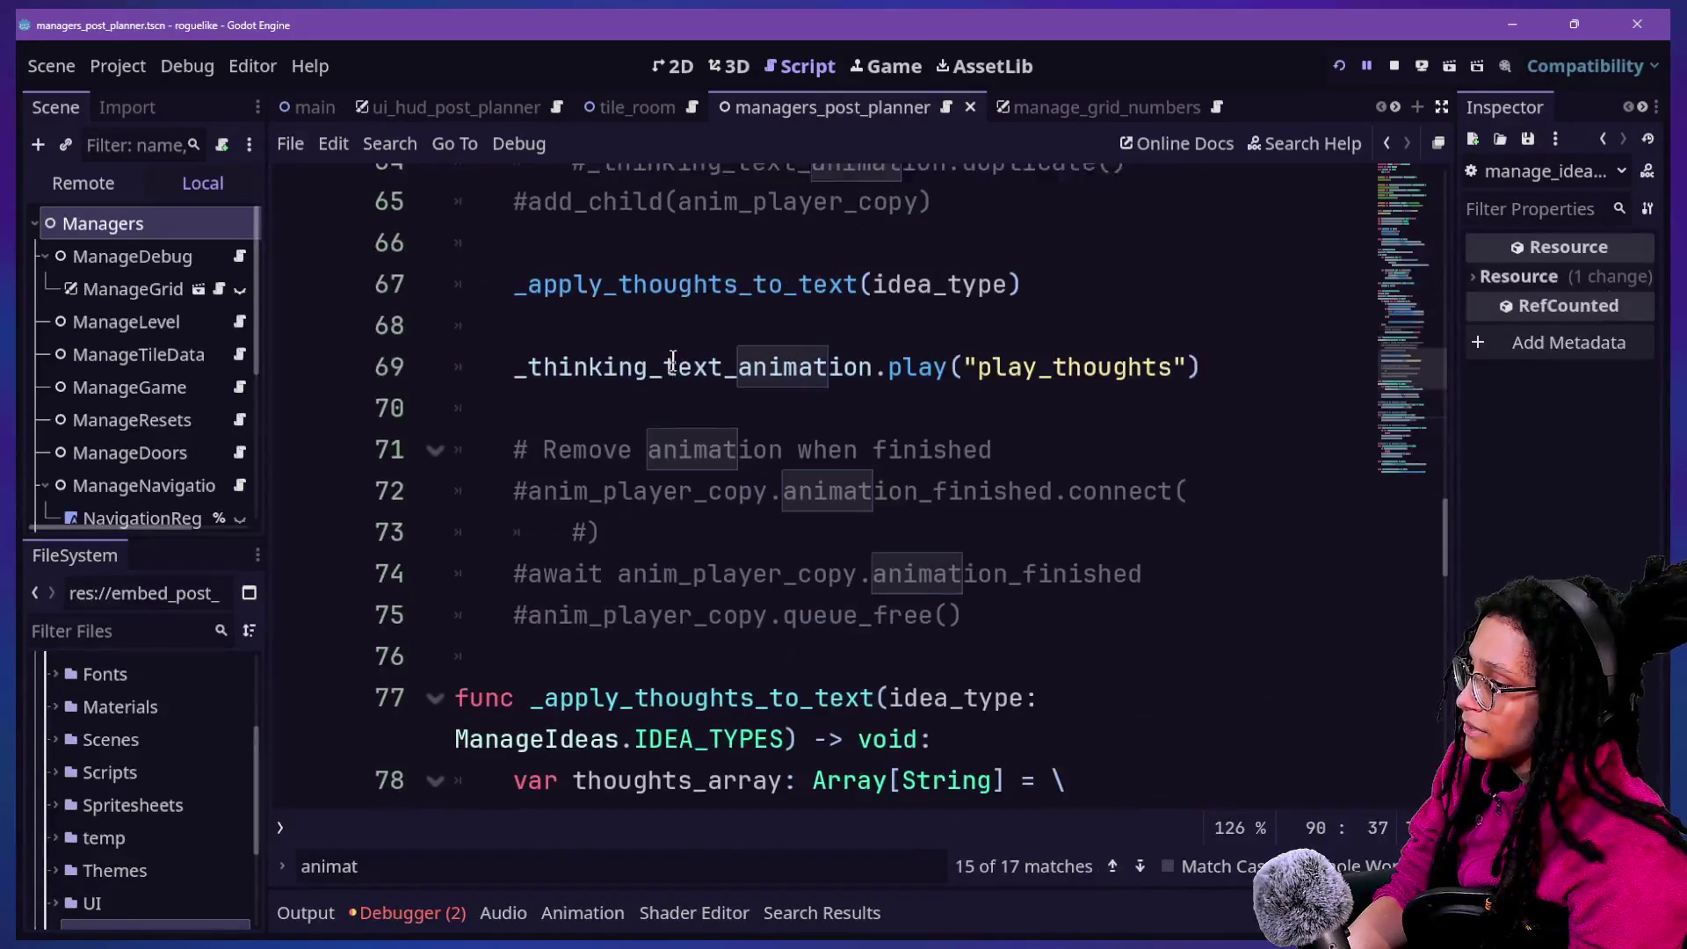
scroll(788, 492, down, 6)
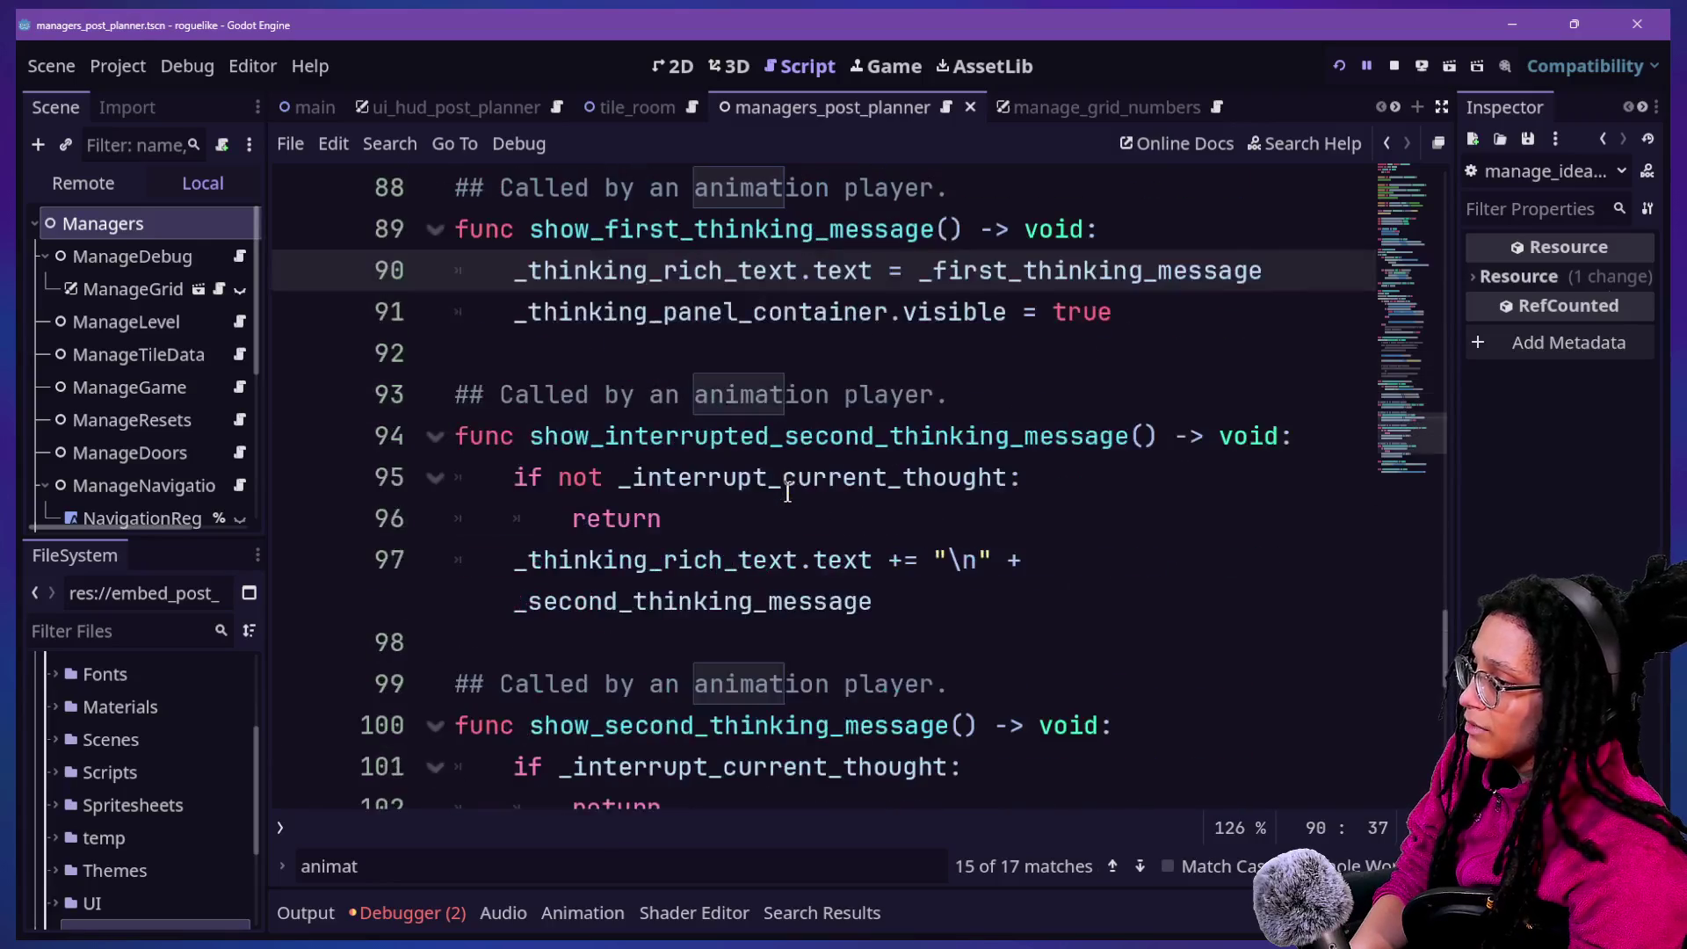
scroll(787, 492, down, 5)
scroll(782, 479, up, 2)
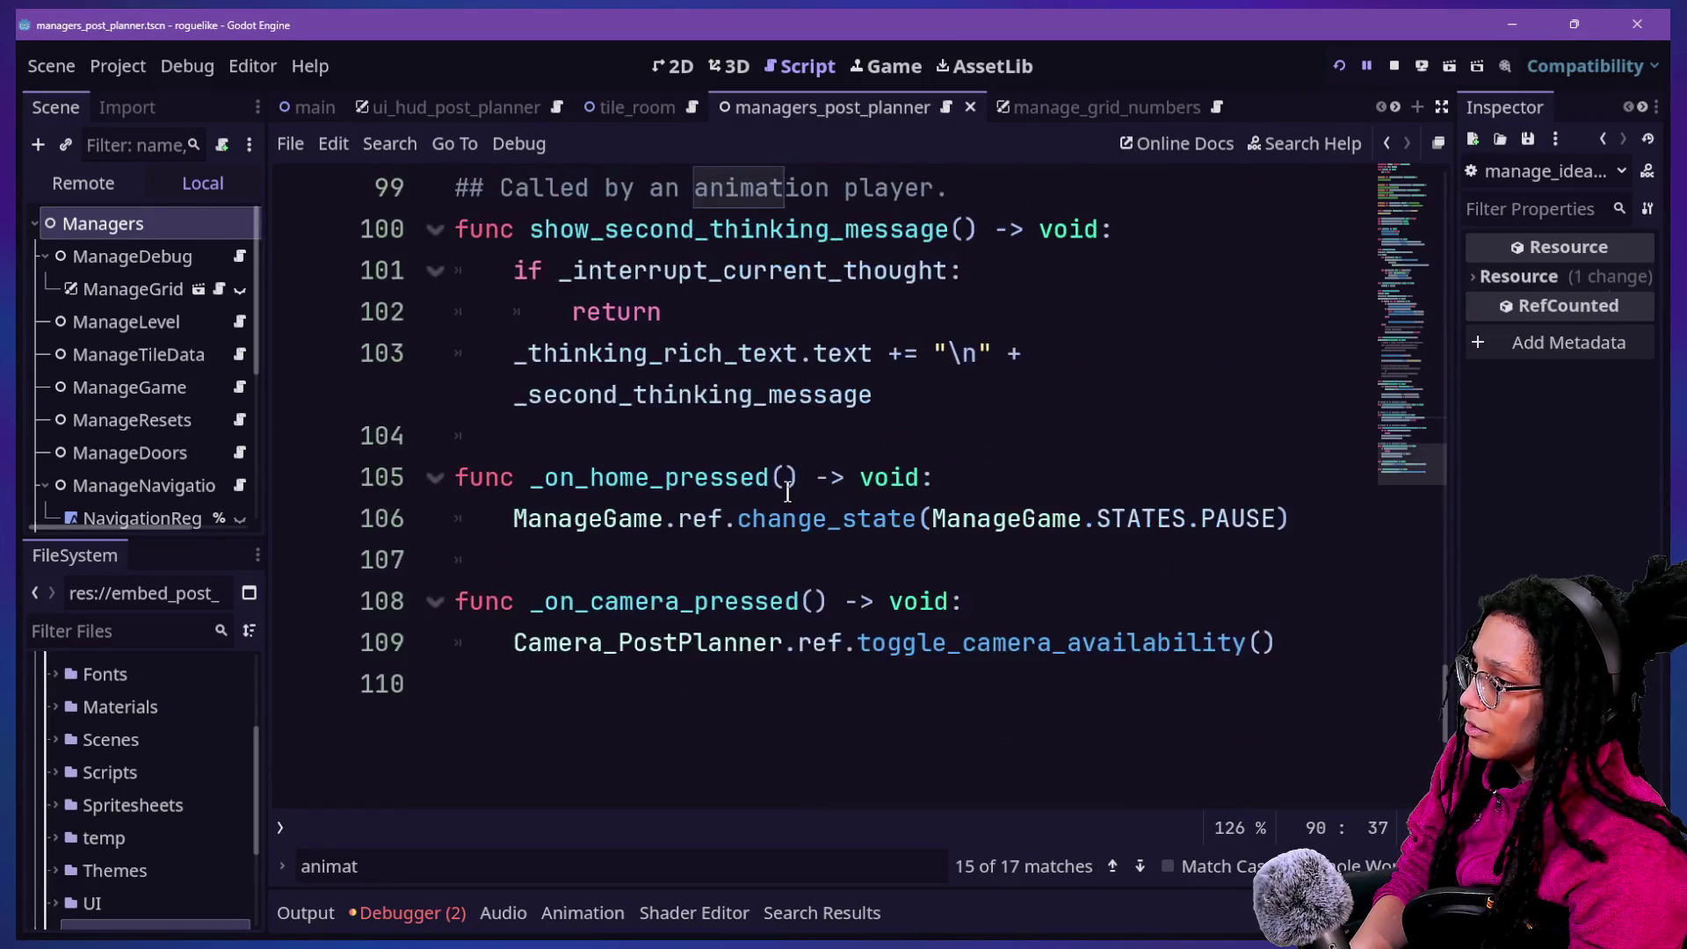
click(659, 464)
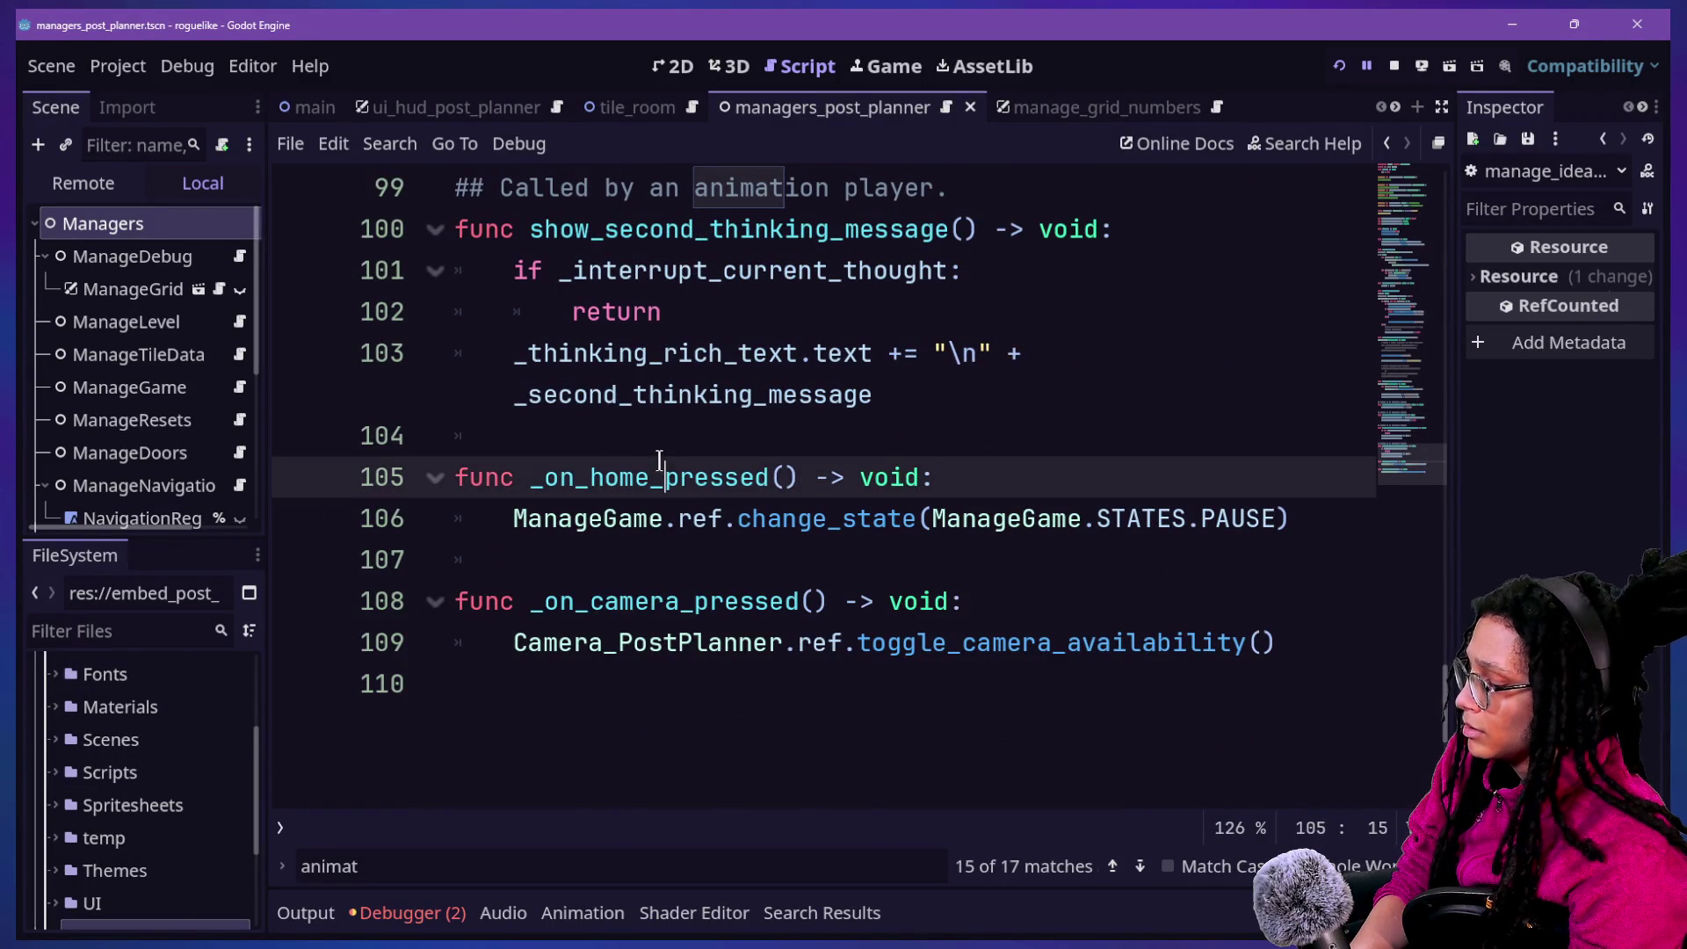
key(ctrl+f)
text(hid)
Inspect the line 58 comment and lines 48–50 of thinking_visibility
drag(572, 477, 890, 525)
click(890, 525)
scroll(916, 535, up, 2)
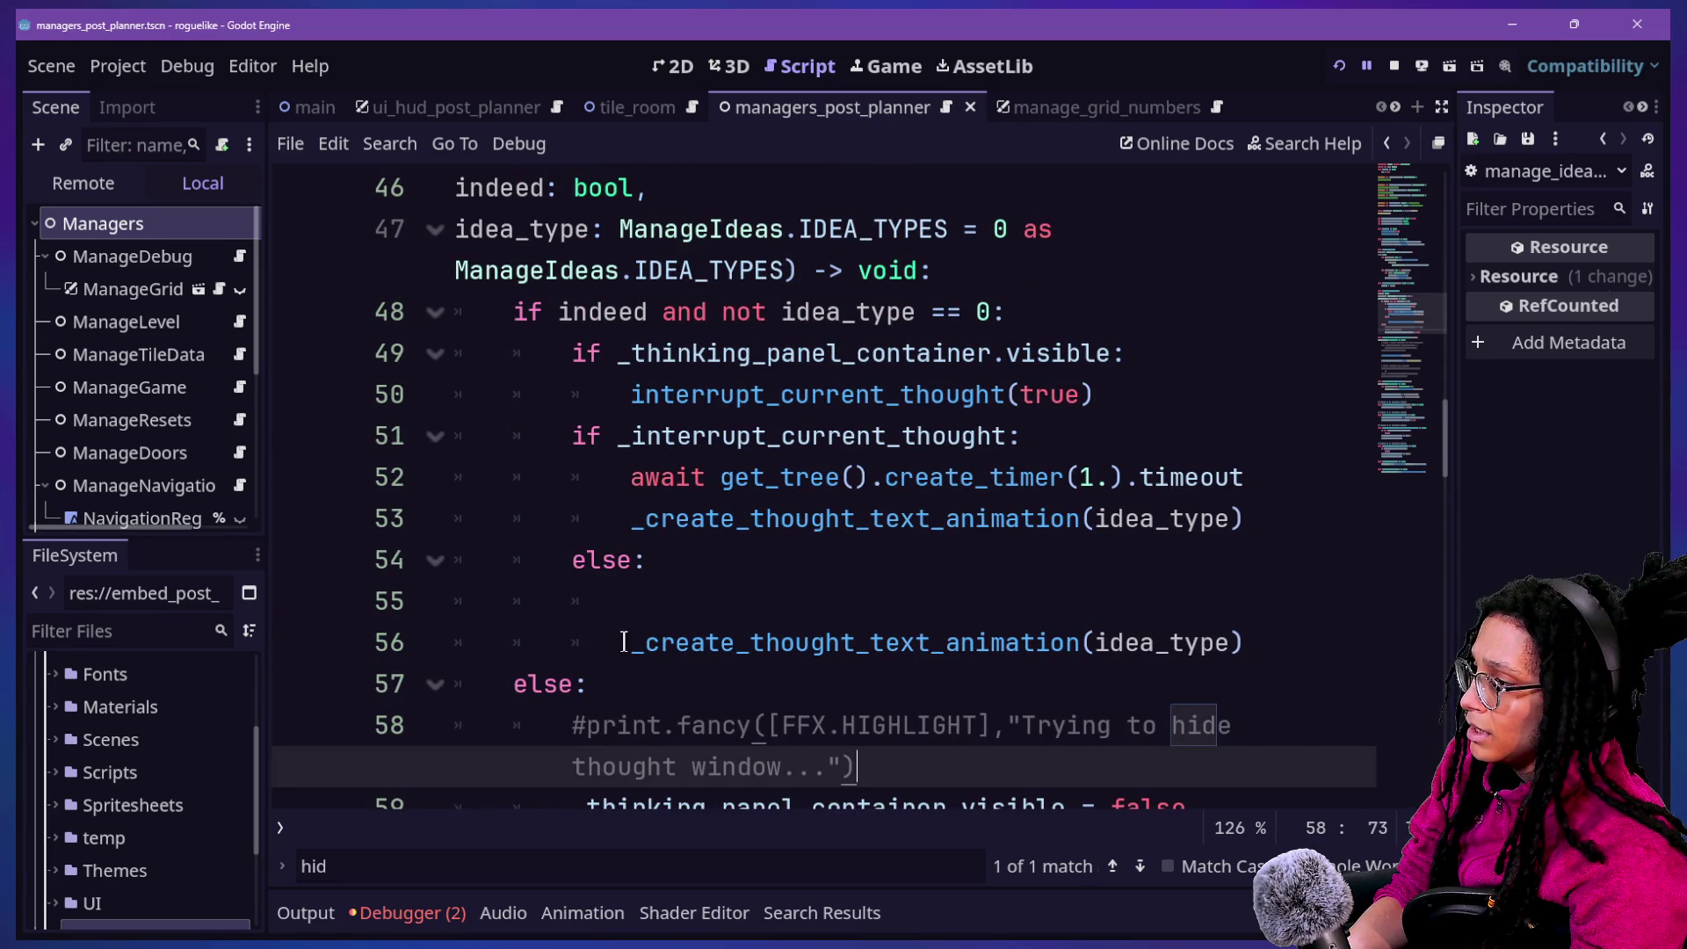
mouse_move(514, 312)
mouse_down()
mouse_move(1125, 353)
mouse_move(778, 394)
mouse_up()
click(989, 517)
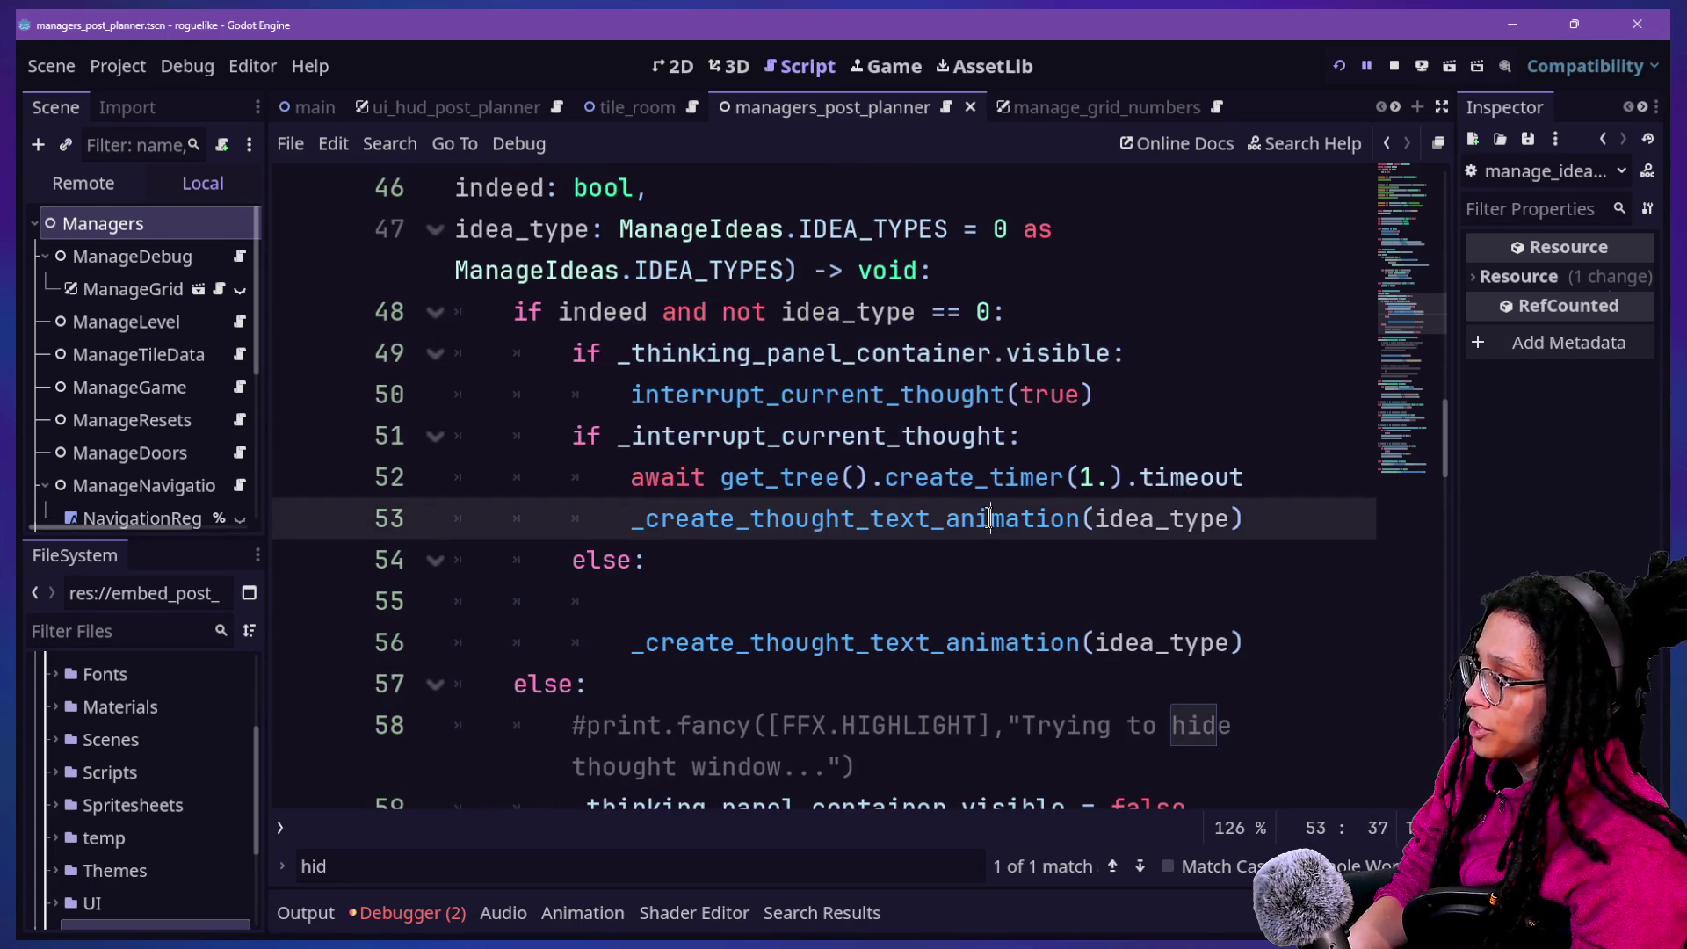
click(578, 312)
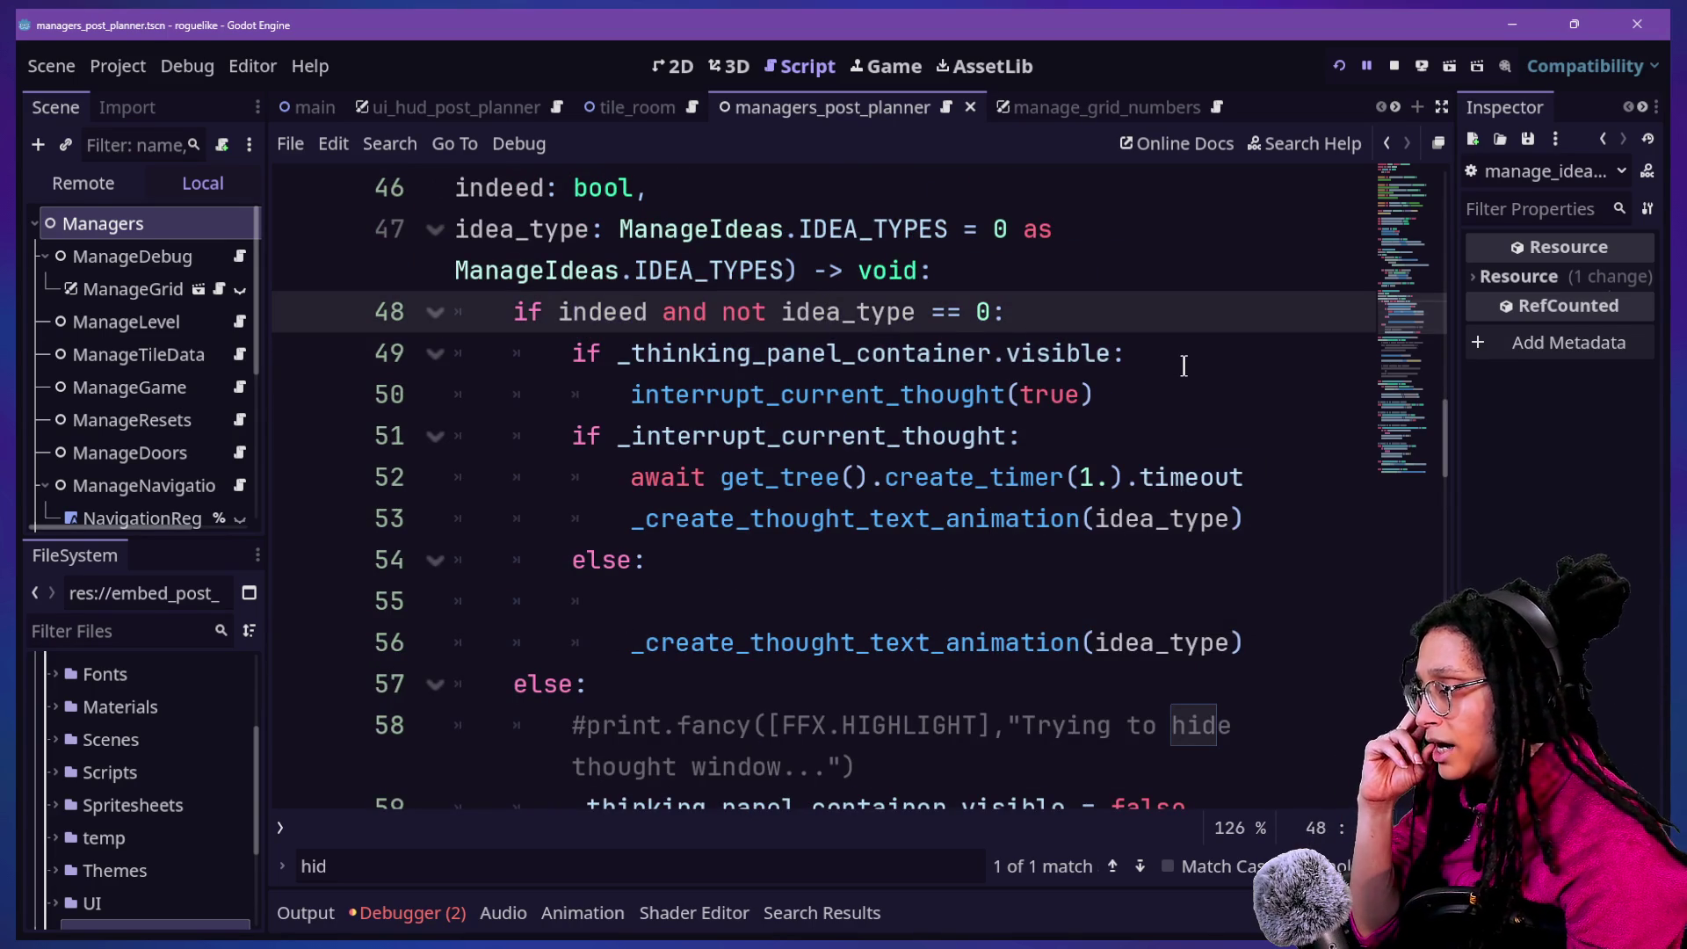
scroll(753, 260, up, 1)
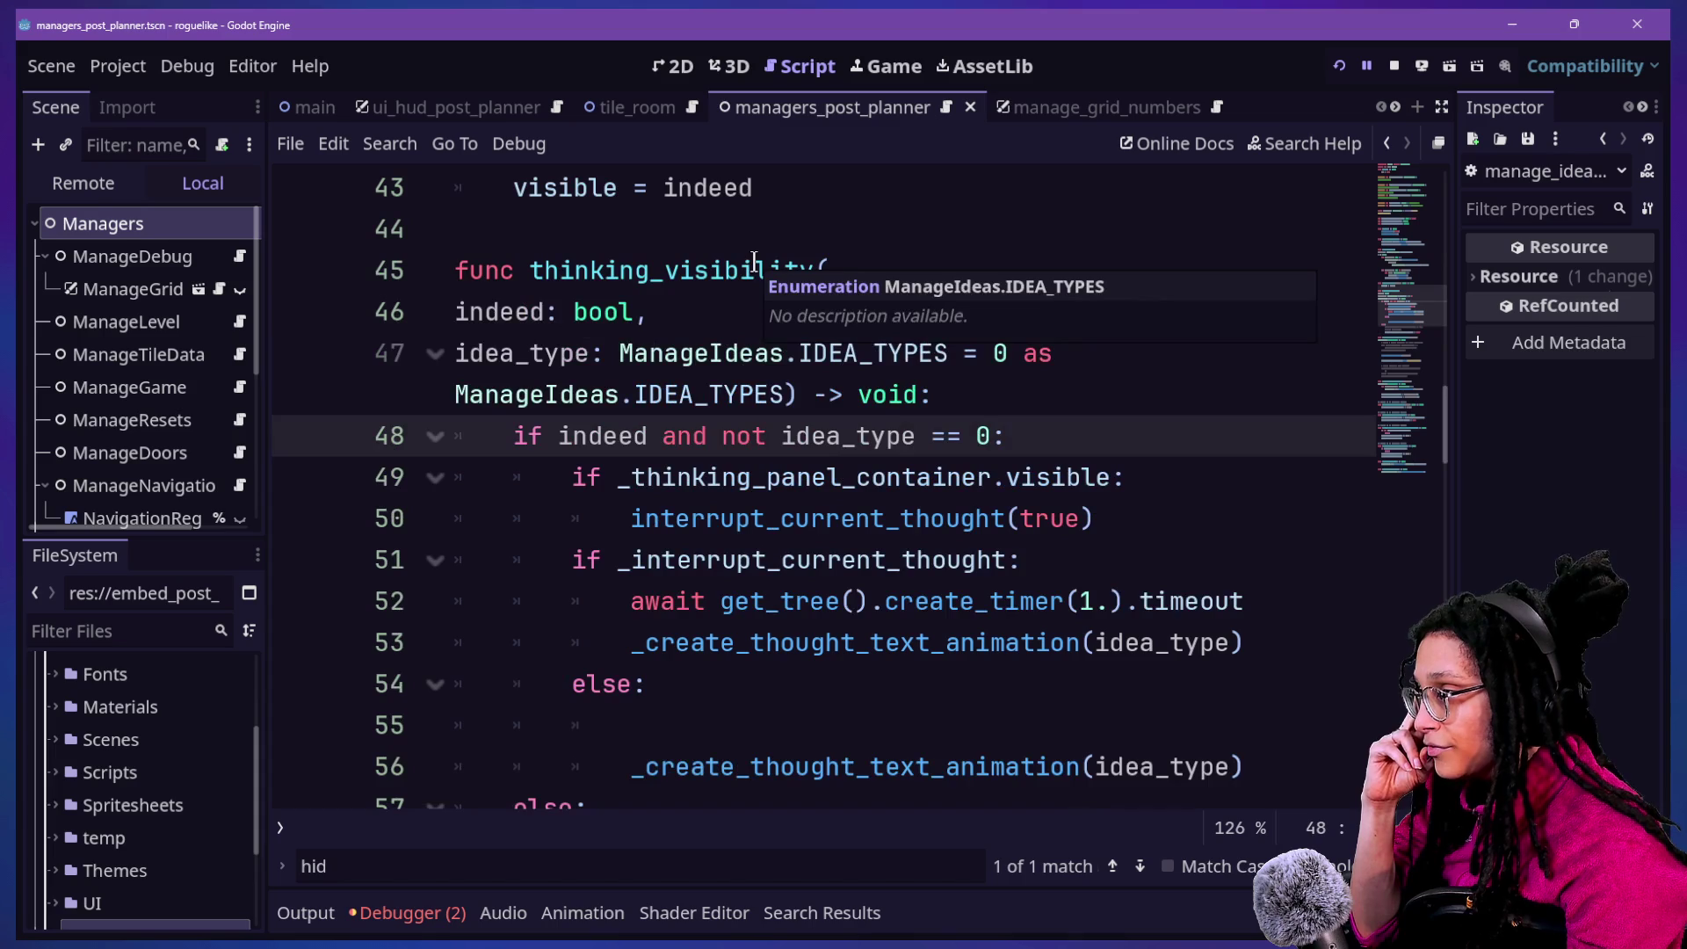
drag(515, 270, 876, 297)
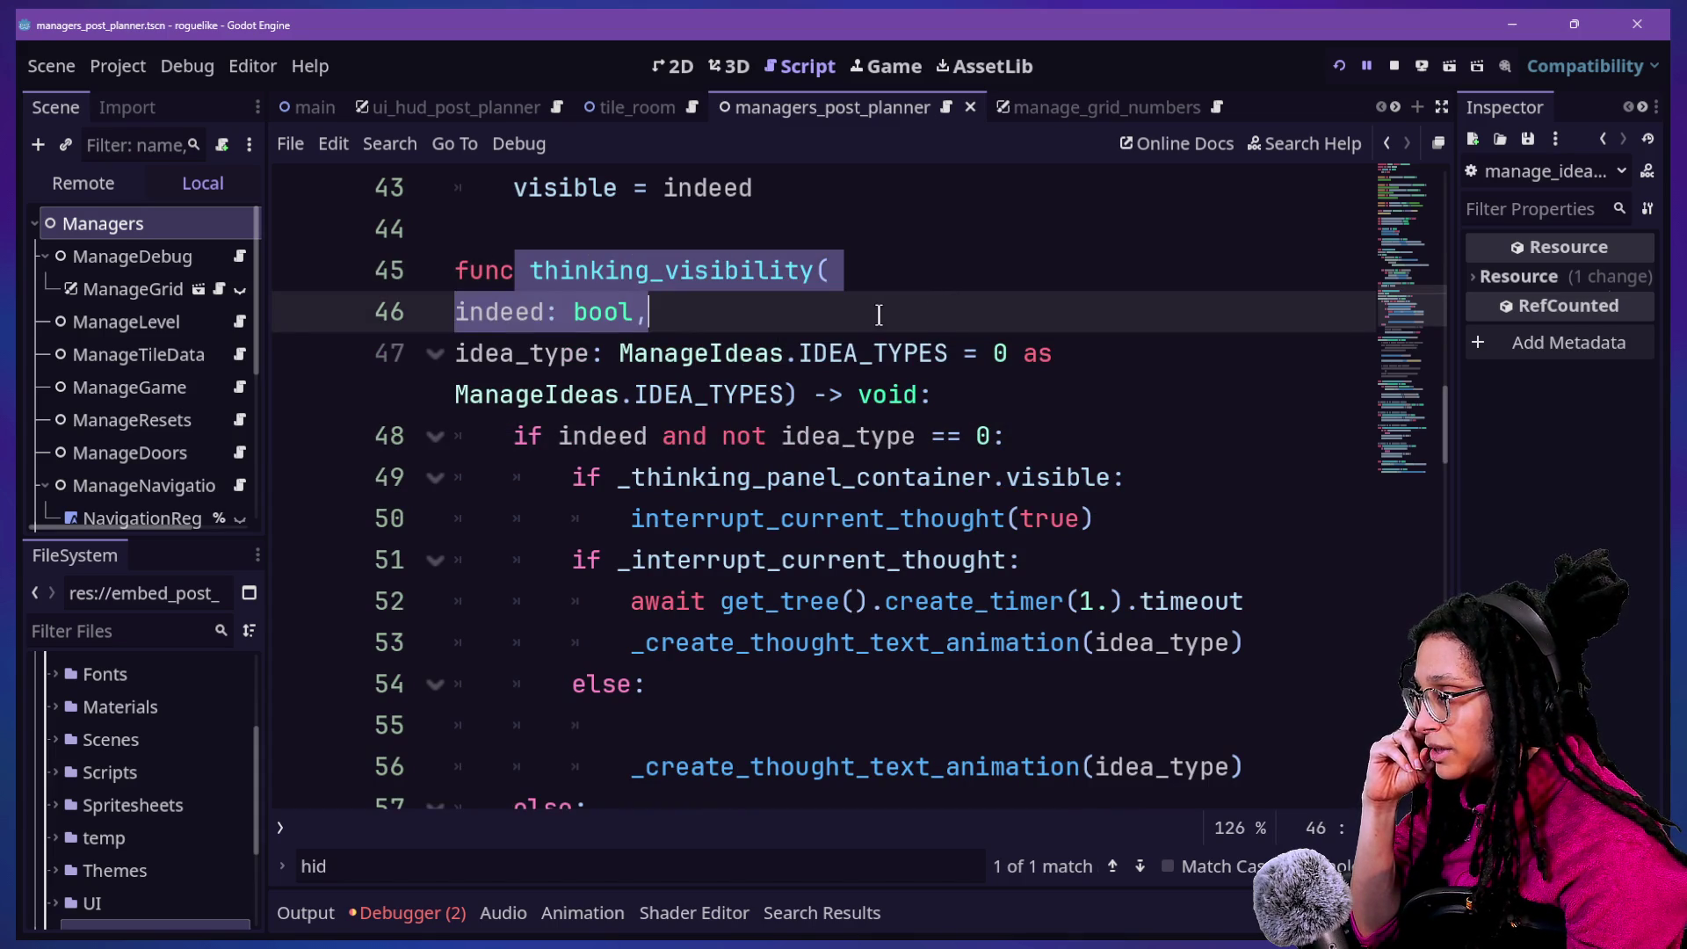
click(878, 315)
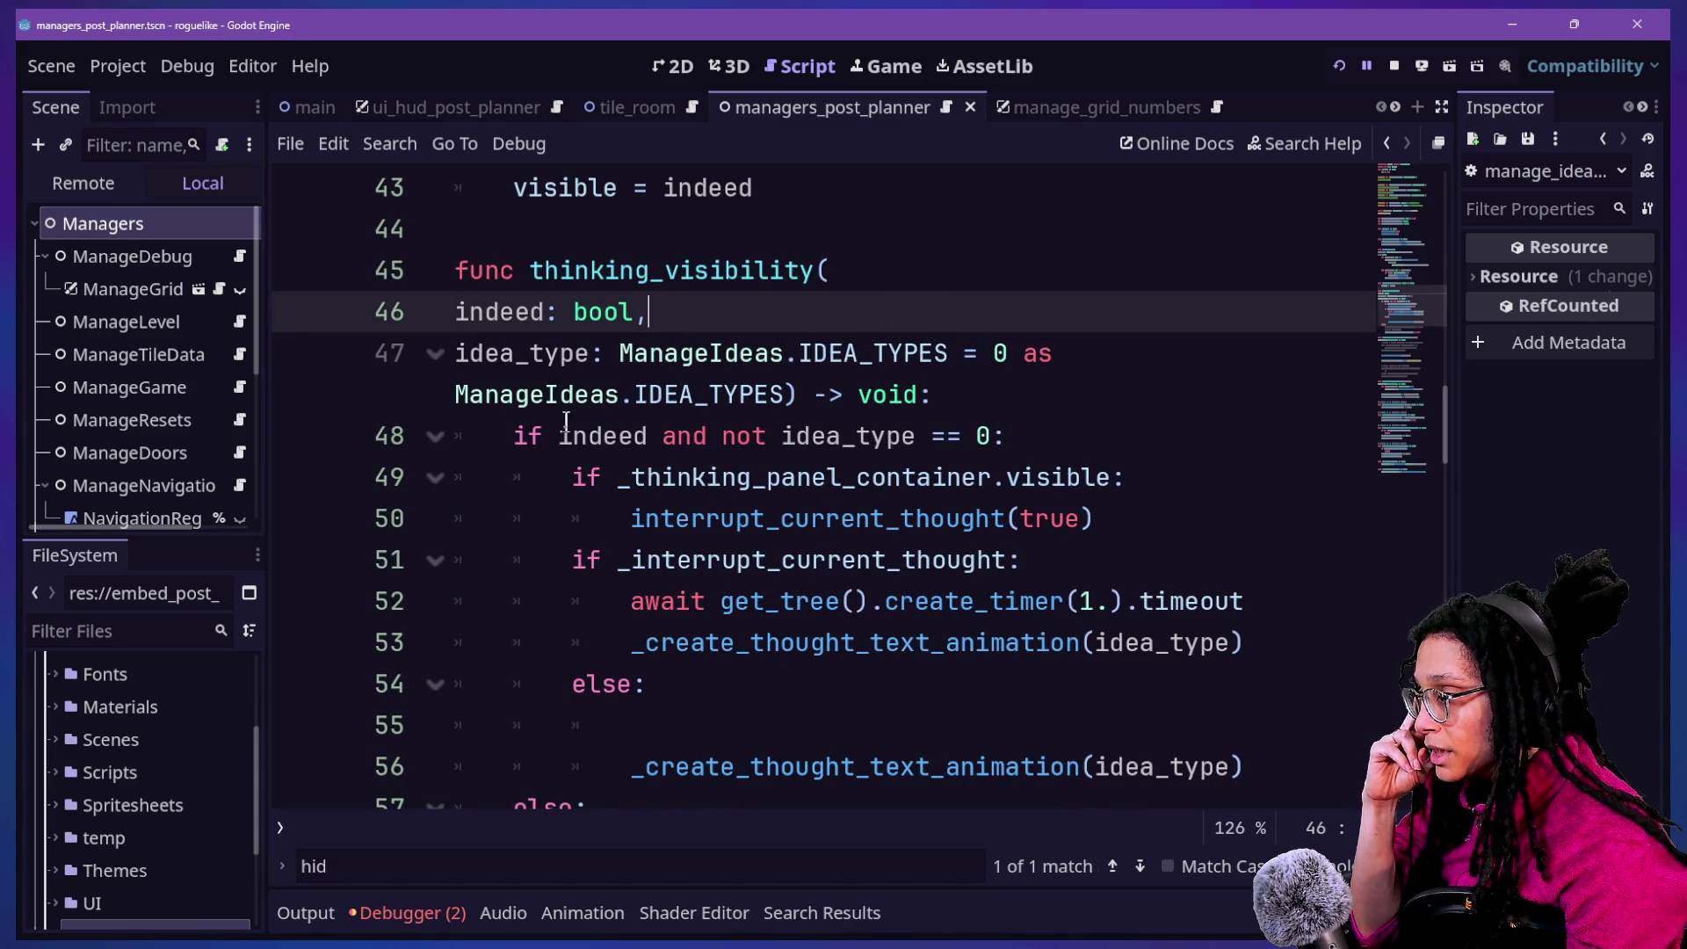
Ctrl+click IDEA_TYPES on line 47 to open its enum definition in ManageIdeas
drag(618, 353, 1069, 356)
click(1068, 357)
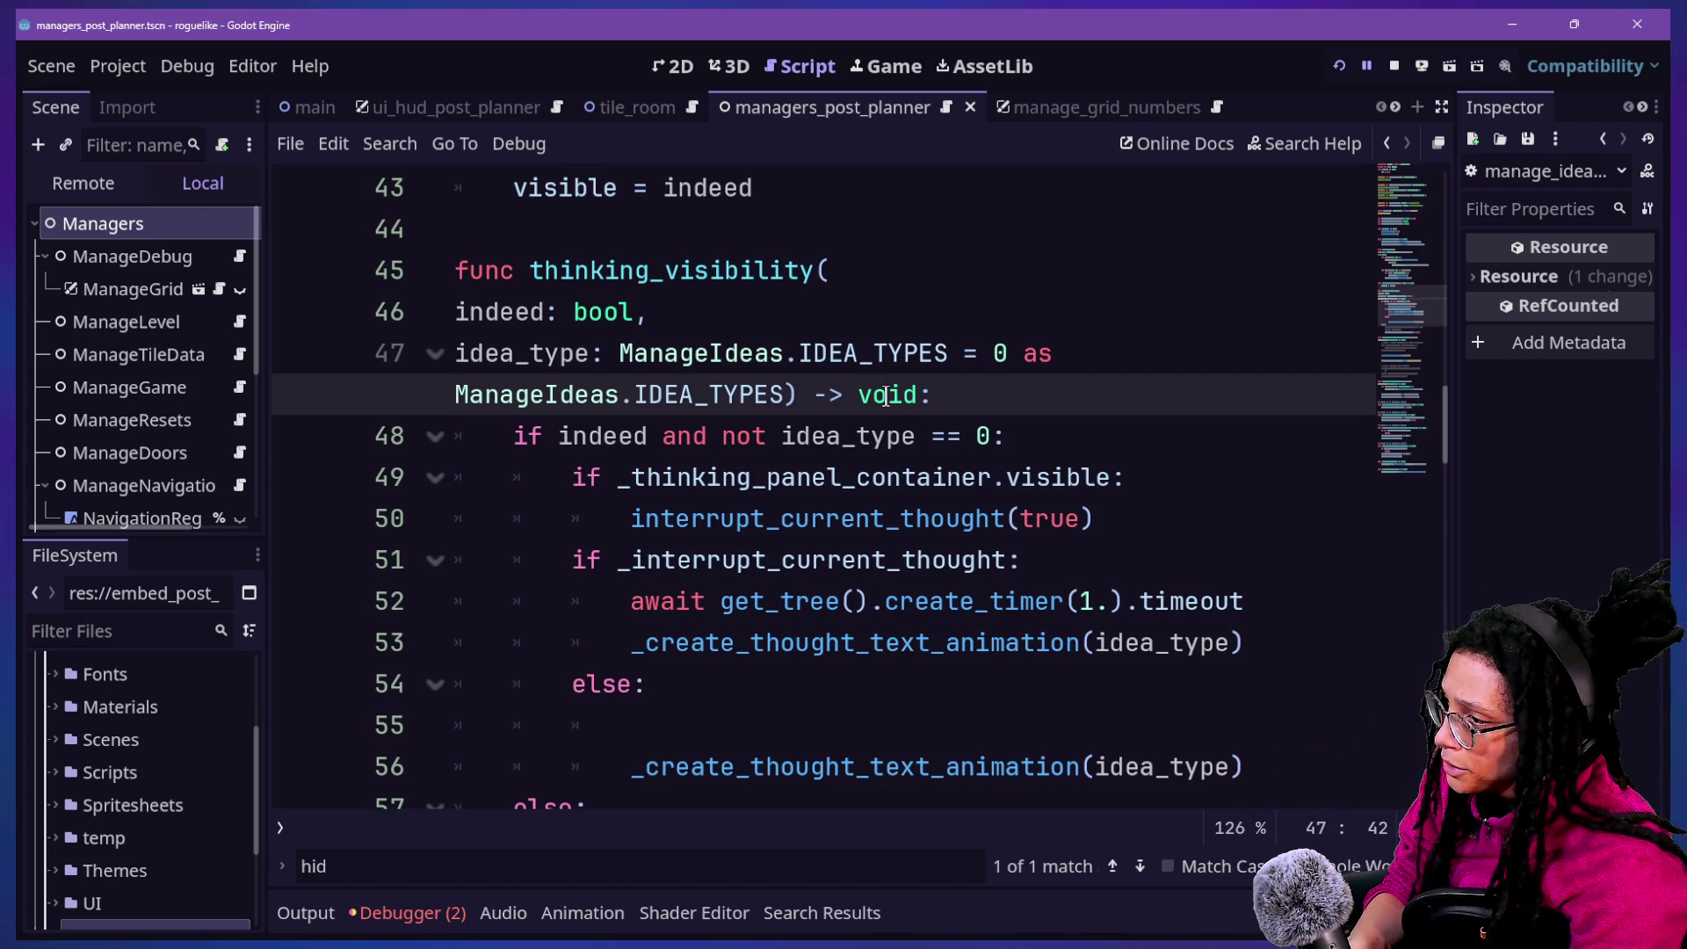
key(Down)
key(Down)
key(Down)
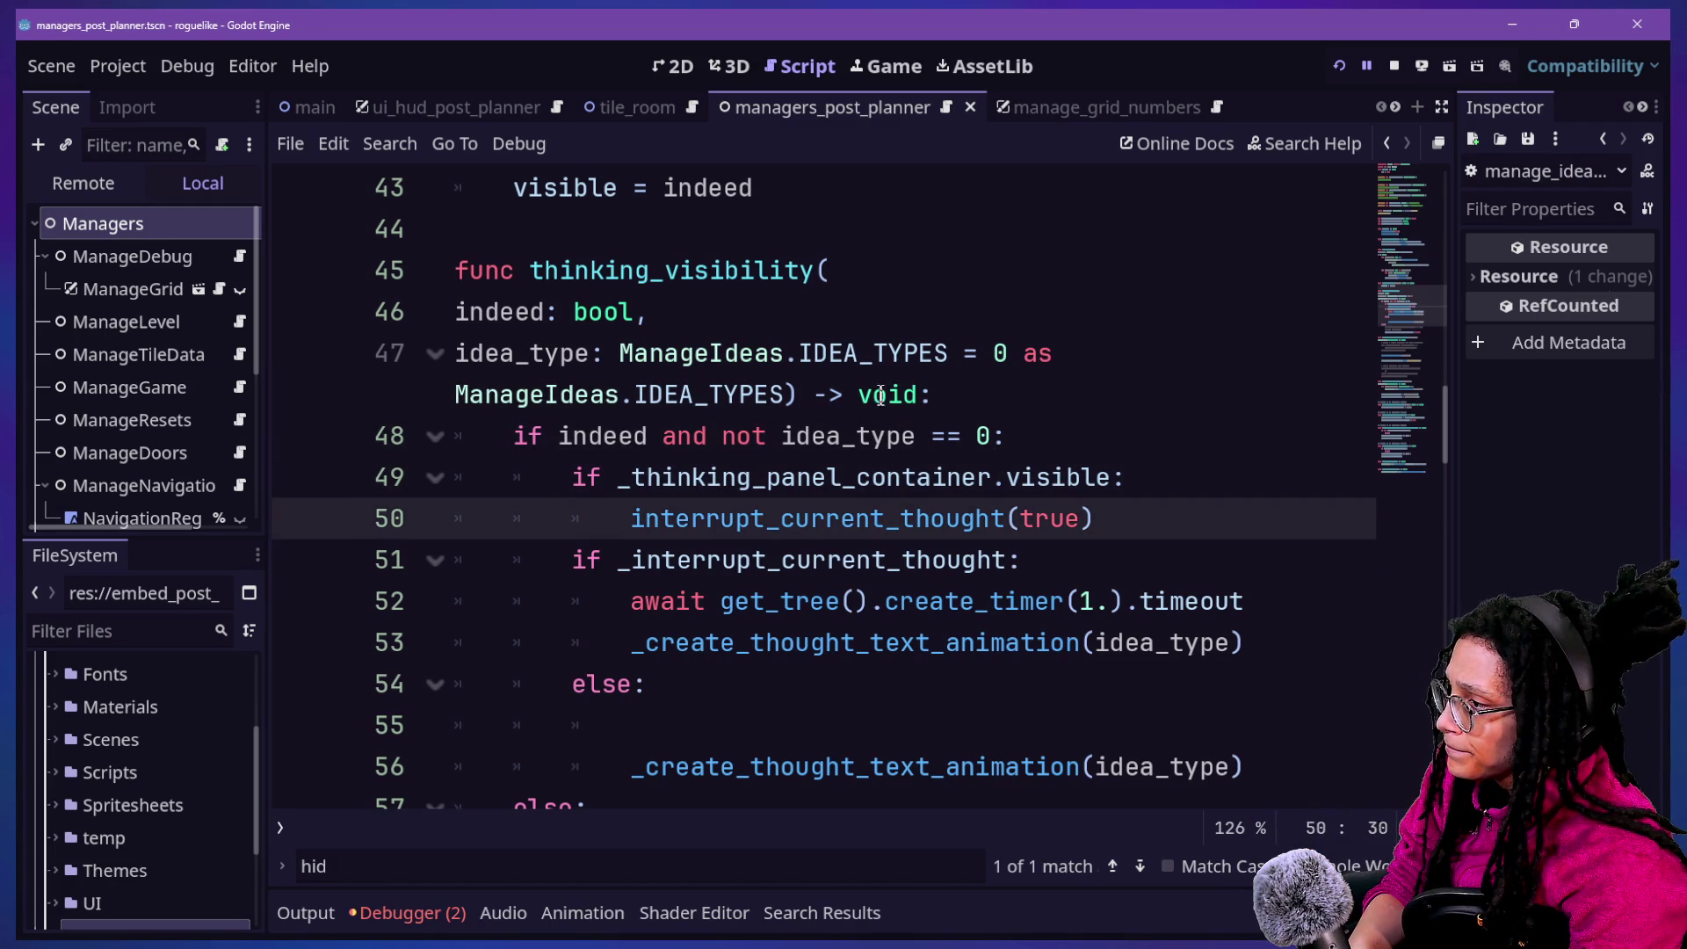
ctrl+click(846, 355)
mouse_move(762, 371)
mouse_down()
mouse_move(470, 392)
mouse_move(621, 352)
mouse_up()
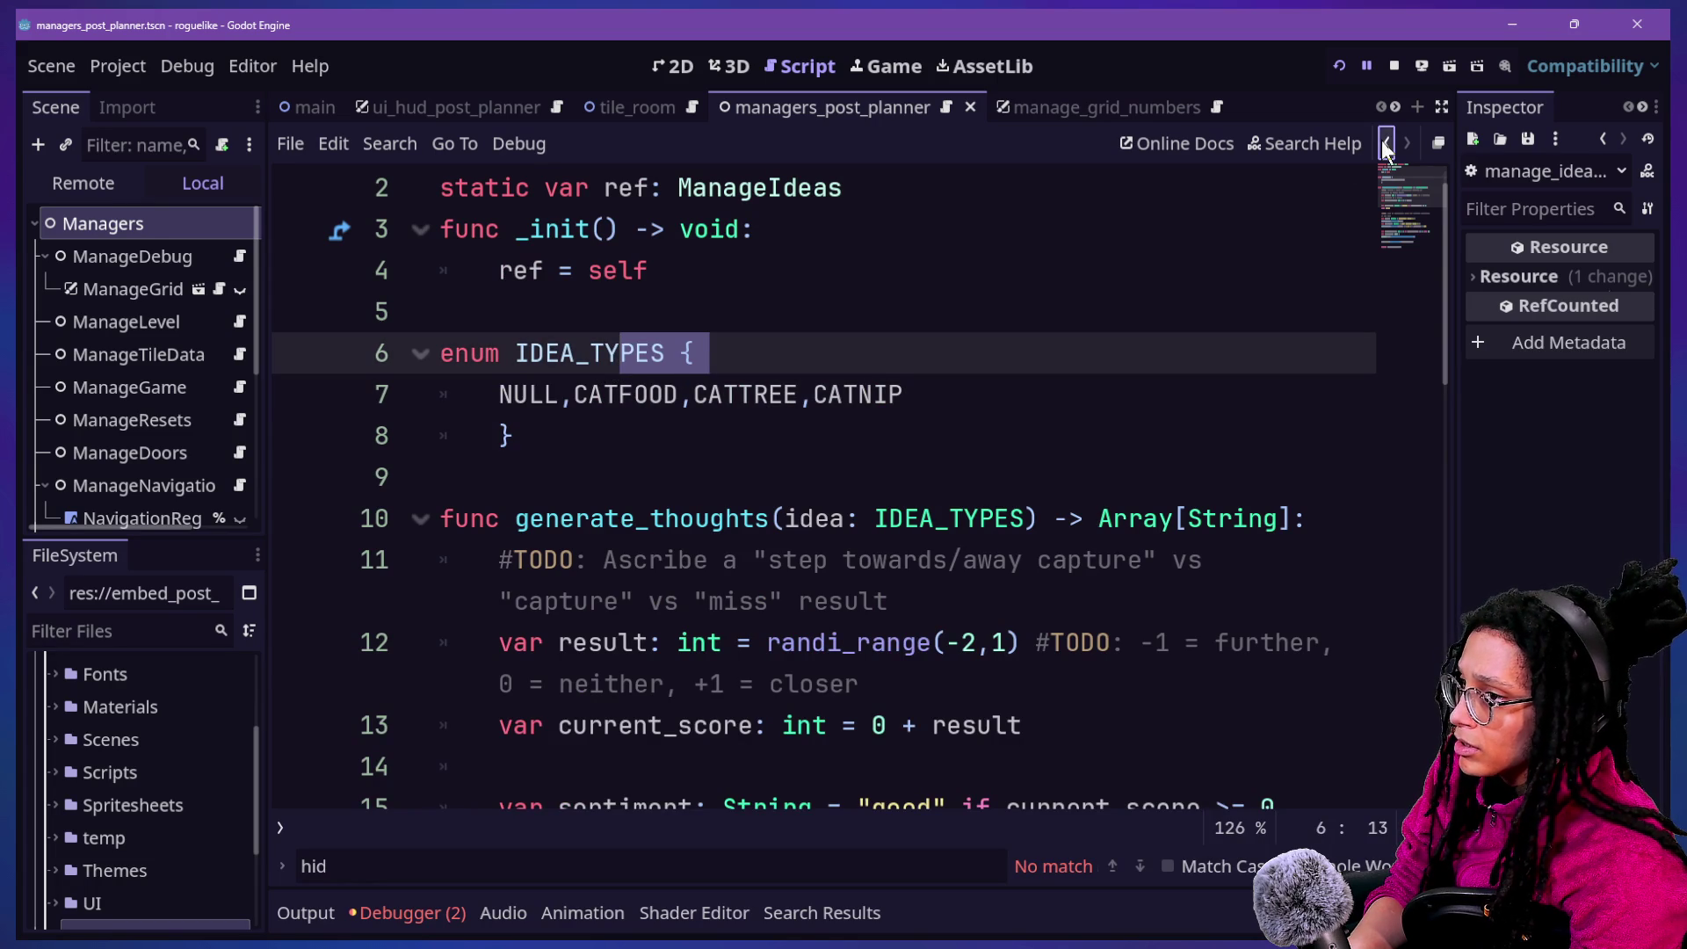
Navigate back from ManageIdeas to the thinking_visibility function
click(1385, 144)
click(1380, 141)
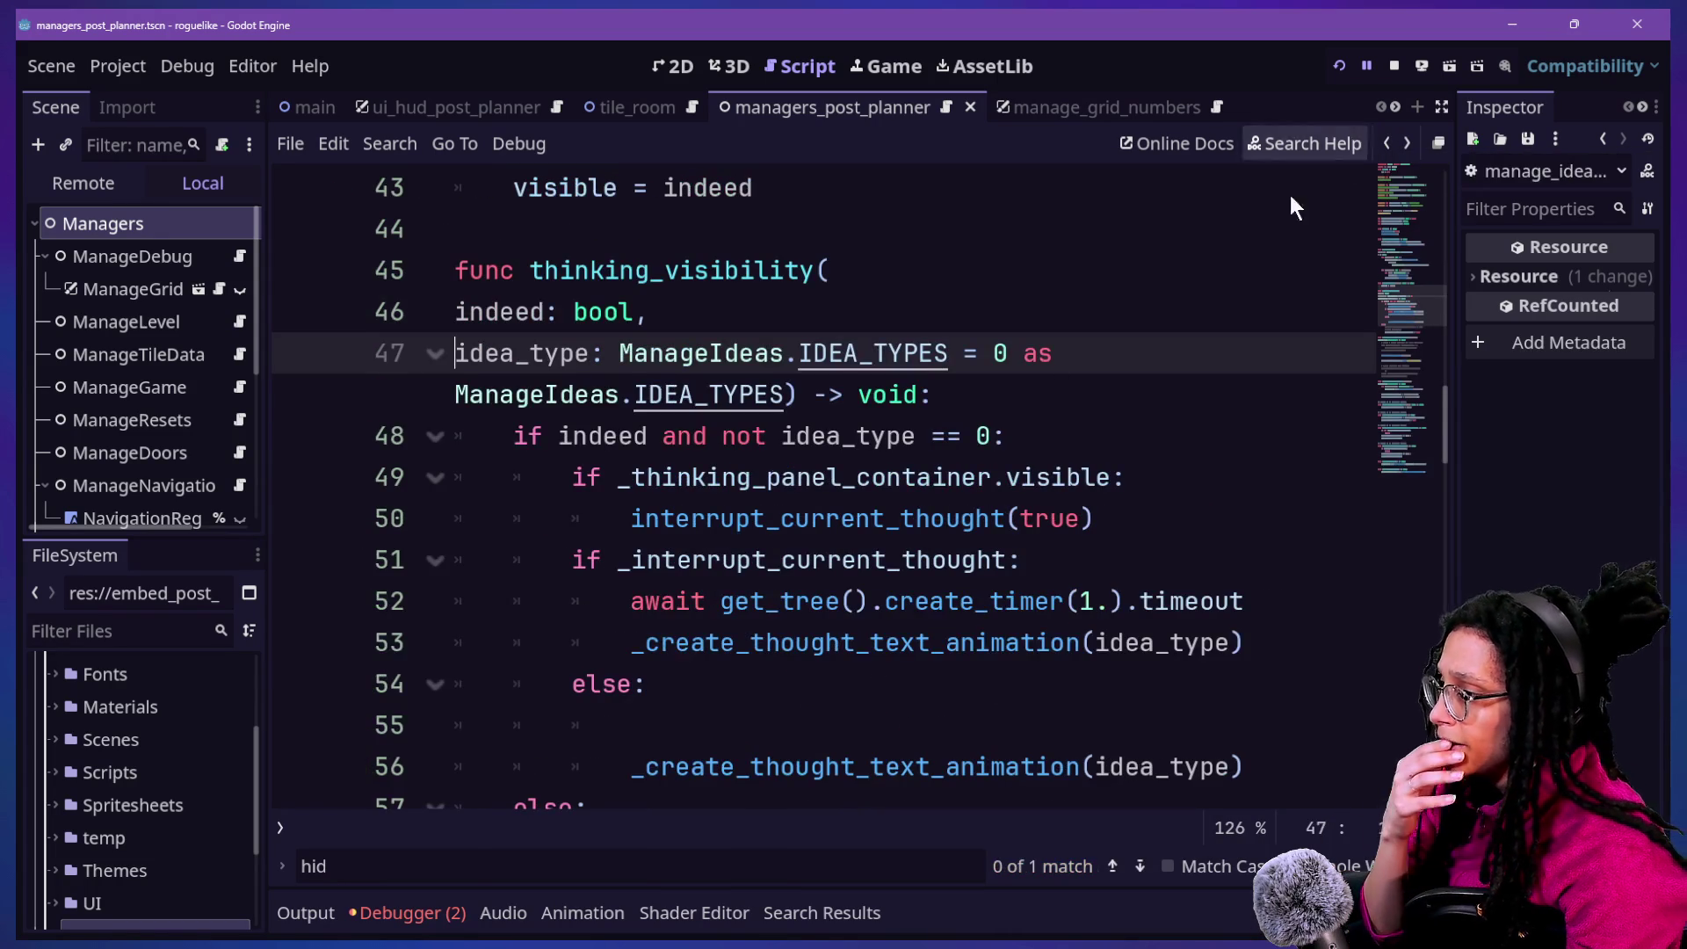
scroll(927, 494, down, 1)
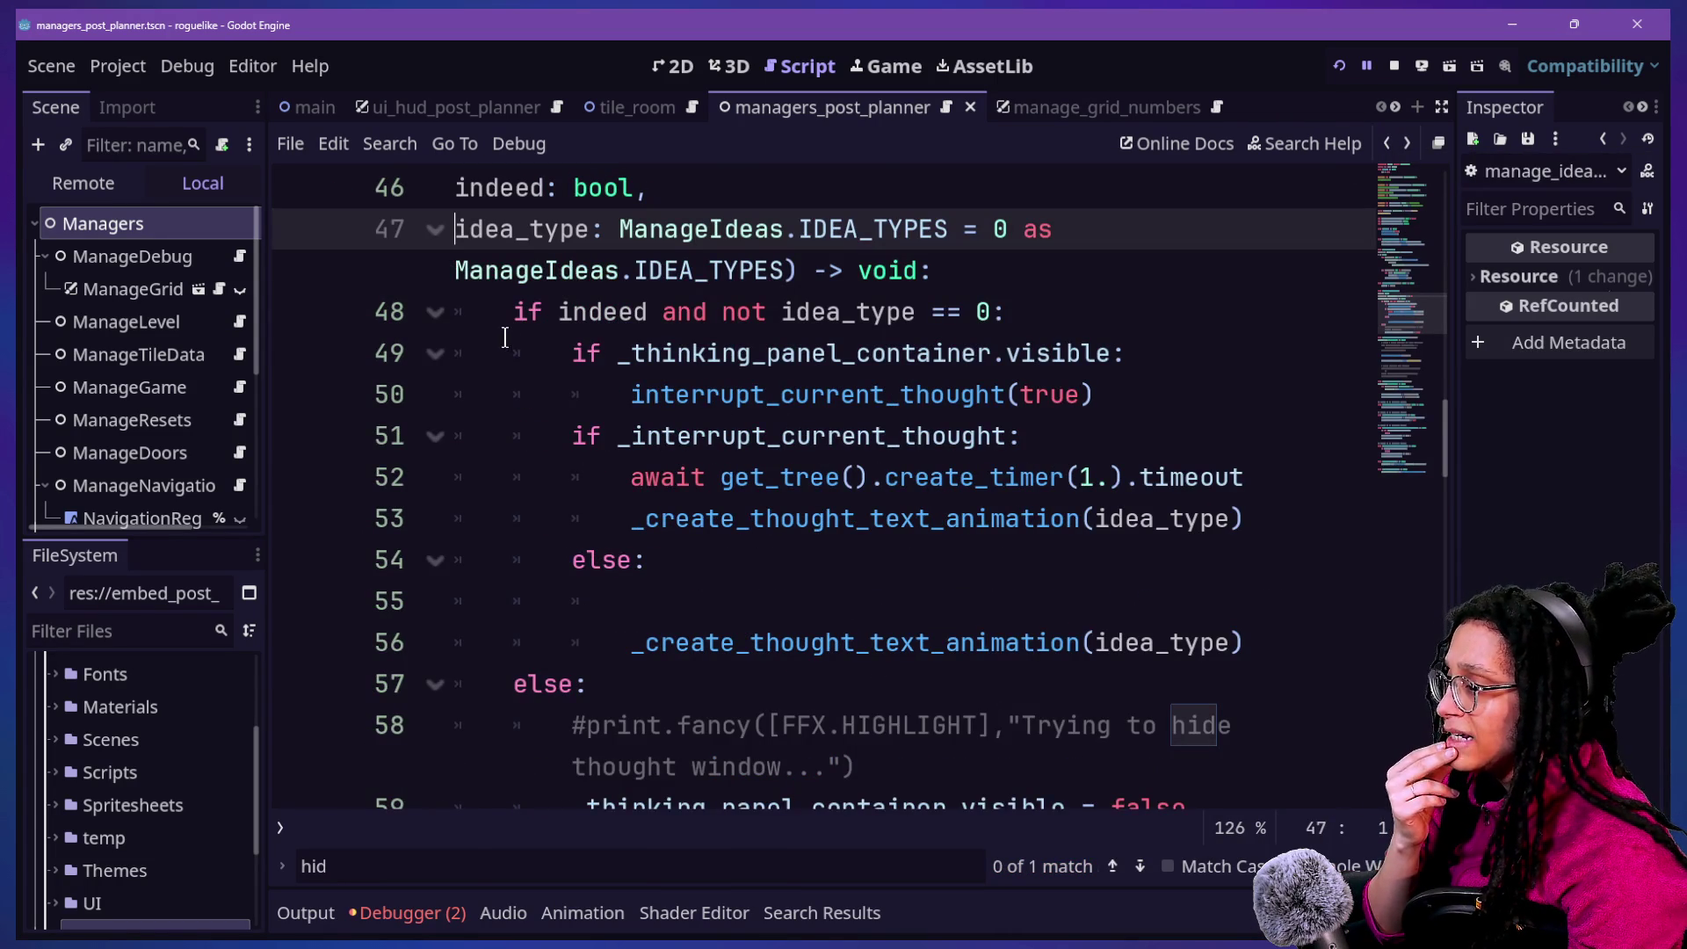
click(604, 356)
Check the documentation and definition of interrupt_current_thought
drag(609, 356, 962, 356)
click(1007, 356)
click(872, 394)
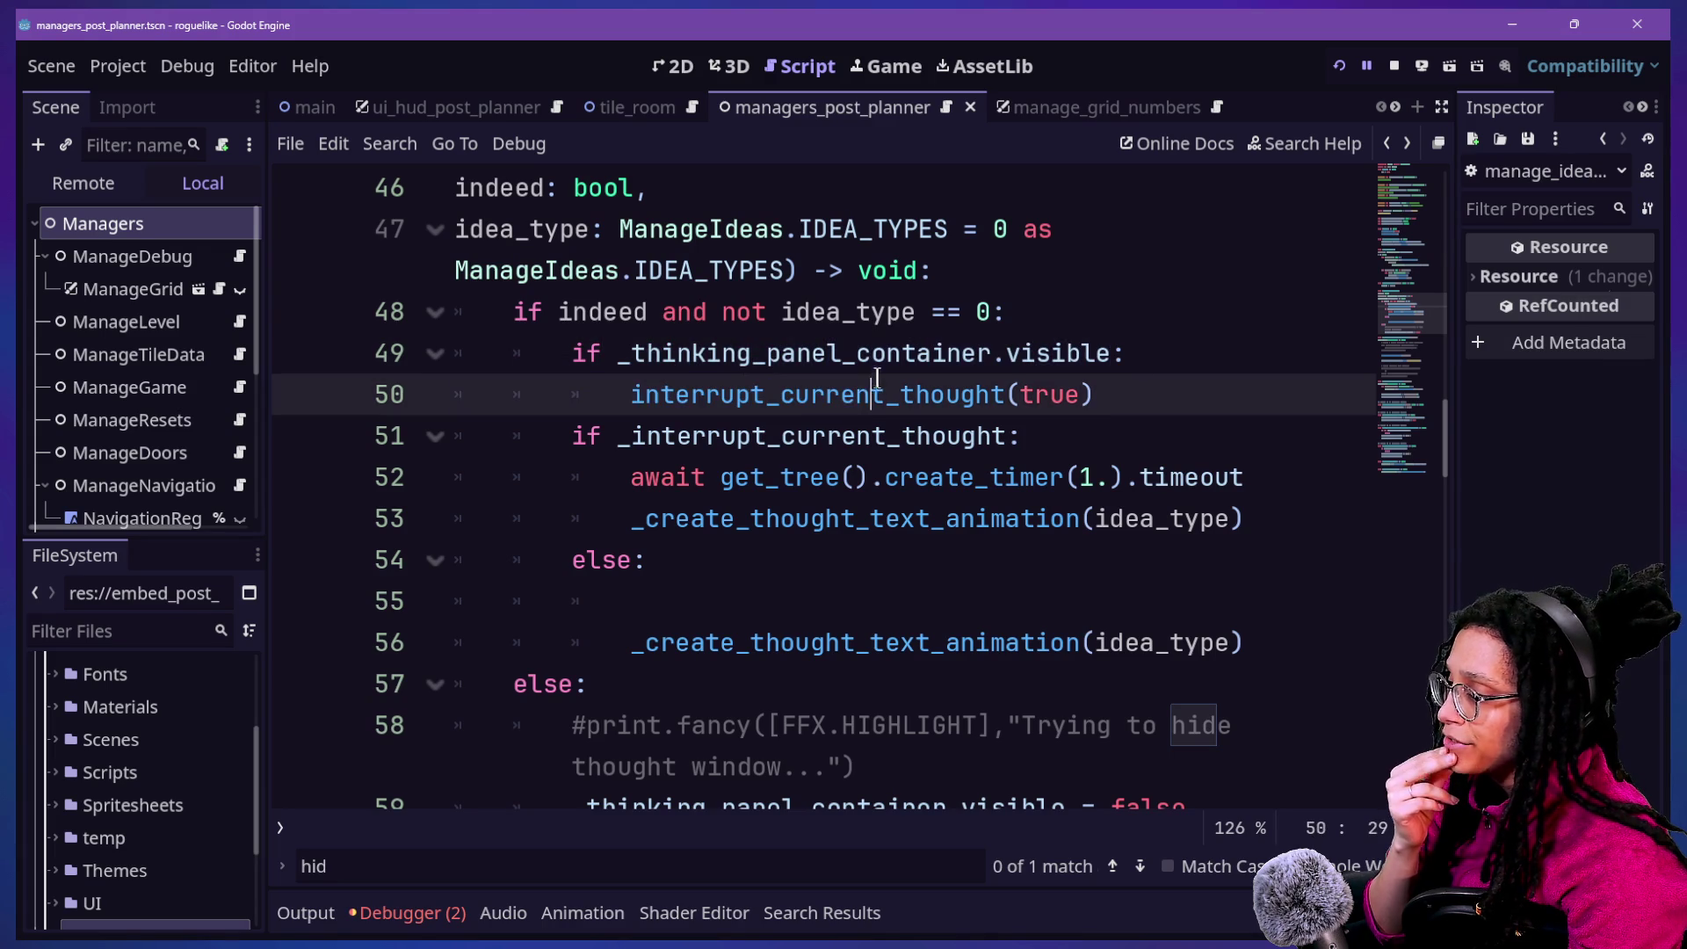
drag(635, 400, 795, 400)
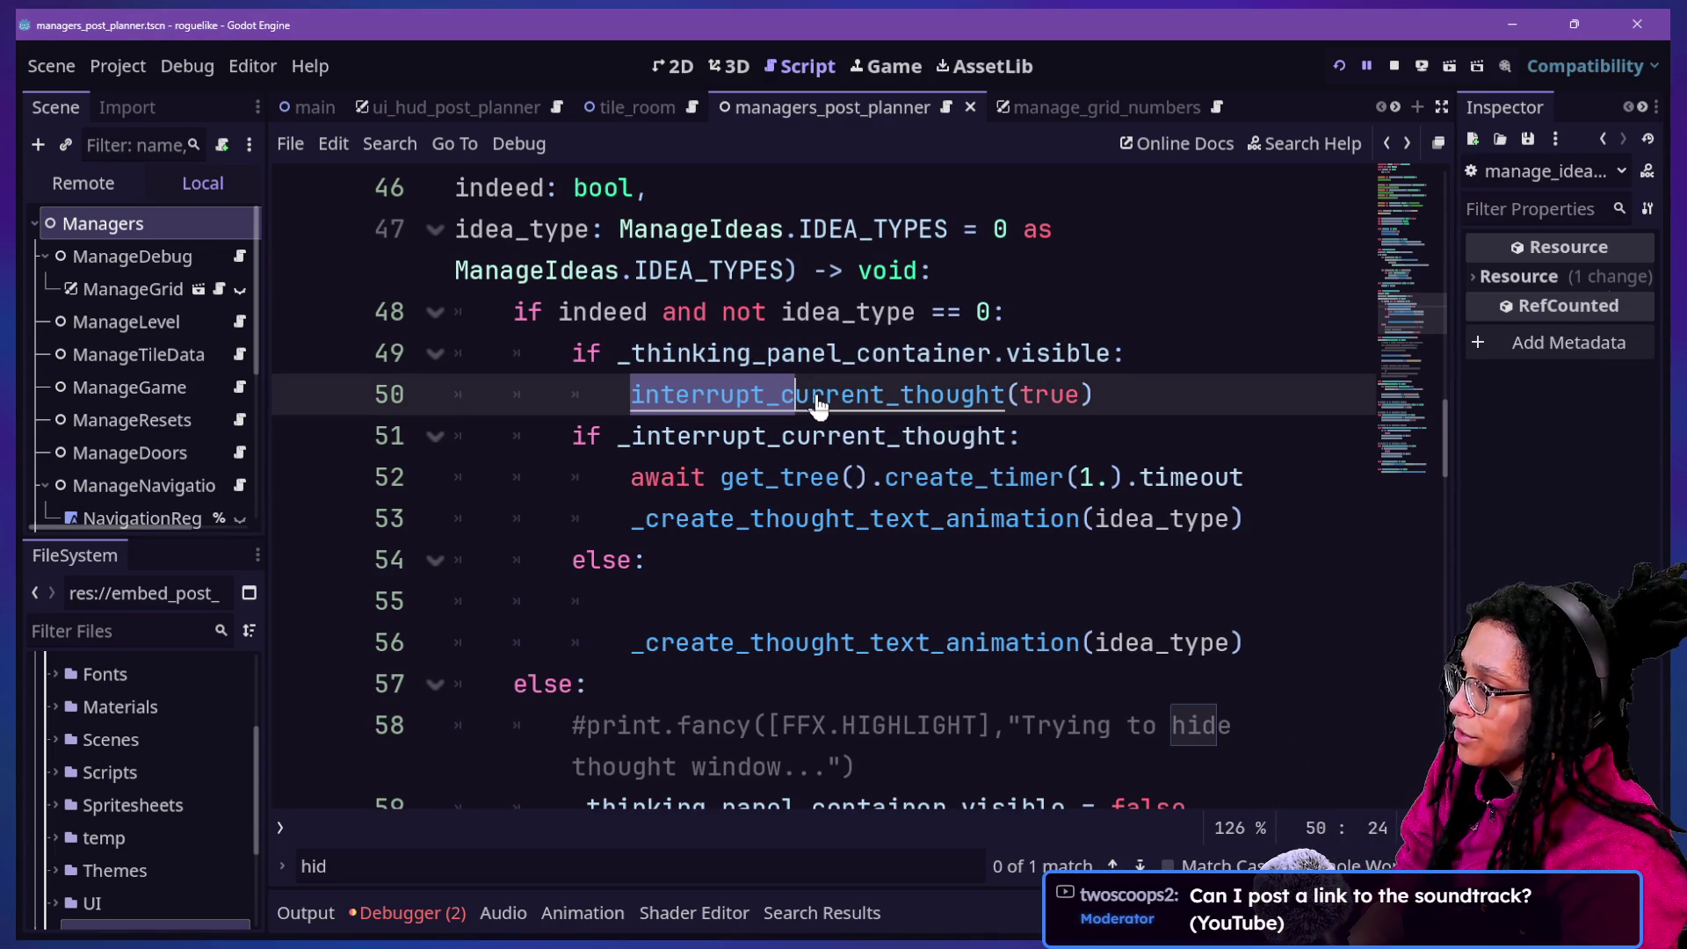
ctrl+click(813, 399)
triple_click(540, 519)
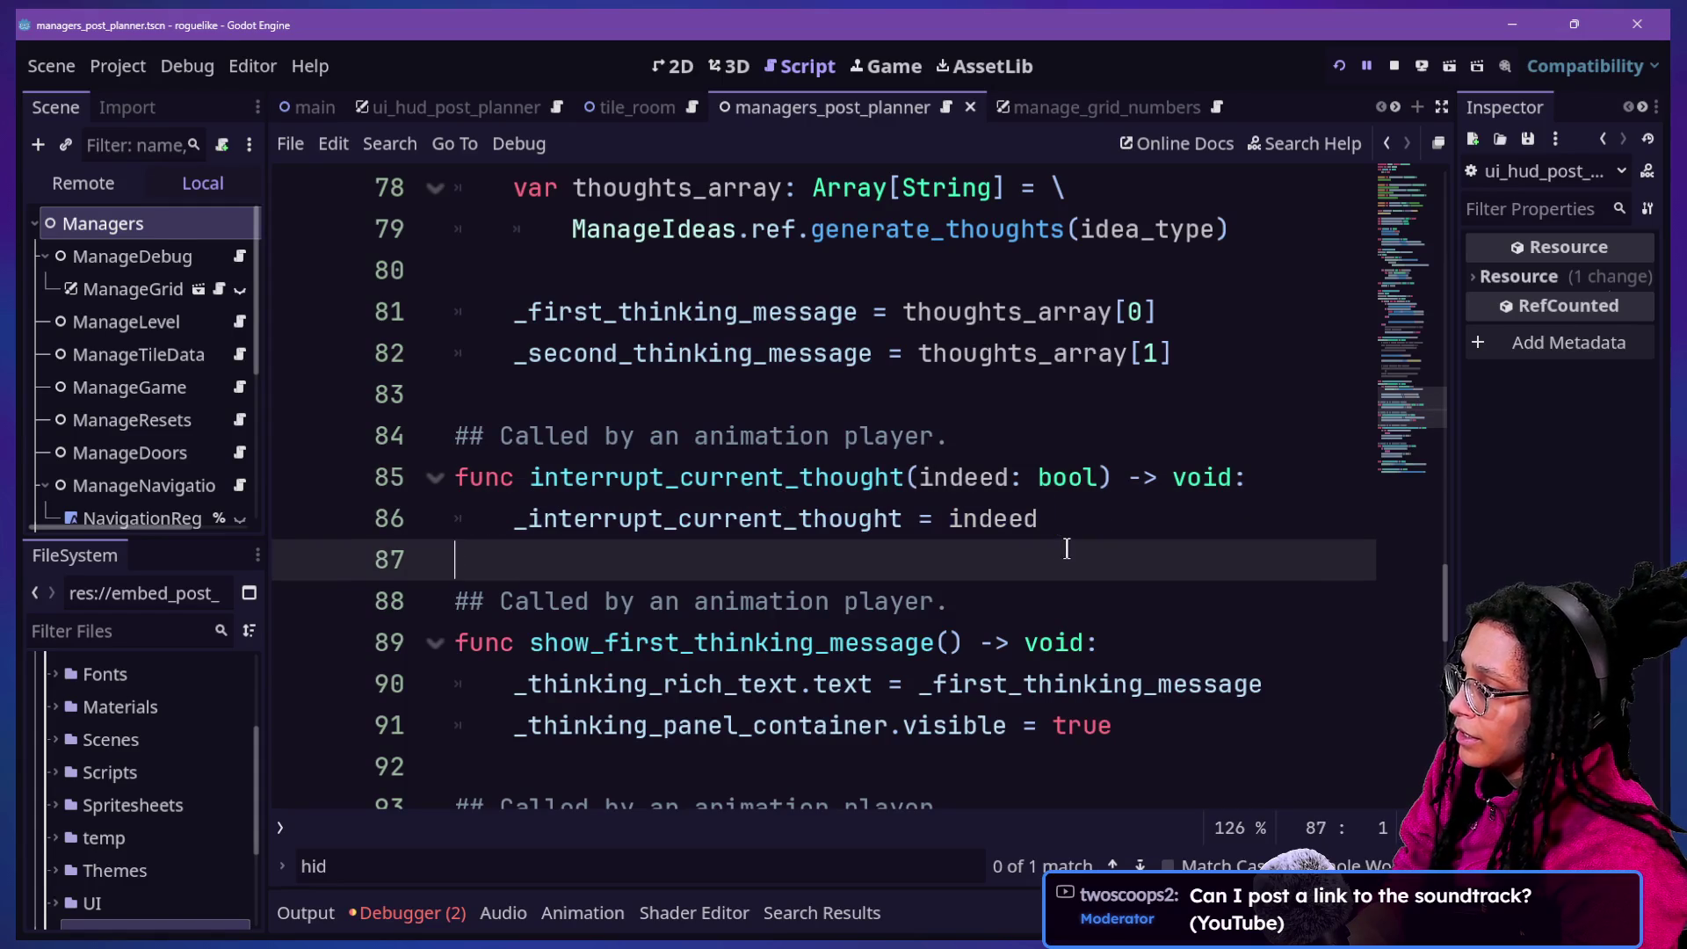
scroll(1091, 441, up, 7)
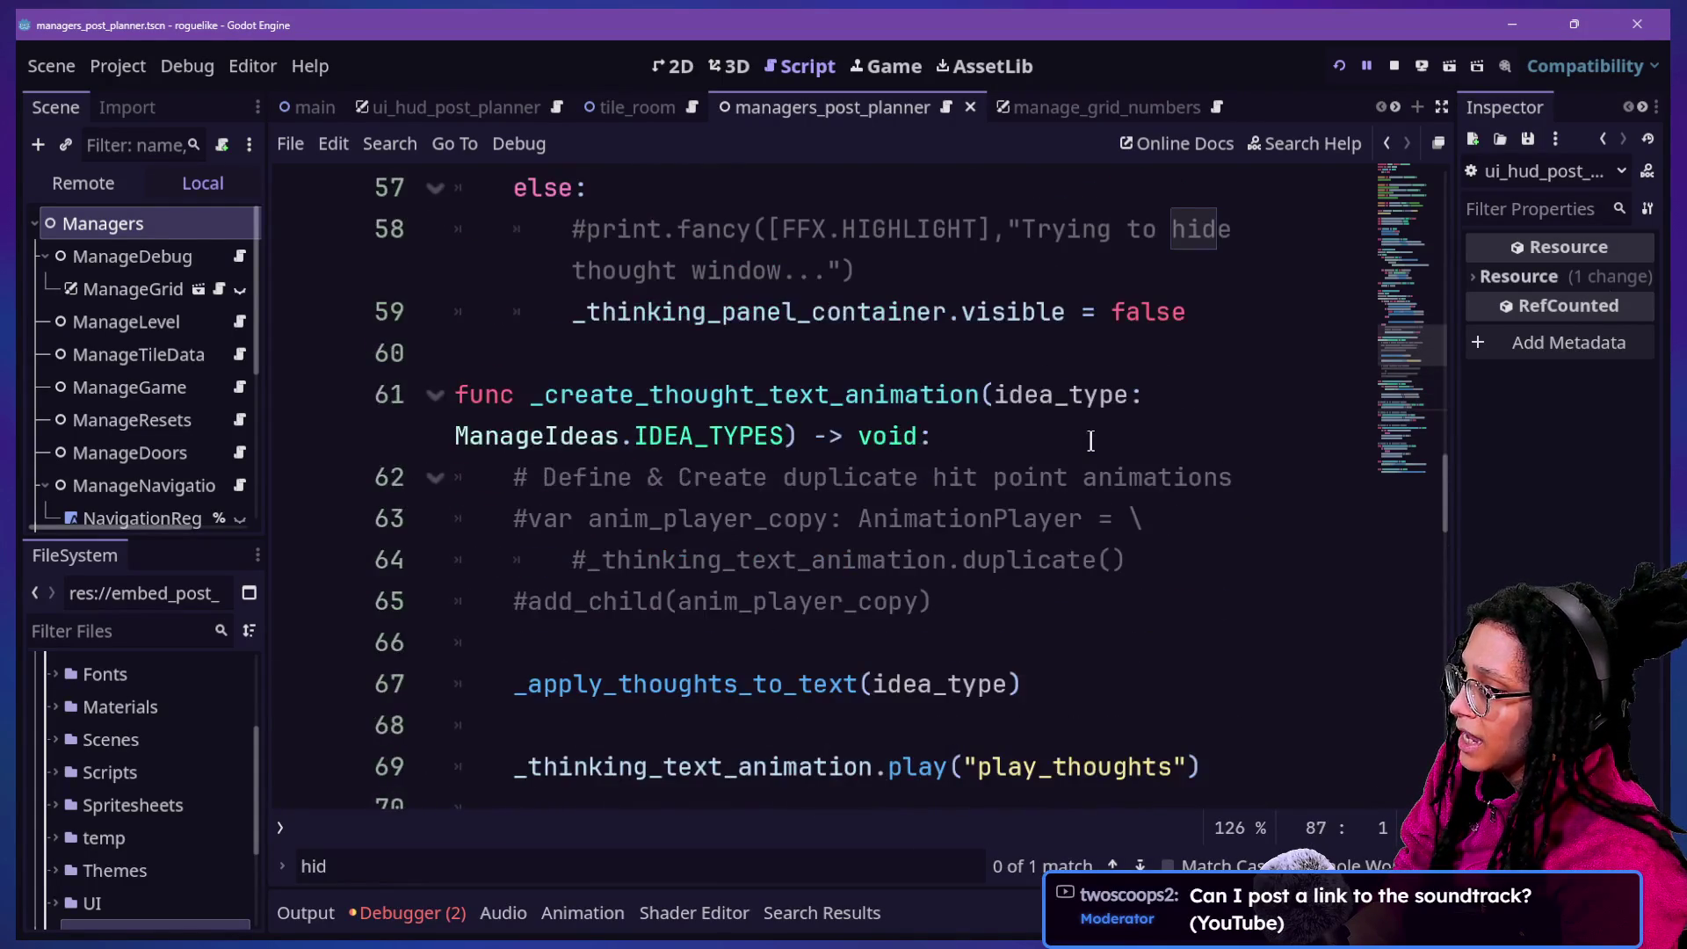
scroll(1090, 441, up, 2)
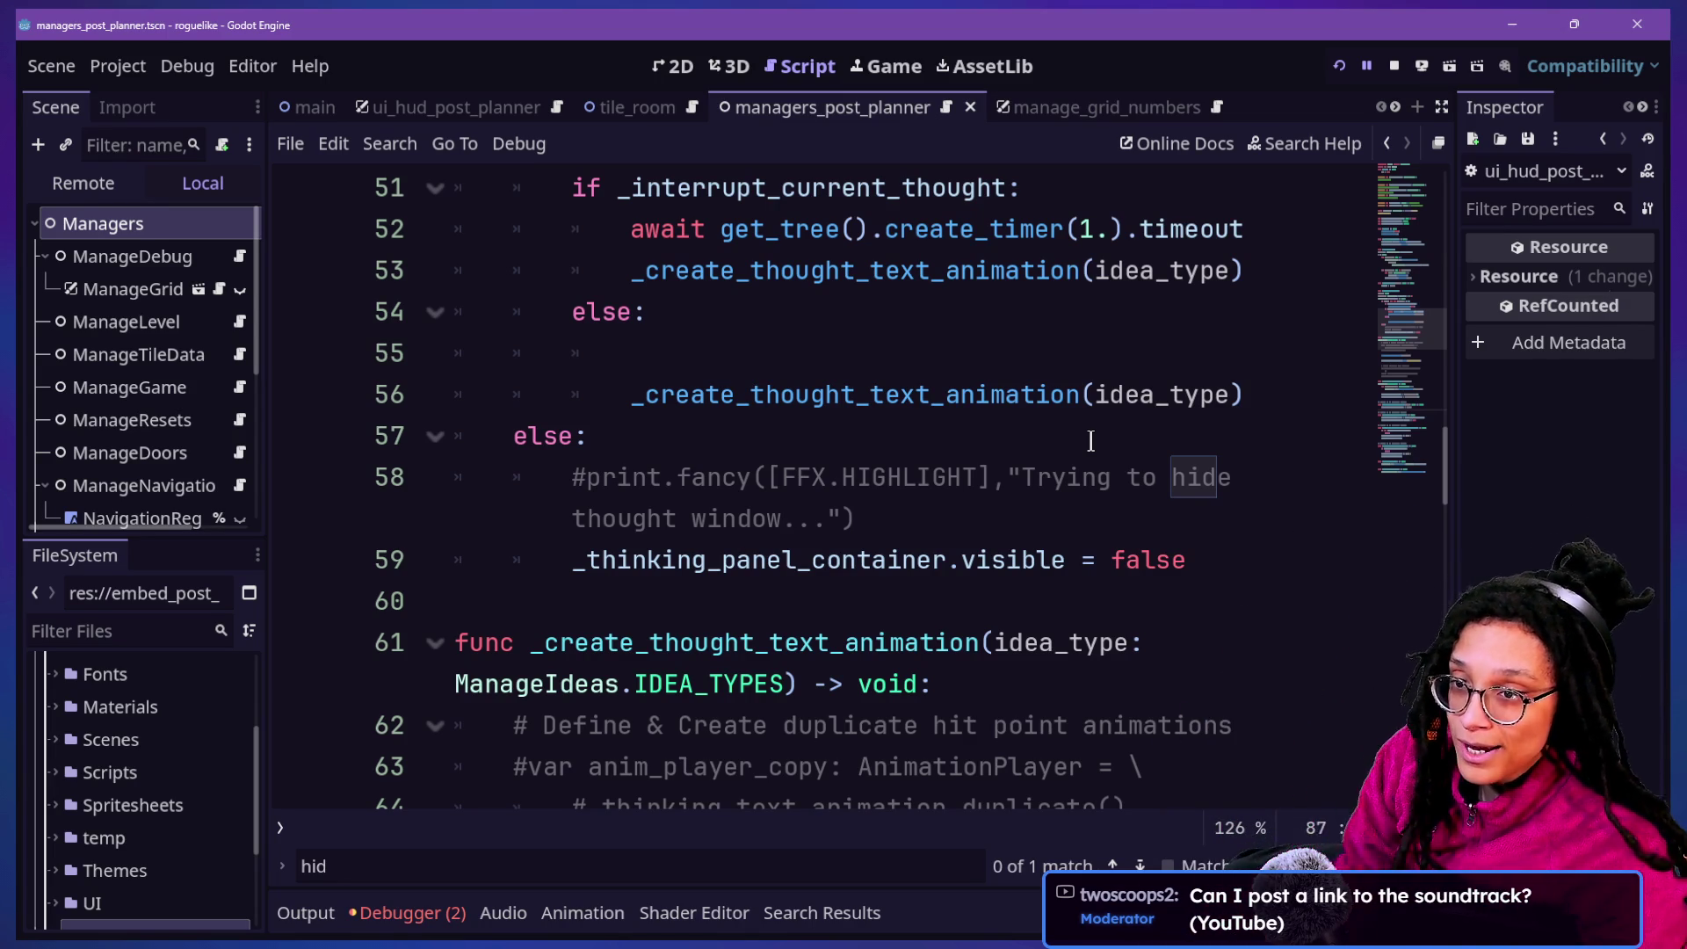
Review lines 50–56 of thinking_visibility, then bring up the stream chat window
click(1081, 399)
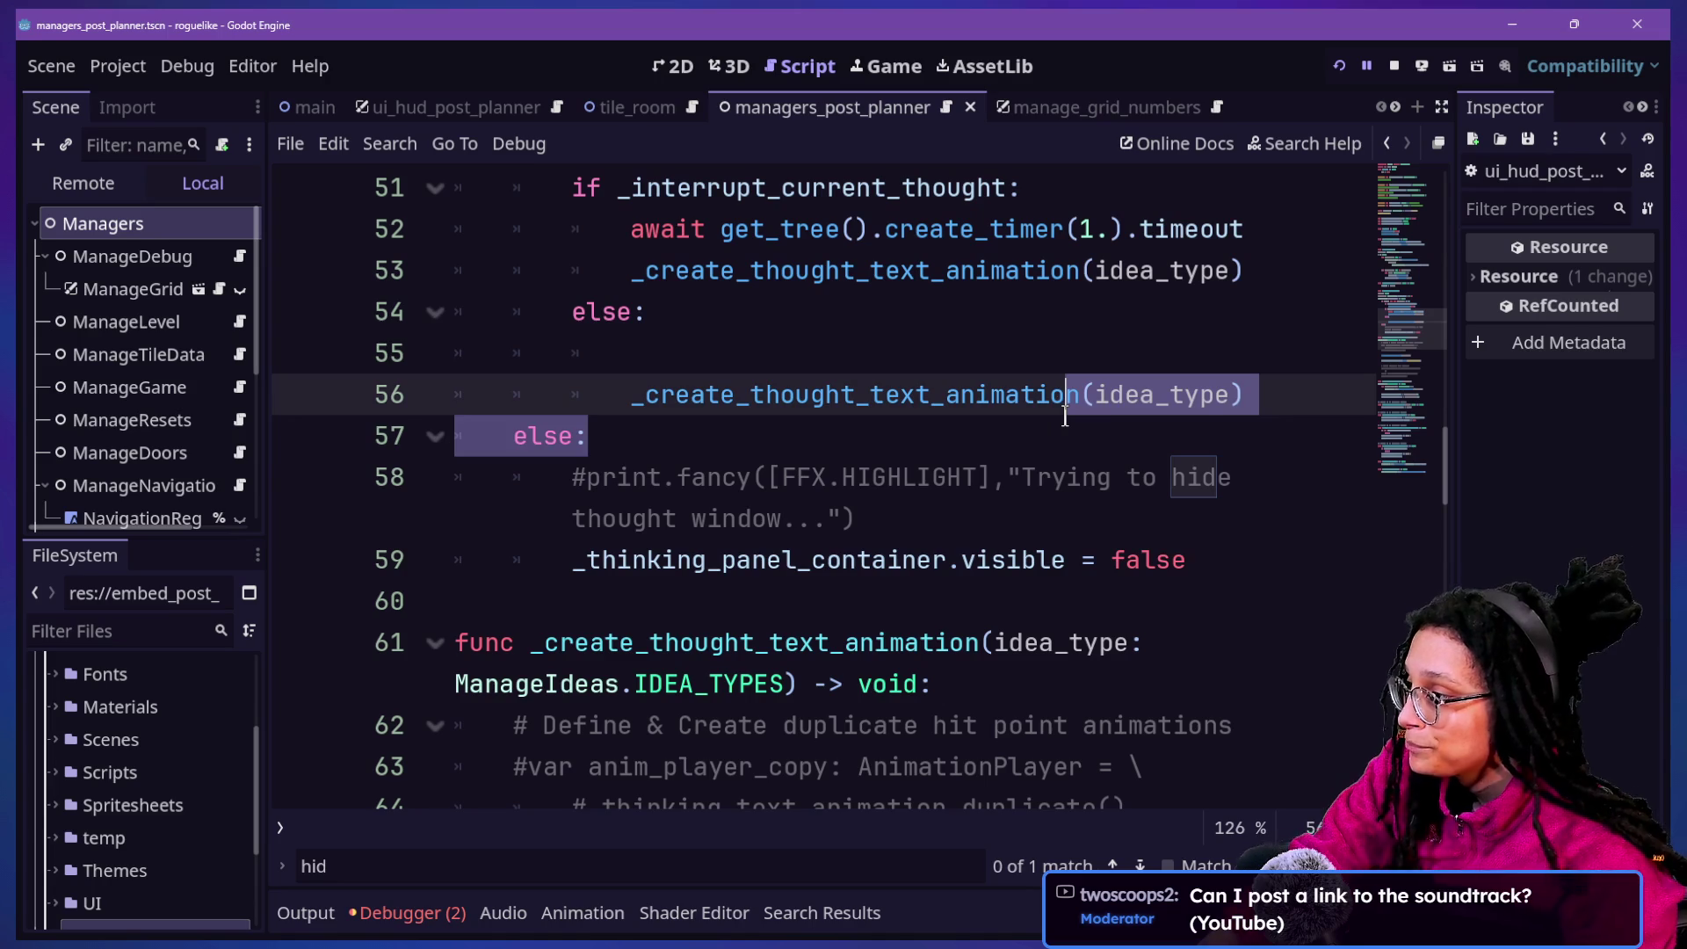
key(Up)
key(Up)
key(Up)
key(Up)
key(Up)
key(Up)
key(Up)
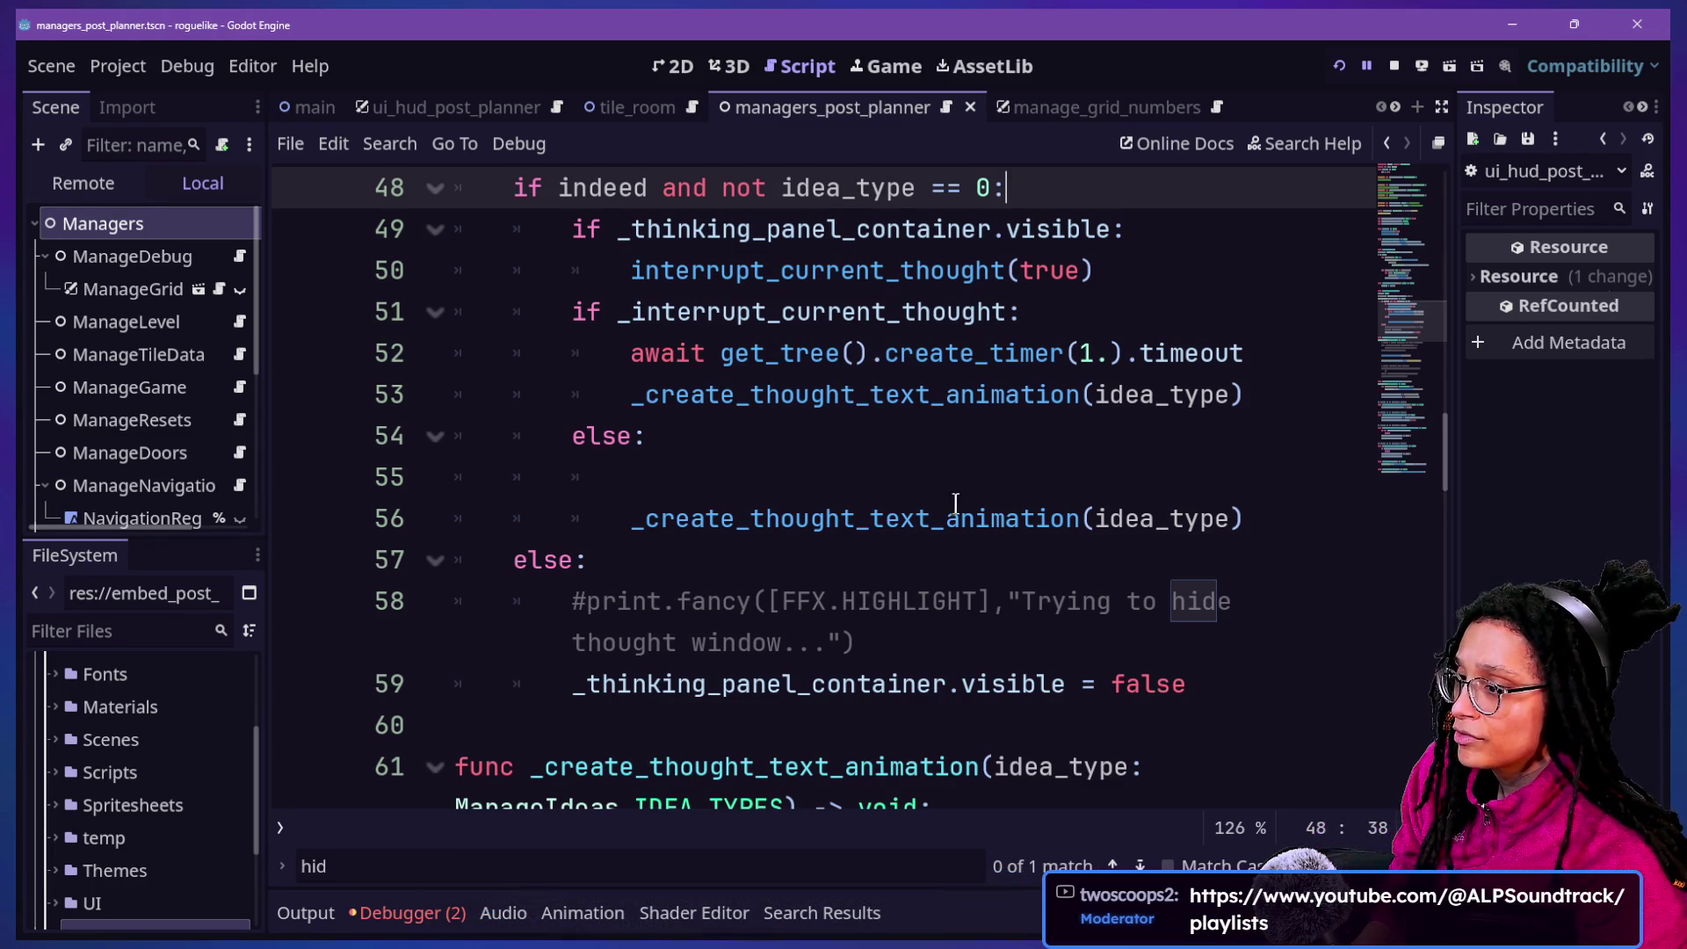
click(891, 462)
key(Down)
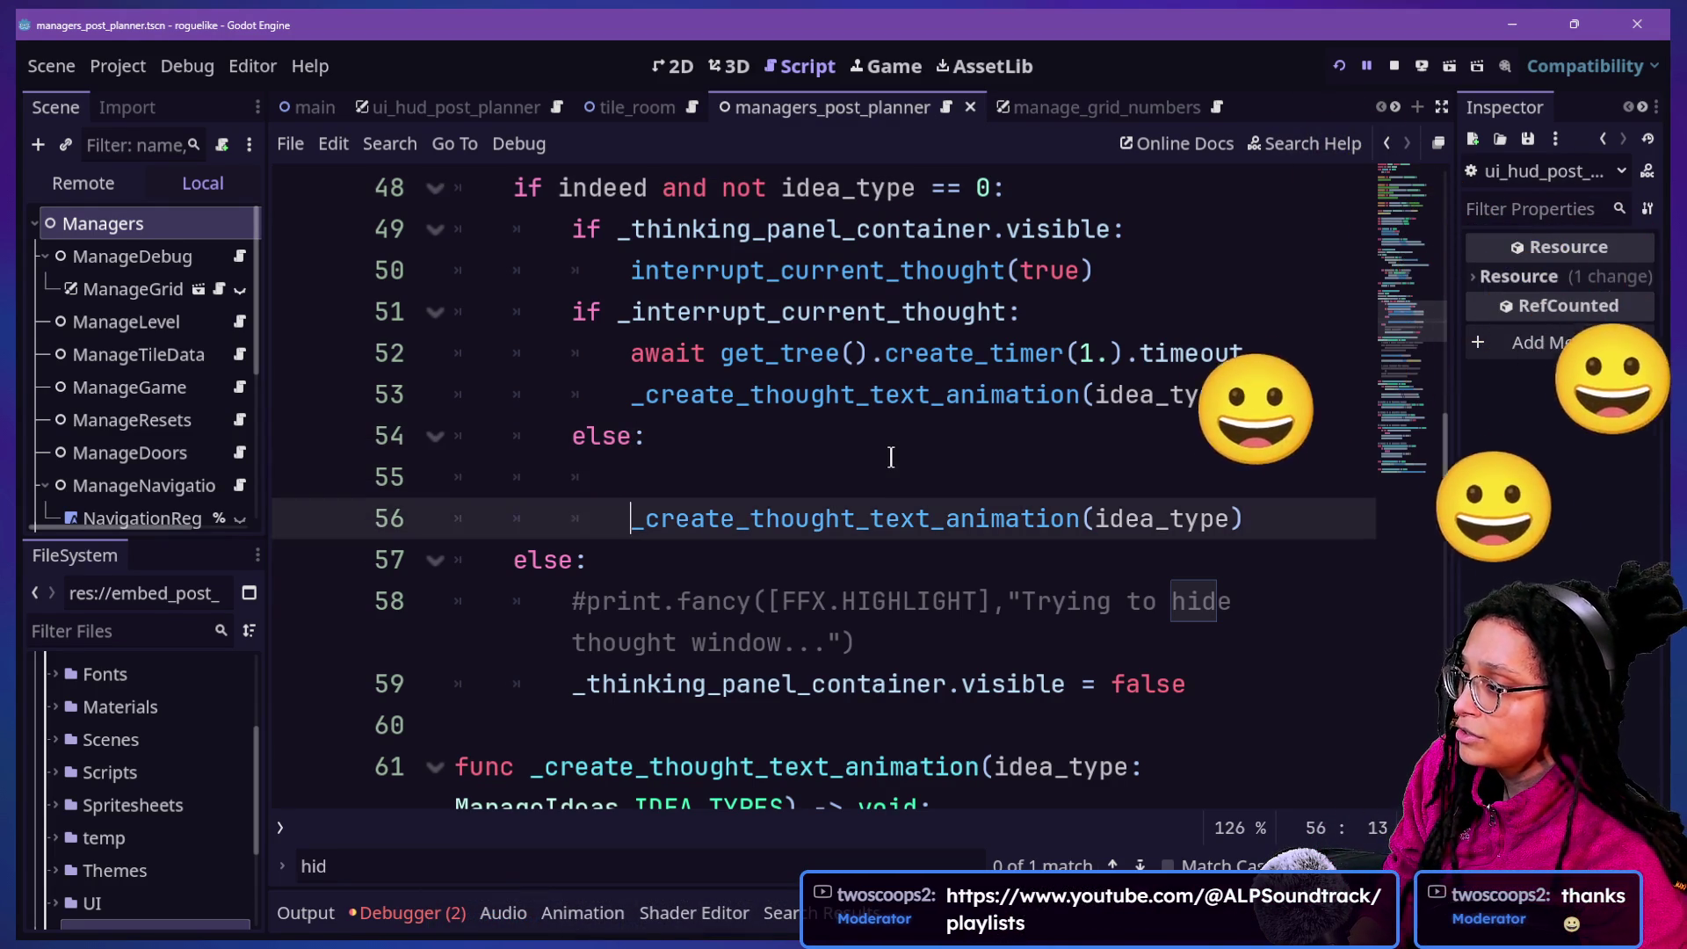
click(836, 460)
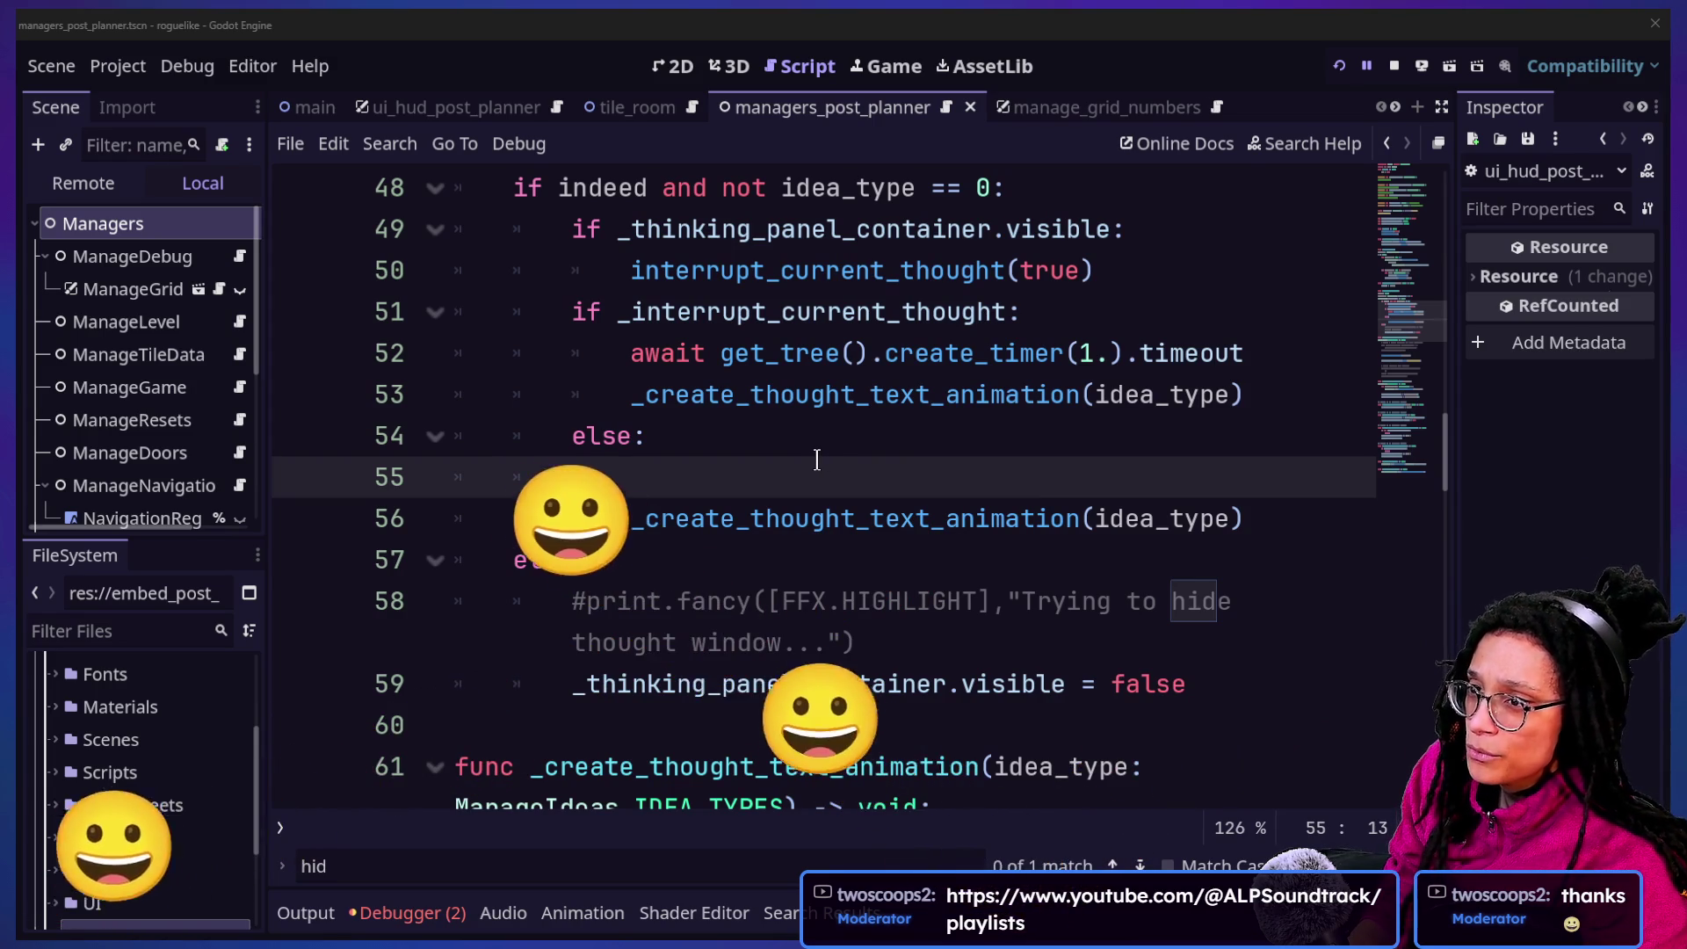
key(alt+Tab)
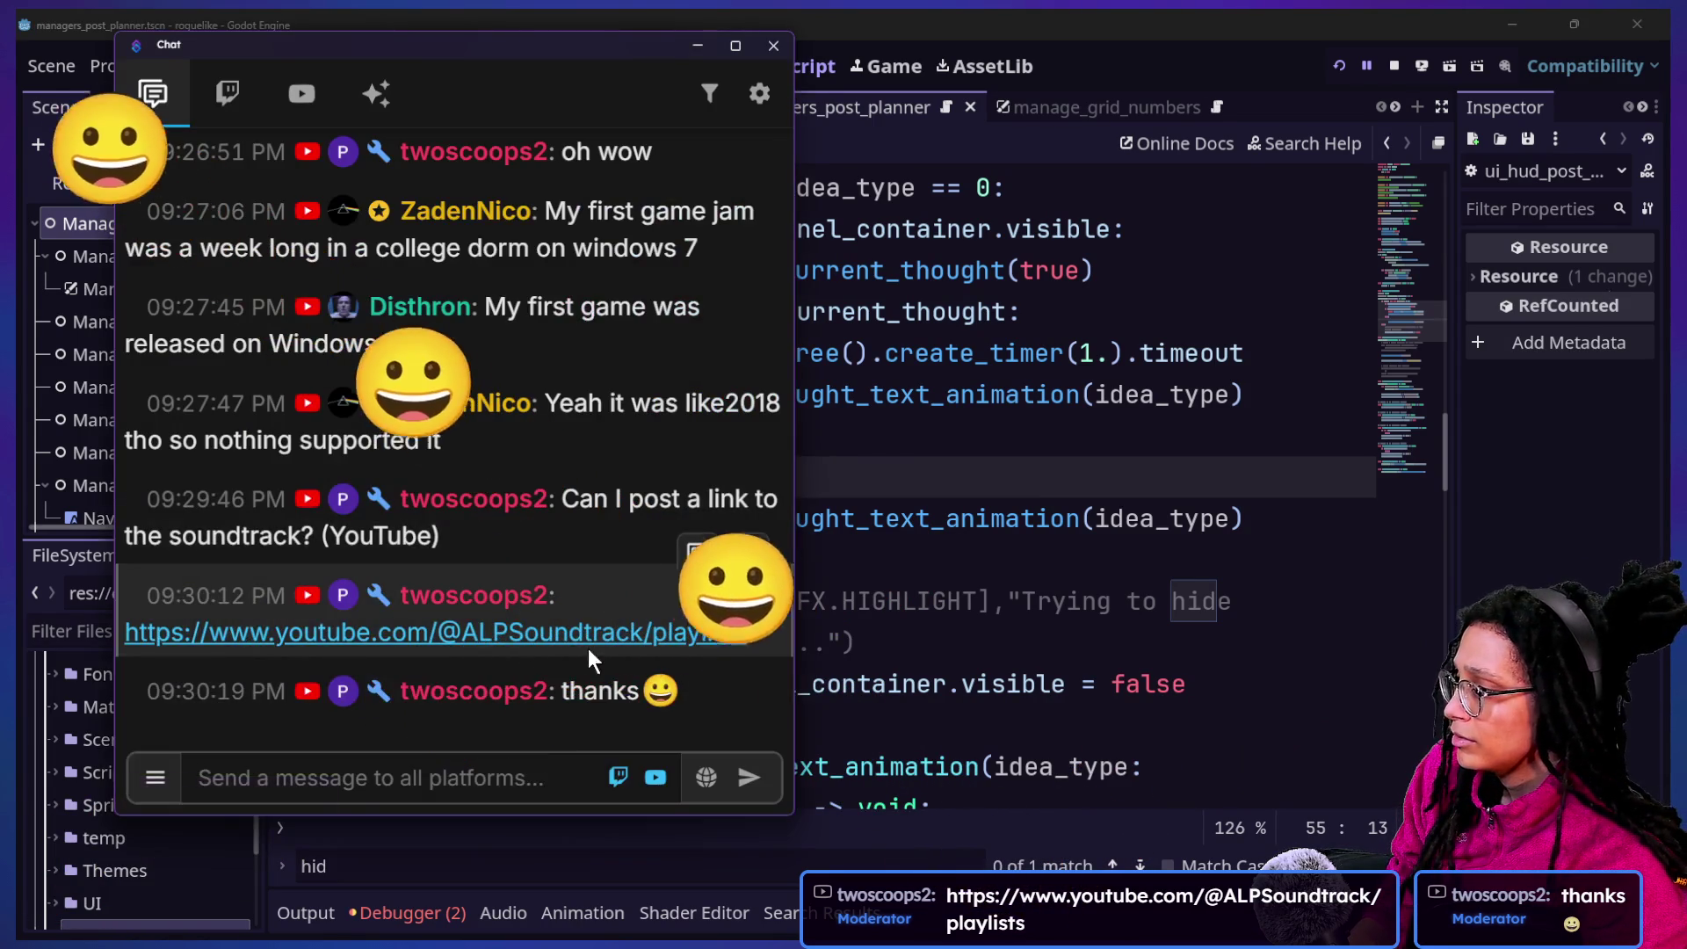
click(575, 637)
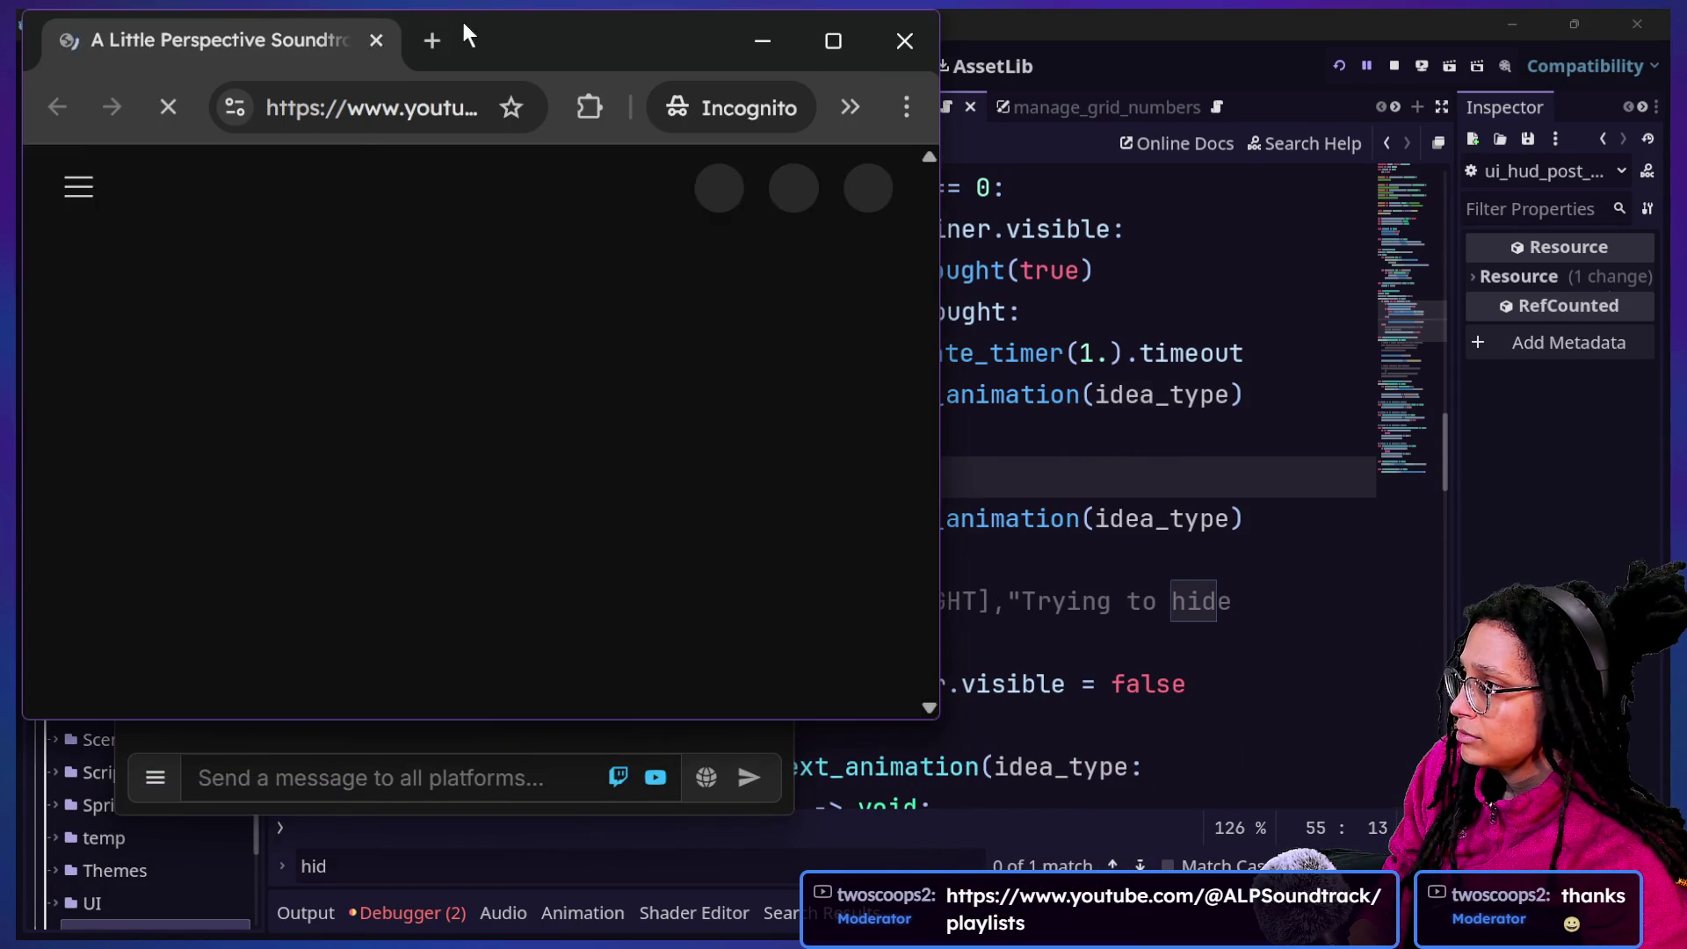
drag(519, 33, 1014, 145)
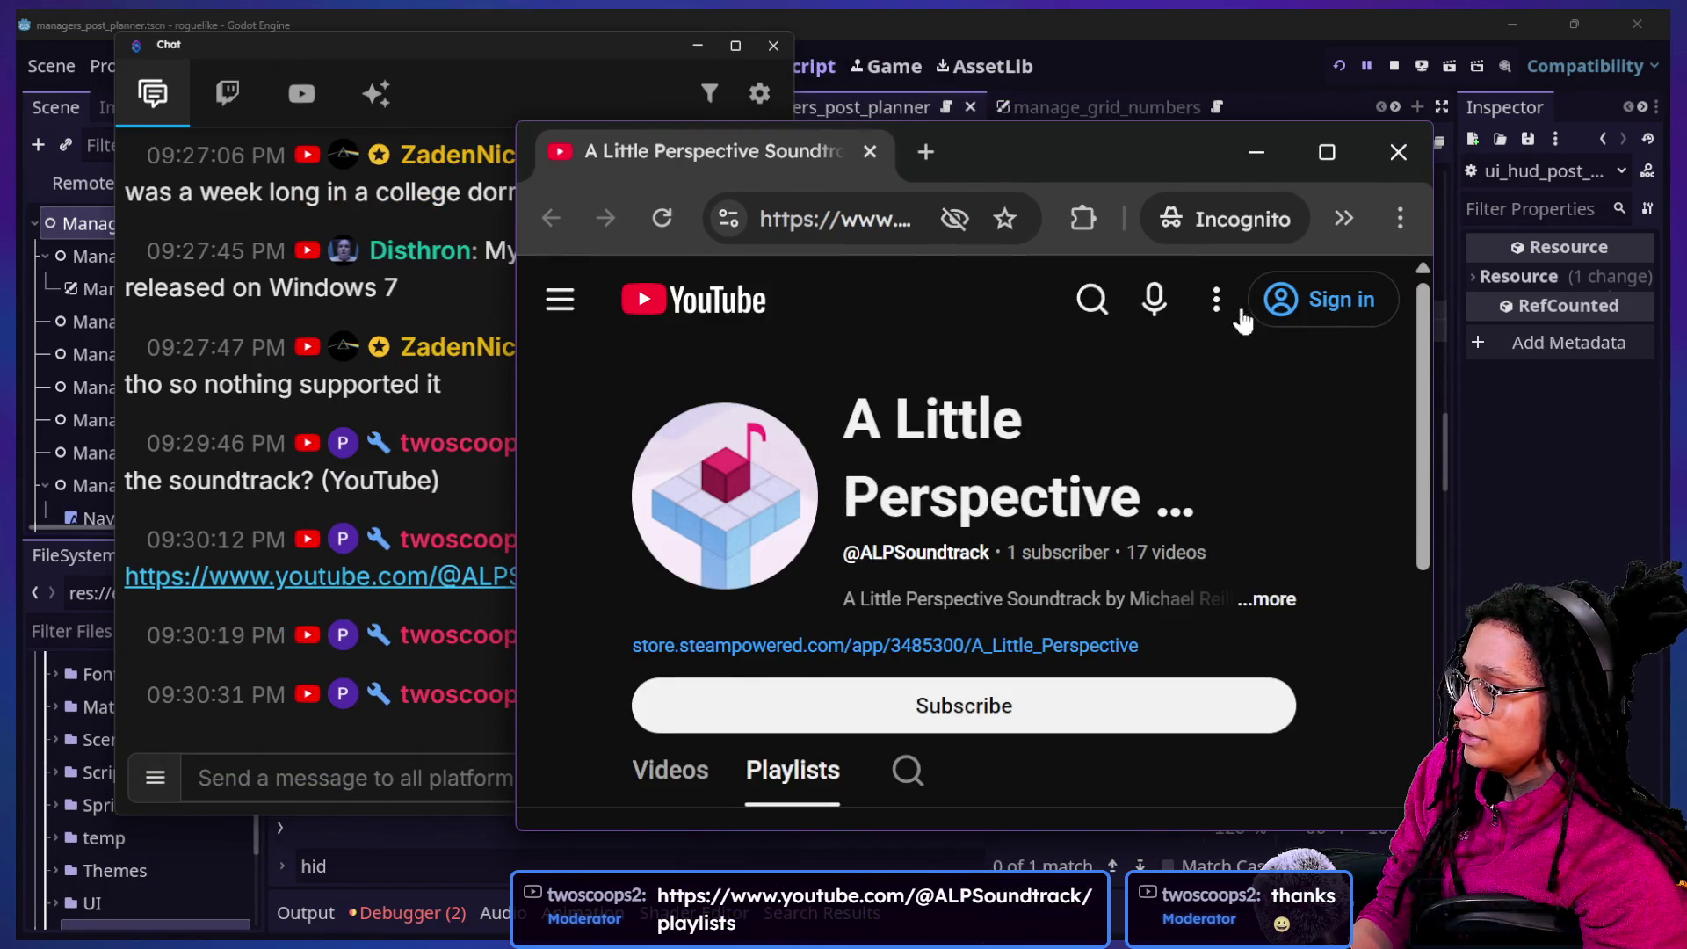
double_click(998, 139)
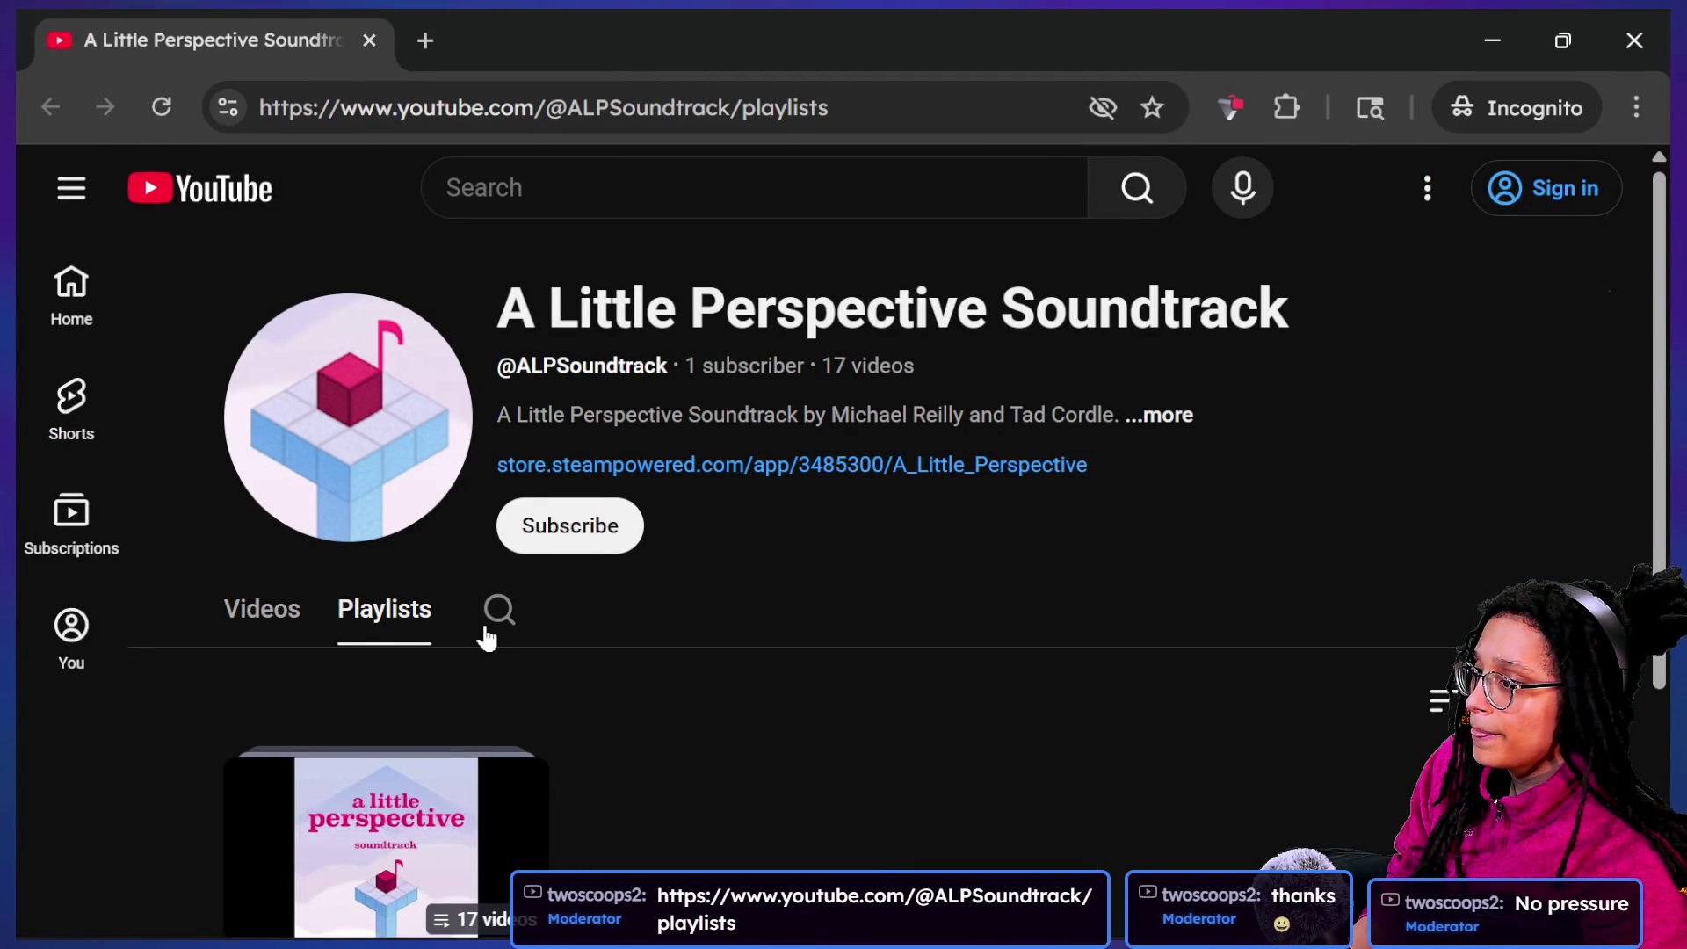
scroll(487, 637, down, 1)
scroll(467, 727, down, 2)
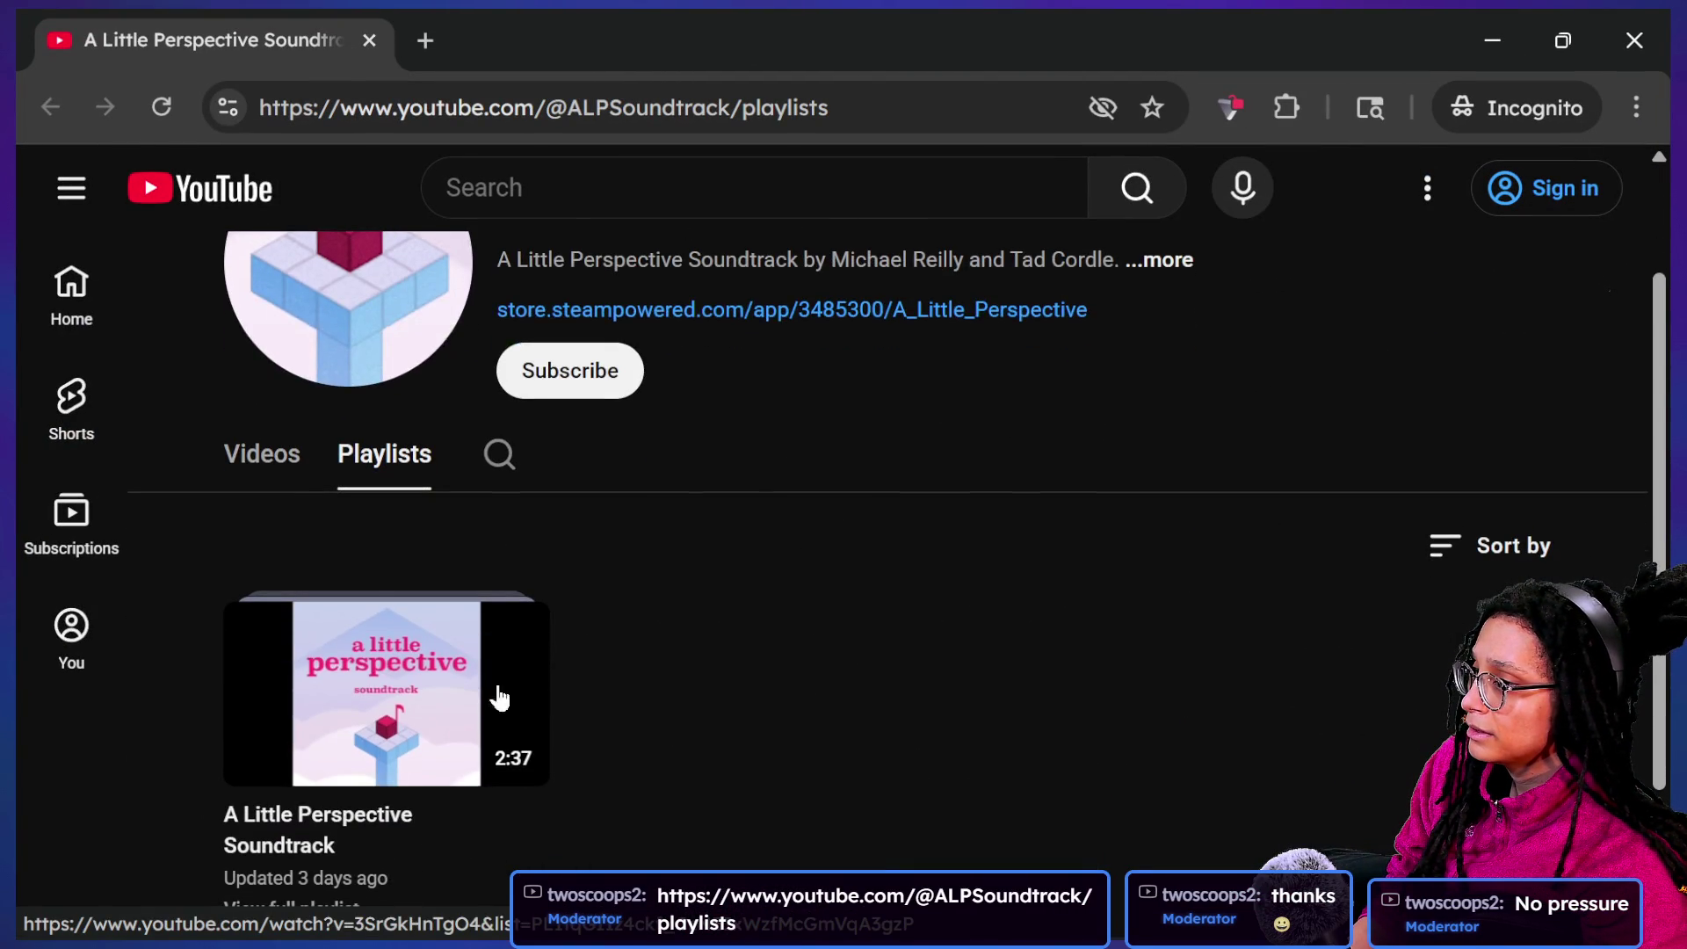
click(501, 117)
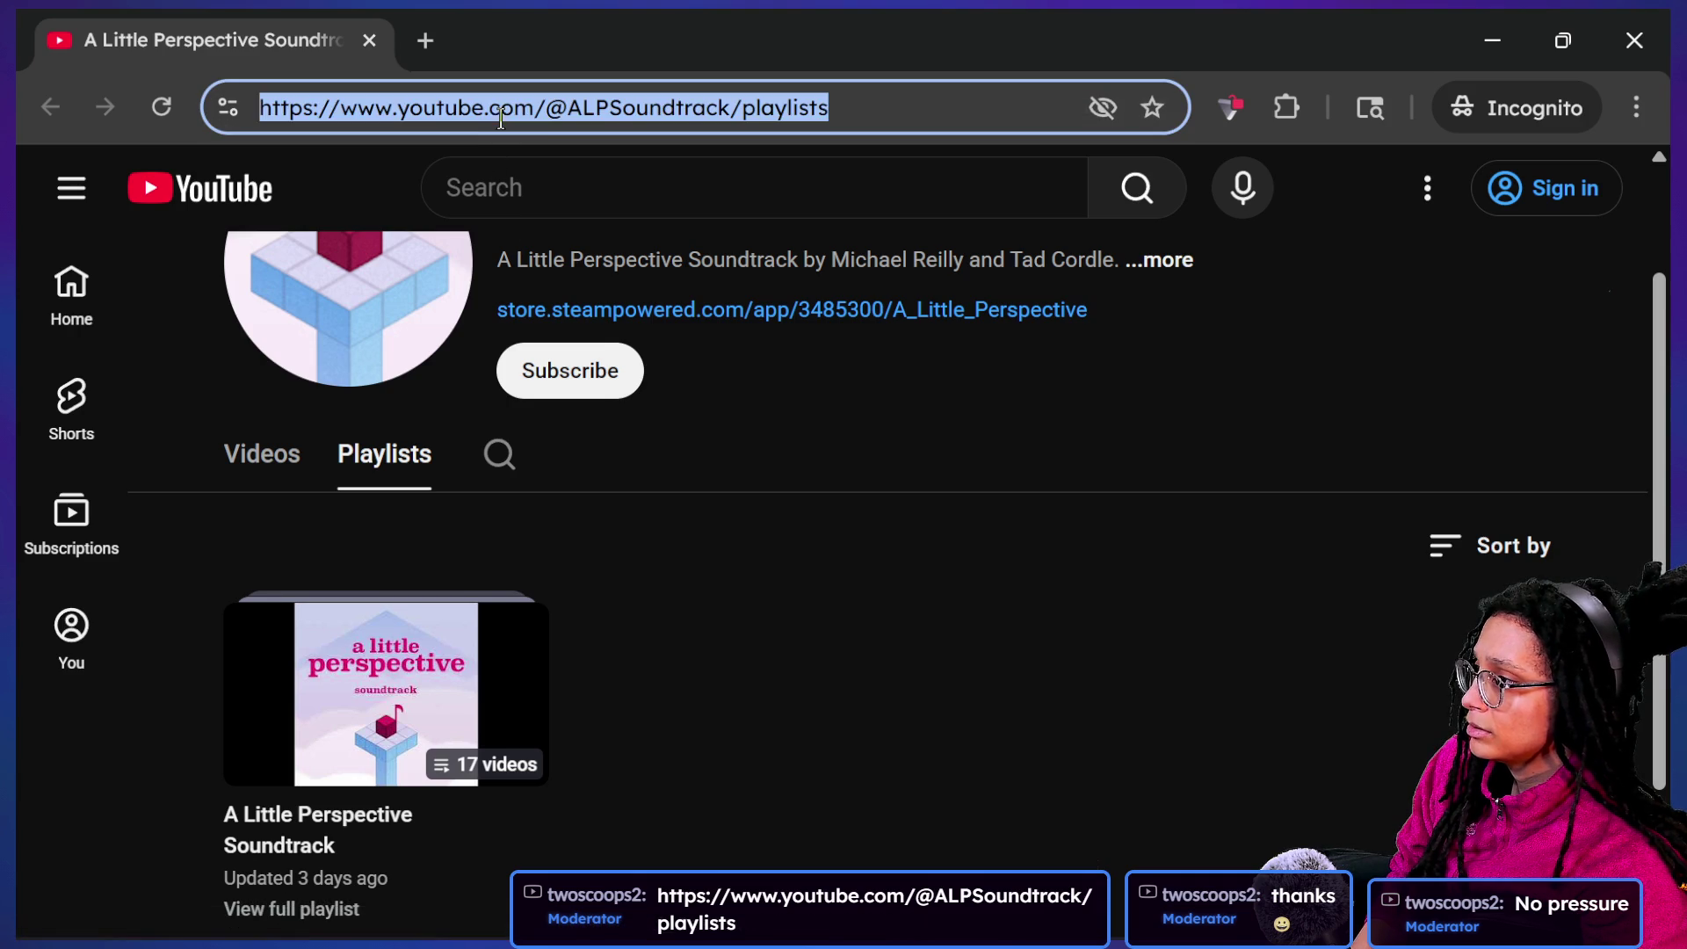
key(BackSpace)
click(1631, 43)
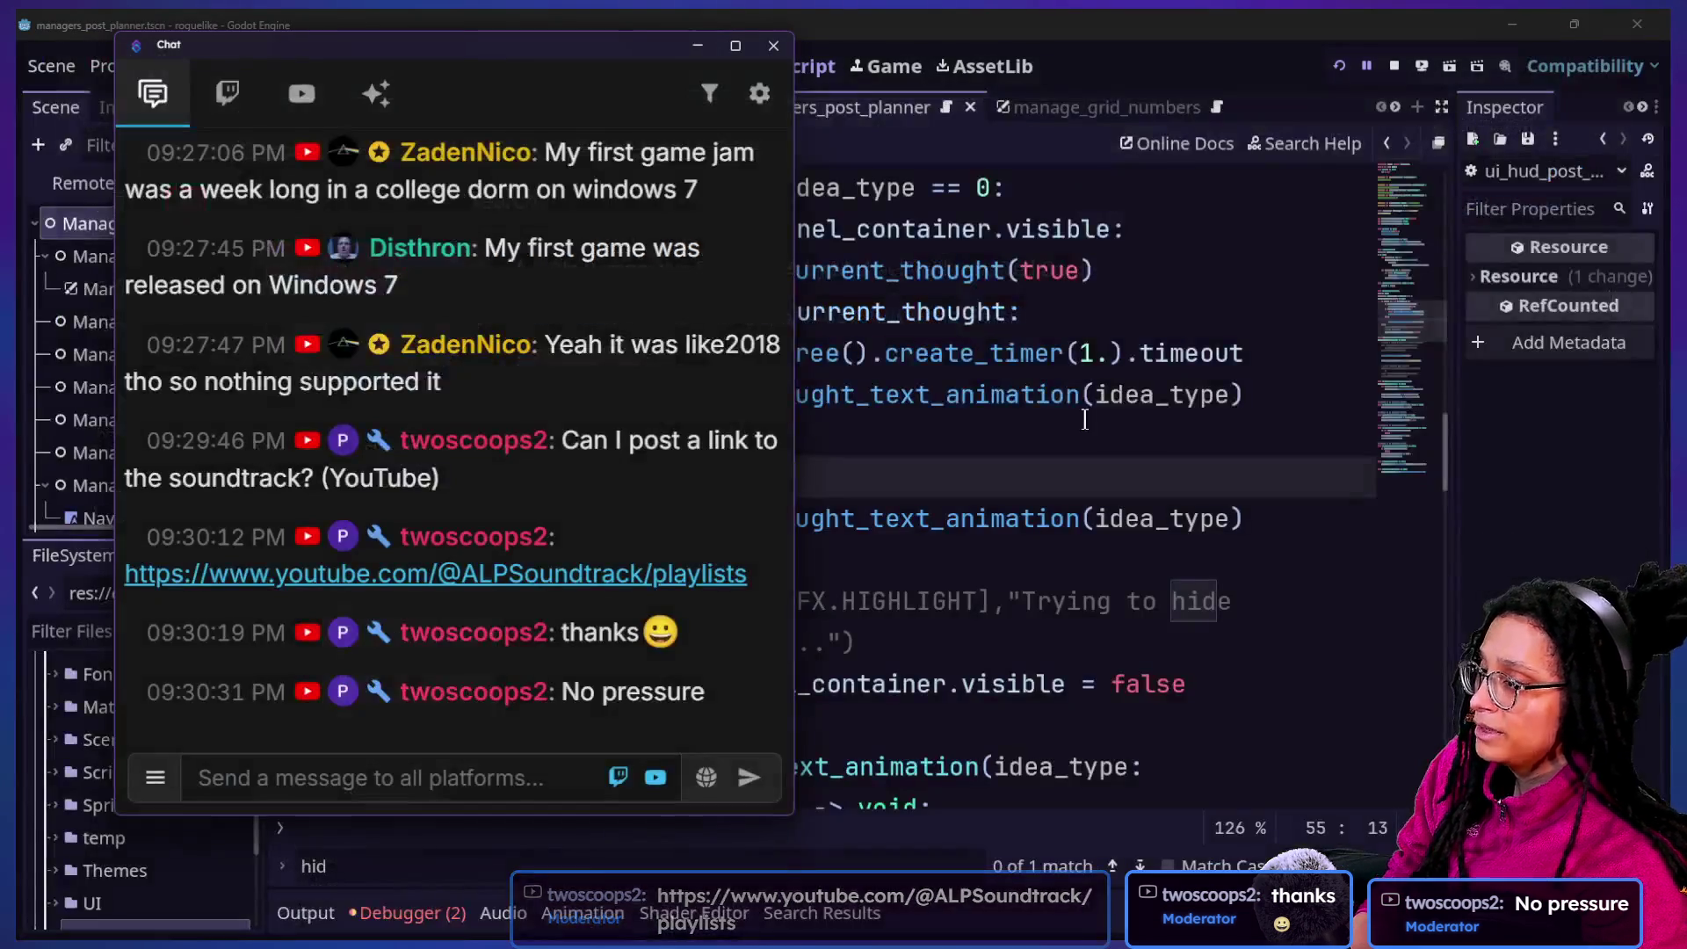
click(938, 442)
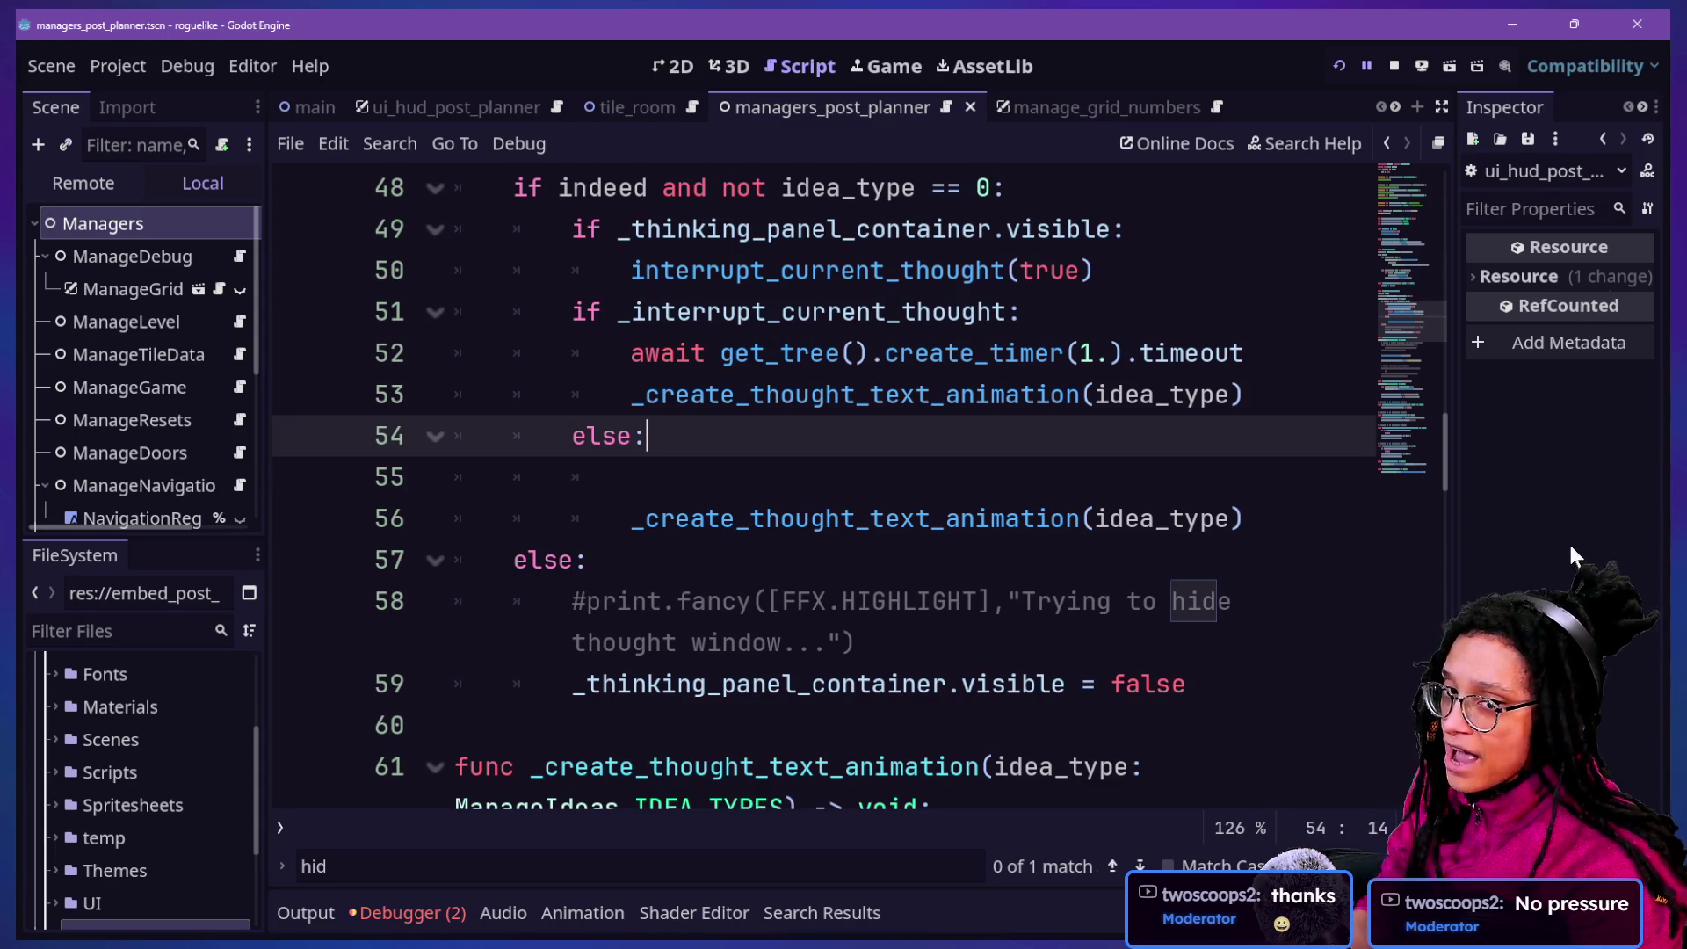
Switch from Godot to the Discord direct-message conversation in Firefox via Task View
key(super+Tab)
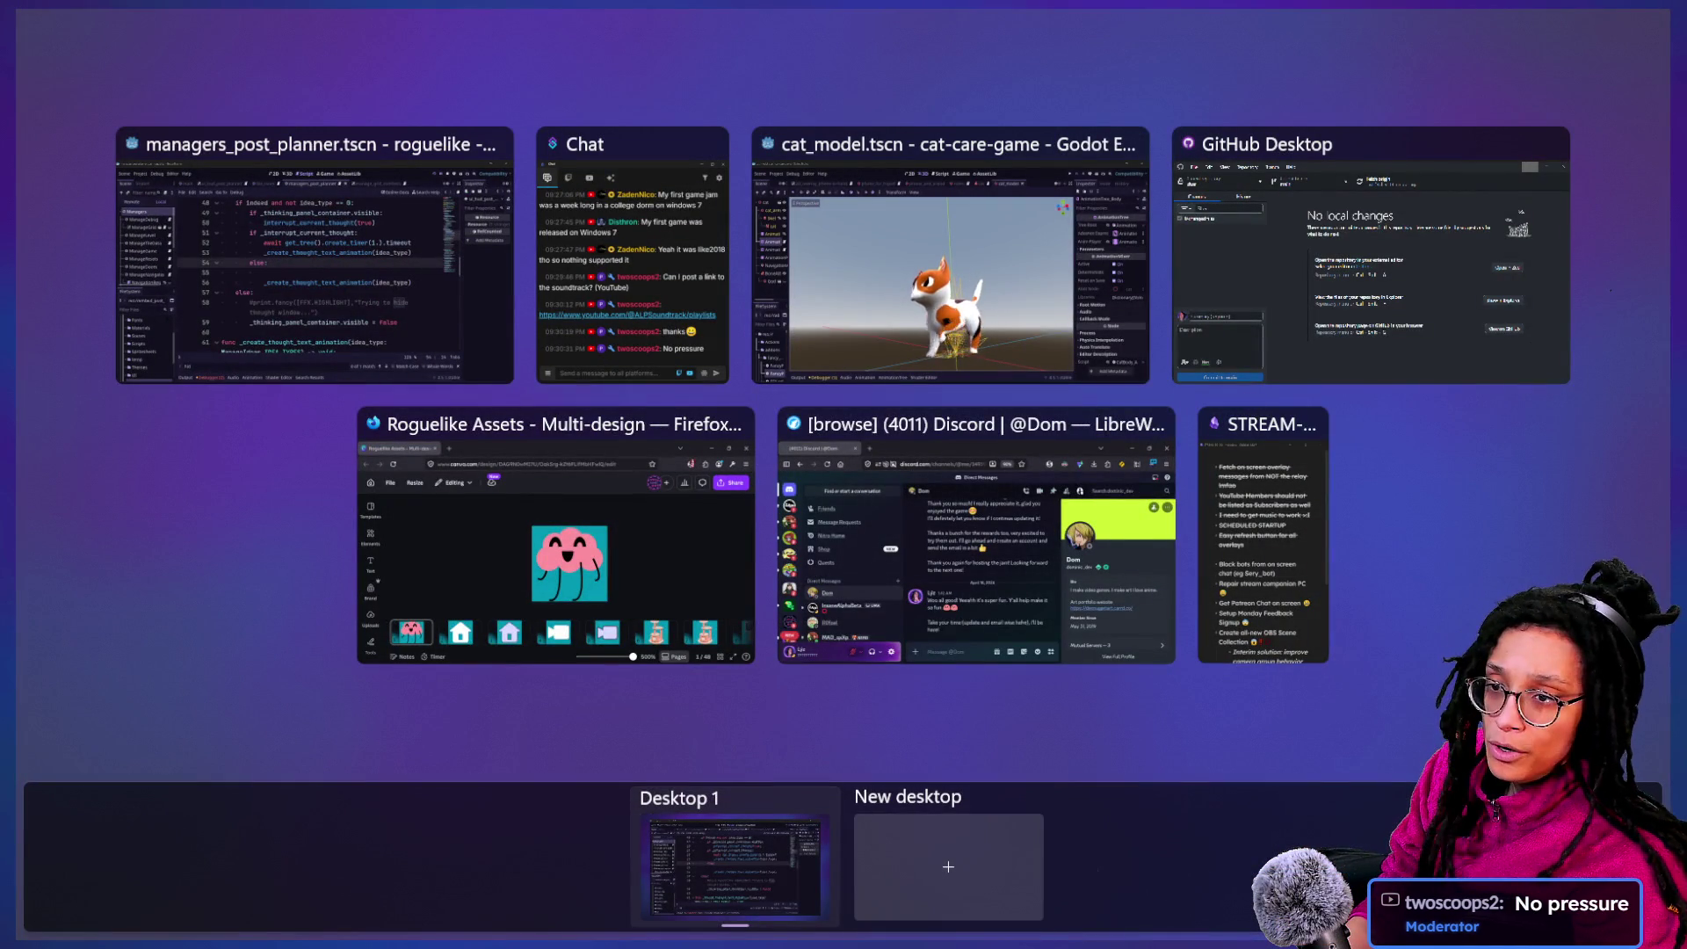
key(Escape)
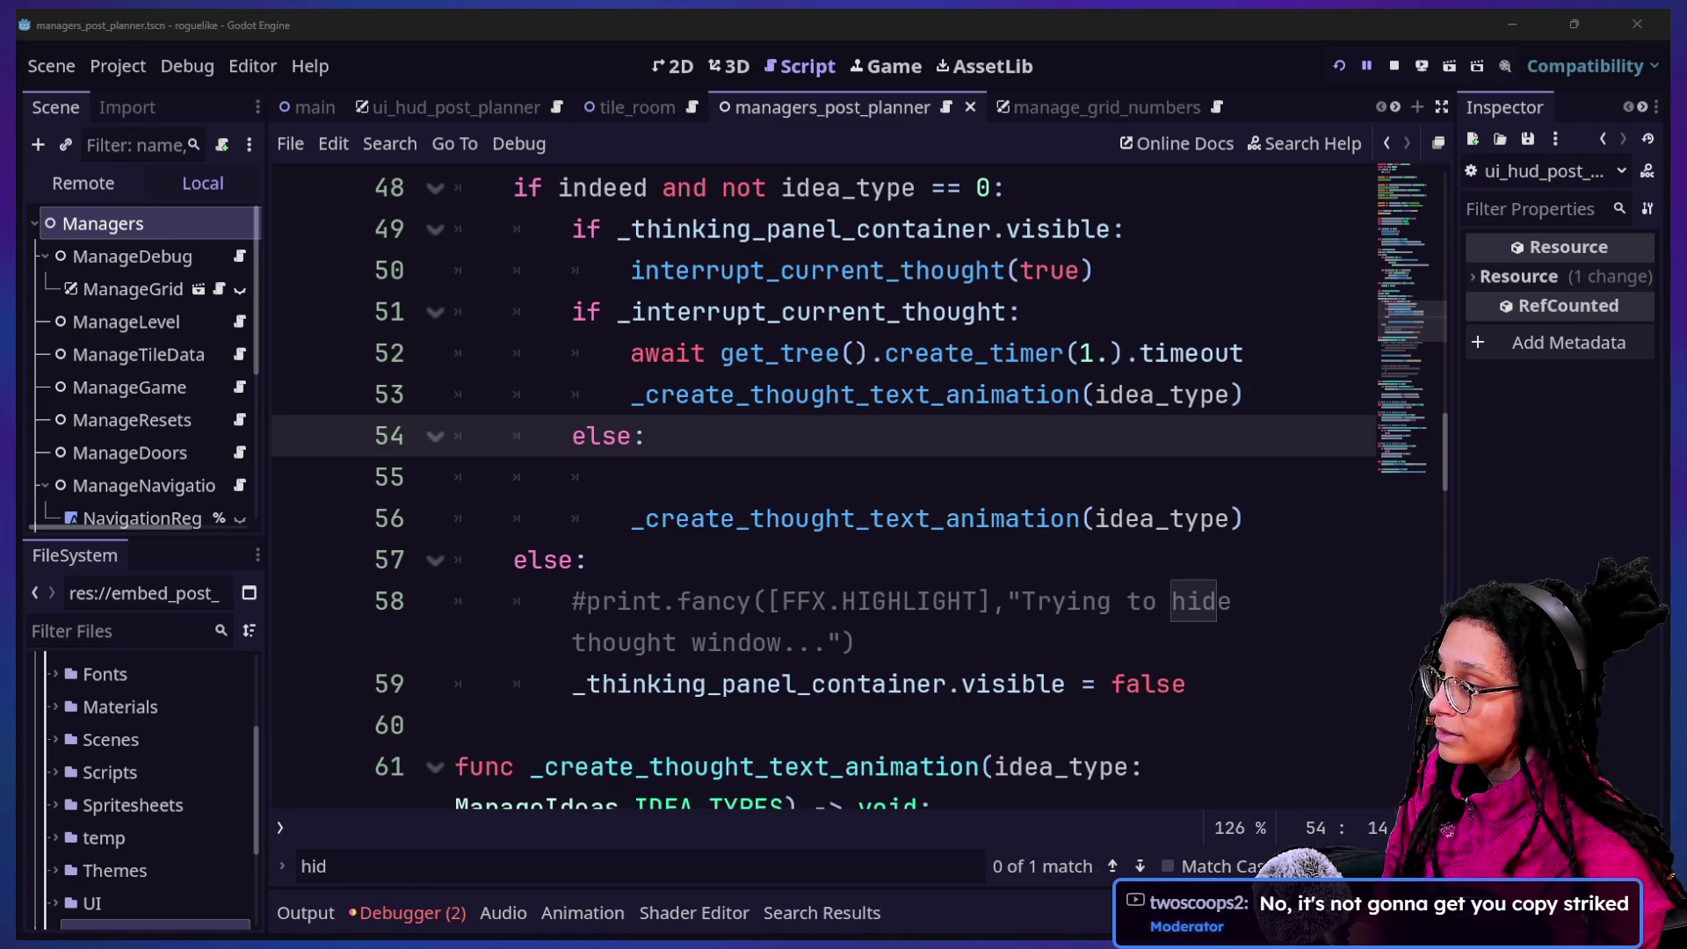
click(784, 190)
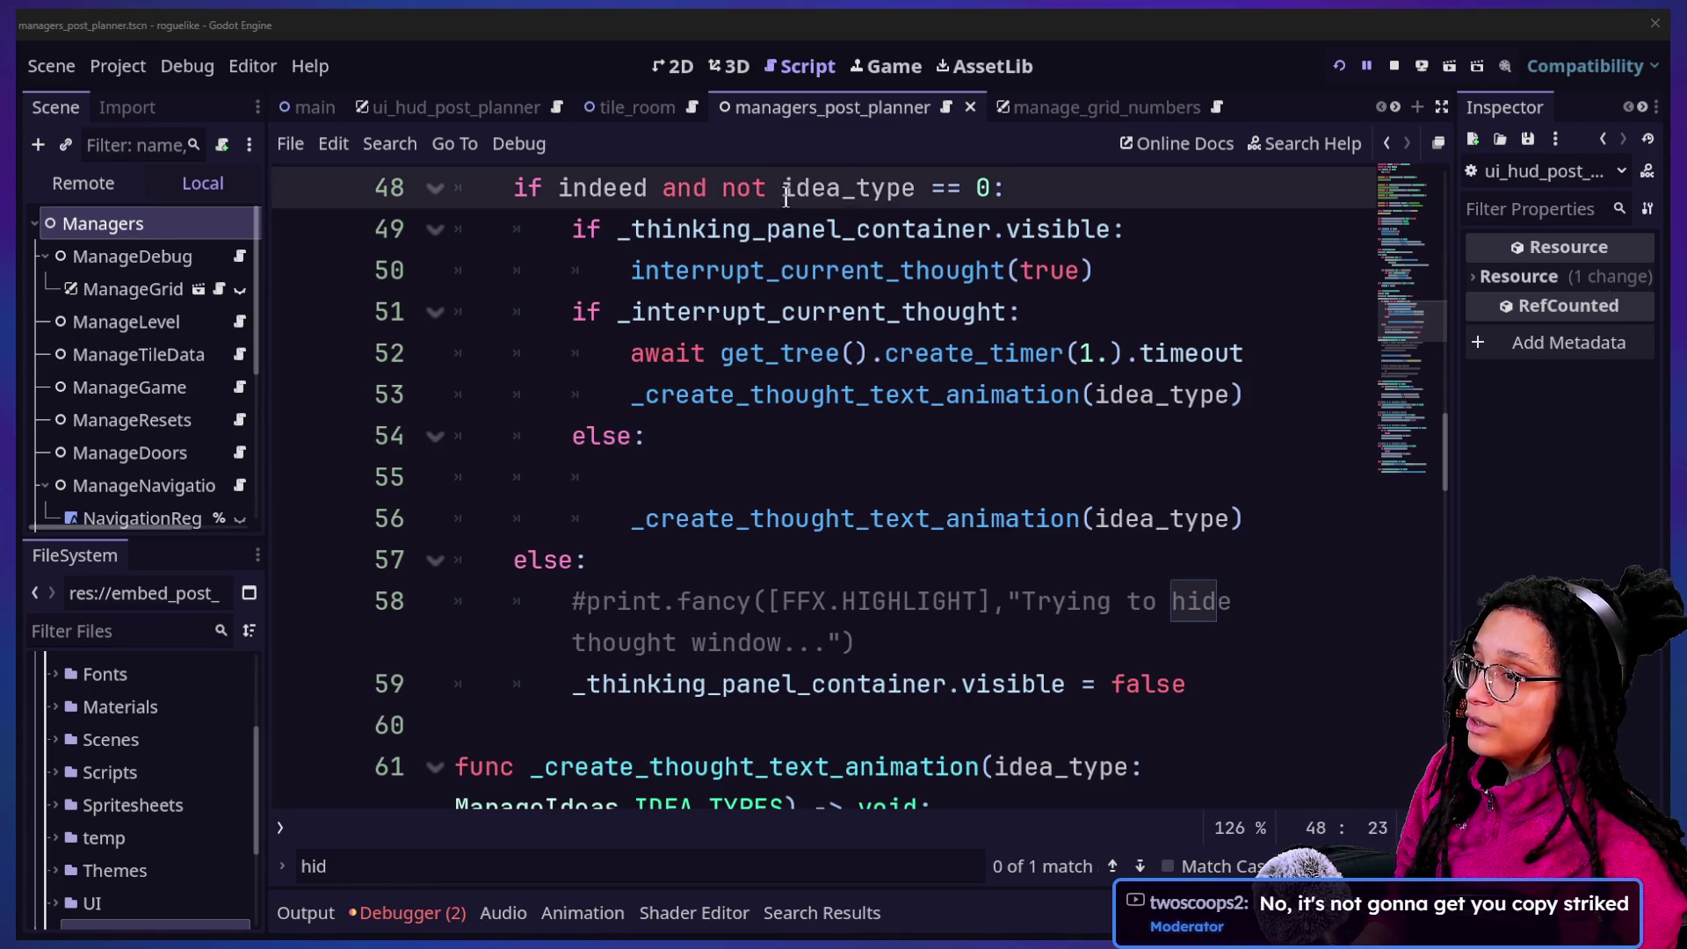
key(super+Tab)
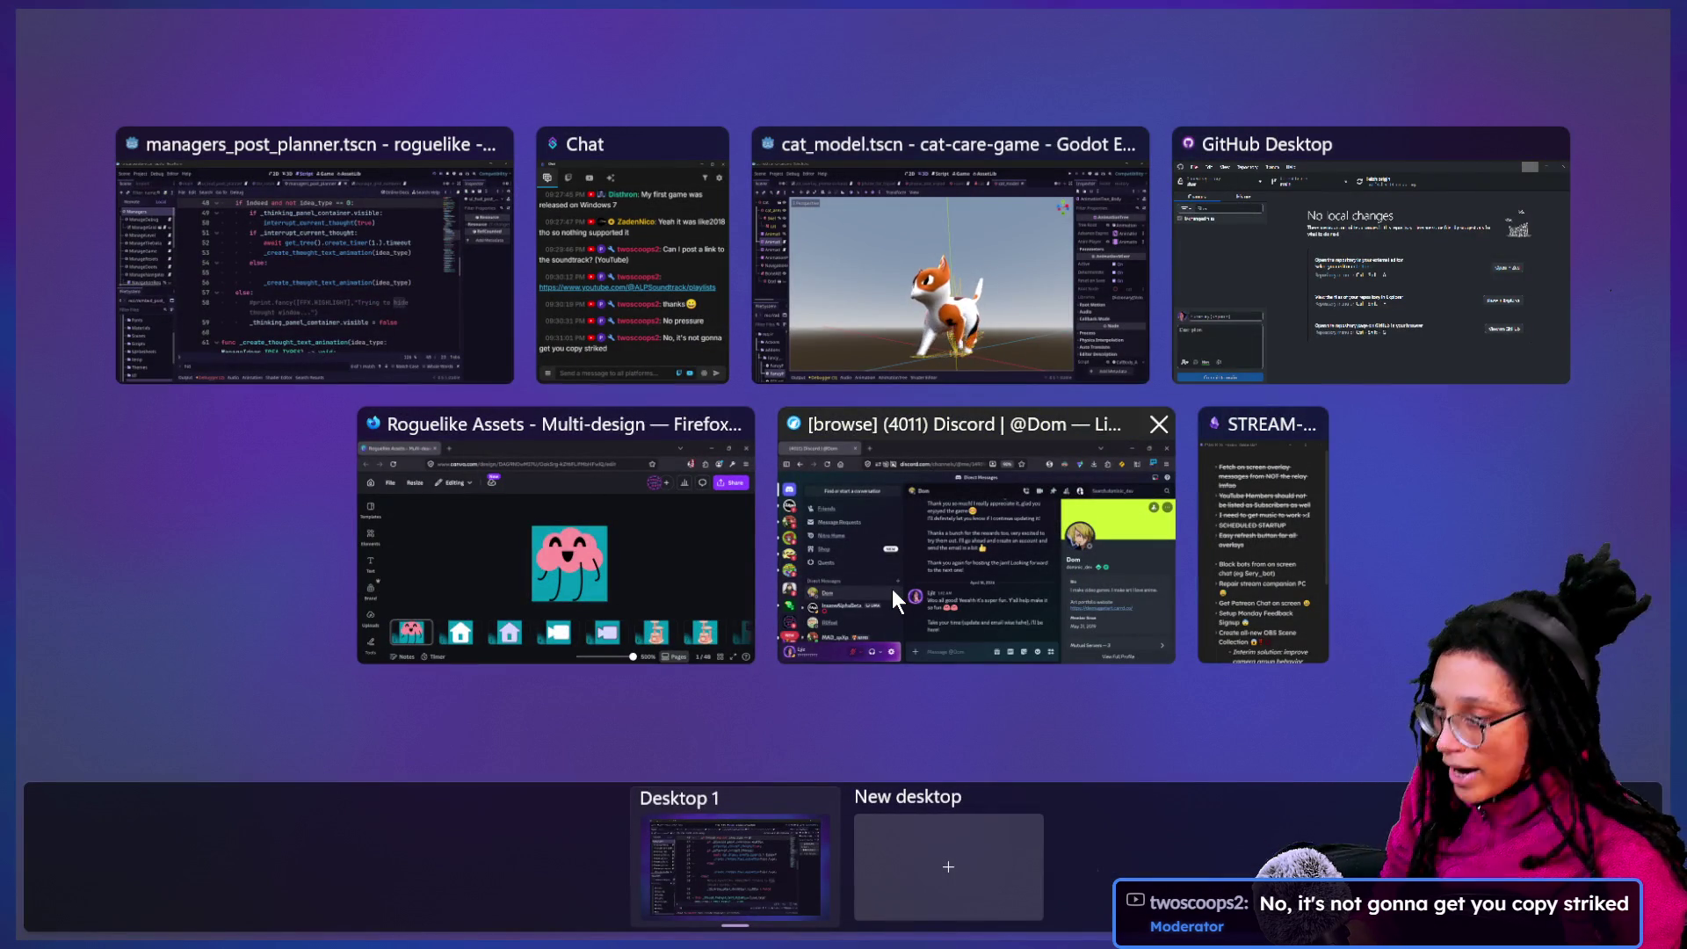
click(861, 555)
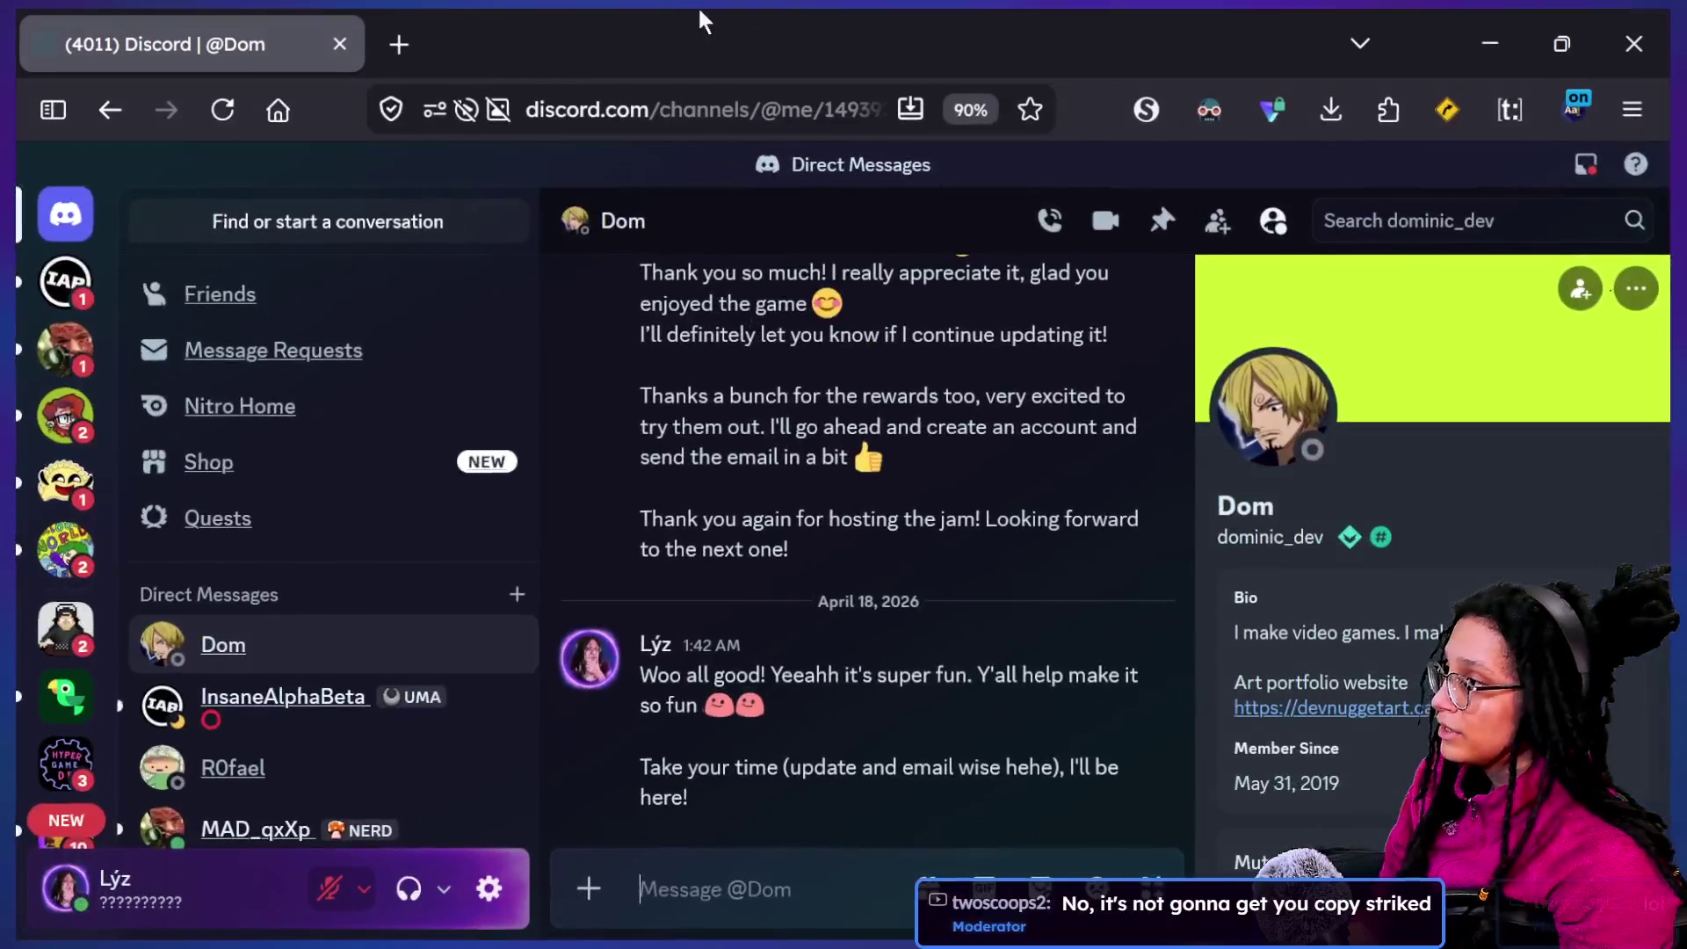
Load the A Little Perspective Soundtrack playlists page in a new tab and subscribe
click(400, 44)
text(www.youtube.com/@ALPSoundtrack/playlists)
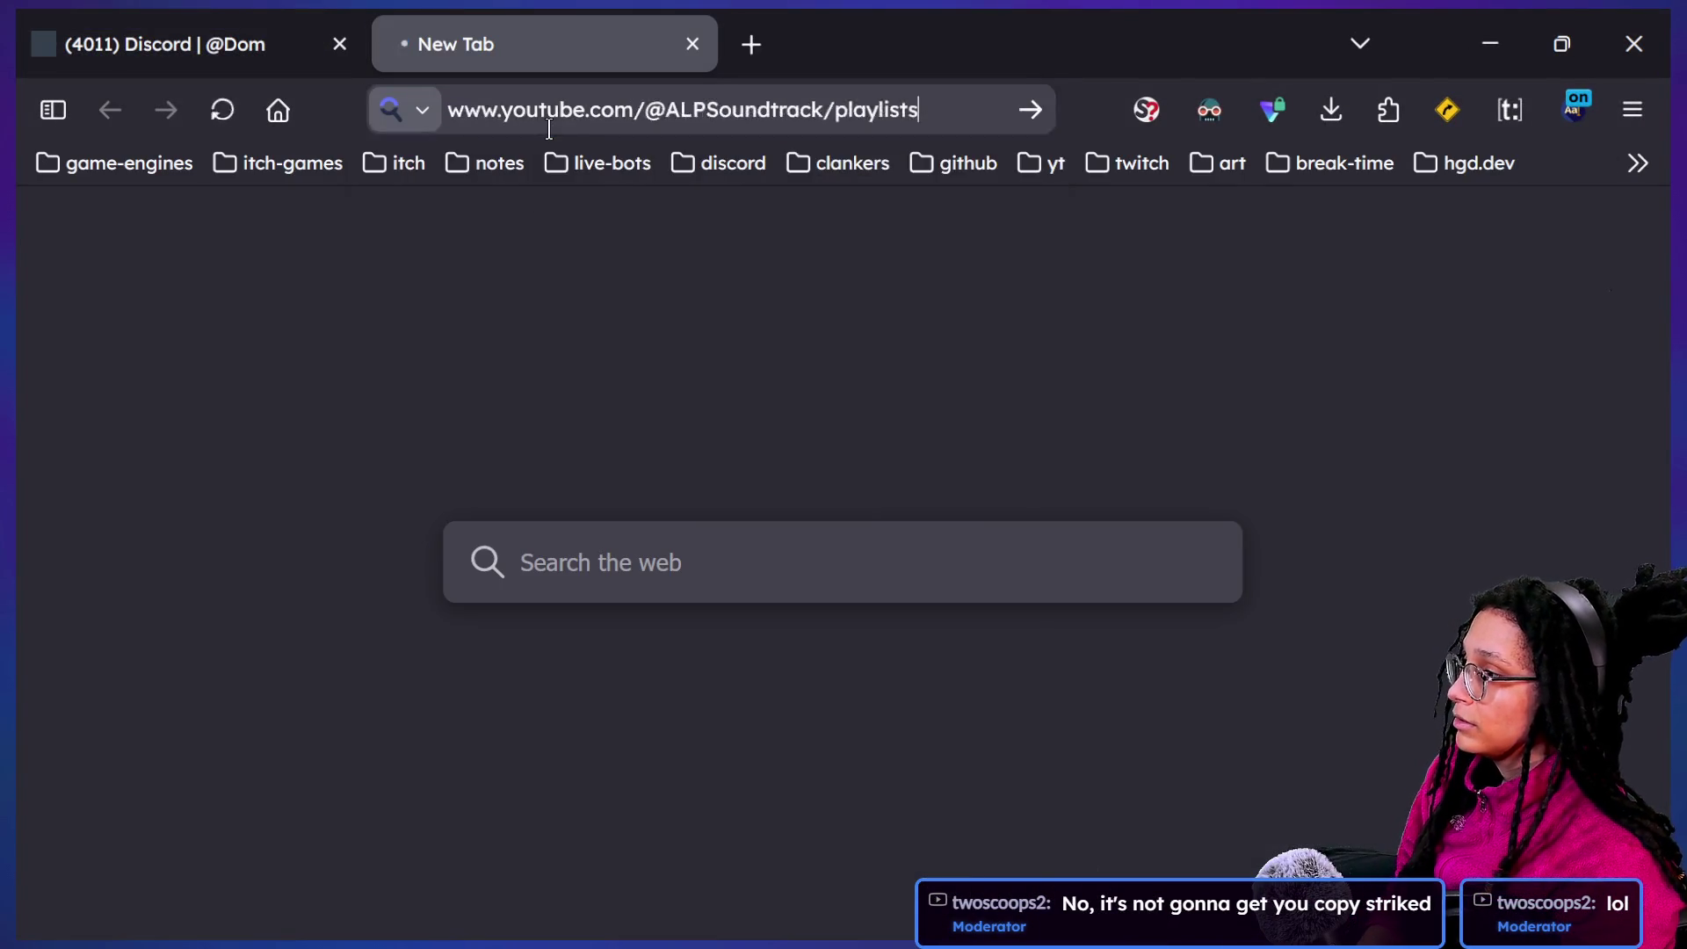
key(Return)
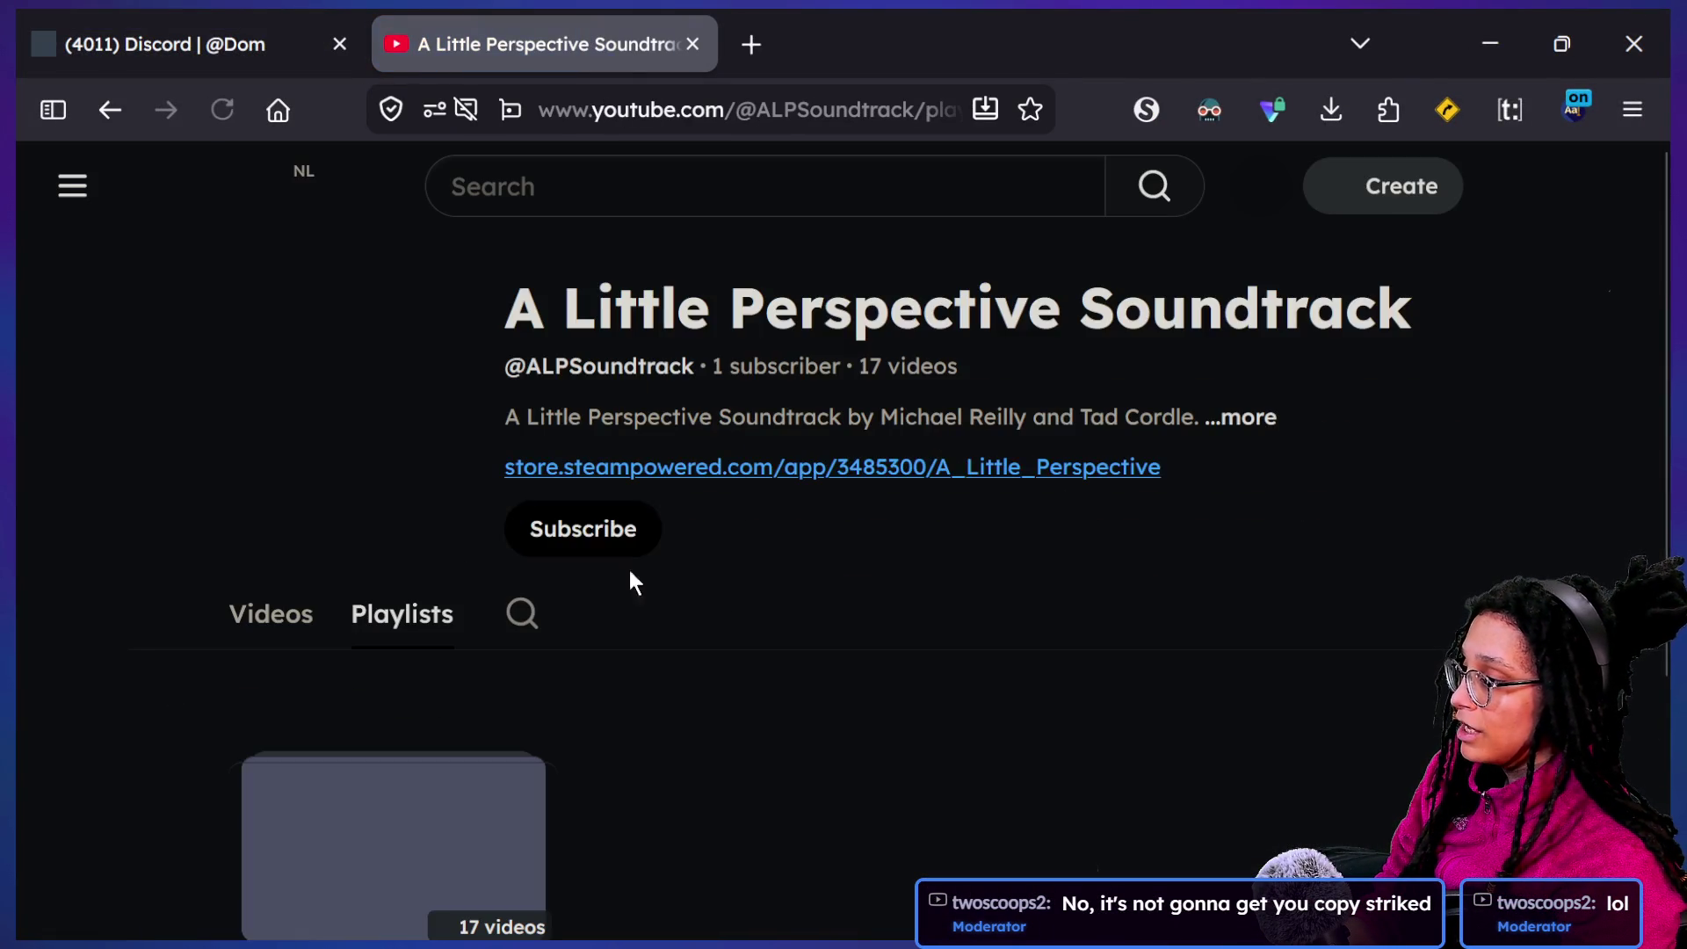
click(560, 548)
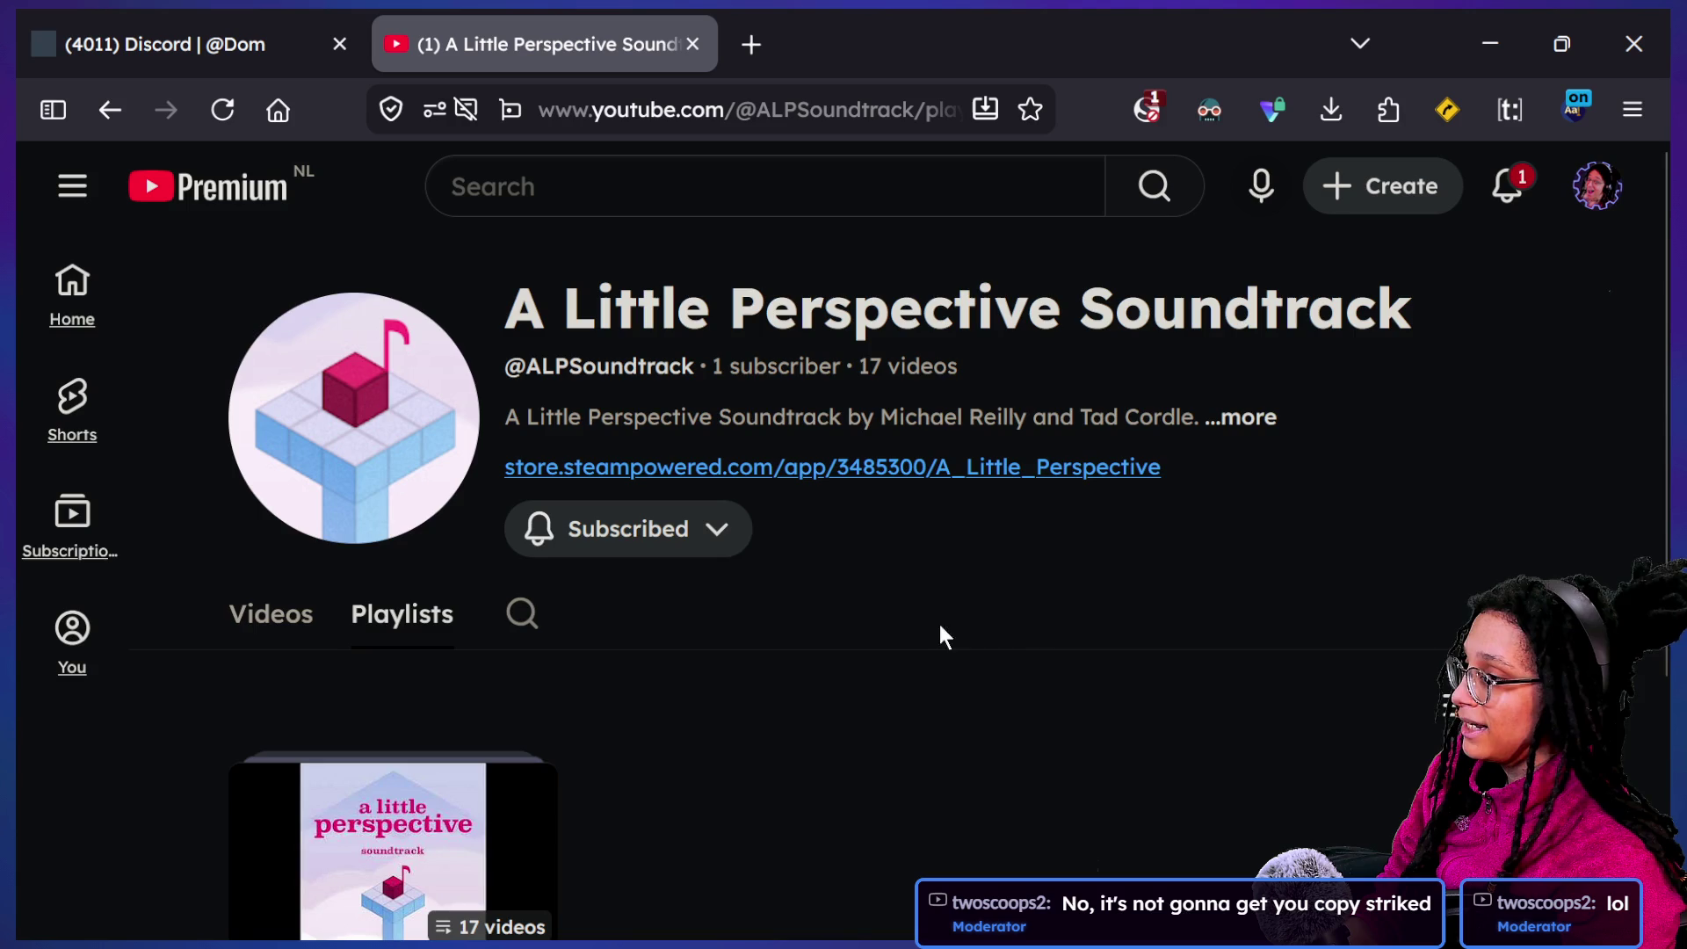
Play the full A Little Perspective Soundtrack playlist from its first track, Explore
scroll(798, 668, down, 3)
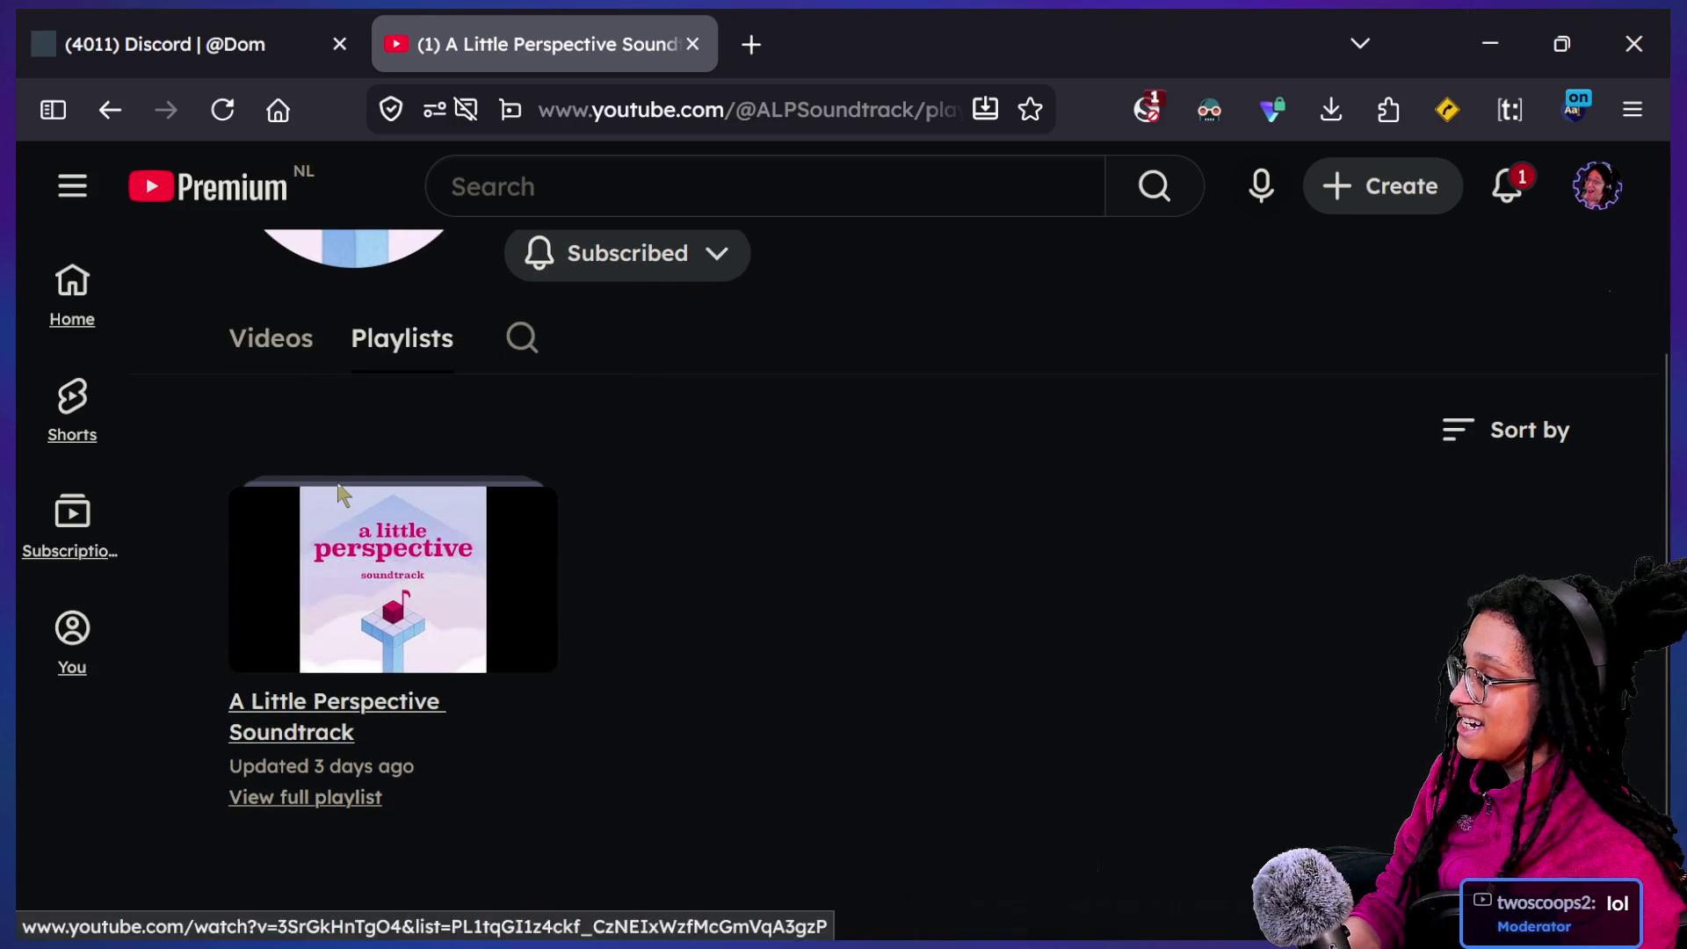
click(290, 797)
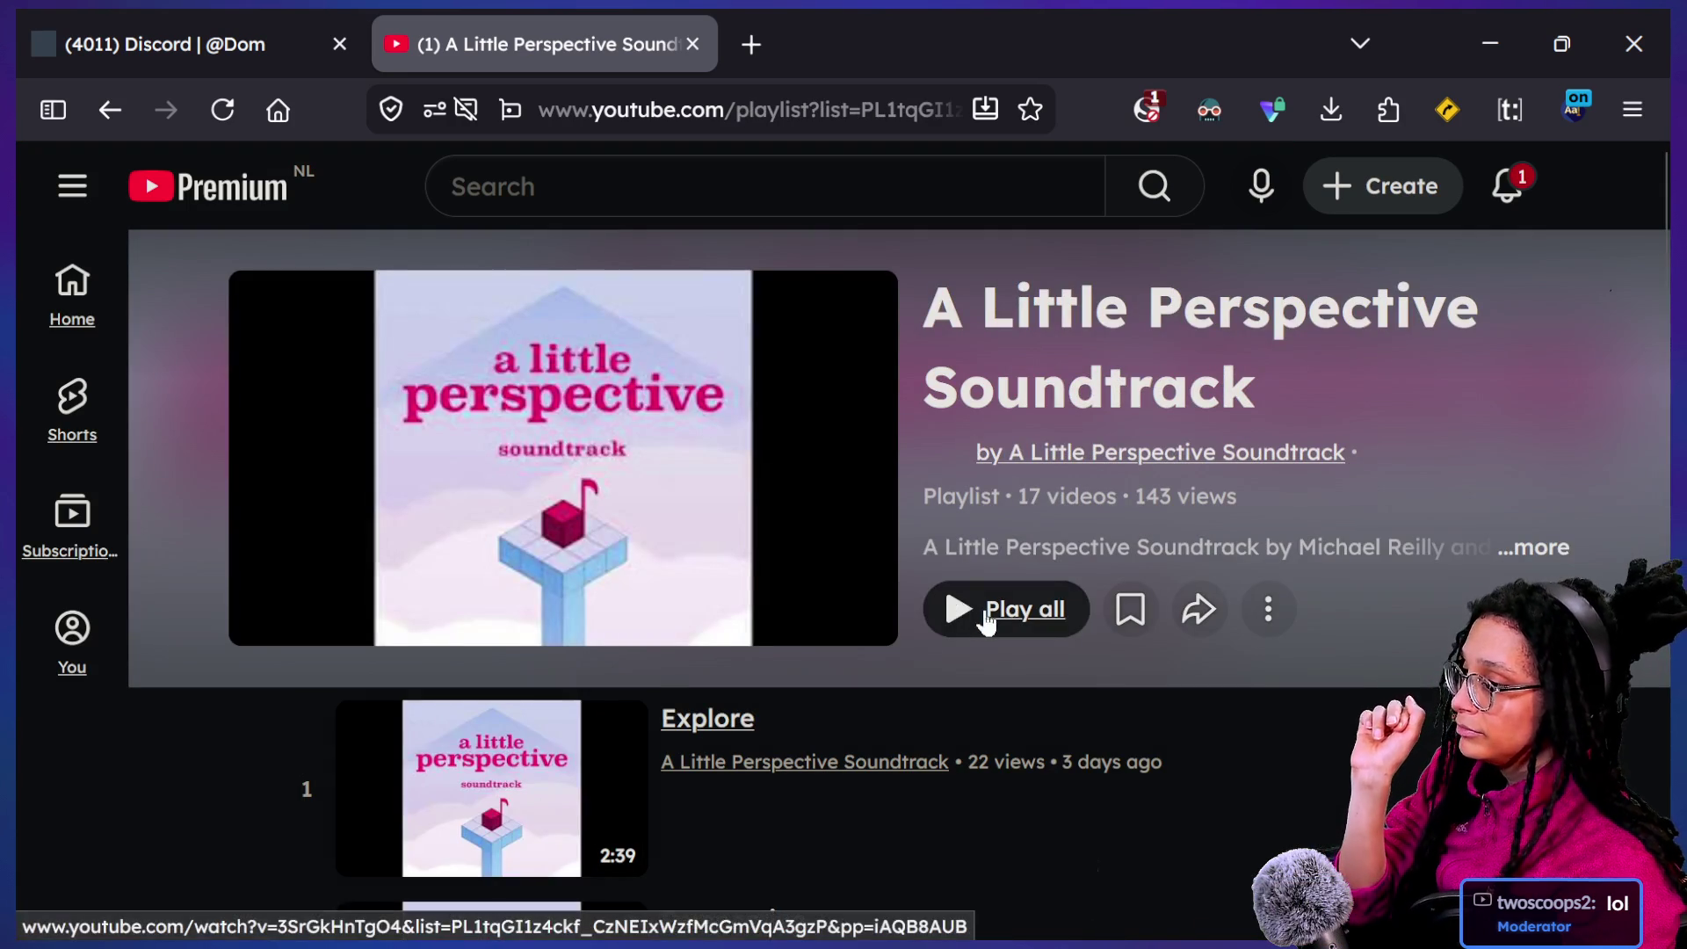
click(986, 612)
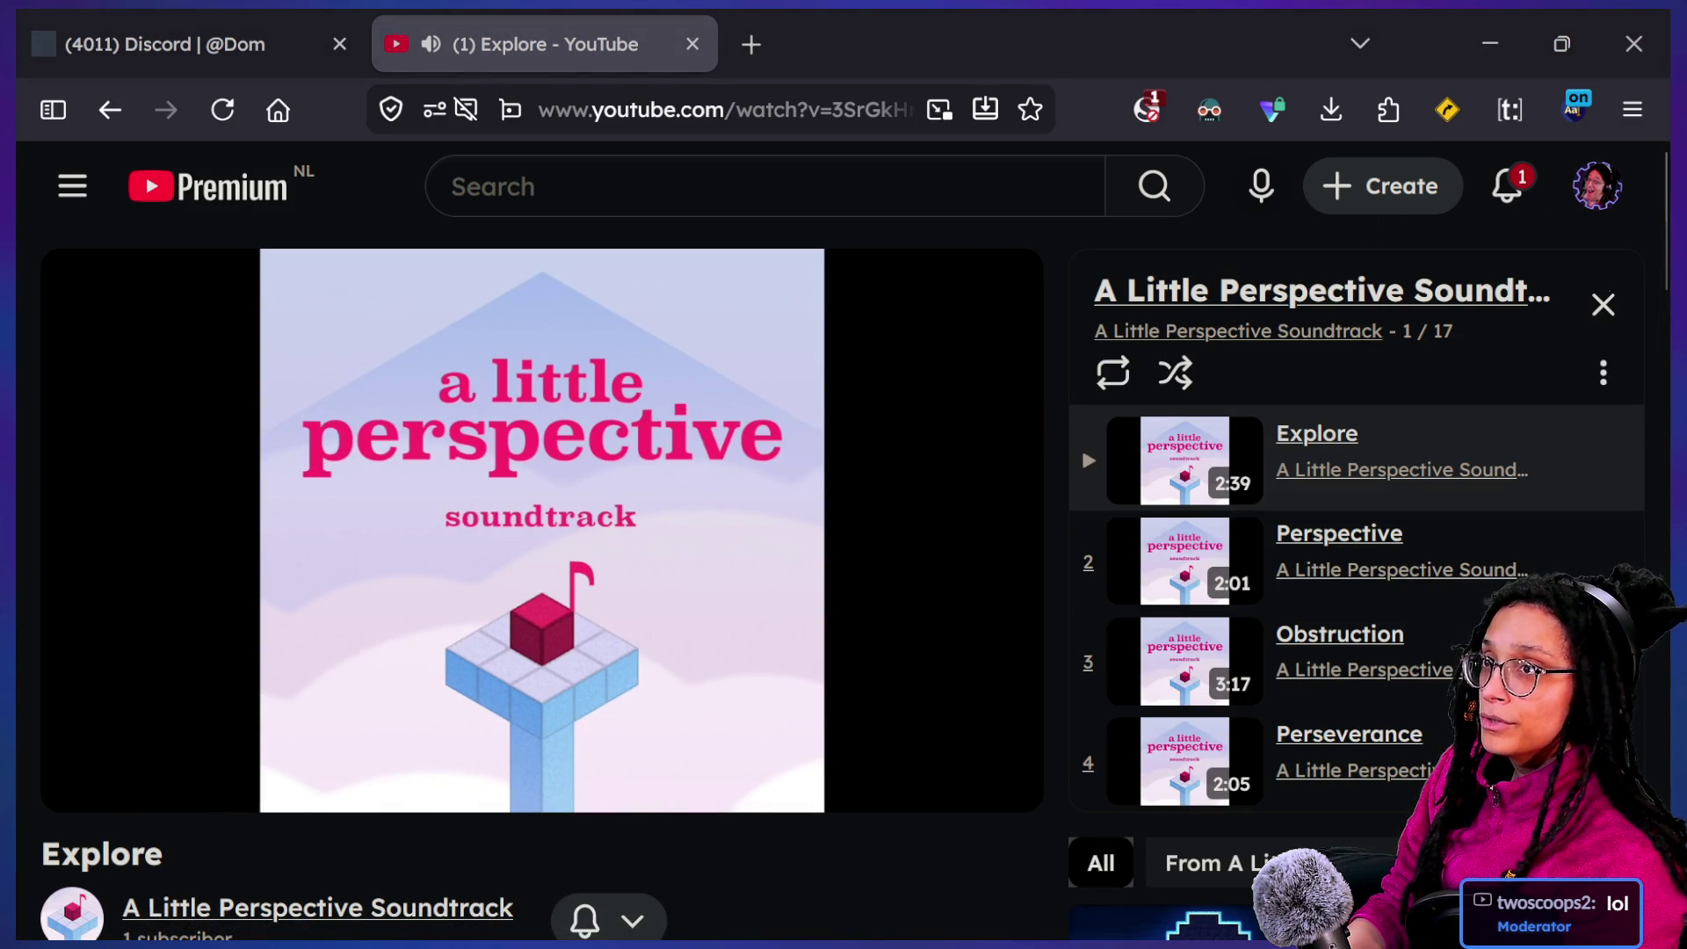
key(alt+Tab)
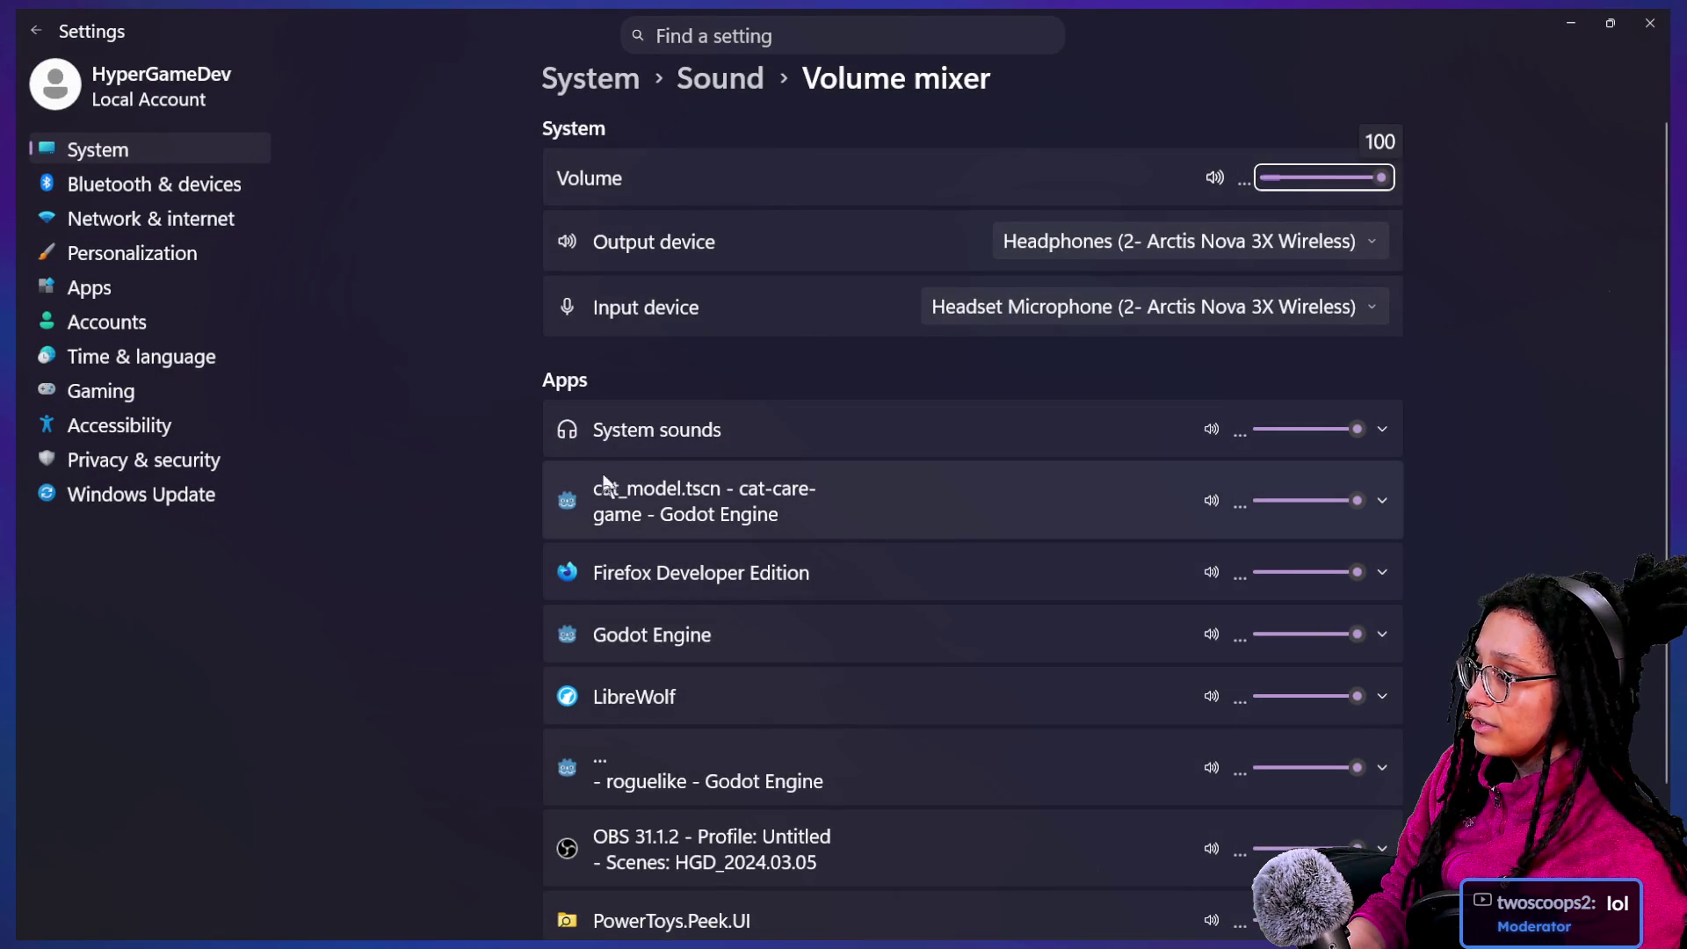
Confirm LibreWolf outputs to CABLE-D Input, close Settings and return to the Godot script
scroll(668, 476, down, 2)
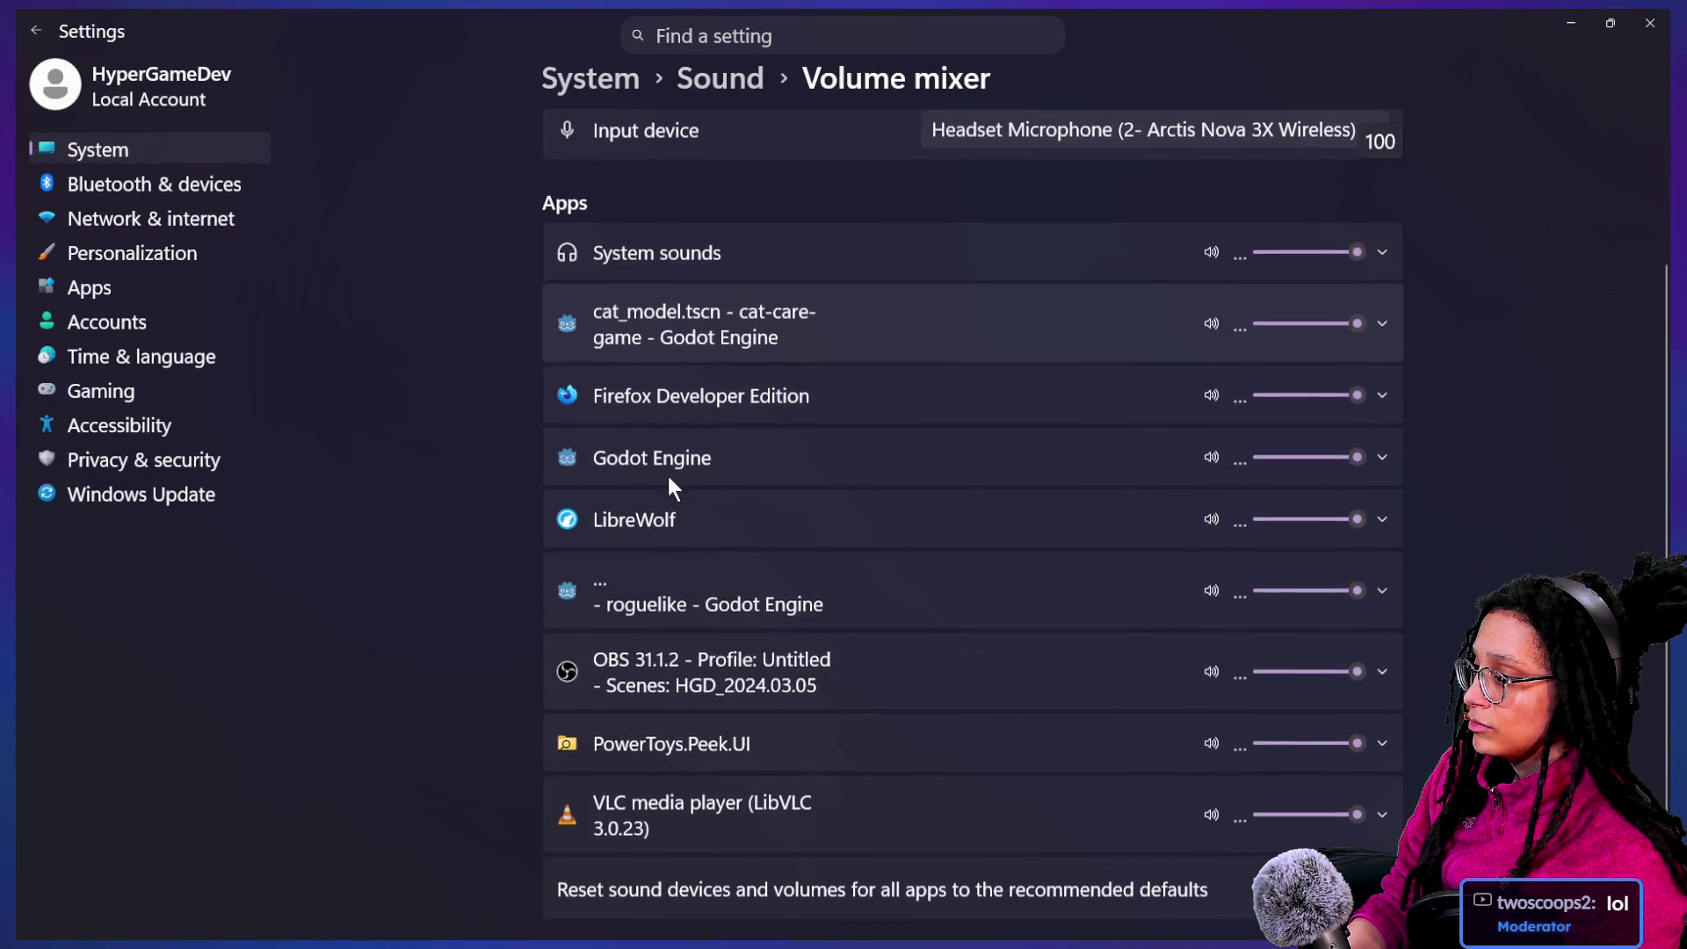
click(1168, 520)
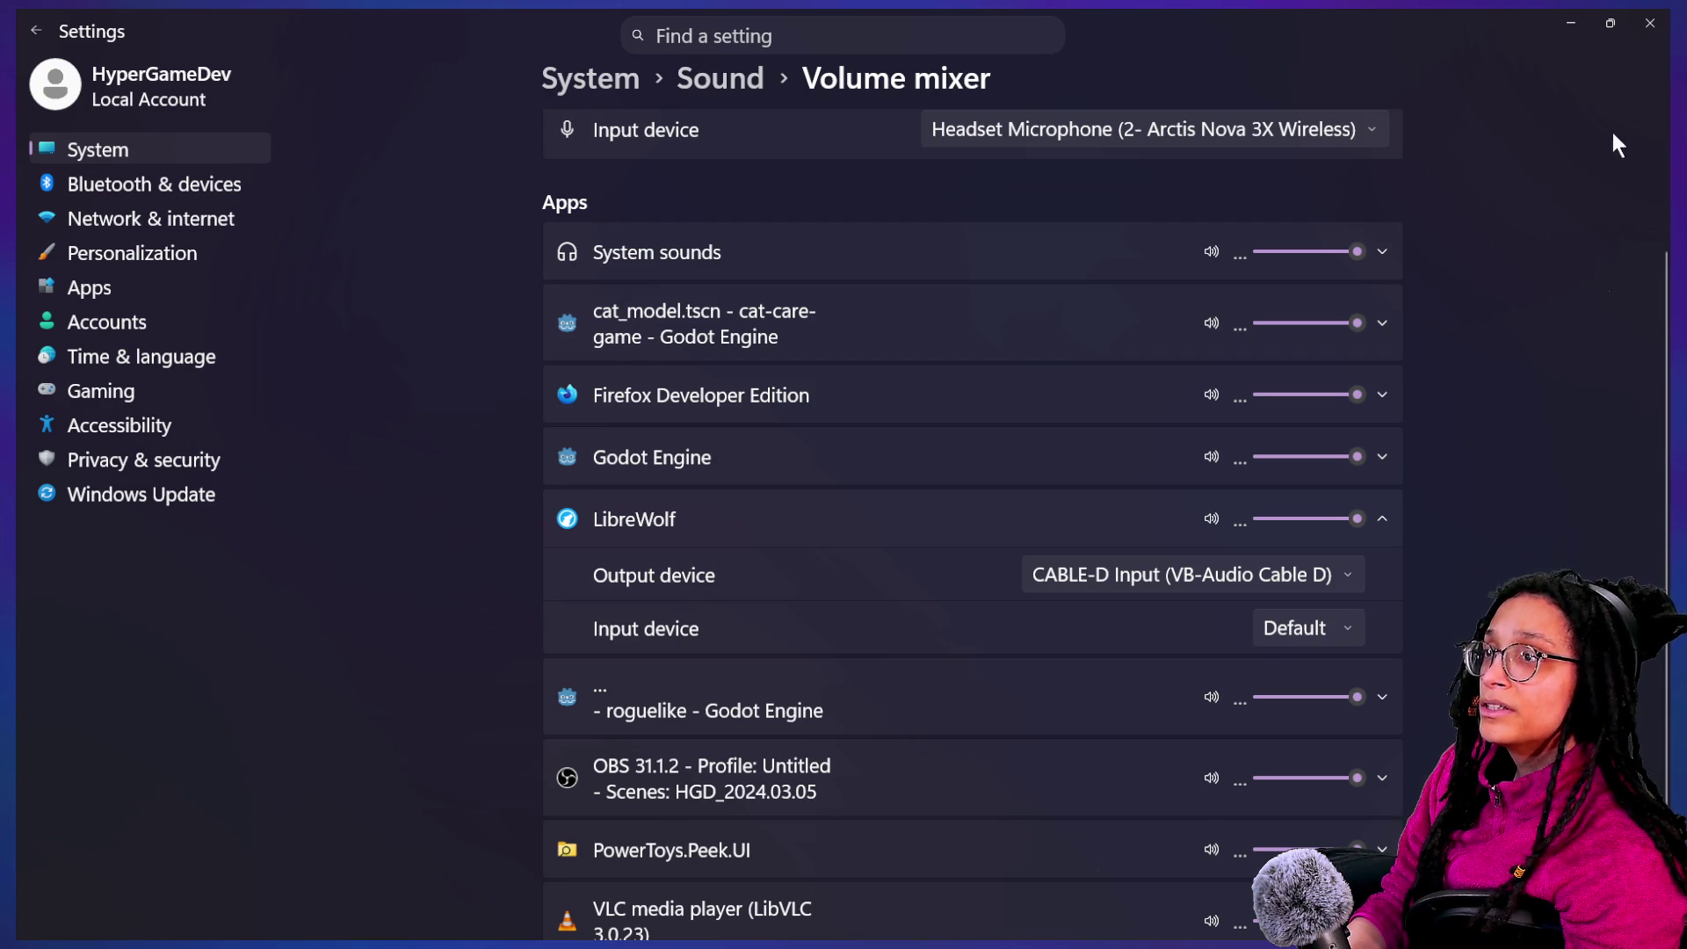
click(1648, 24)
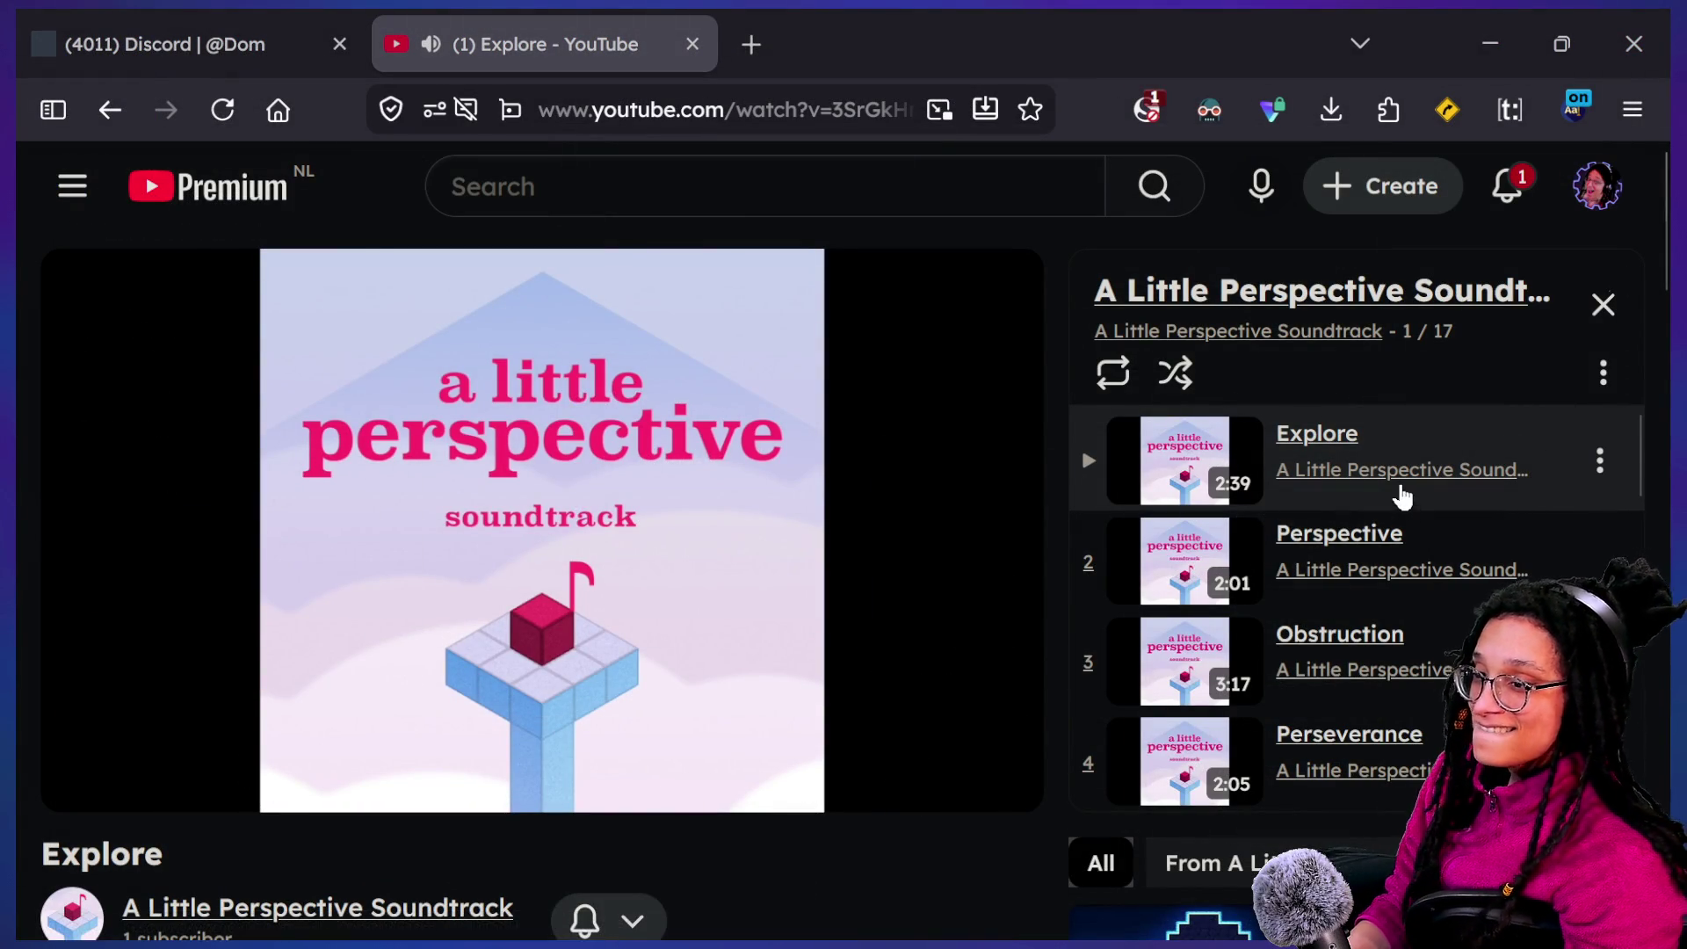
key(super+Tab)
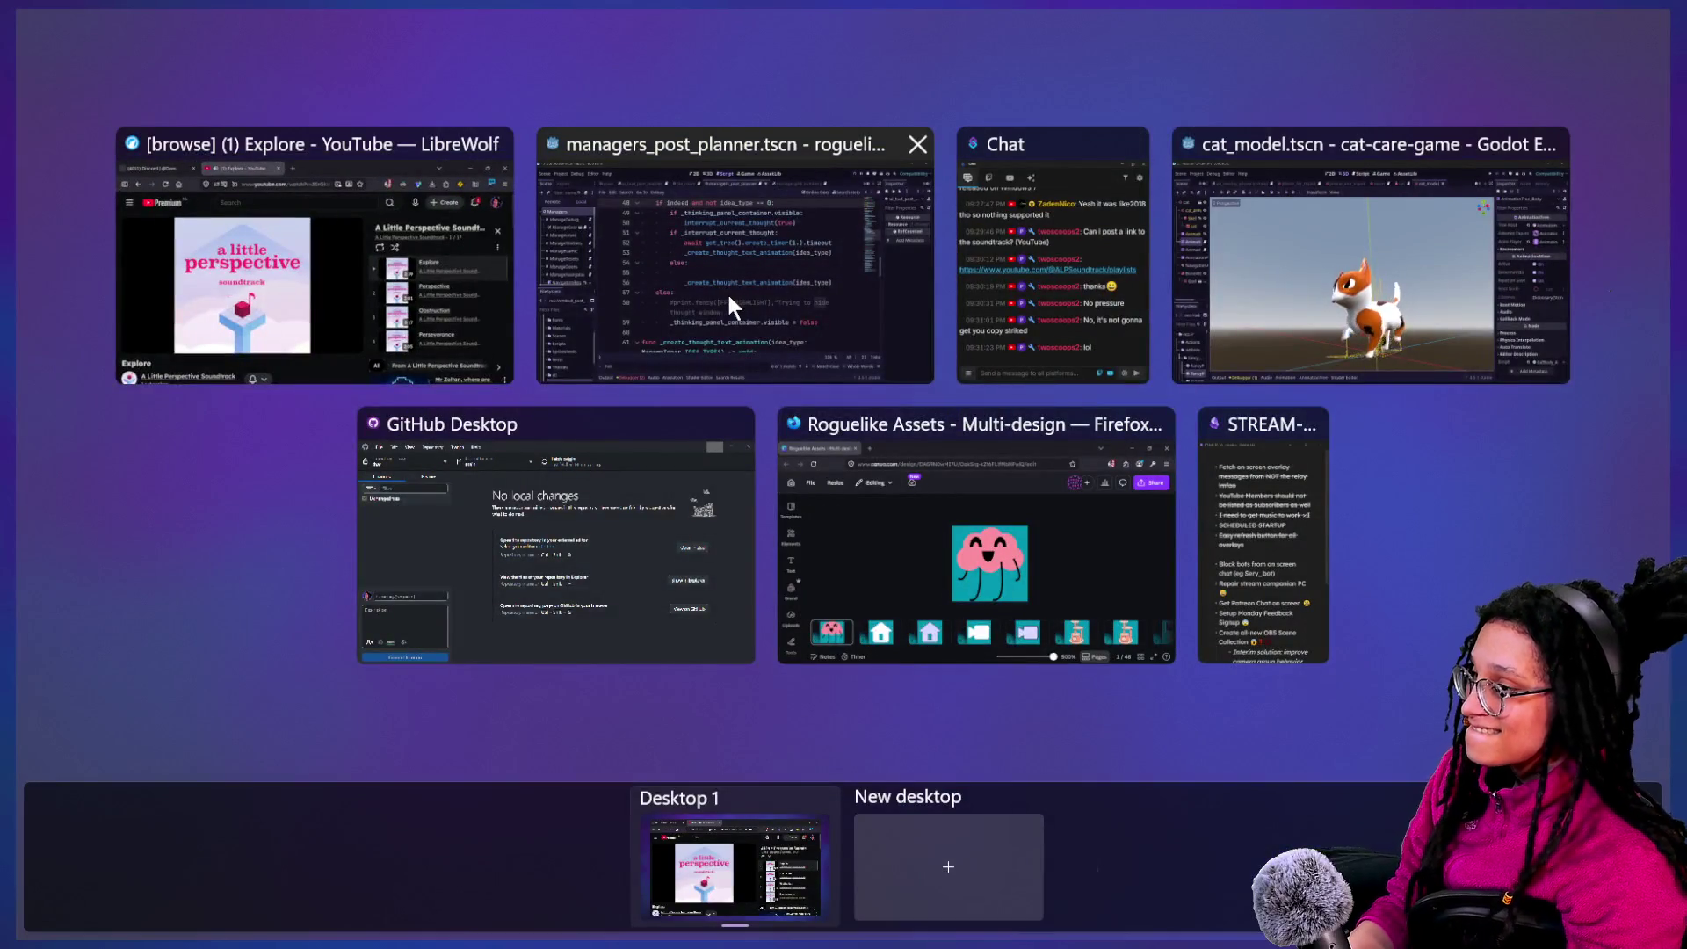
click(728, 297)
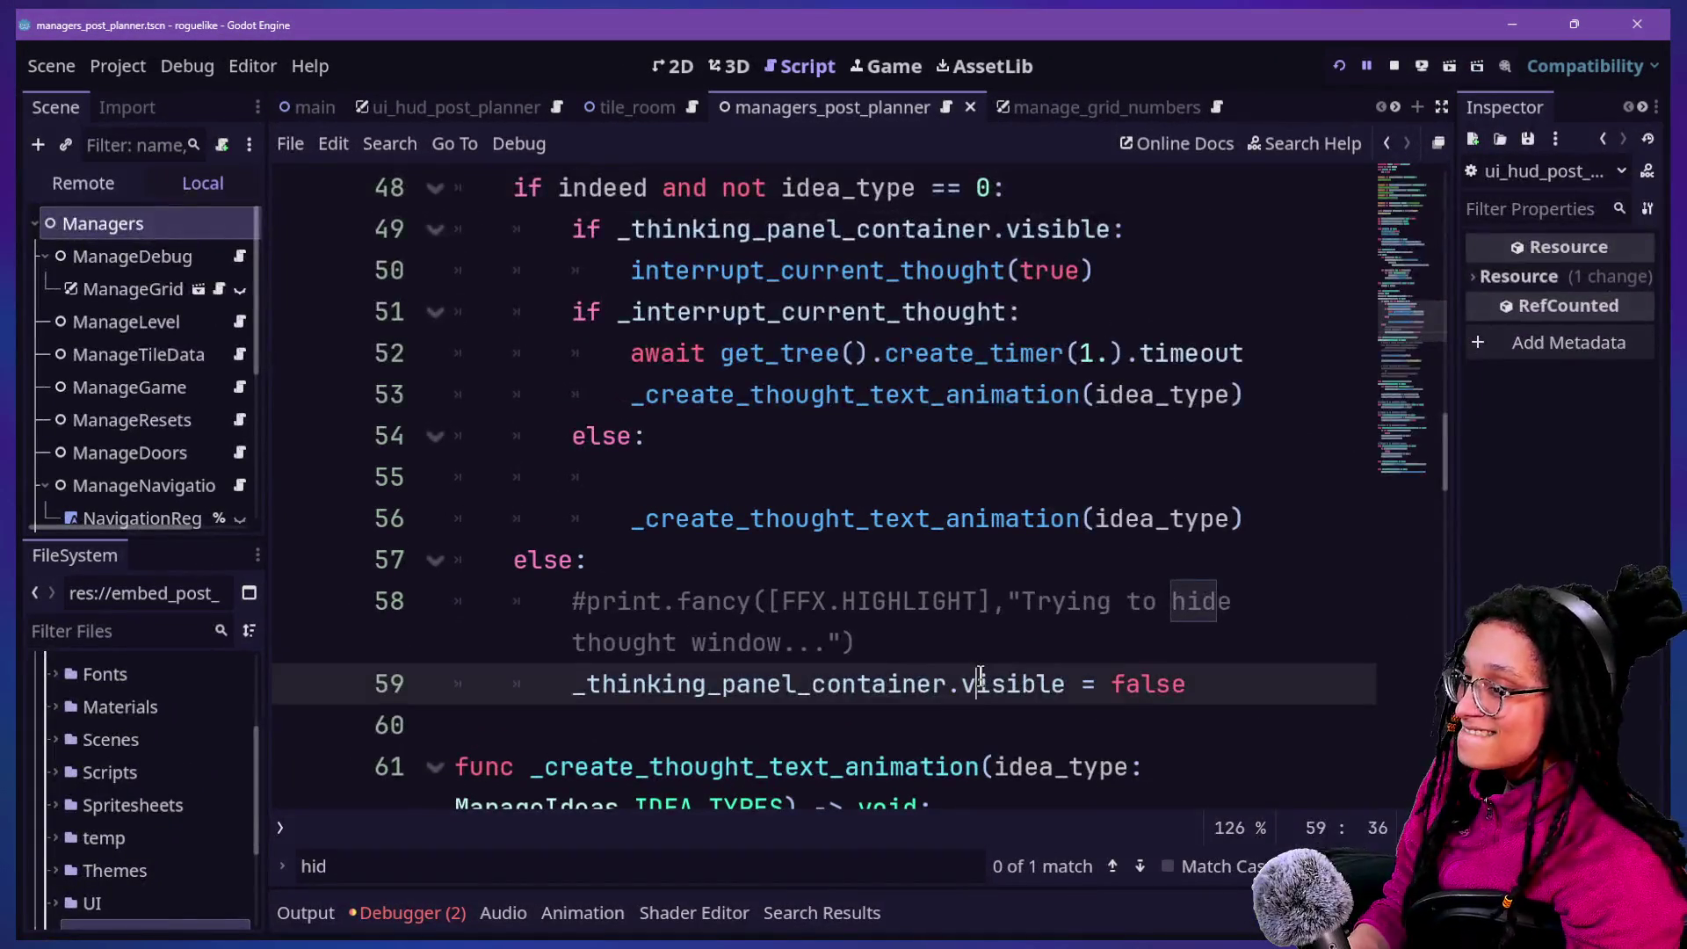
click(1043, 428)
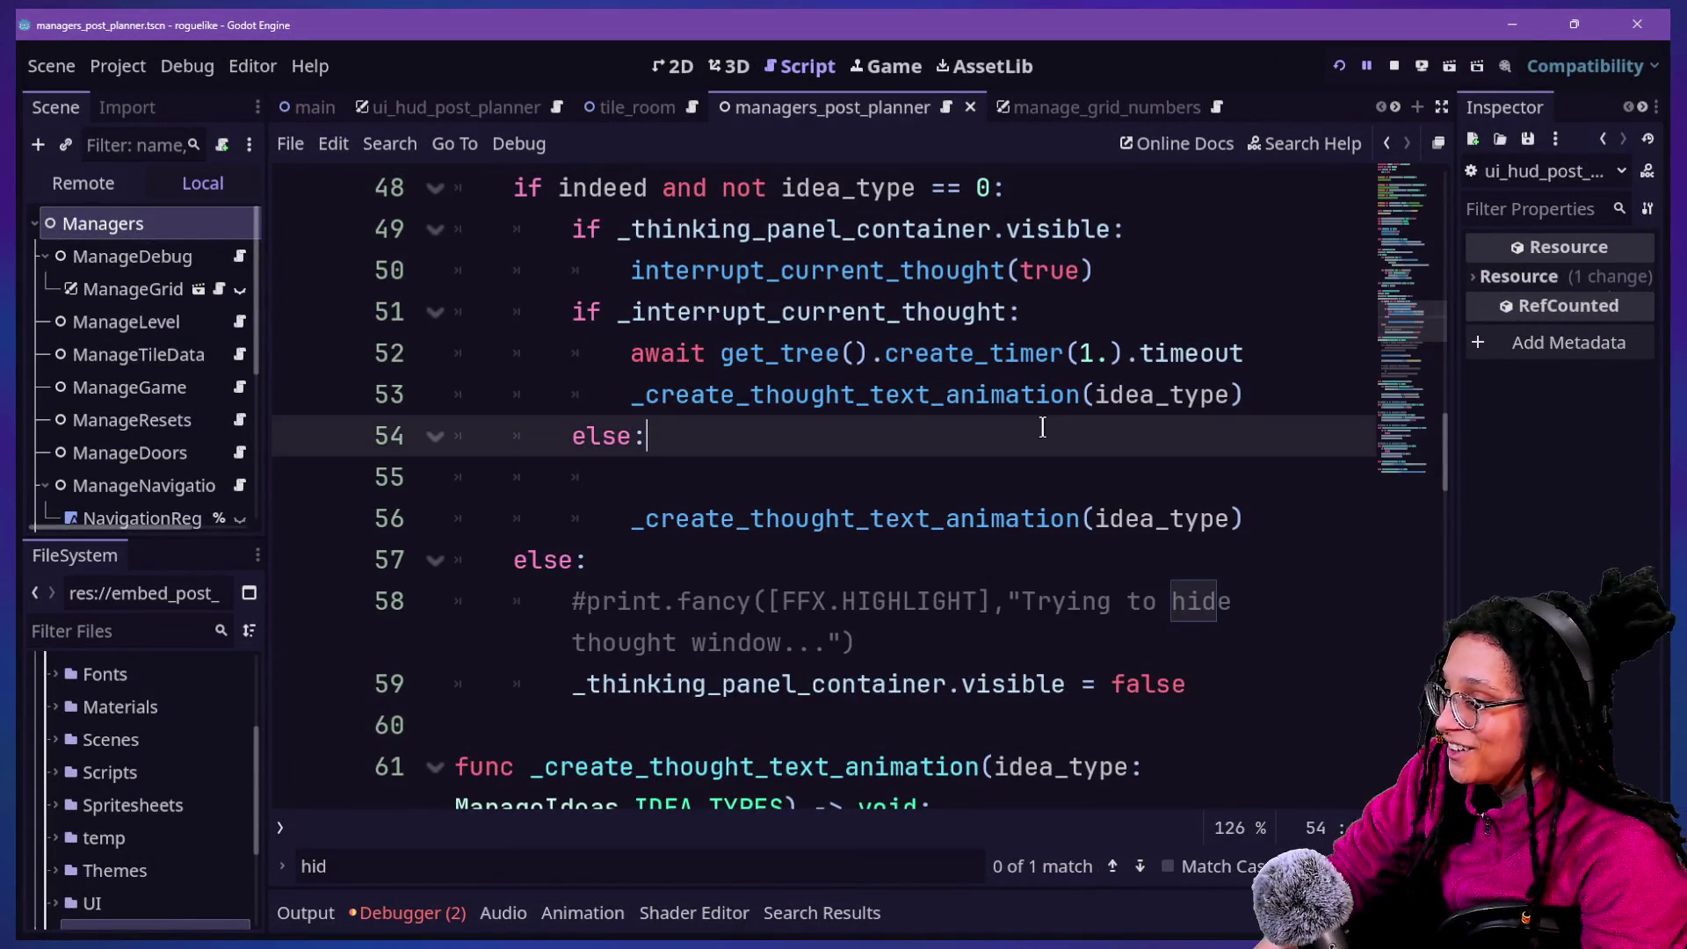
key(Down)
key(Down)
key(Down)
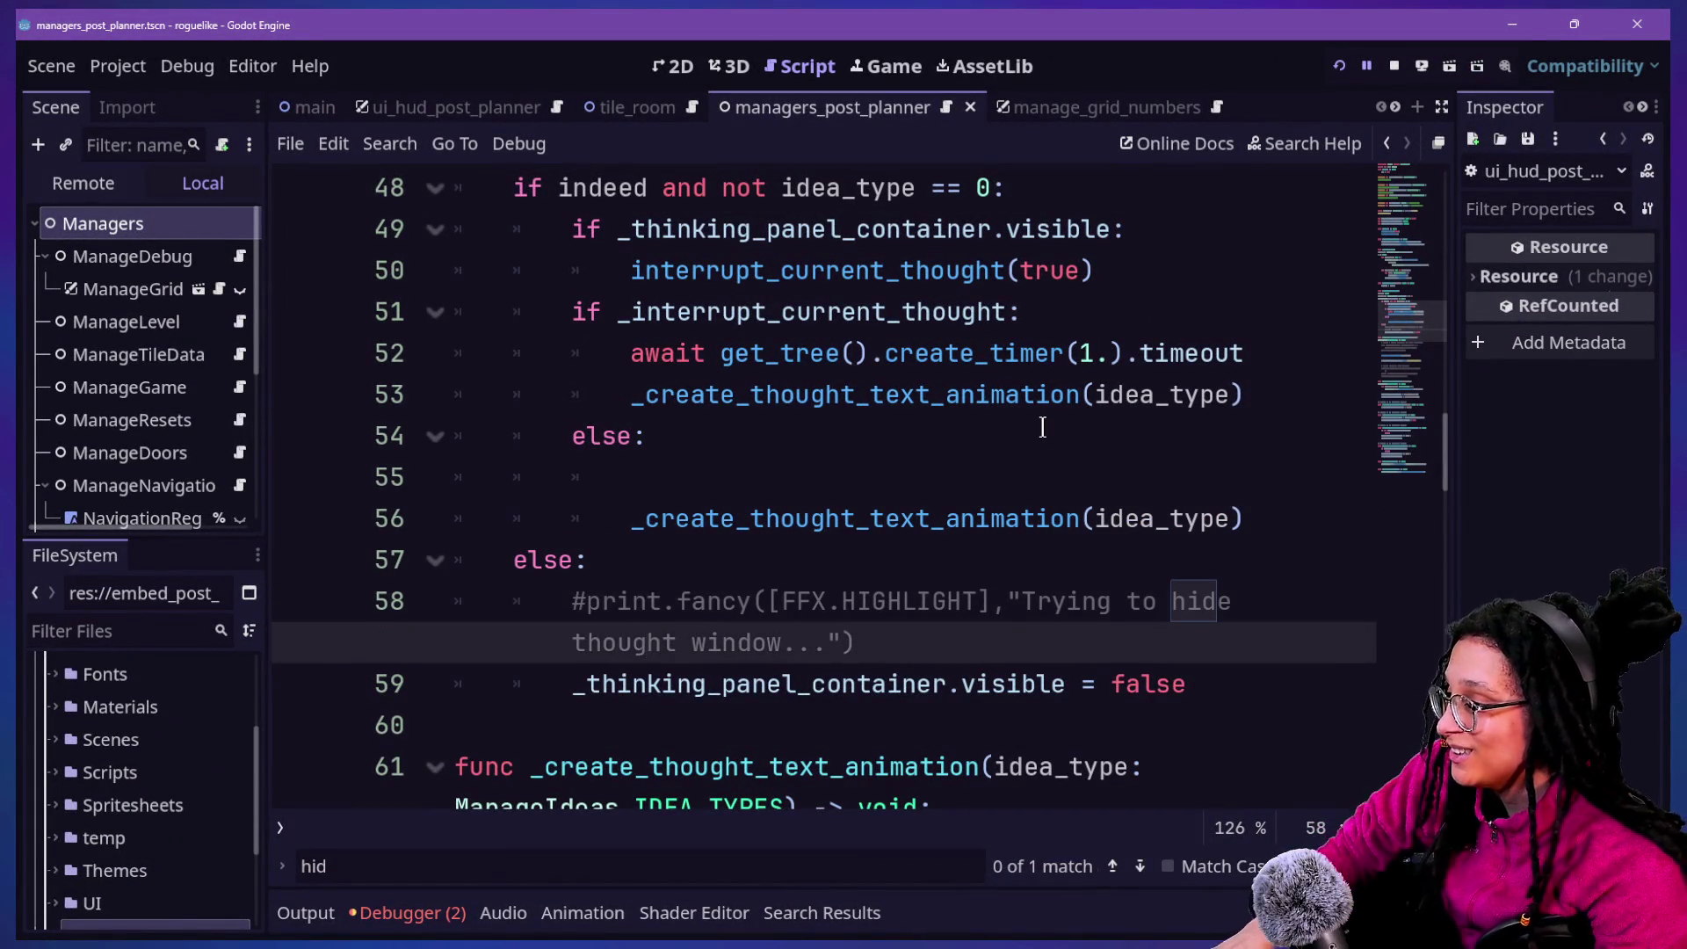
click(890, 614)
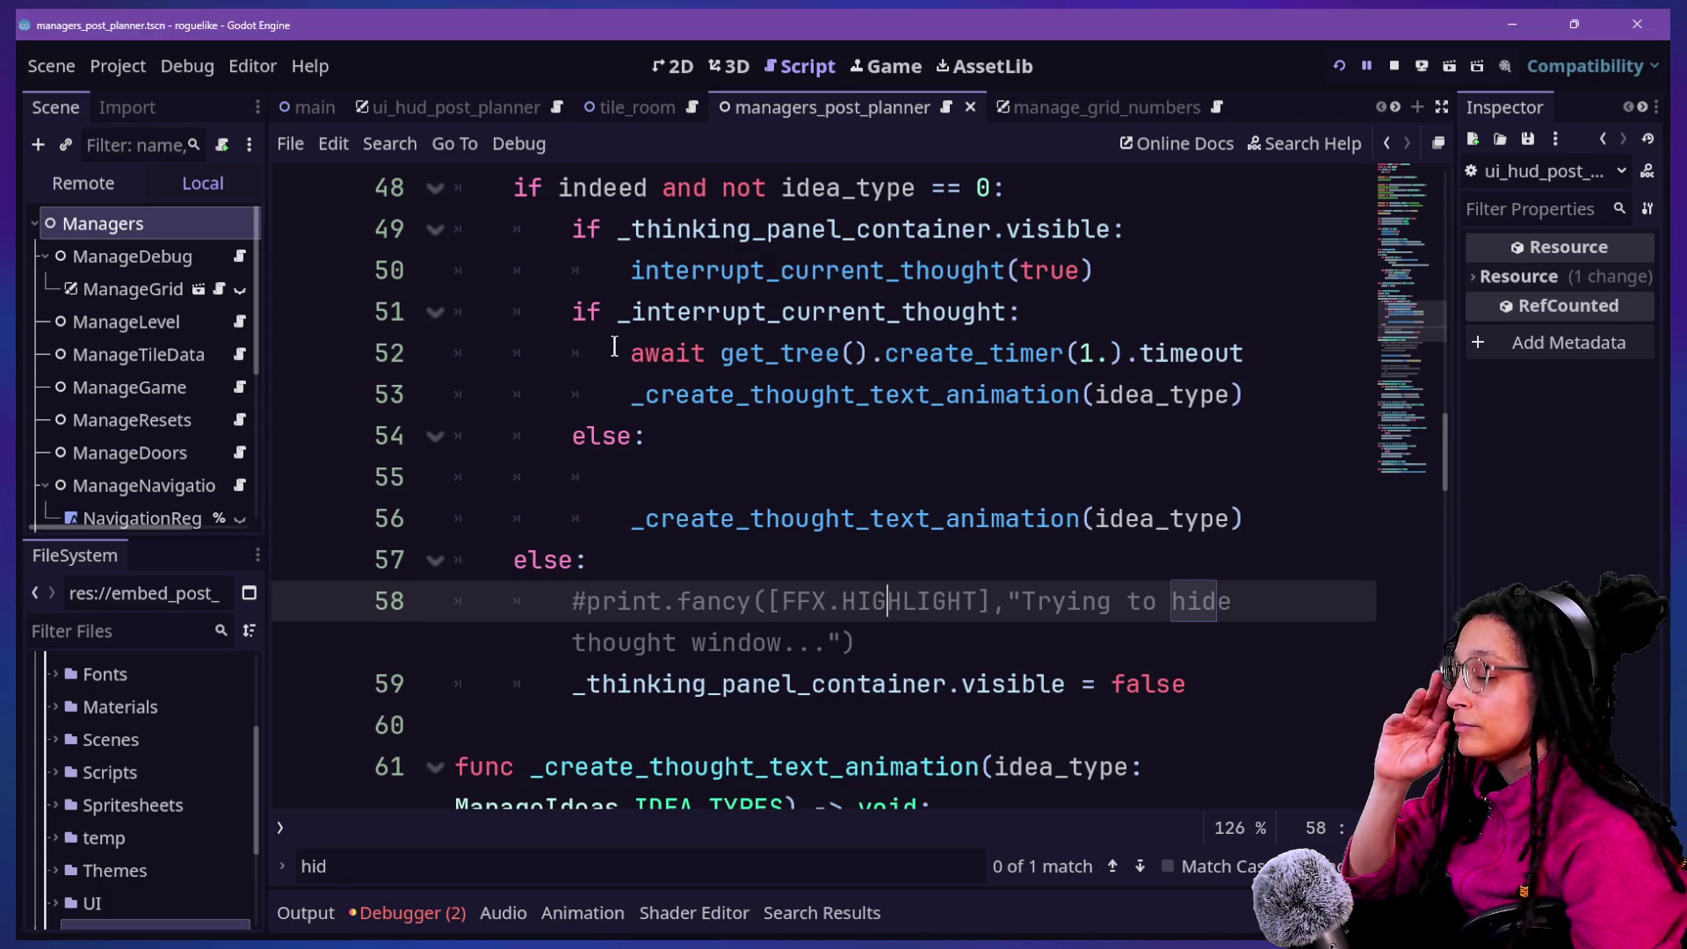
click(689, 435)
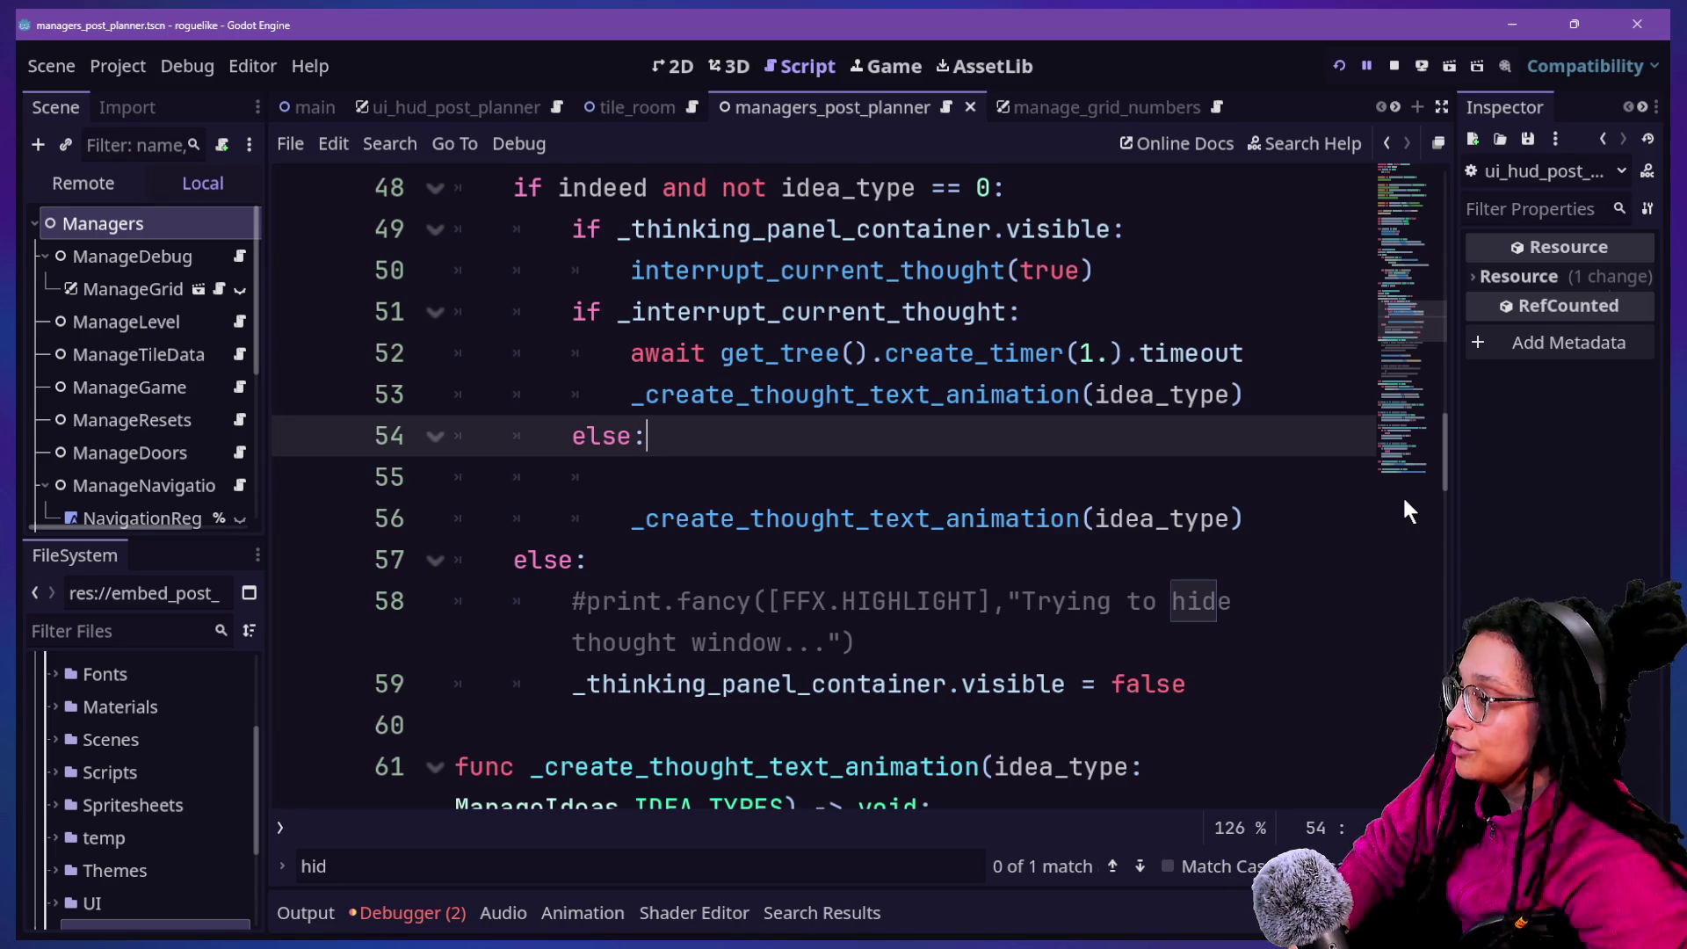
click(1026, 462)
key(Down)
key(Down)
key(Down)
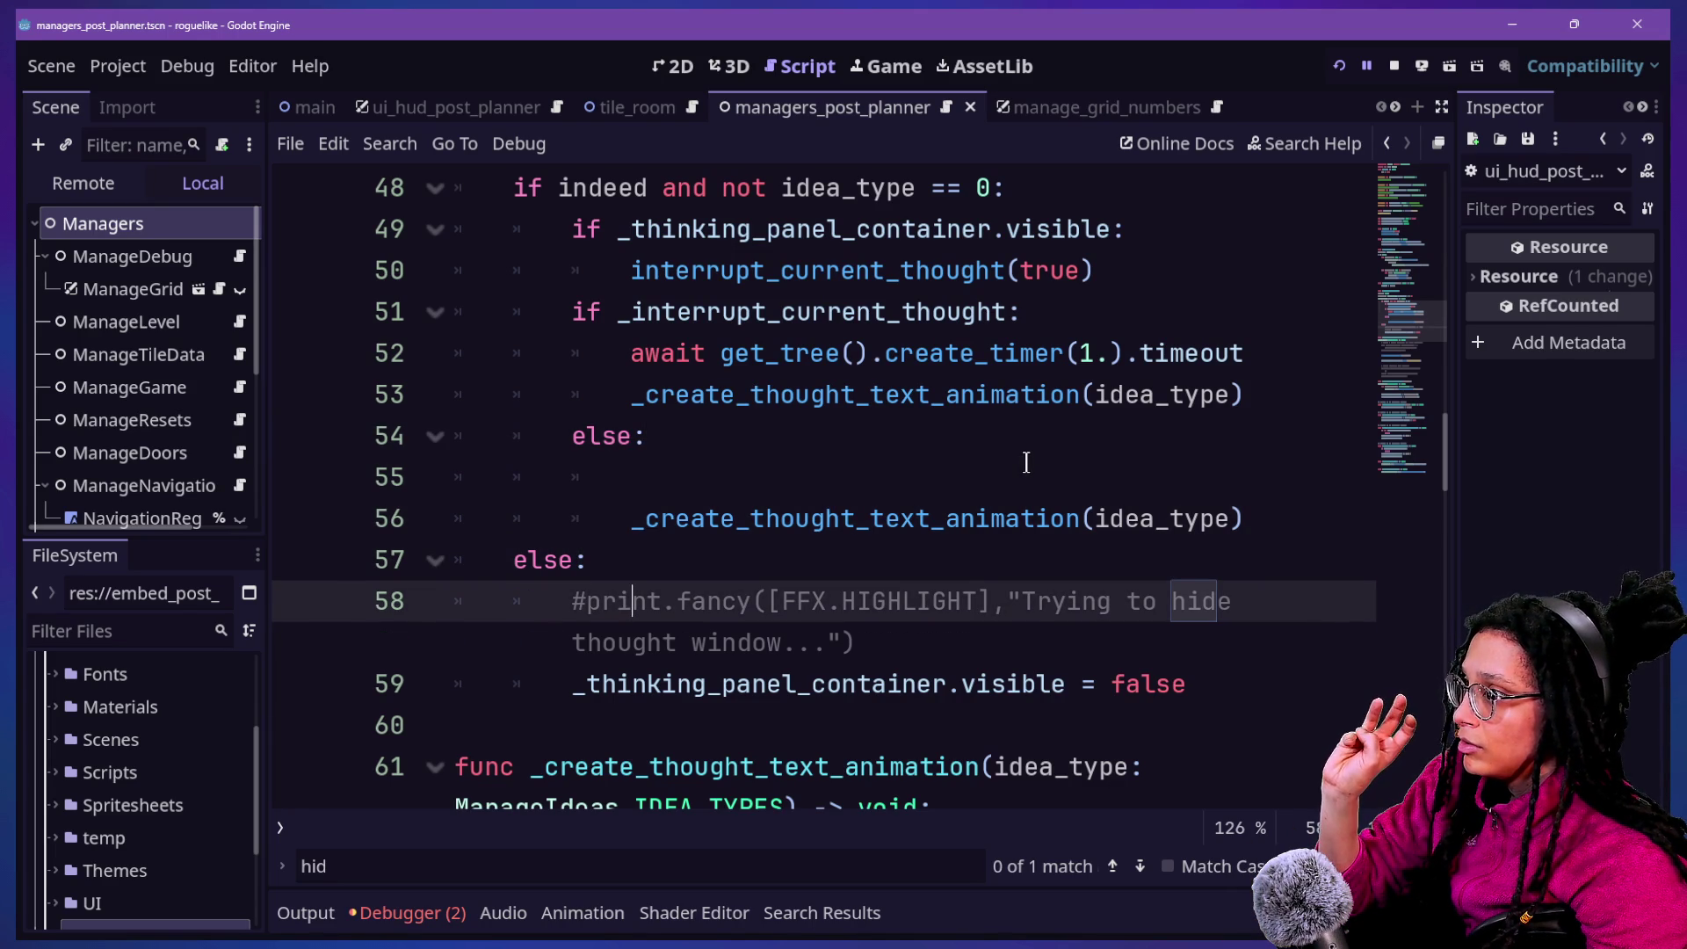
key(Up)
key(Up)
key(Up)
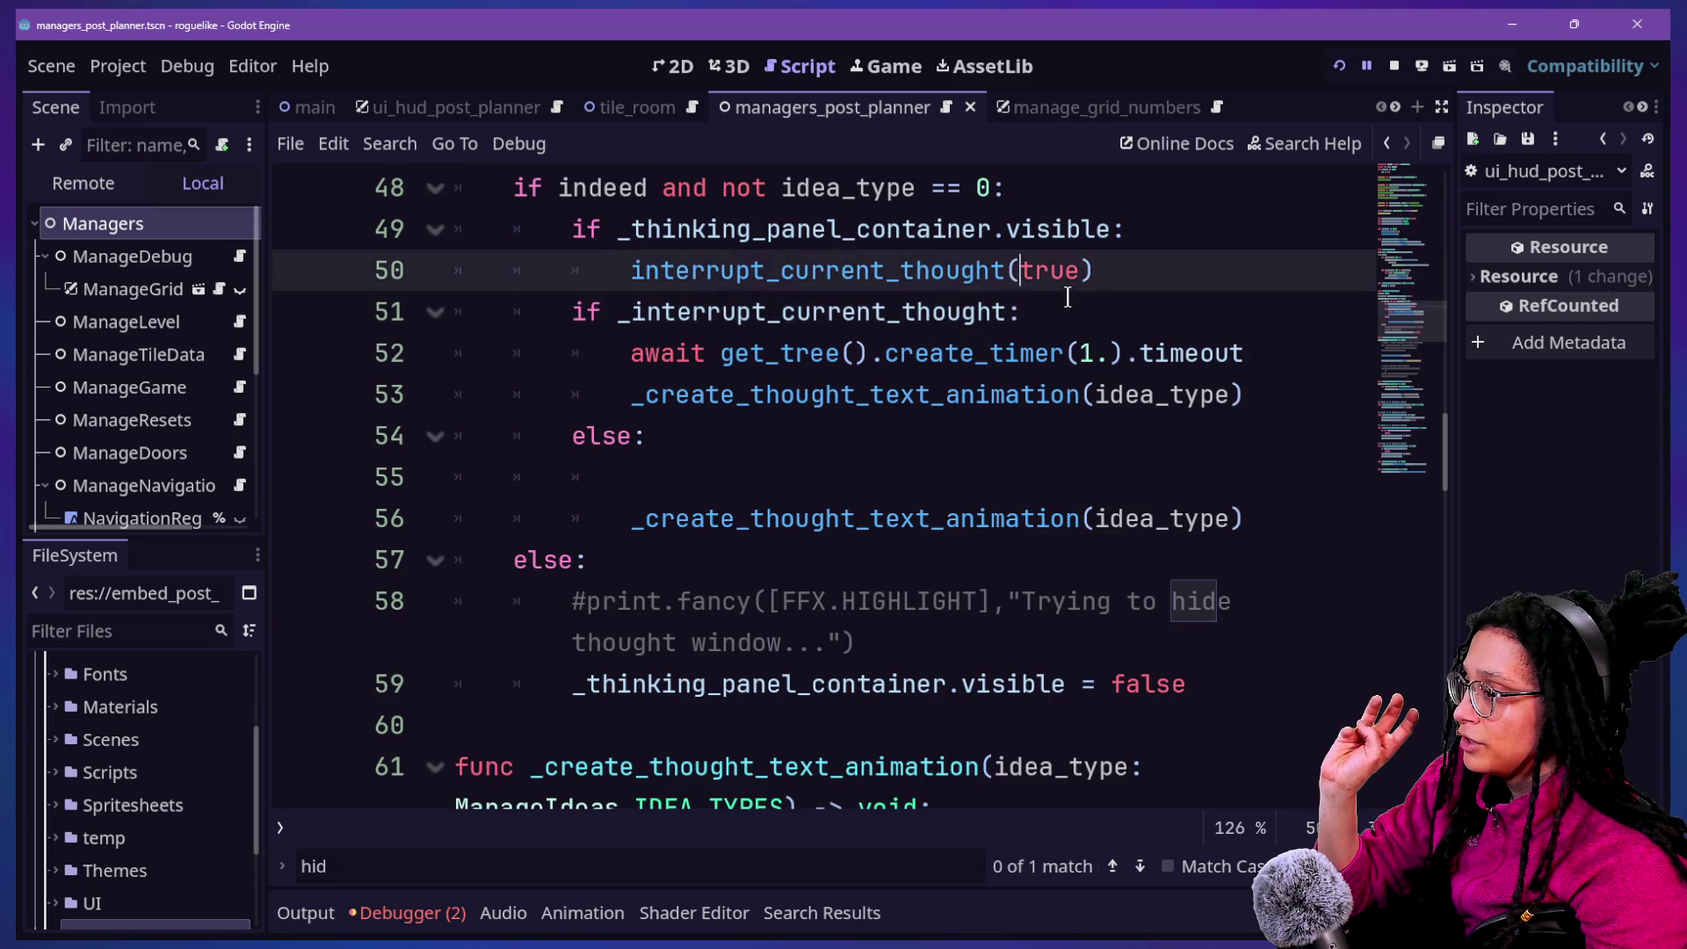
key(Up)
key(Up)
key(Up)
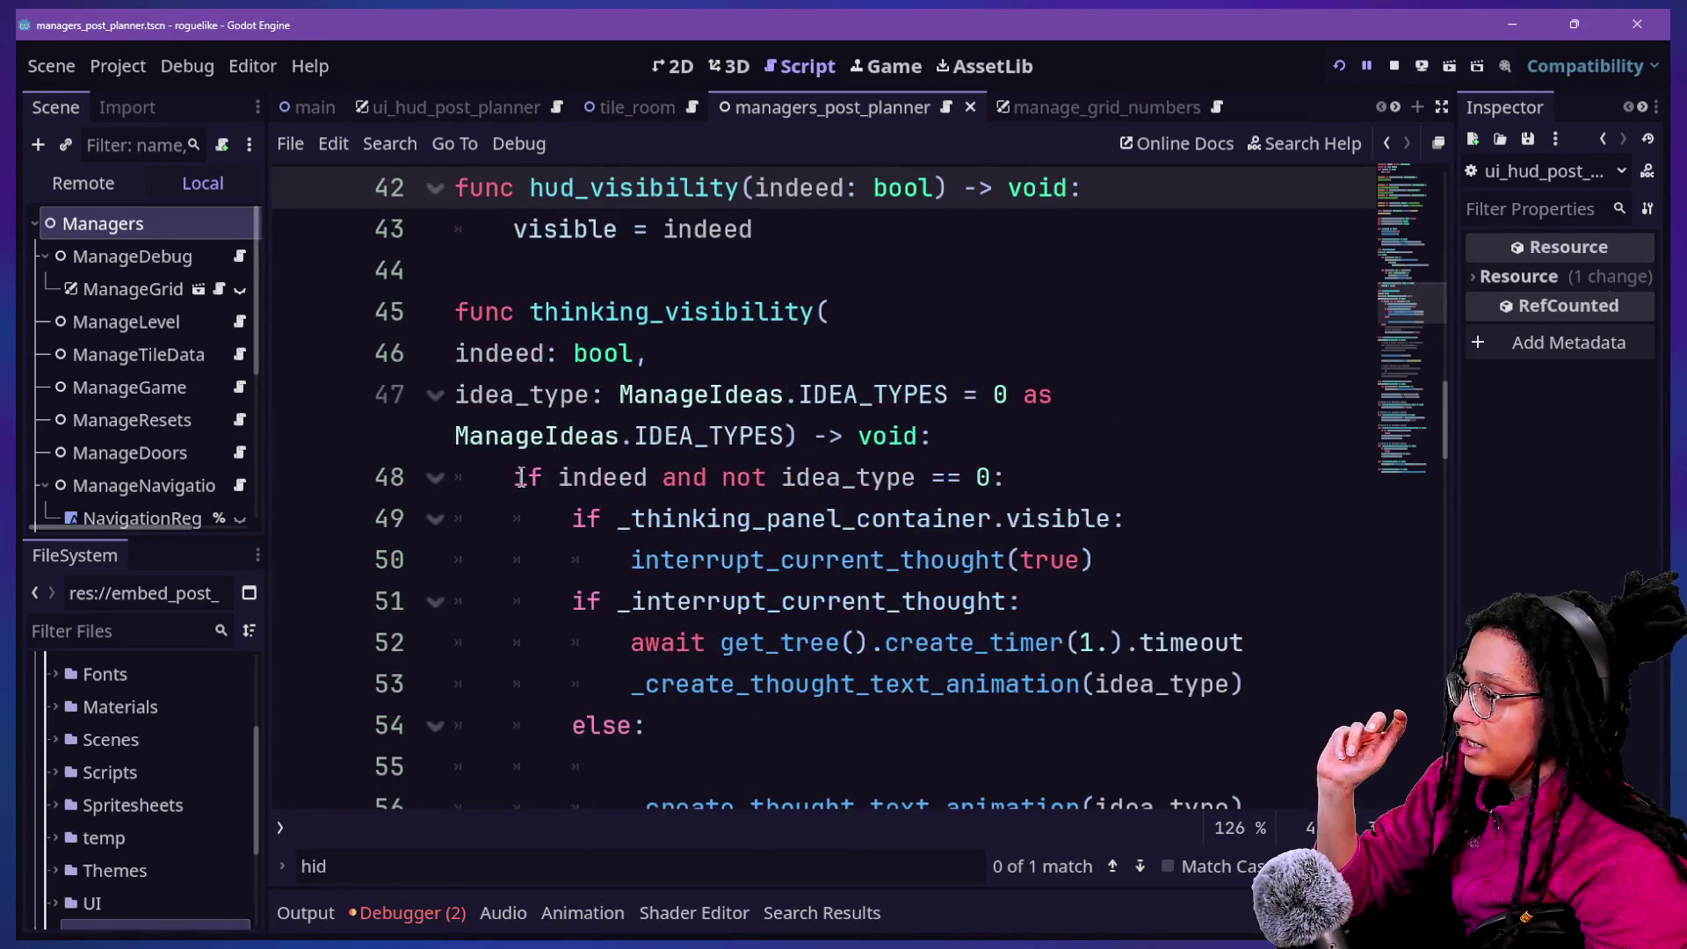
click(812, 640)
key(Down)
key(Down)
key(Down)
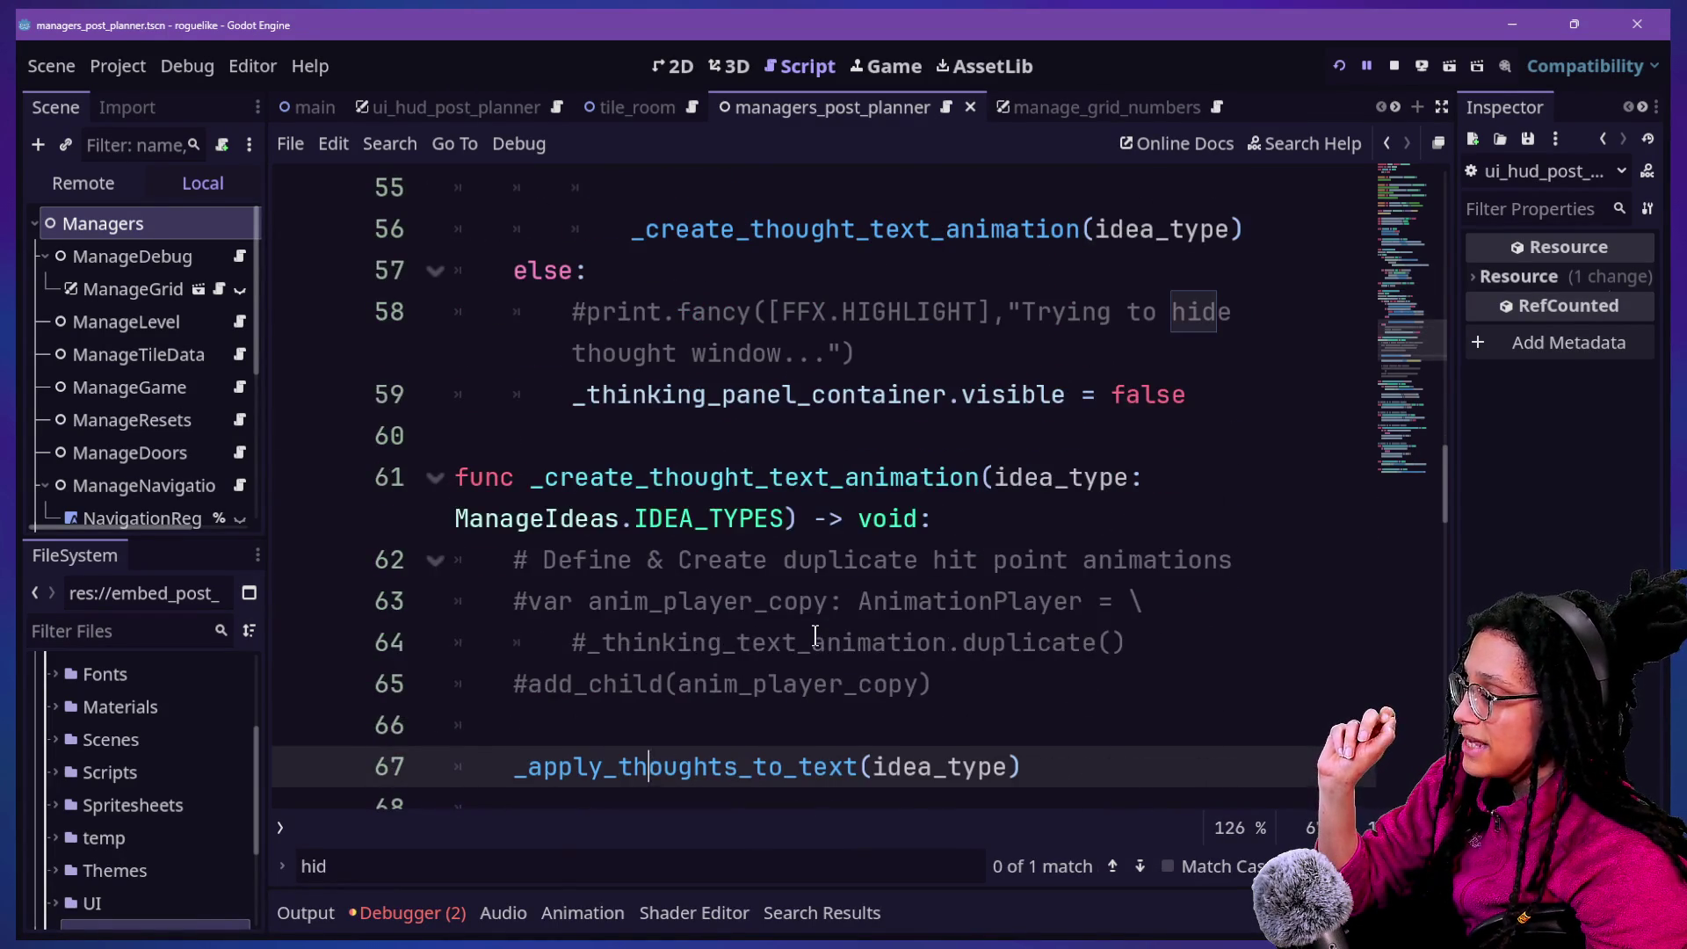
scroll(633, 484, down, 2)
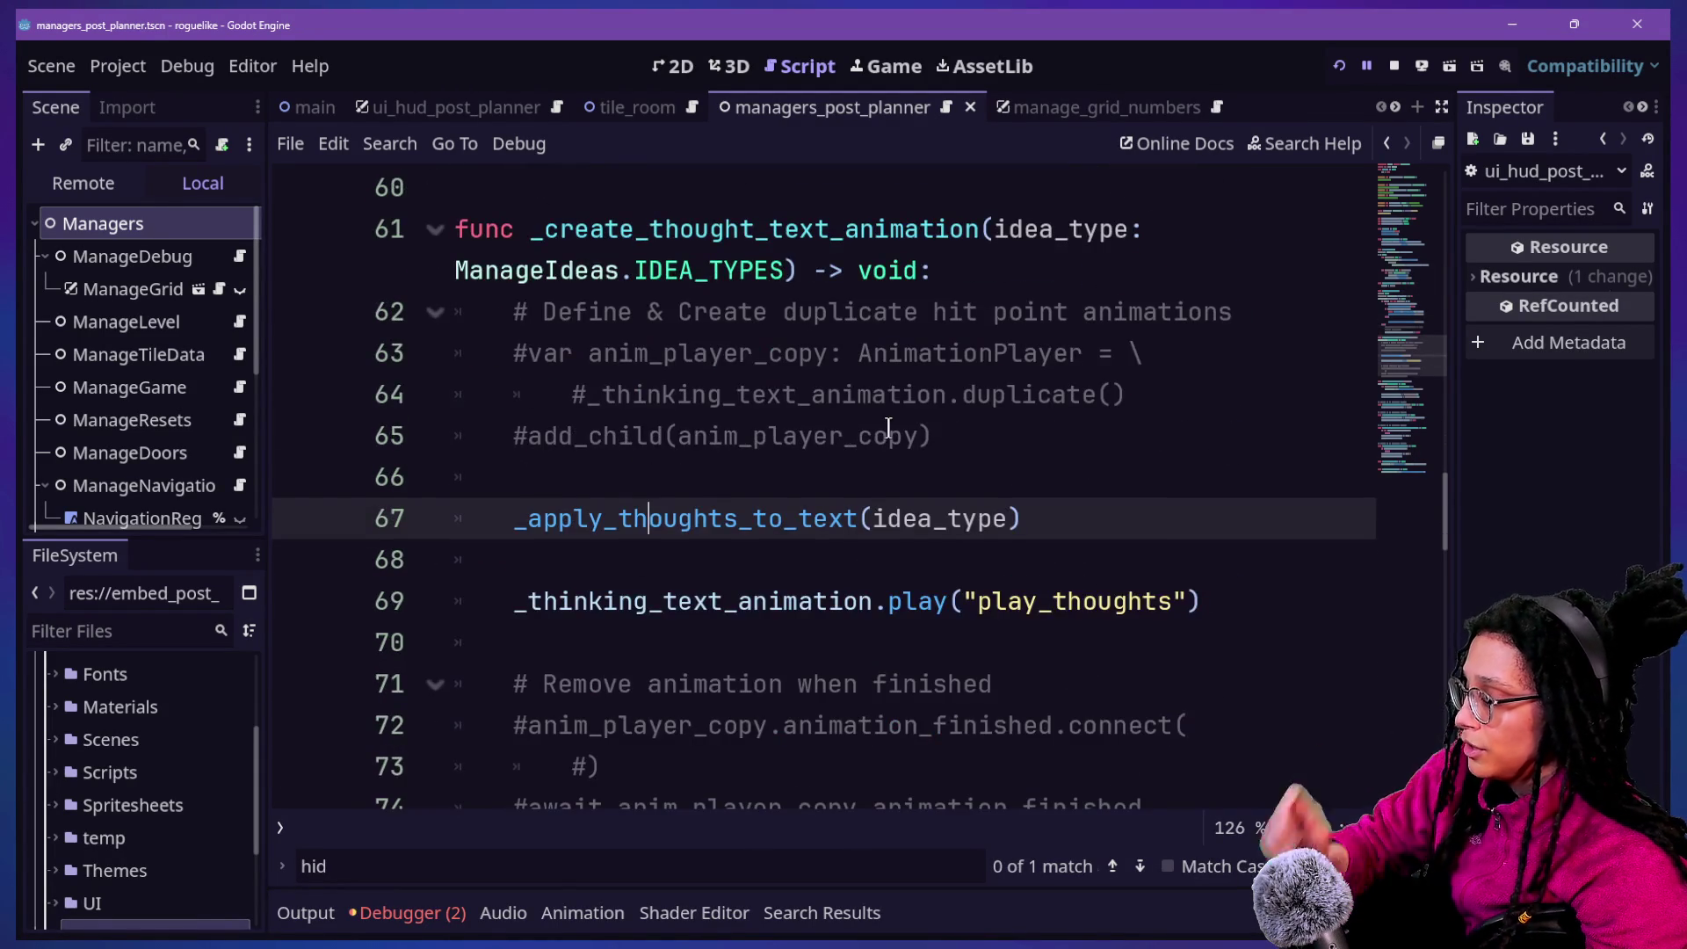
key(super+Tab)
click(1055, 255)
scroll(318, 532, up, 4)
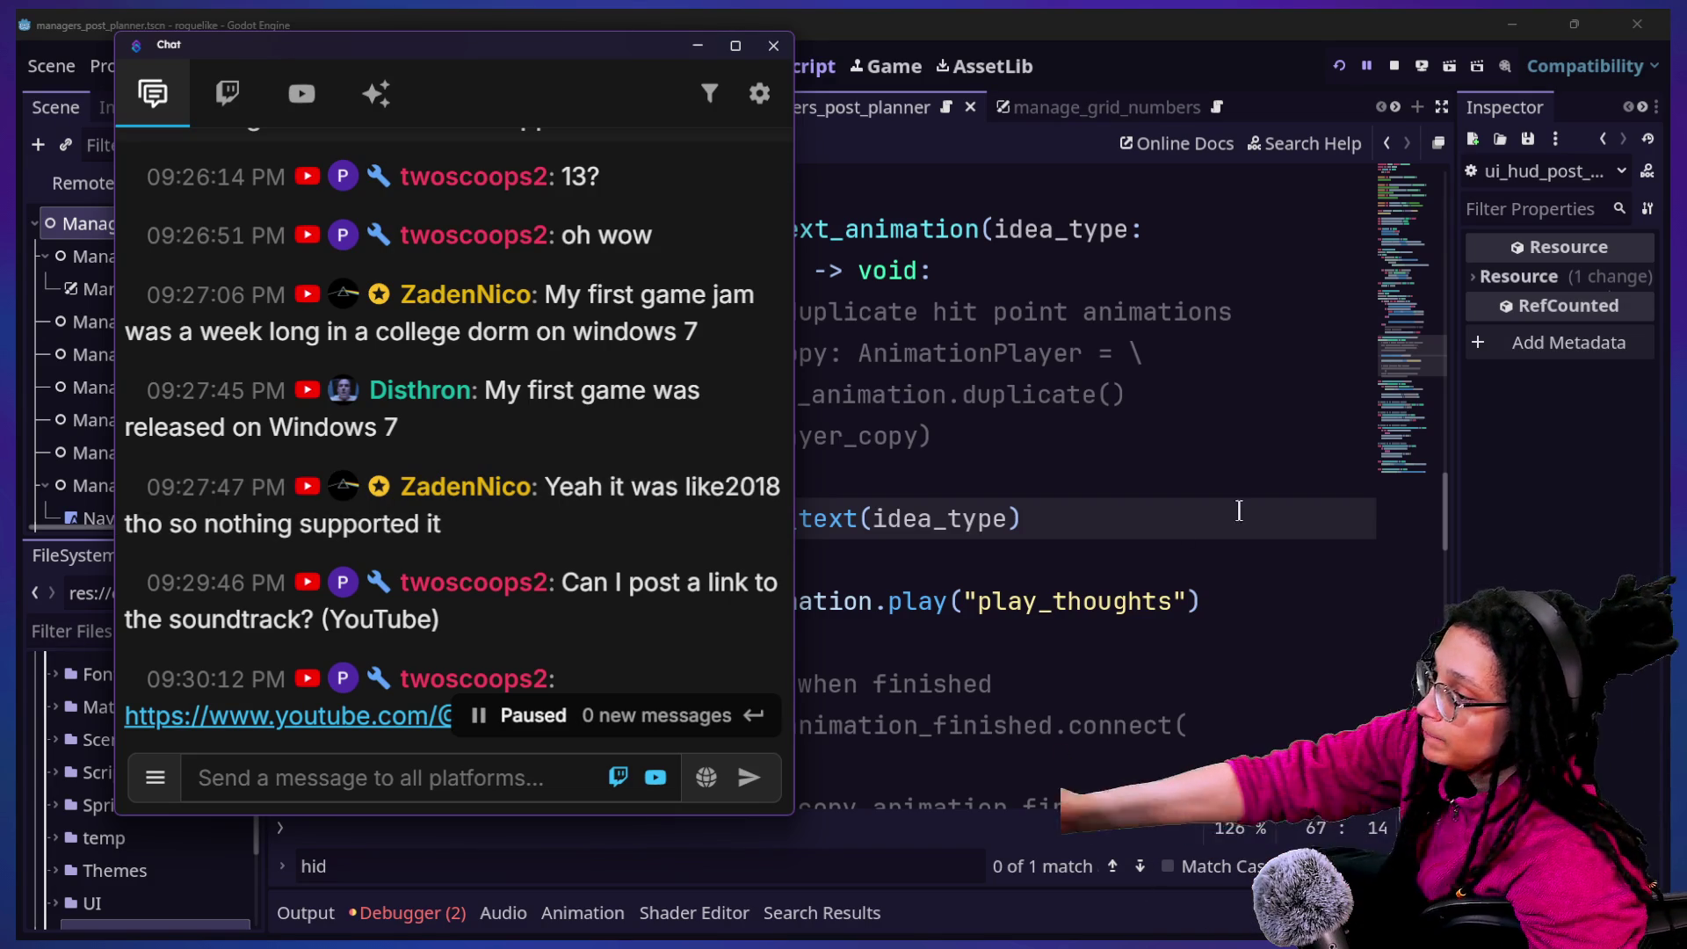
click(1191, 286)
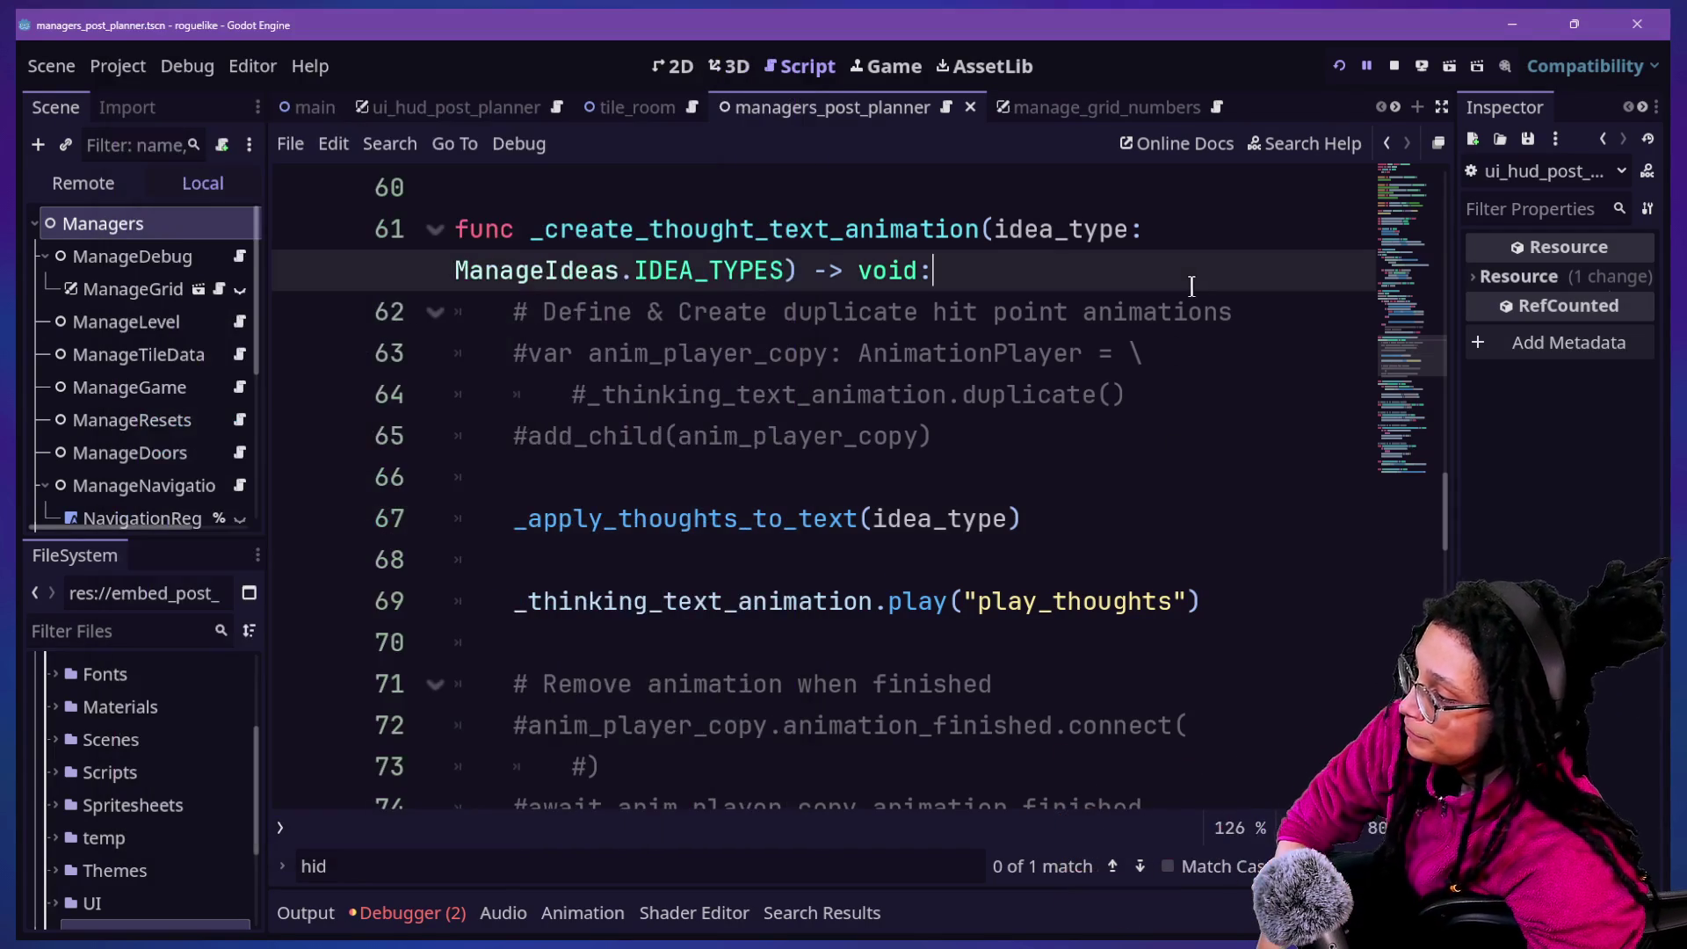
click(1058, 558)
click(1020, 520)
click(1021, 453)
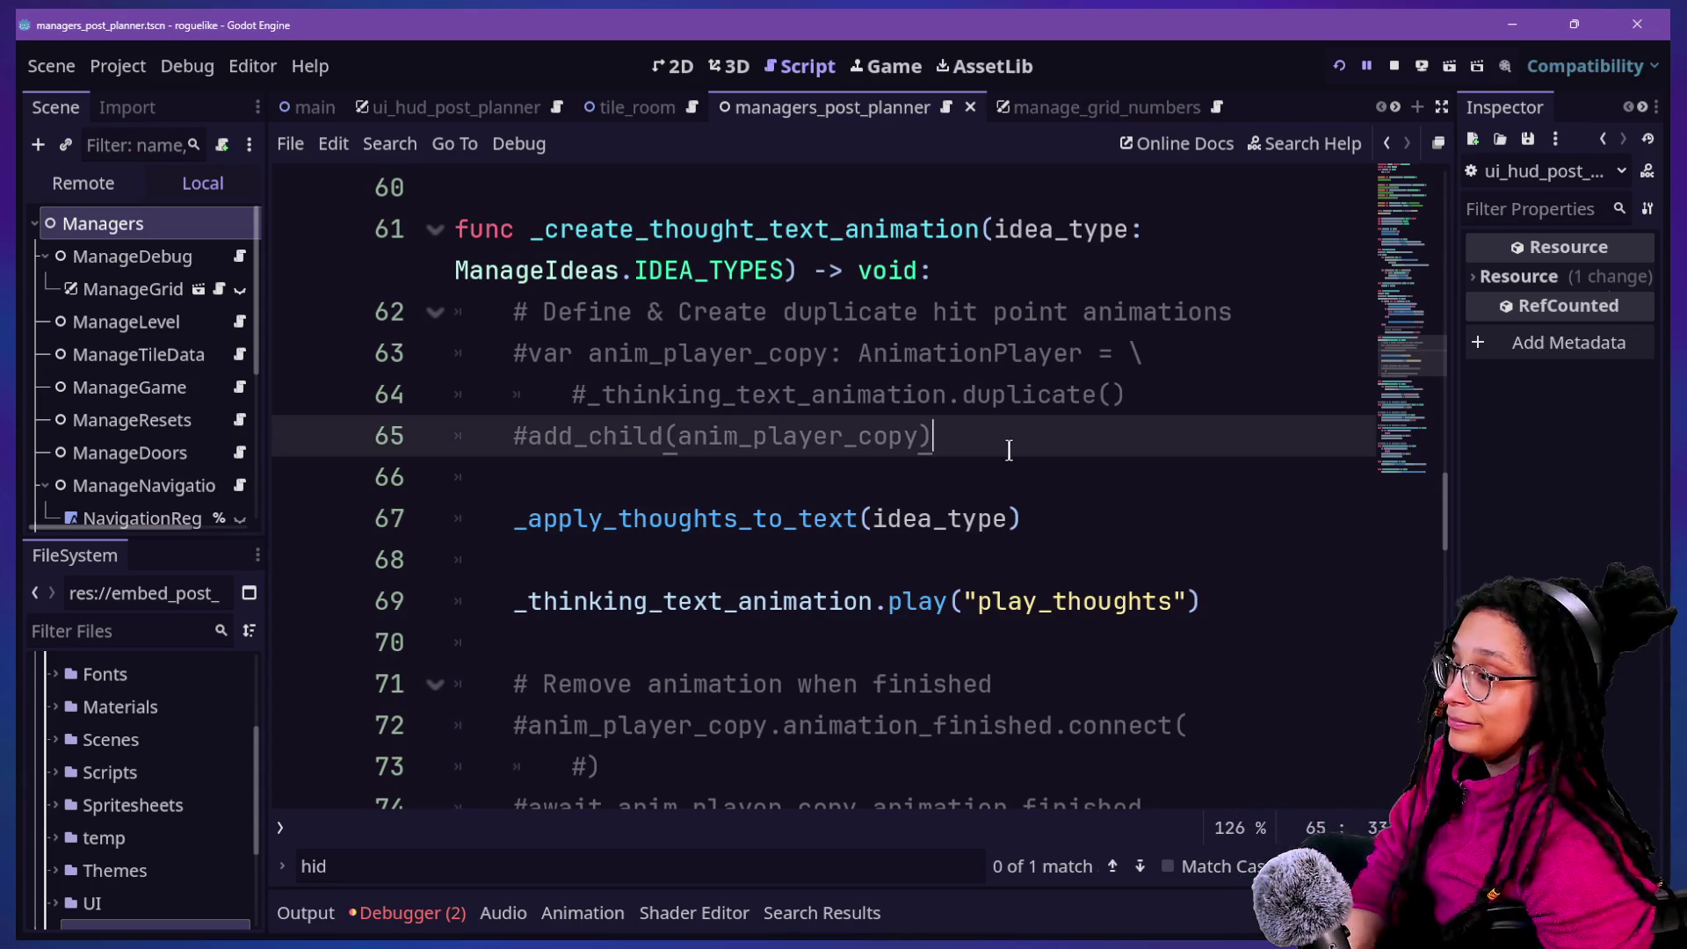
click(1000, 478)
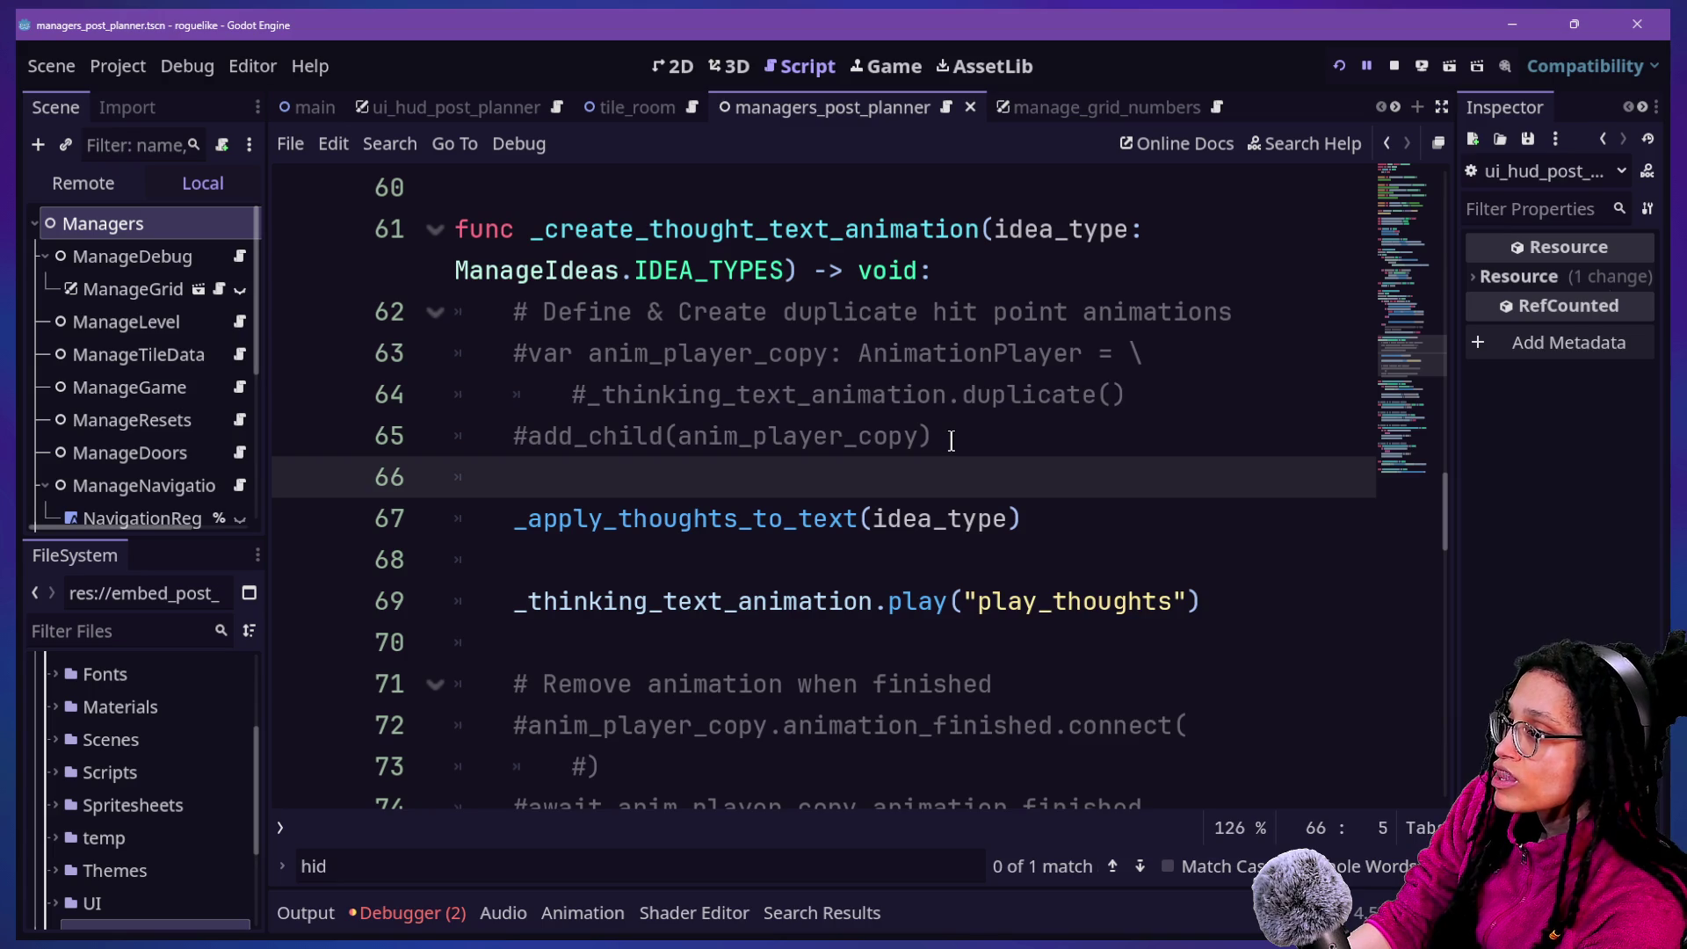
scroll(957, 441, down, 5)
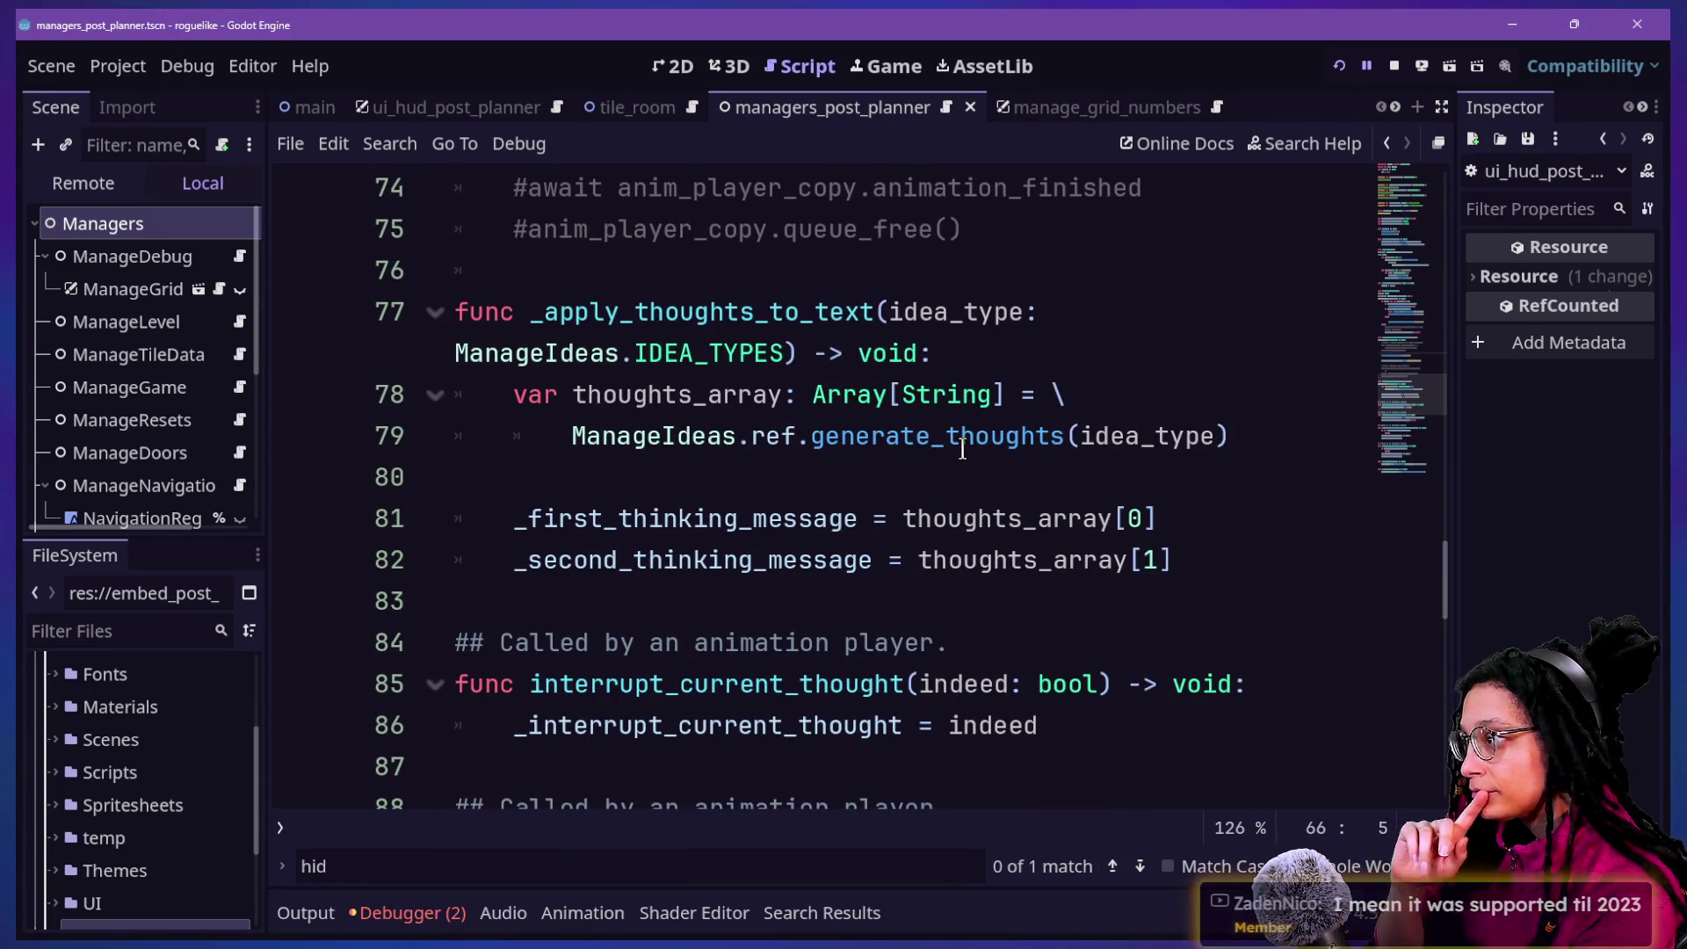
scroll(959, 455, up, 3)
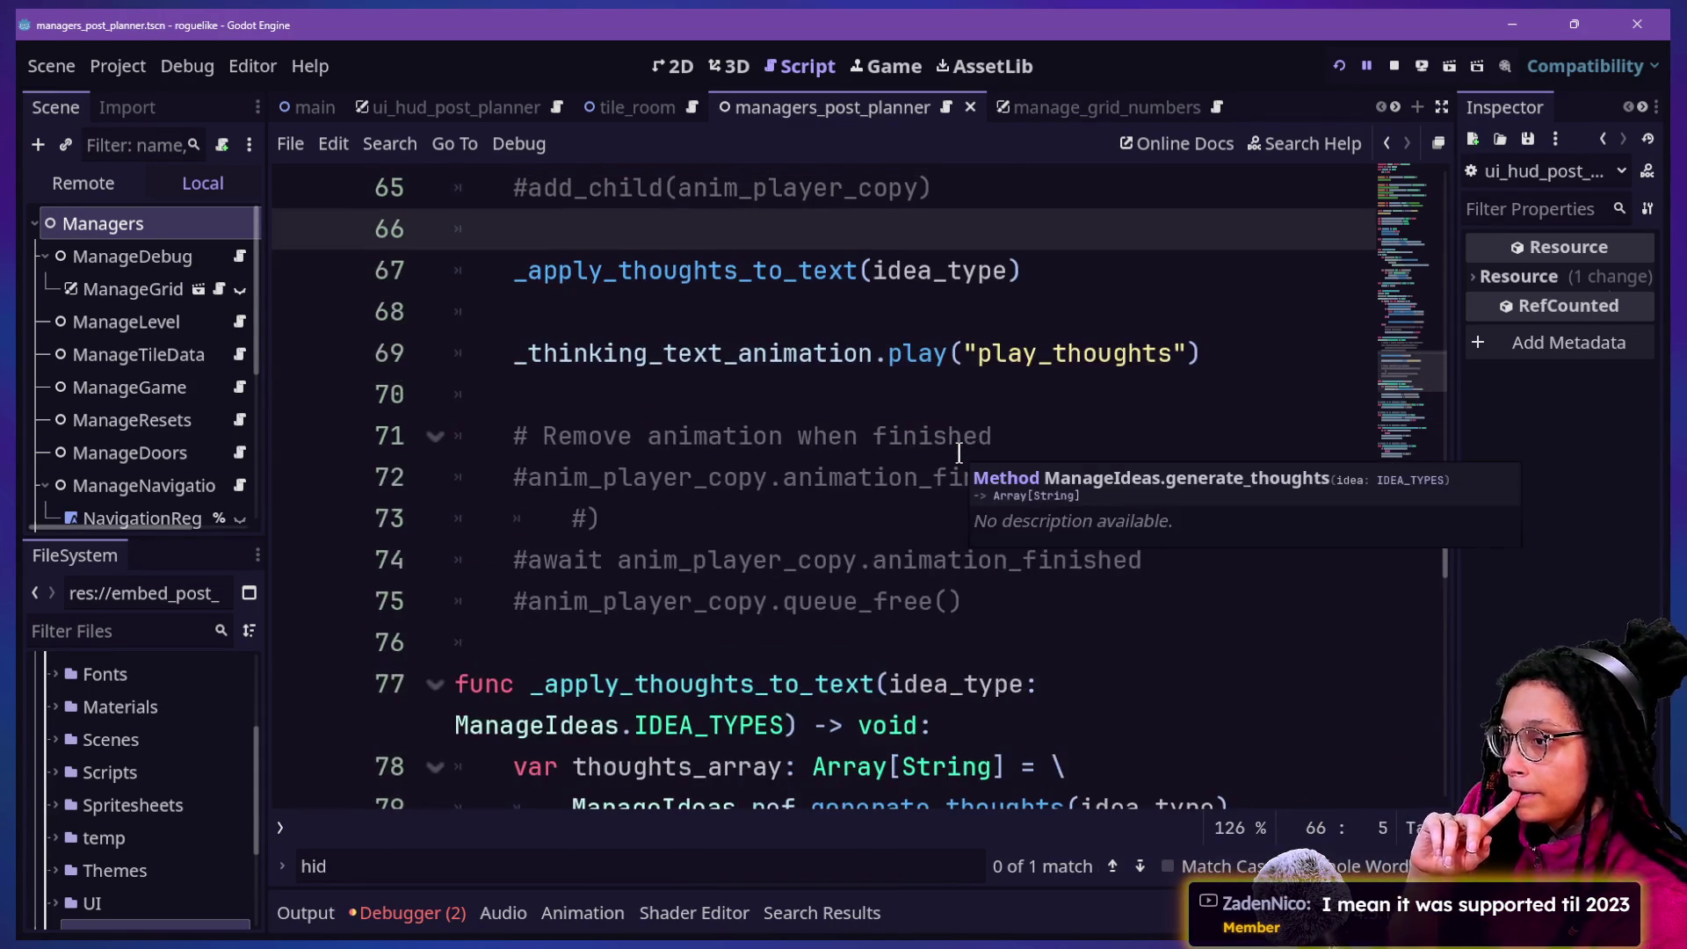
key(Up)
key(Up)
key(Up)
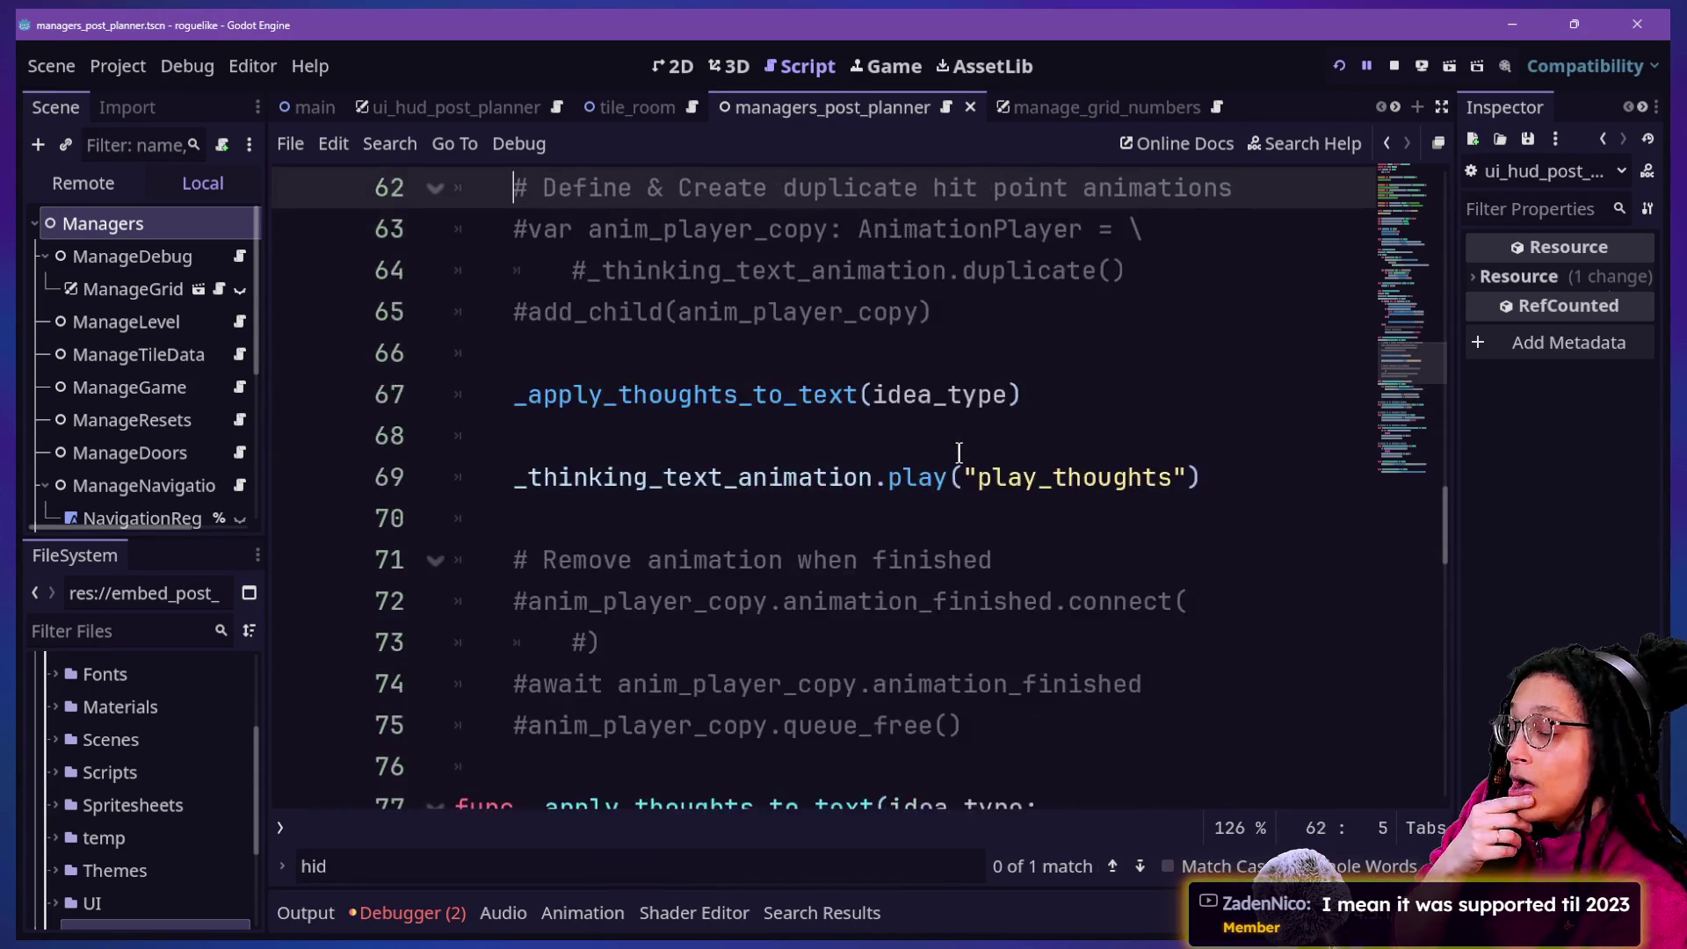
key(Down)
key(Down)
key(Down)
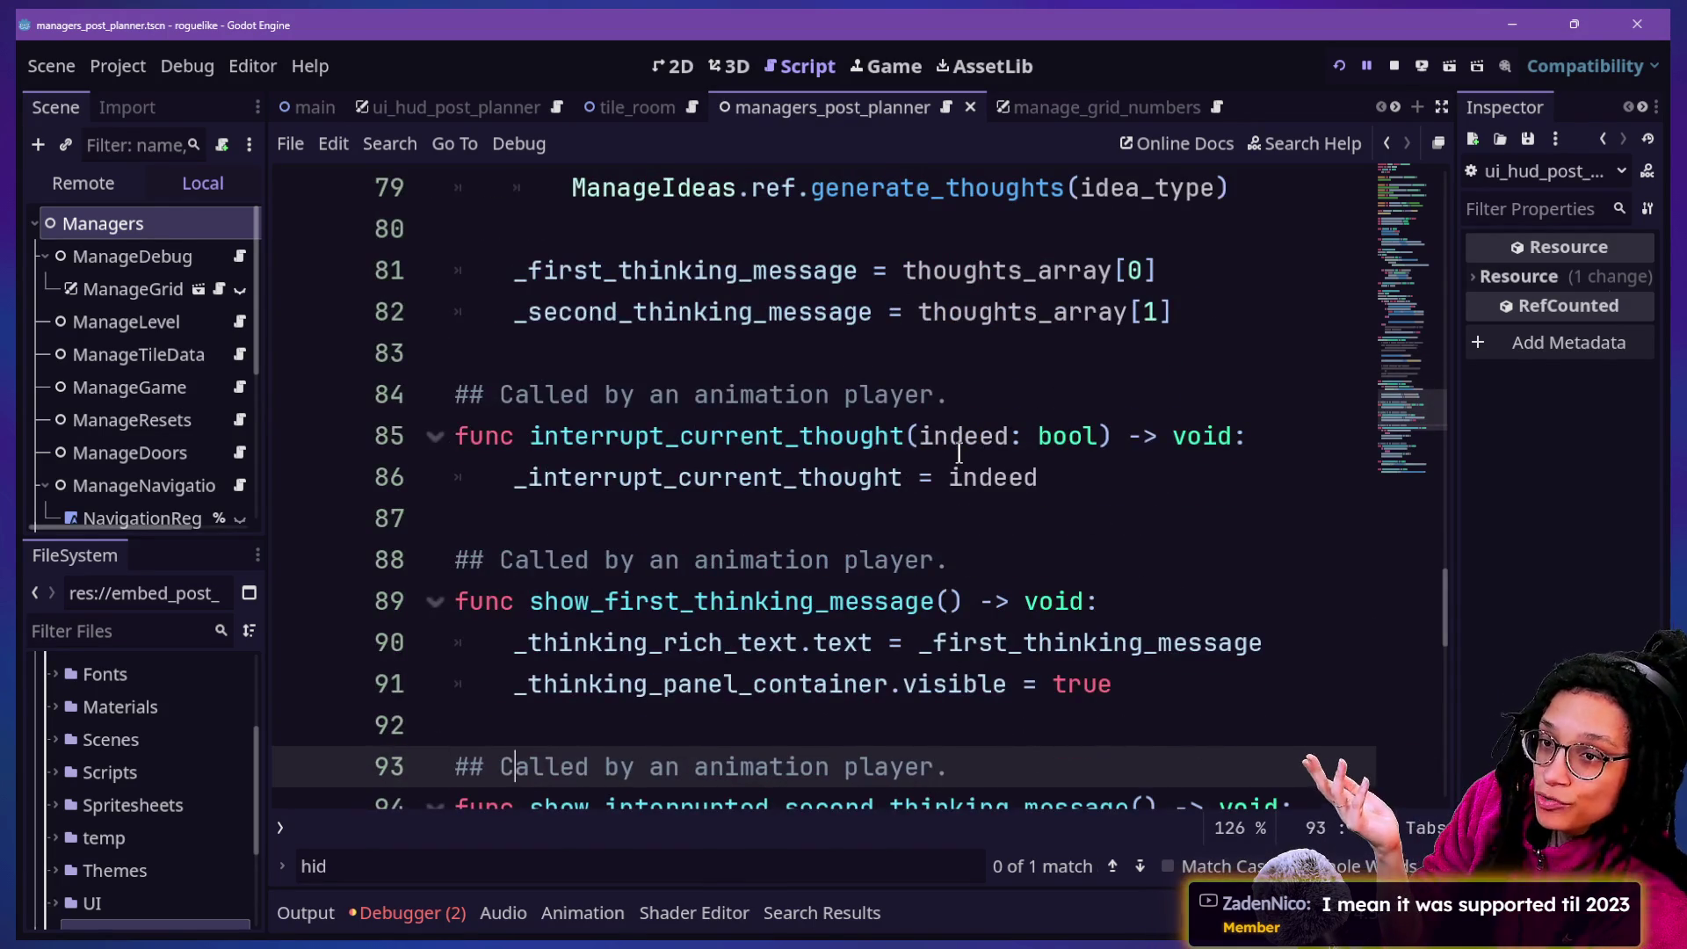
key(Down)
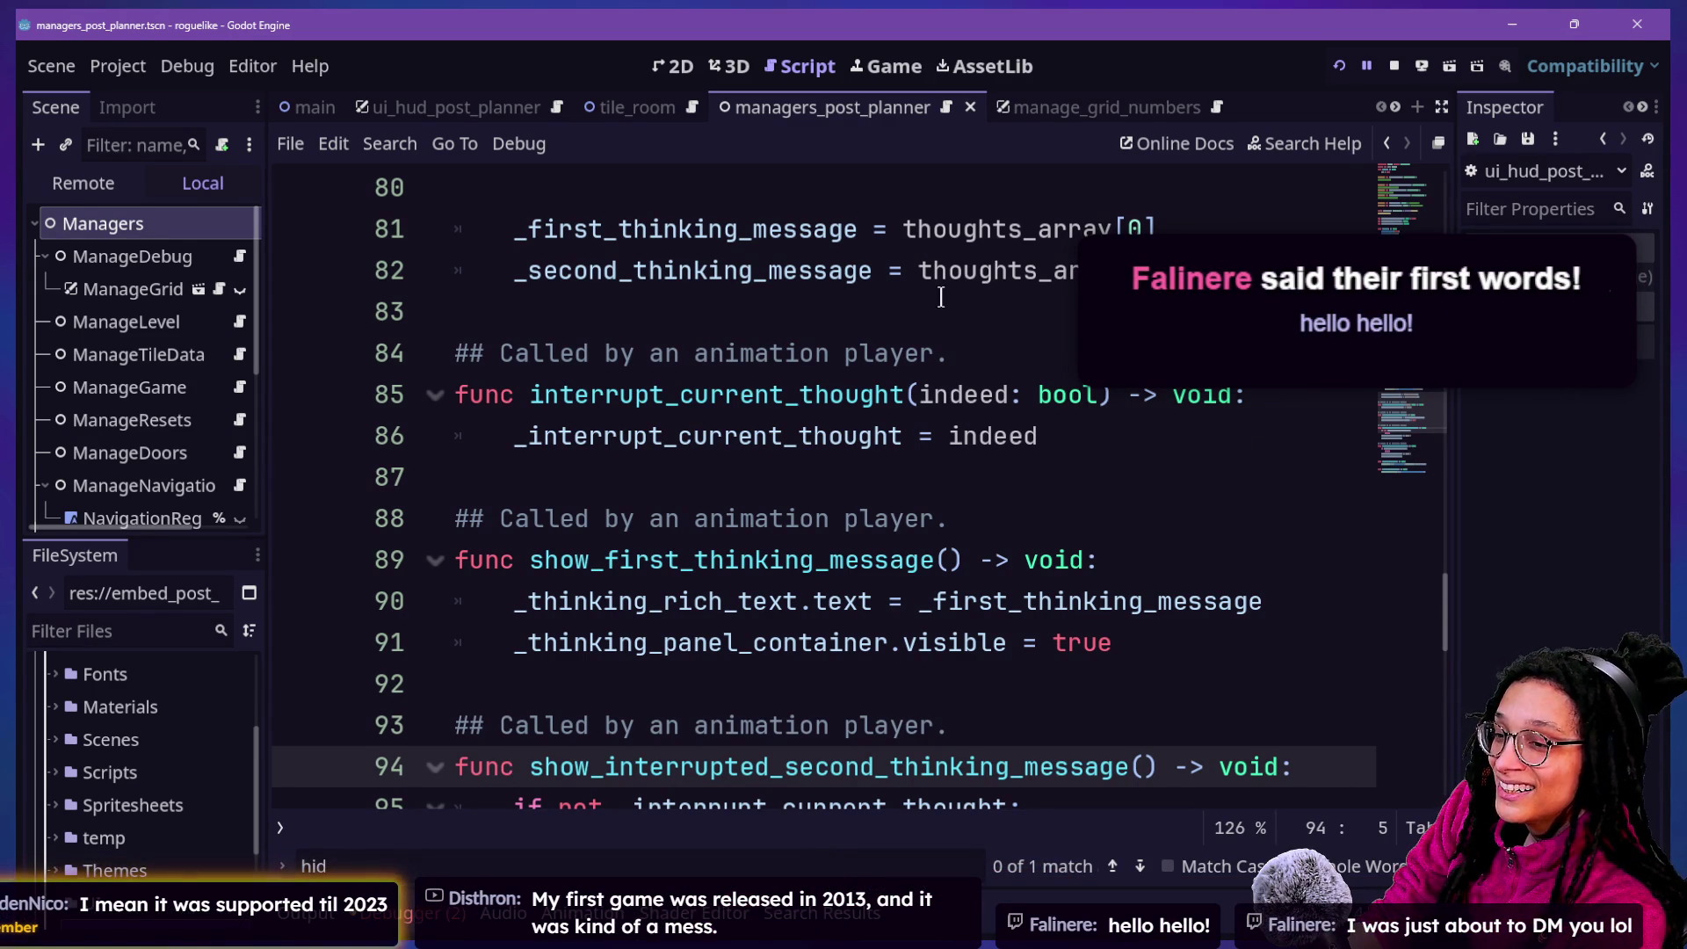
click(1183, 649)
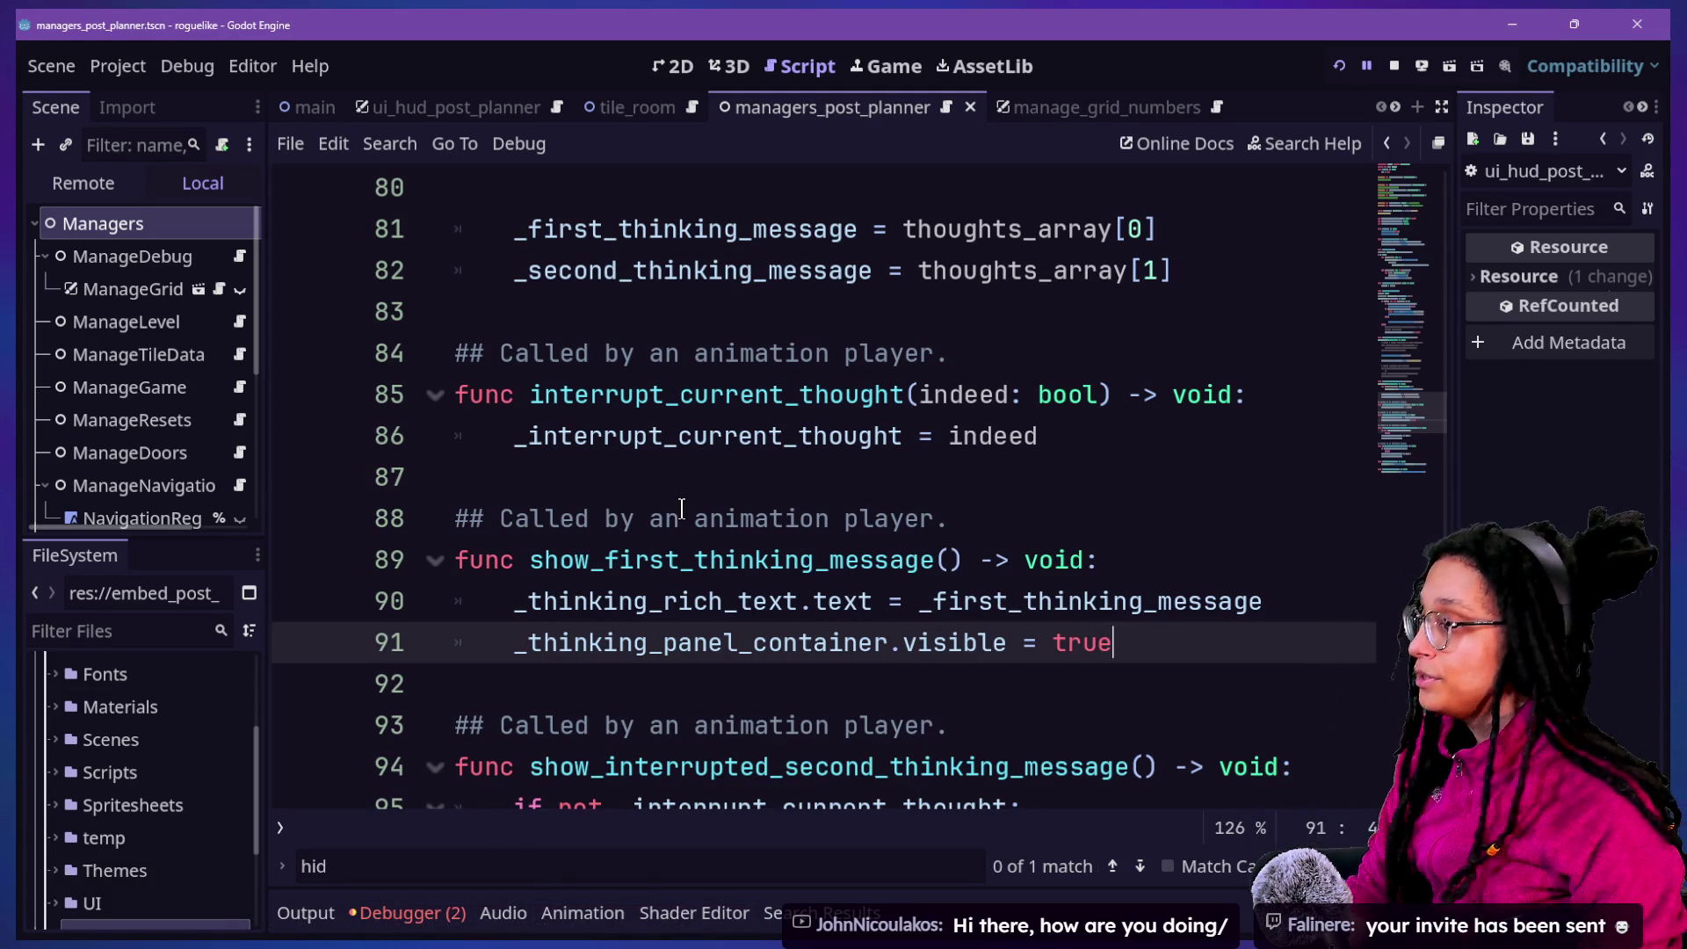
key(super+Tab)
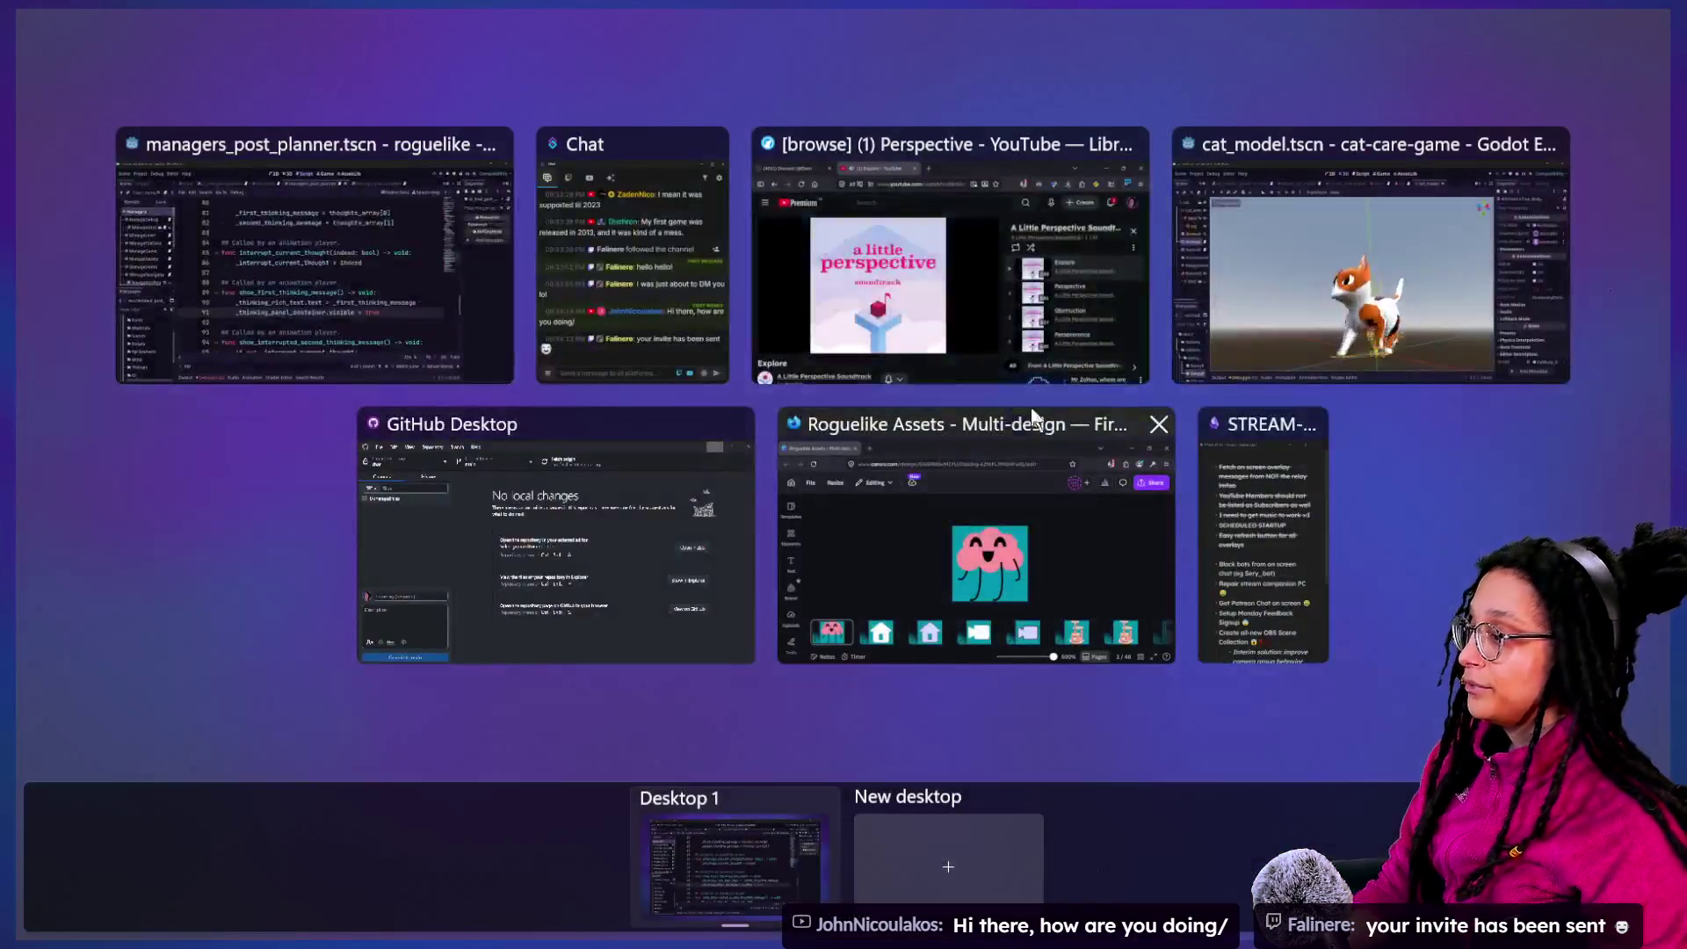
click(276, 261)
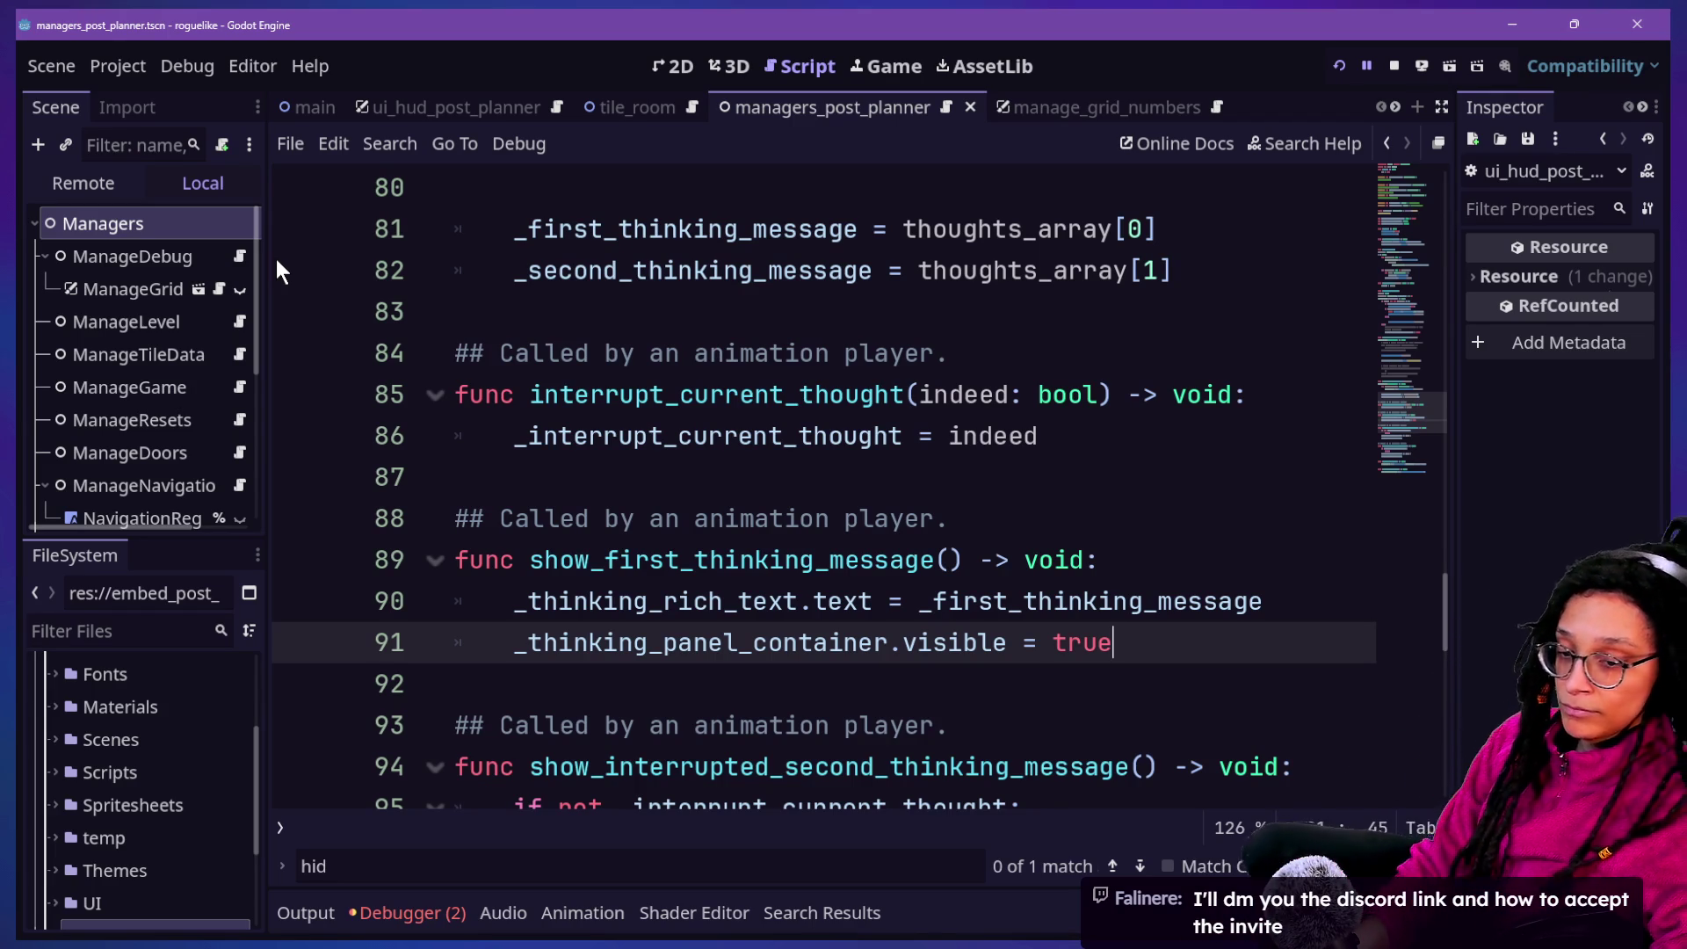
Step through lines 89–97 covering the first, interrupted and second thinking-message functions
click(900, 560)
click(1092, 651)
click(1216, 689)
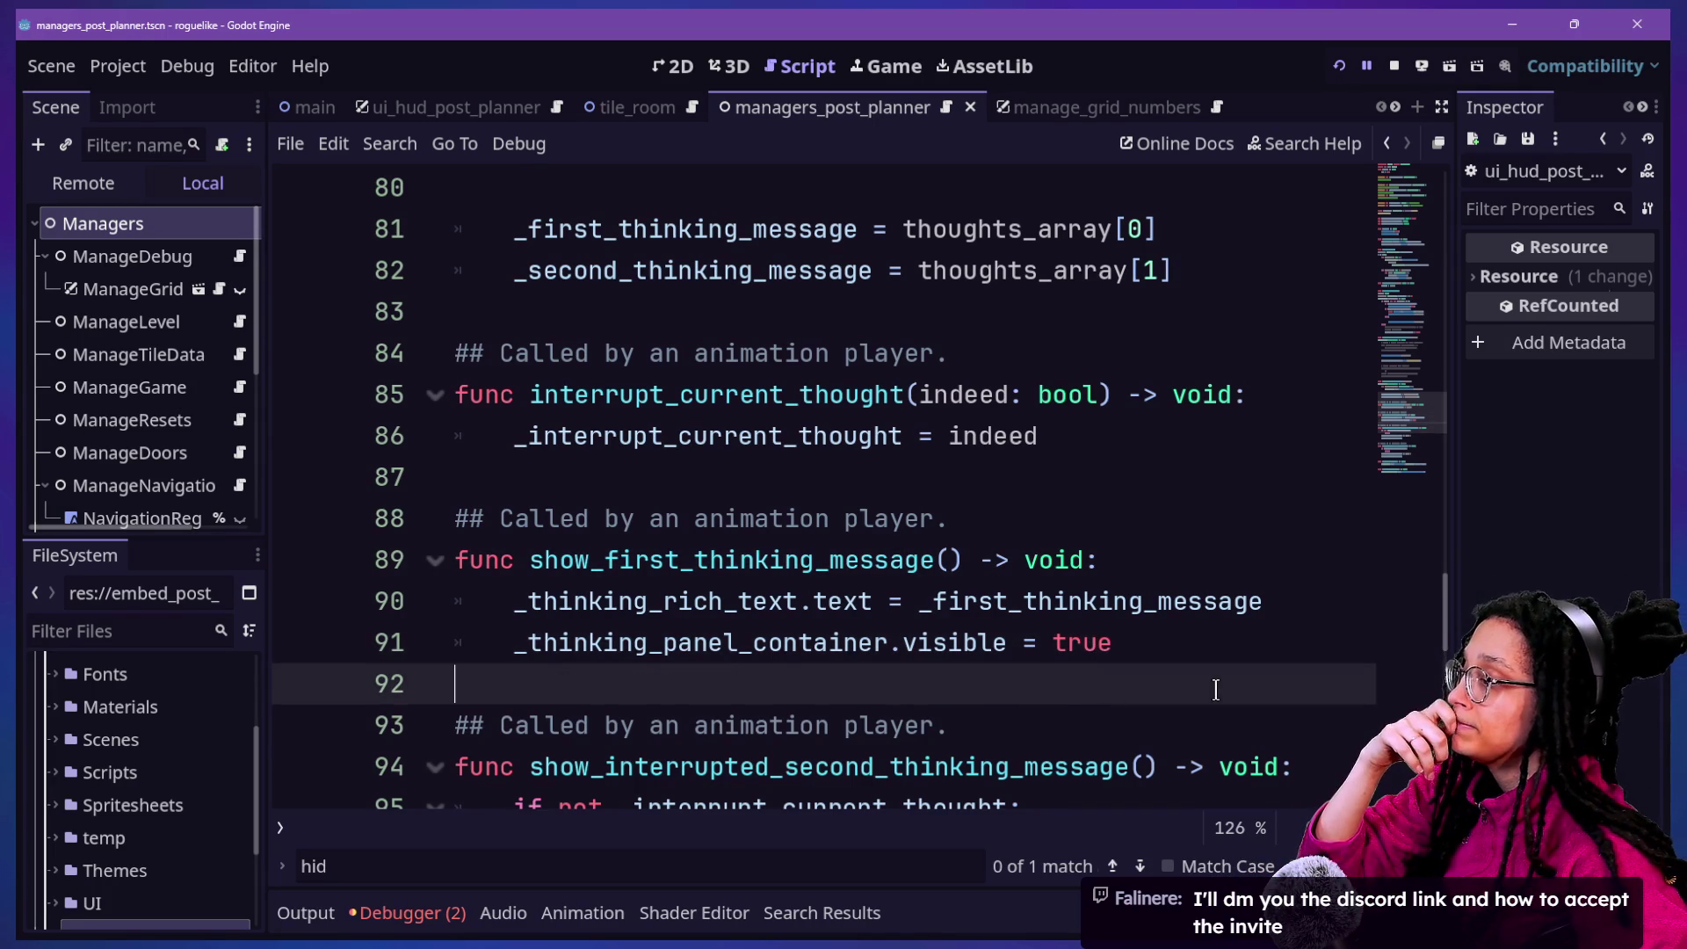
key(Down)
key(Down)
key(Down)
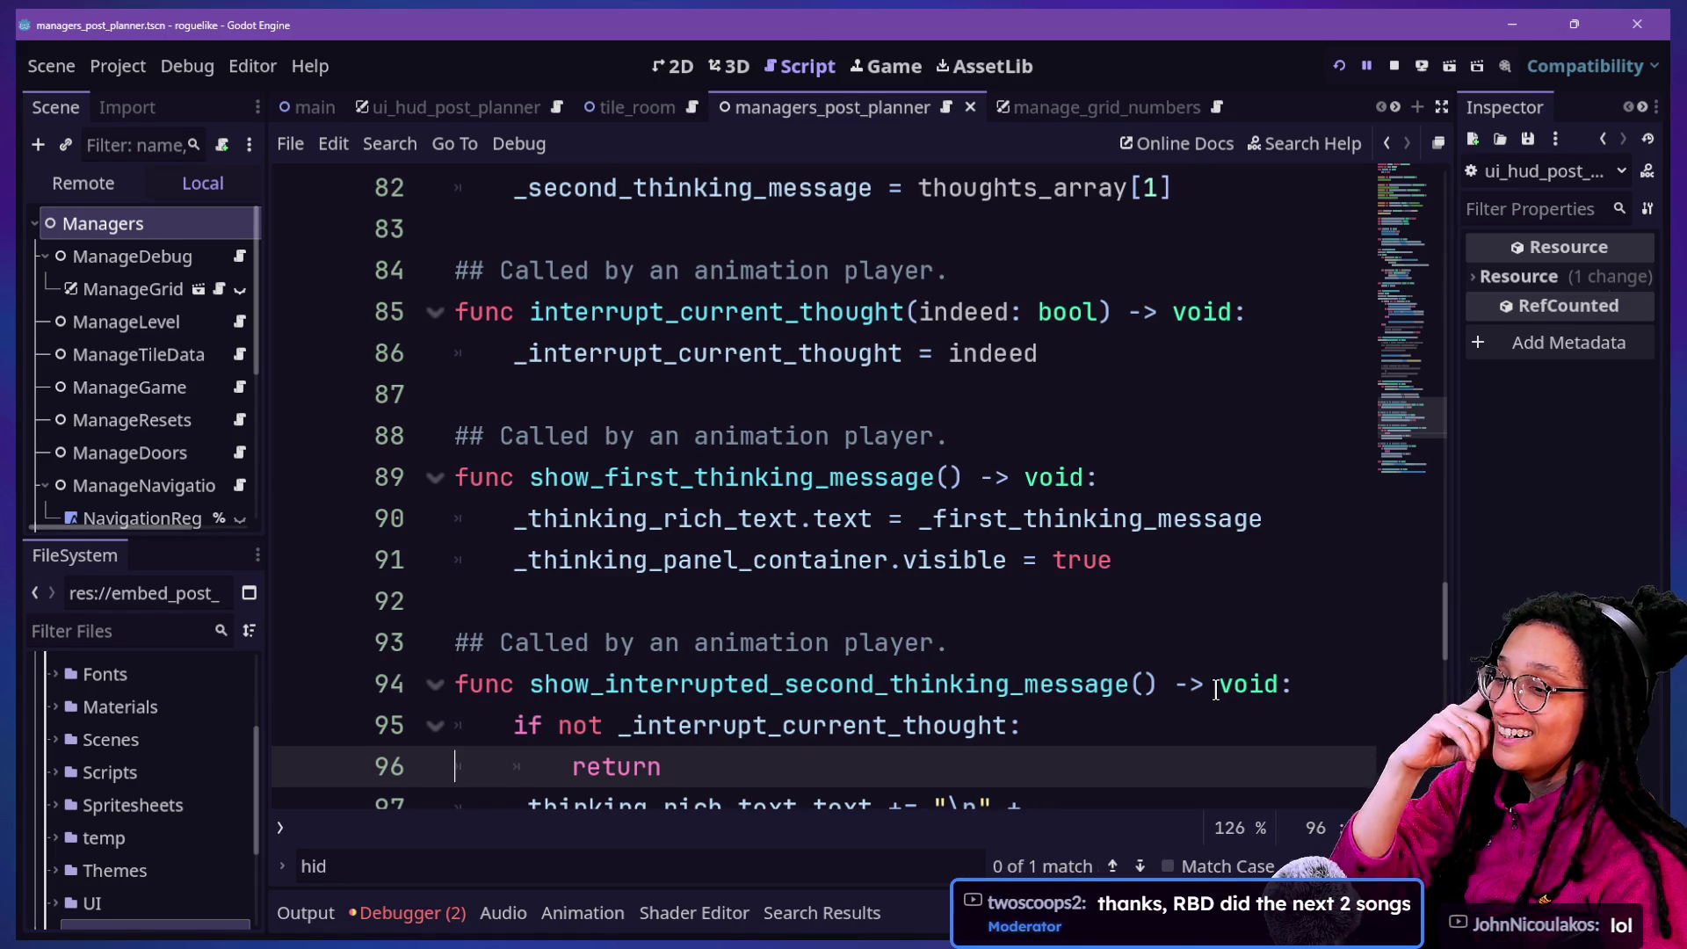
key(Up)
key(Up)
key(Down)
key(Down)
key(Up)
key(Up)
key(Up)
key(Down)
key(Down)
key(Down)
key(Down)
key(Up)
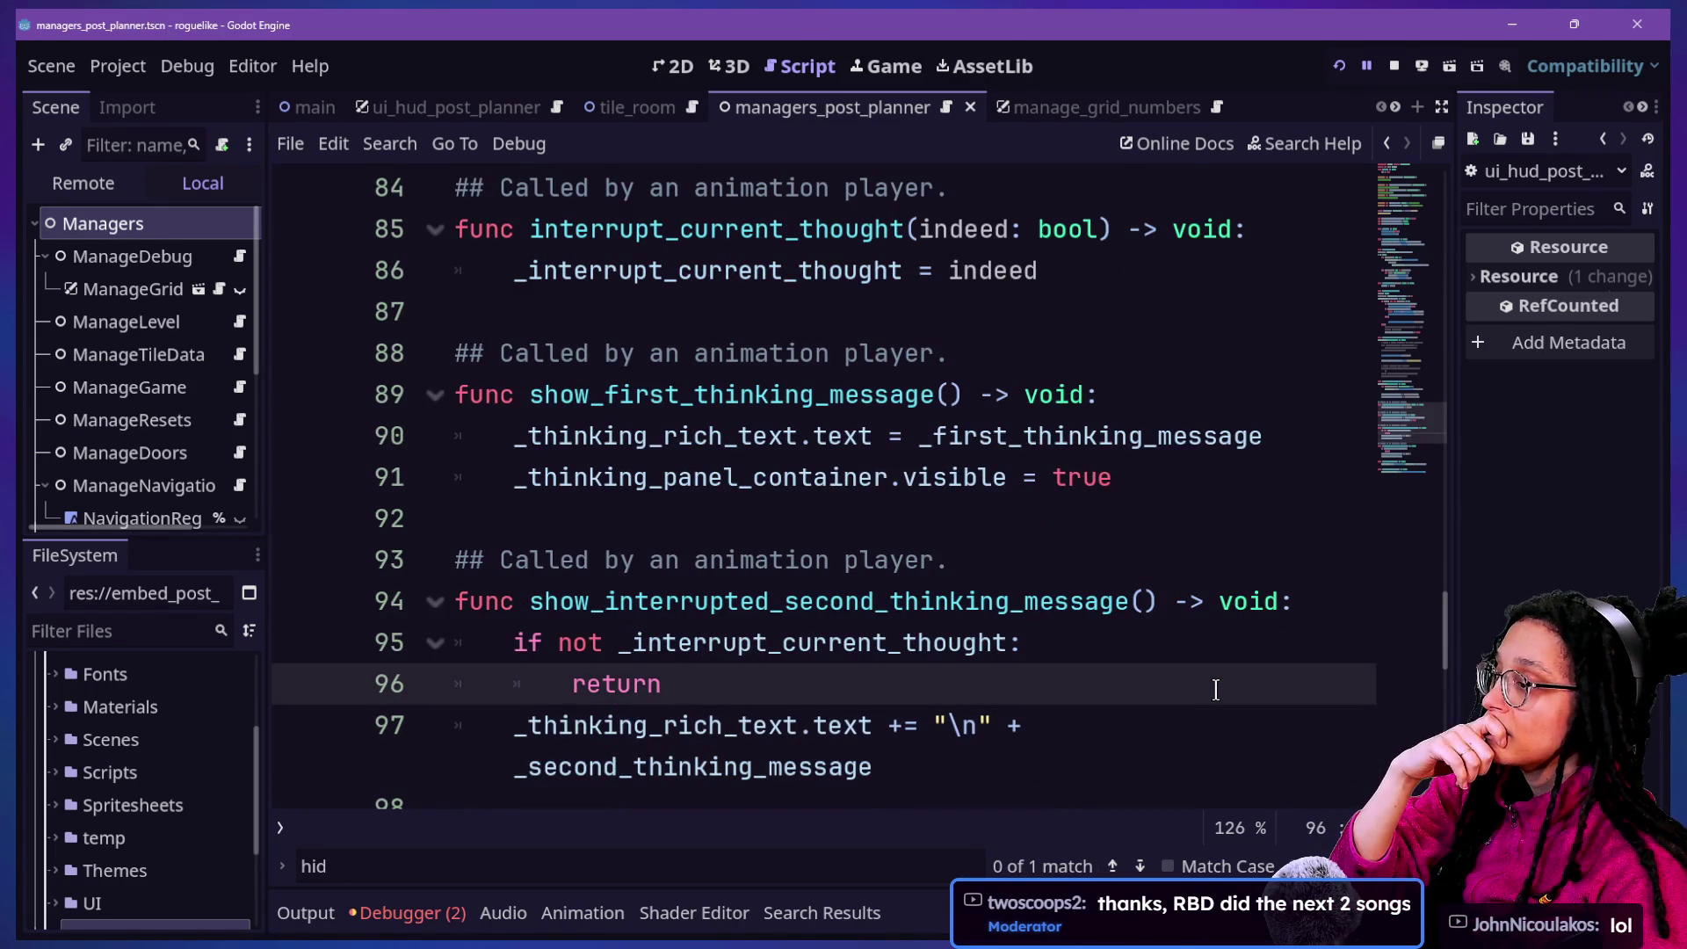
key(Up)
click(1079, 444)
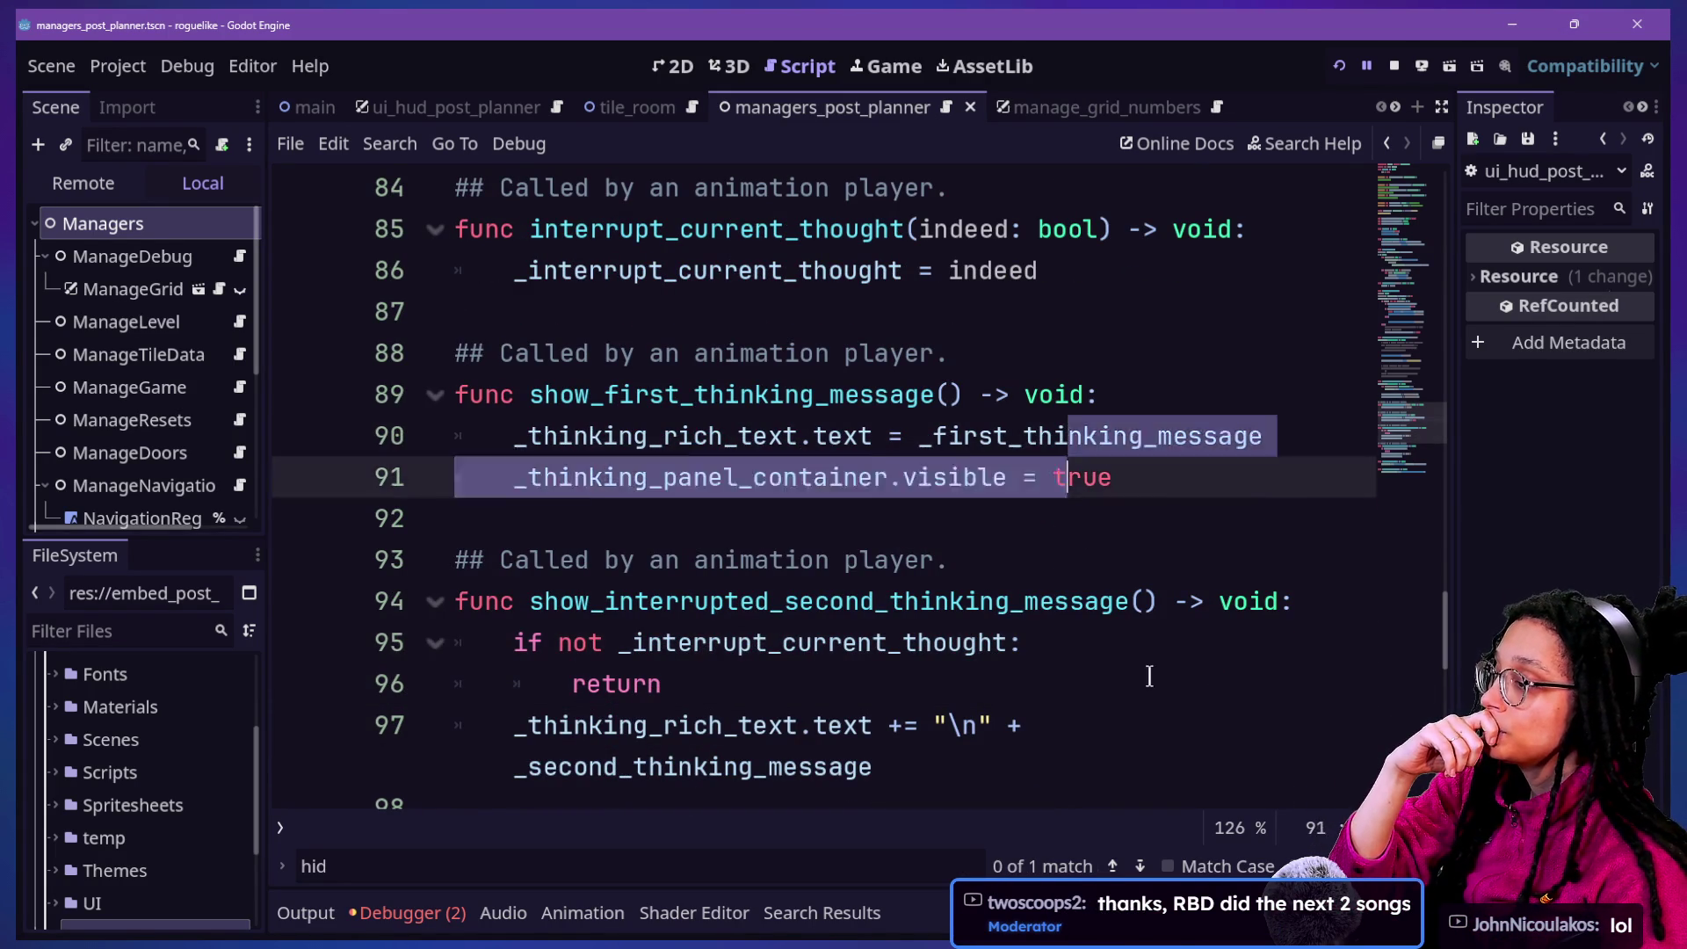
click(1169, 724)
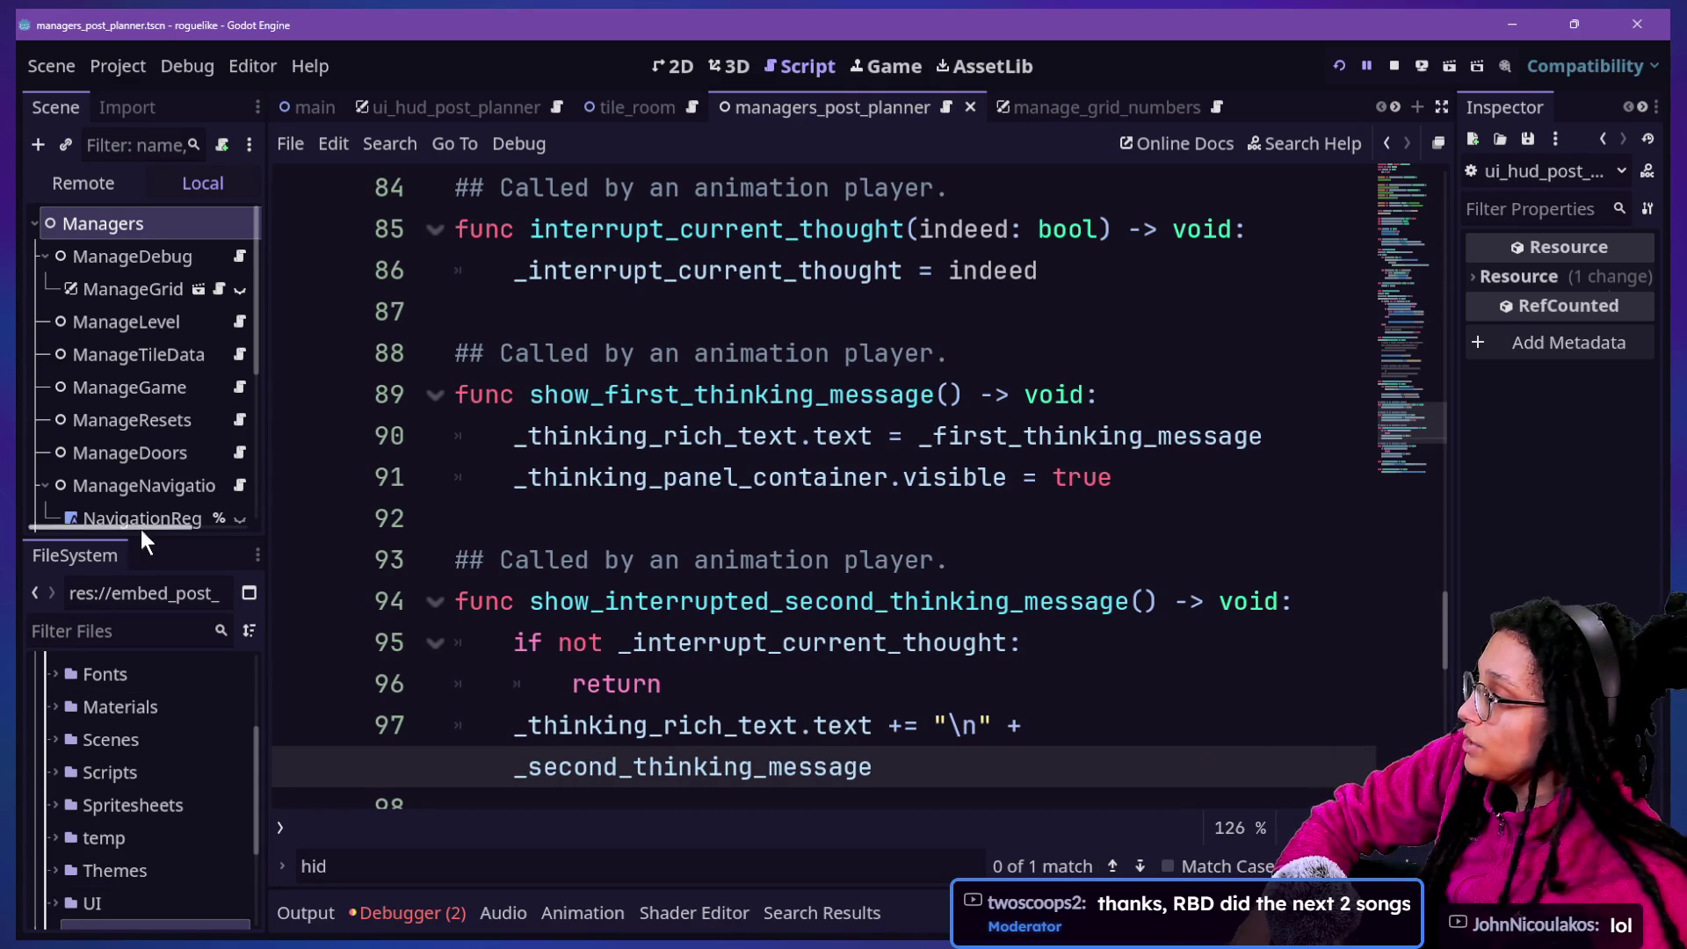
Lengthen the Scene tree down to ManageIdeaSlots and review the script's top variables
drag(140, 534, 141, 796)
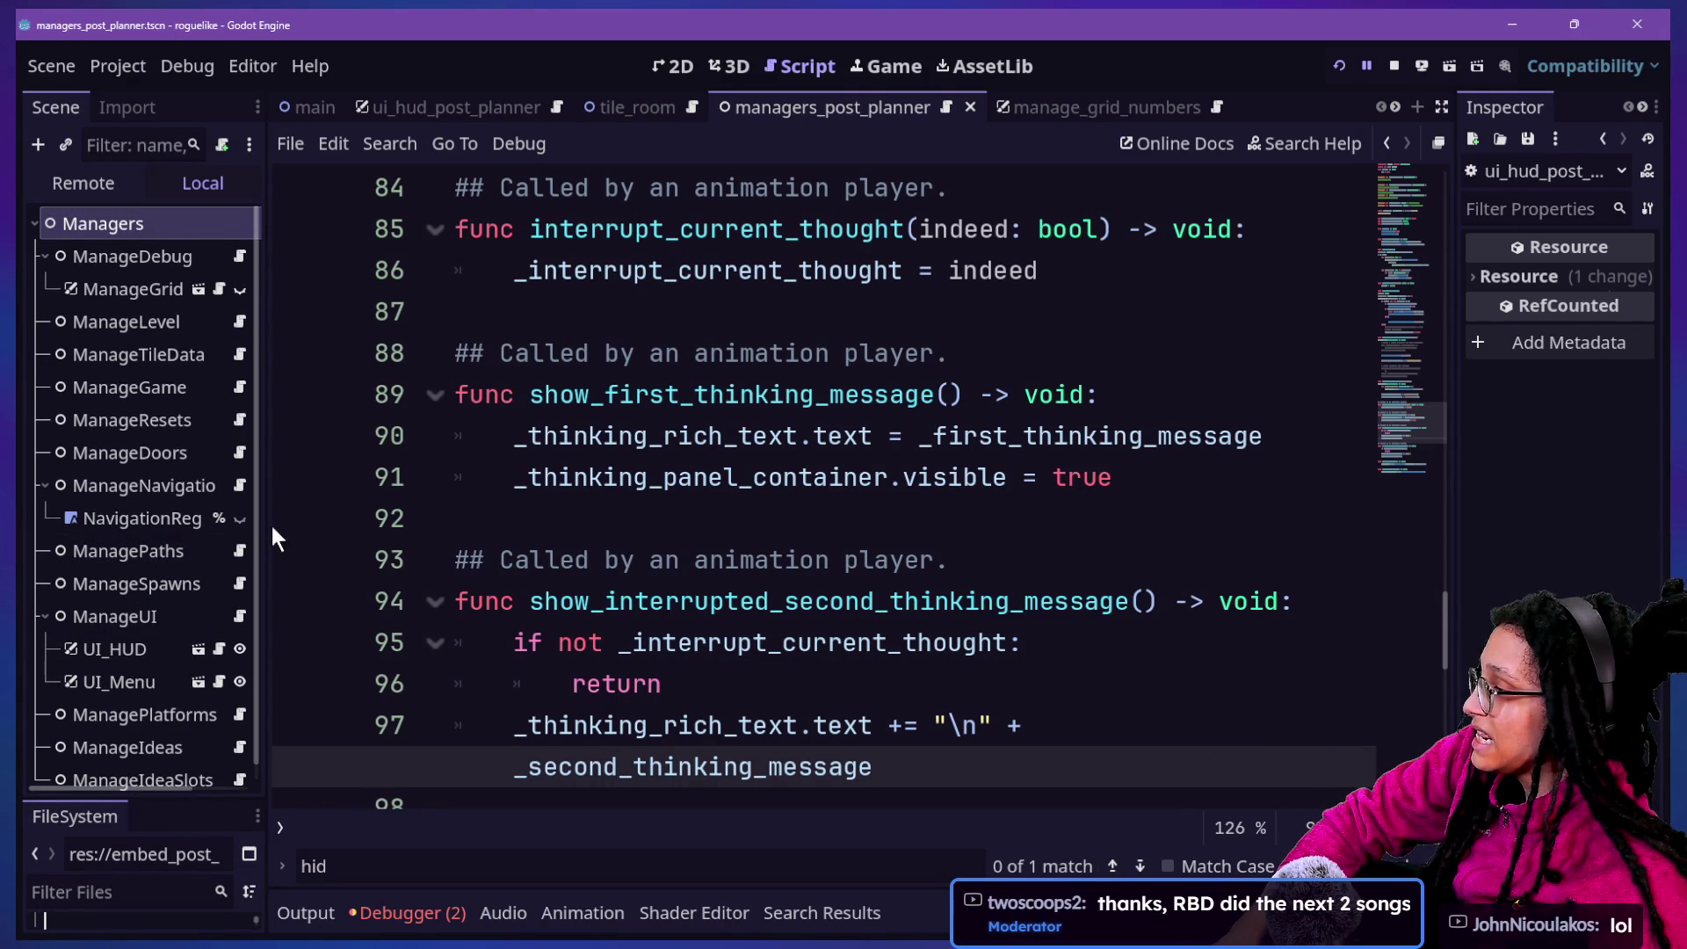
scroll(756, 459, up, 3)
scroll(756, 458, up, 10)
scroll(747, 450, down, 3)
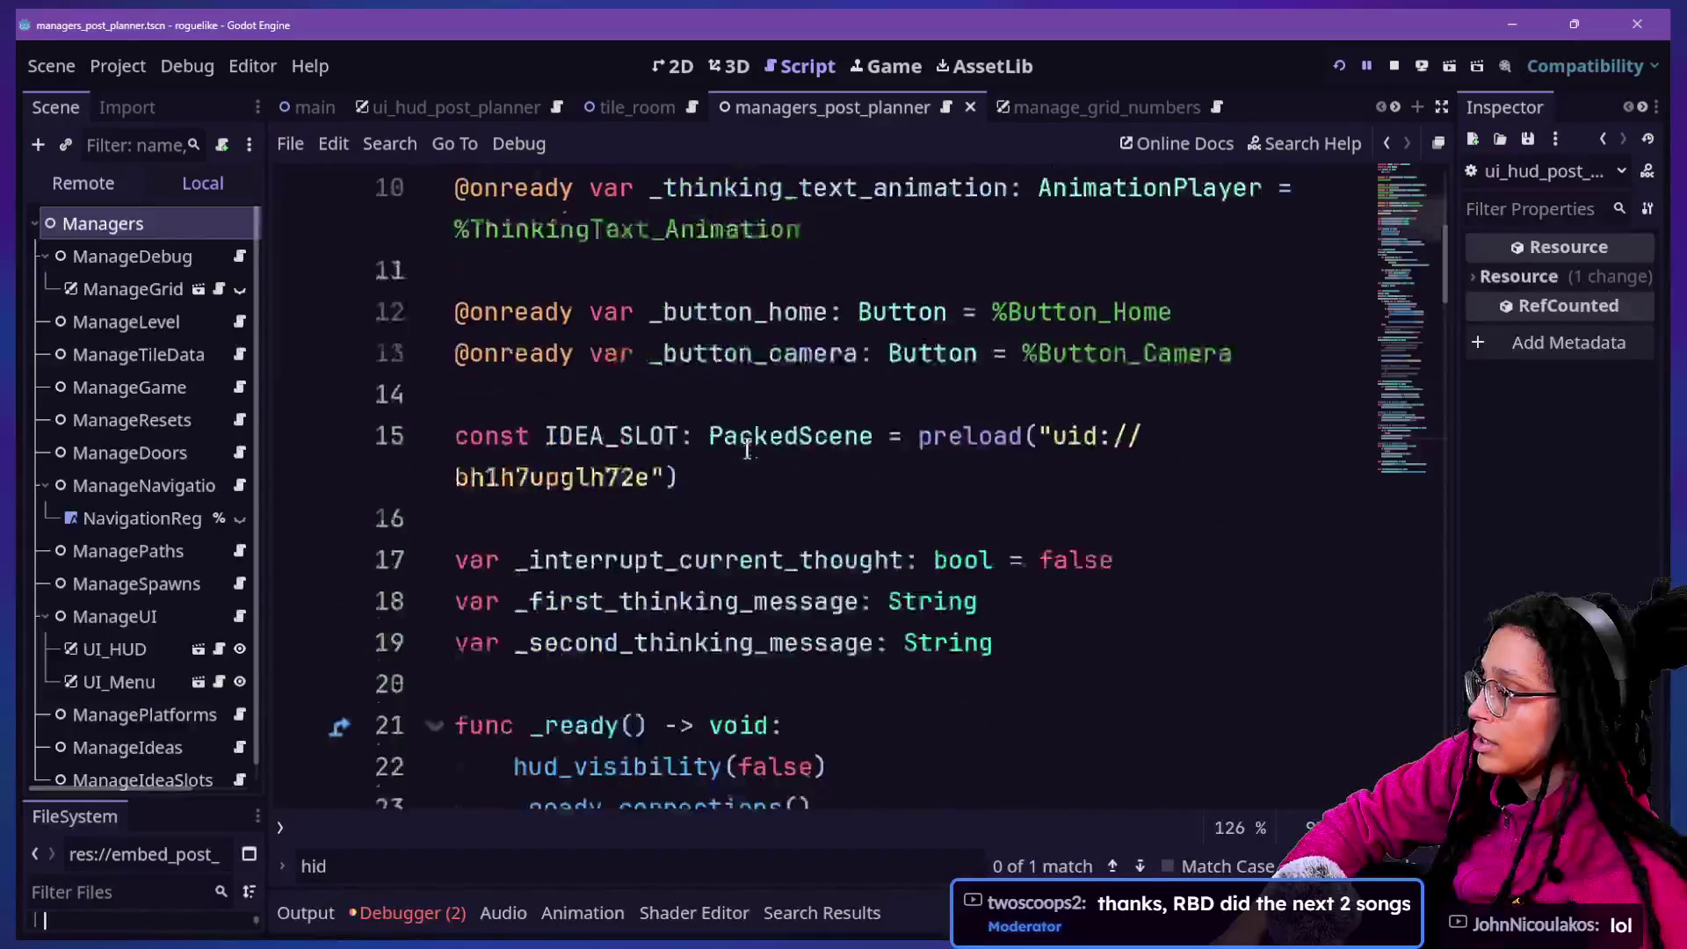
scroll(747, 450, down, 1)
click(931, 395)
click(1136, 528)
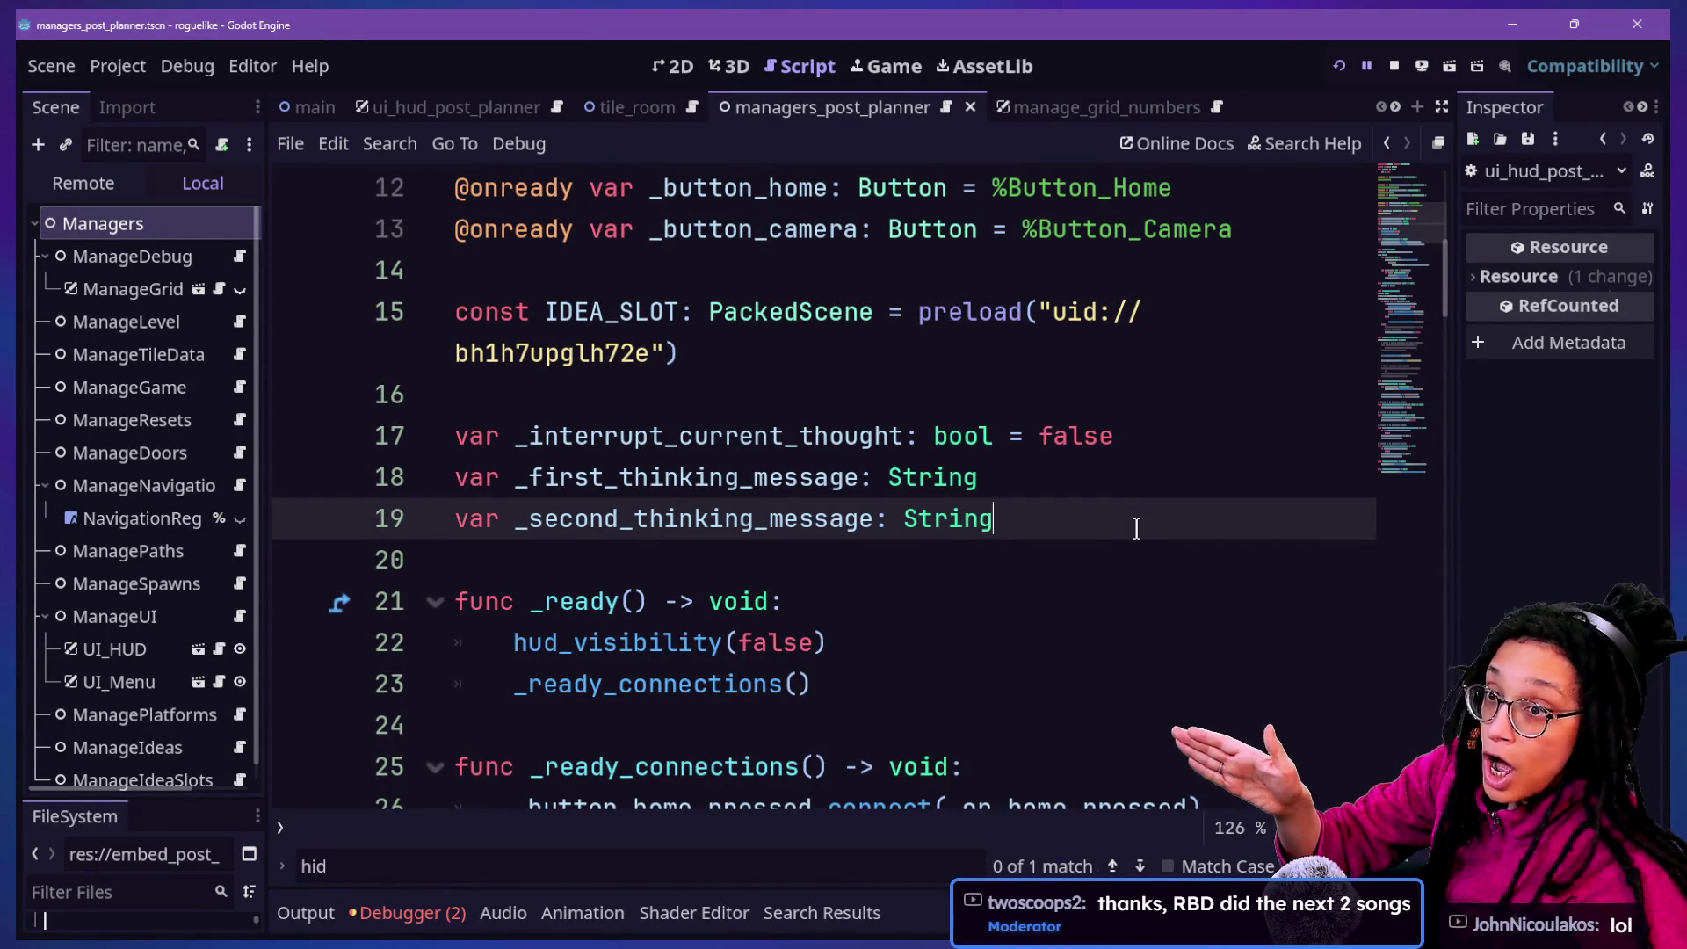
key(Down)
key(Down)
key(Down)
key(Down)
key(Down)
Search the script for 'player' and select %ThinkingText_Animation on line 10
scroll(1135, 528, down, 2)
key(ctrl+f)
text(plaer)
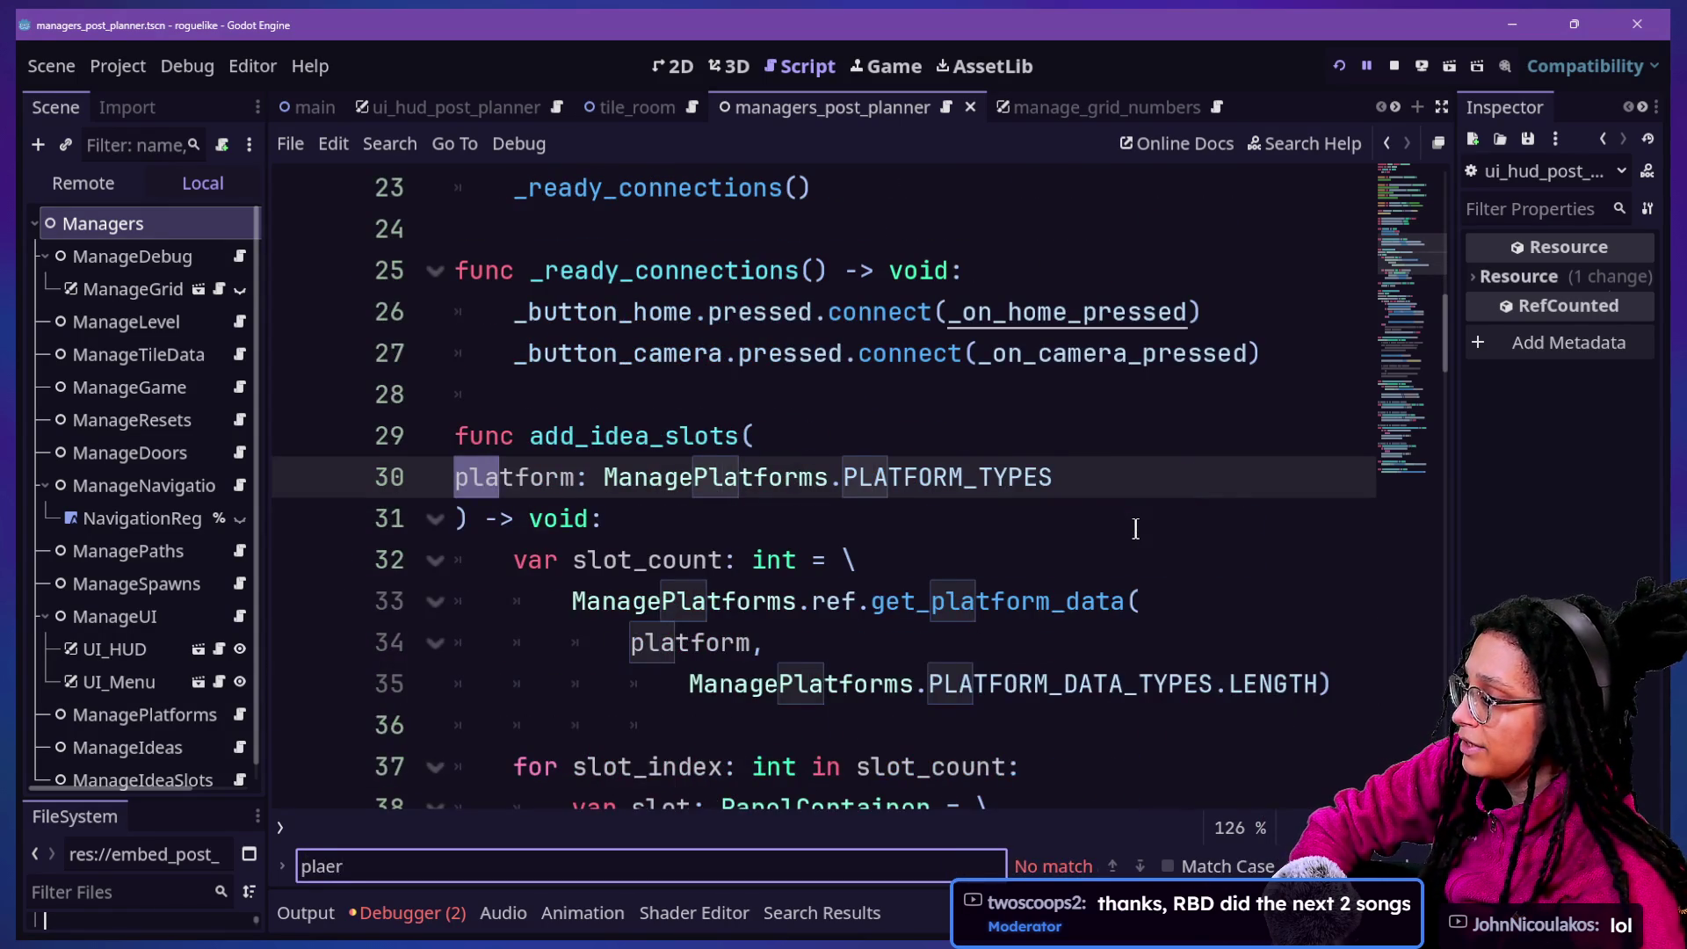
key(BackSpace)
key(BackSpace)
text(yer)
key(Return)
key(shift+Return)
key(shift+Return)
key(shift+Return)
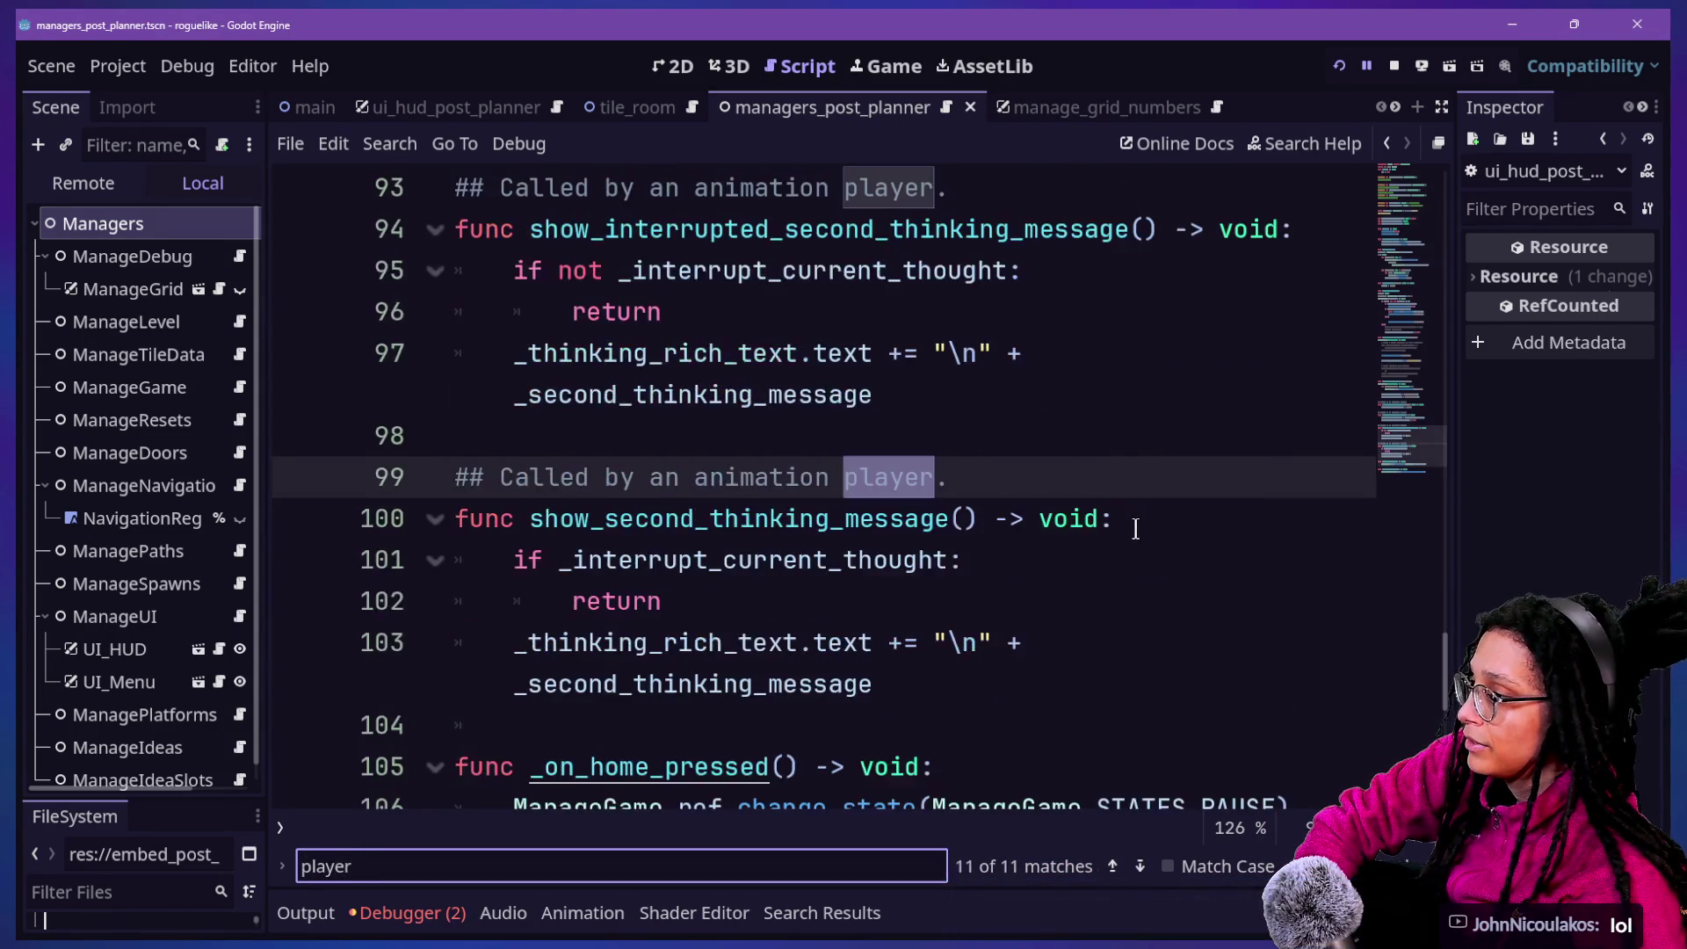
key(Return)
click(1135, 529)
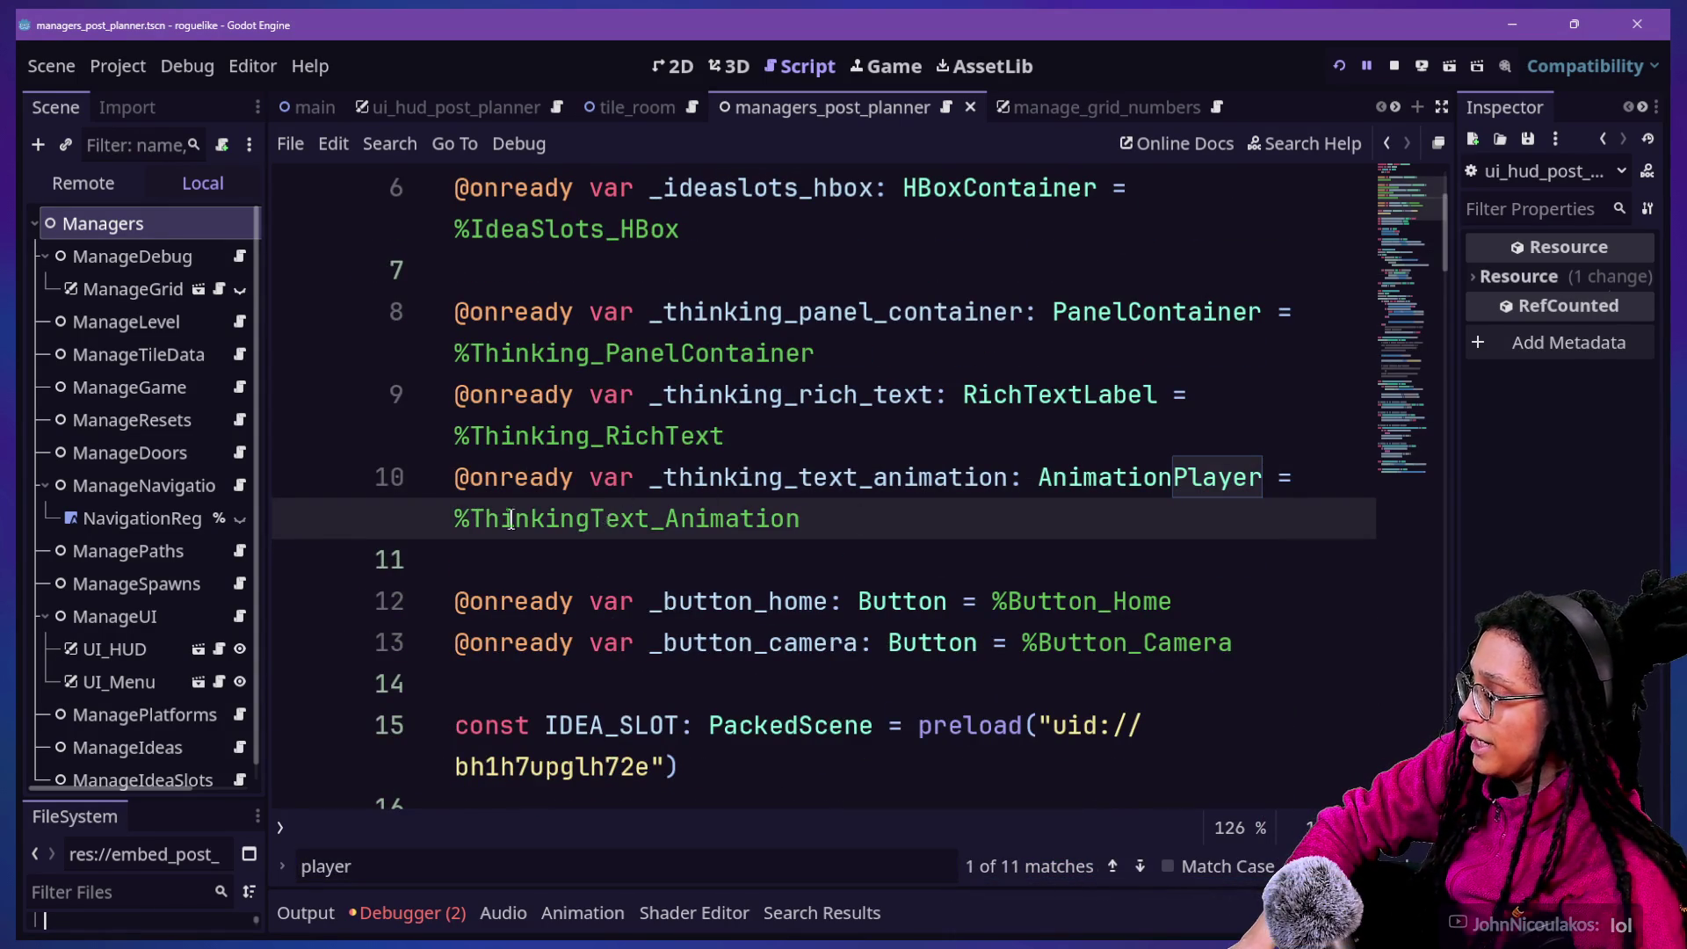
drag(989, 523, 272, 519)
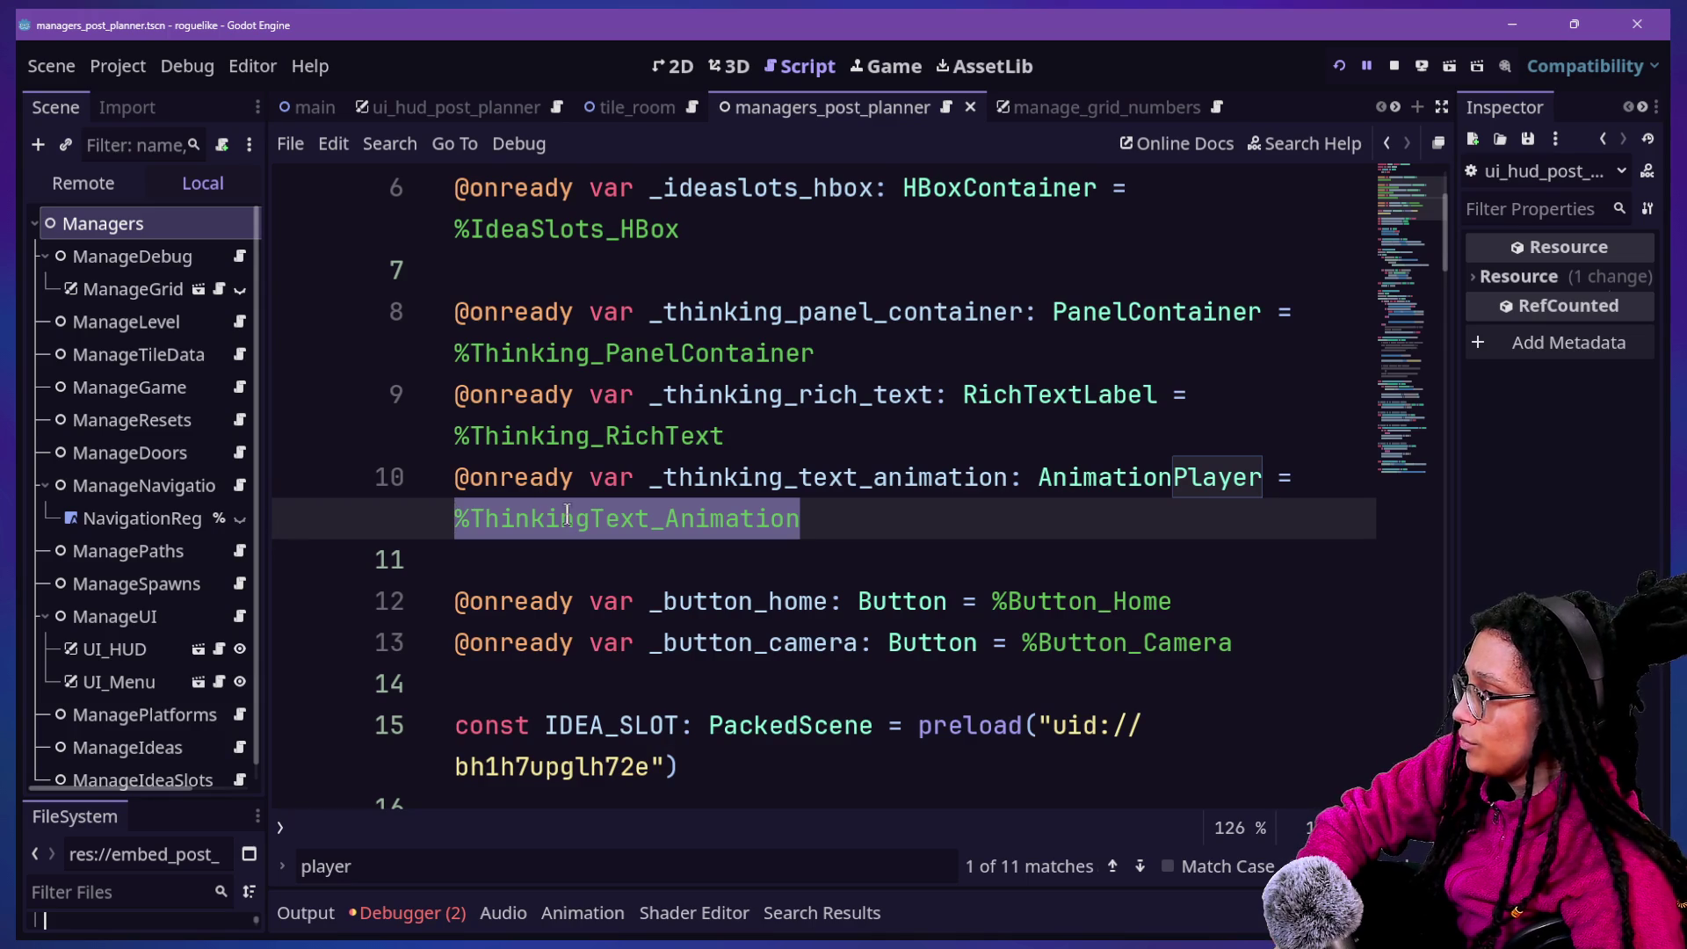
Widen the Scene dock so names like ManageGridNumbers and NavigationRegion2D show fully
scroll(148, 406, down, 1)
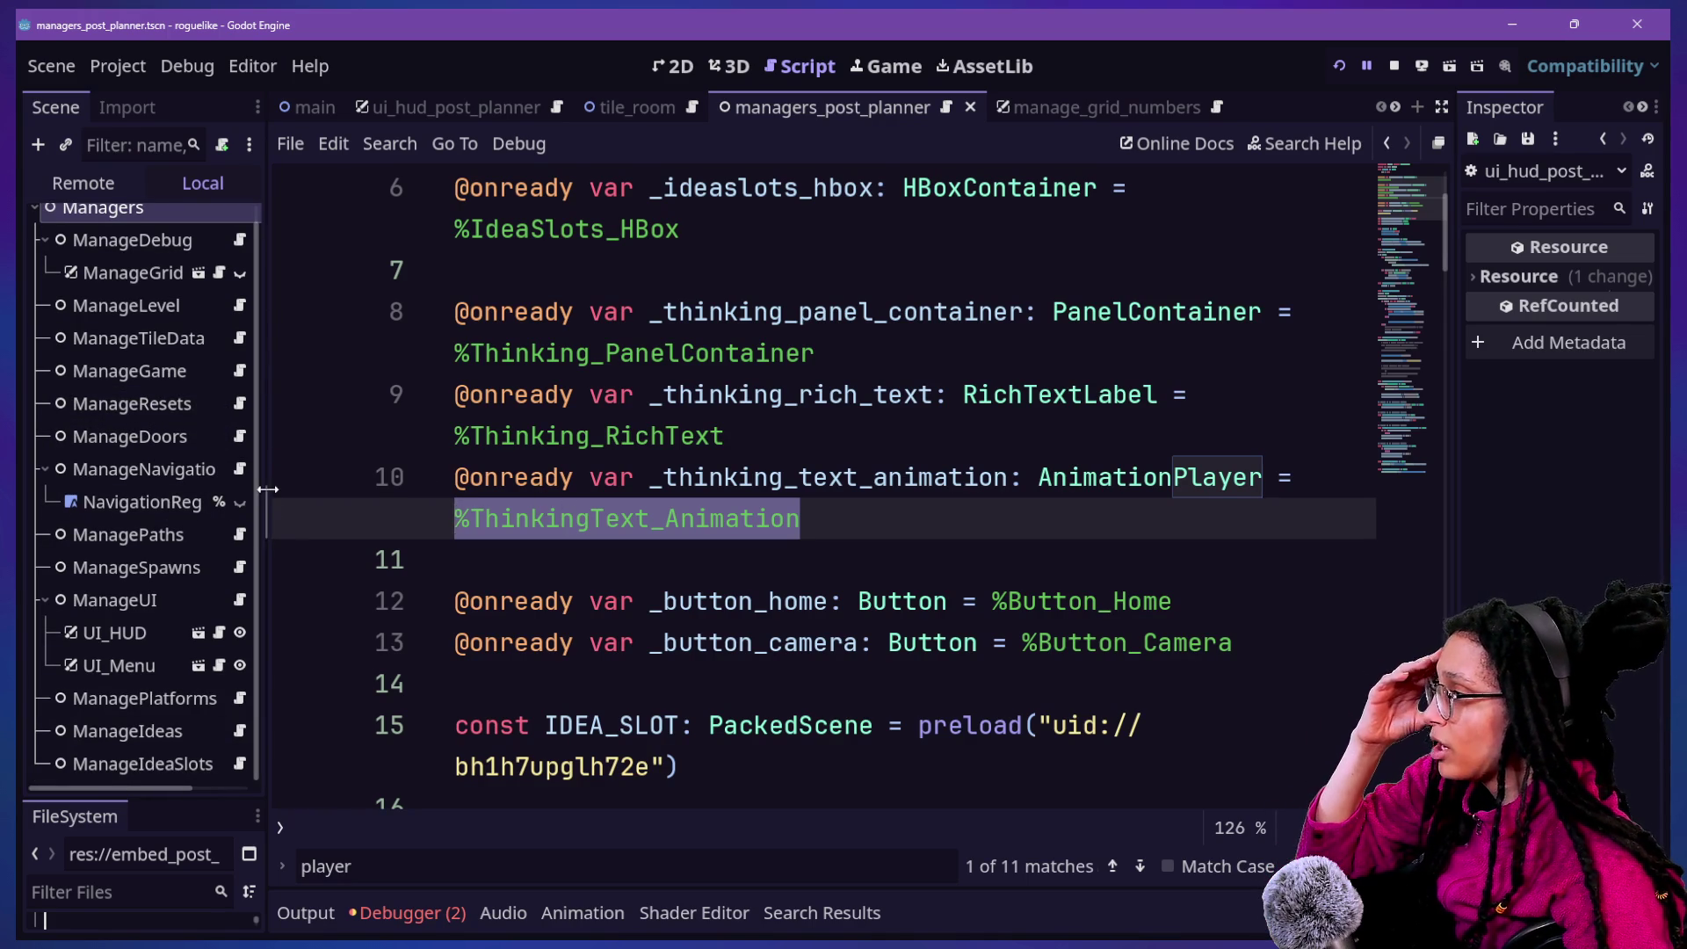
drag(266, 489, 359, 489)
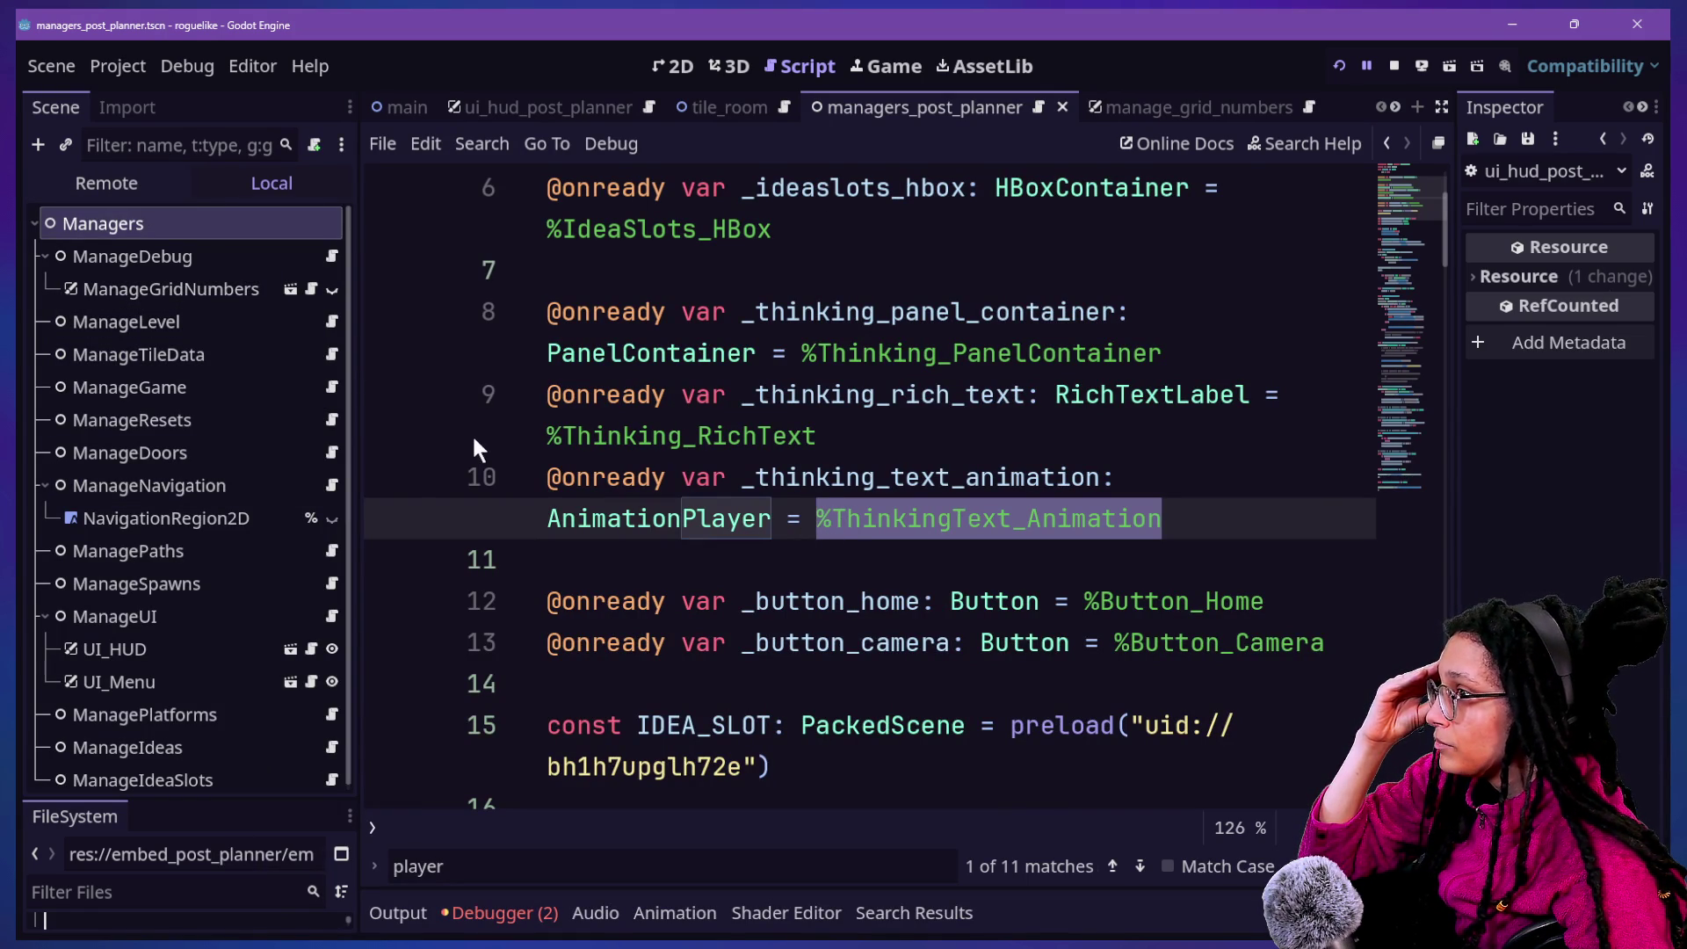
scroll(118, 554, down, 1)
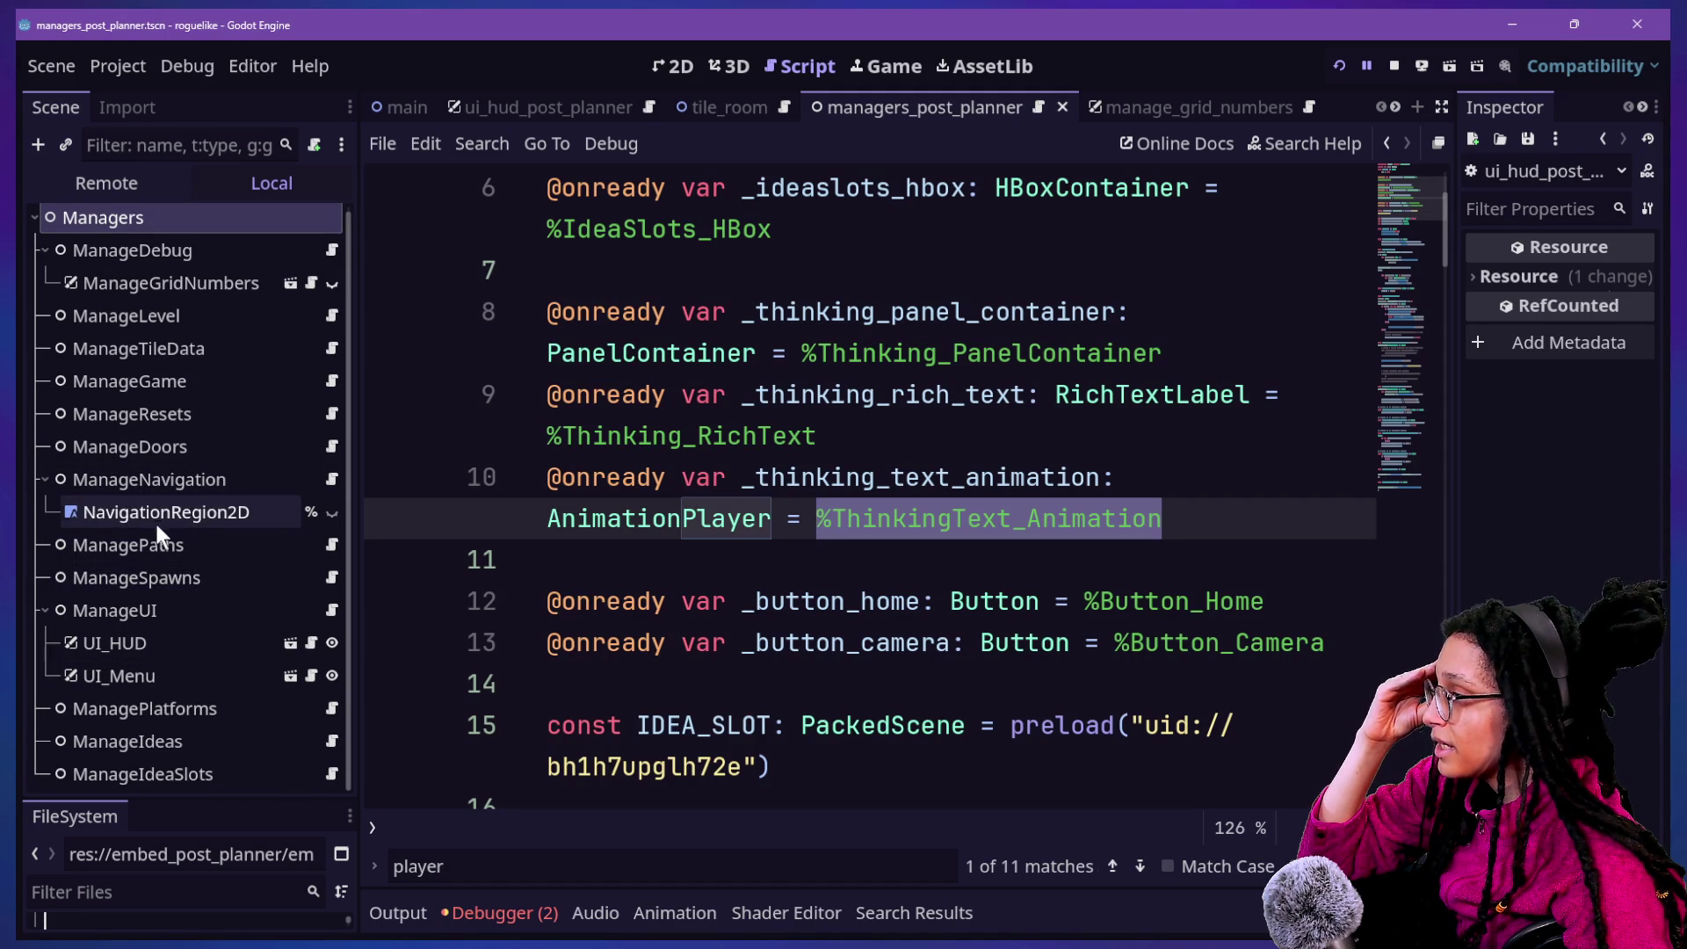
Open the UI_HUD scene and select ThinkingText_Animation to view play_thoughts ending with thinking_visibility(false, 0)
click(206, 650)
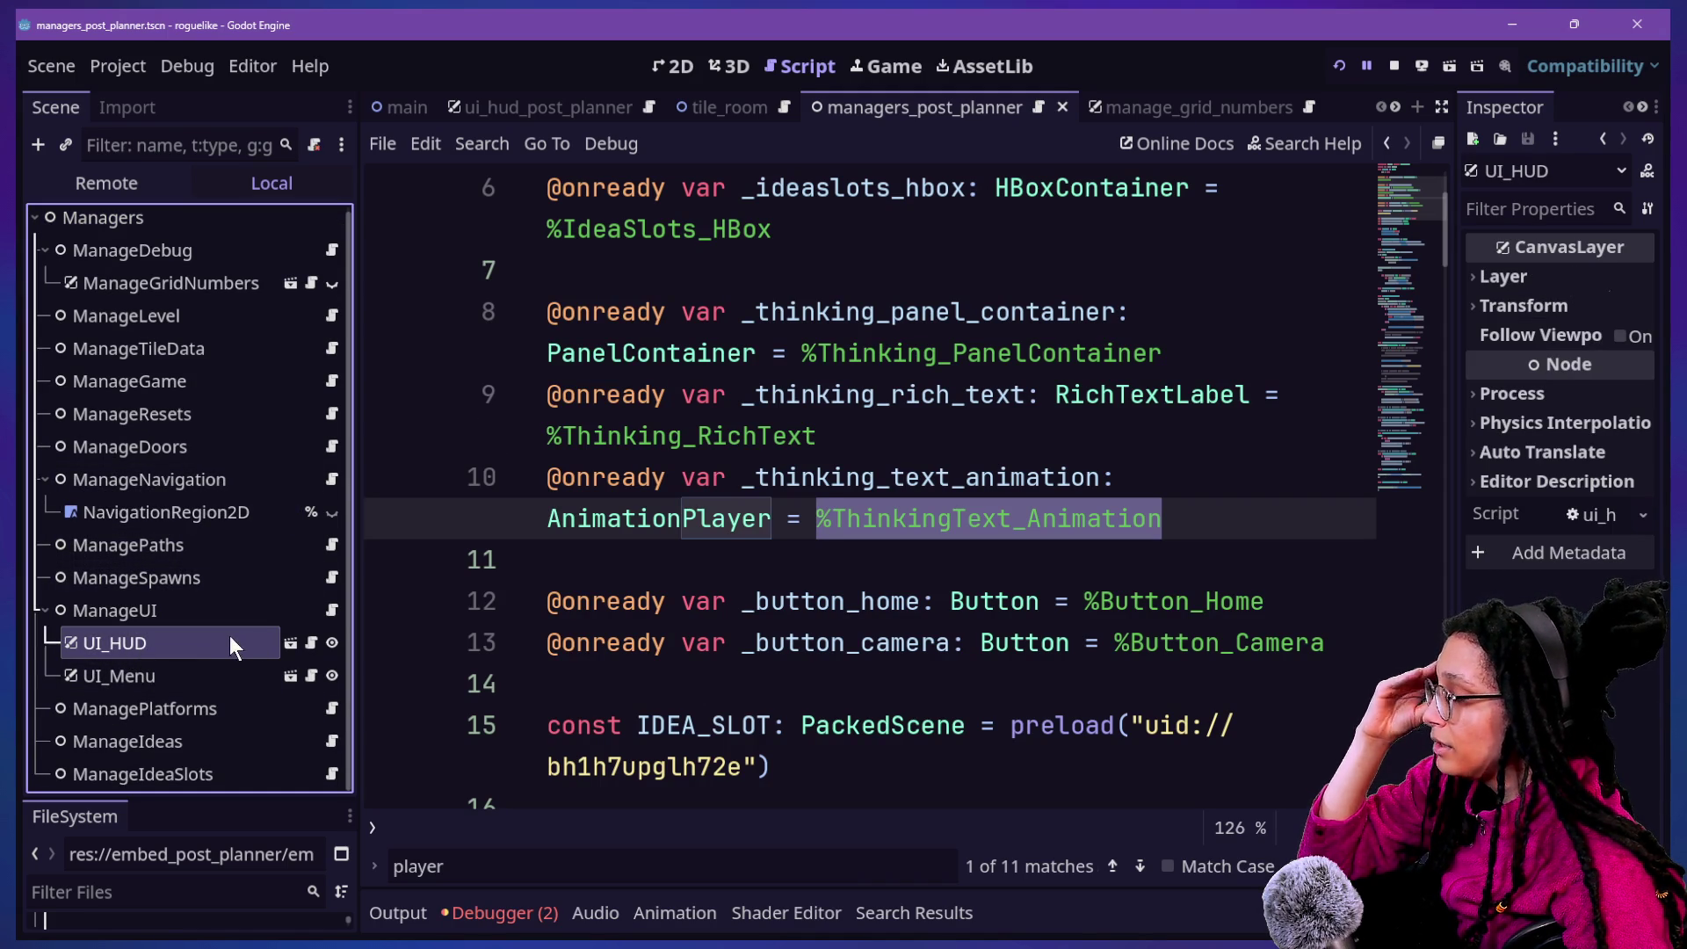
click(289, 642)
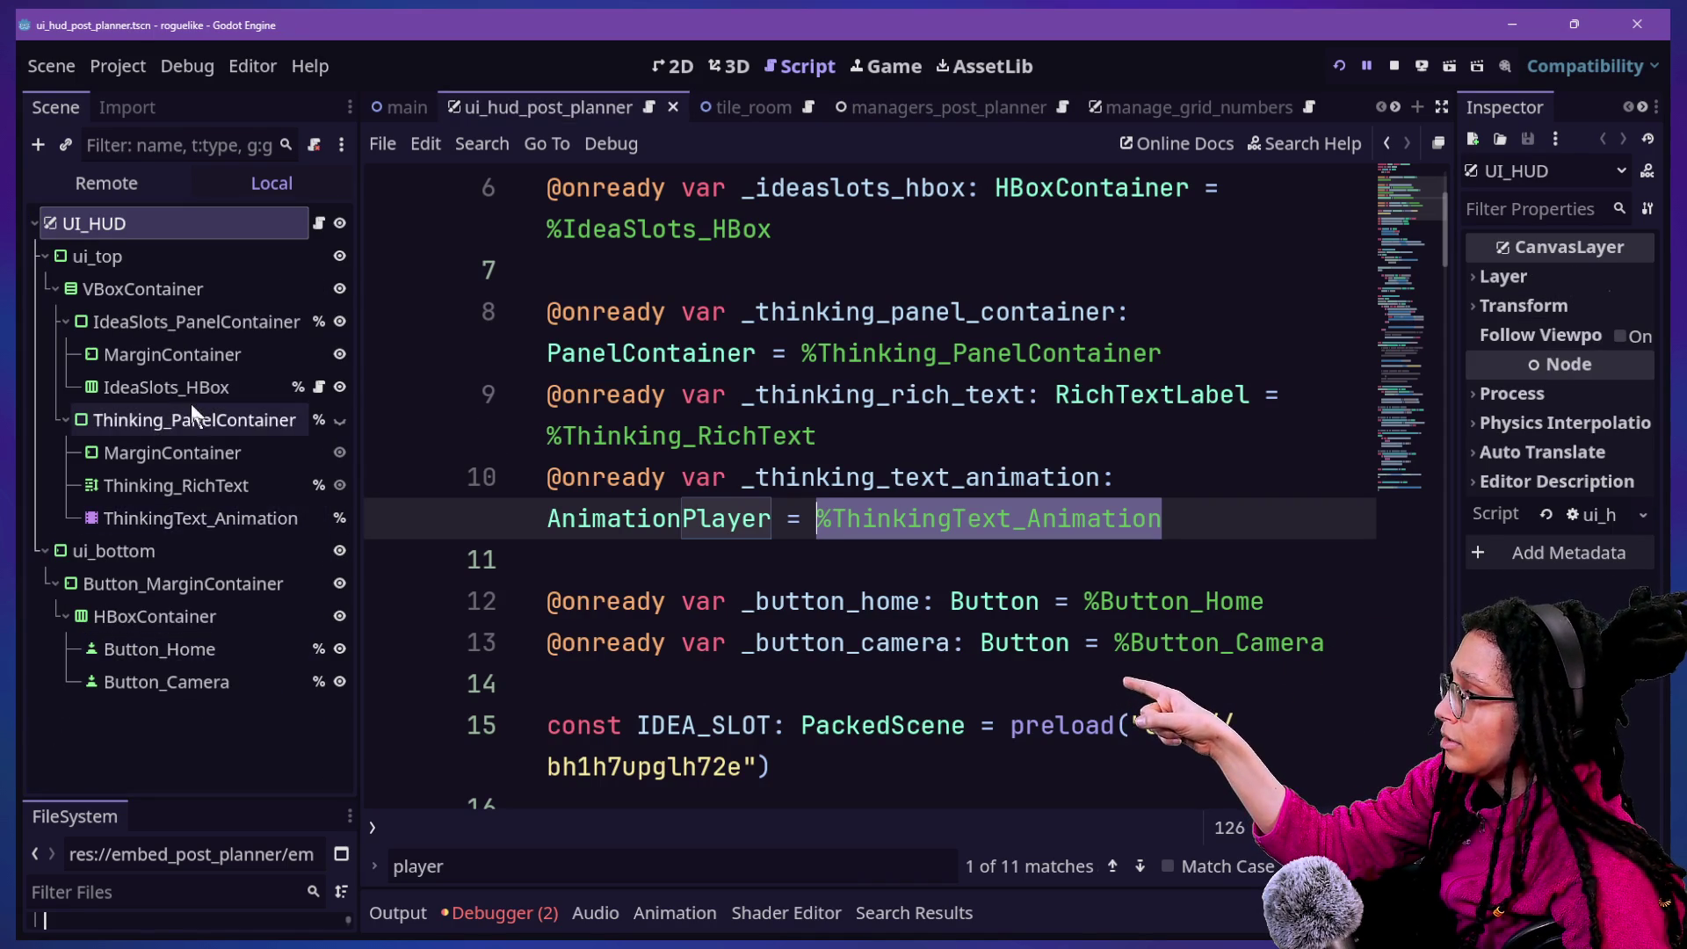
click(193, 520)
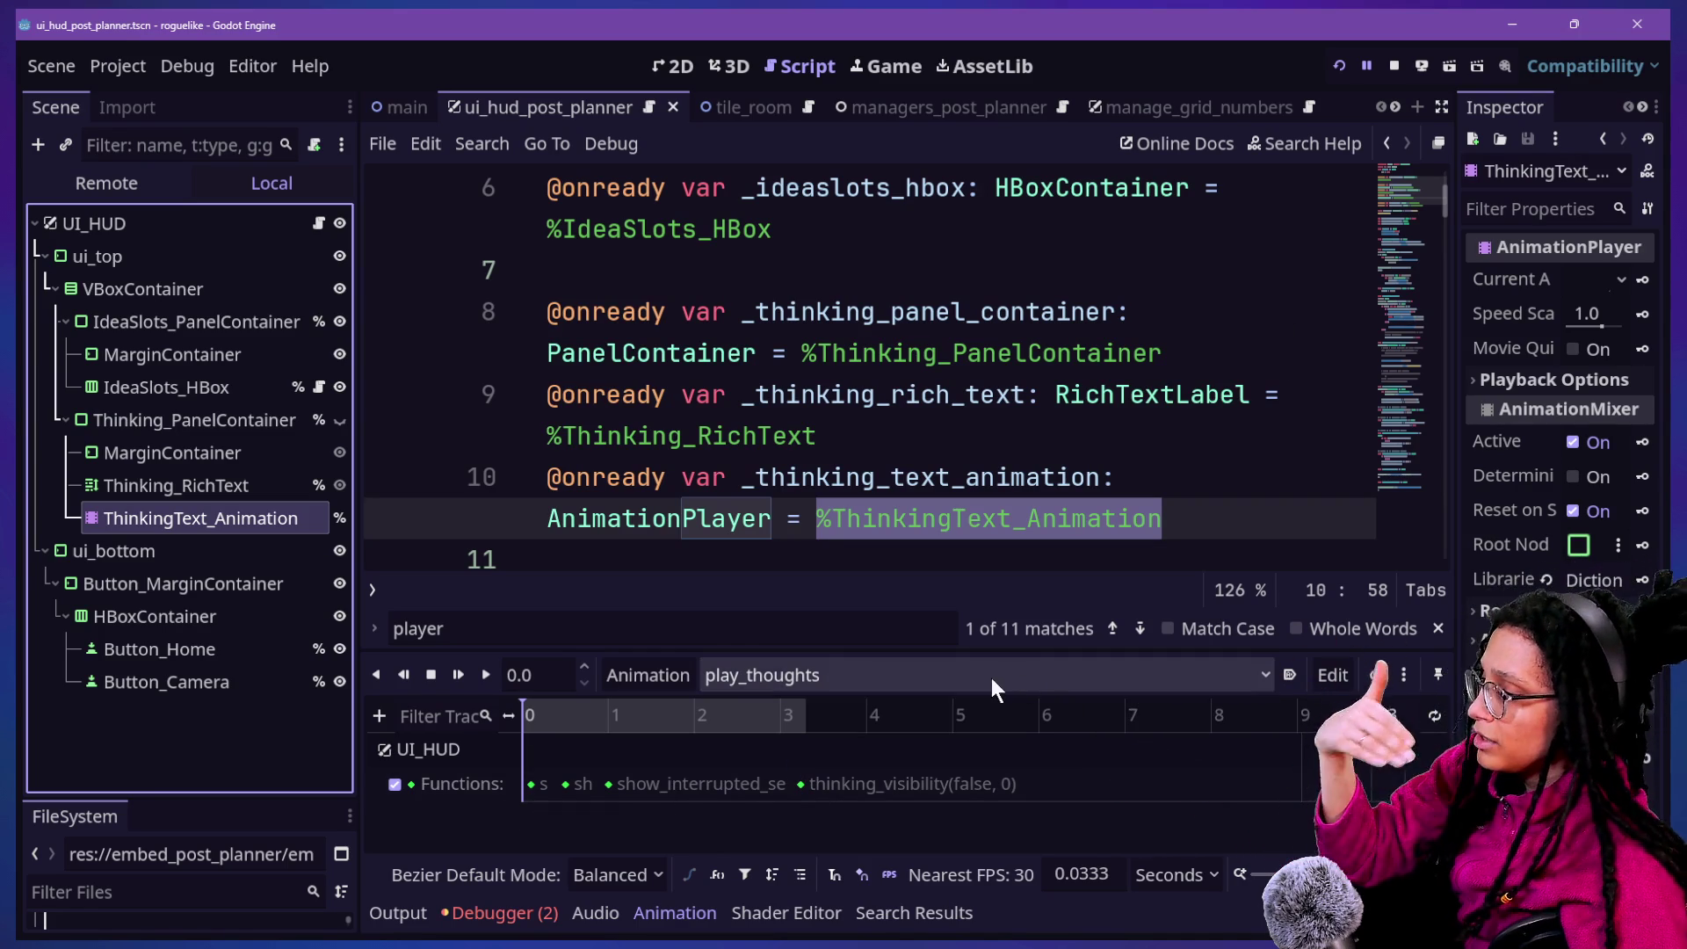
scroll(818, 527, down, 1)
scroll(818, 527, down, 3)
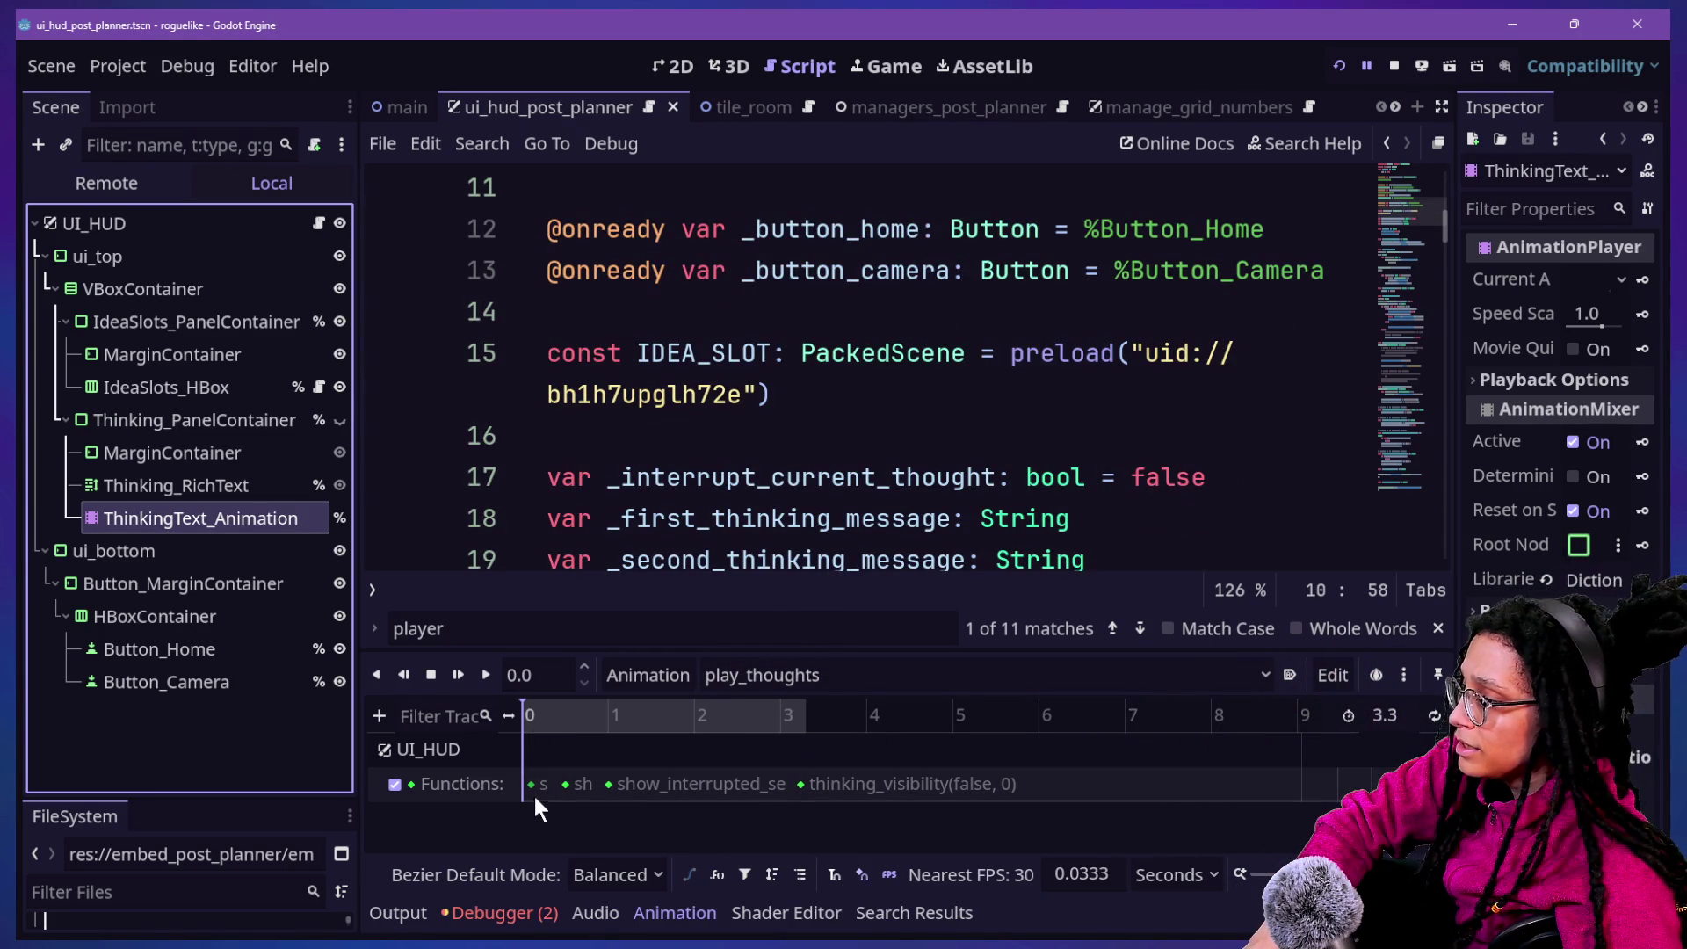
Find show_first_thinking_message and add a print("IT'S RUNNING!") line at its start
mouse_move(531, 791)
click(771, 477)
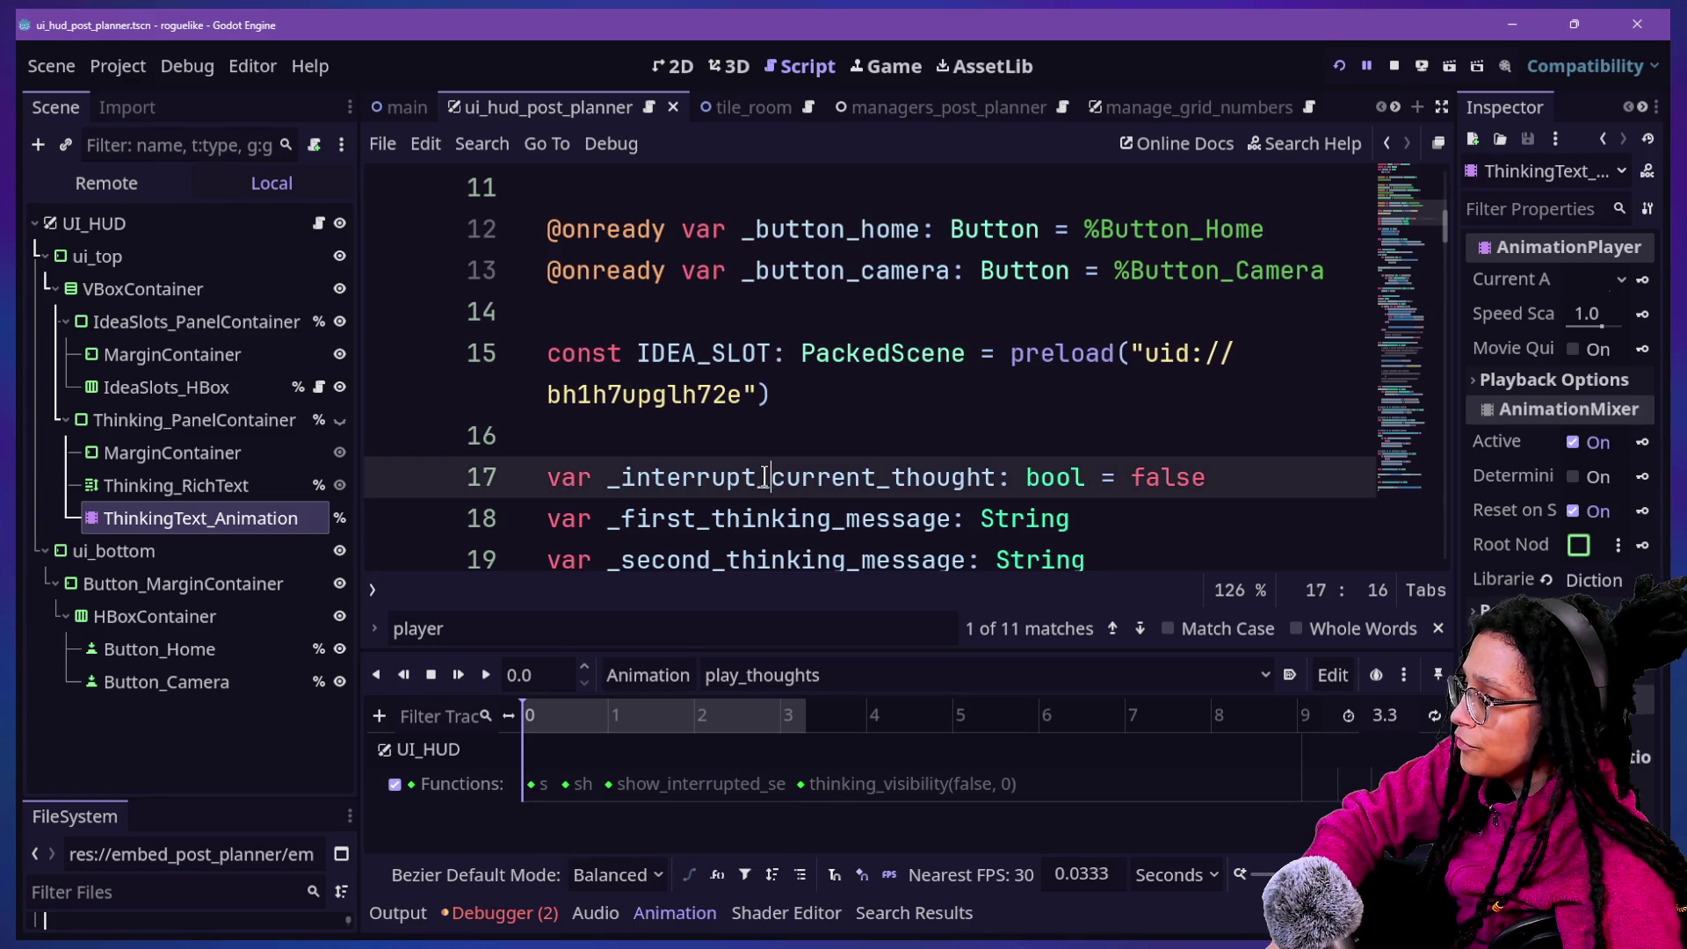
key(ctrl+f)
text(show_fir)
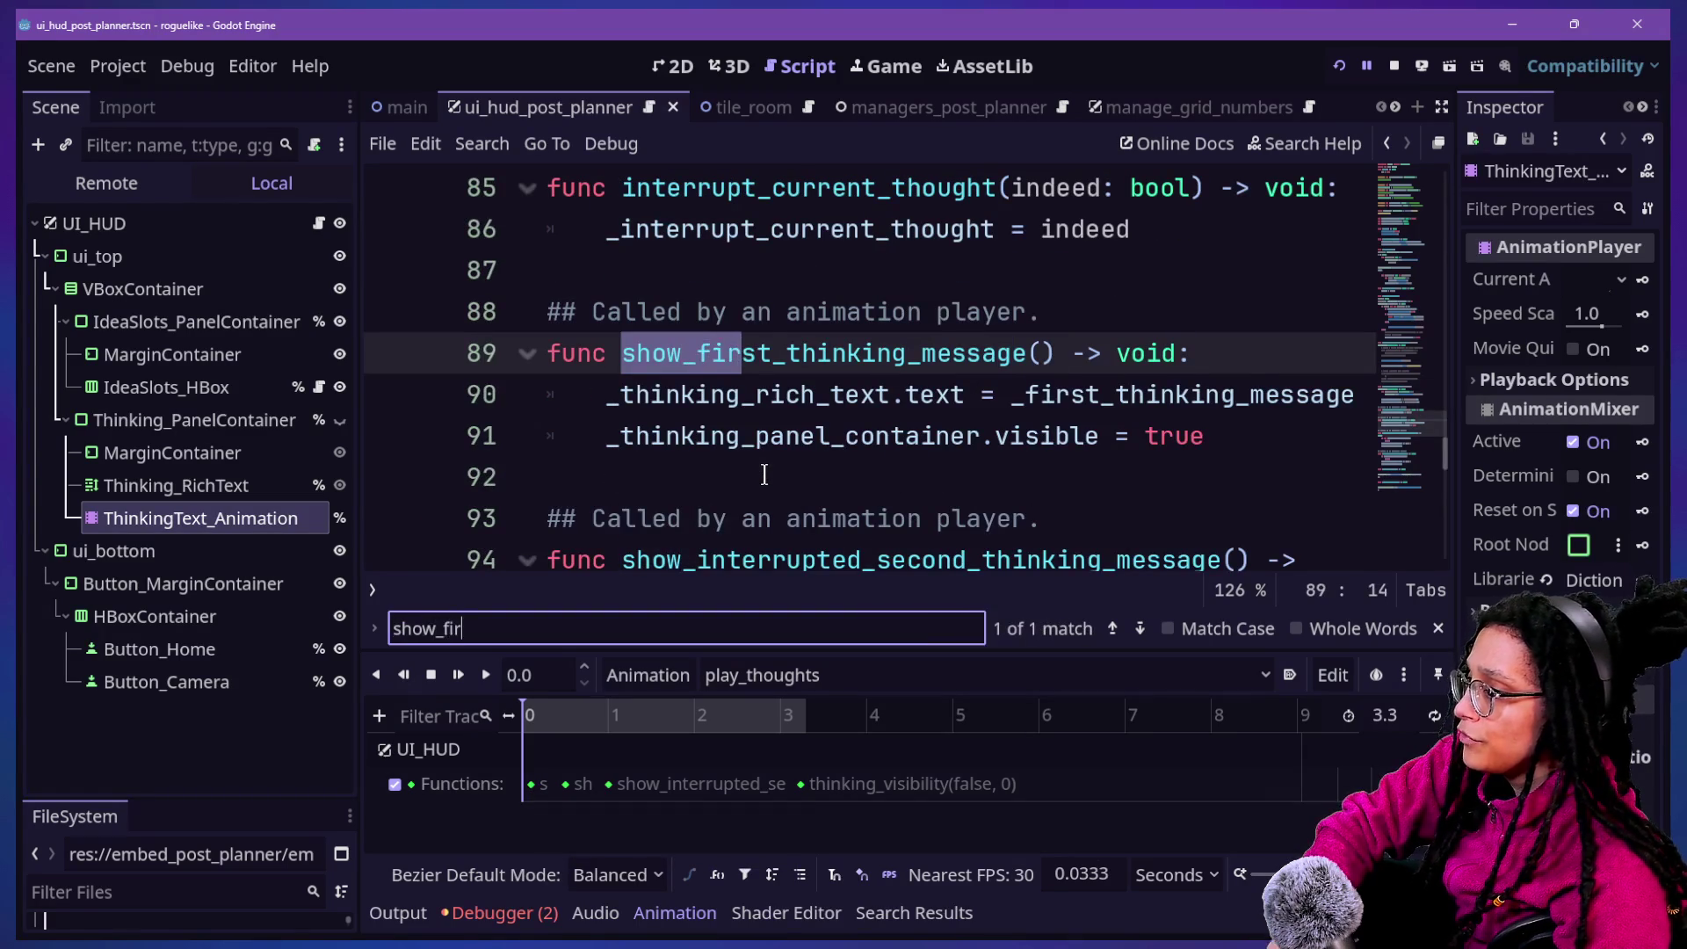
drag(753, 394, 1182, 437)
click(1182, 437)
click(1248, 360)
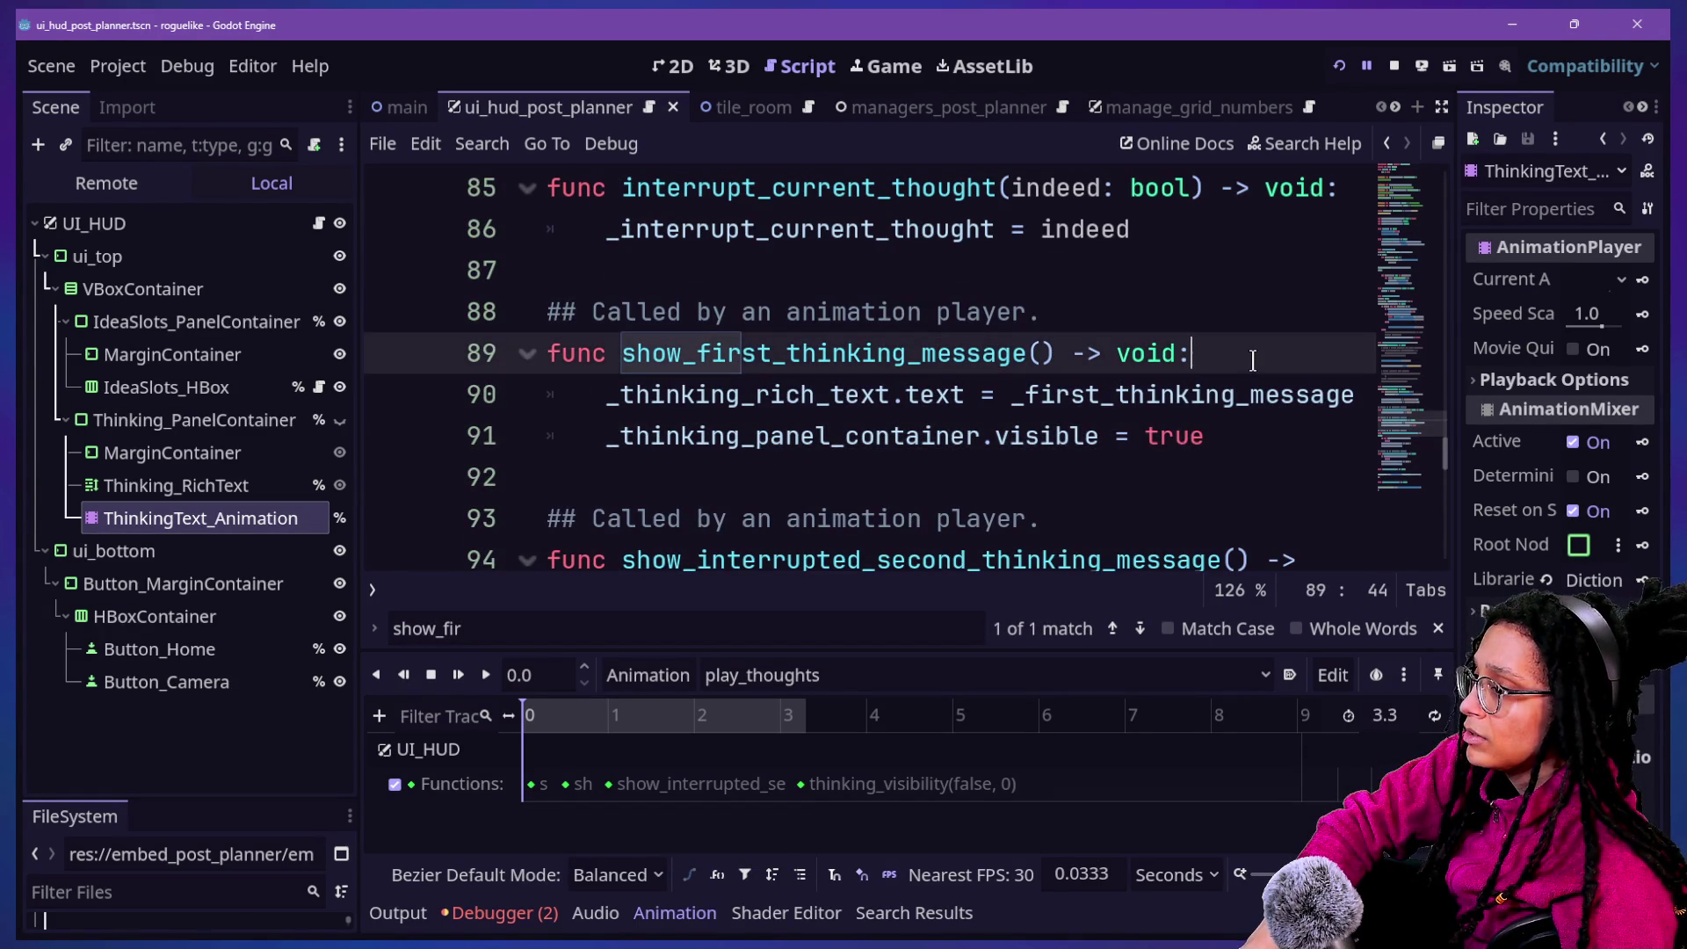
key(Return)
text(.)
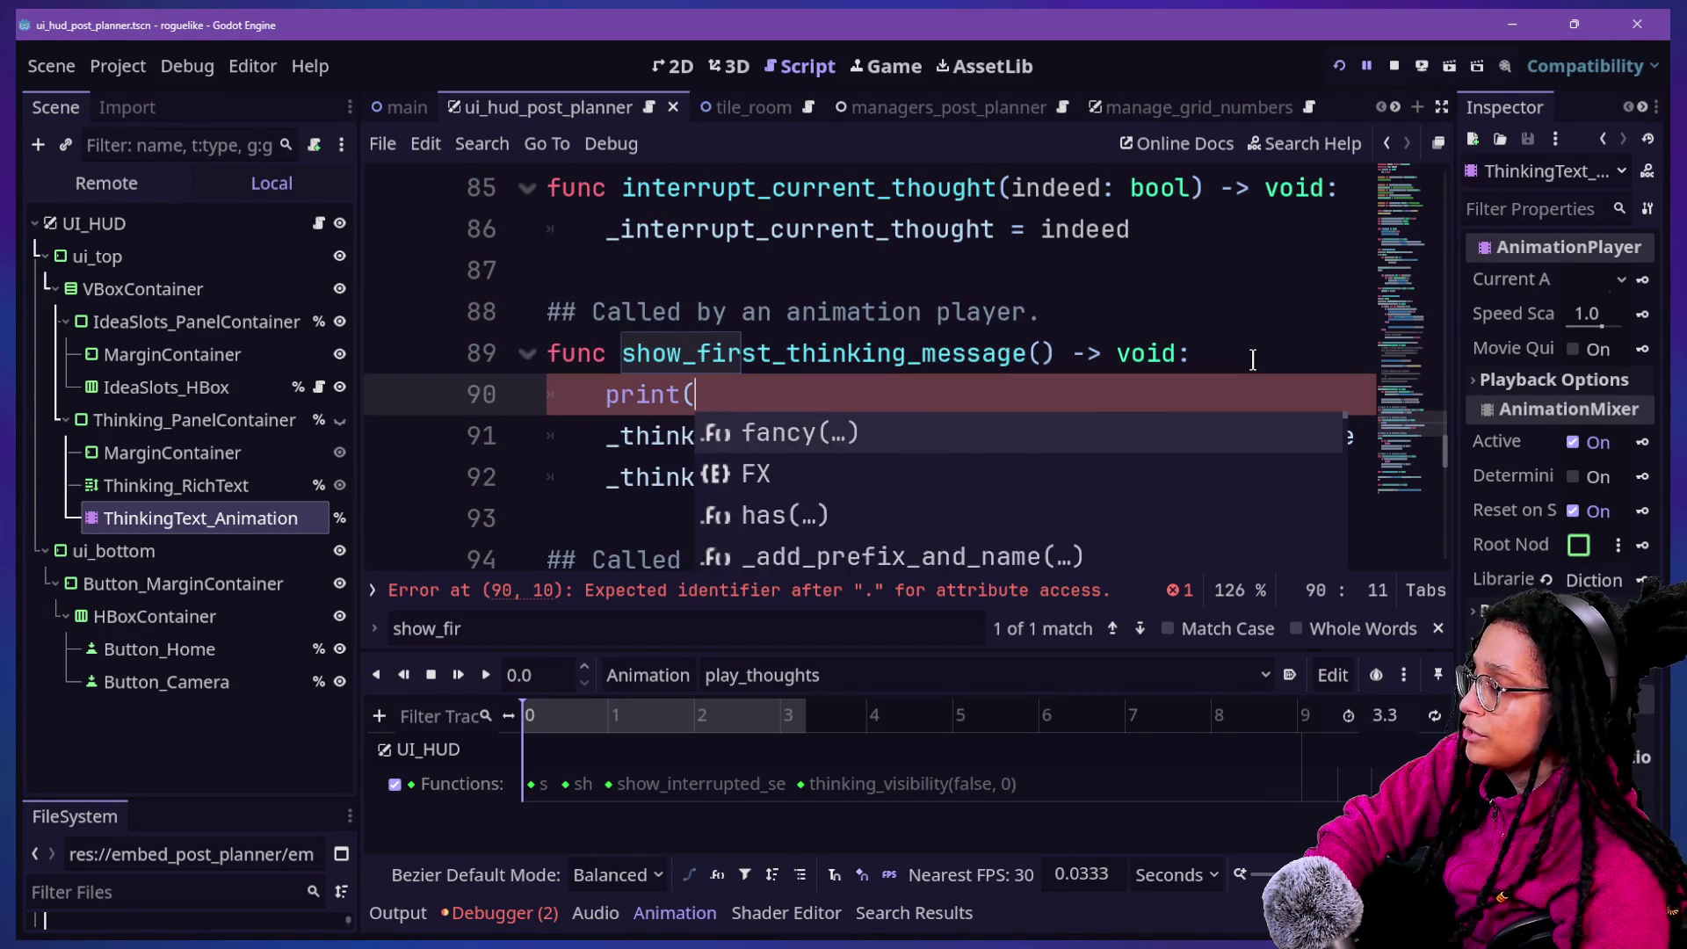
key(BackSpace)
key(BackSpace)
text("IT'S)
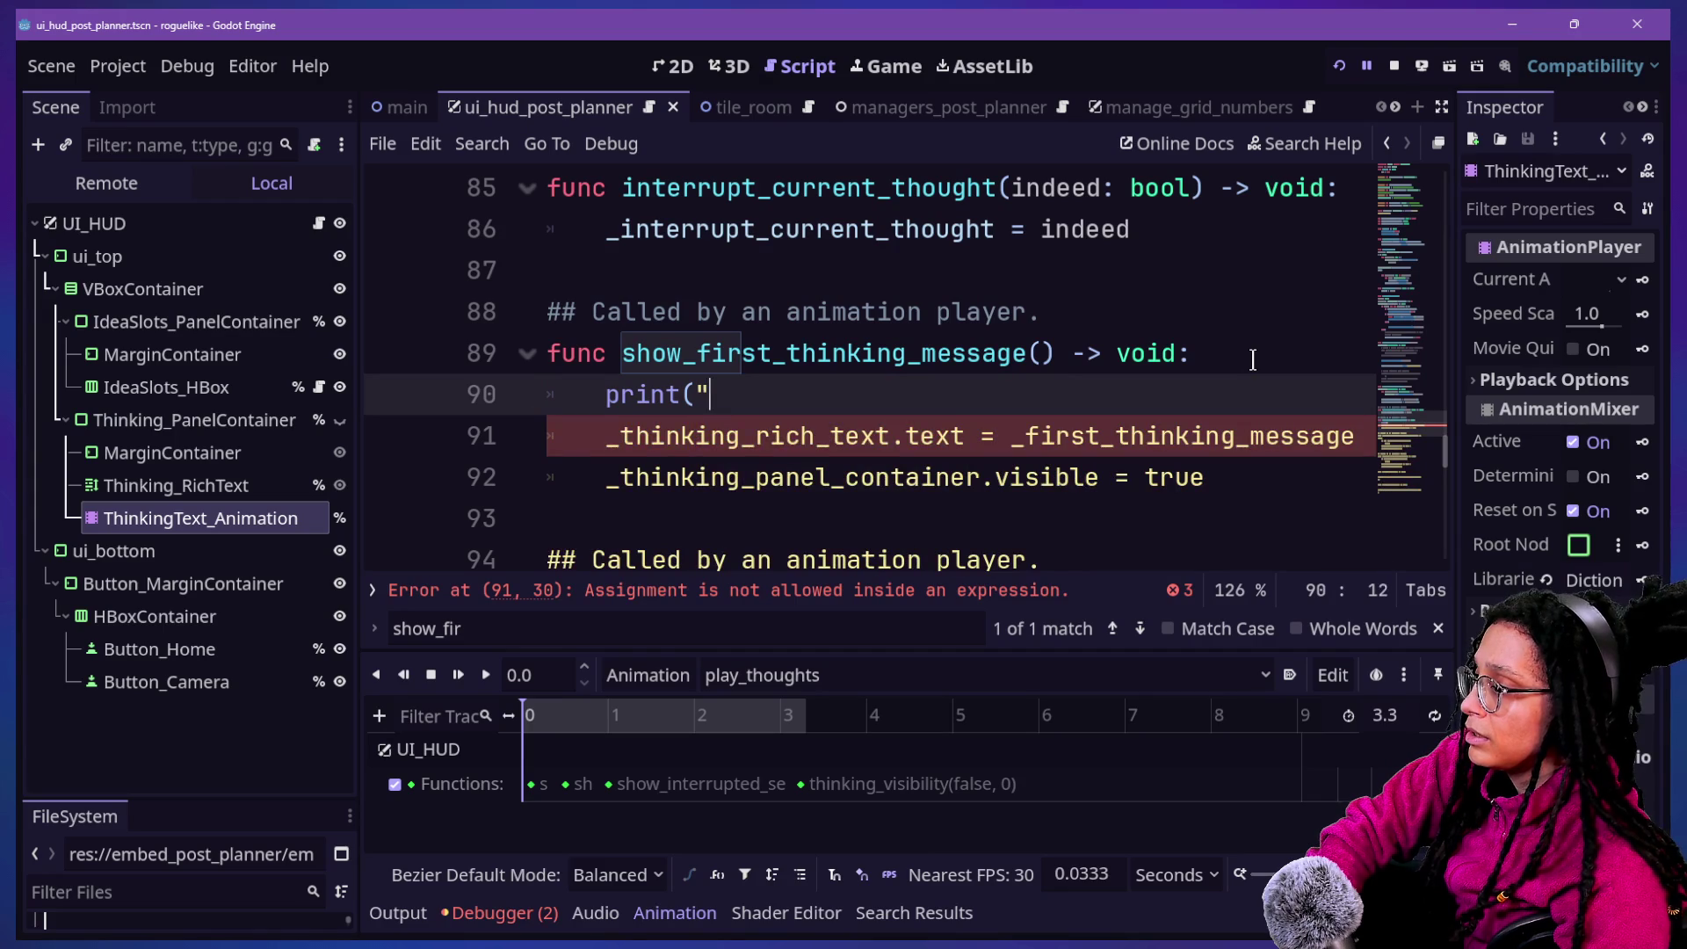
text( RUNNING!"))
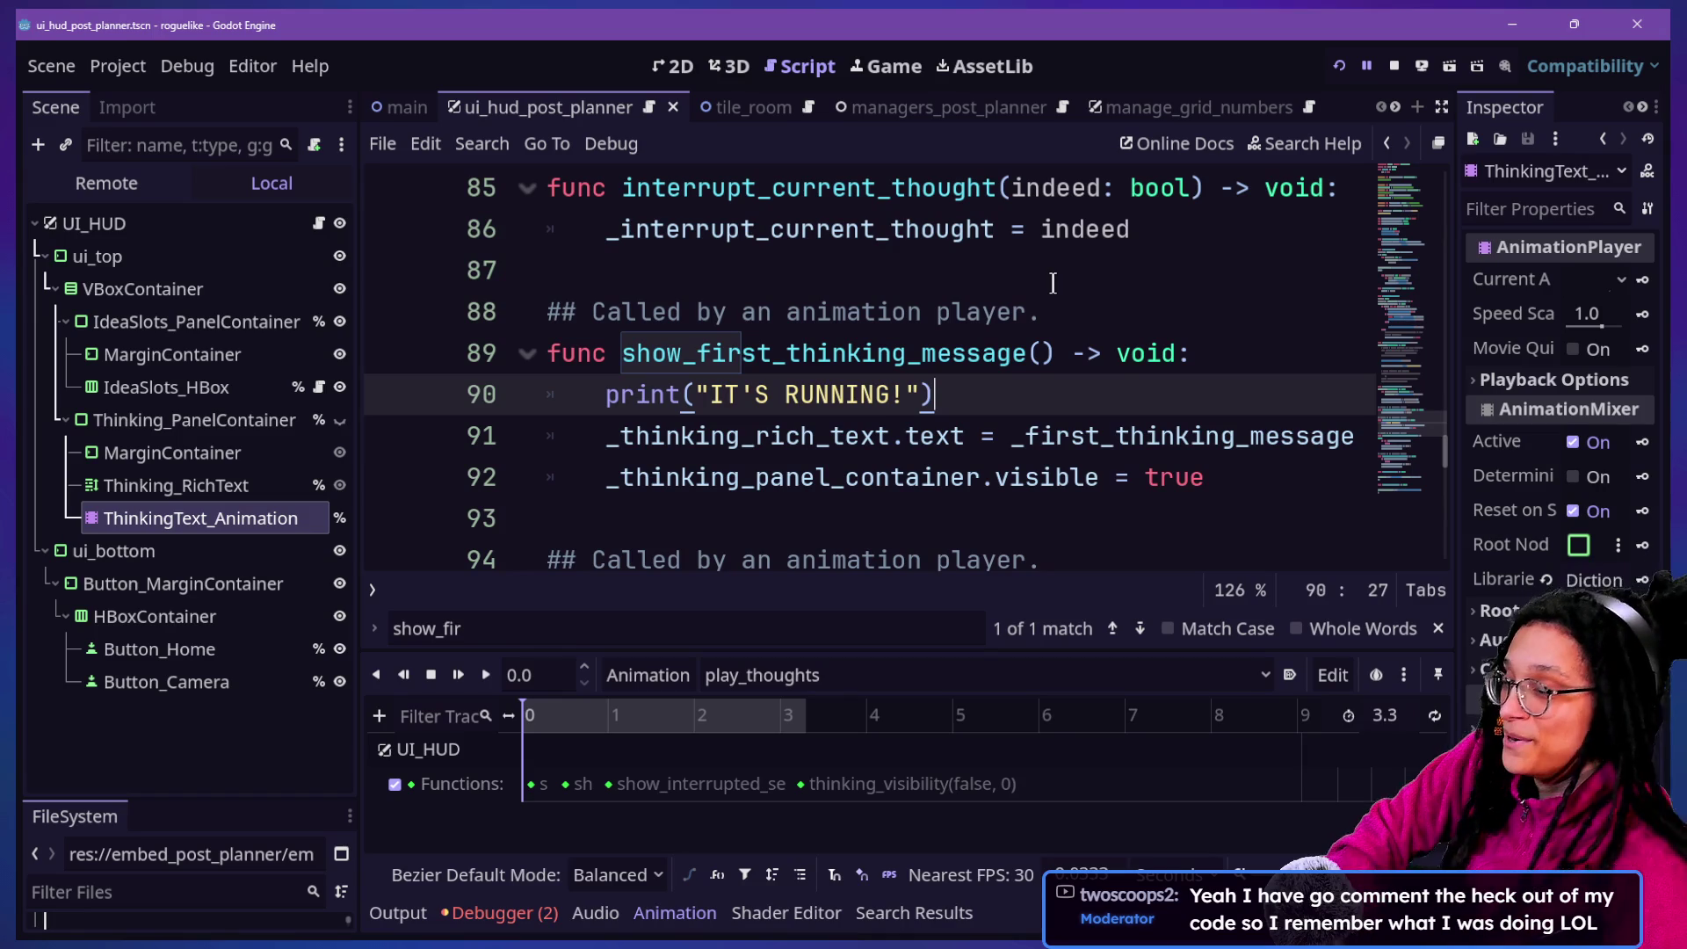
Review the animation-player comment on line 88 and switch to distraction-free mode
click(878, 312)
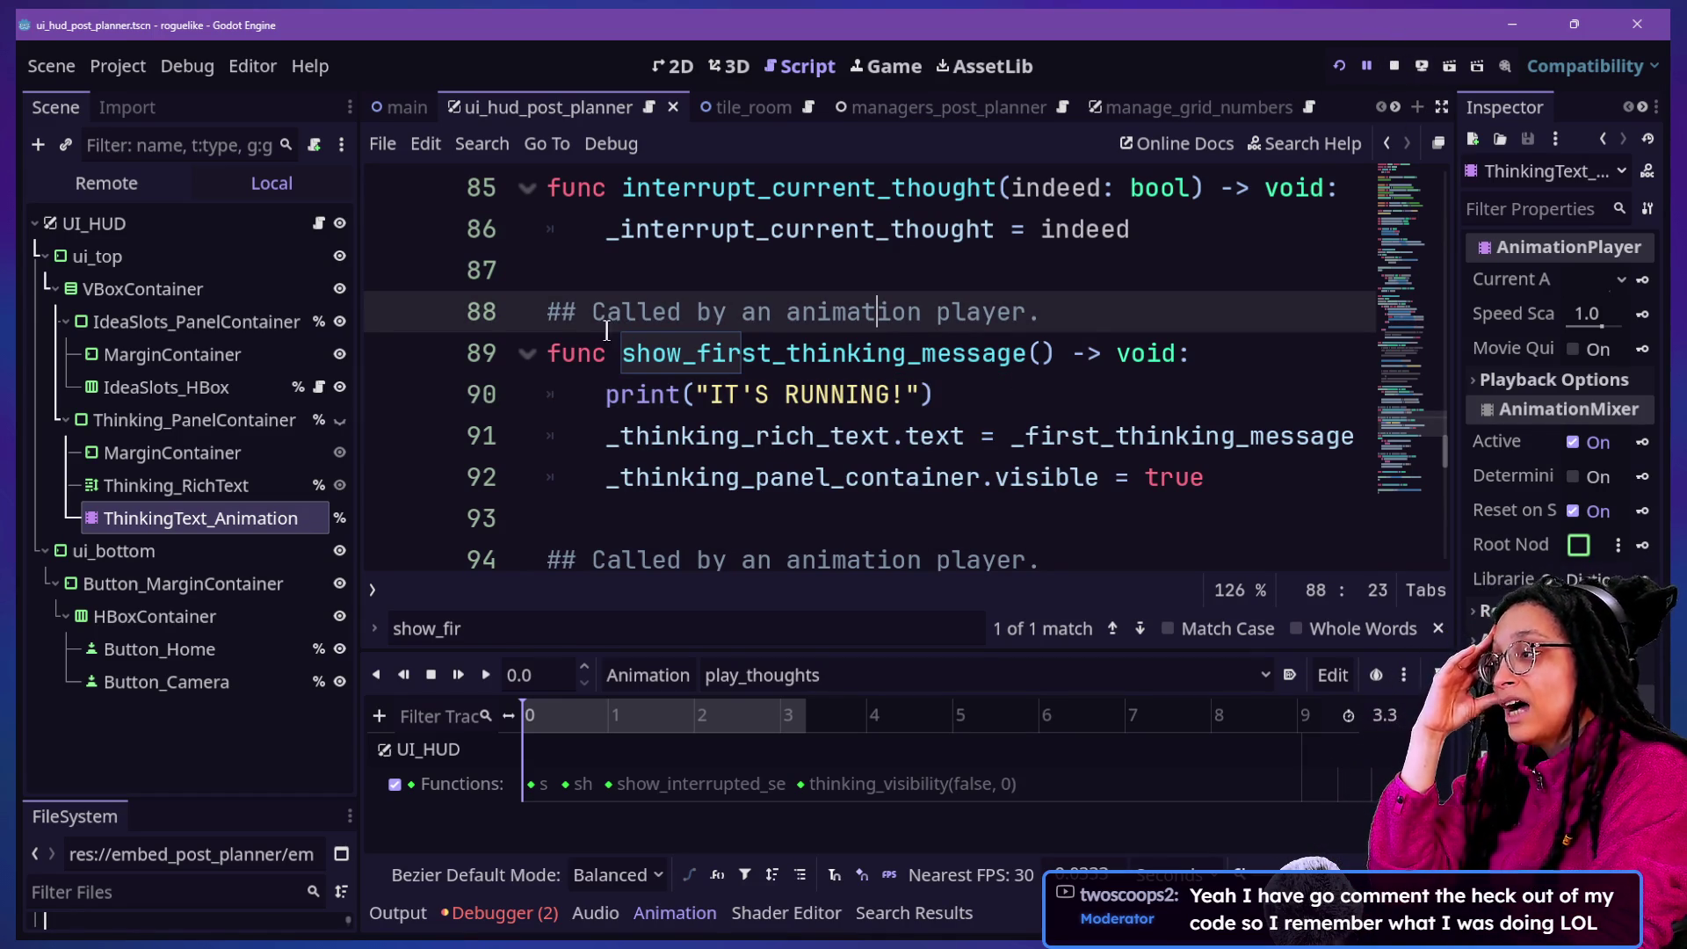
drag(603, 316, 930, 318)
click(920, 327)
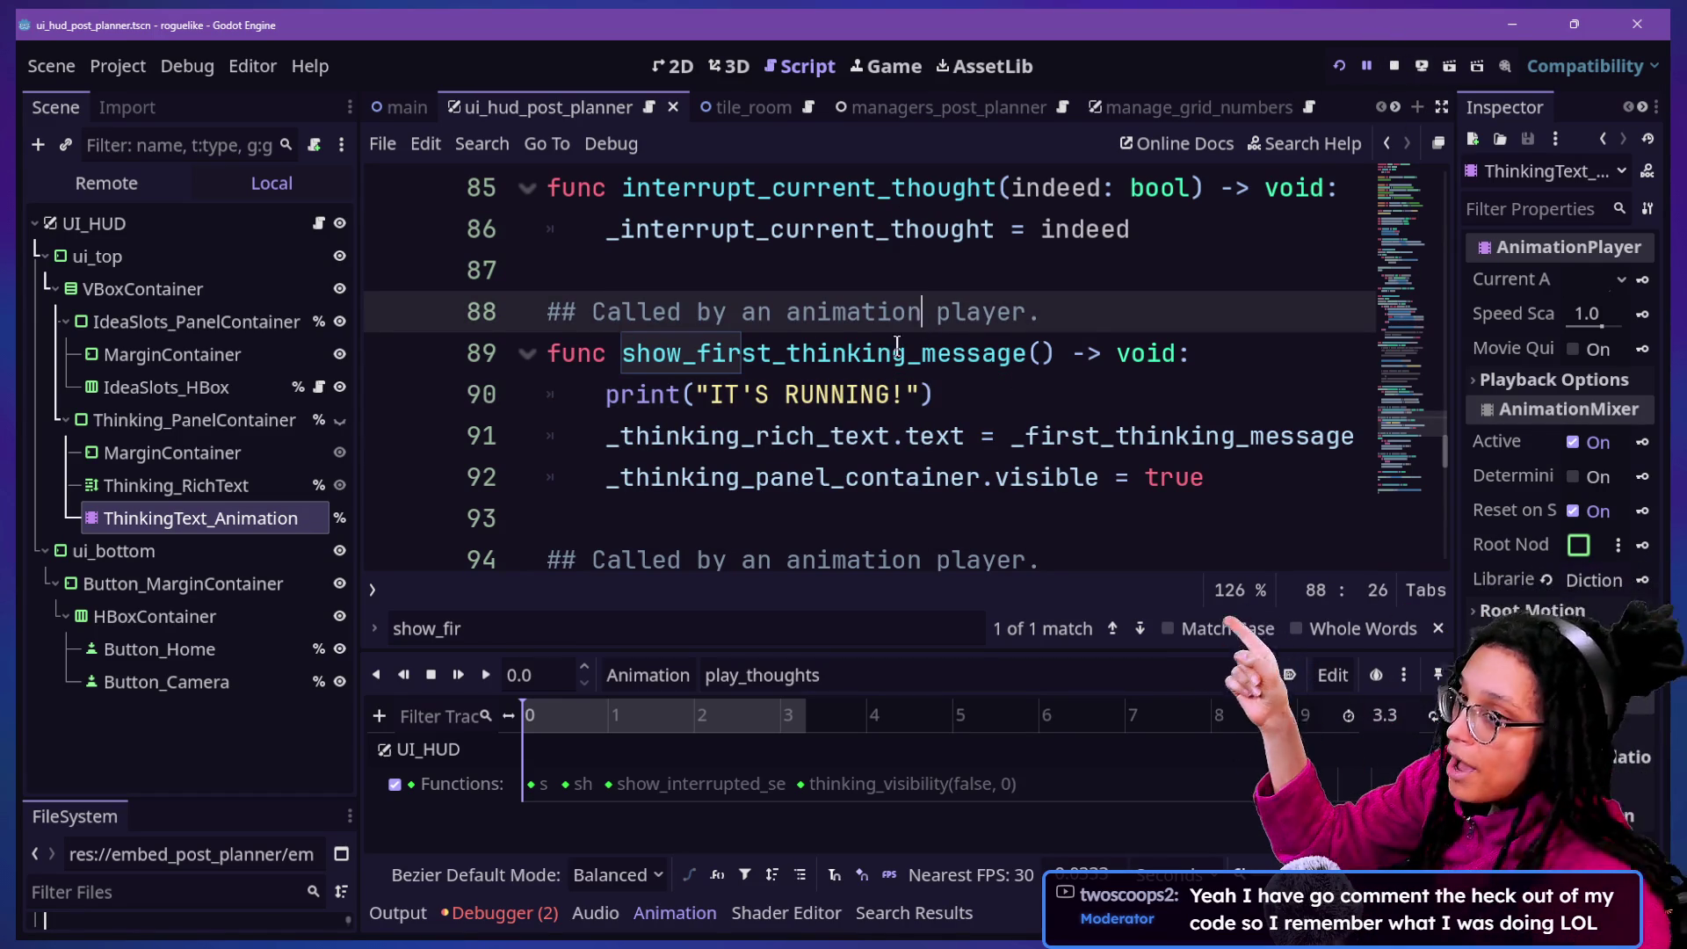
drag(780, 312, 833, 312)
ctrl+scroll(991, 315, up, 1)
ctrl+scroll(992, 315, up, 1)
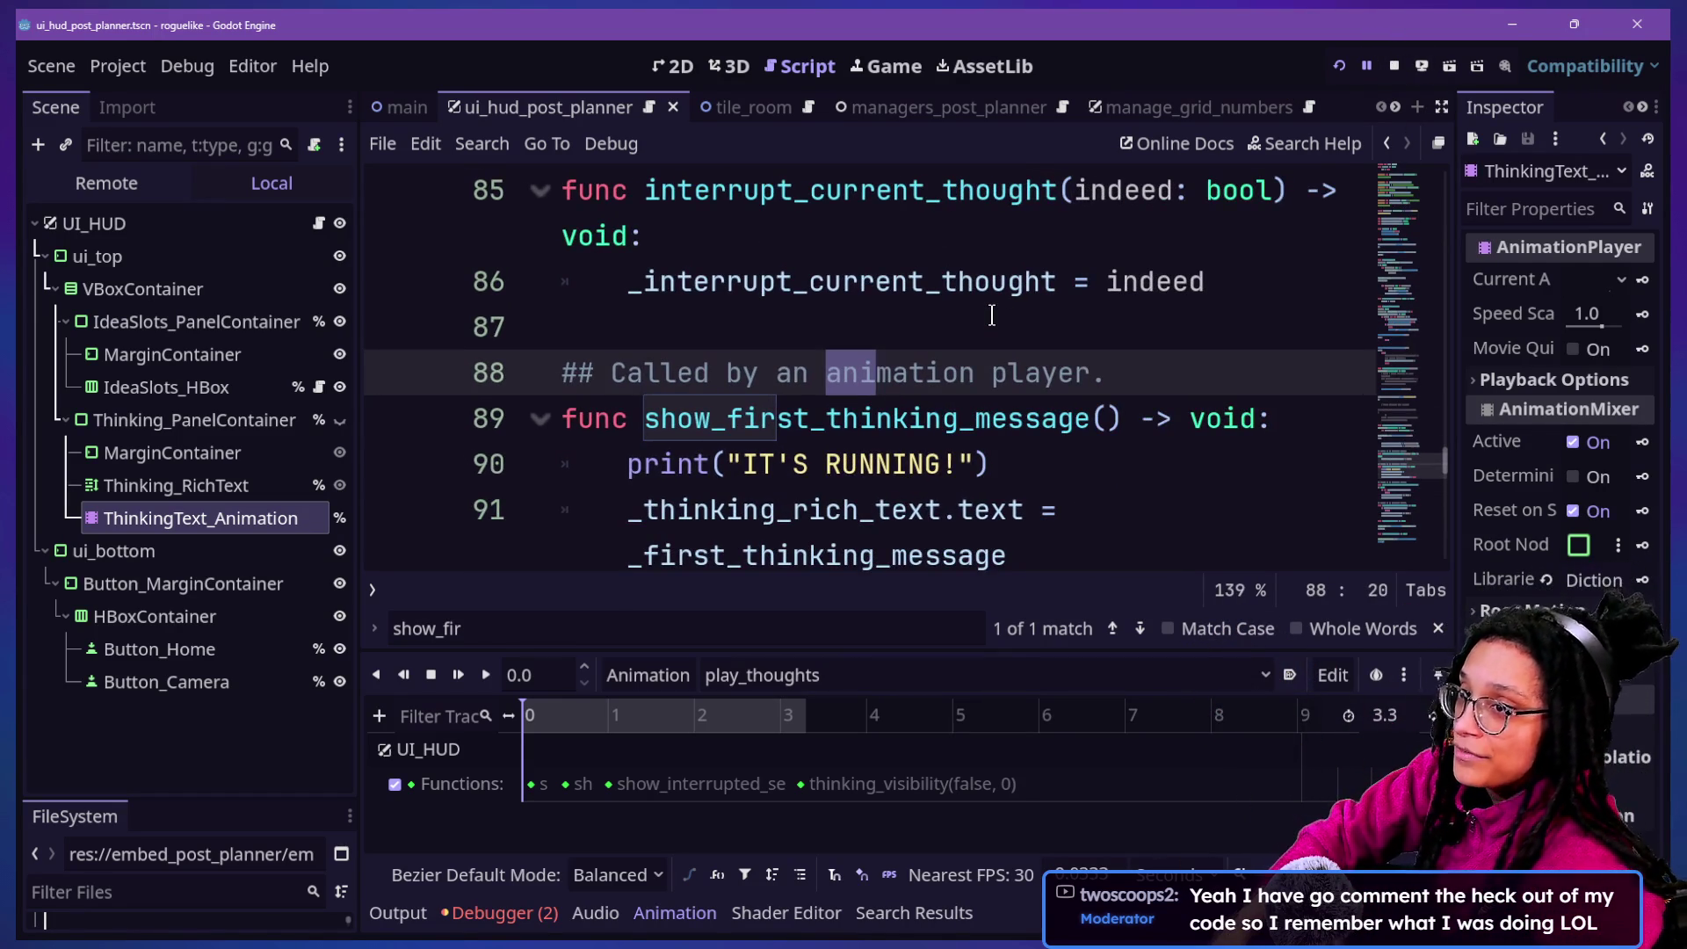
key(ctrl+shift+F11)
click(941, 321)
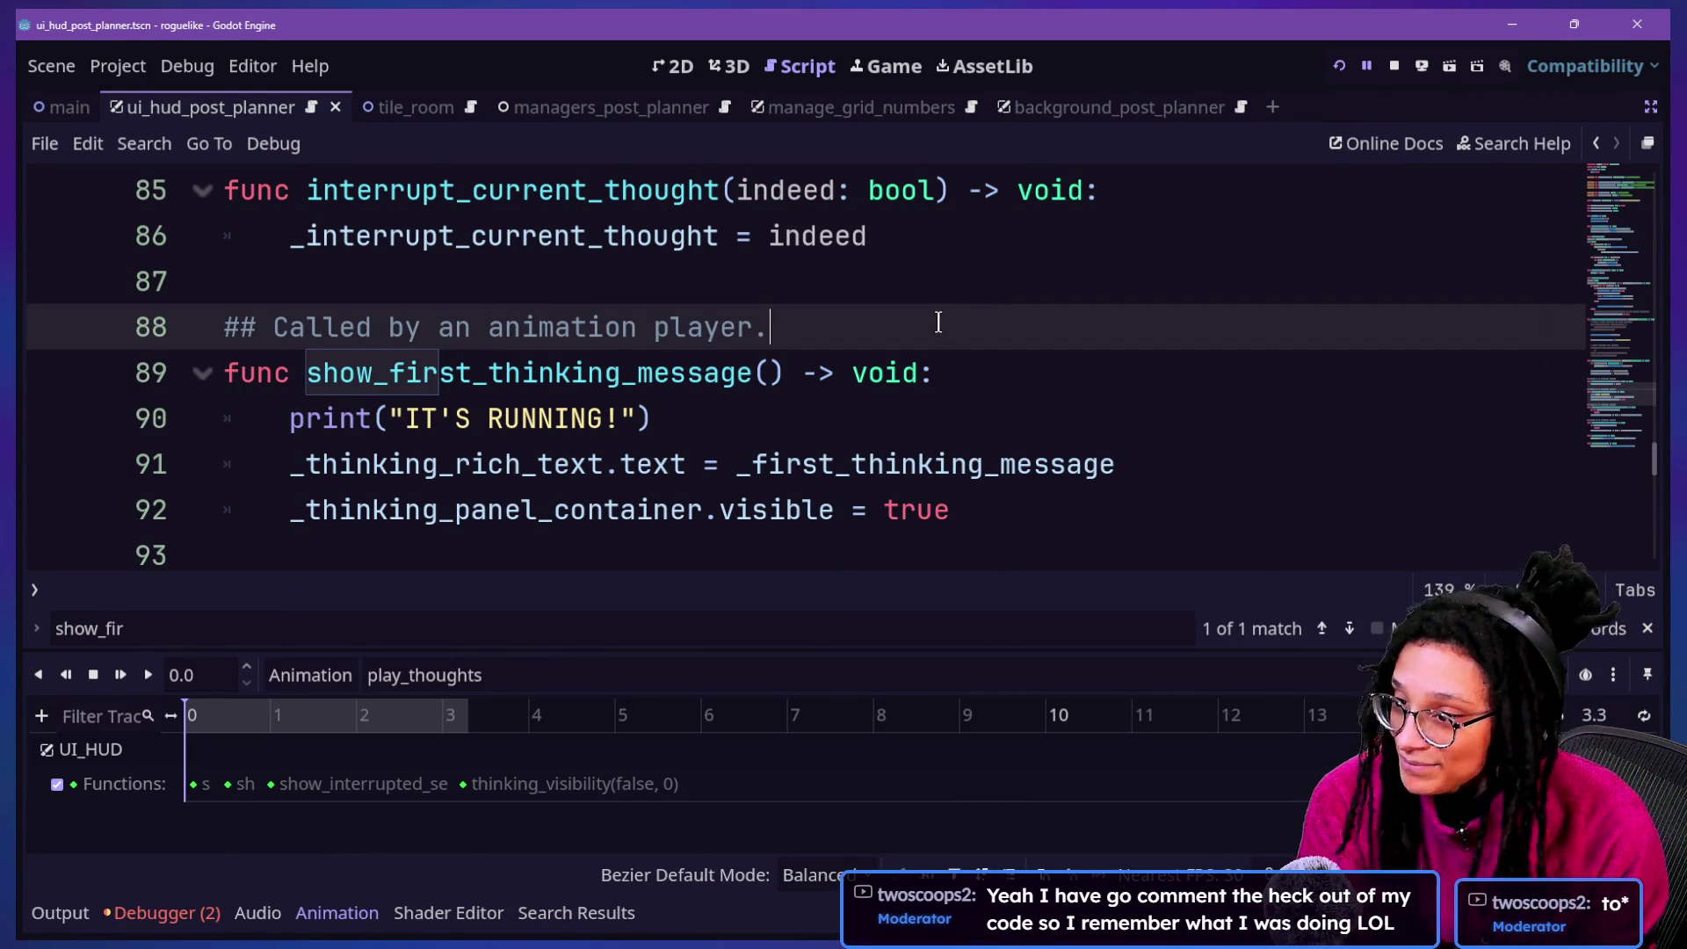
Collapse the Animation panel with Ctrl+J, review the line 88 comment, and restart the game
key(ctrl+j)
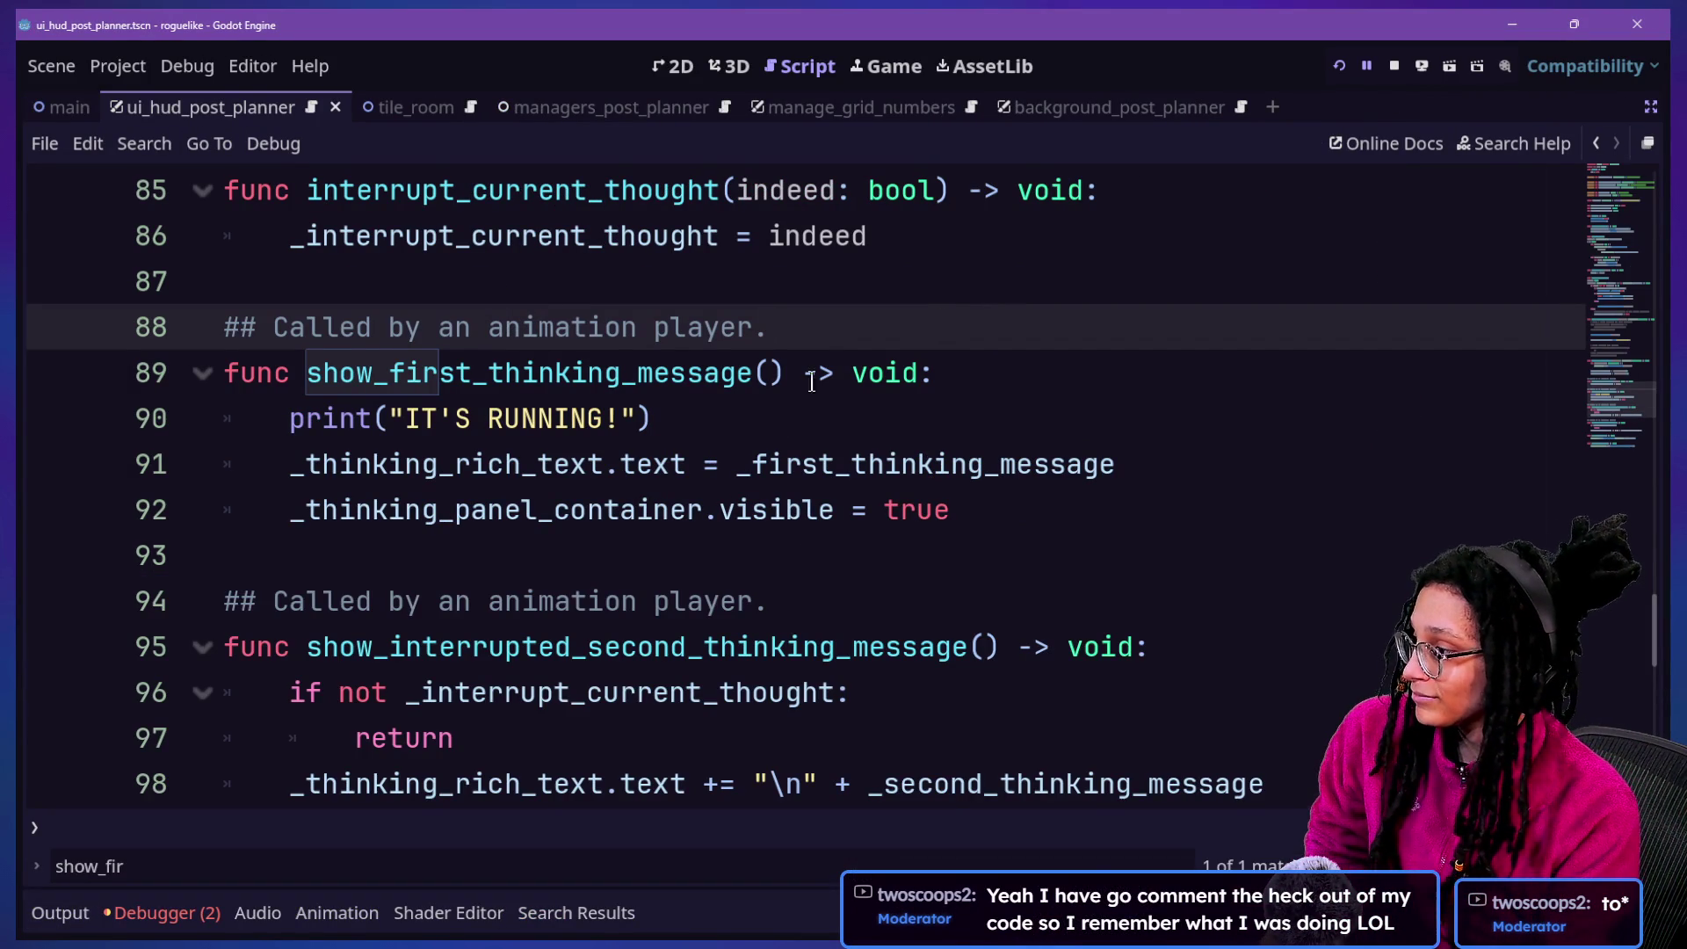
drag(323, 601, 901, 612)
drag(422, 327, 734, 373)
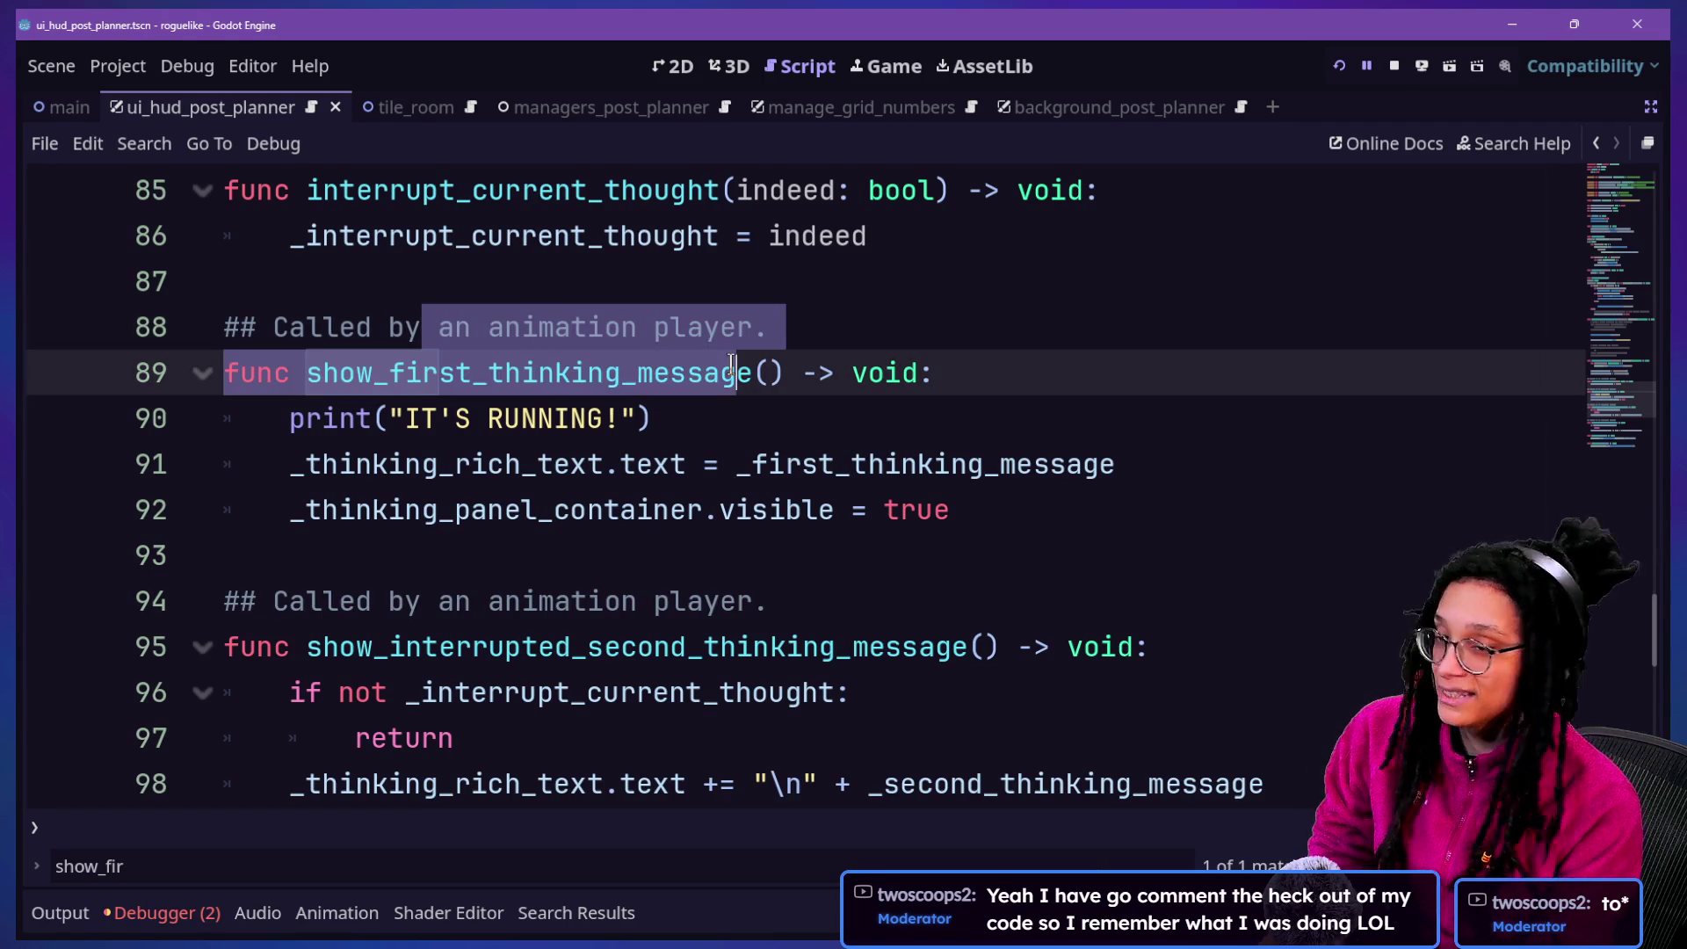
click(745, 328)
key(Up)
key(Up)
key(Up)
key(Up)
key(Up)
key(Up)
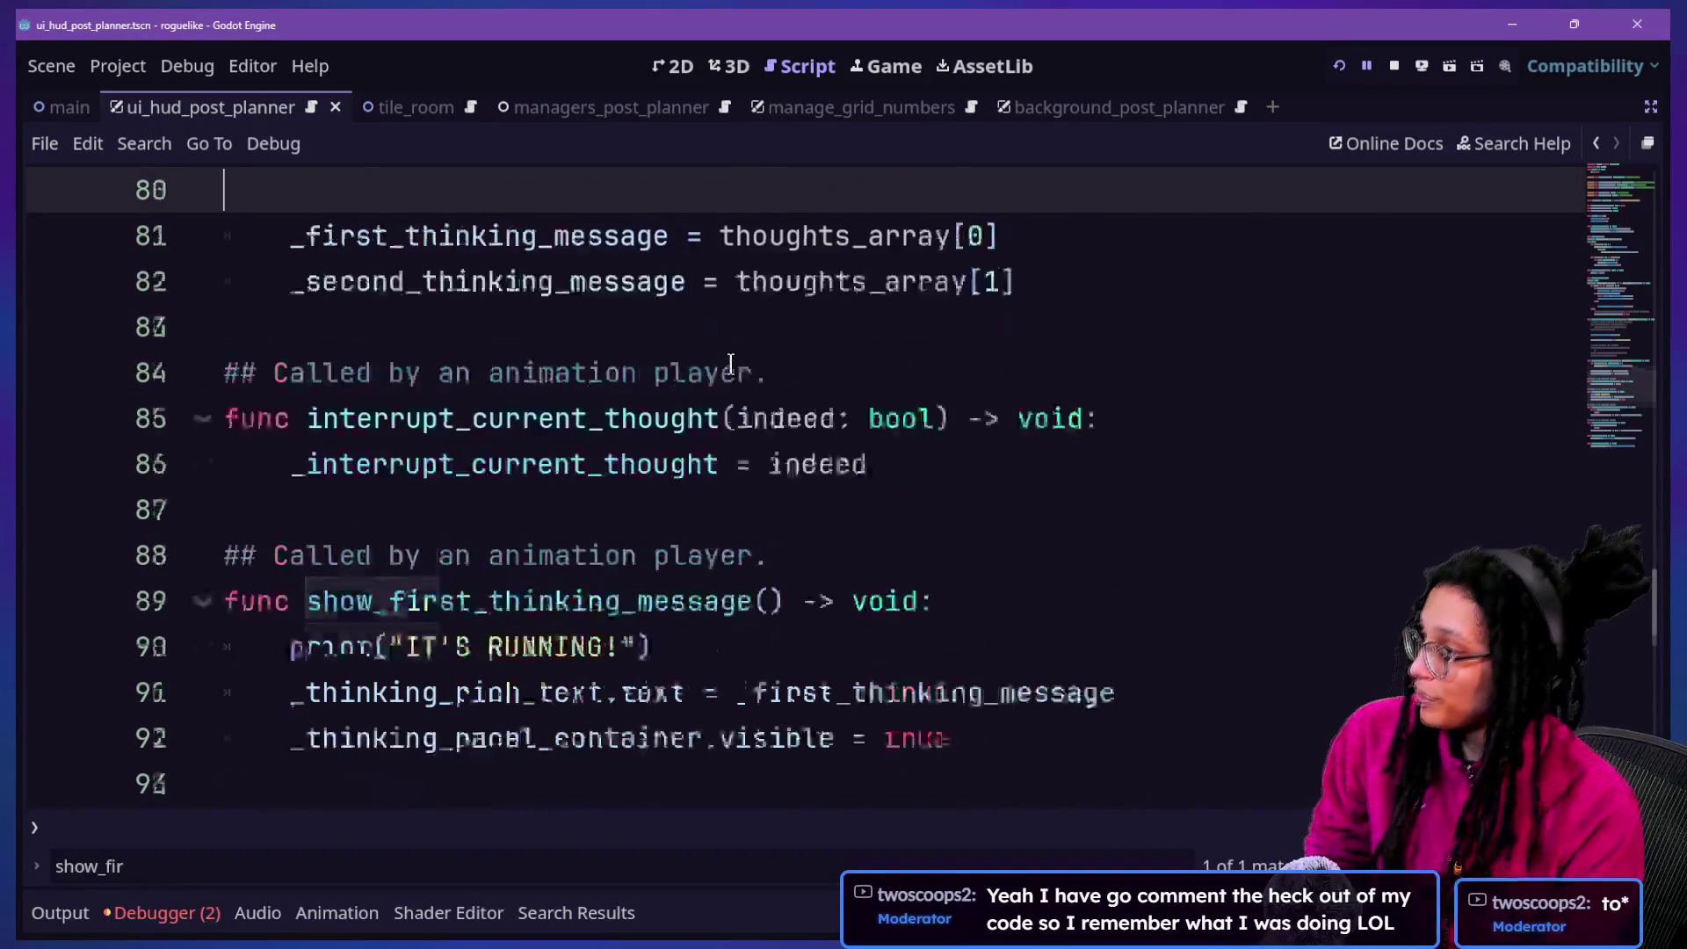
scroll(603, 688, down, 3)
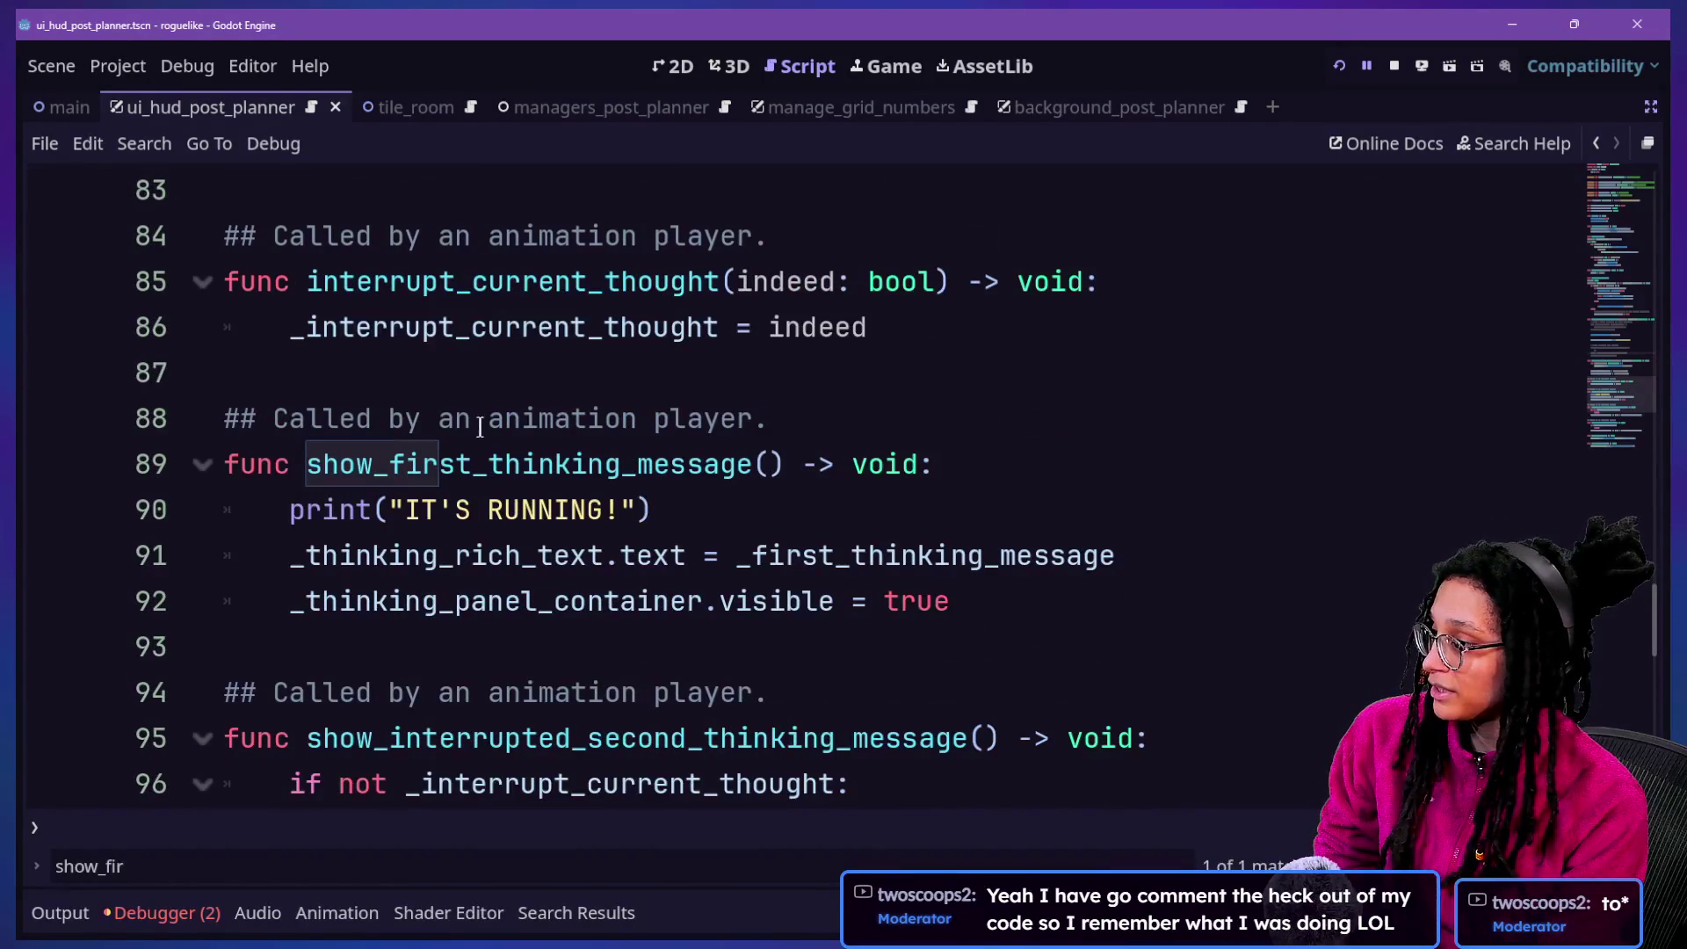
click(910, 437)
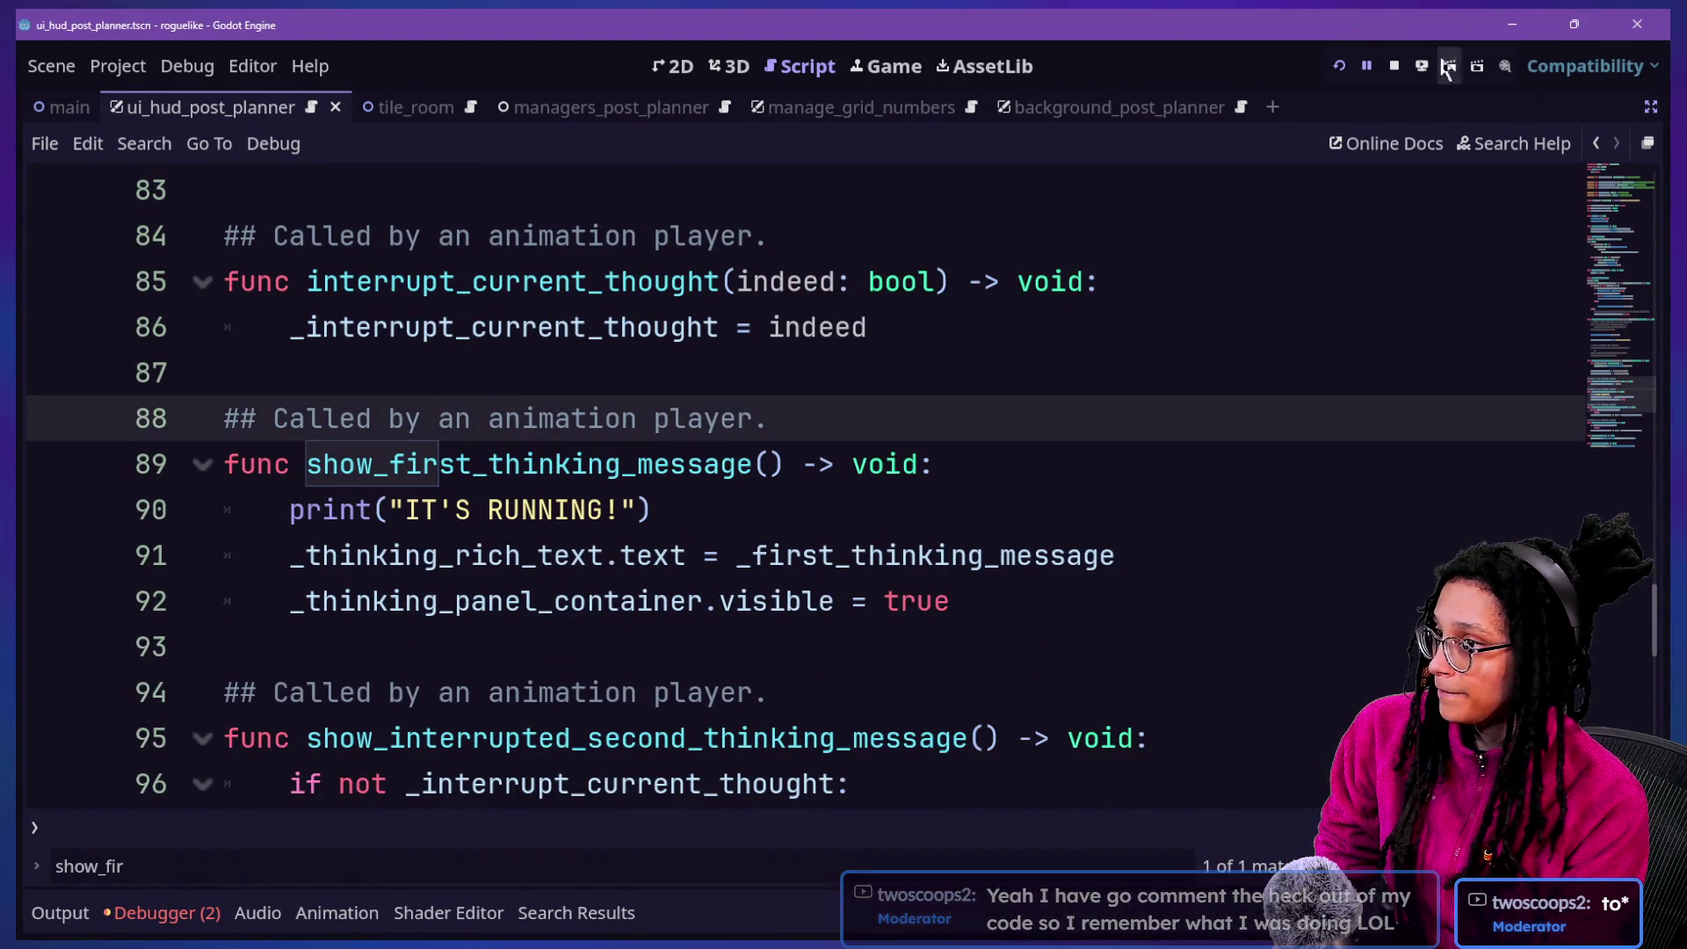
click(1337, 67)
Show the Output log, start planning with Mewsky, and confirm IT'S RUNNING! is printed
click(60, 912)
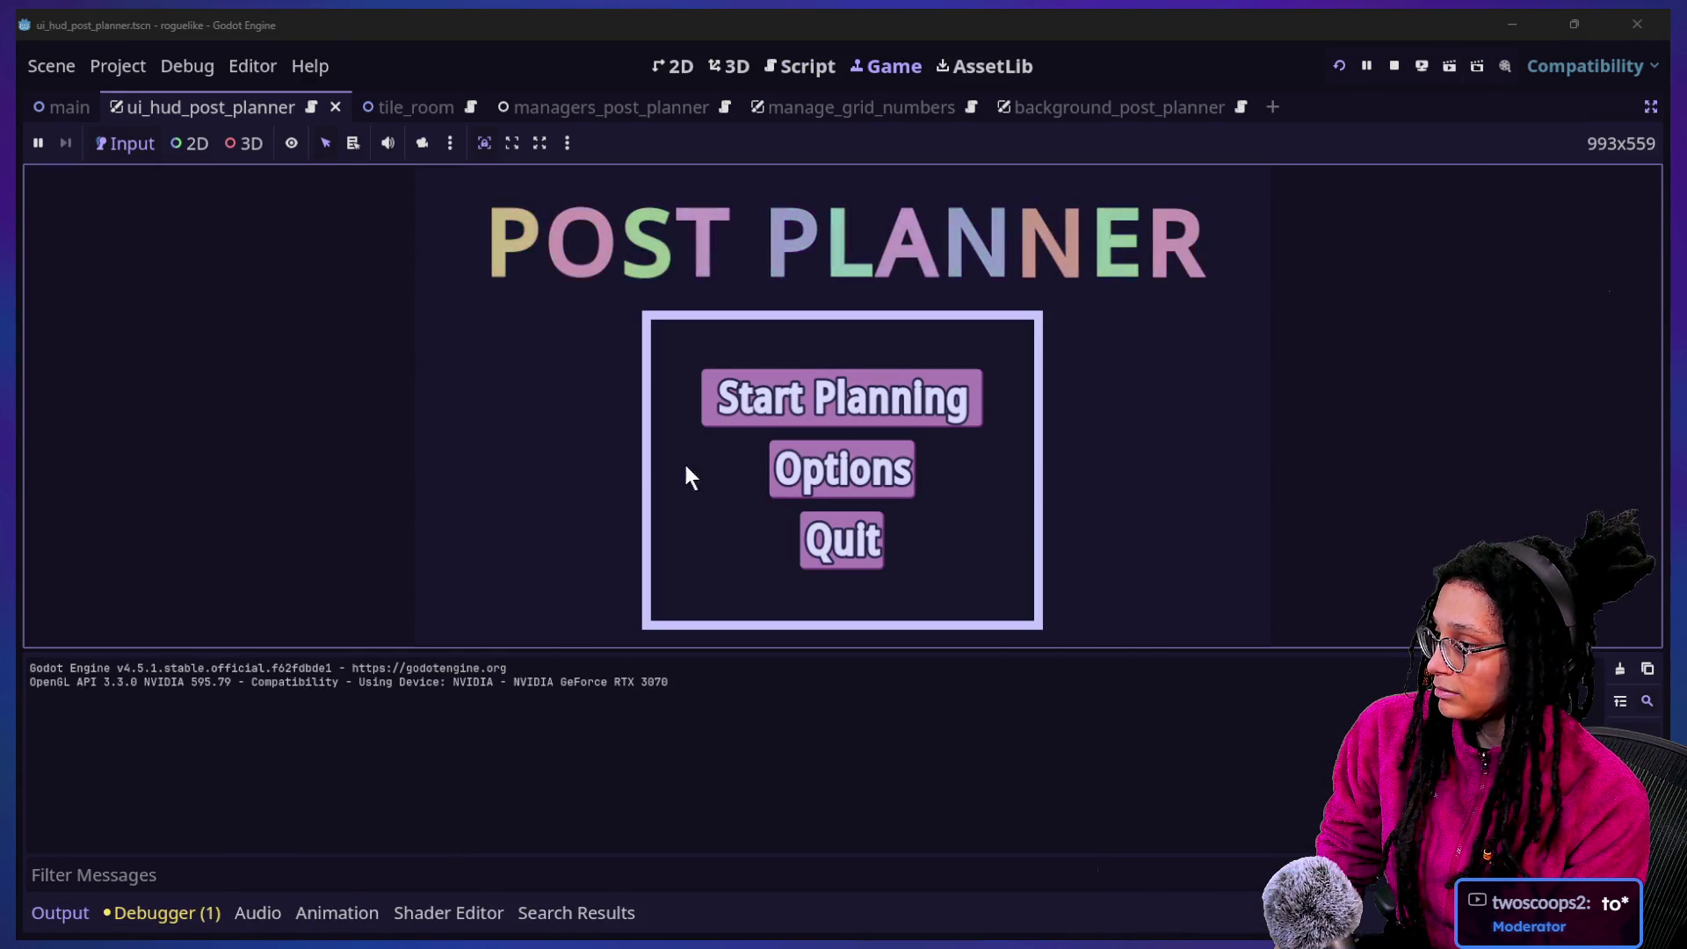
click(742, 409)
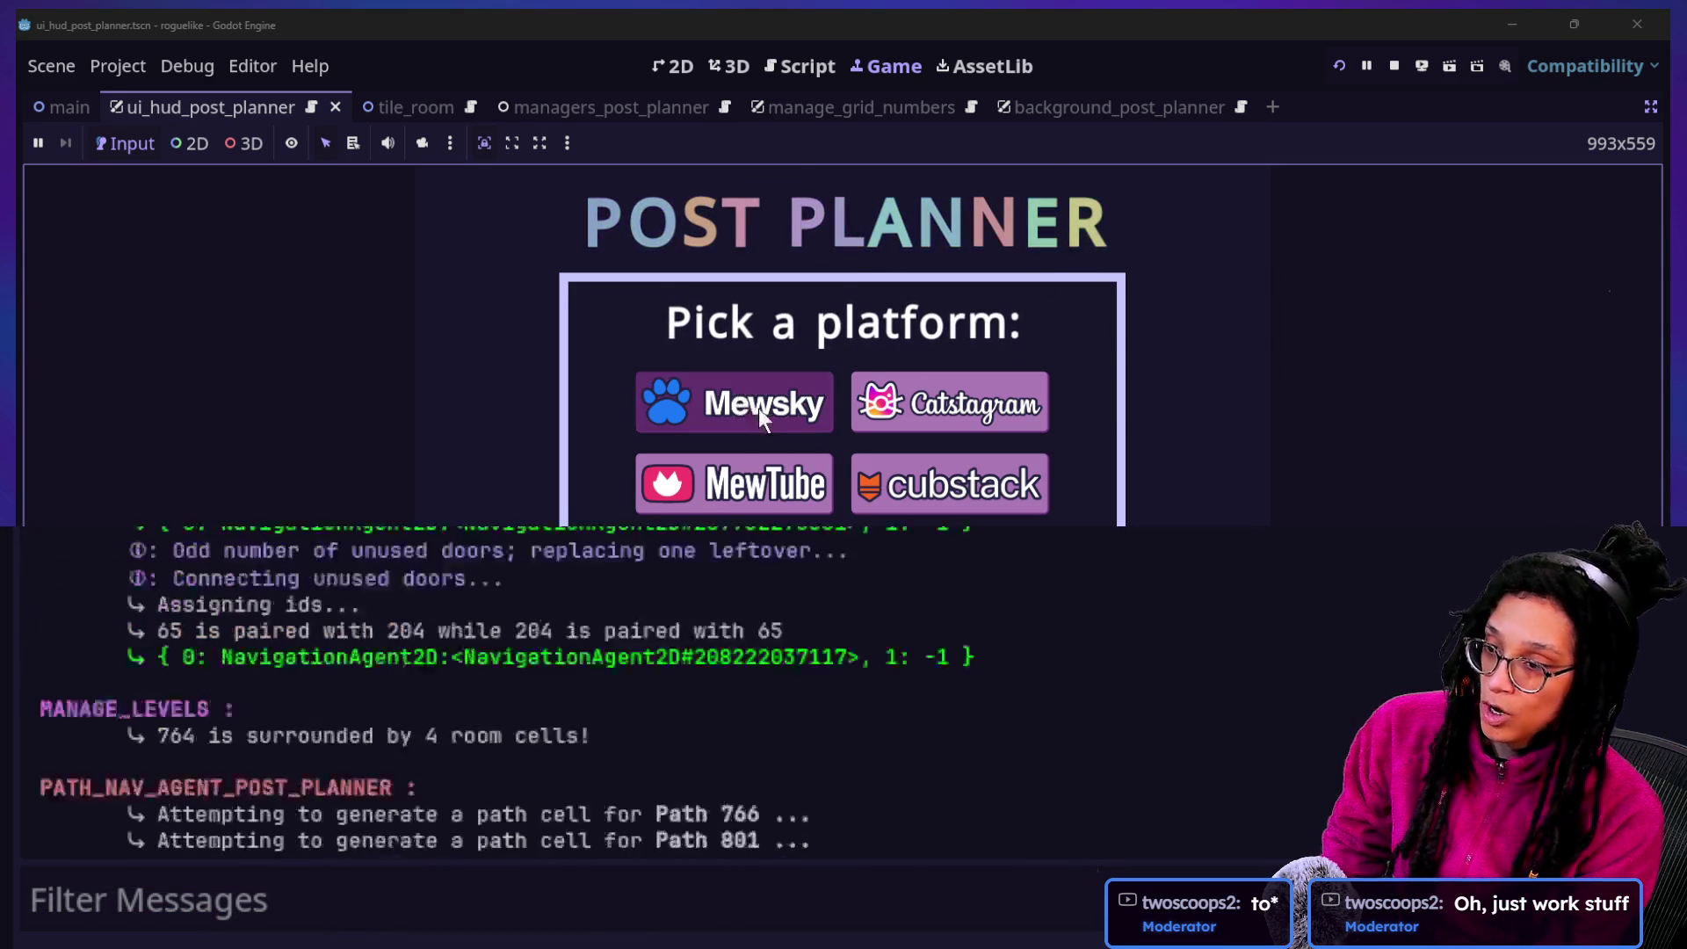
click(760, 410)
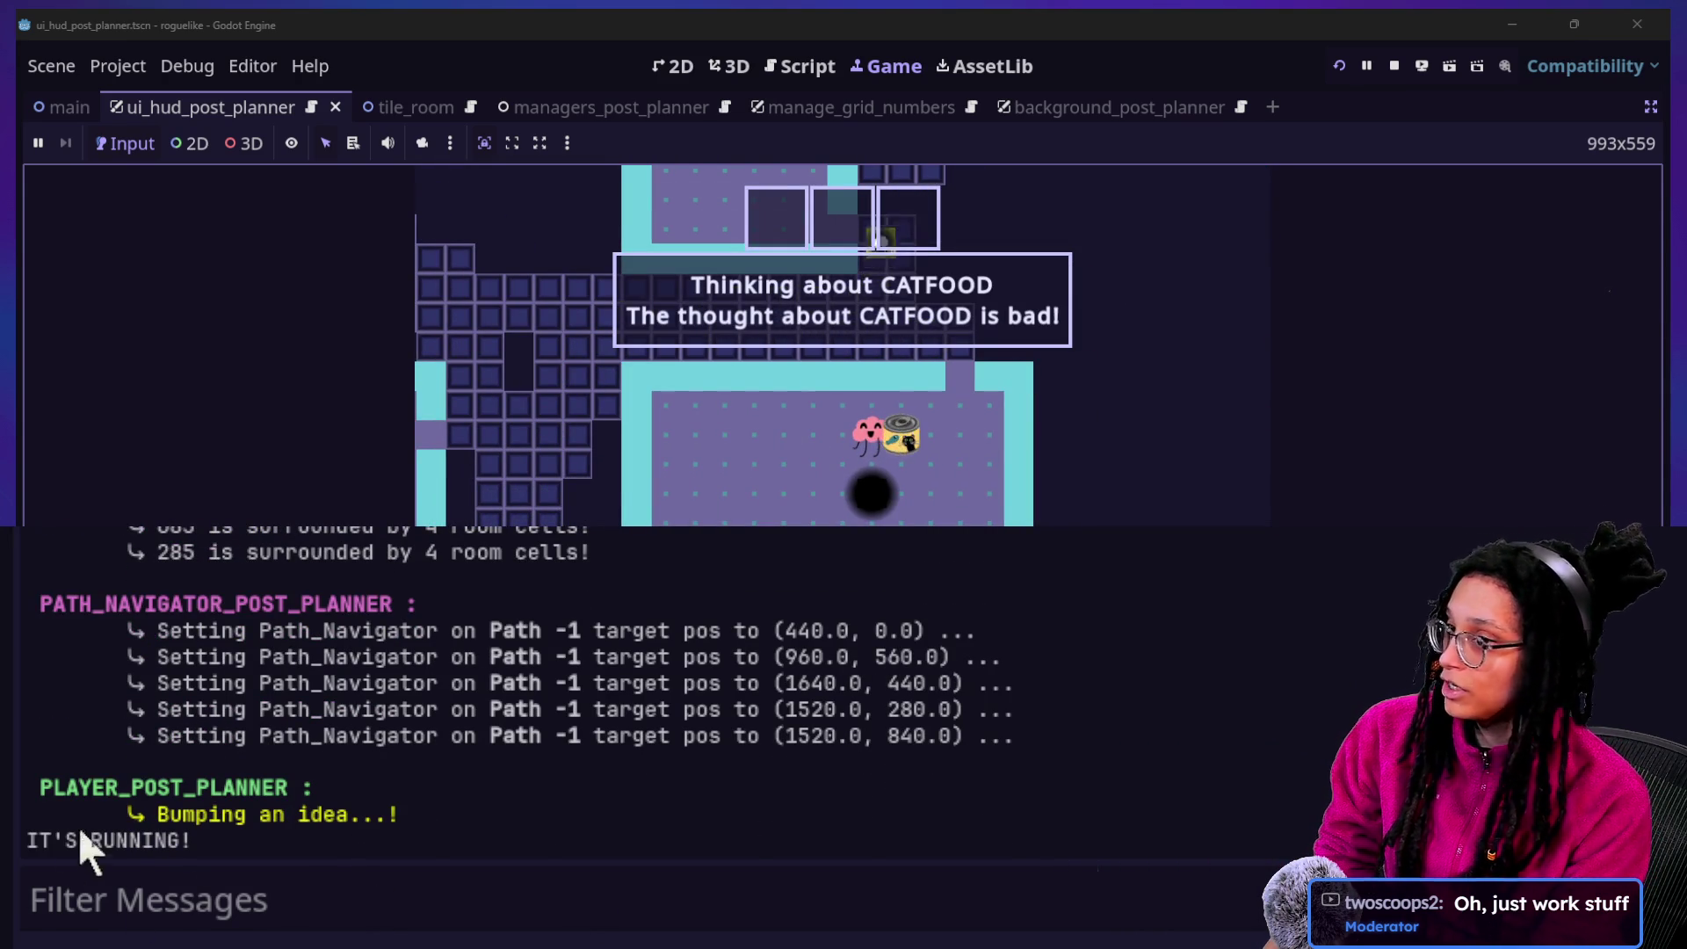
click(799, 67)
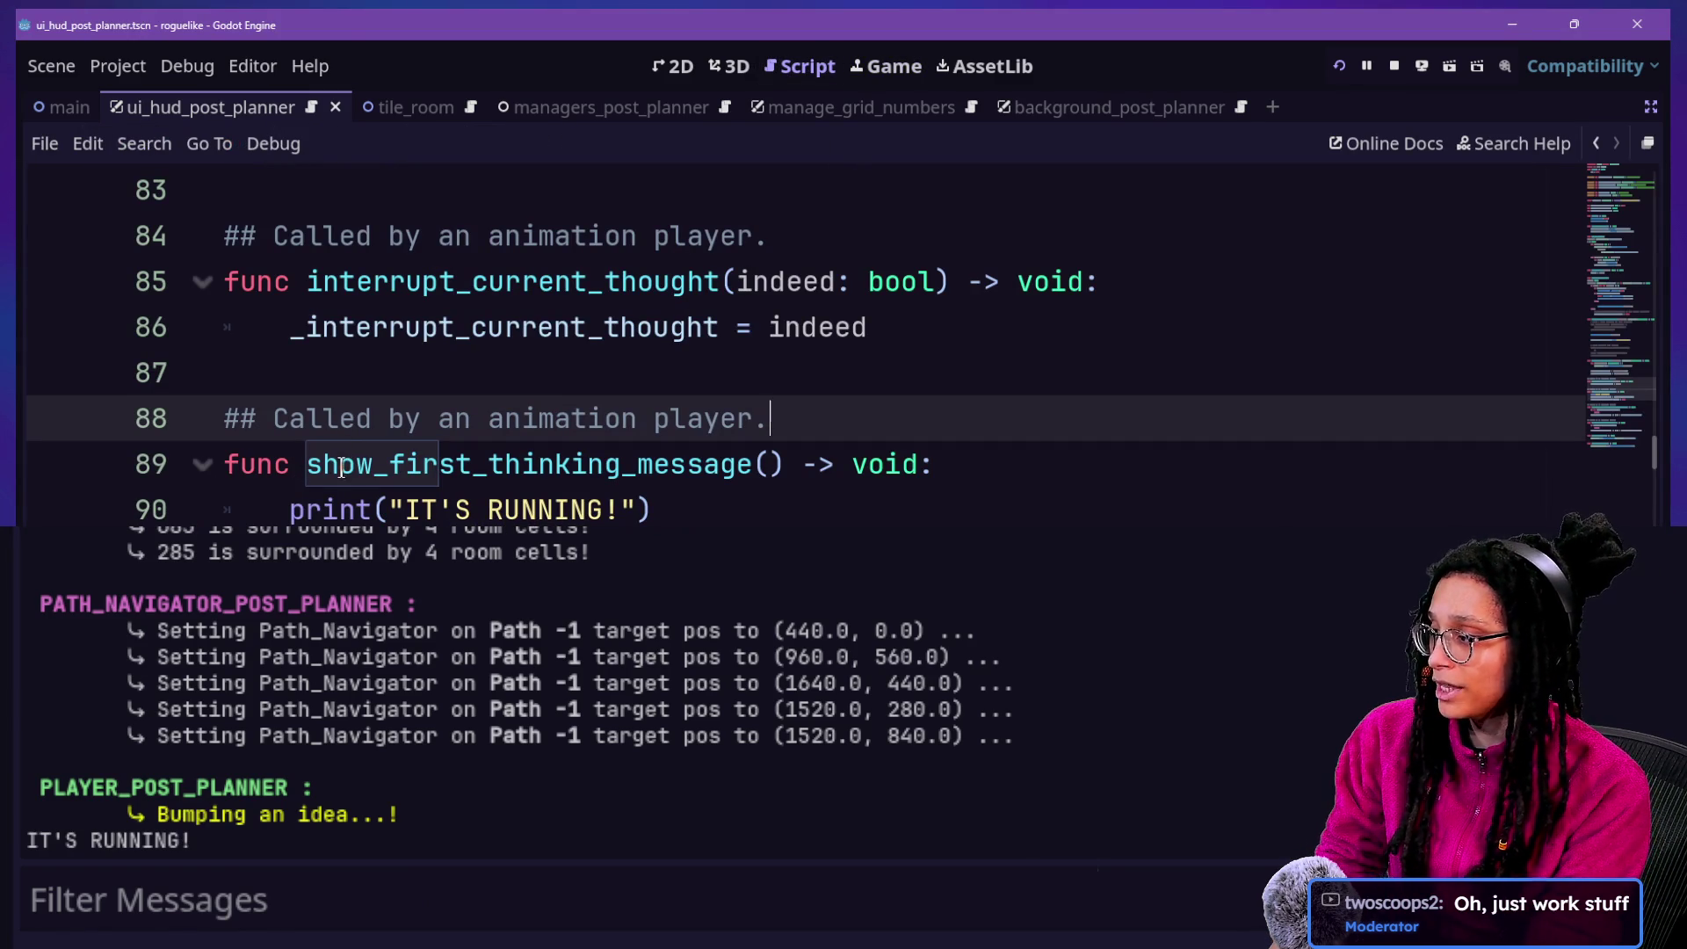
Review show_first_thinking_message and the commented anim_player lines, then hide the Output panel with Ctrl+J
drag(309, 461, 756, 457)
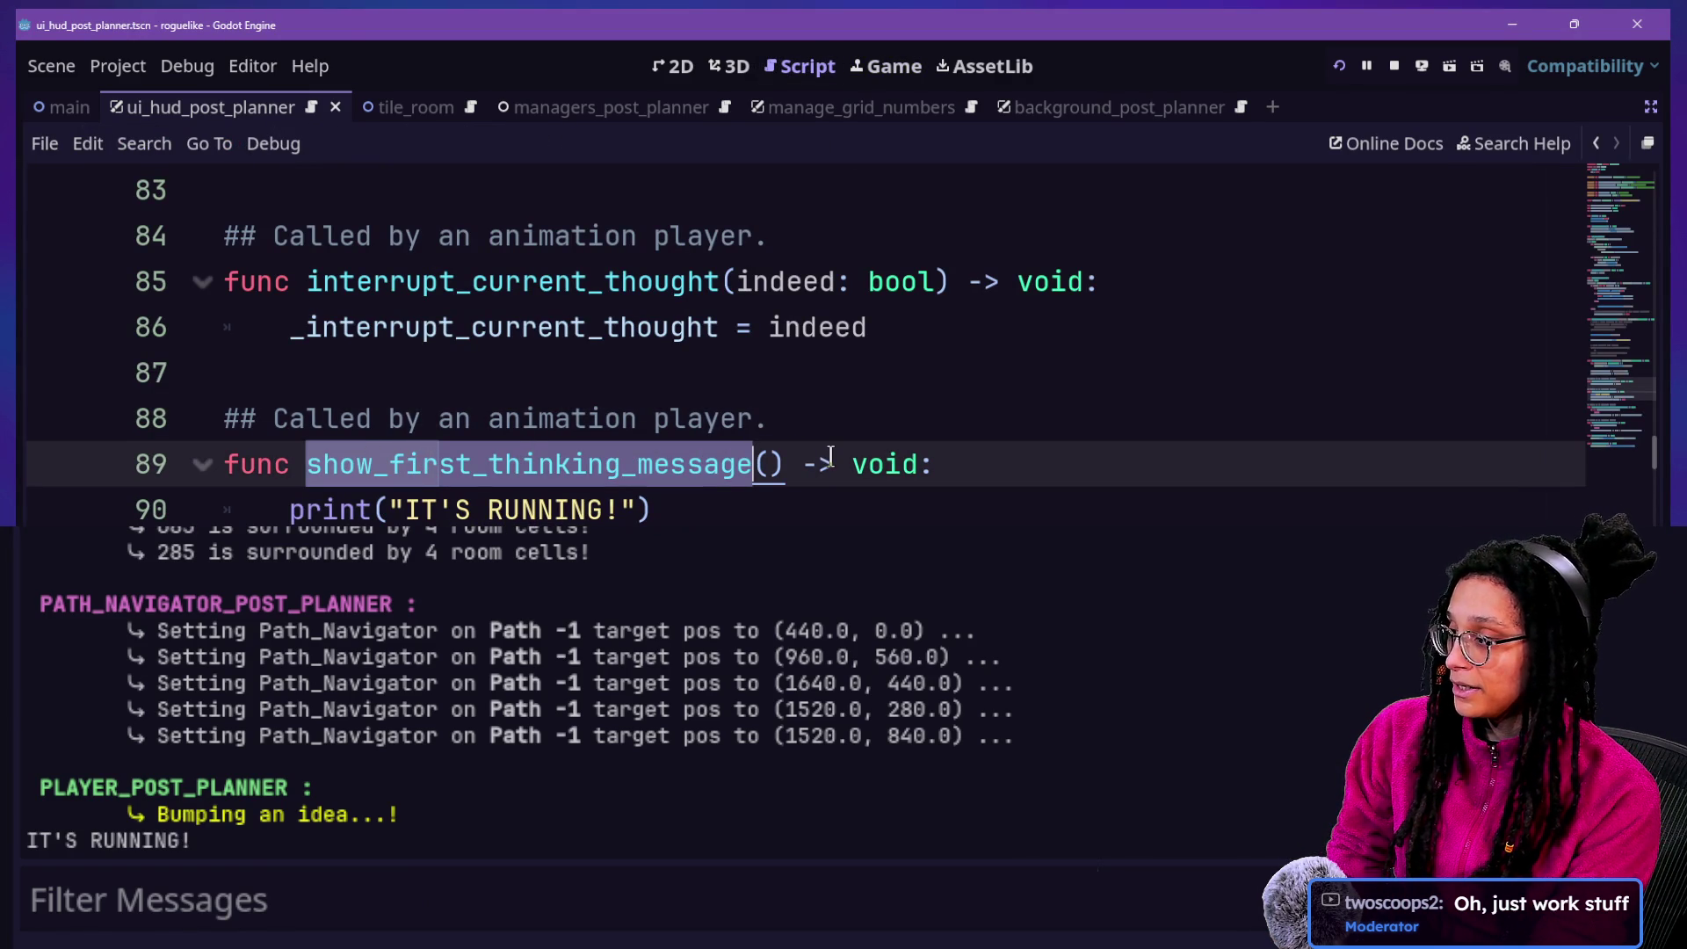
click(753, 374)
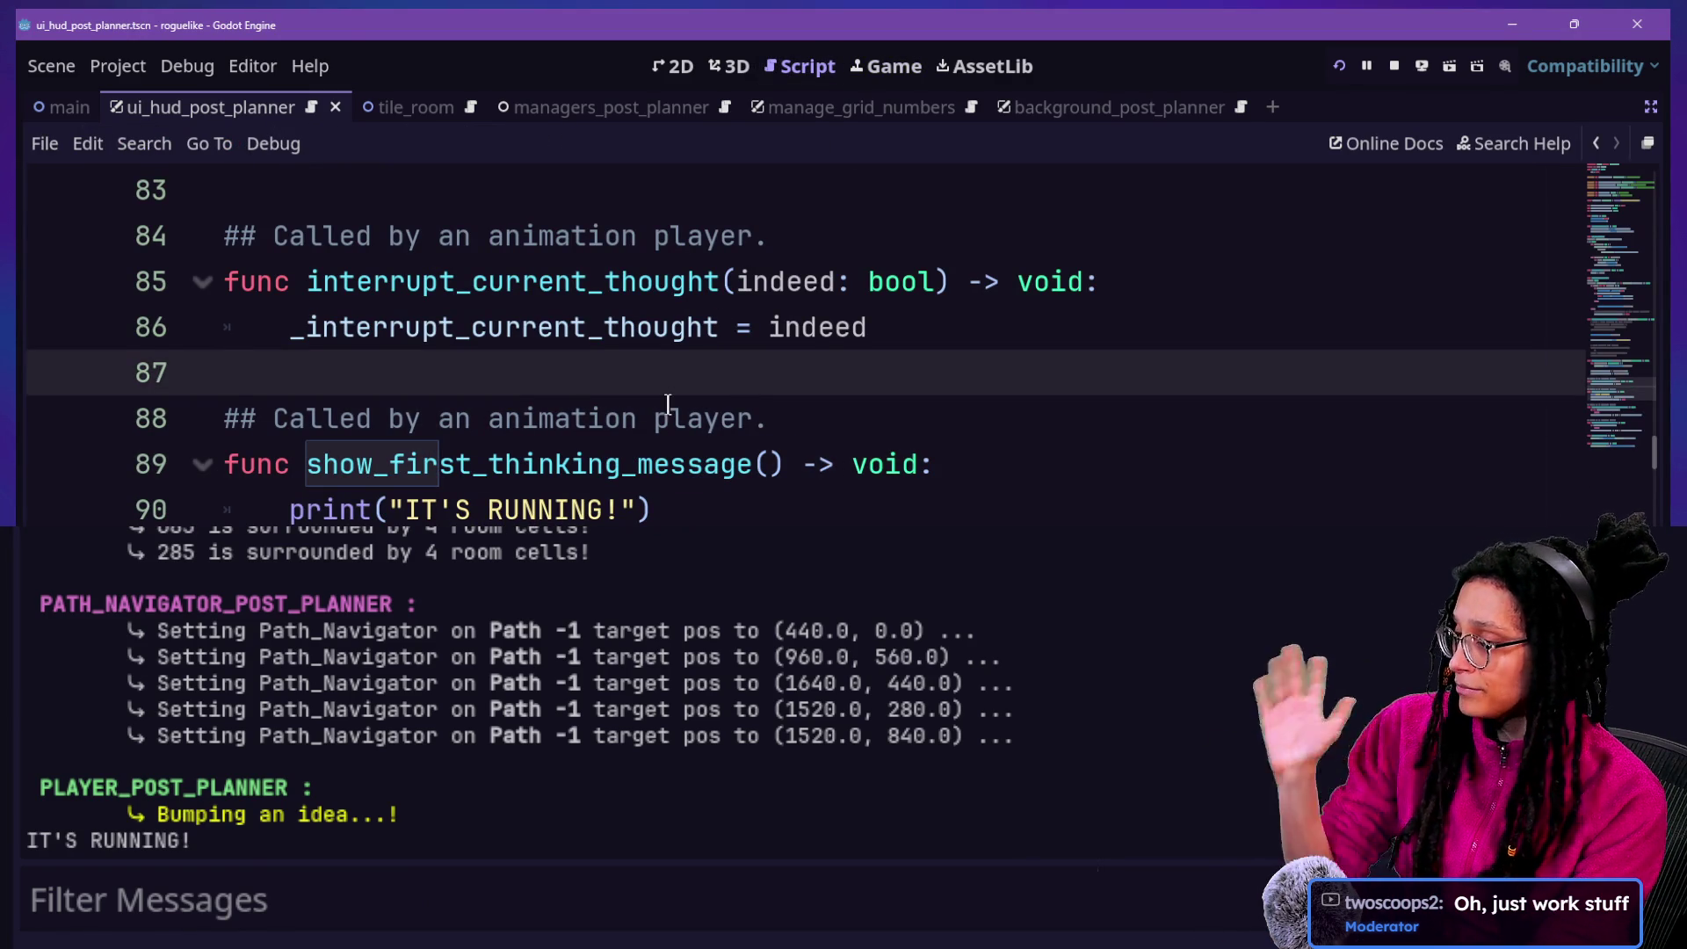
drag(307, 464, 747, 484)
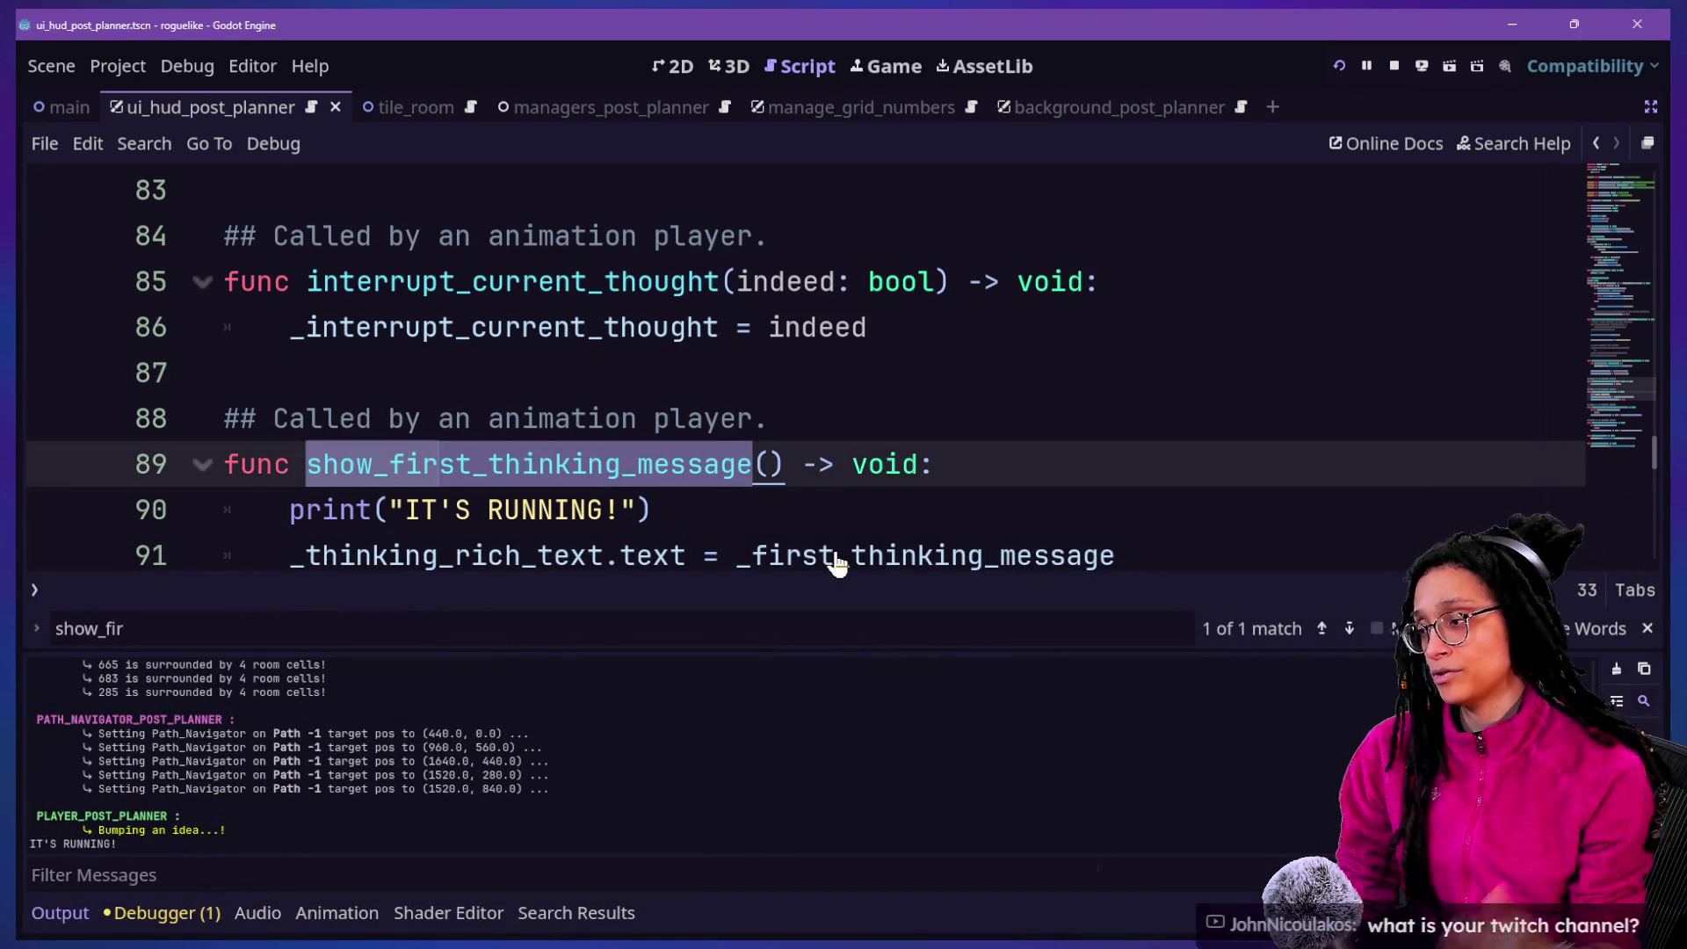
scroll(829, 479, up, 4)
scroll(829, 479, up, 1)
mouse_move(419, 295)
mouse_down()
mouse_move(584, 334)
mouse_move(906, 470)
mouse_move(912, 502)
mouse_move(915, 464)
mouse_up()
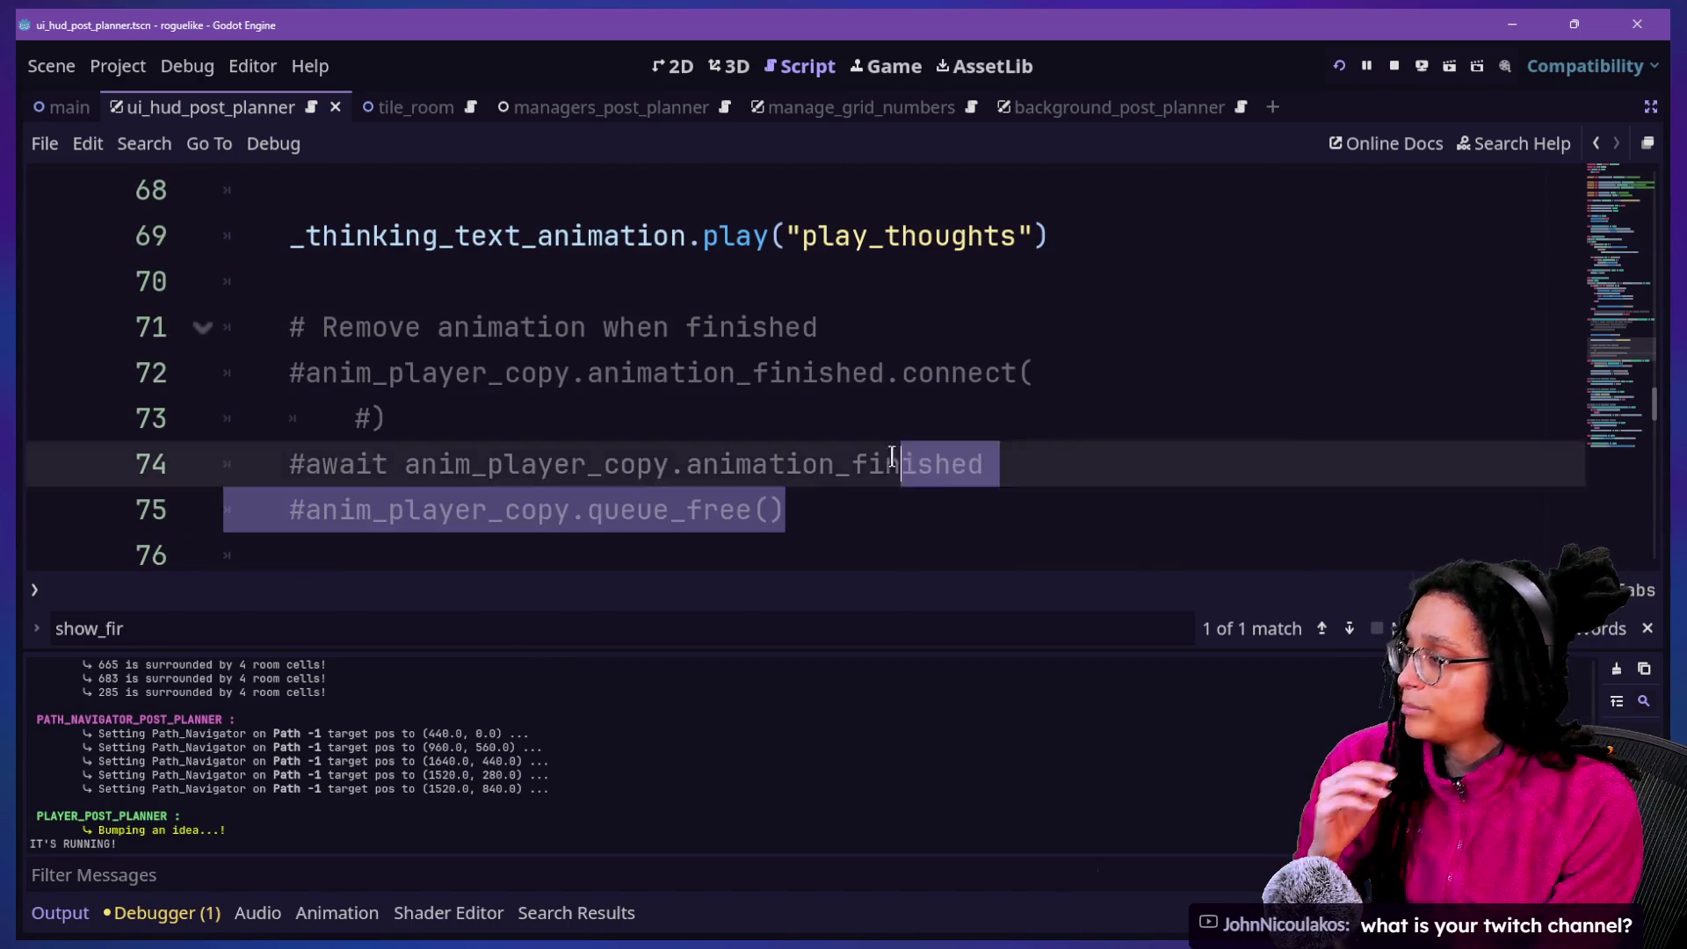
click(799, 325)
scroll(794, 341, up, 7)
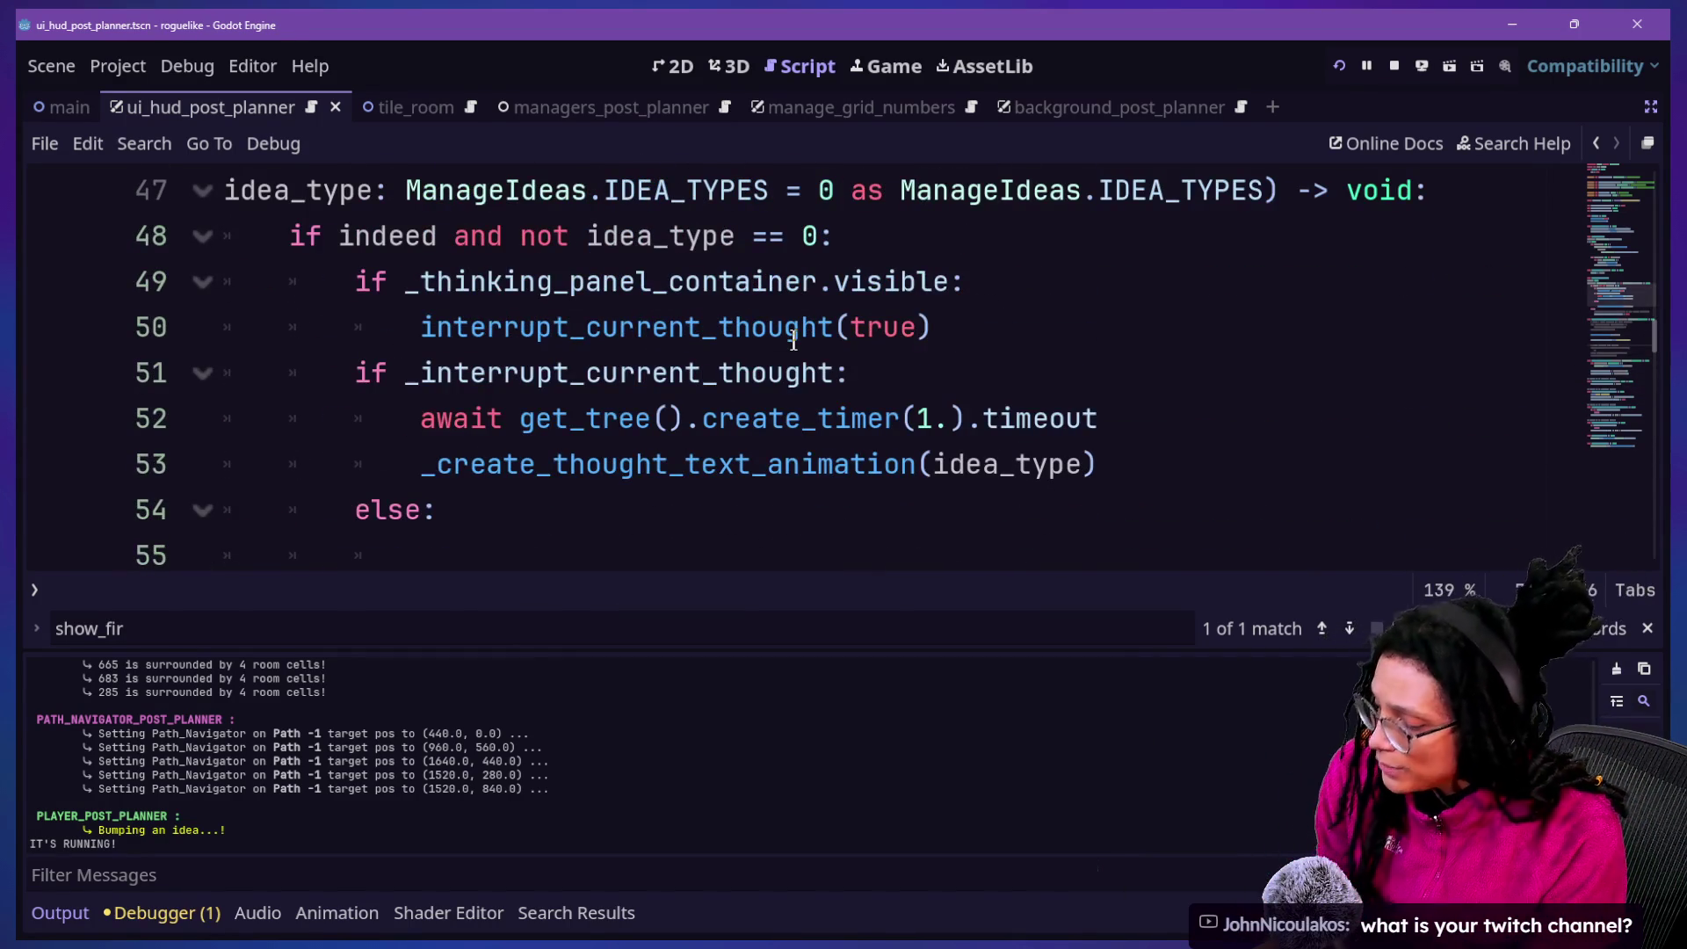
key(ctrl+j)
scroll(794, 341, up, 3)
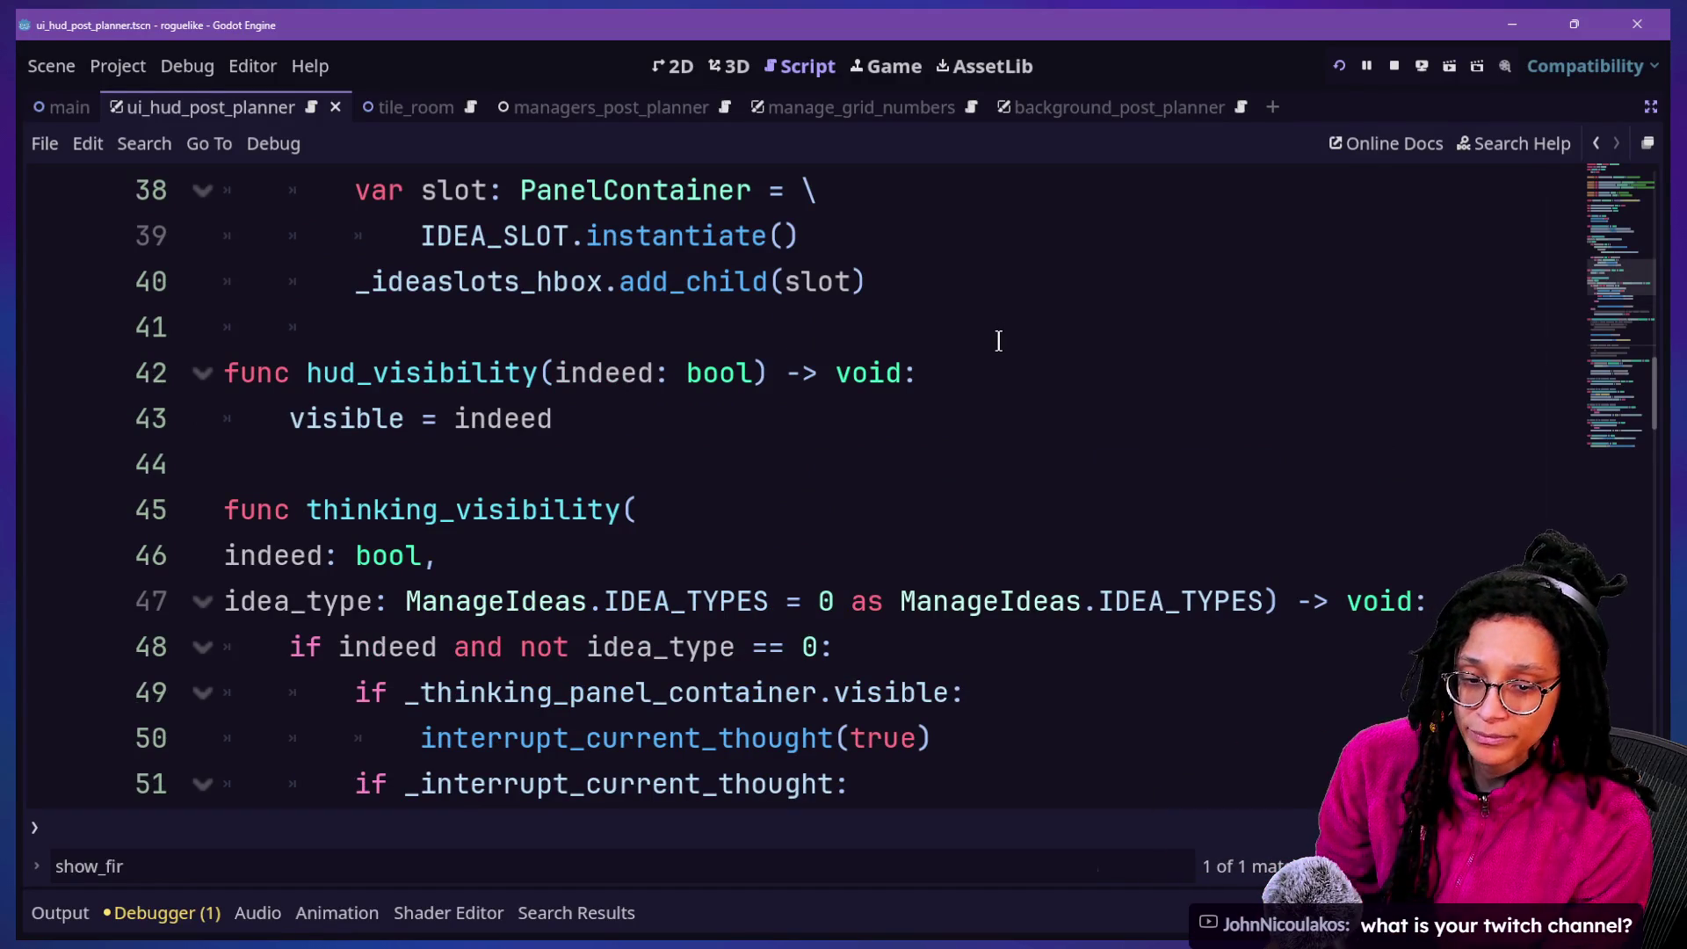
key(super+Tab)
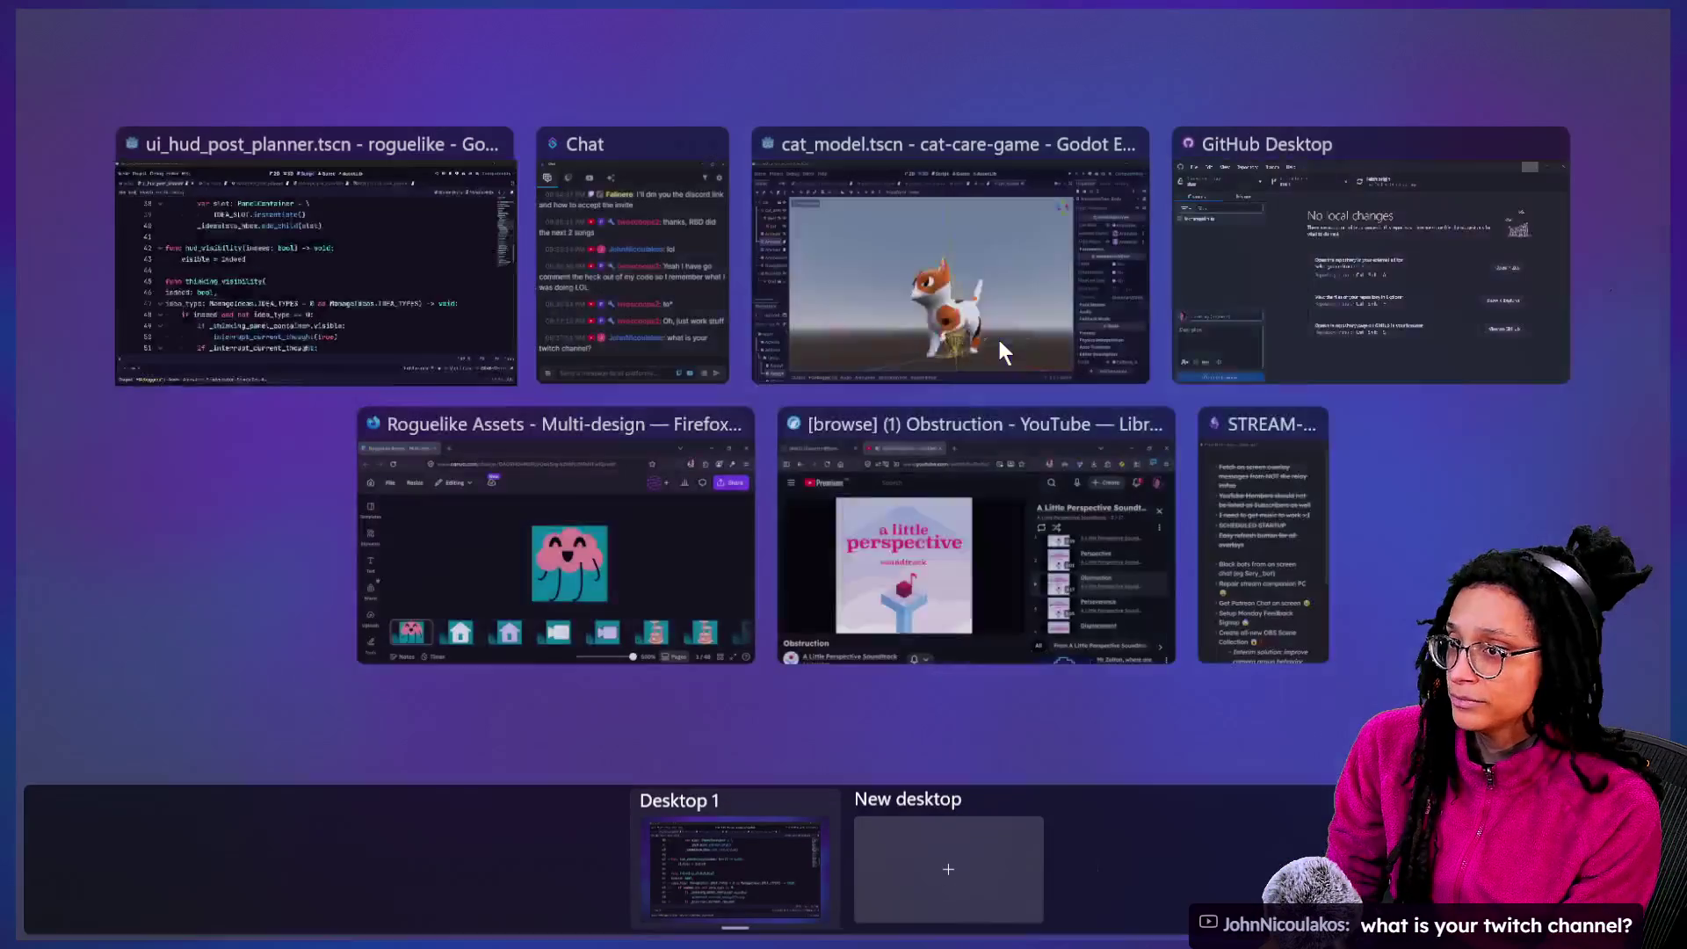
Send the !twitch command in the Chat window, then return to the Godot script
click(620, 246)
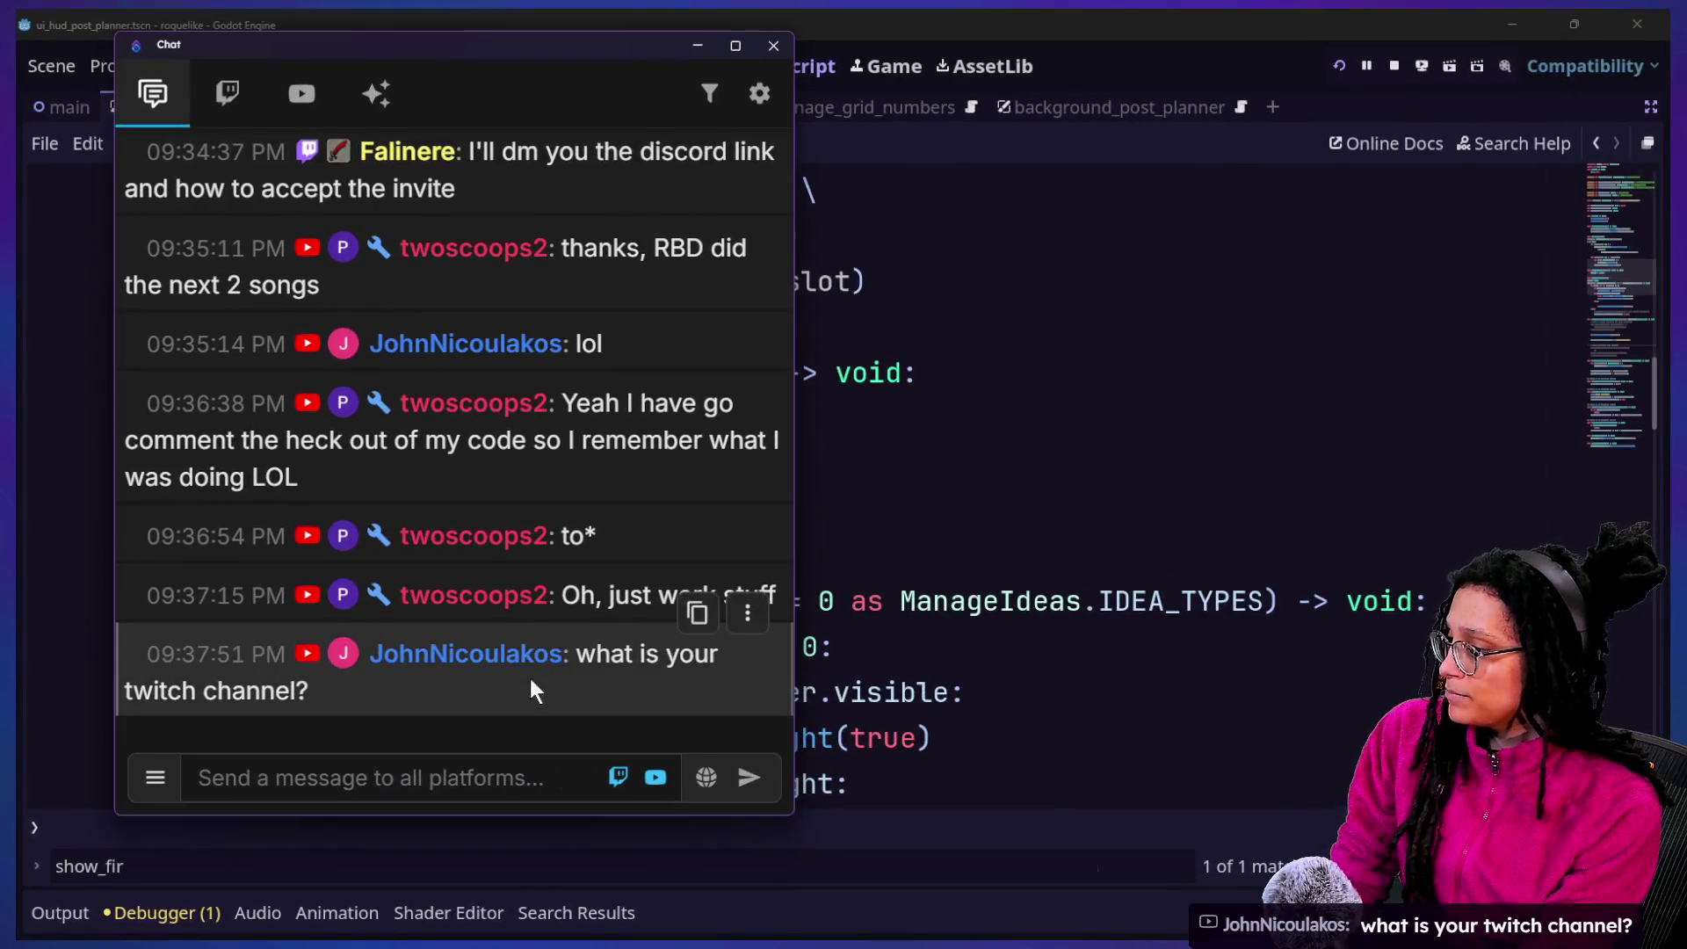
click(529, 767)
text(!twitch)
key(Return)
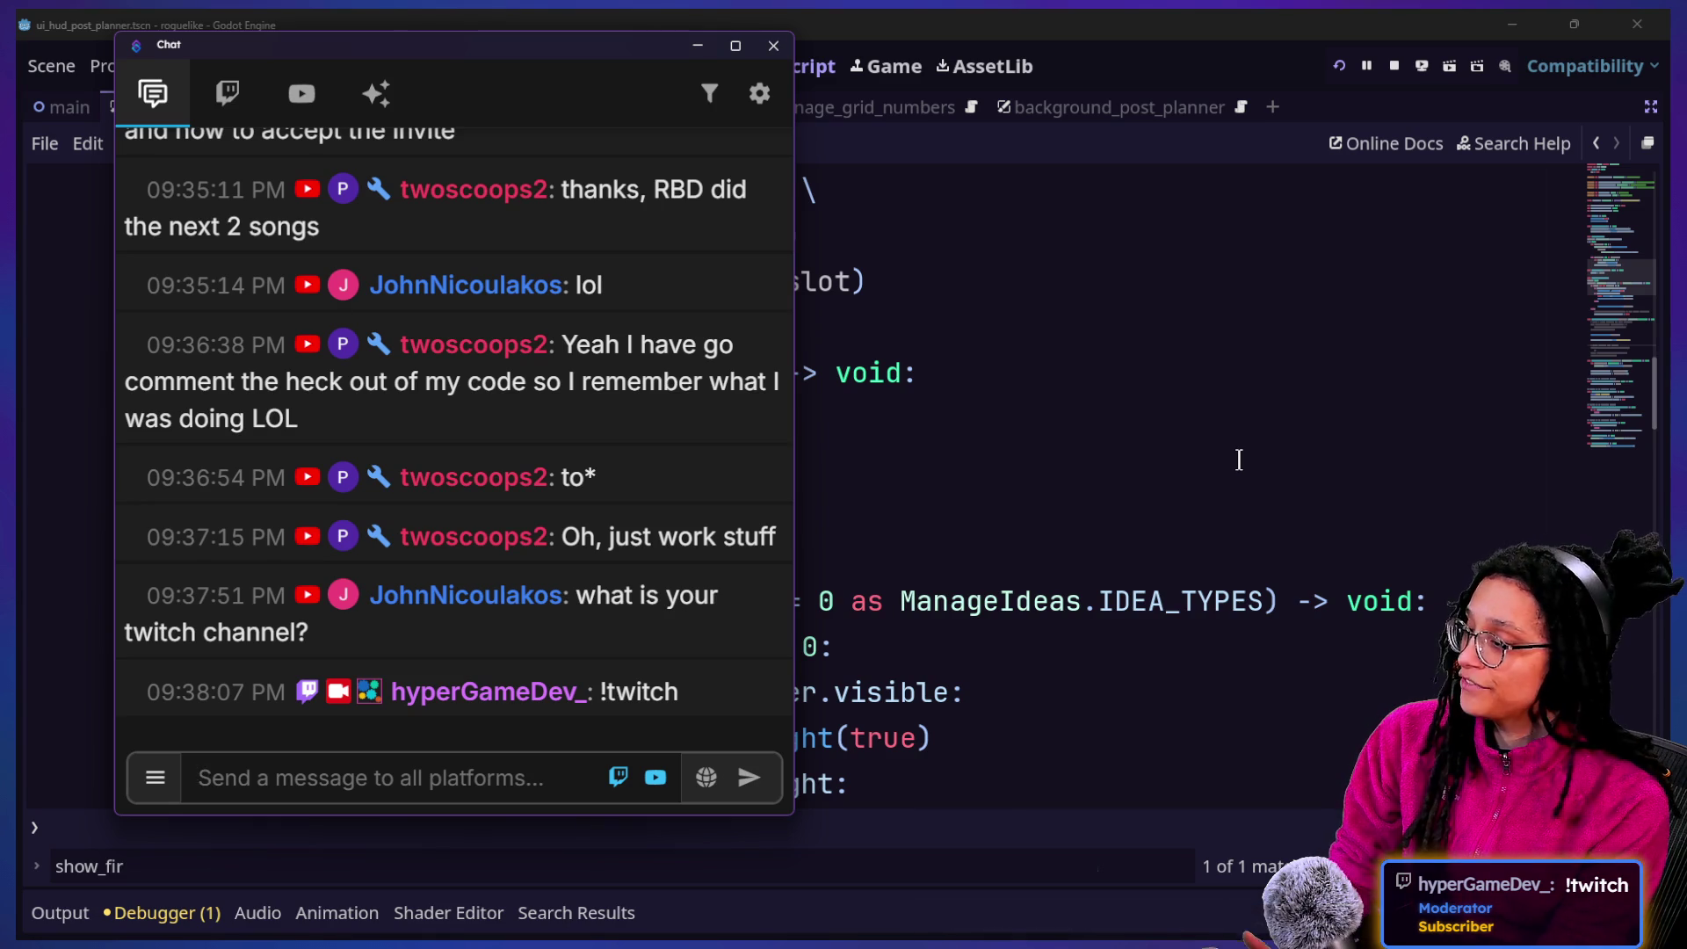
click(1235, 461)
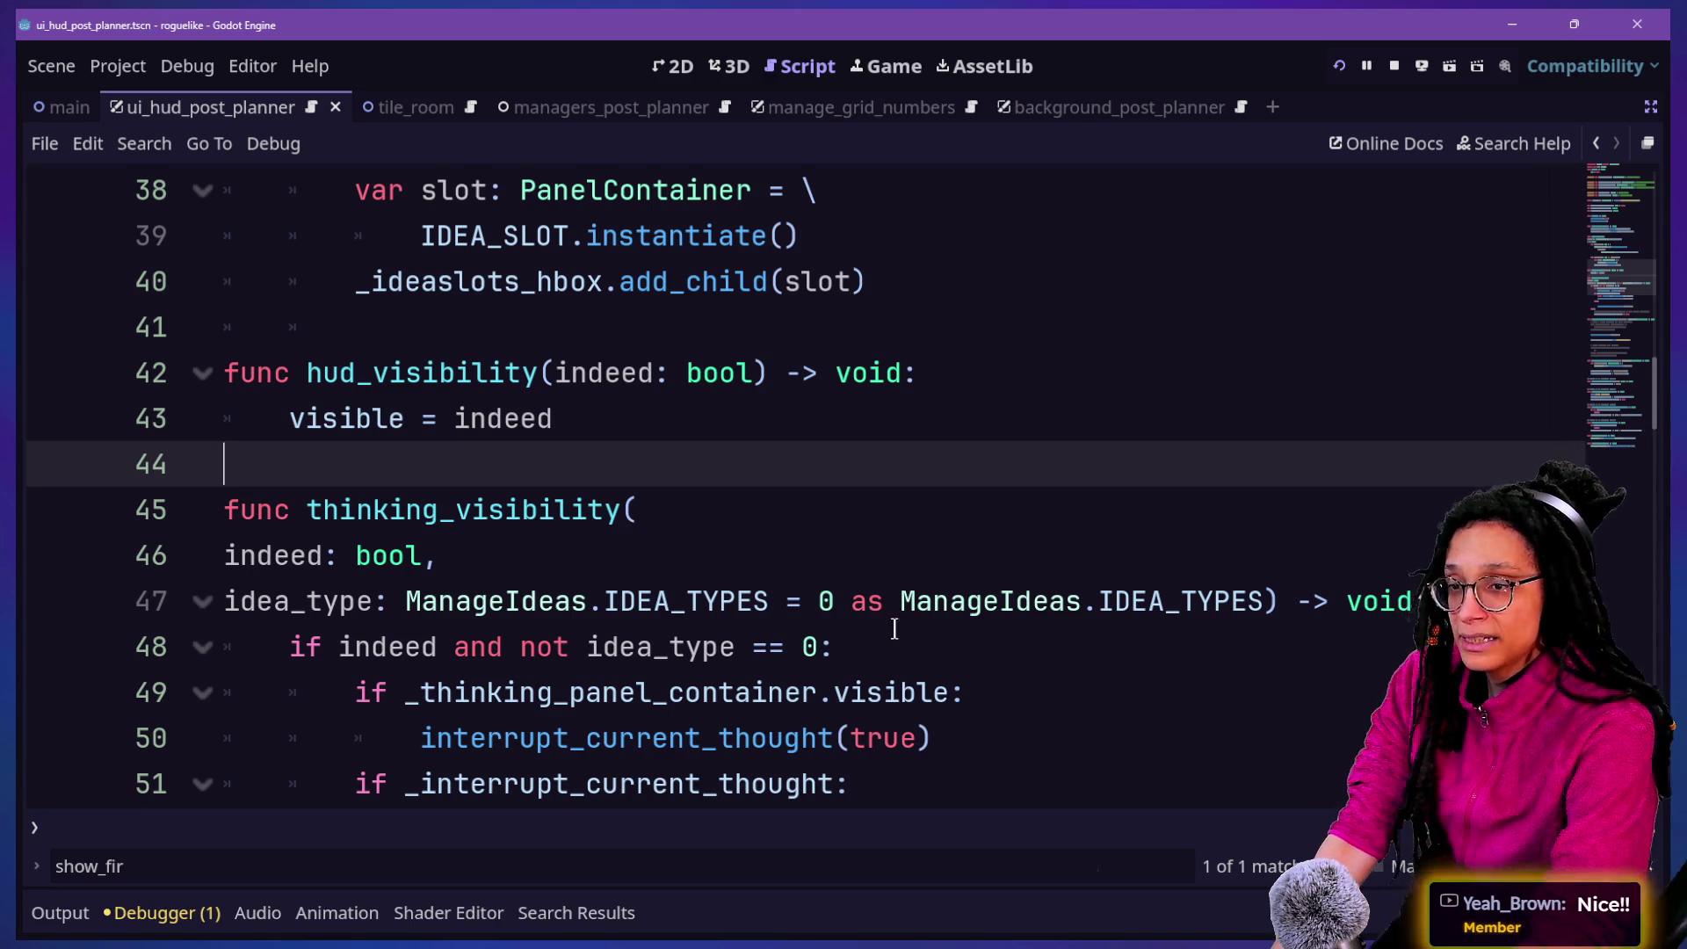
Step through the thinking_visibility parameter lines without editing, then open Task View
click(1103, 497)
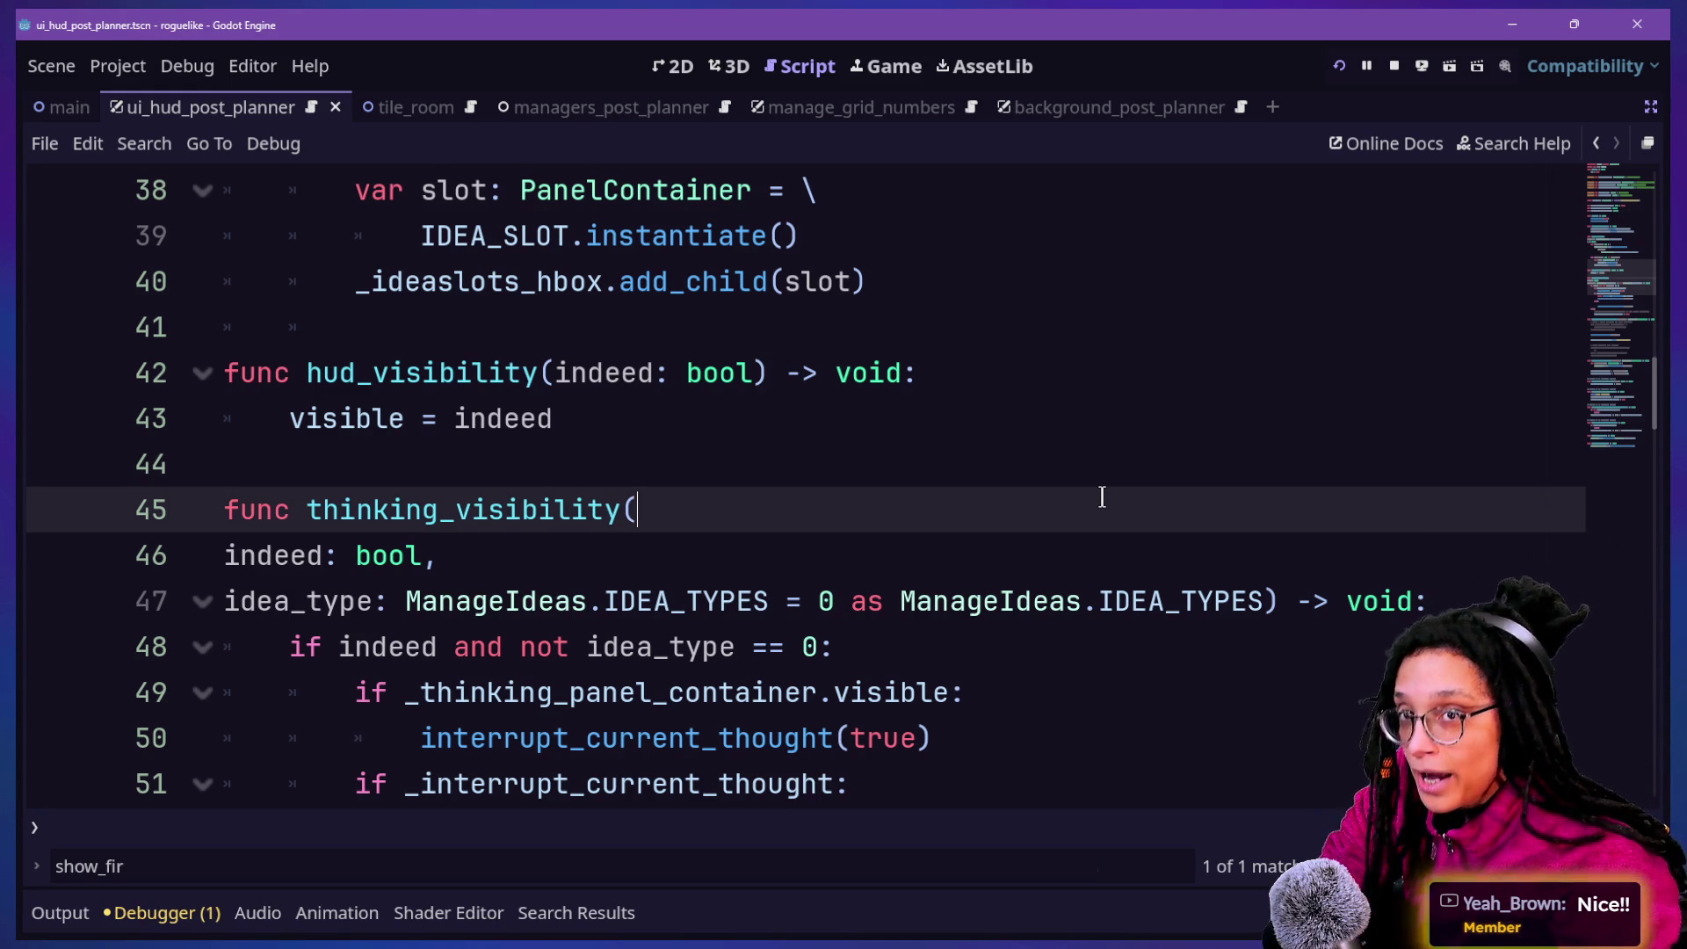
key(Down)
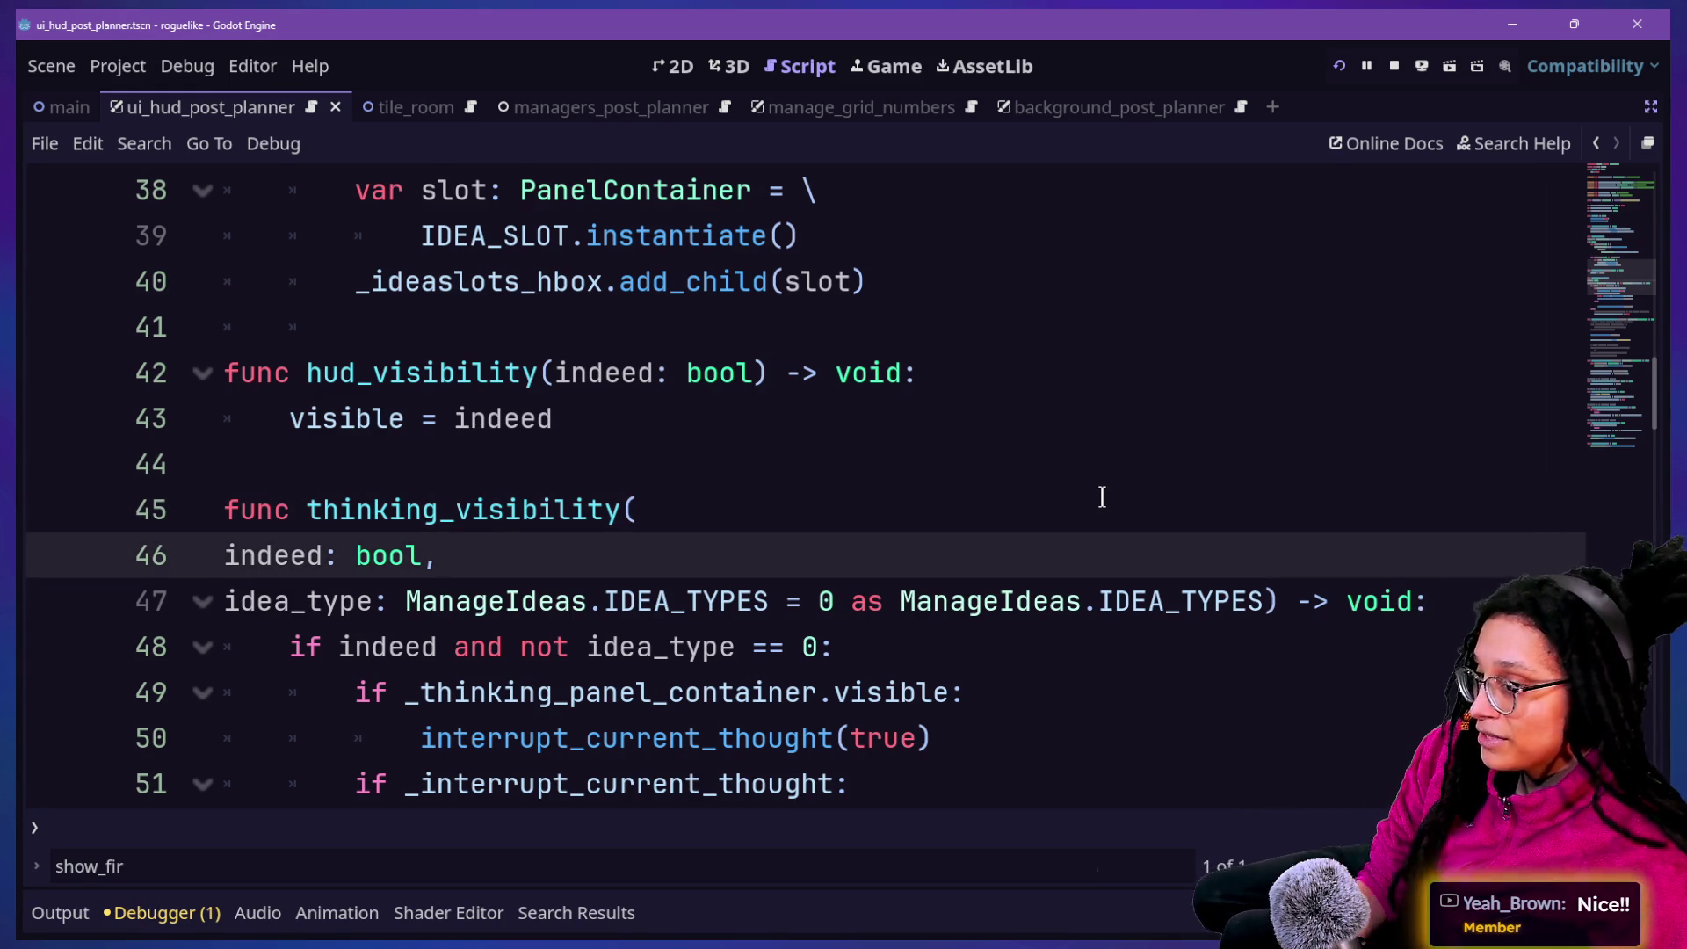
key(Down)
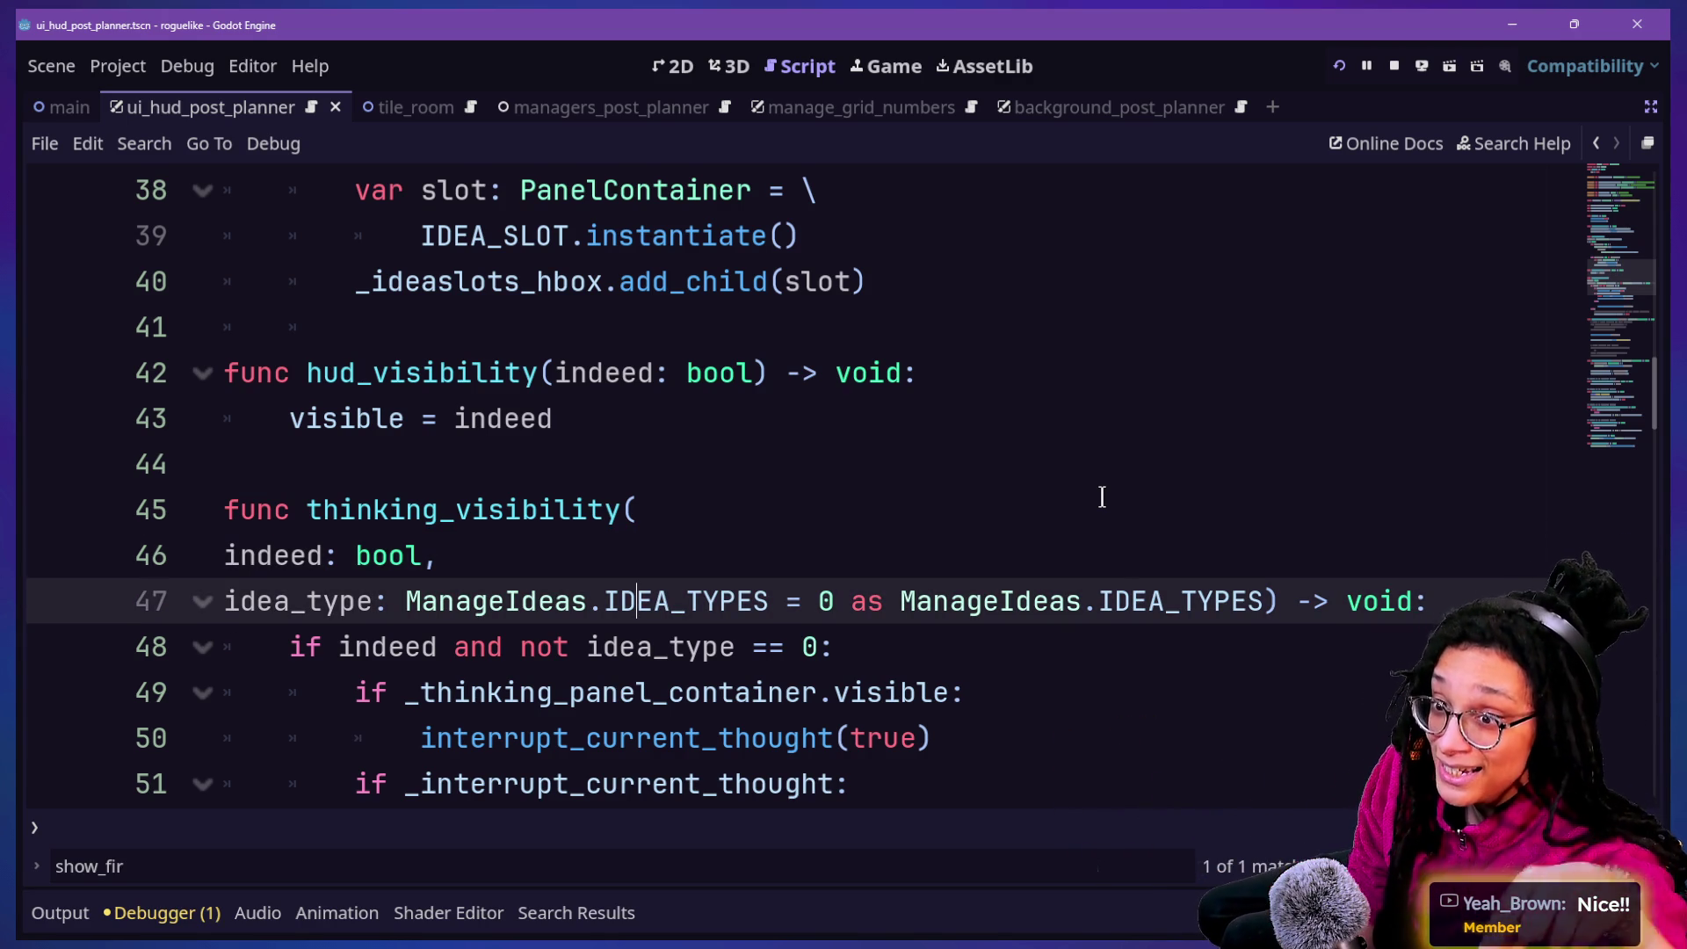
click(690, 521)
key(super+Tab)
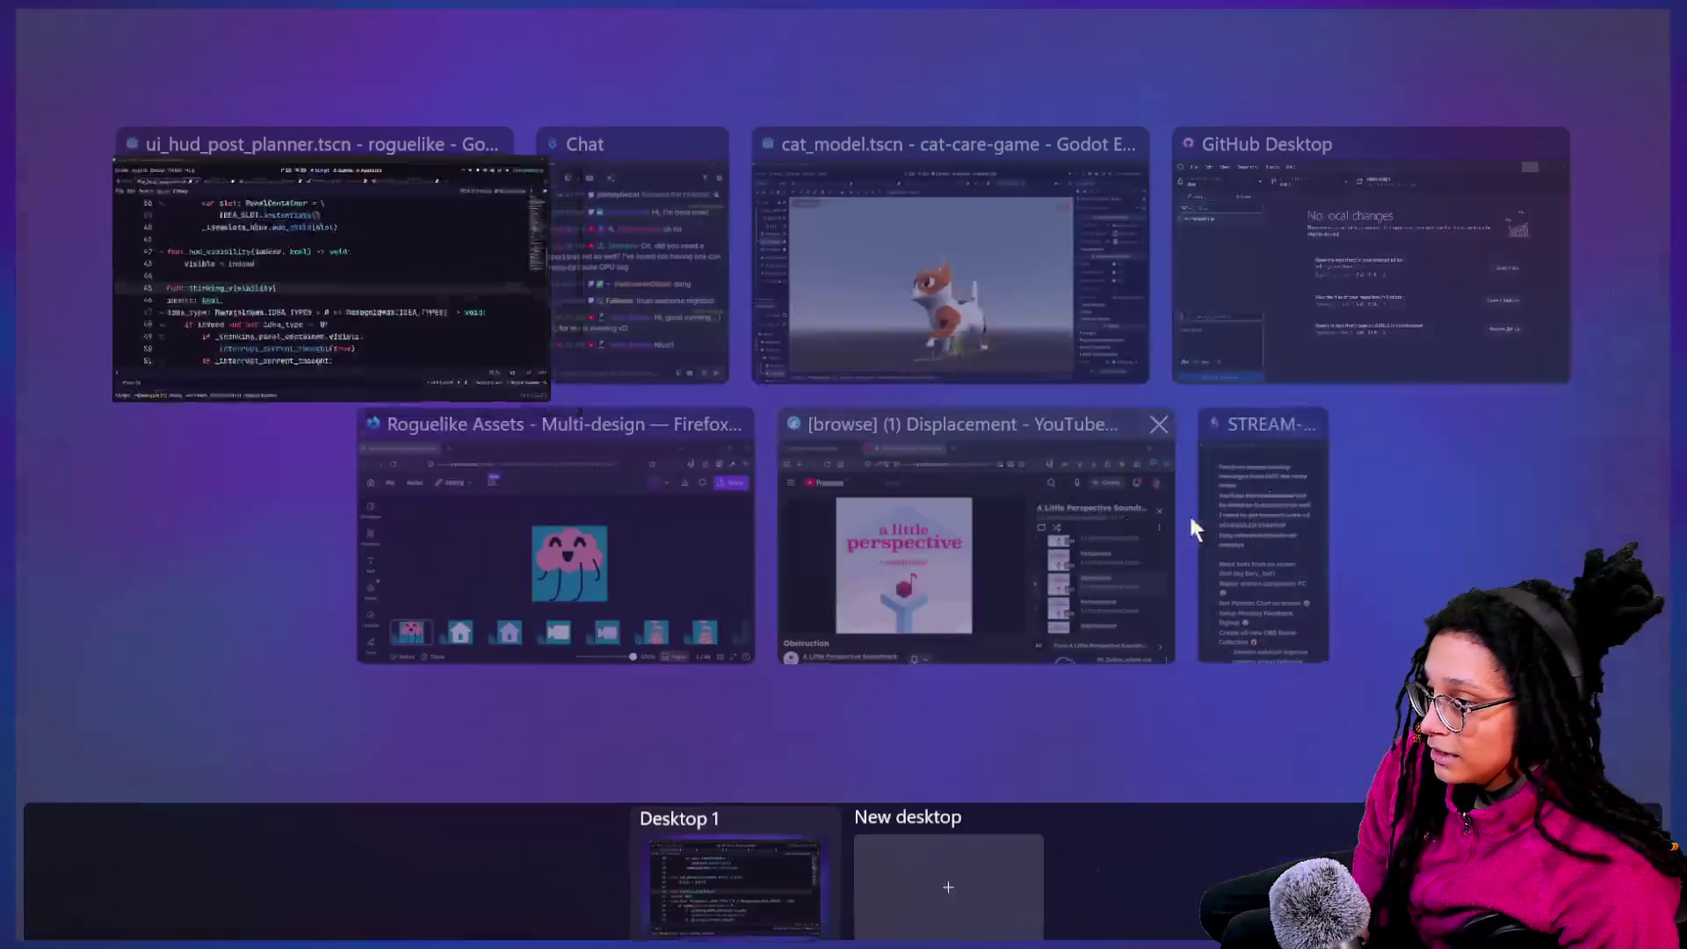
Add a STREAM-TO-DO bullet: a viewer marked as YT member but not a YT member
click(1293, 464)
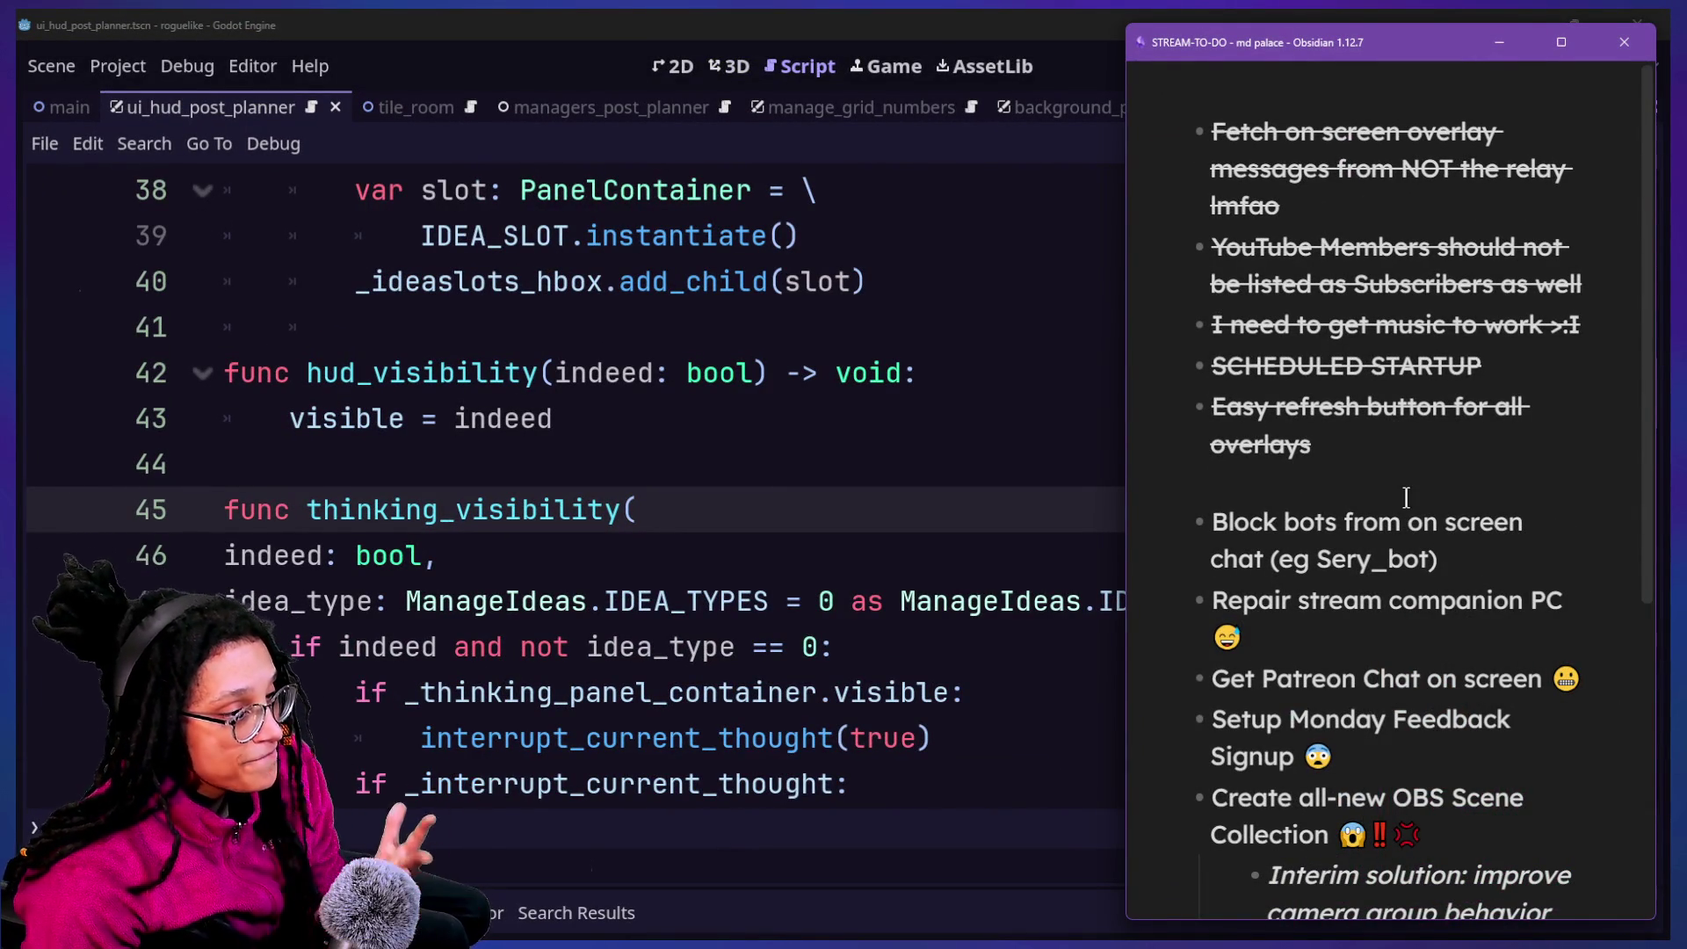
click(1530, 564)
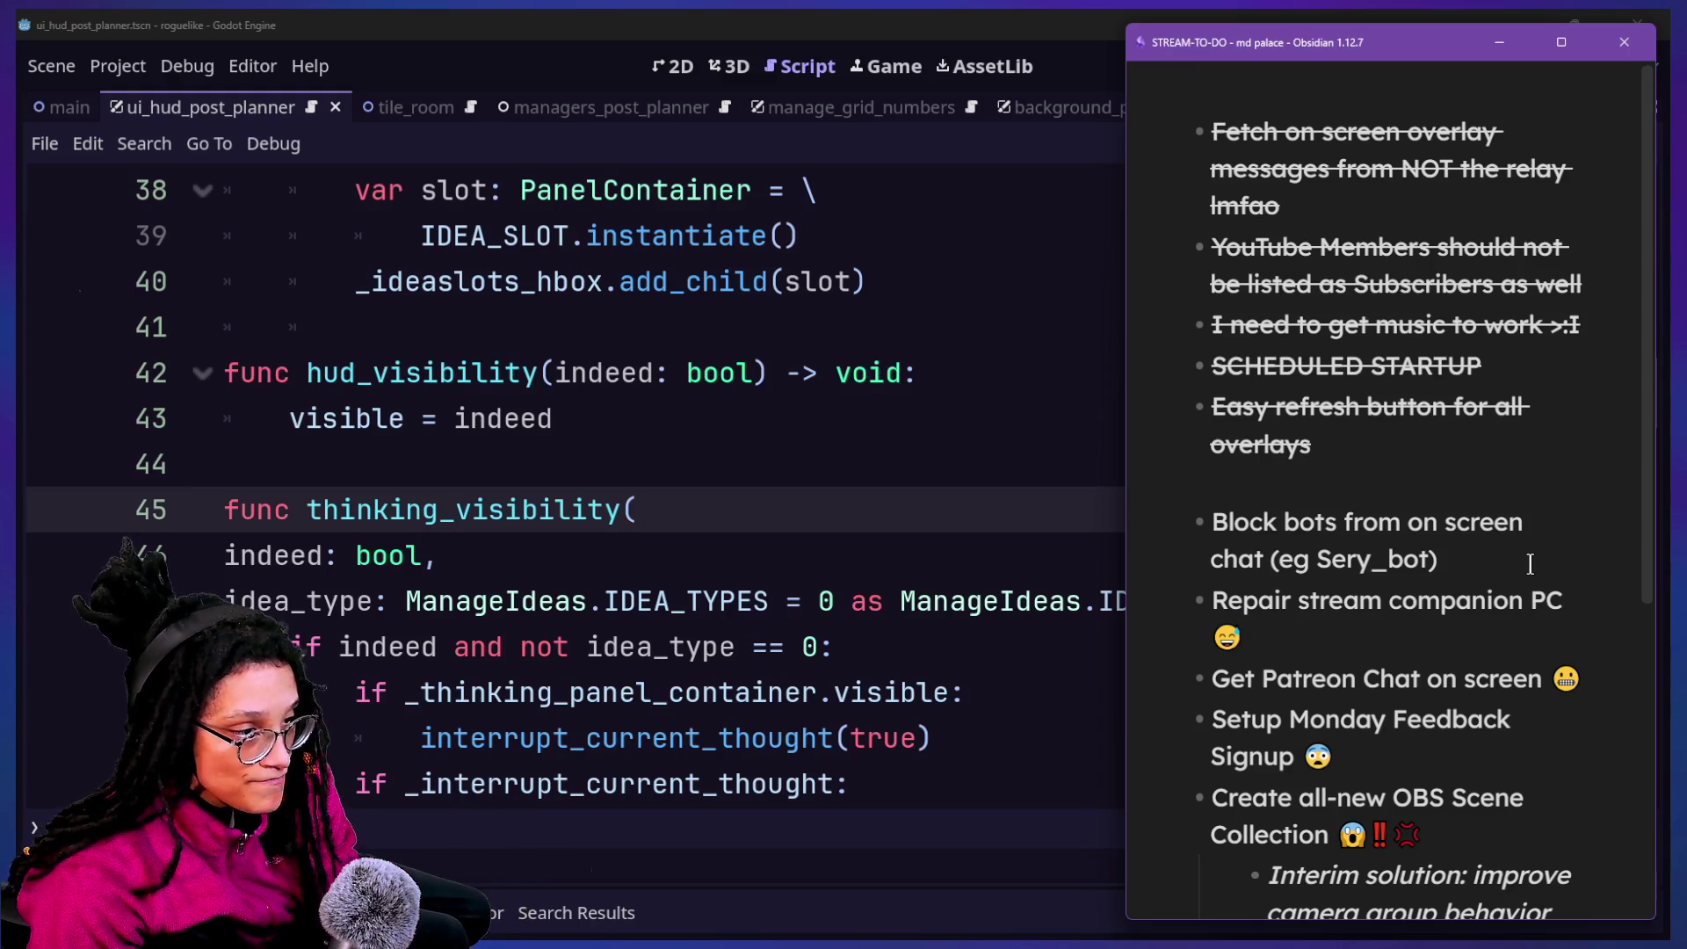
key(Return)
text(Yah)
key(BackSpace)
key(BackSpace)
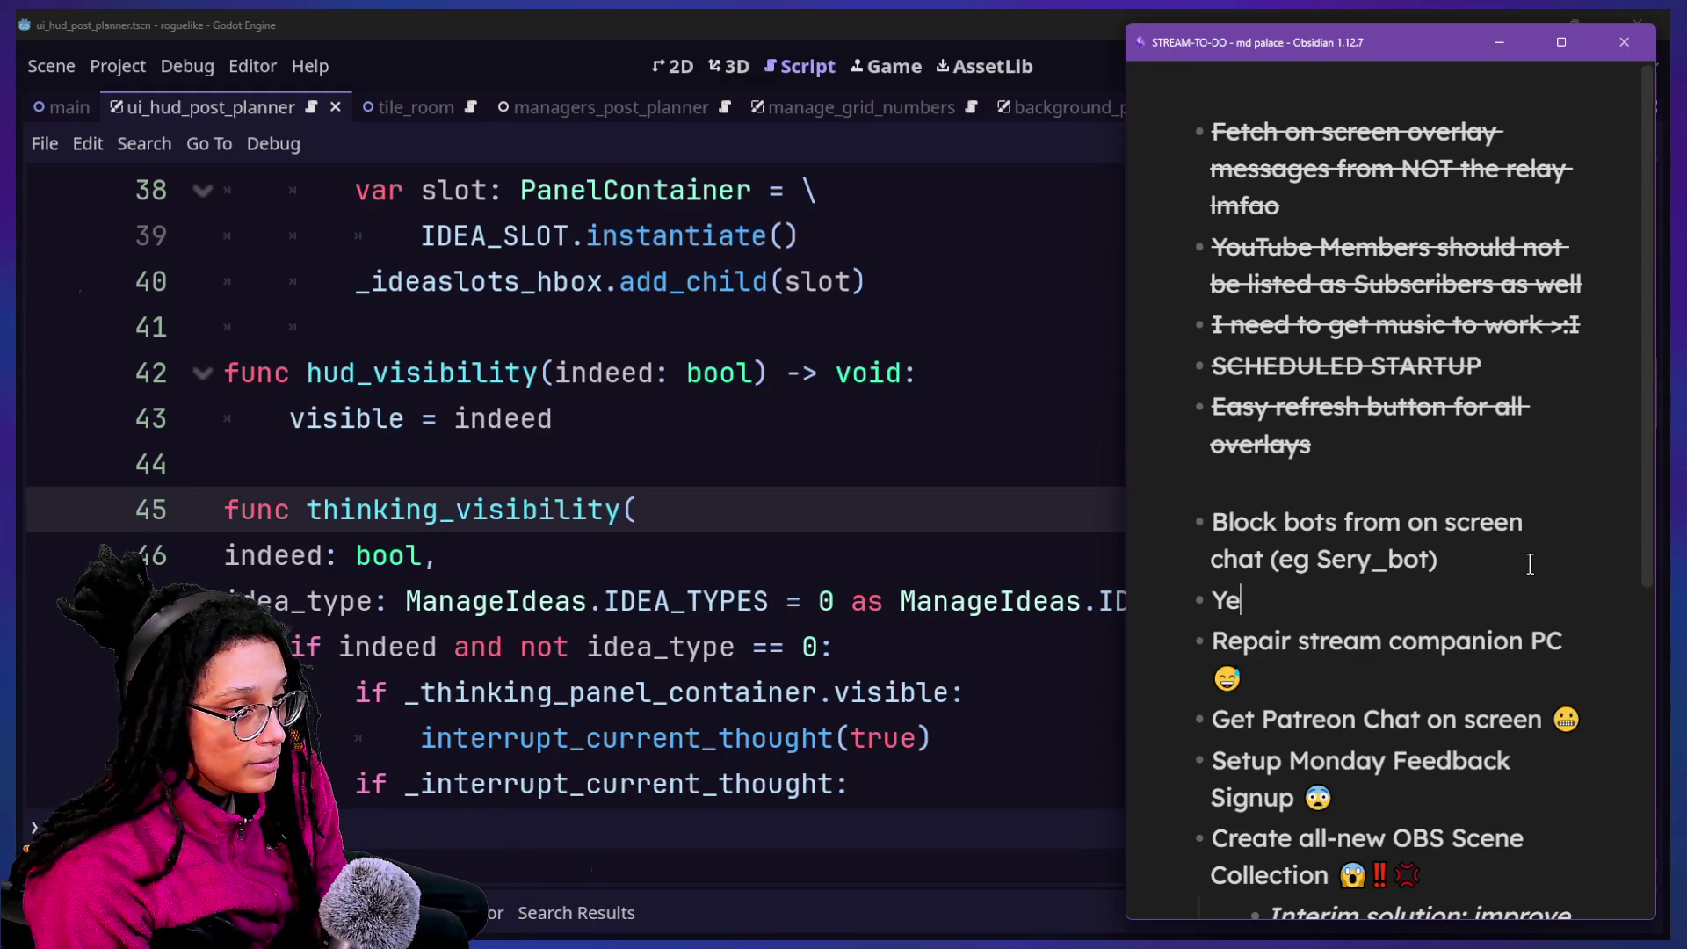
text(eah_Brown w)
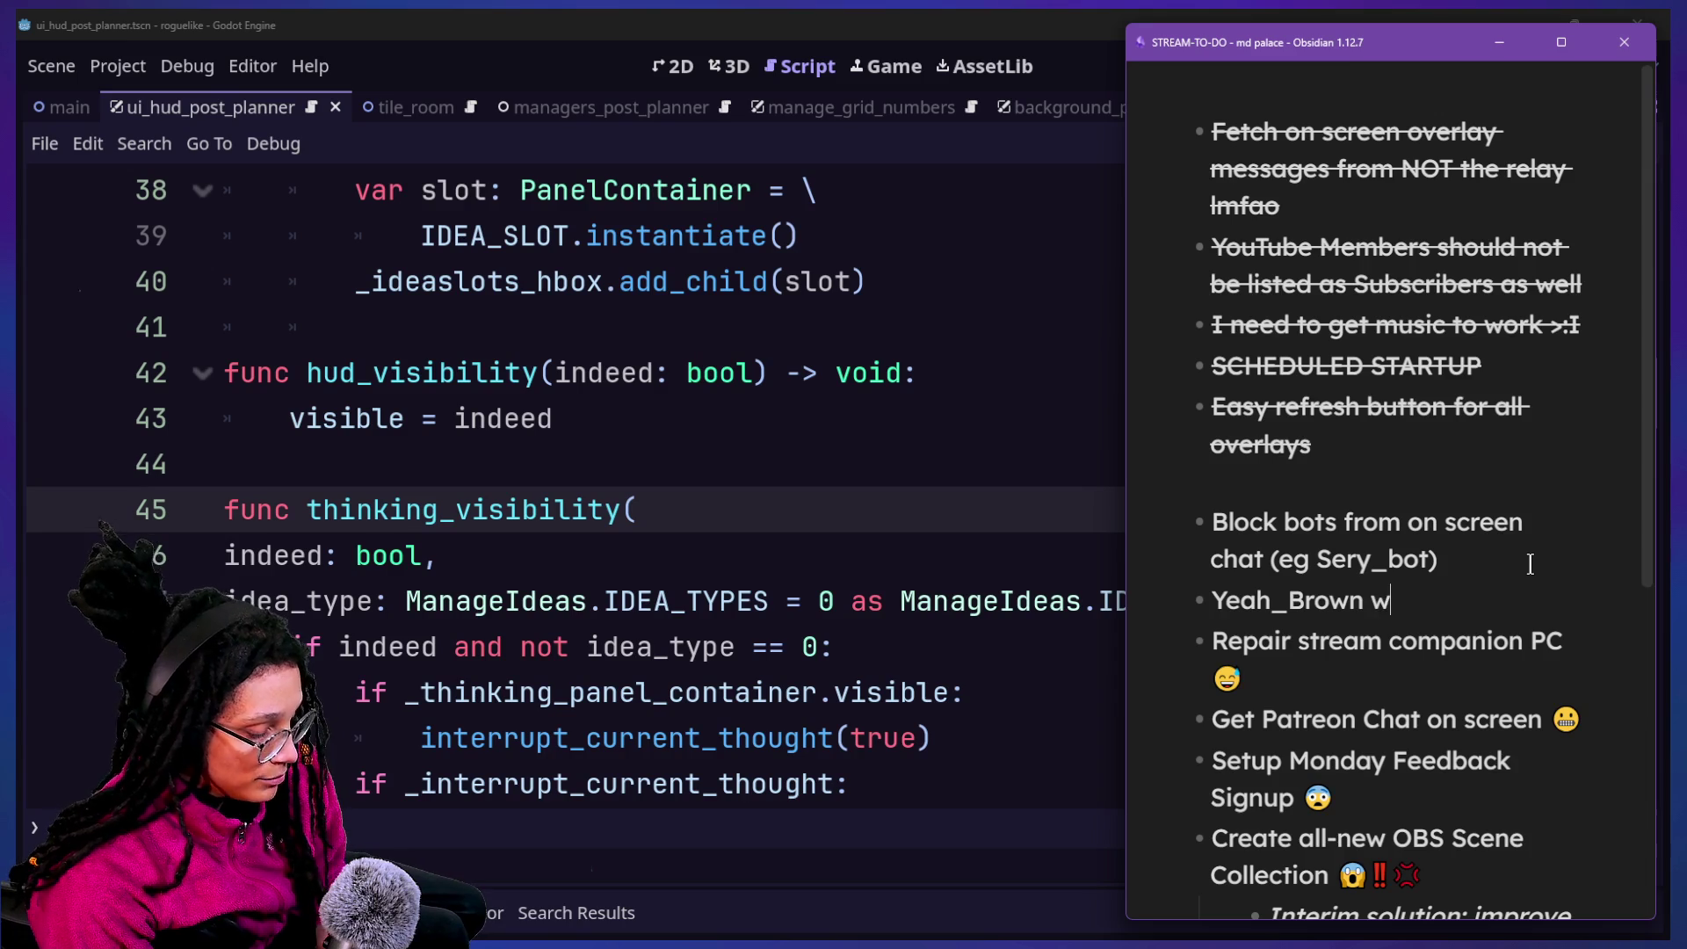
key(BackSpace)
text(marked as YT )
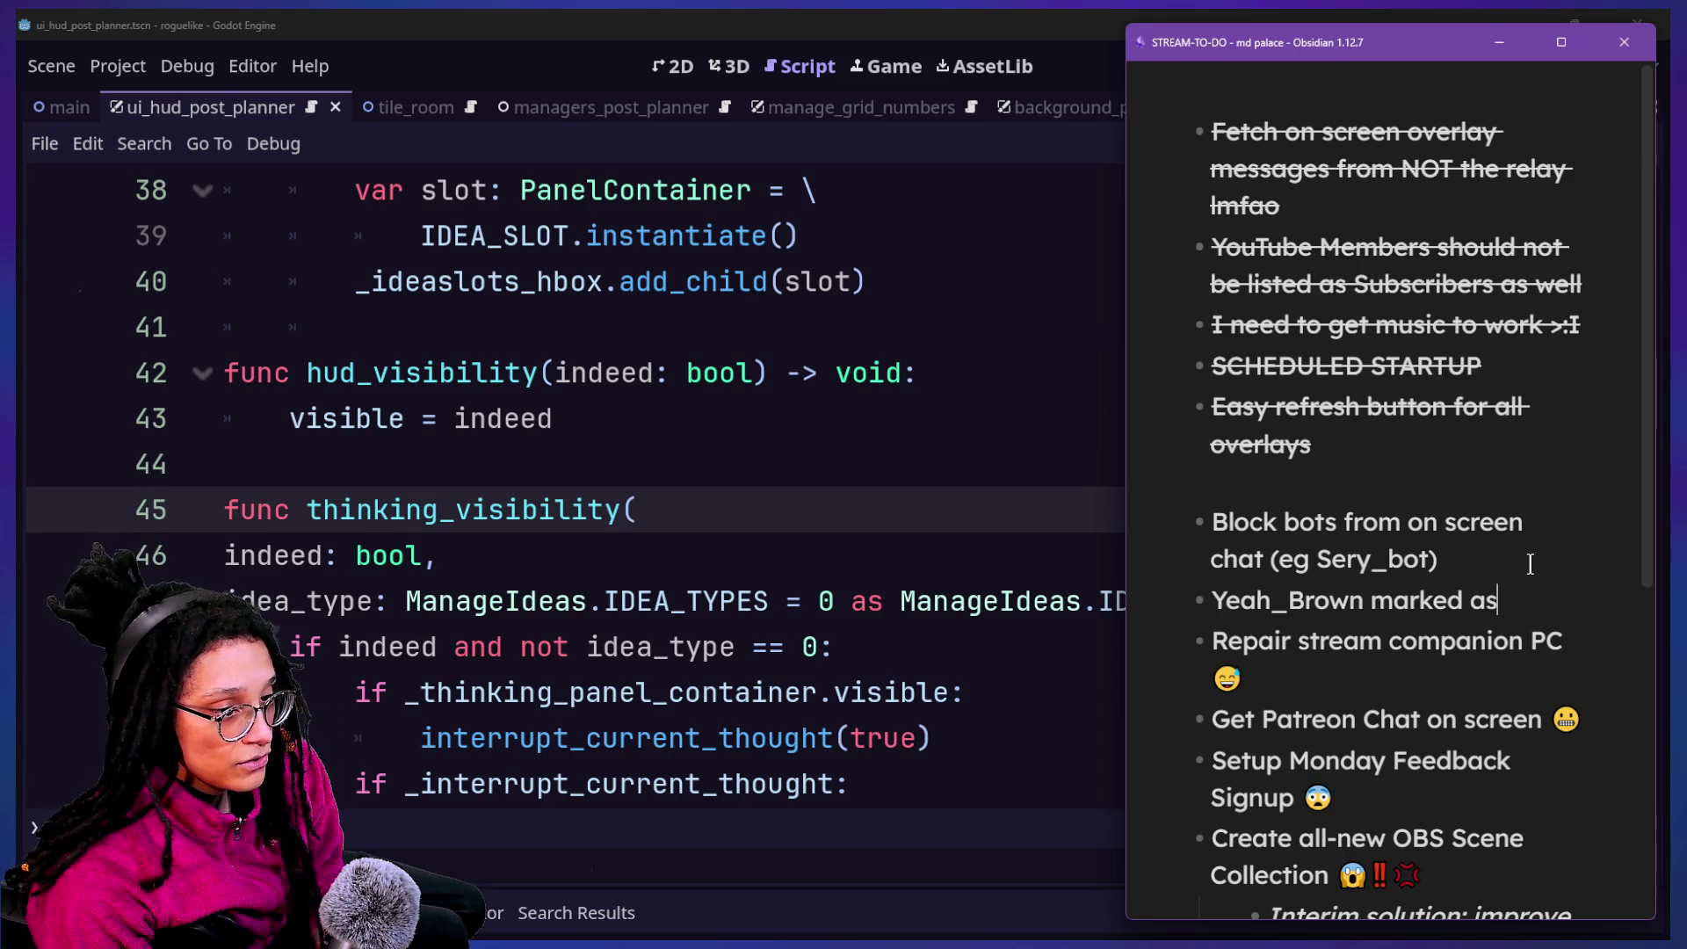
text(member, not)
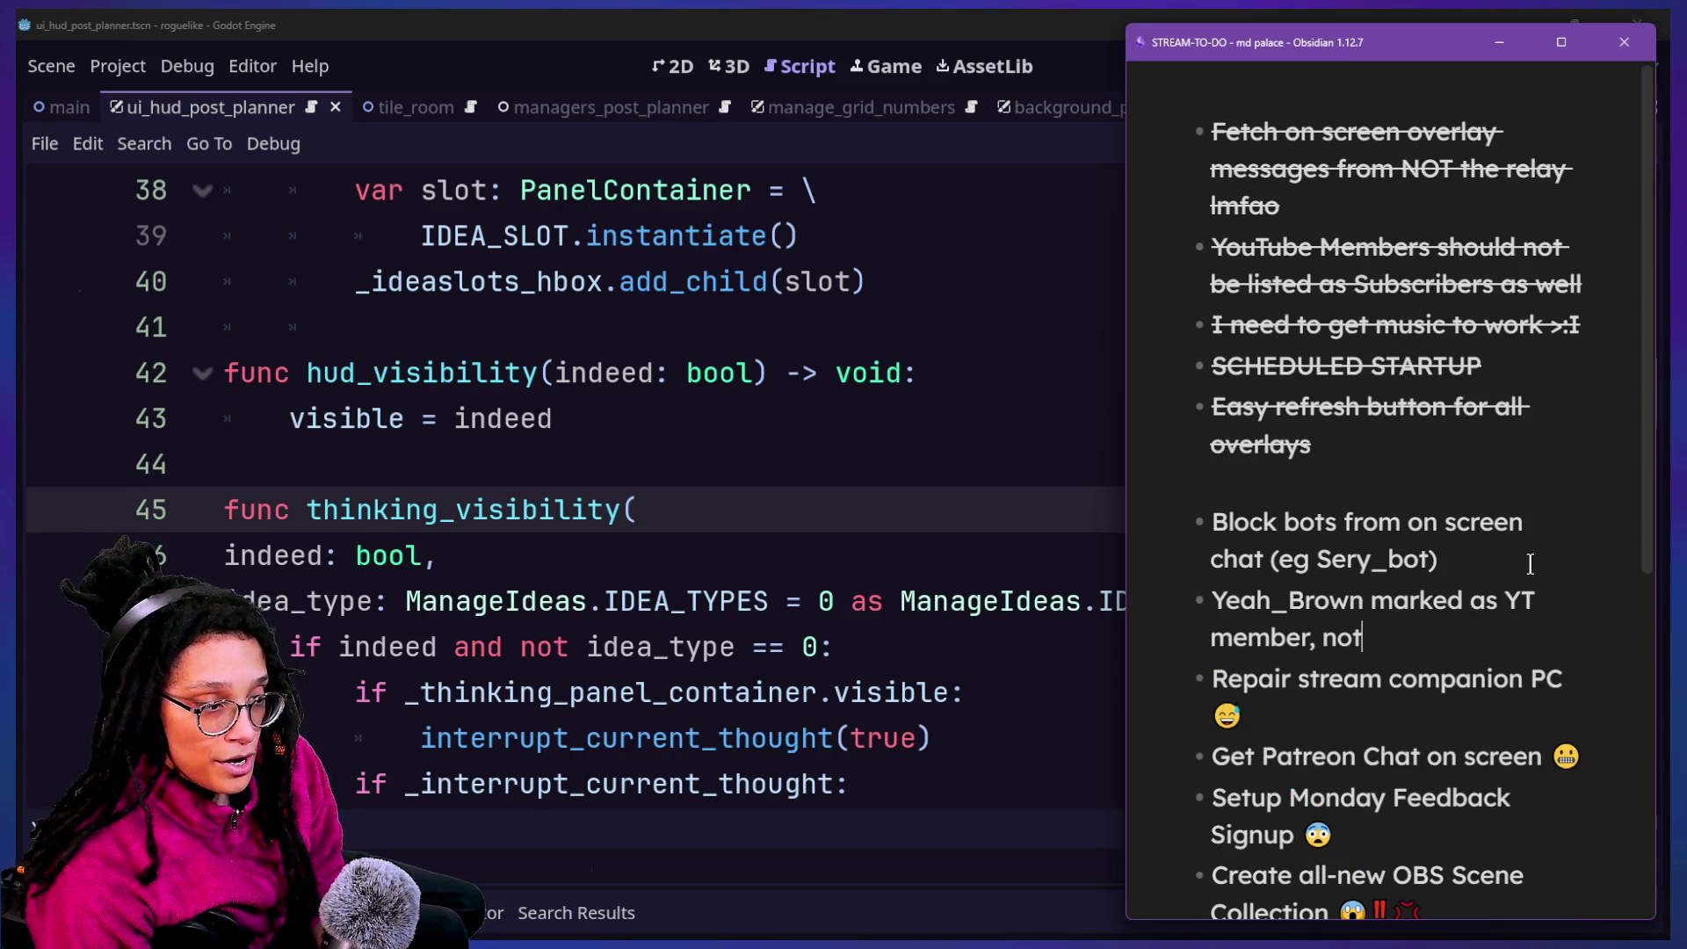
text( a YT memeber)
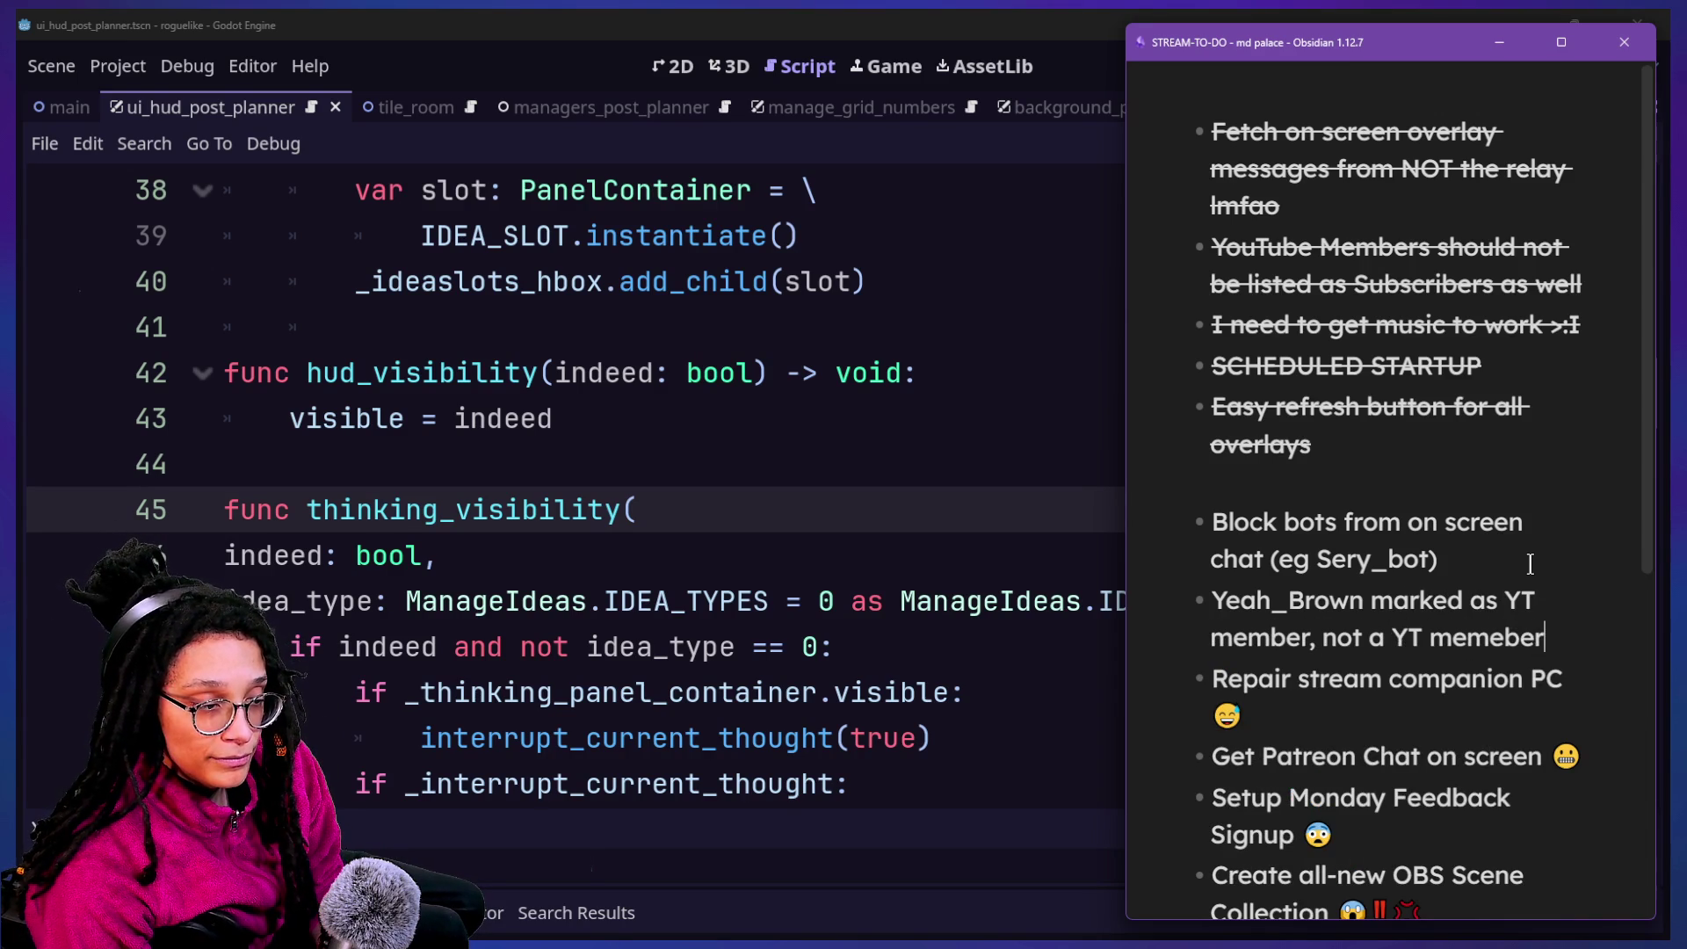
key(BackSpace)
key(BackSpace)
key(BackSpace)
key(BackSpace)
text(ber)
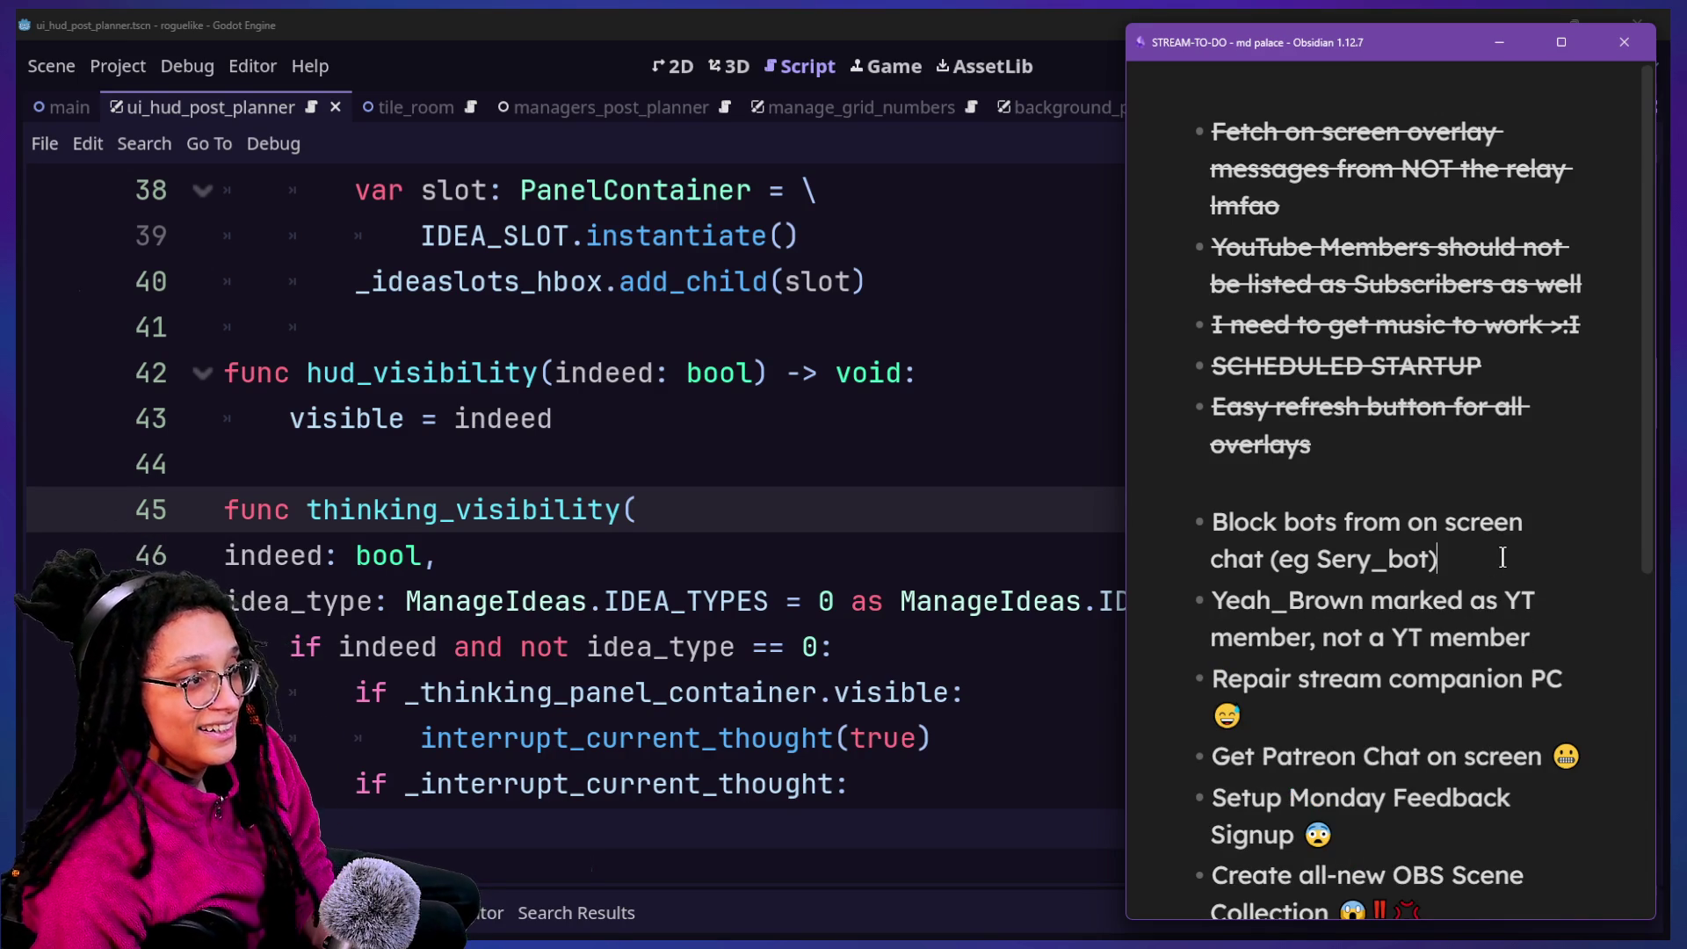
click(963, 500)
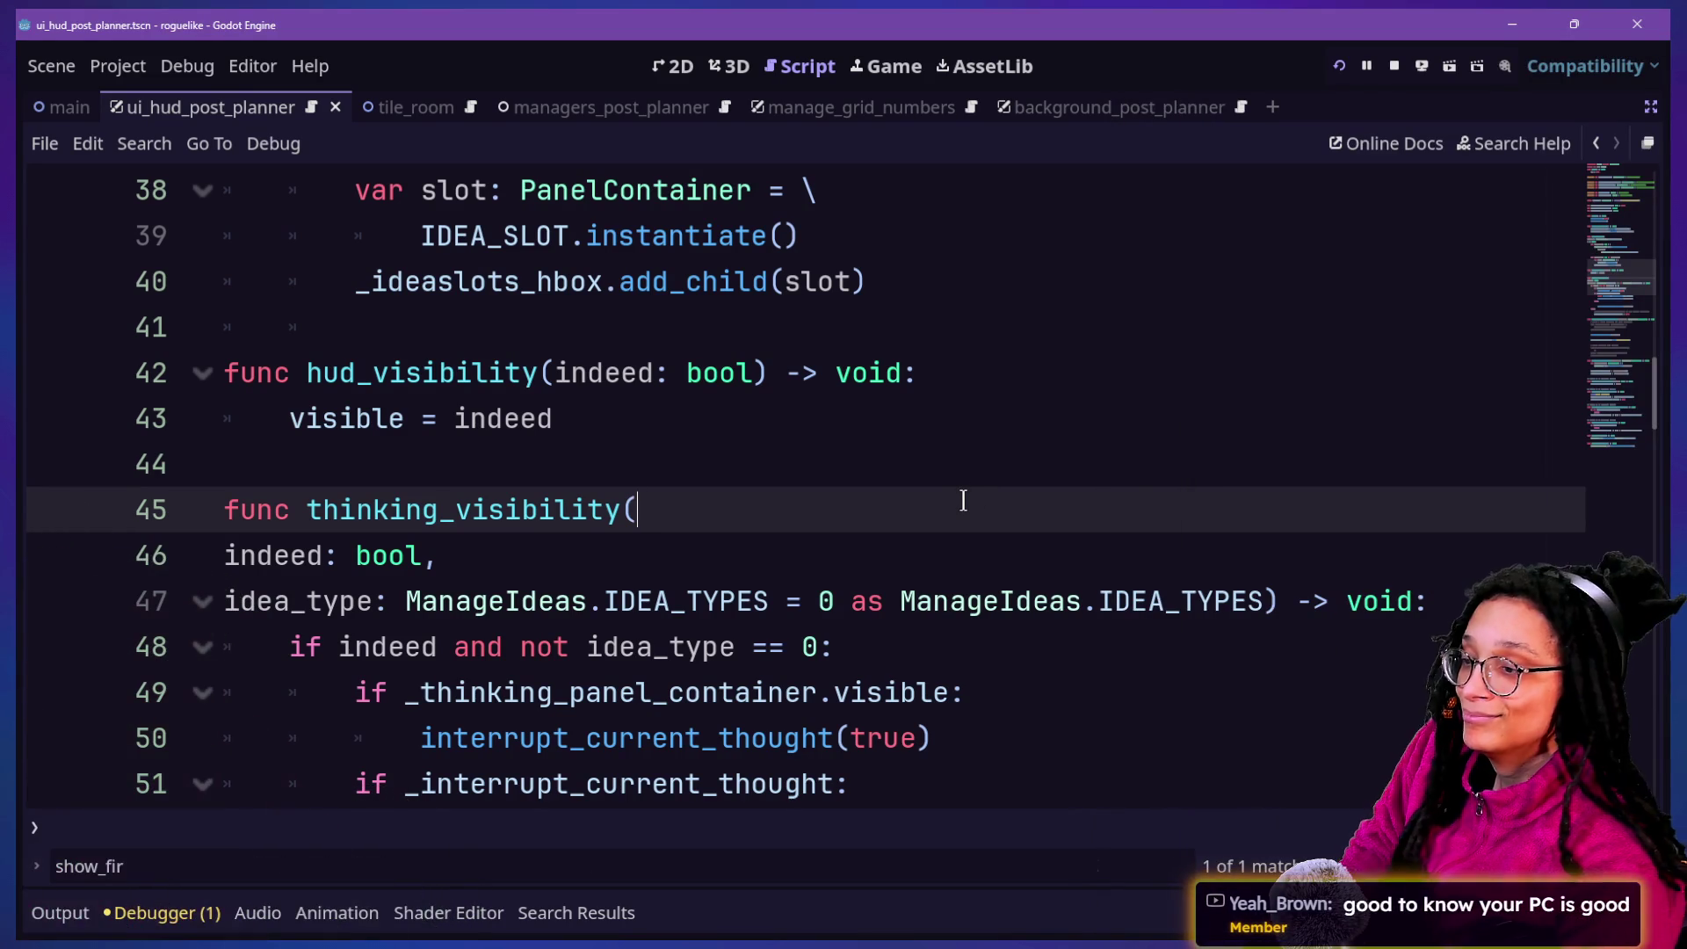
Move from line 46 to line 48 in the script, then open Task View
click(773, 550)
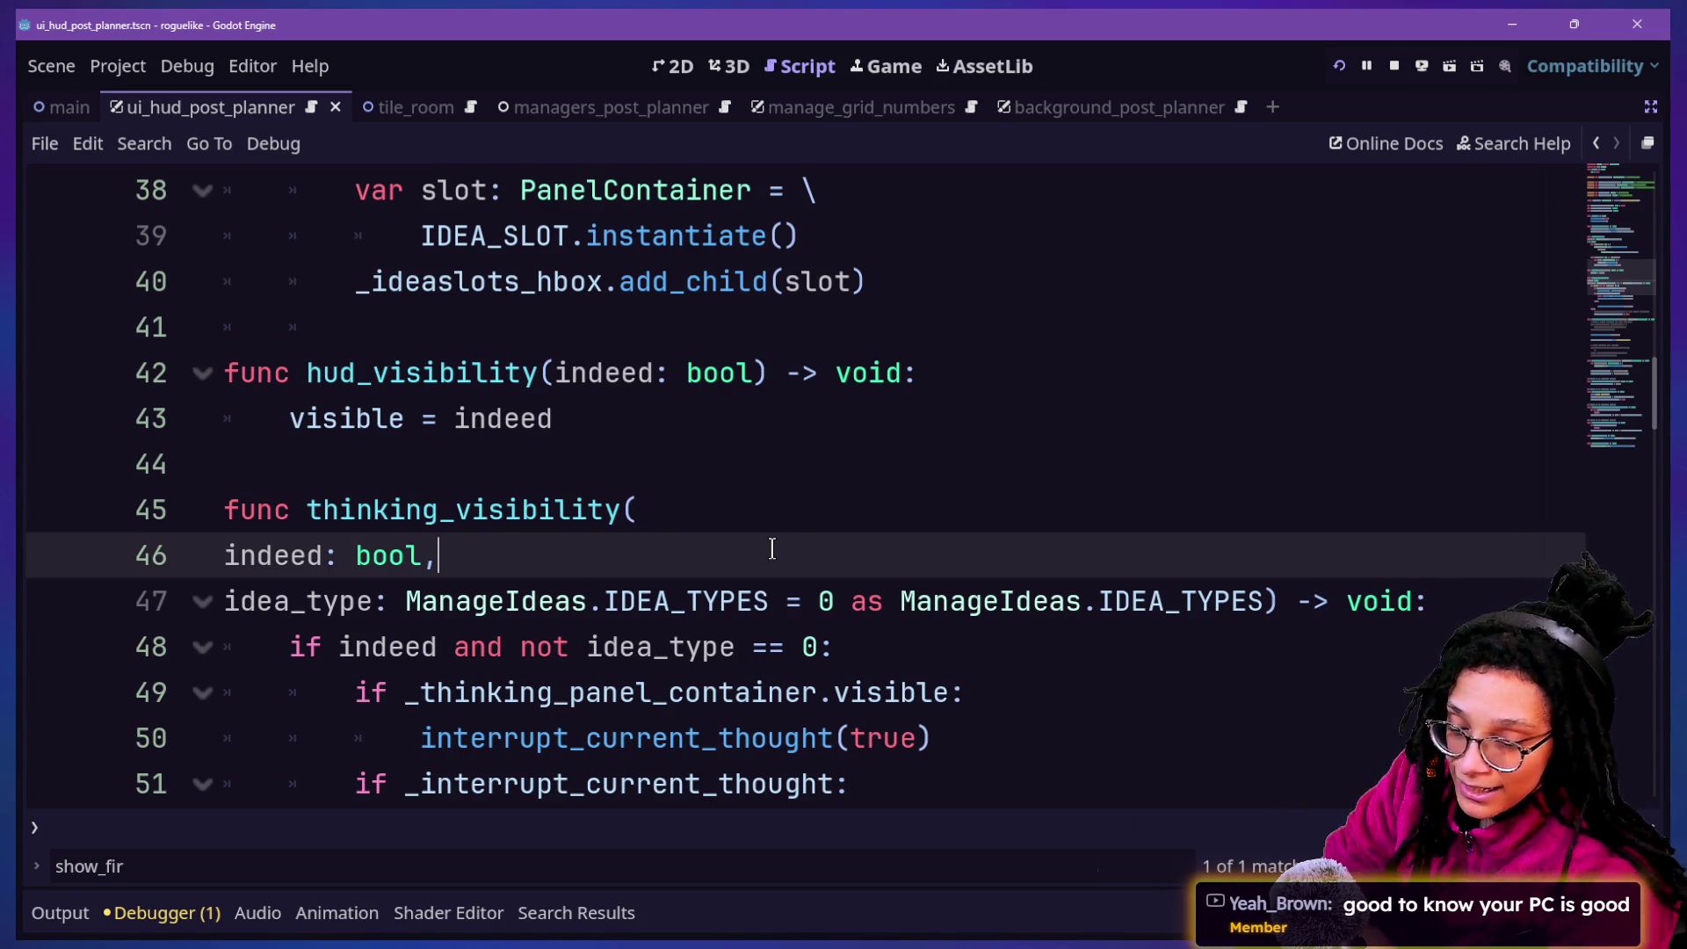
key(Down)
key(Down)
key(super+Tab)
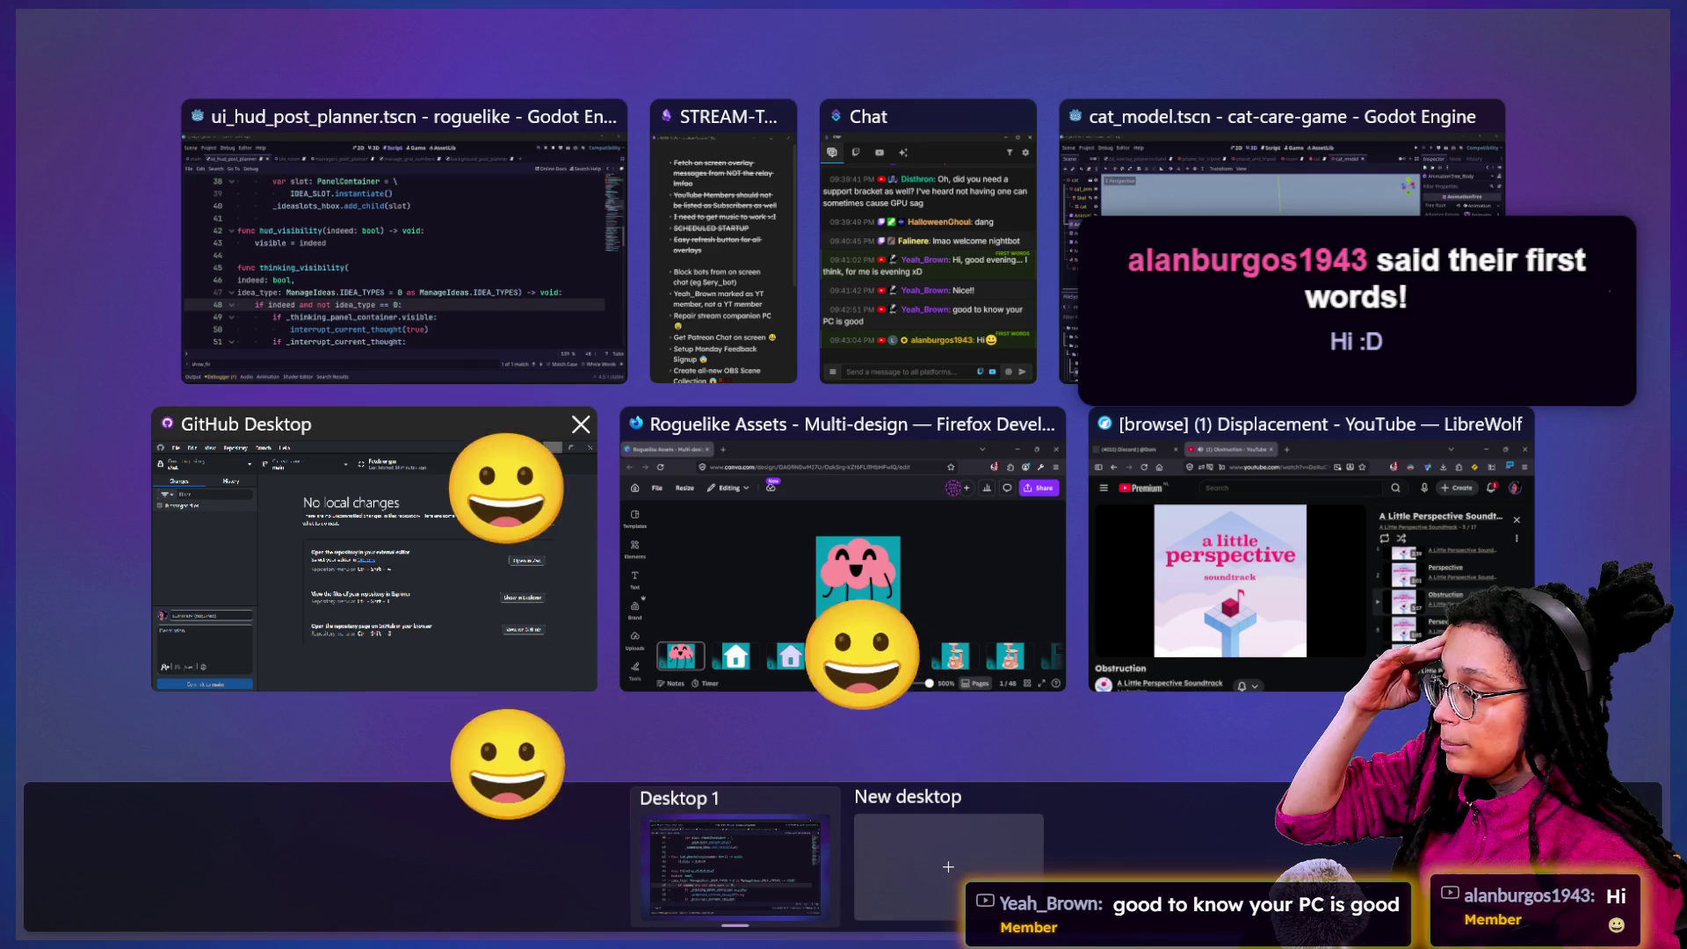
Add an indented sub-item: make a debug tool that captures websocket data on the fly
click(493, 328)
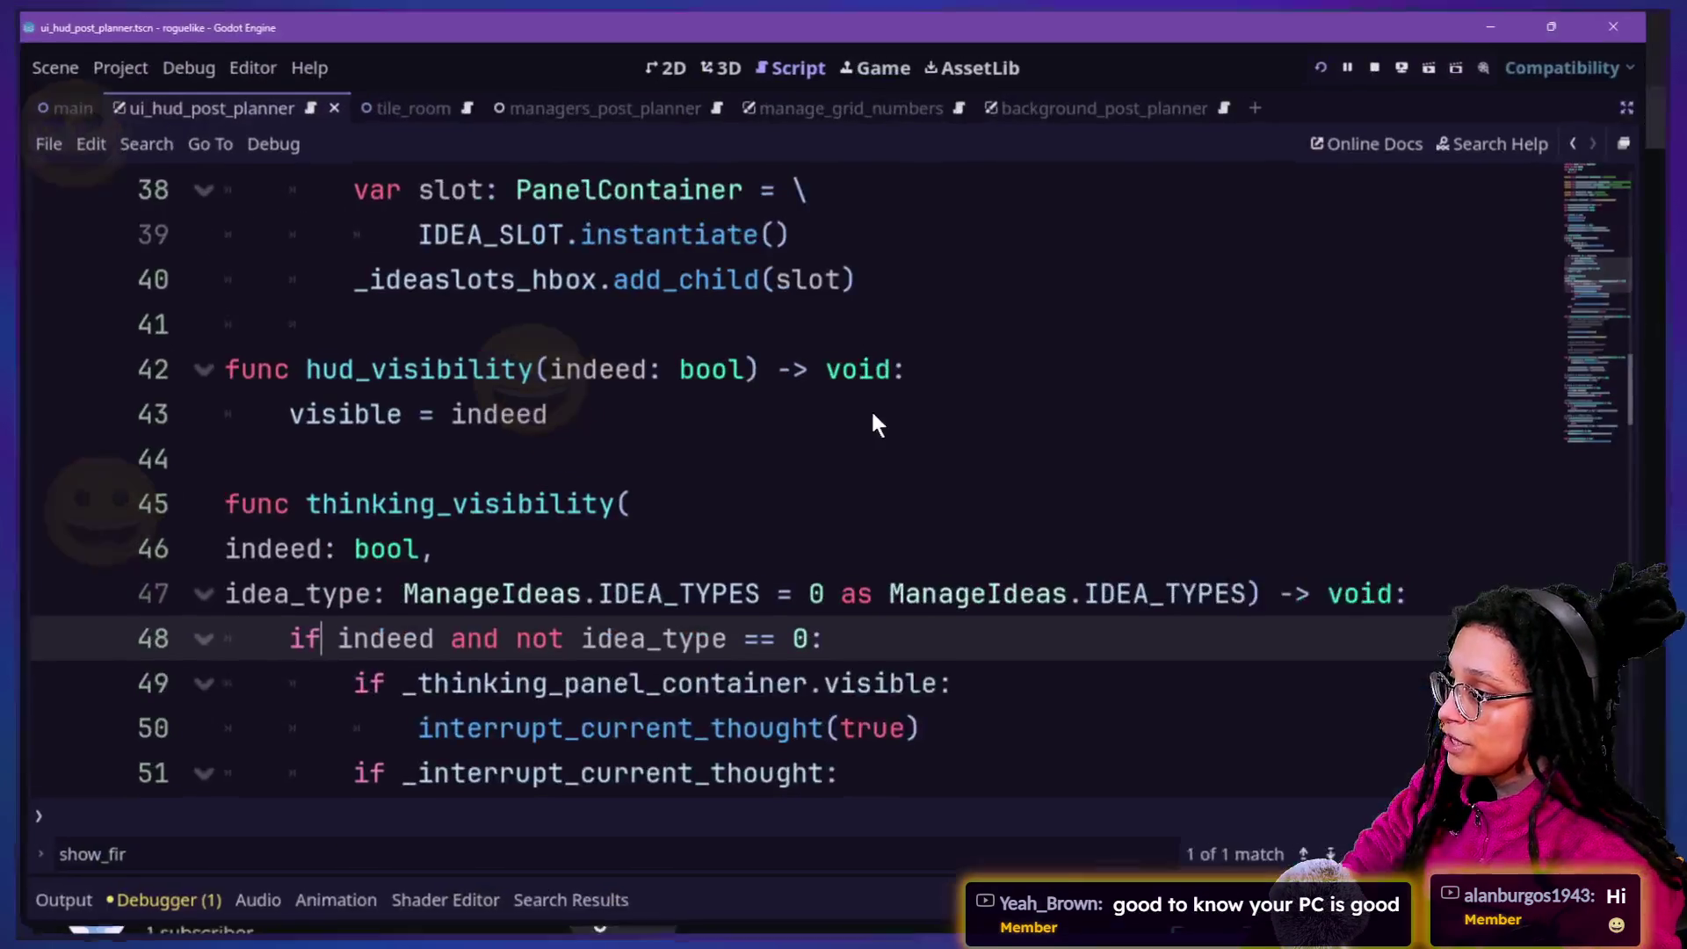
key(alt+Tab)
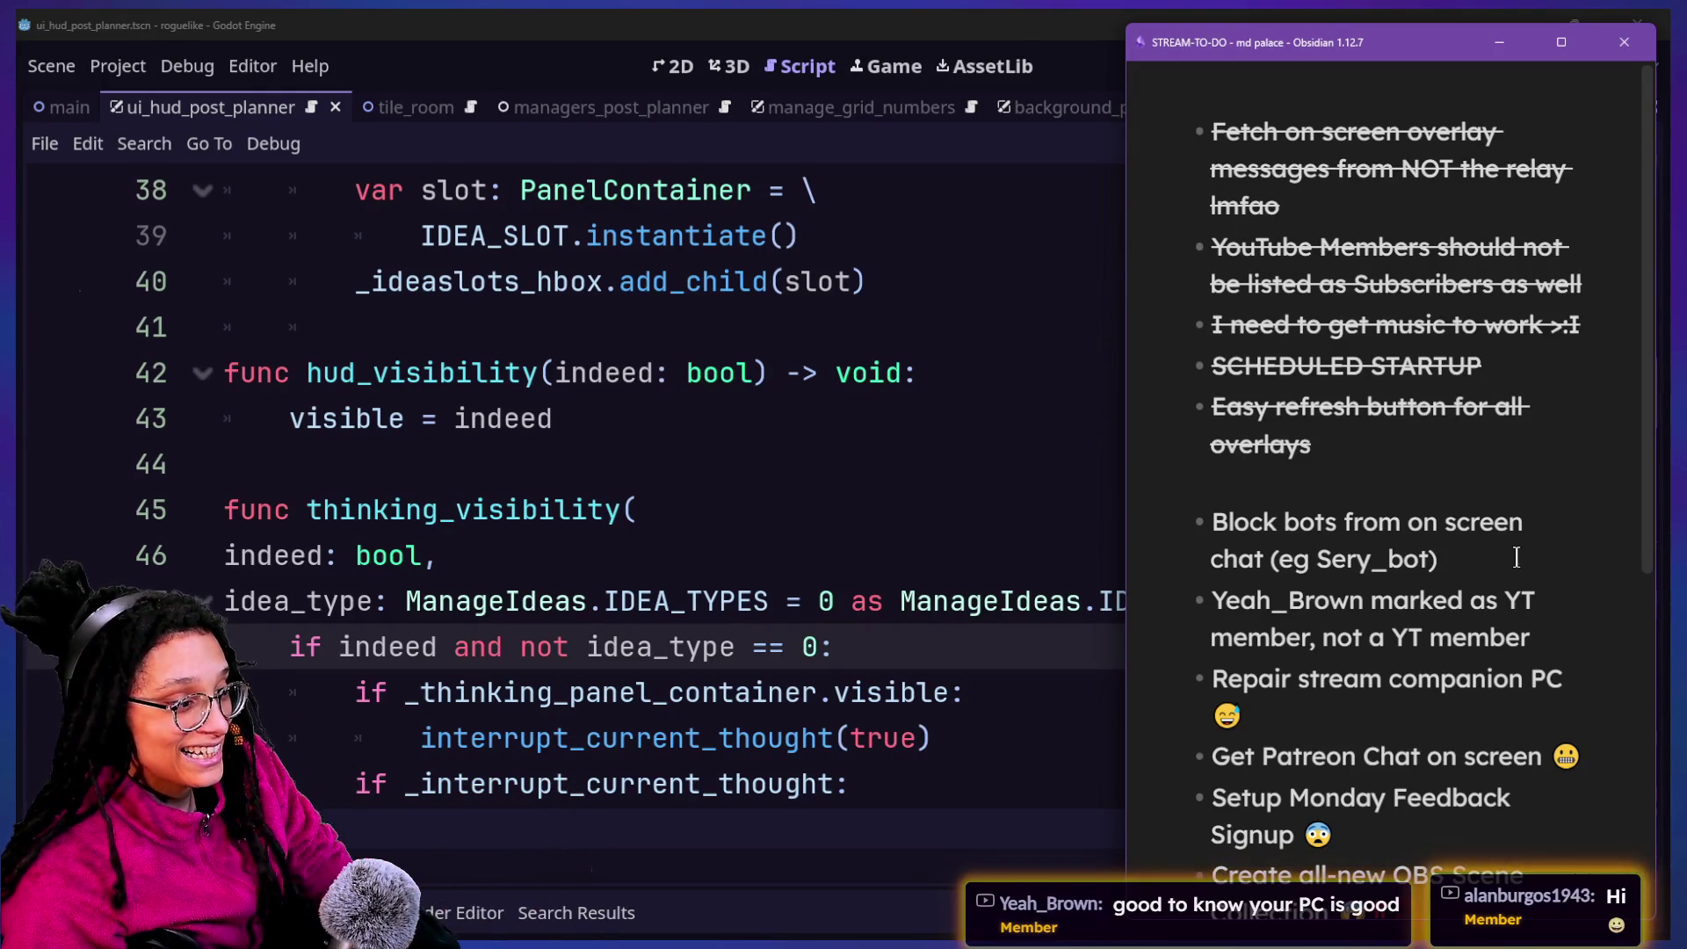
click(1566, 627)
key(Tab)
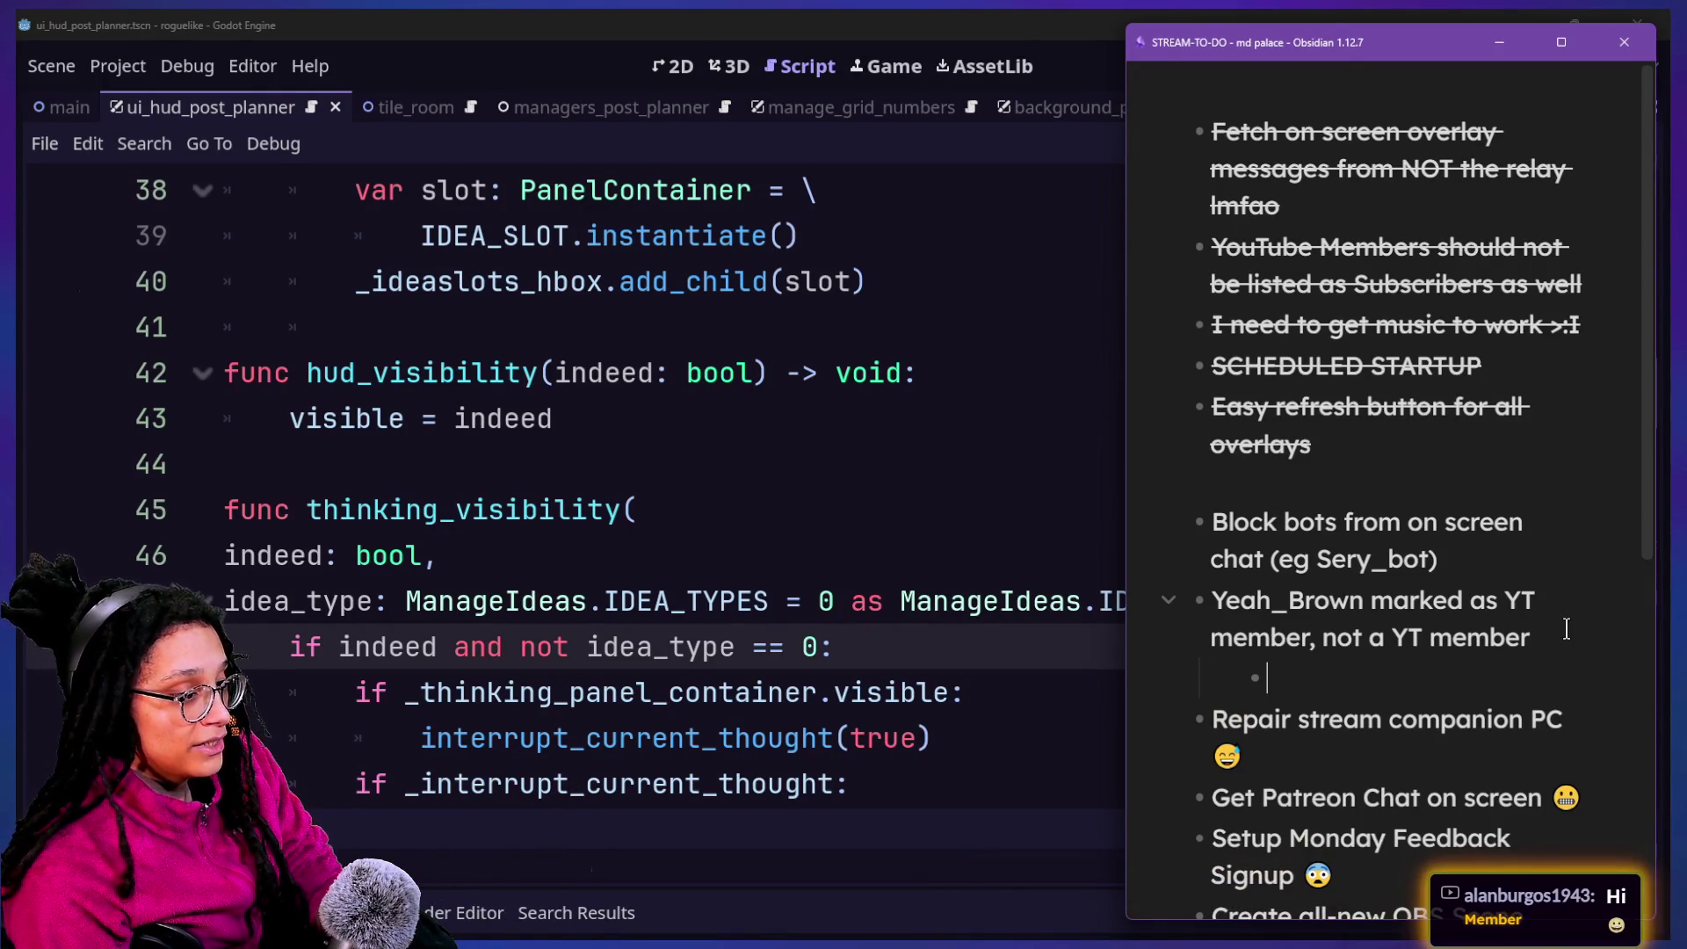
text(Make a )
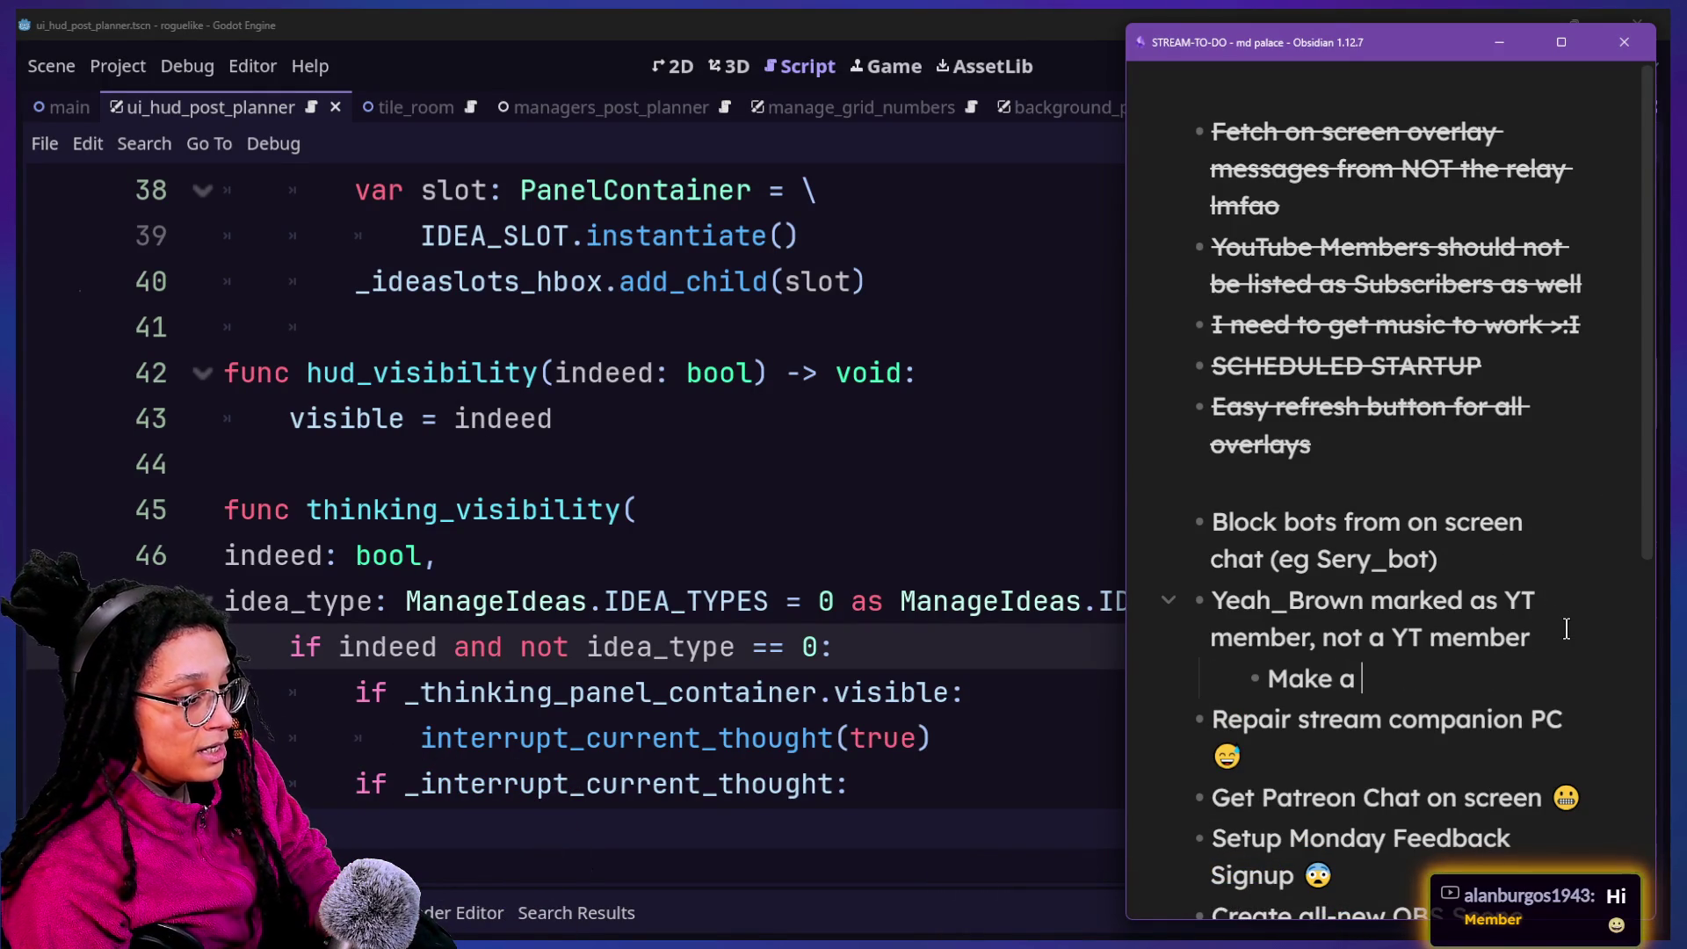
text(debug tool )
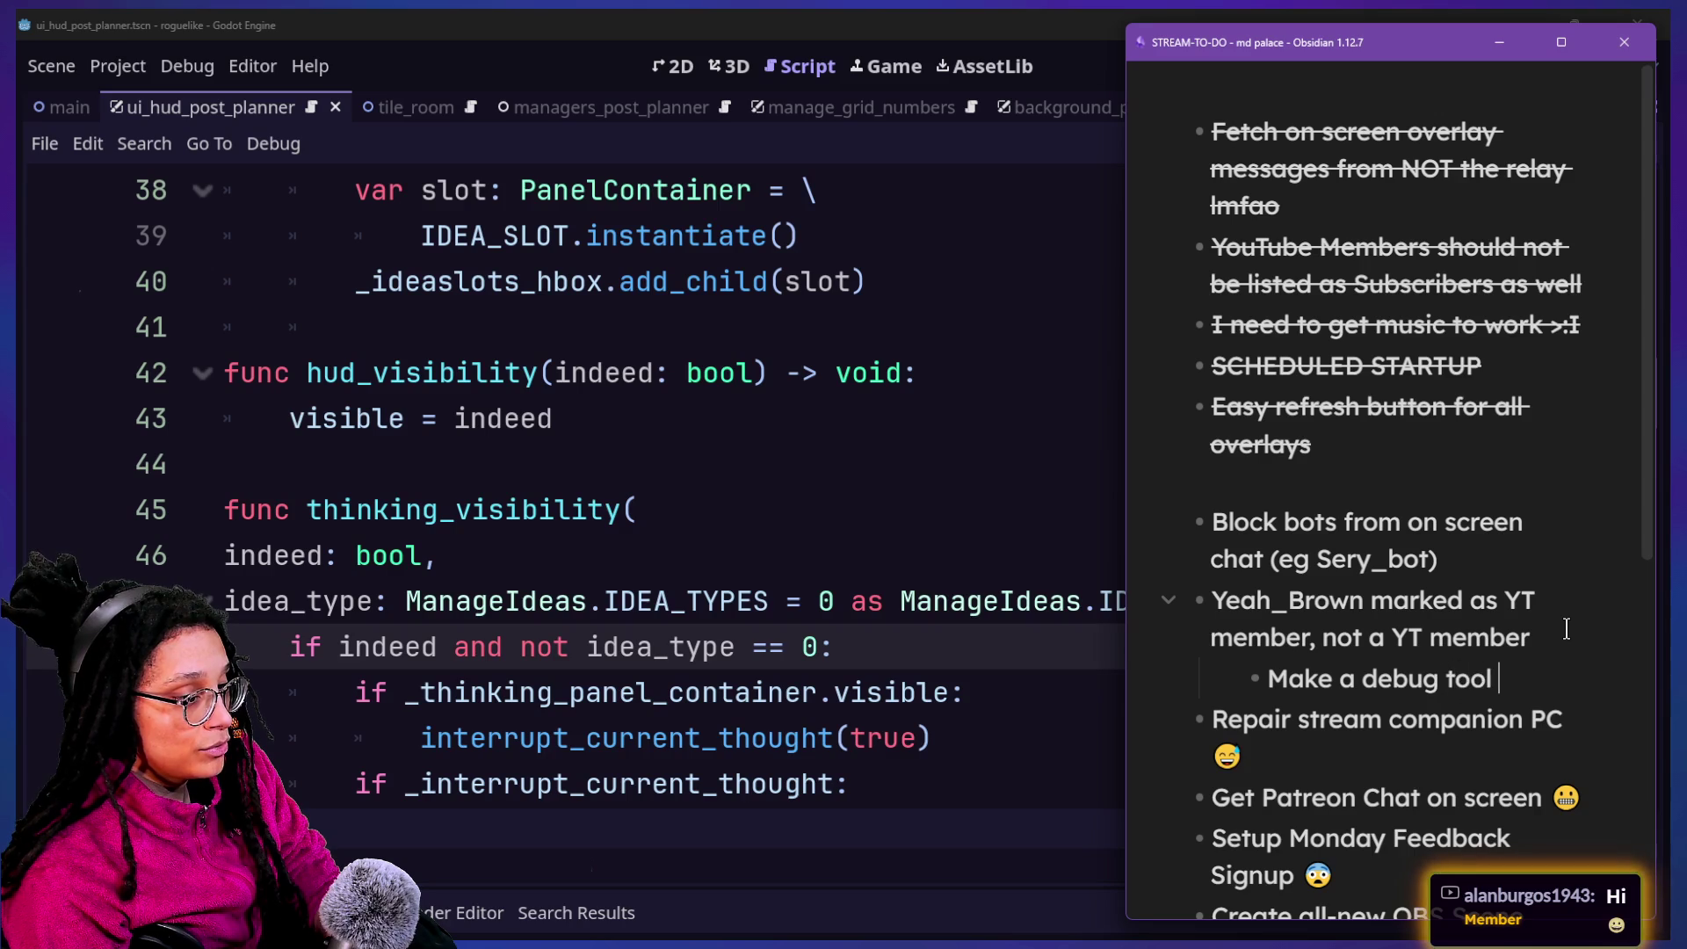
text(that captures w)
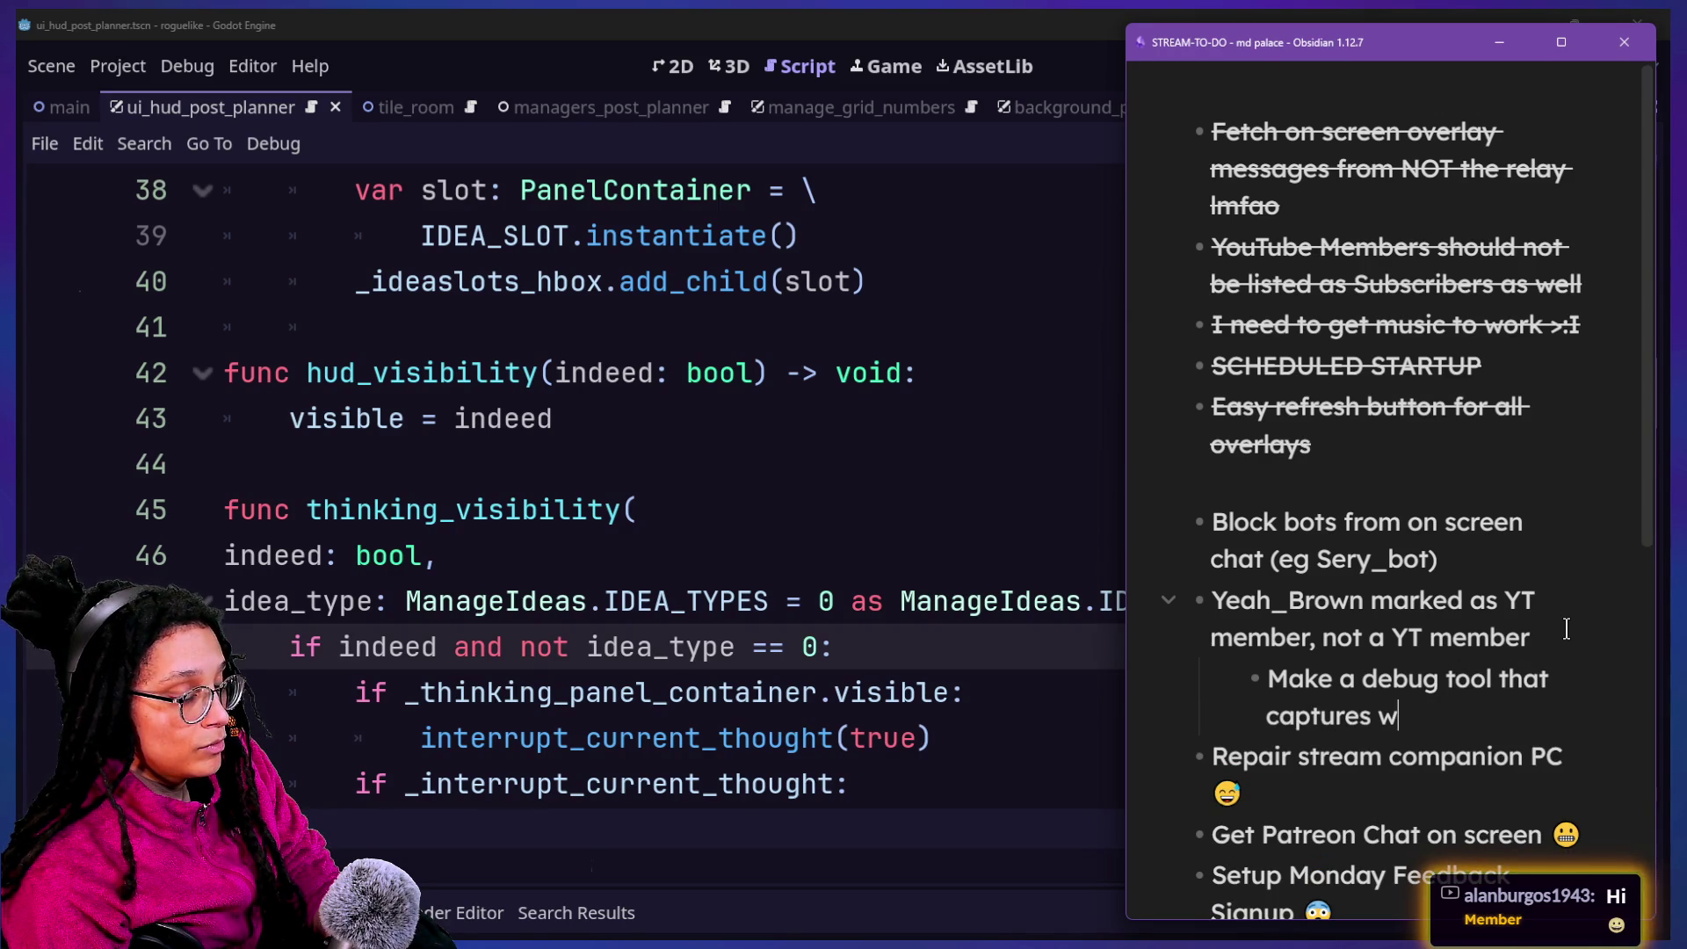
text(ebsocket data )
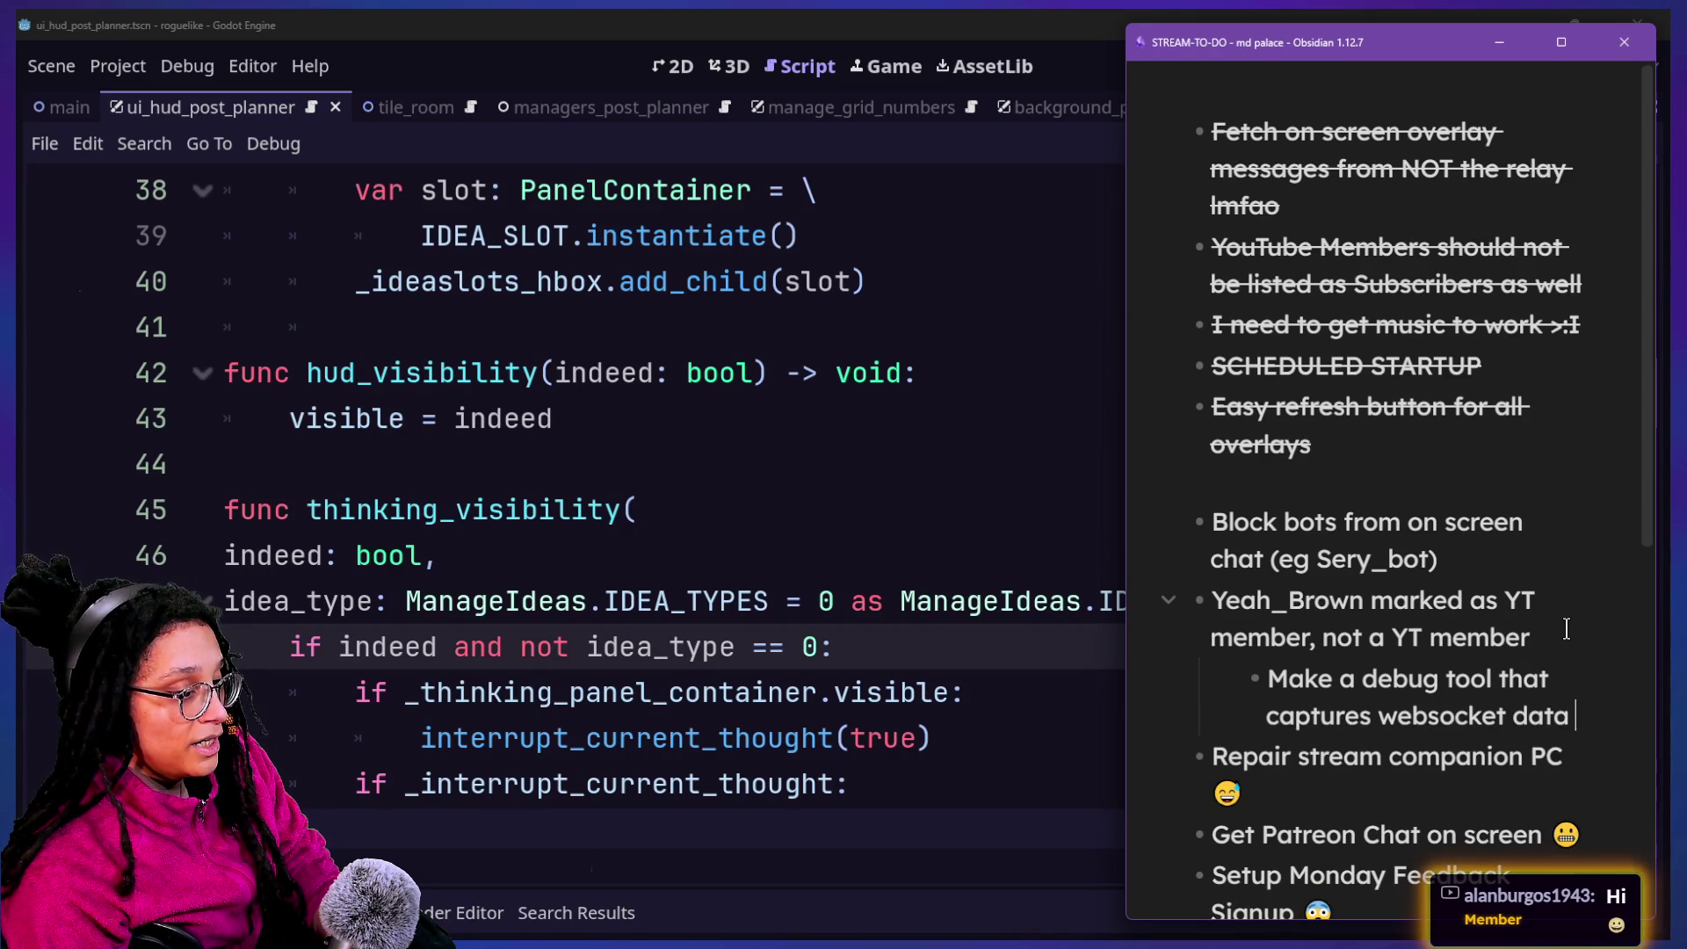
text(on the fly and logs it)
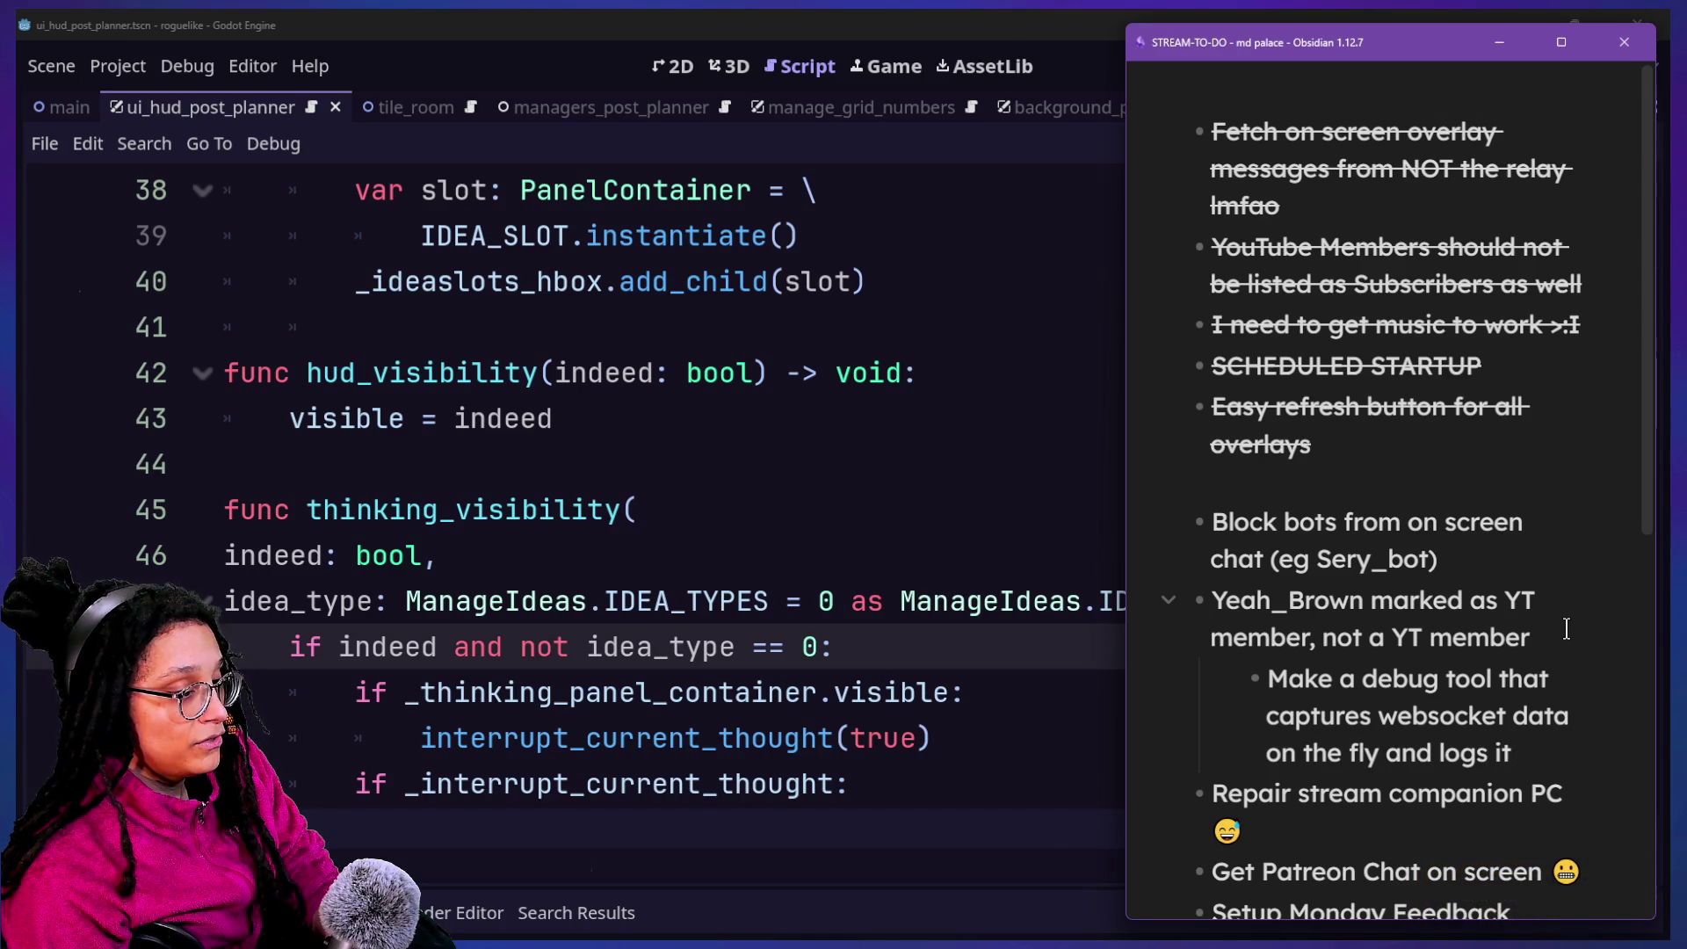
click(558, 371)
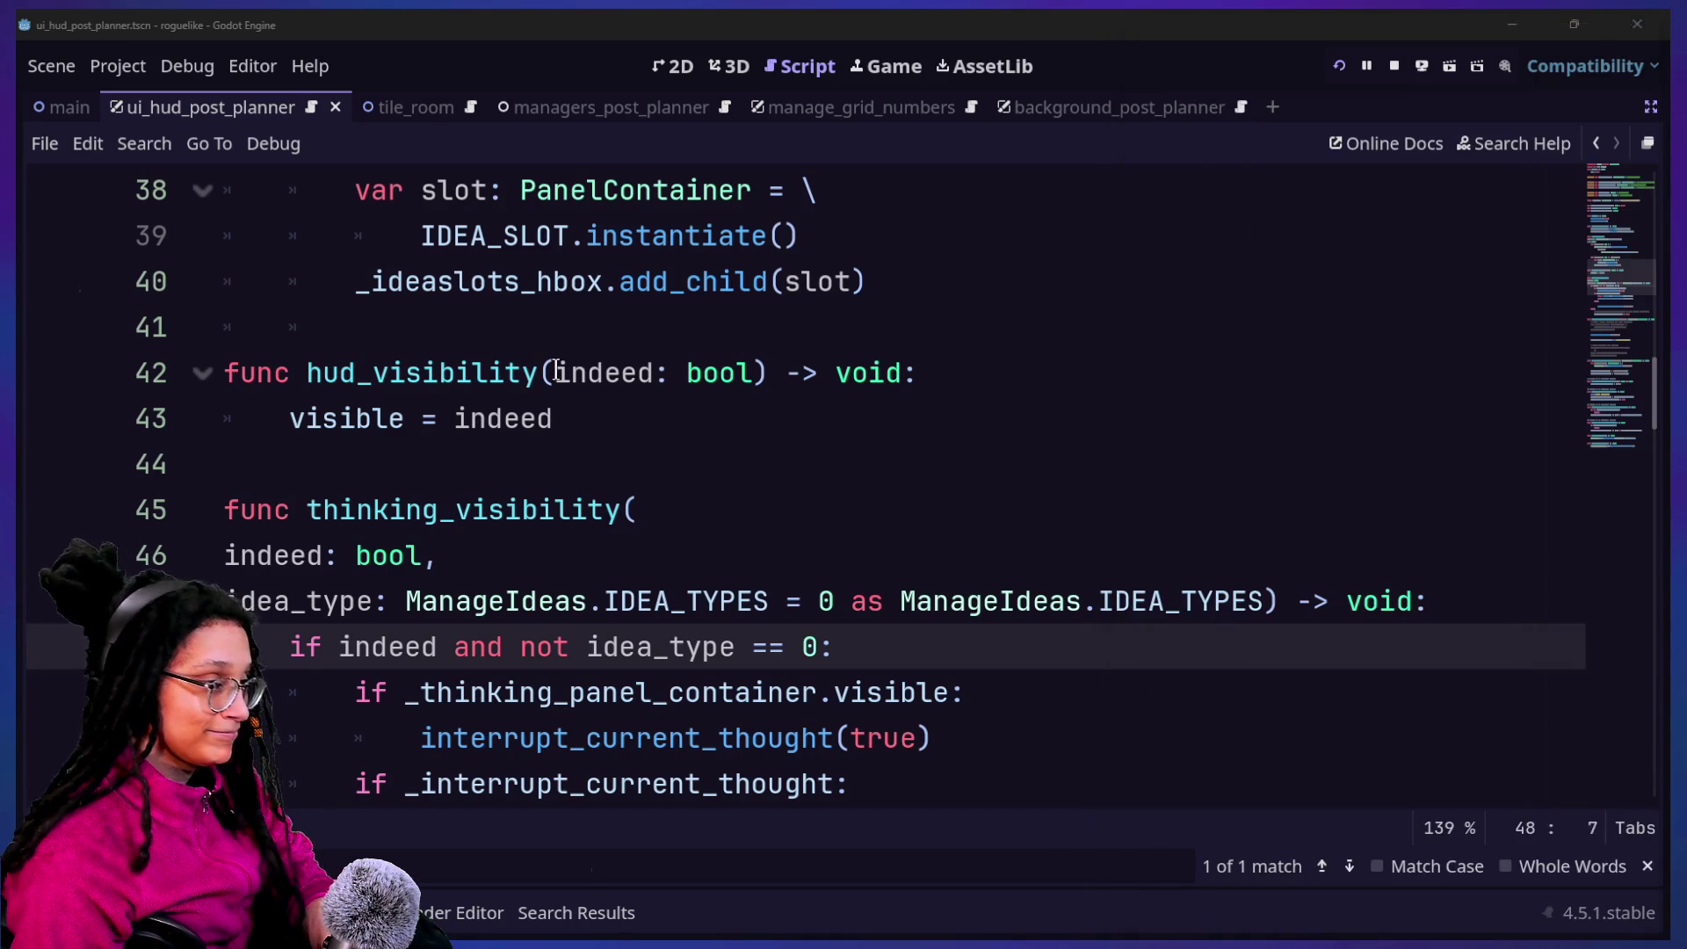
click(668, 238)
key(Down)
key(Down)
key(Down)
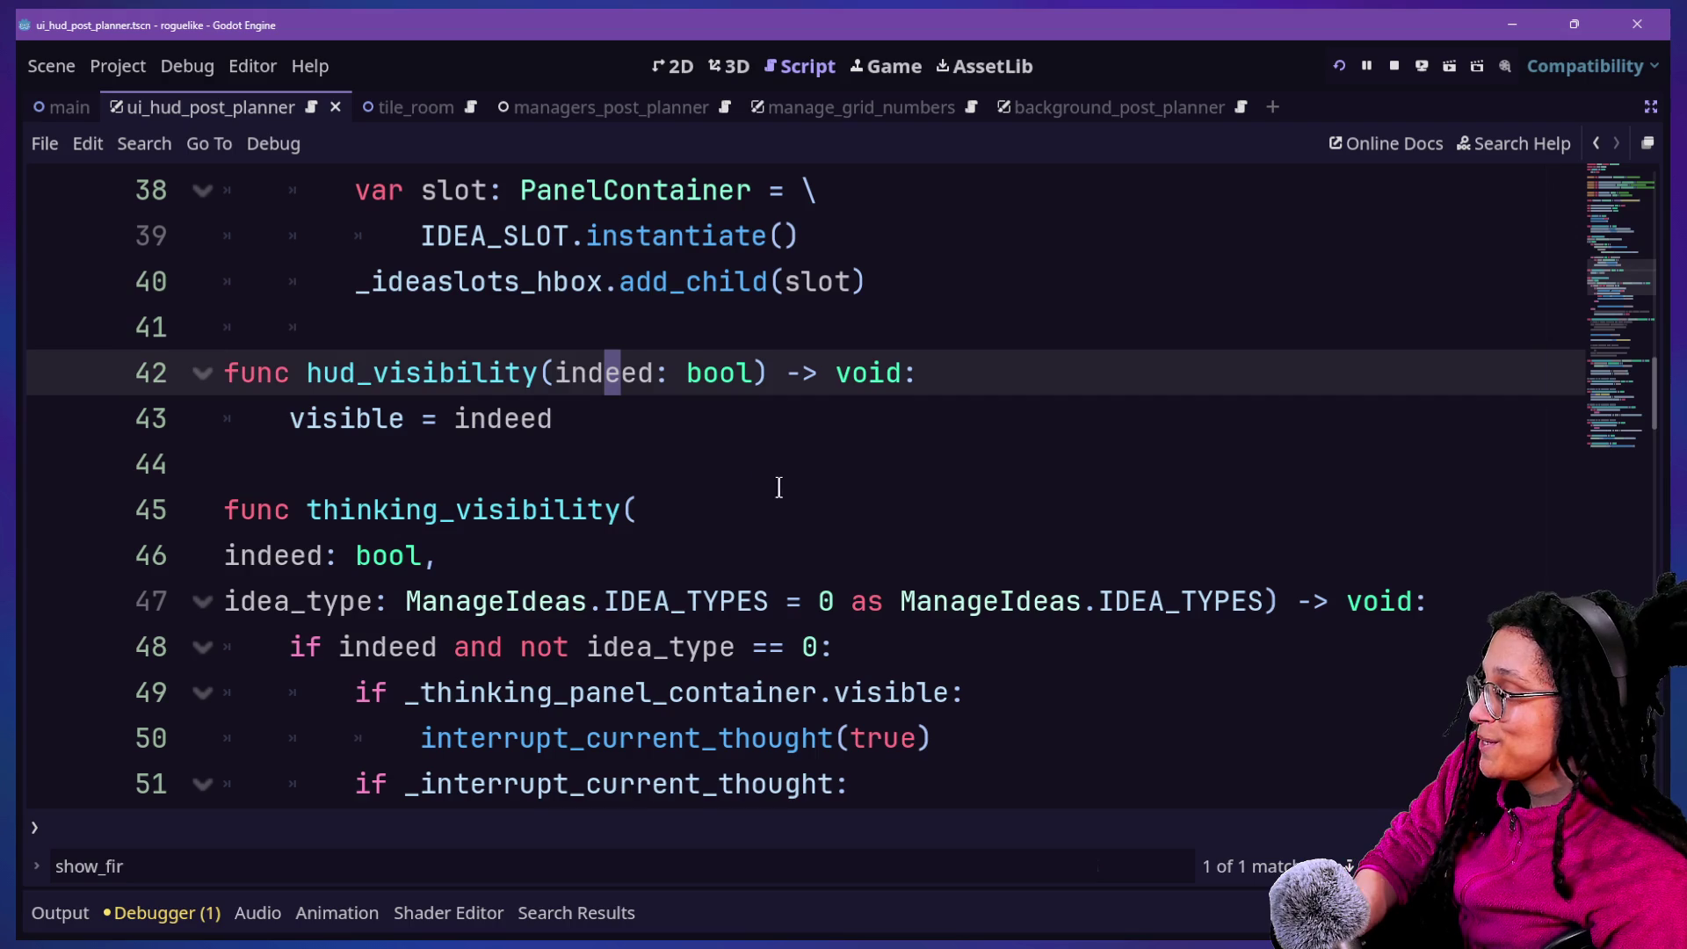
click(714, 425)
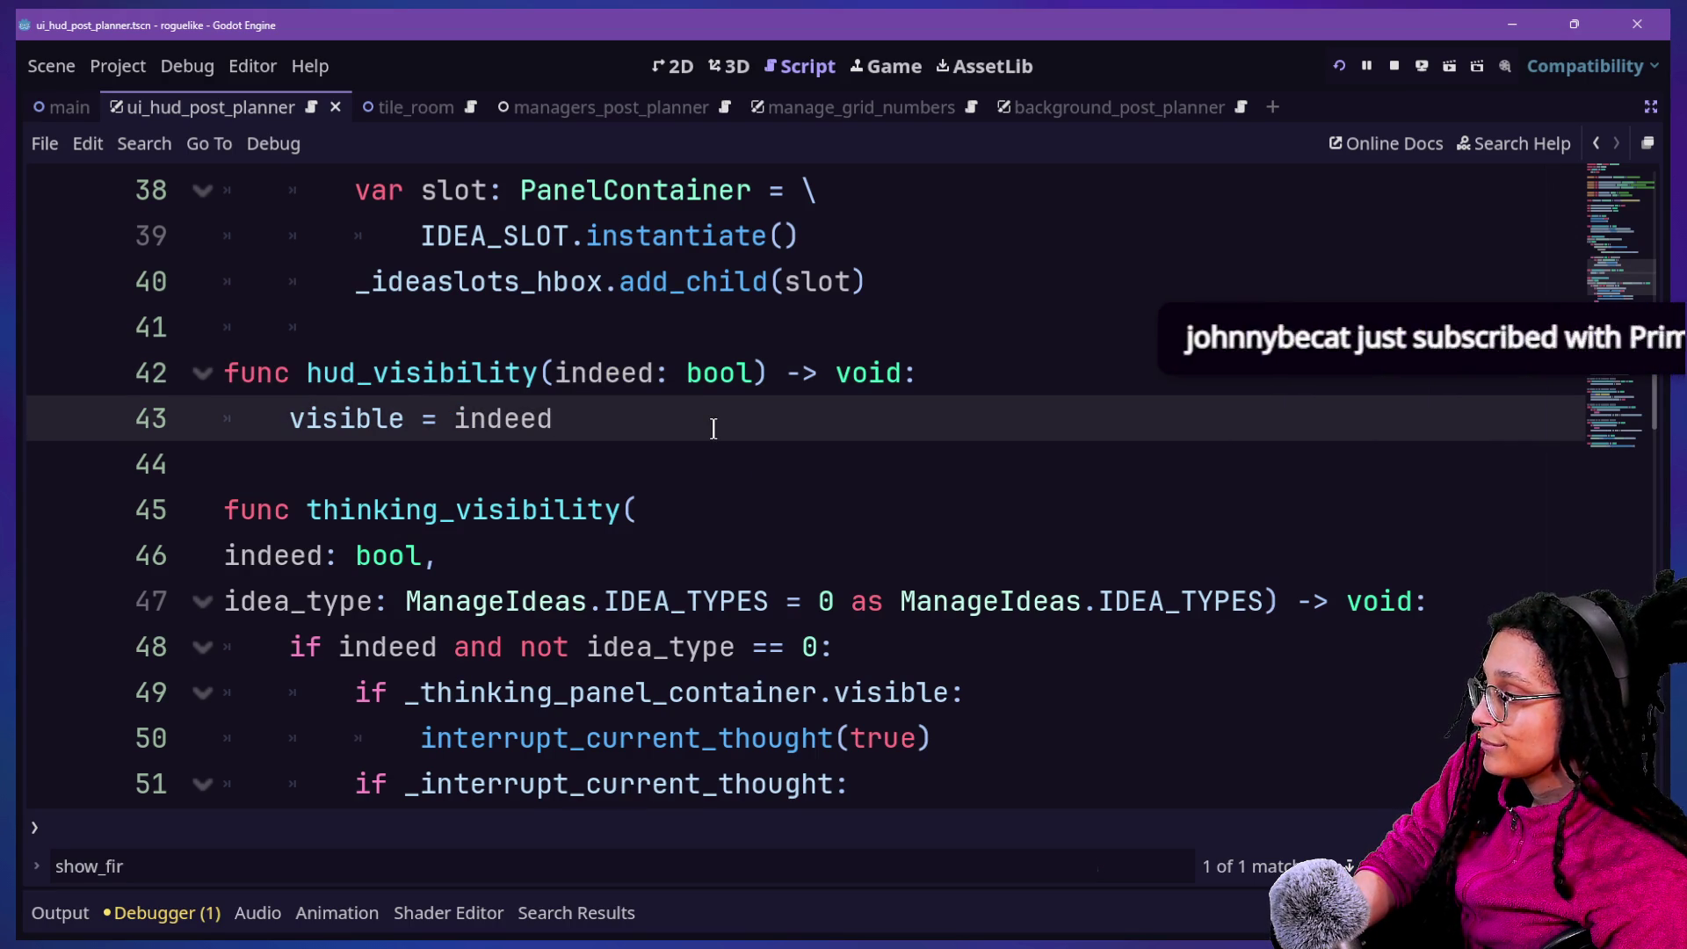
key(Down)
key(Down)
key(Down)
key(Down)
key(Down)
key(Down)
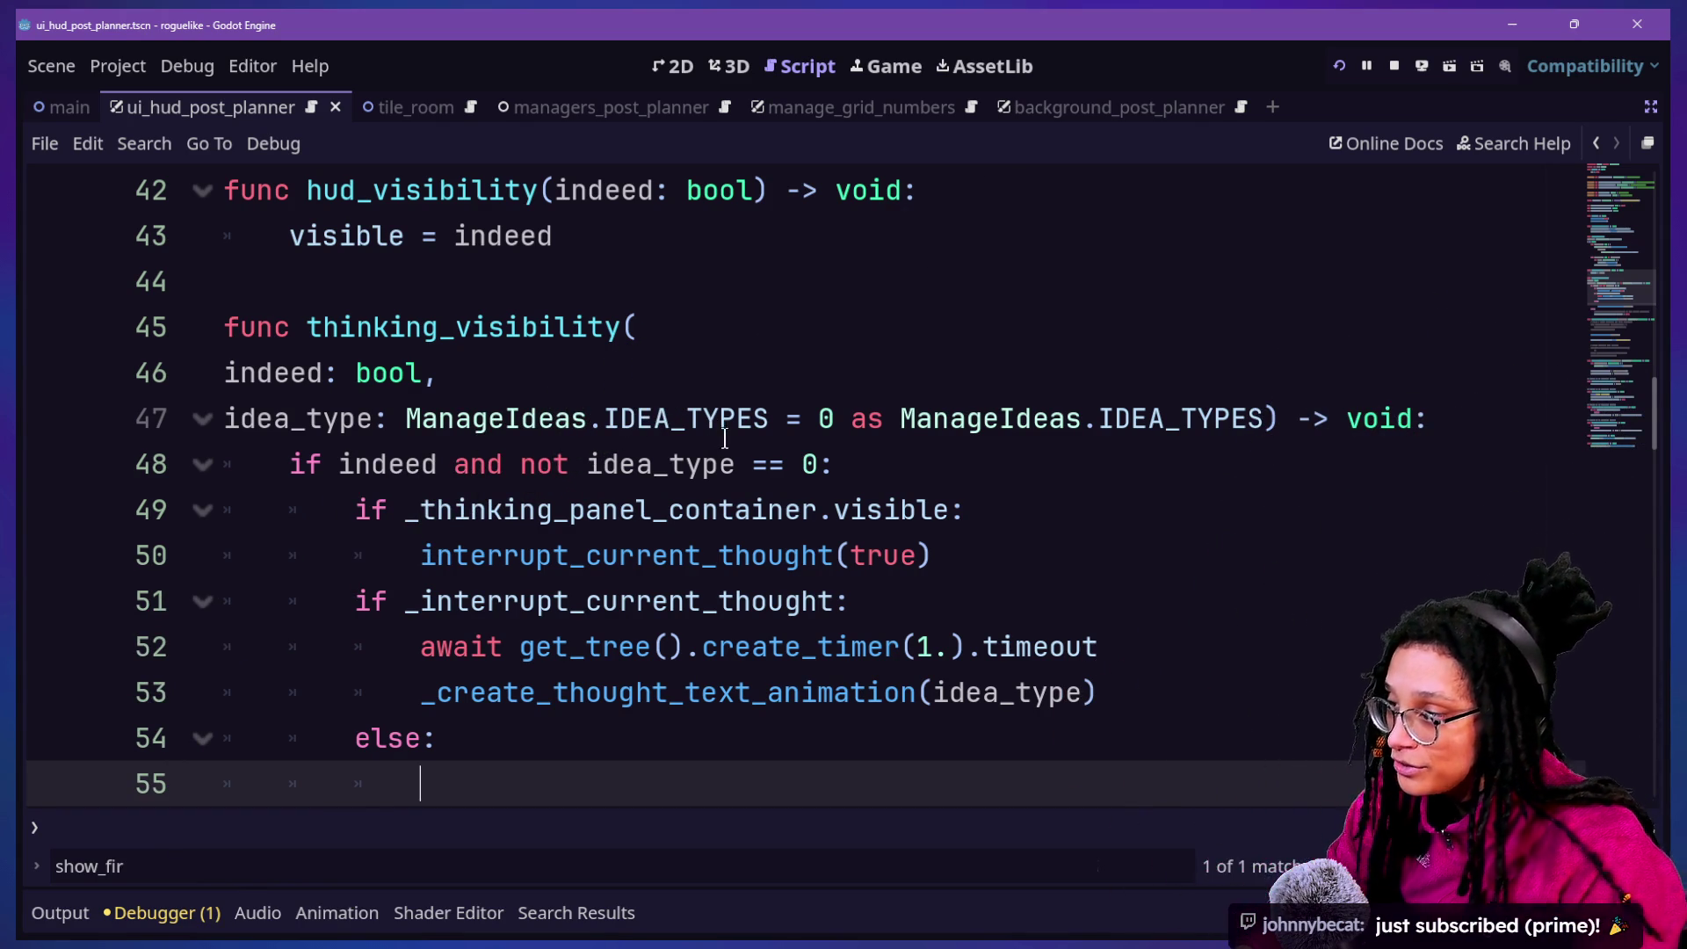
click(916, 420)
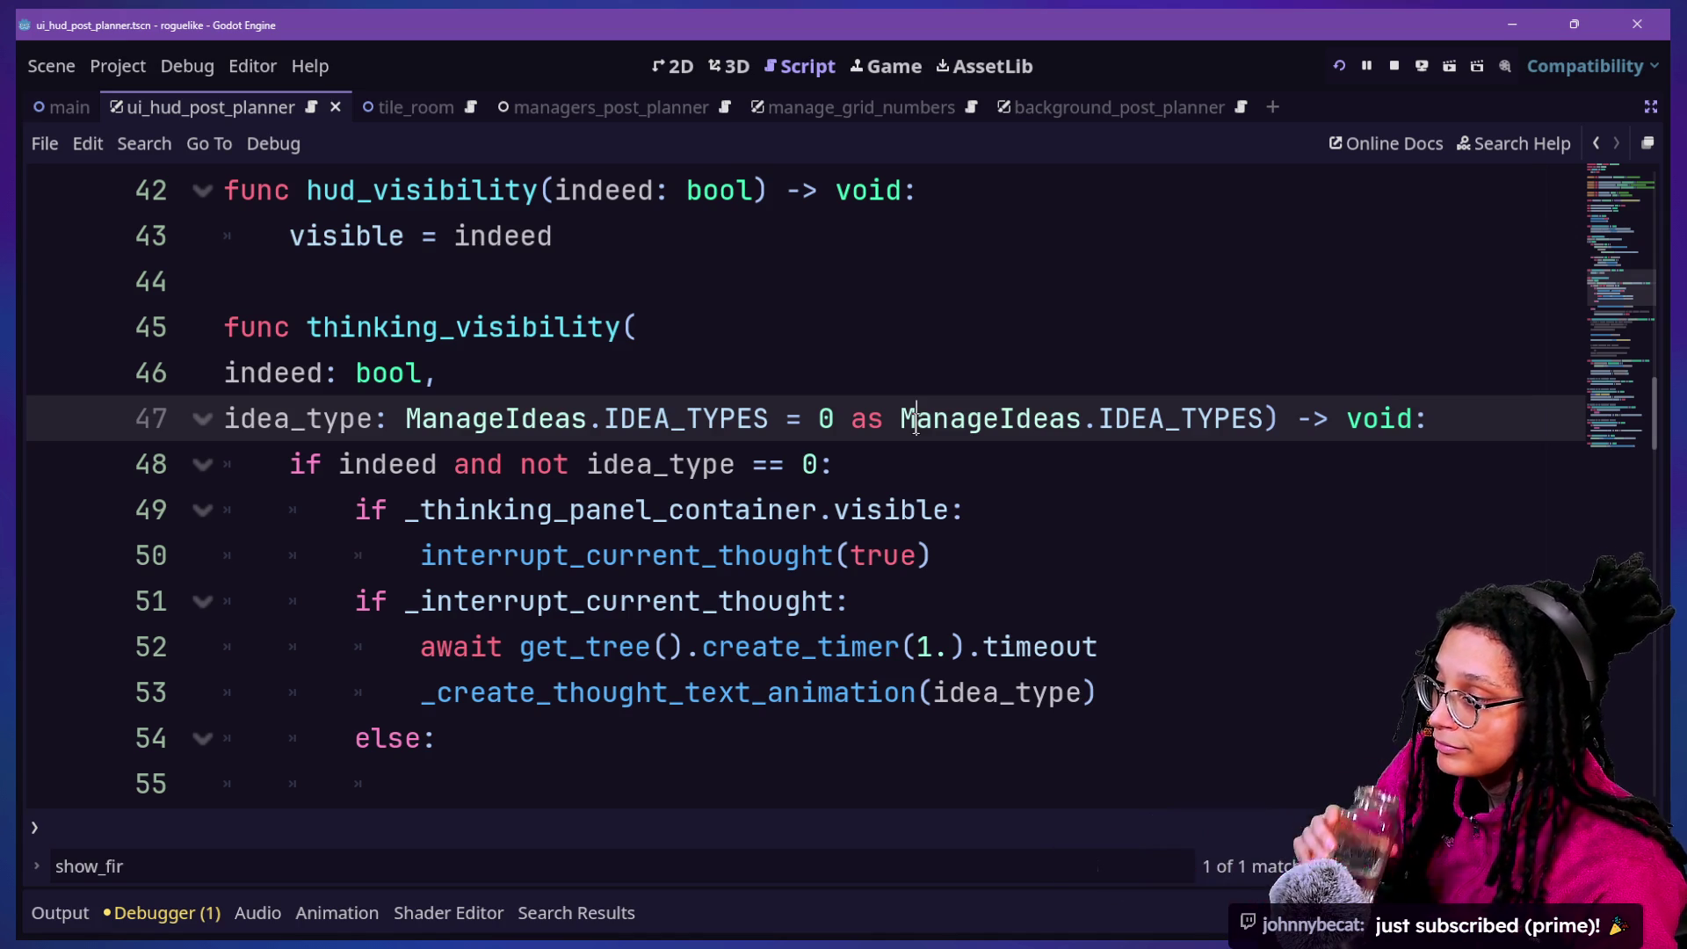
click(926, 473)
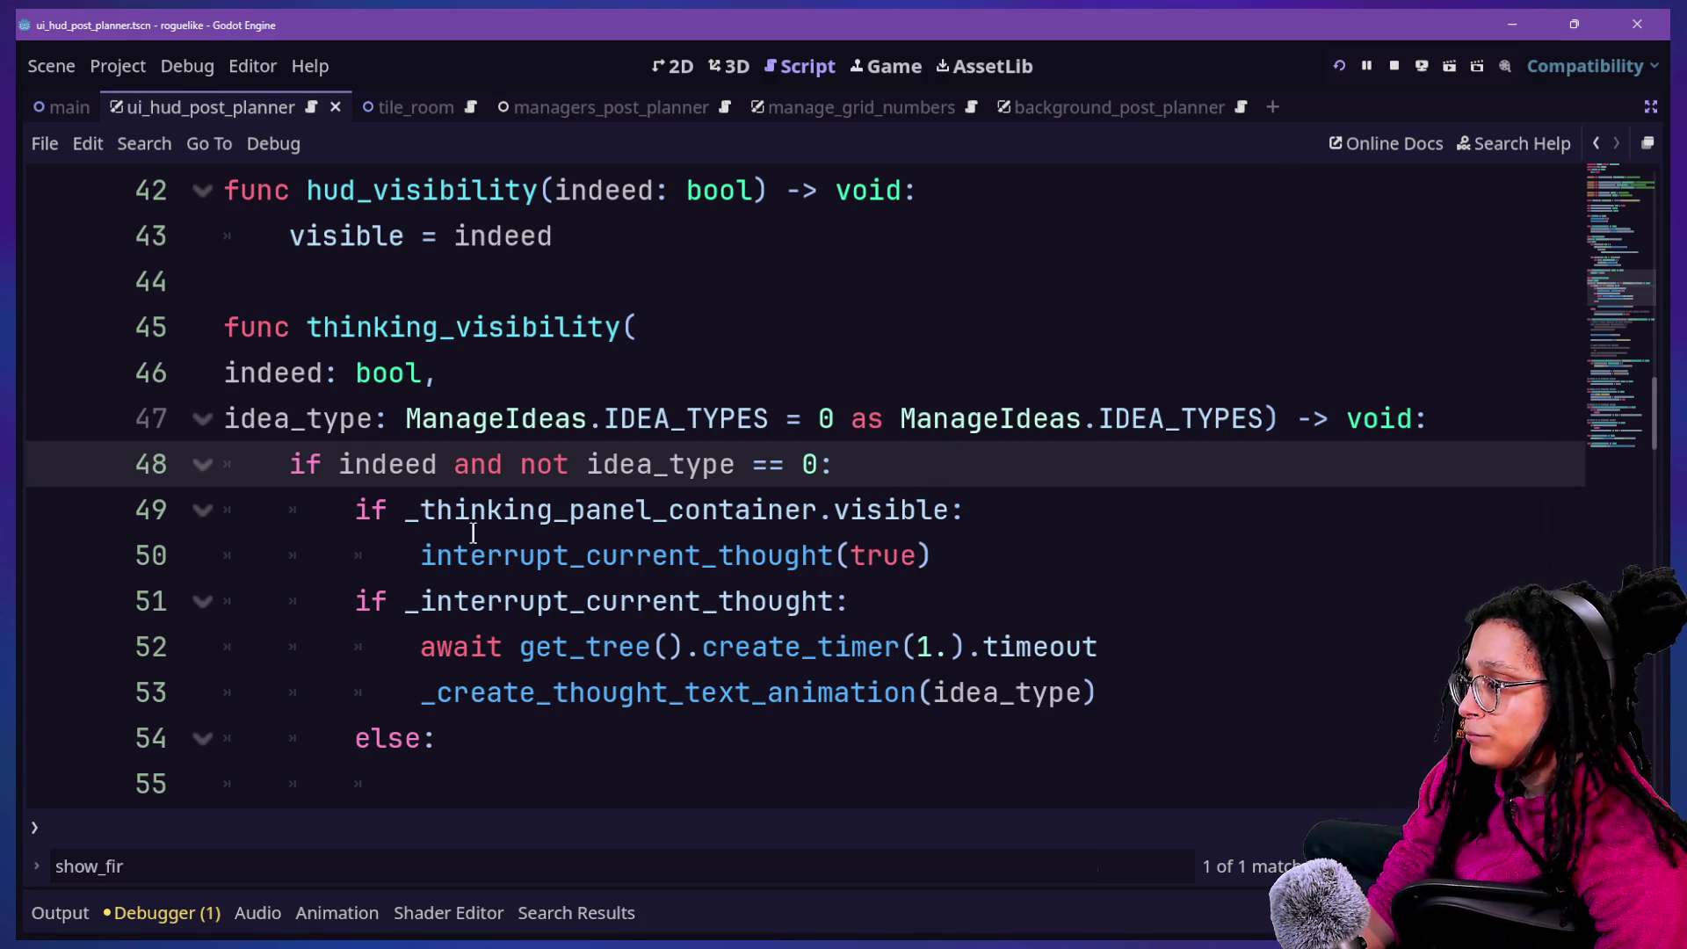
drag(435, 625, 791, 647)
click(801, 647)
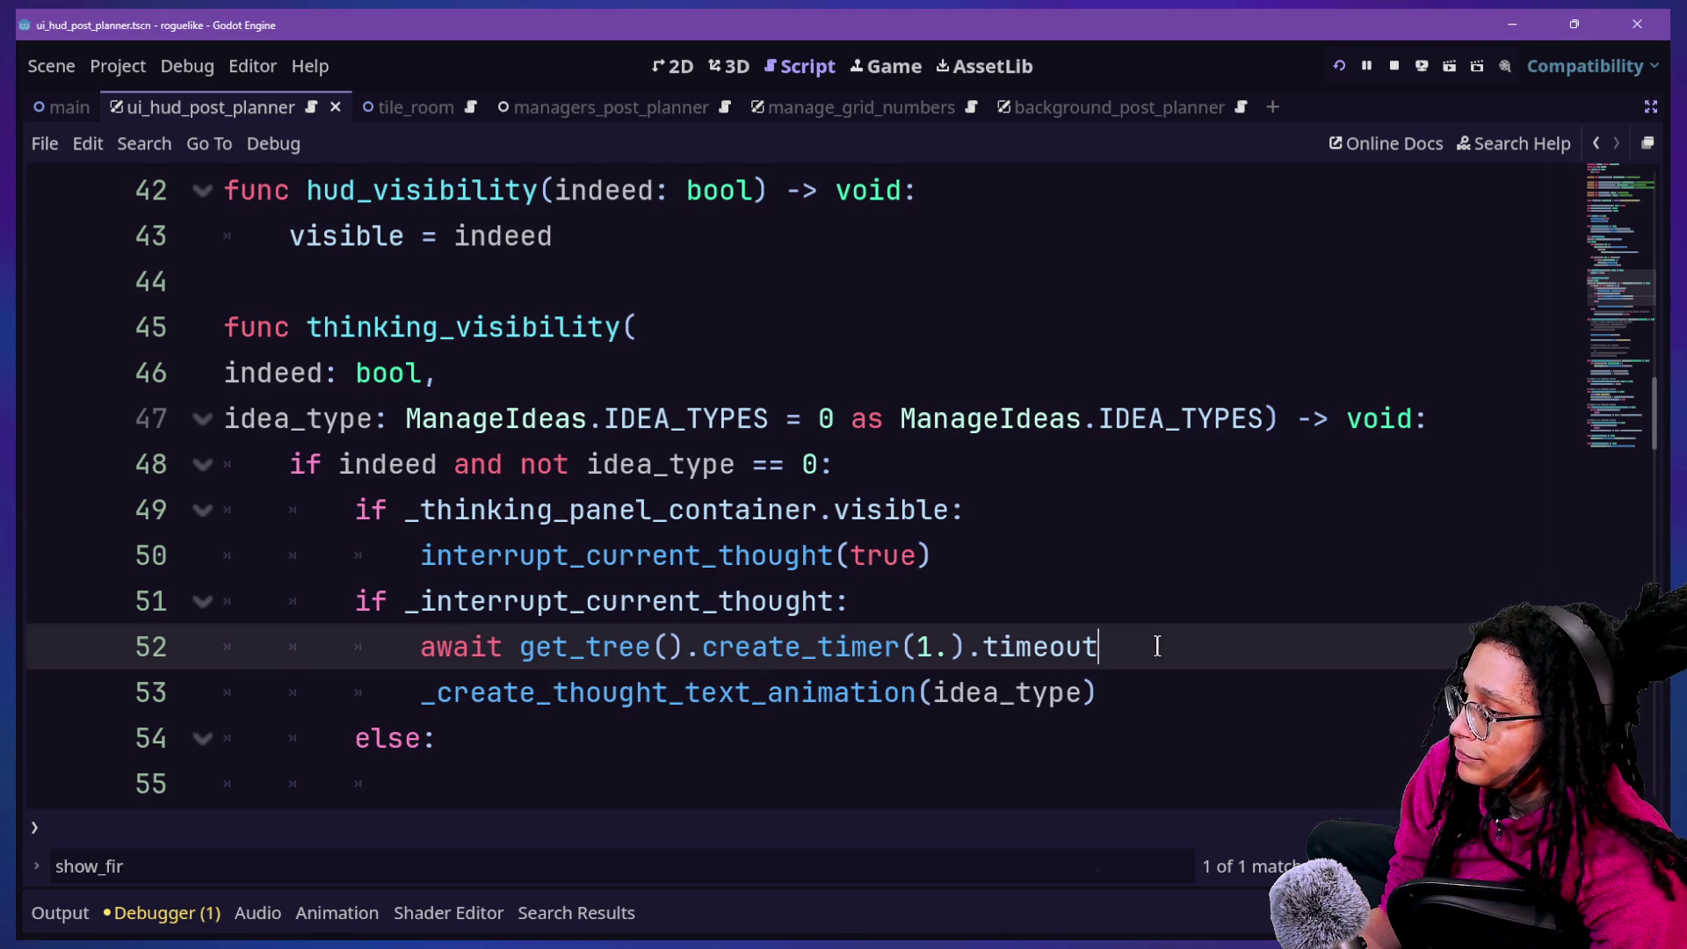
drag(435, 601, 802, 601)
click(802, 601)
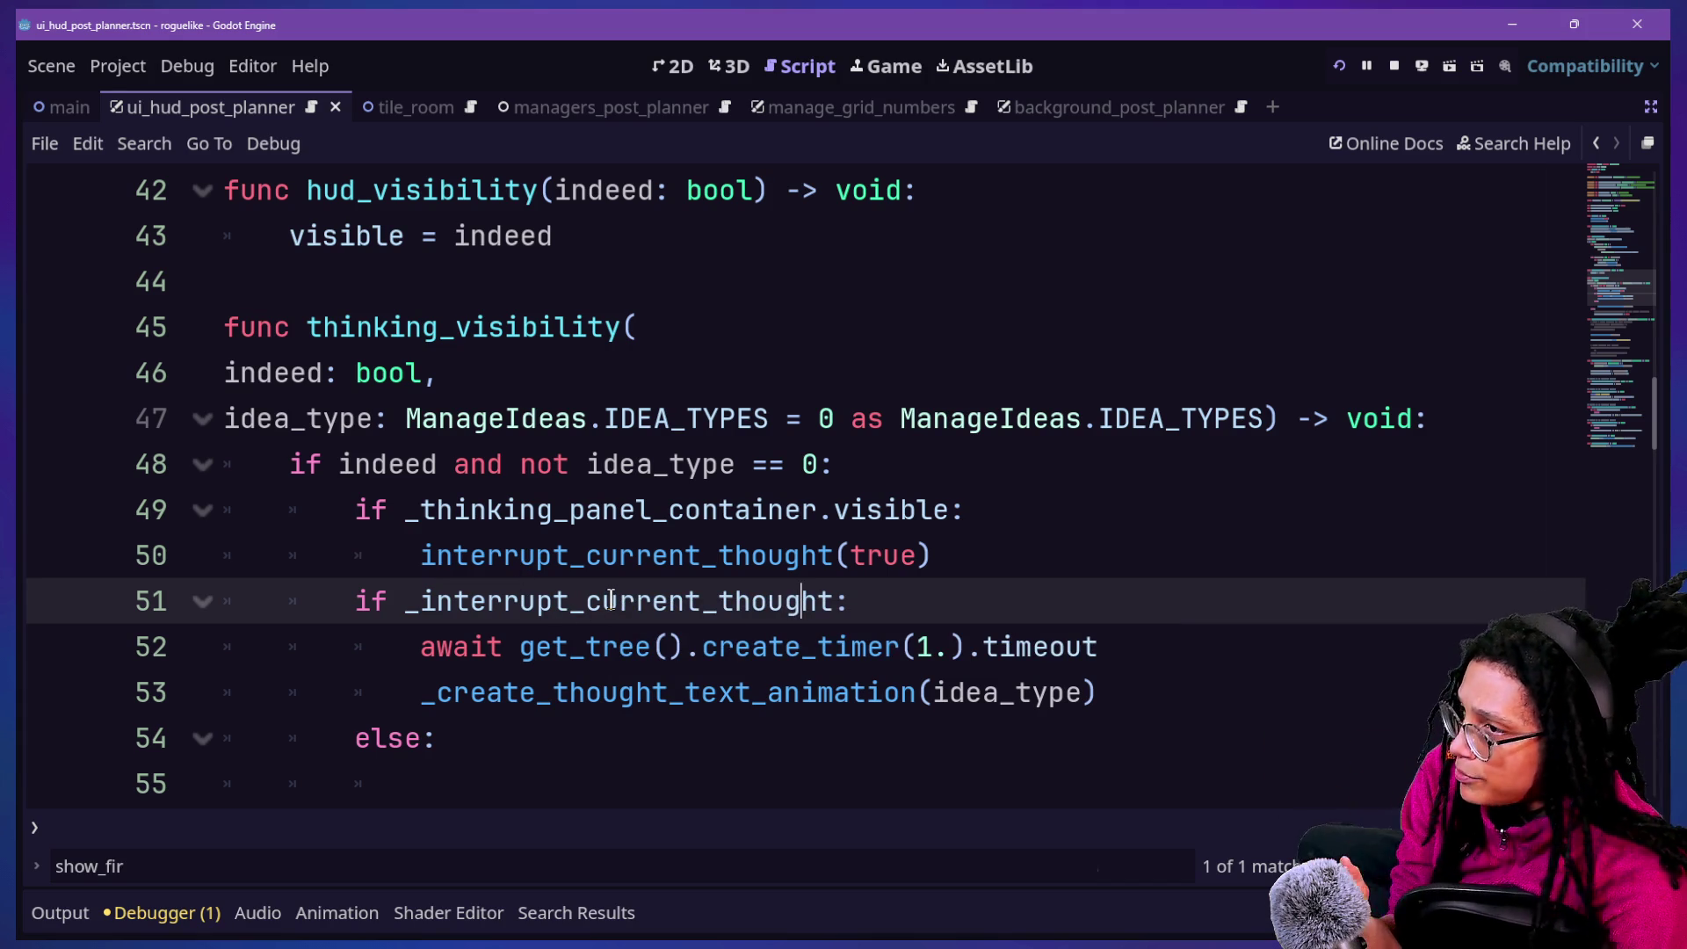
Test-run the game through Start Planning to Catstagram with the Output log open, then return to the script
click(1332, 67)
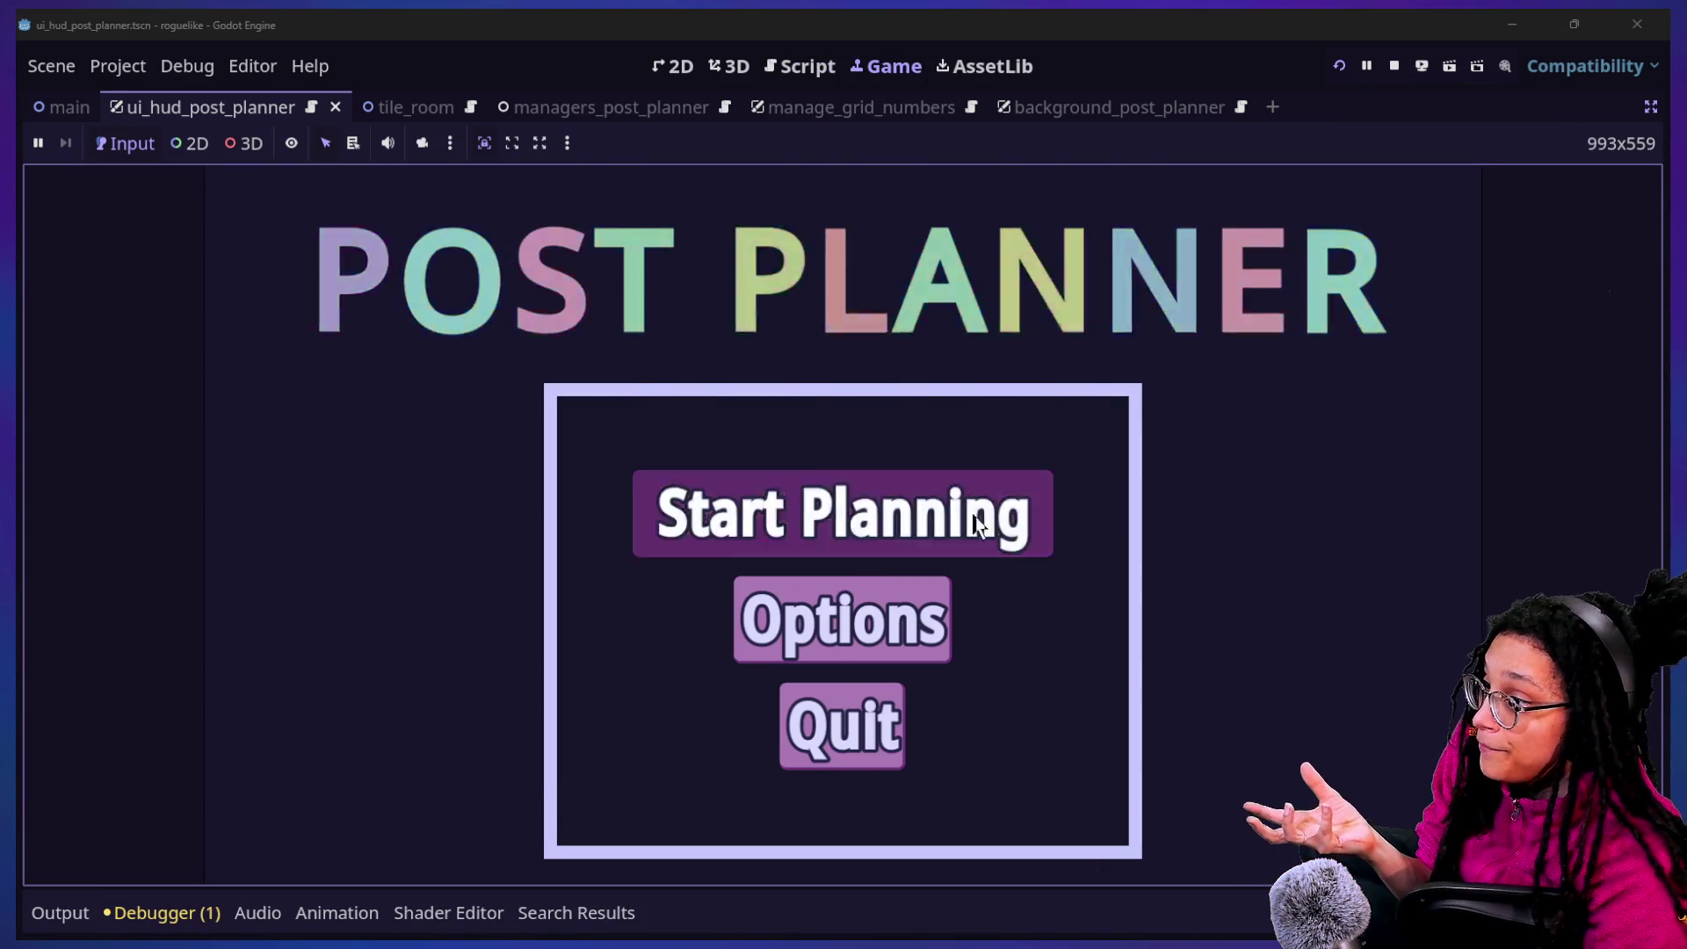
click(962, 522)
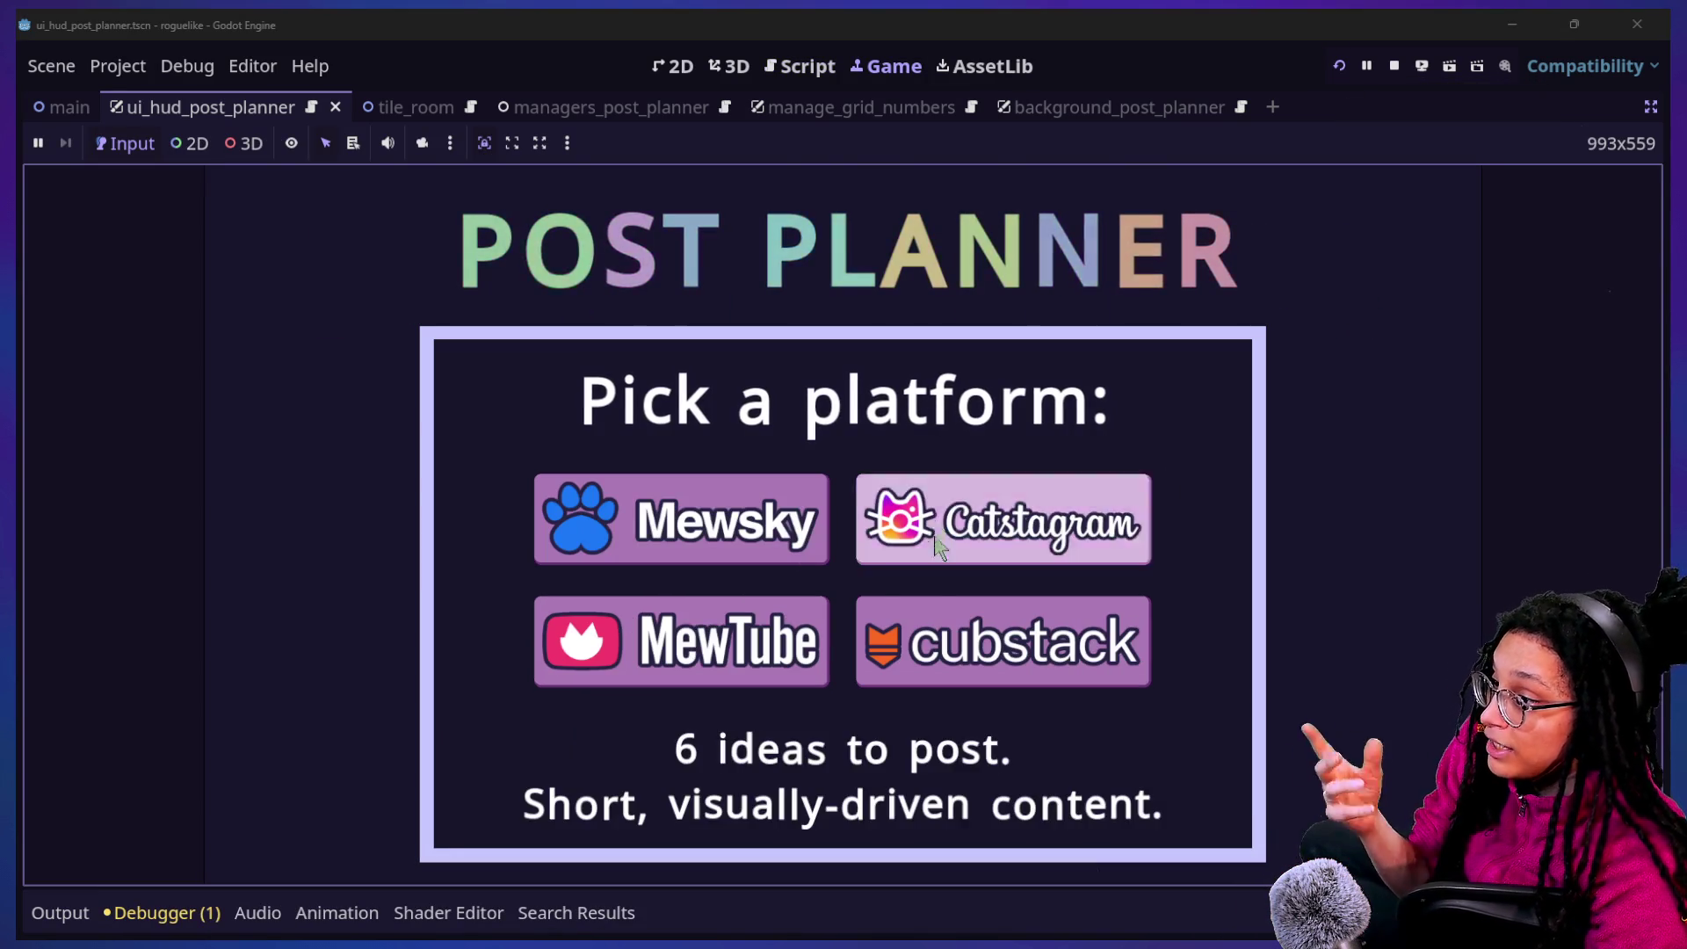
click(936, 519)
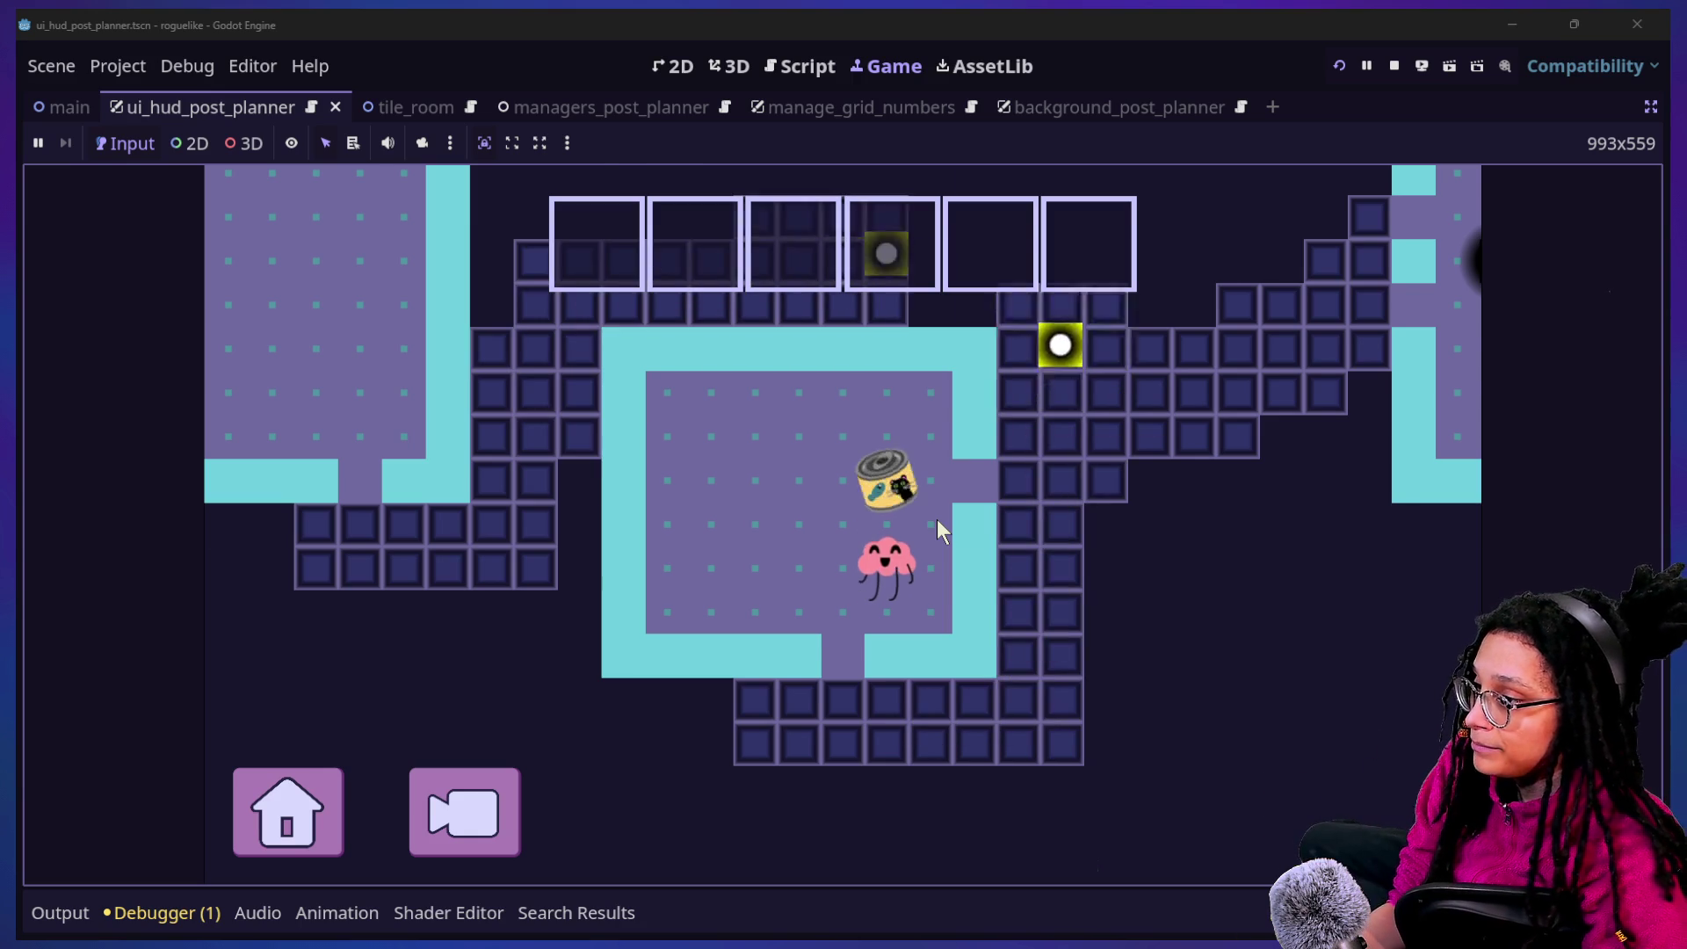
click(58, 913)
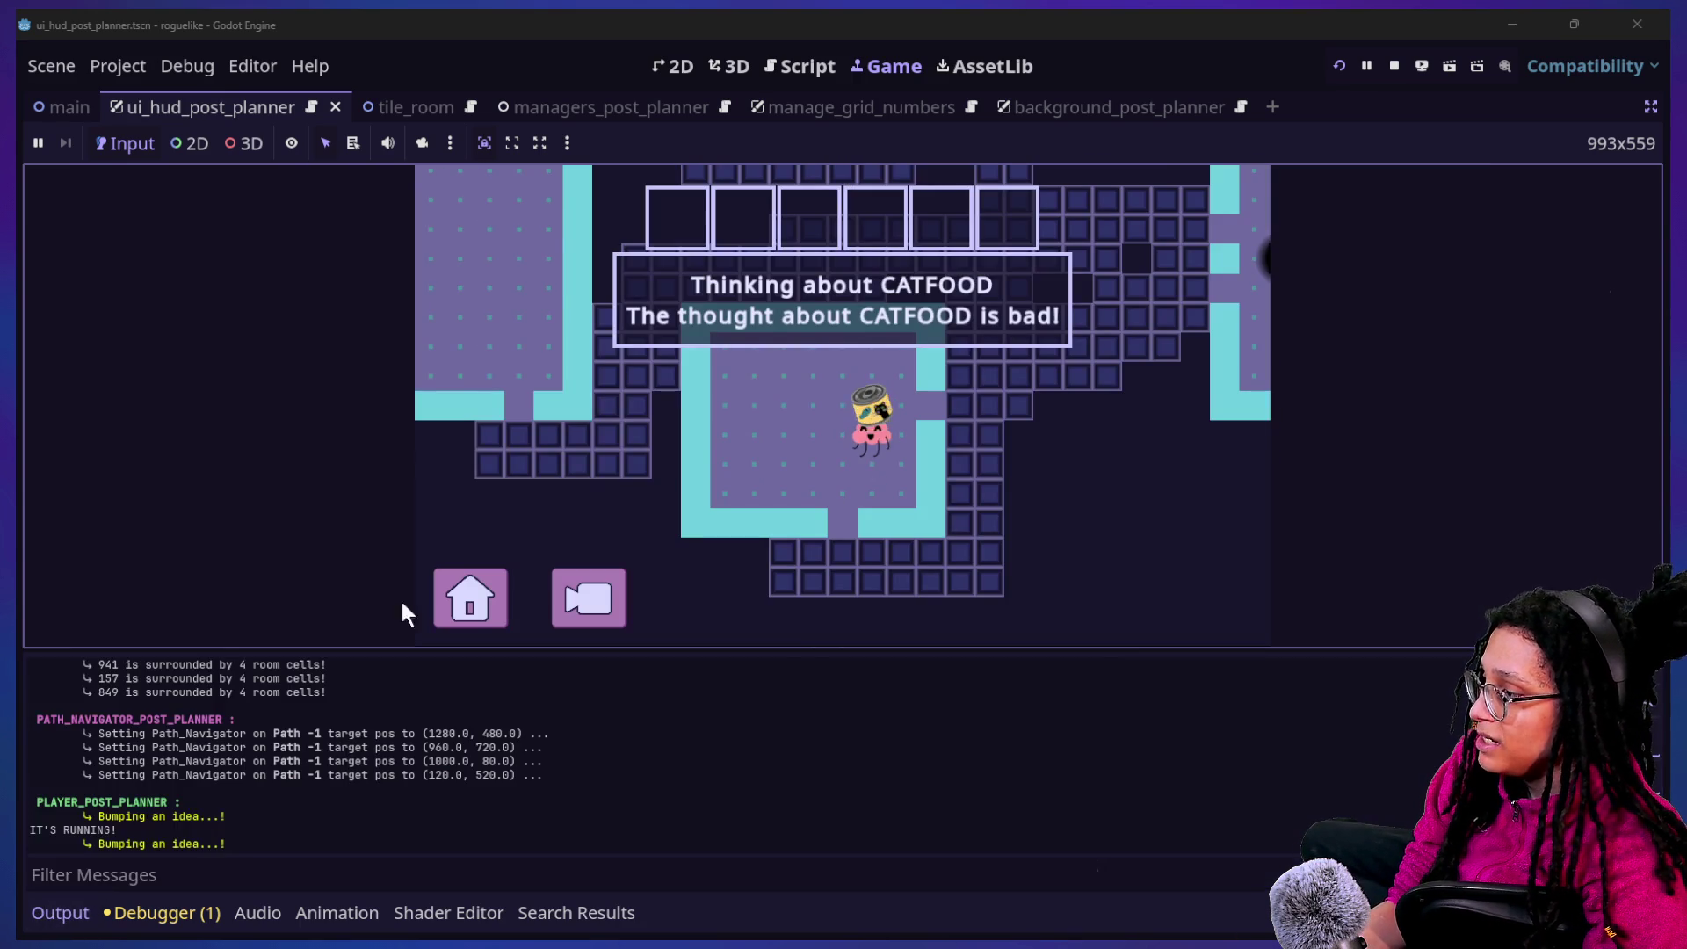
click(826, 578)
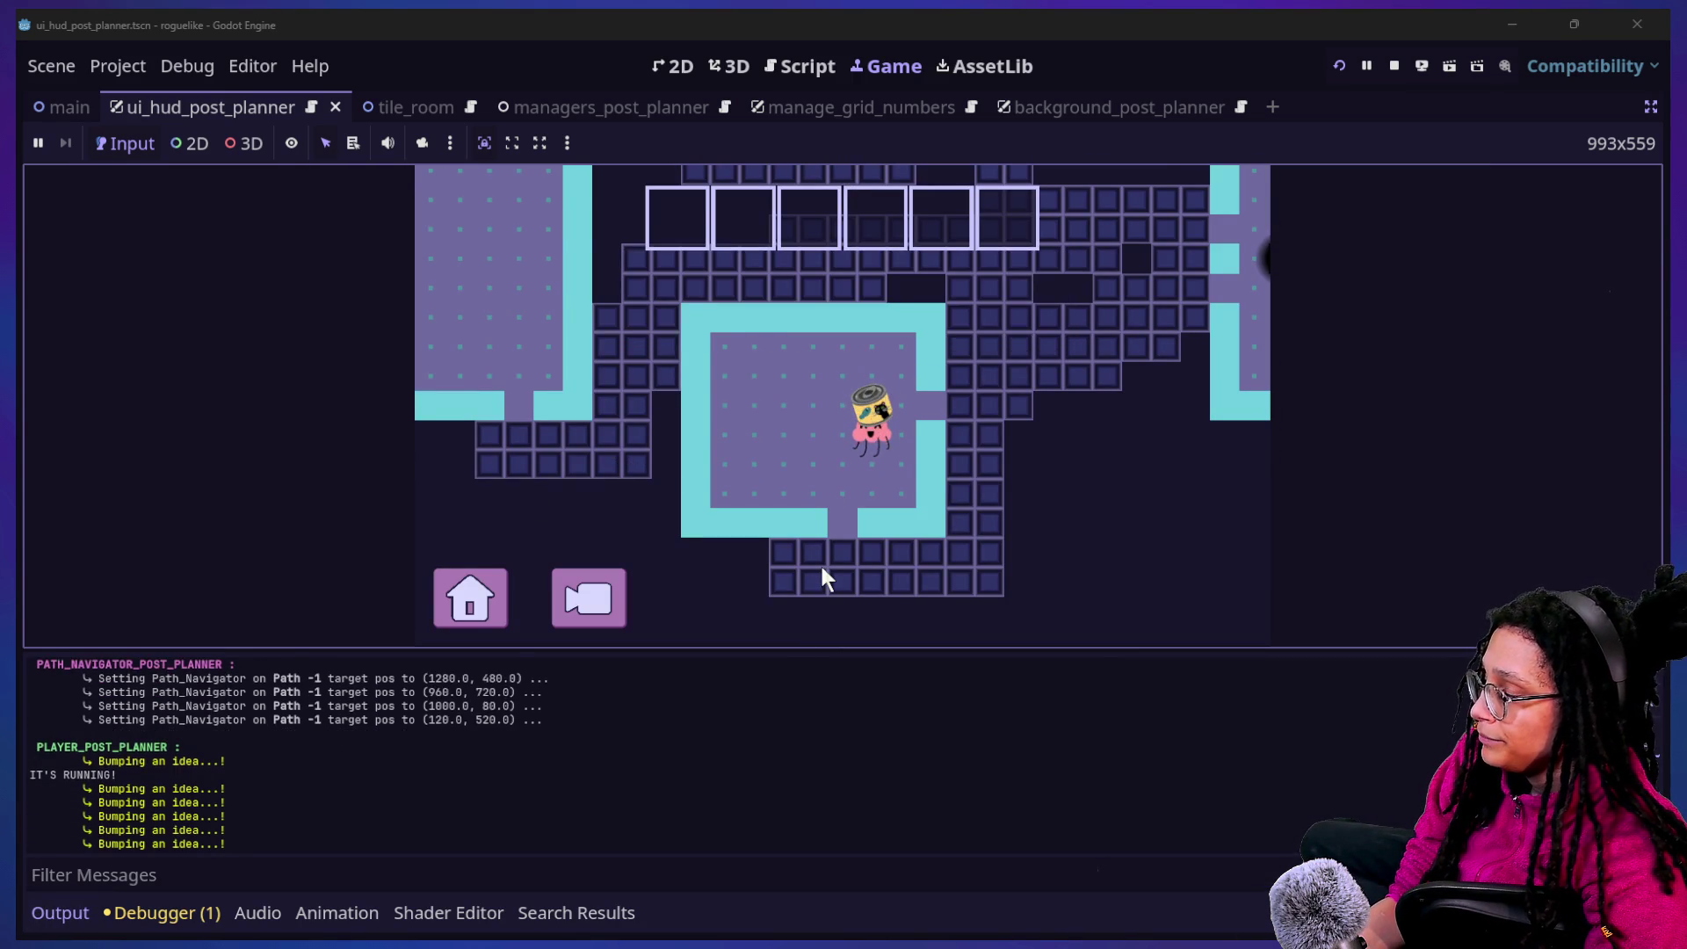
click(807, 70)
Wrap the await line with print("AWAIT BEGIN") and print("AWAIT END"), then check both in the running game
scroll(889, 490, down, 3)
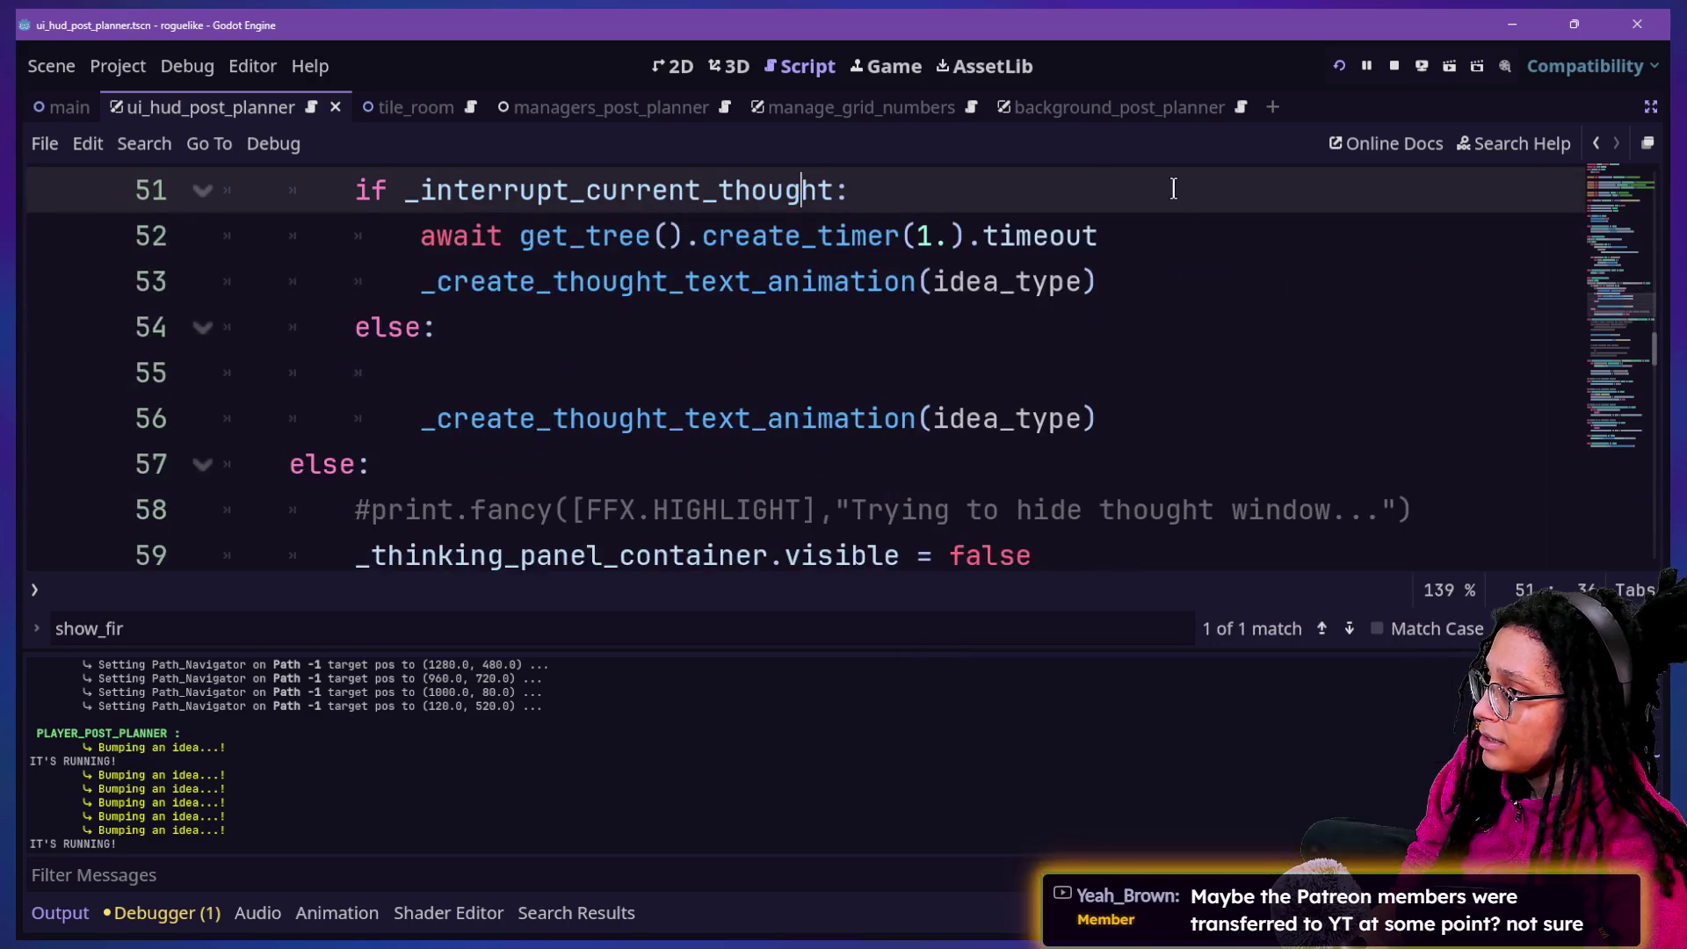
key(Return)
text(print("AWAIT BEGI)
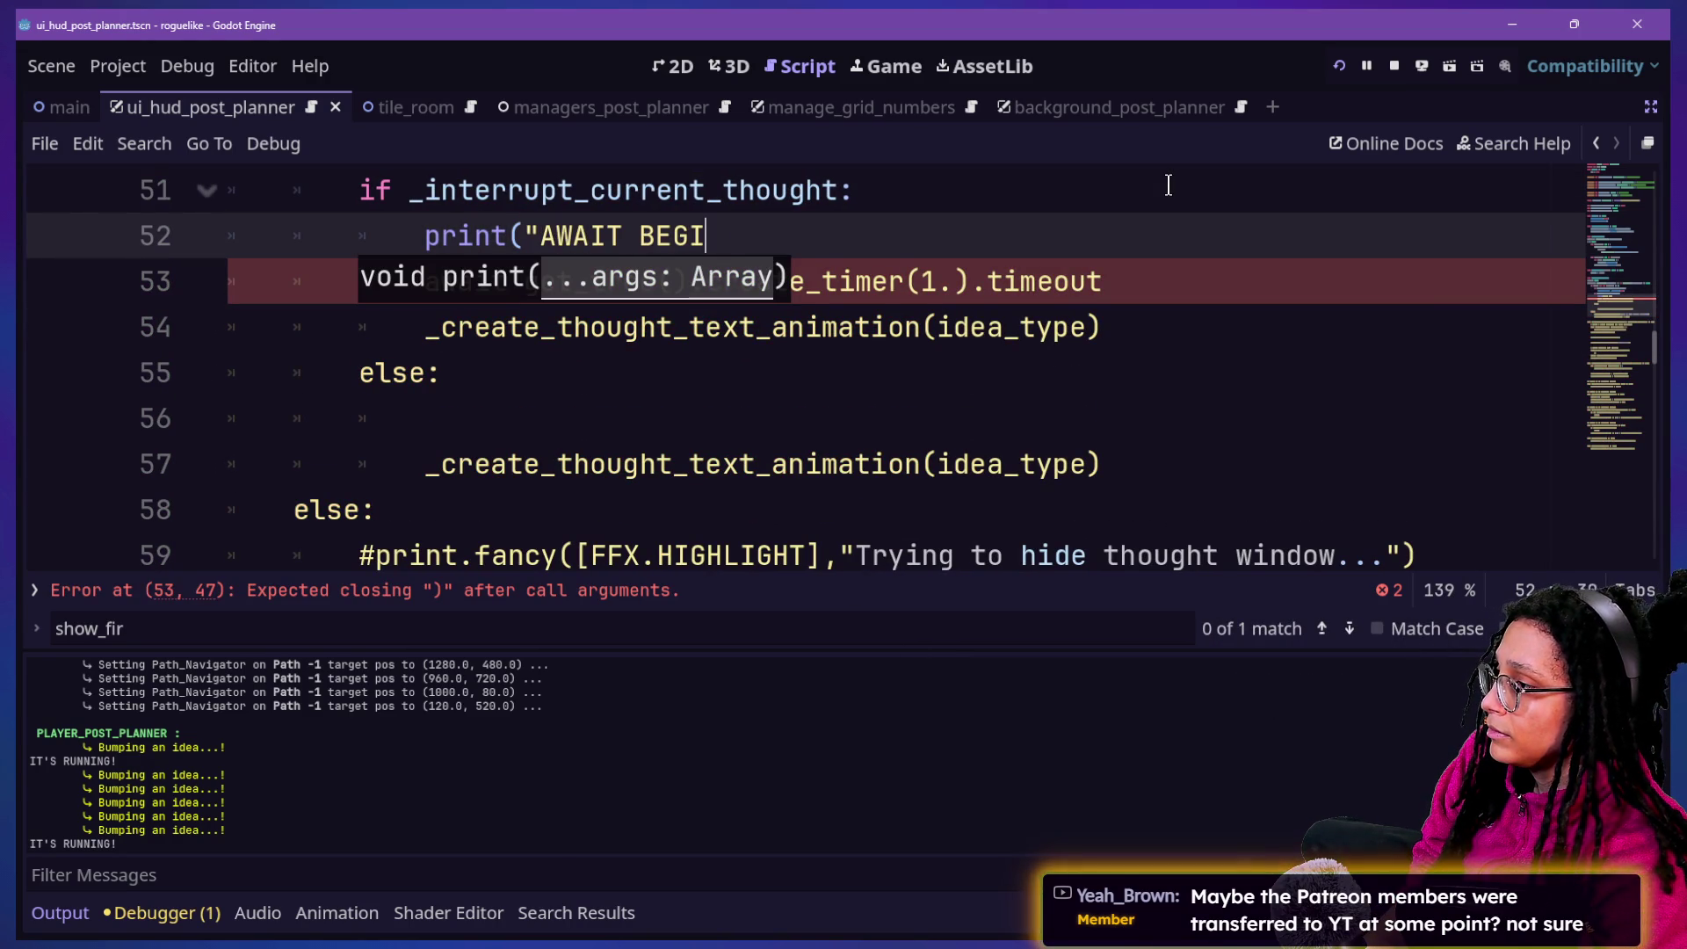
text(N"))
click(1223, 277)
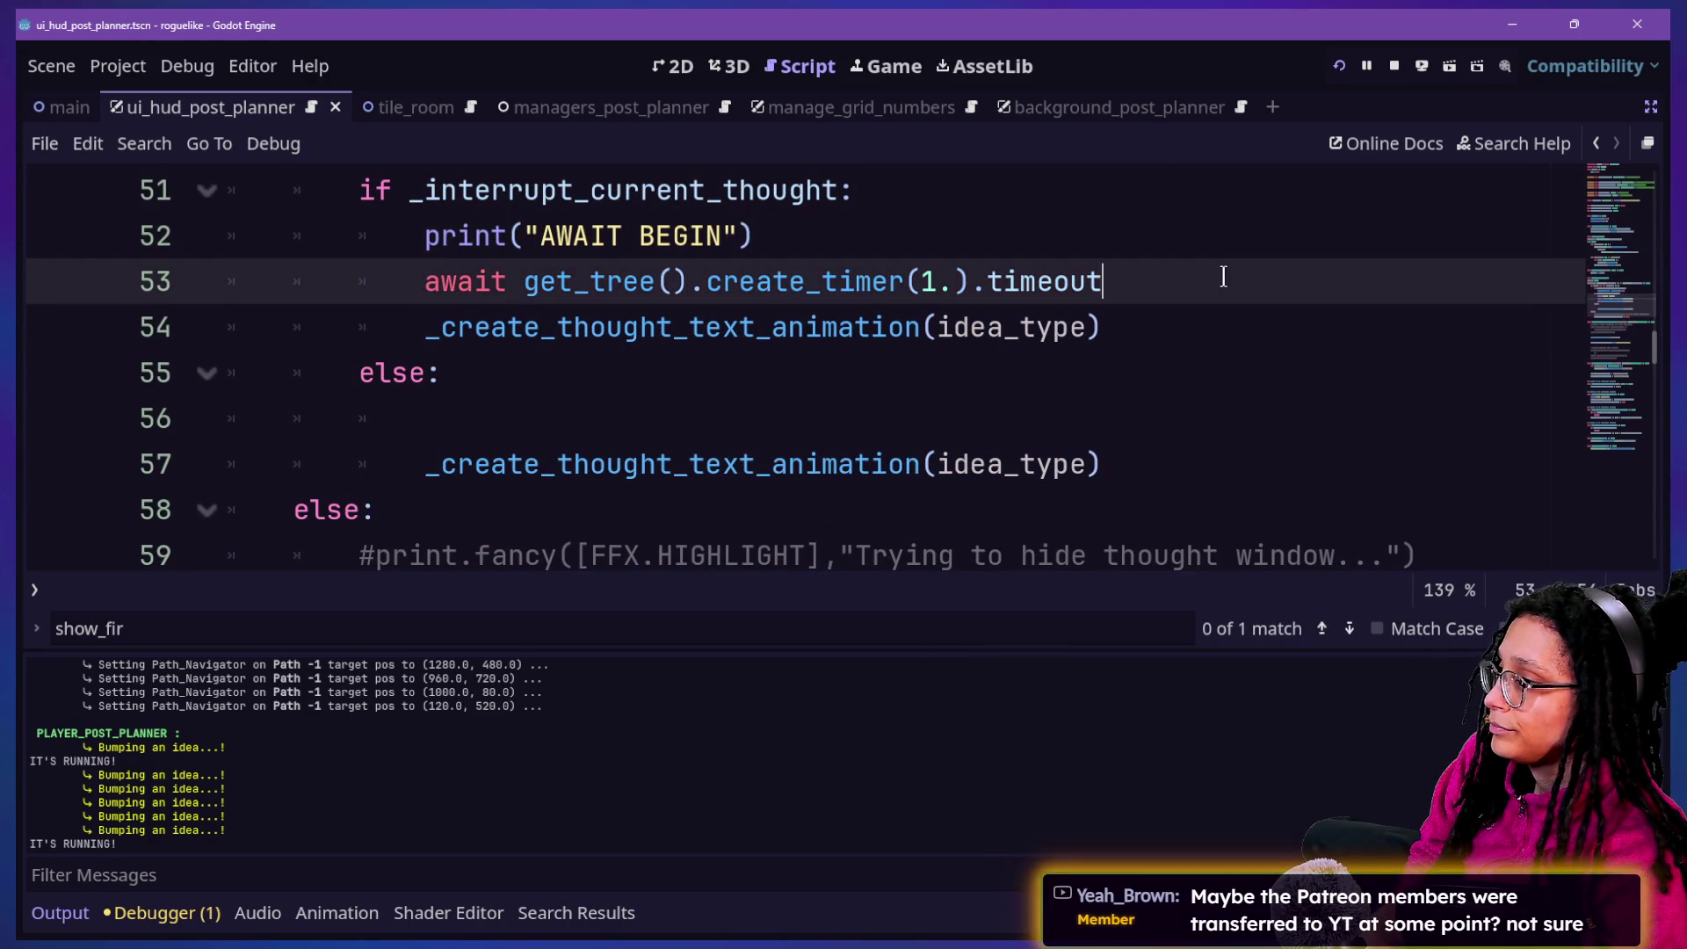
key(Return)
text(print("AWAIT)
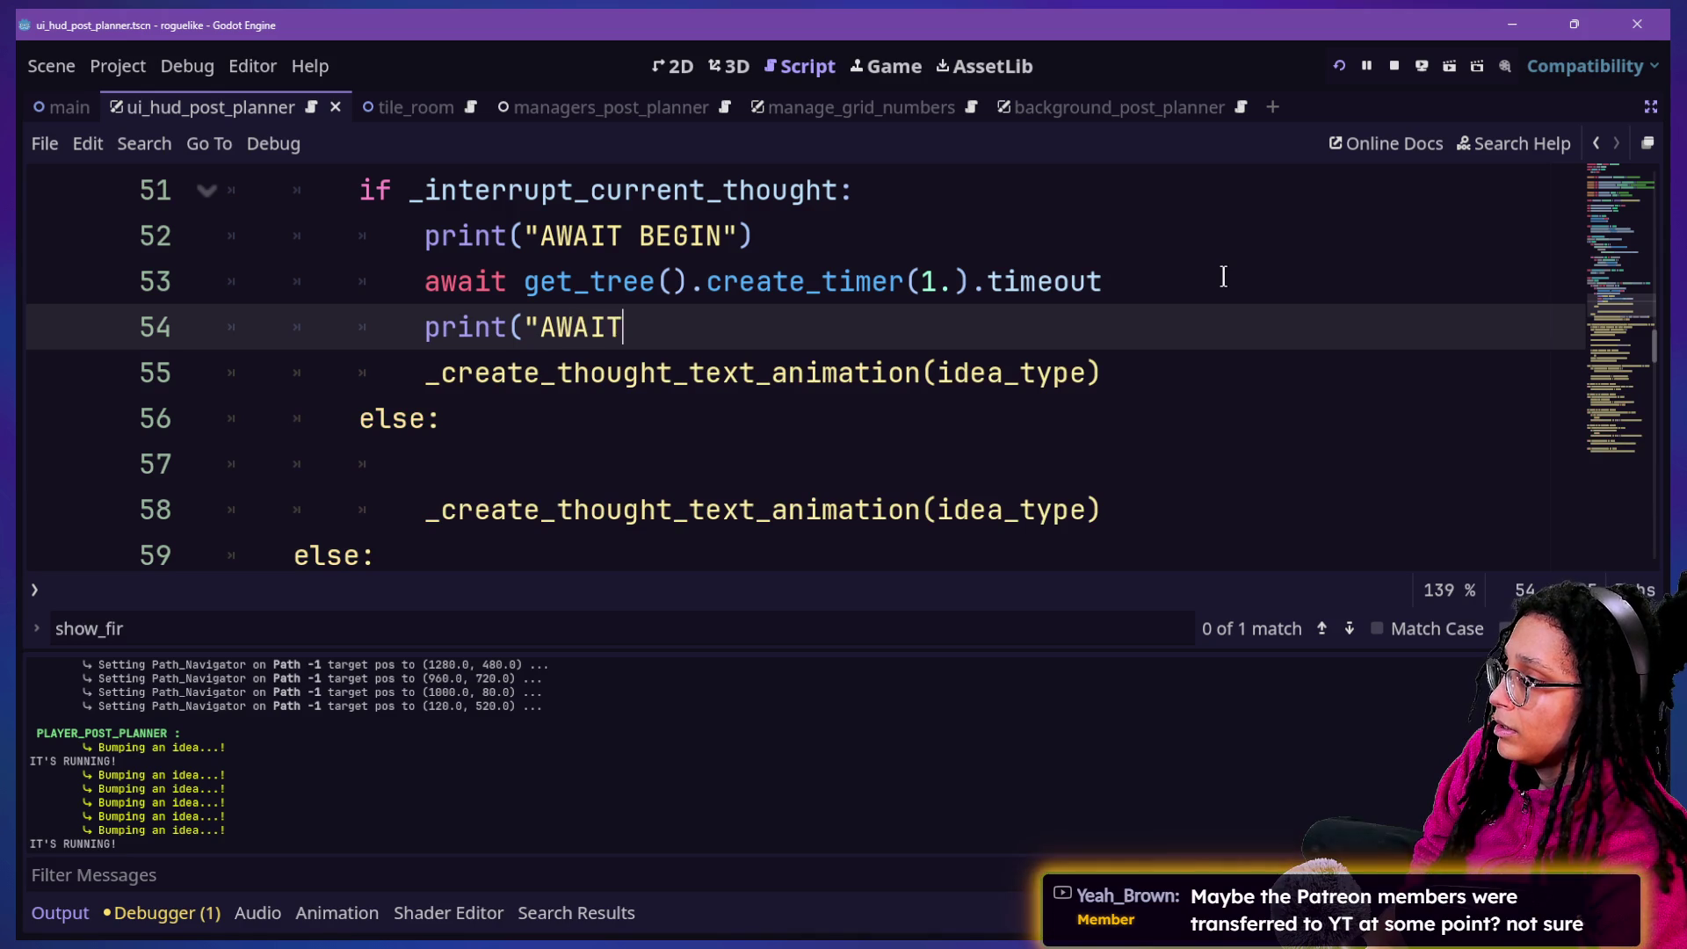
text( END"))
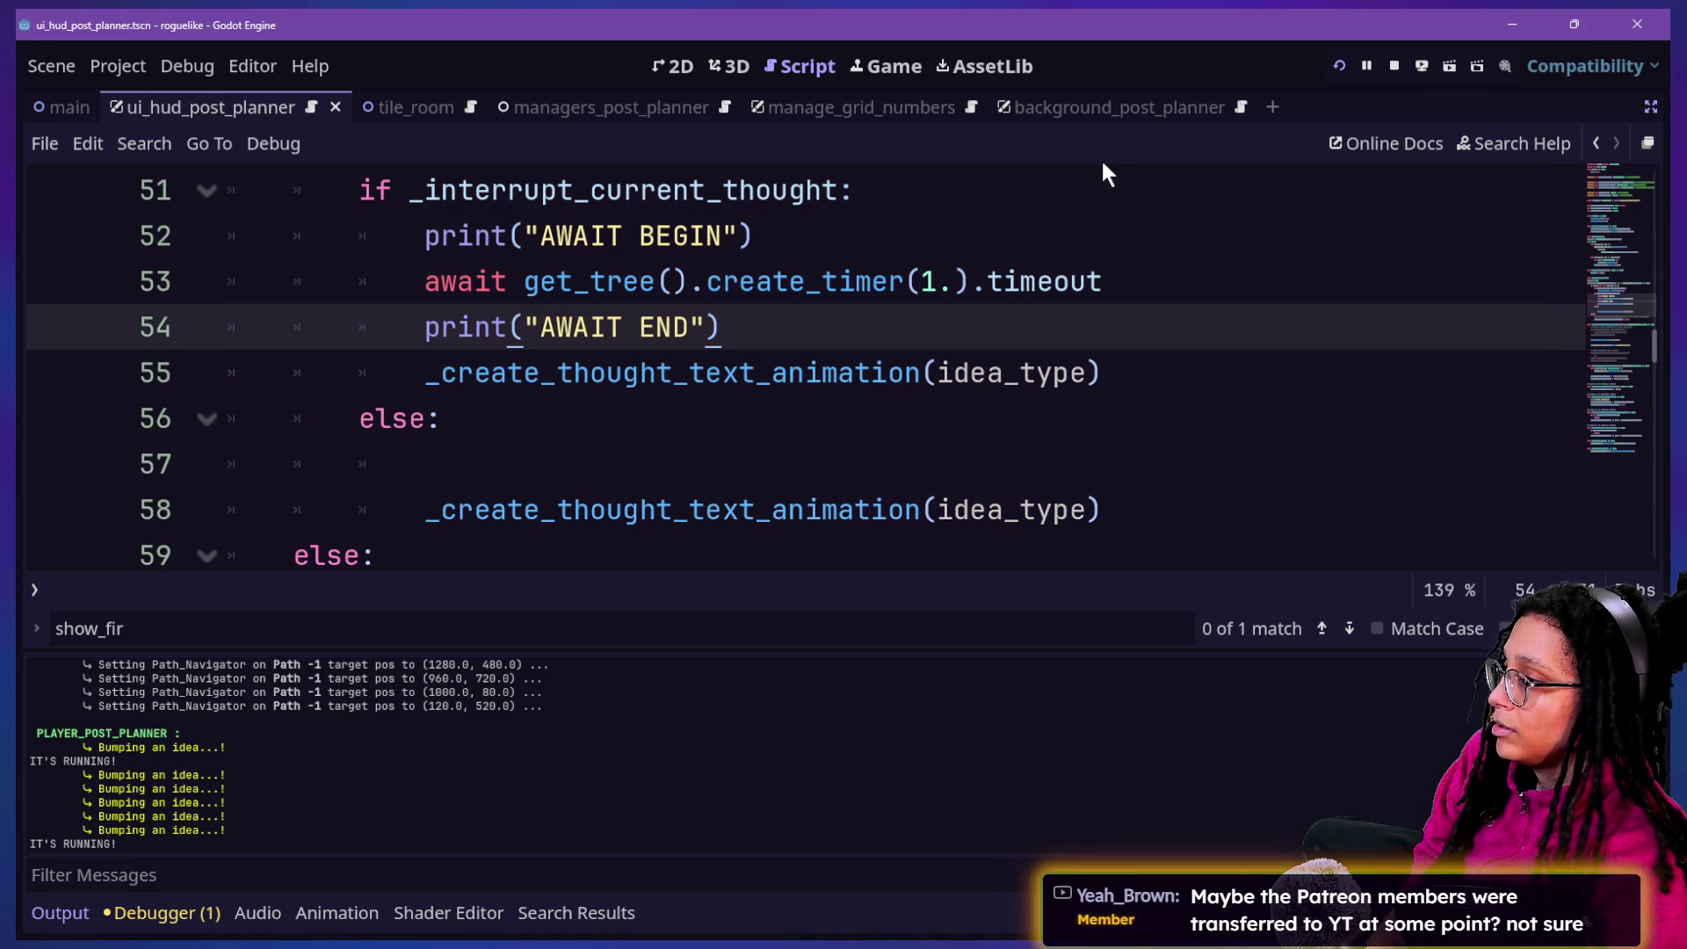
click(897, 64)
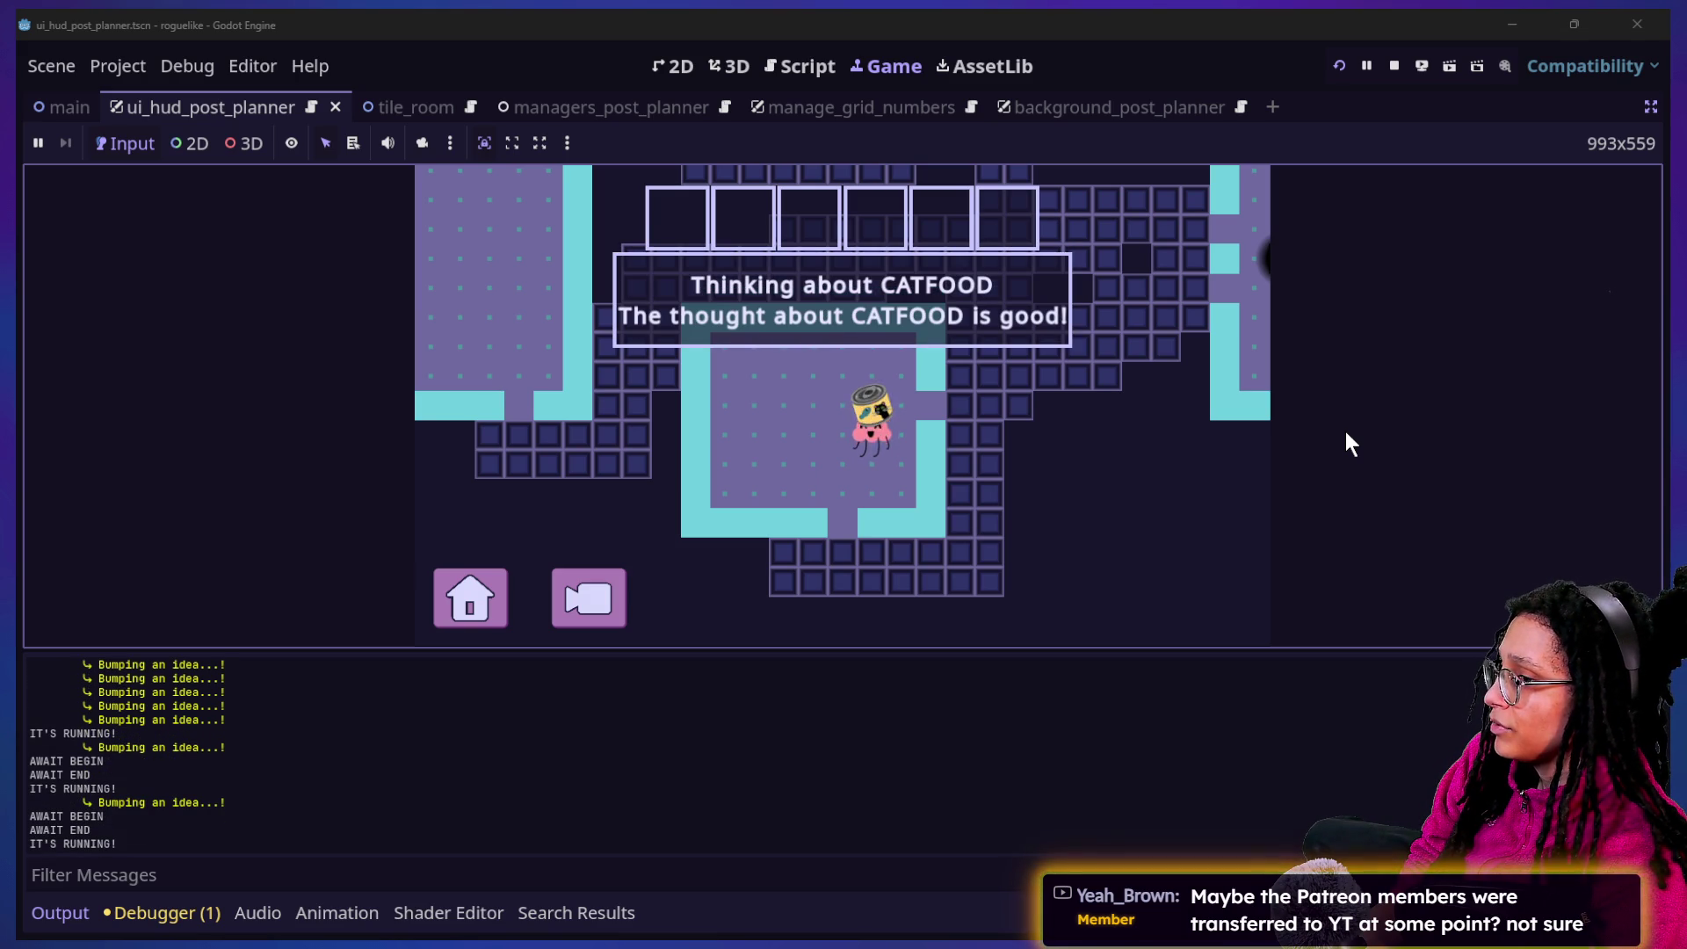
click(795, 66)
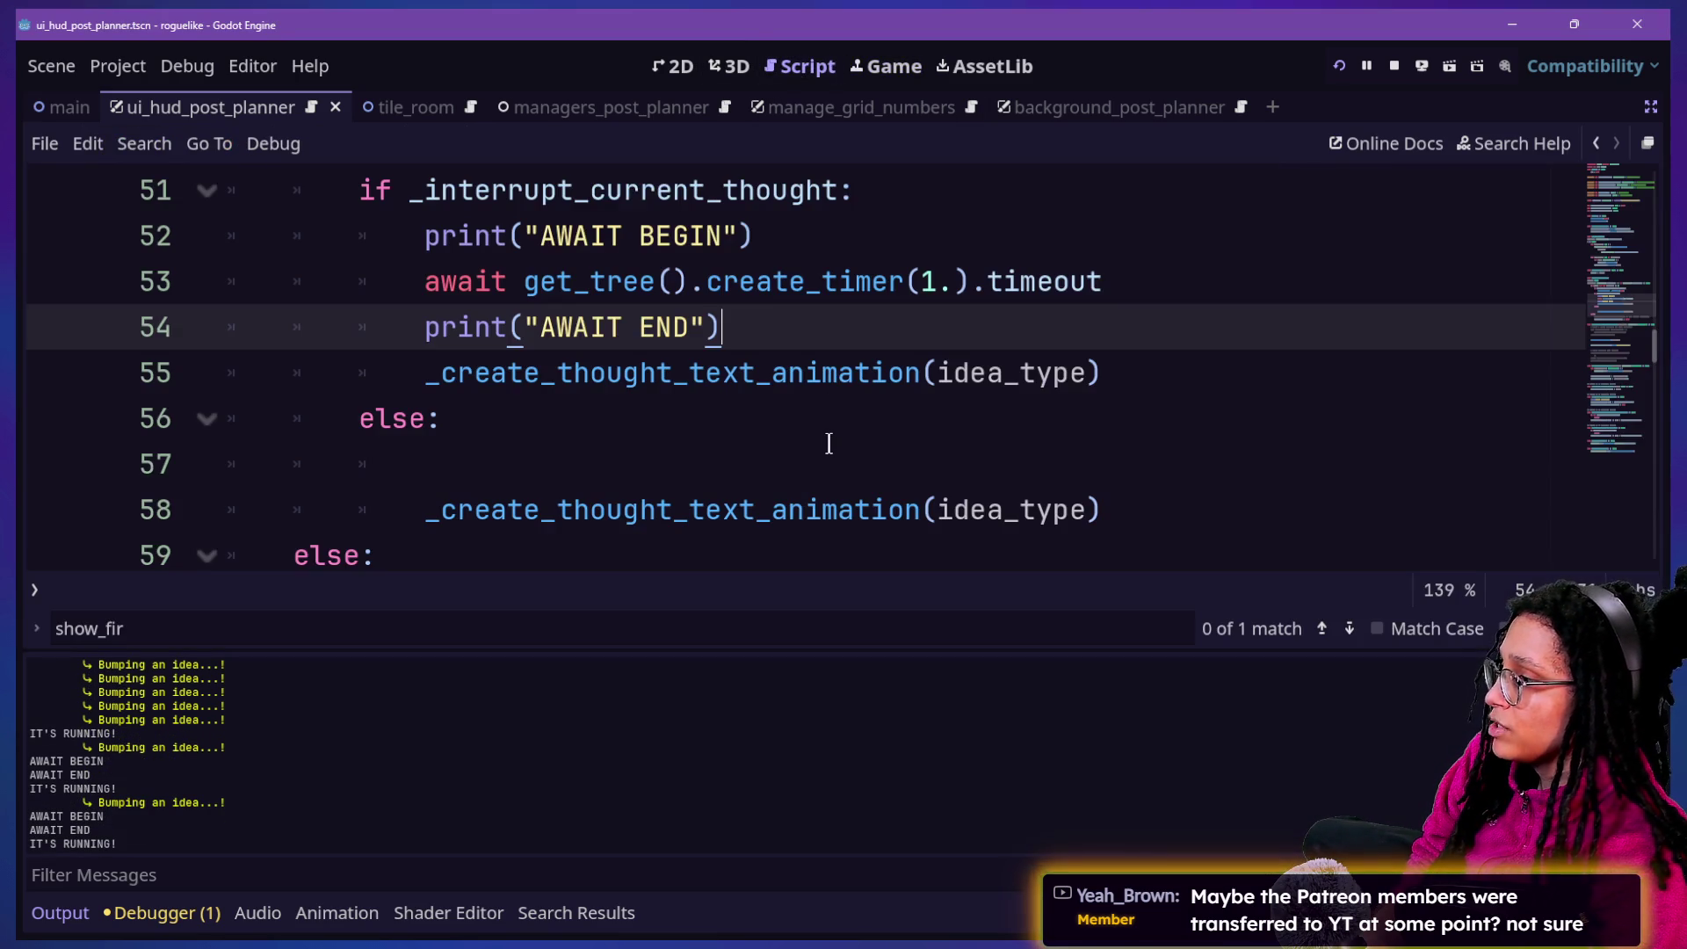
Find the IT'S RUNNING! print on line 92 and change its text to 'Showing first message'
click(830, 442)
scroll(829, 444, down, 5)
key(ctrl+f)
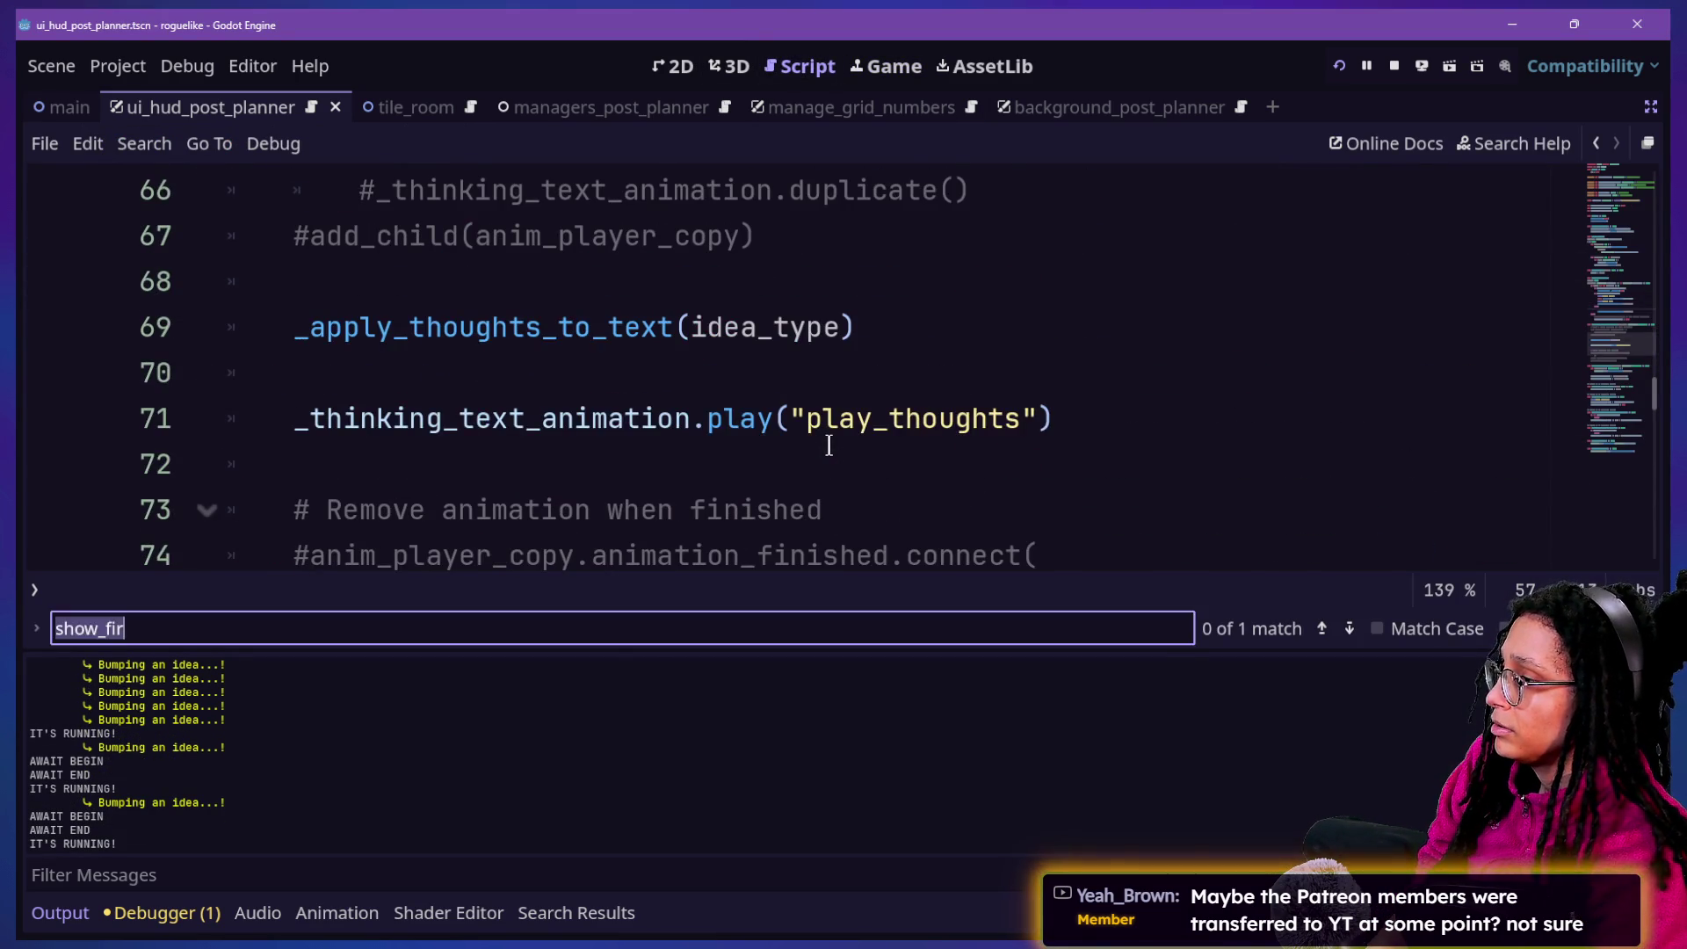
text(it's)
drag(397, 389, 632, 391)
text(Showing first m)
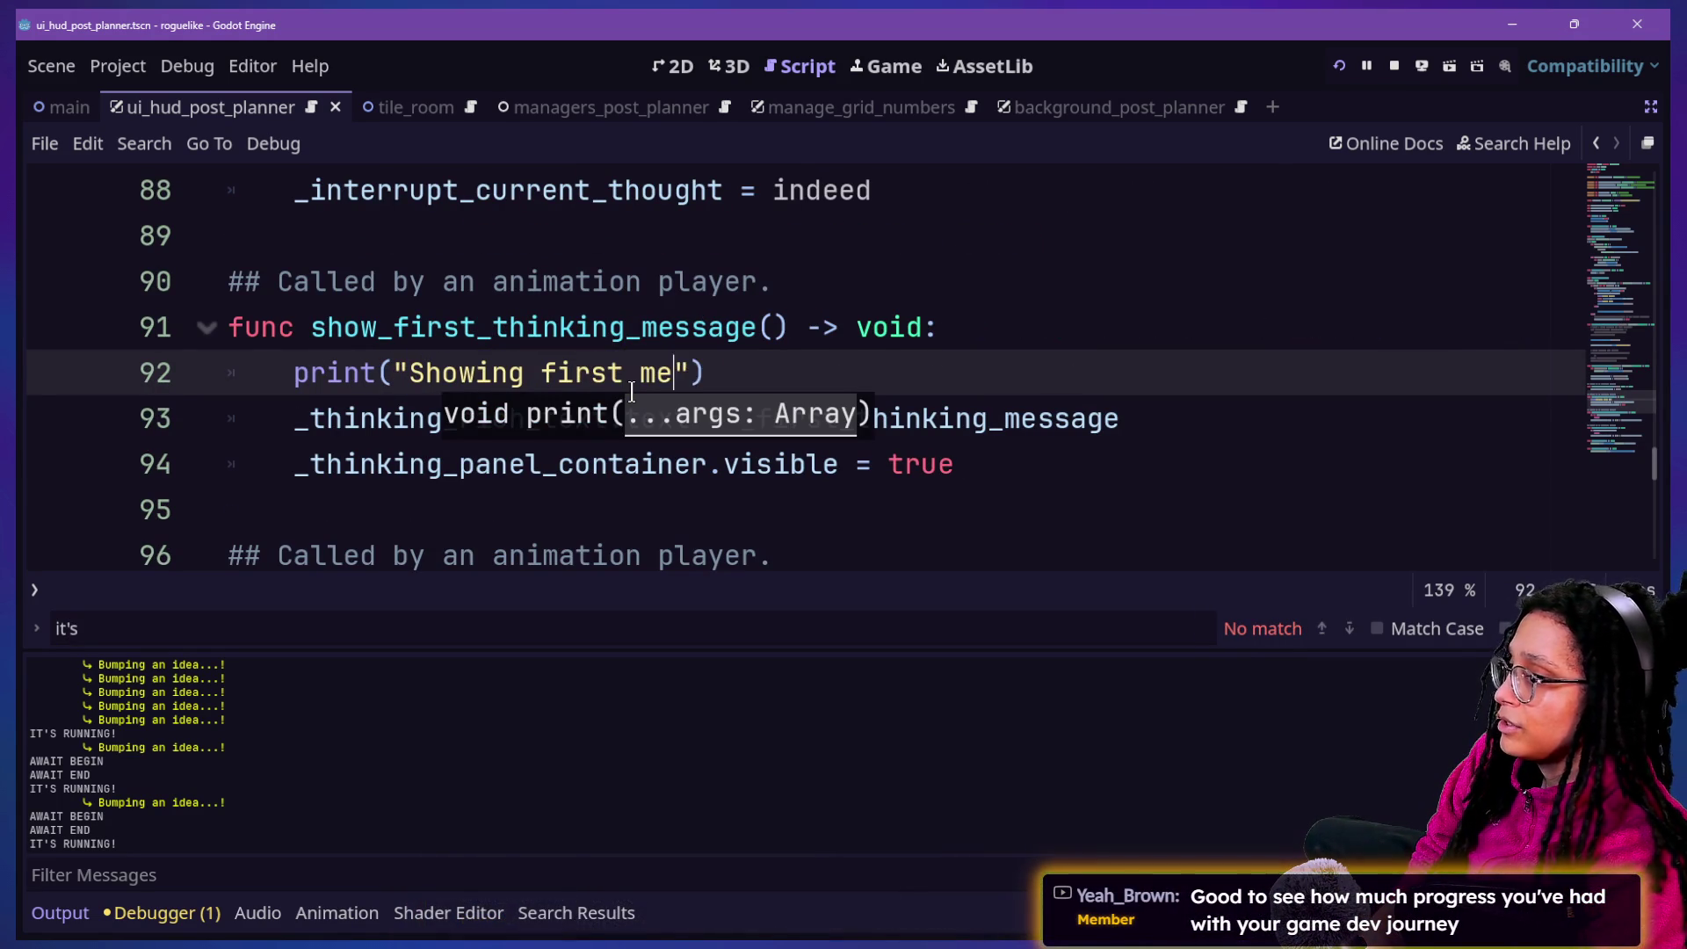
text(essage)
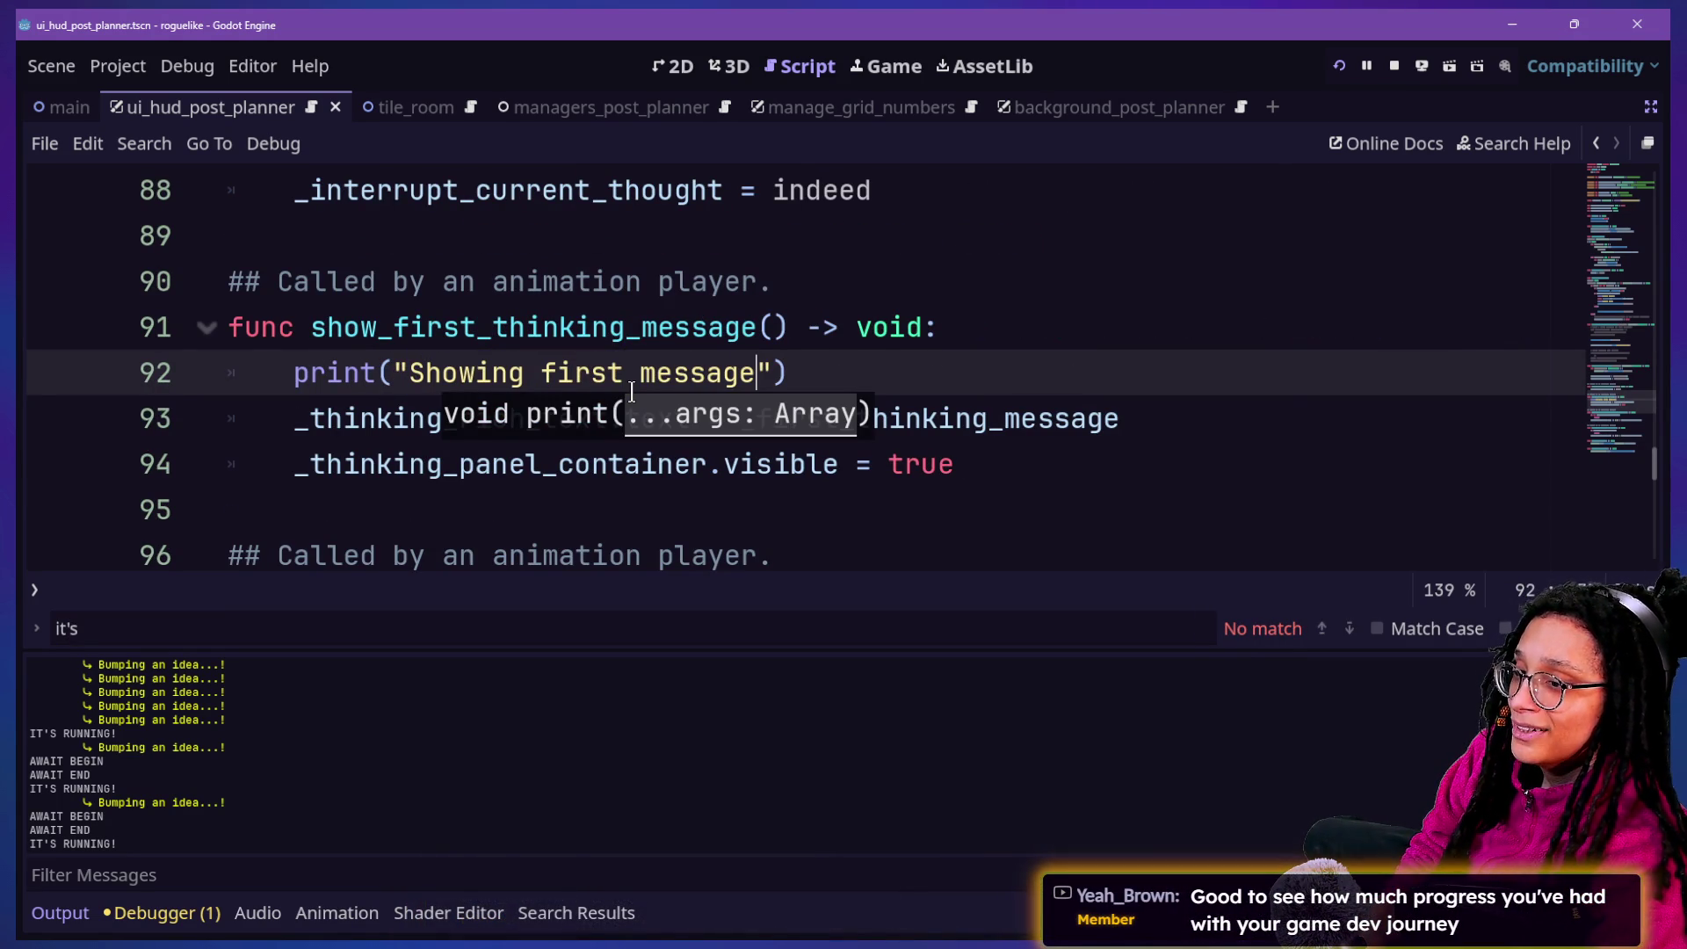
click(683, 353)
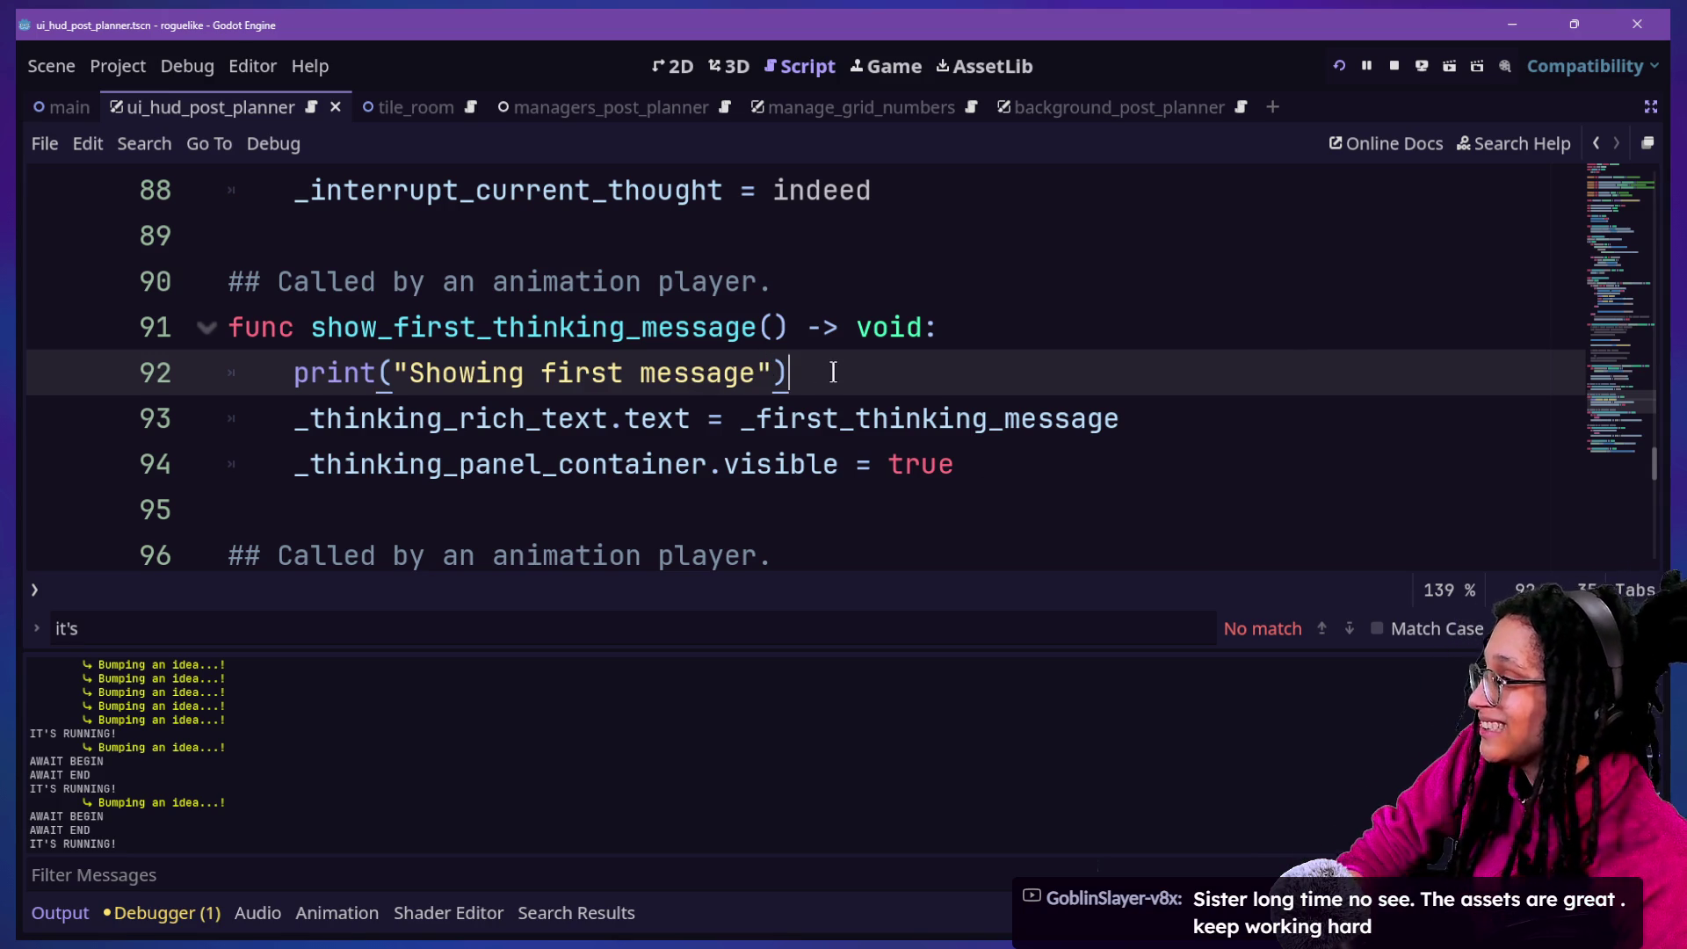
click(879, 81)
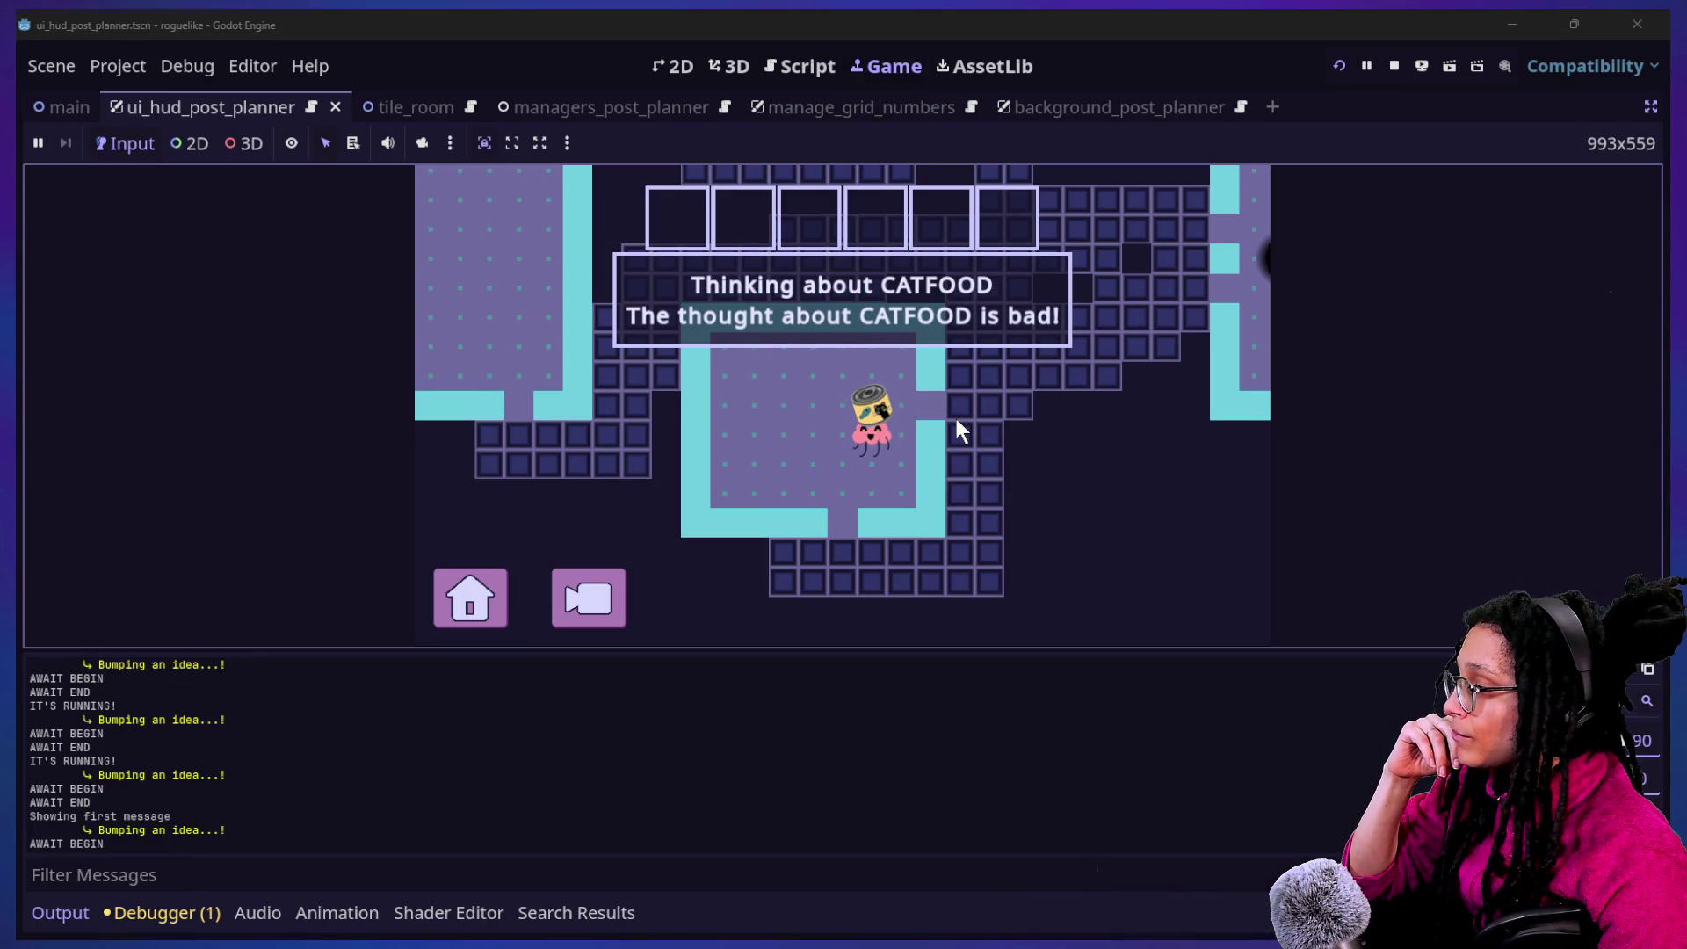
click(801, 66)
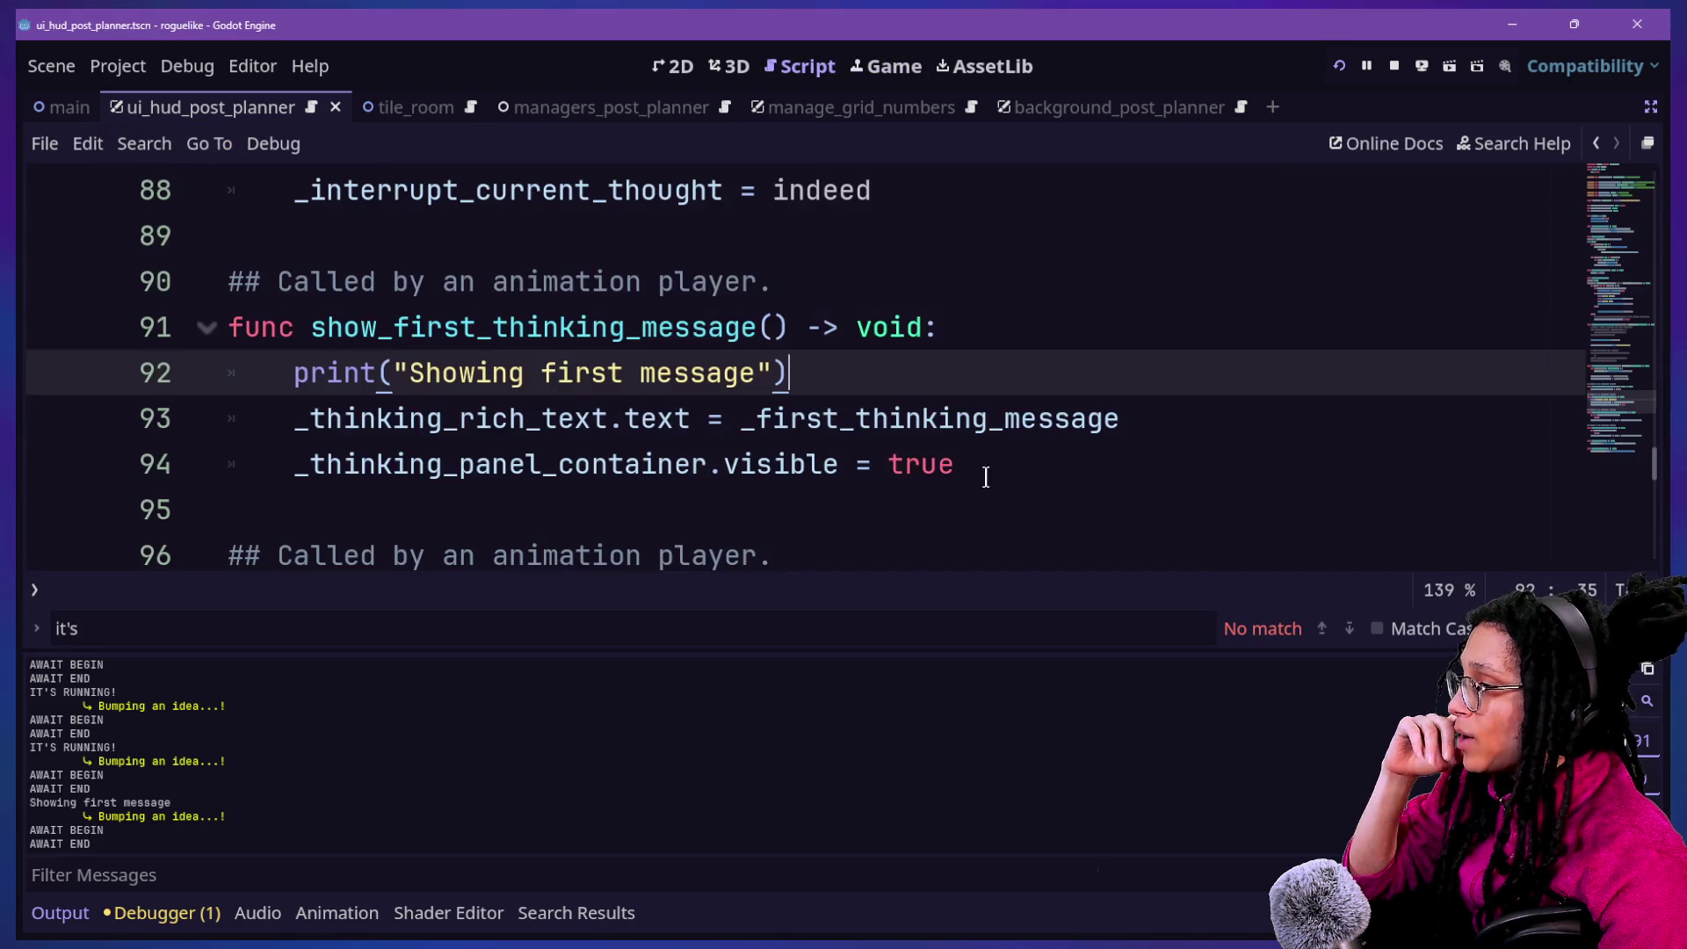
key(F8)
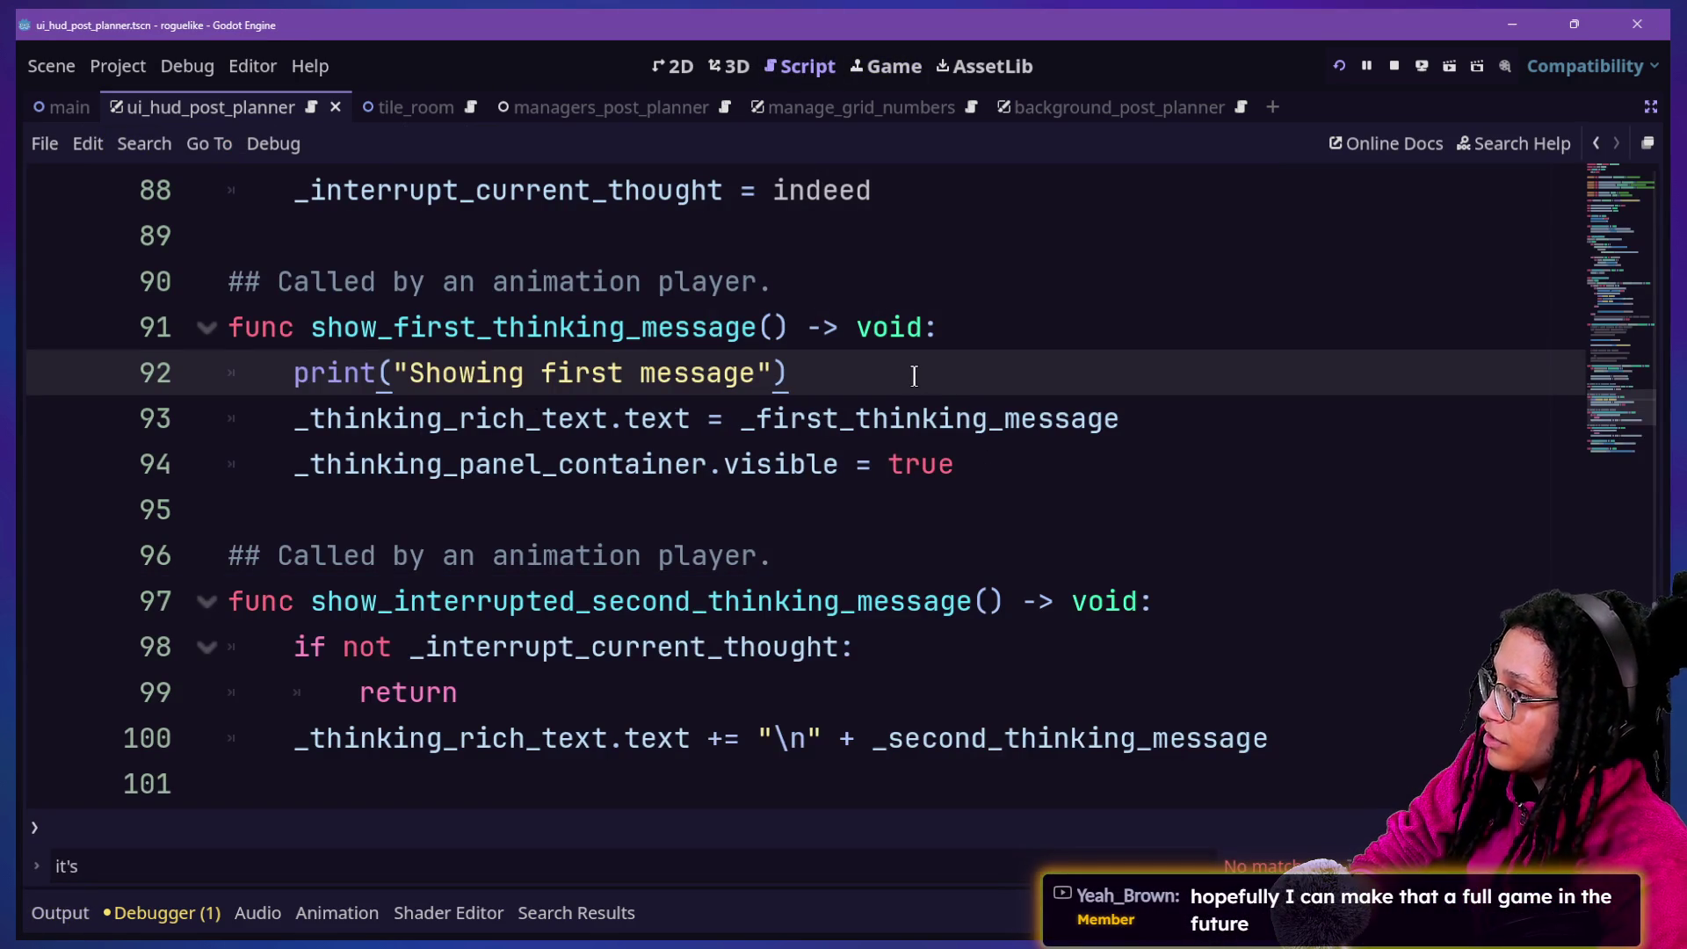
scroll(958, 674, up, 3)
scroll(958, 674, down, 2)
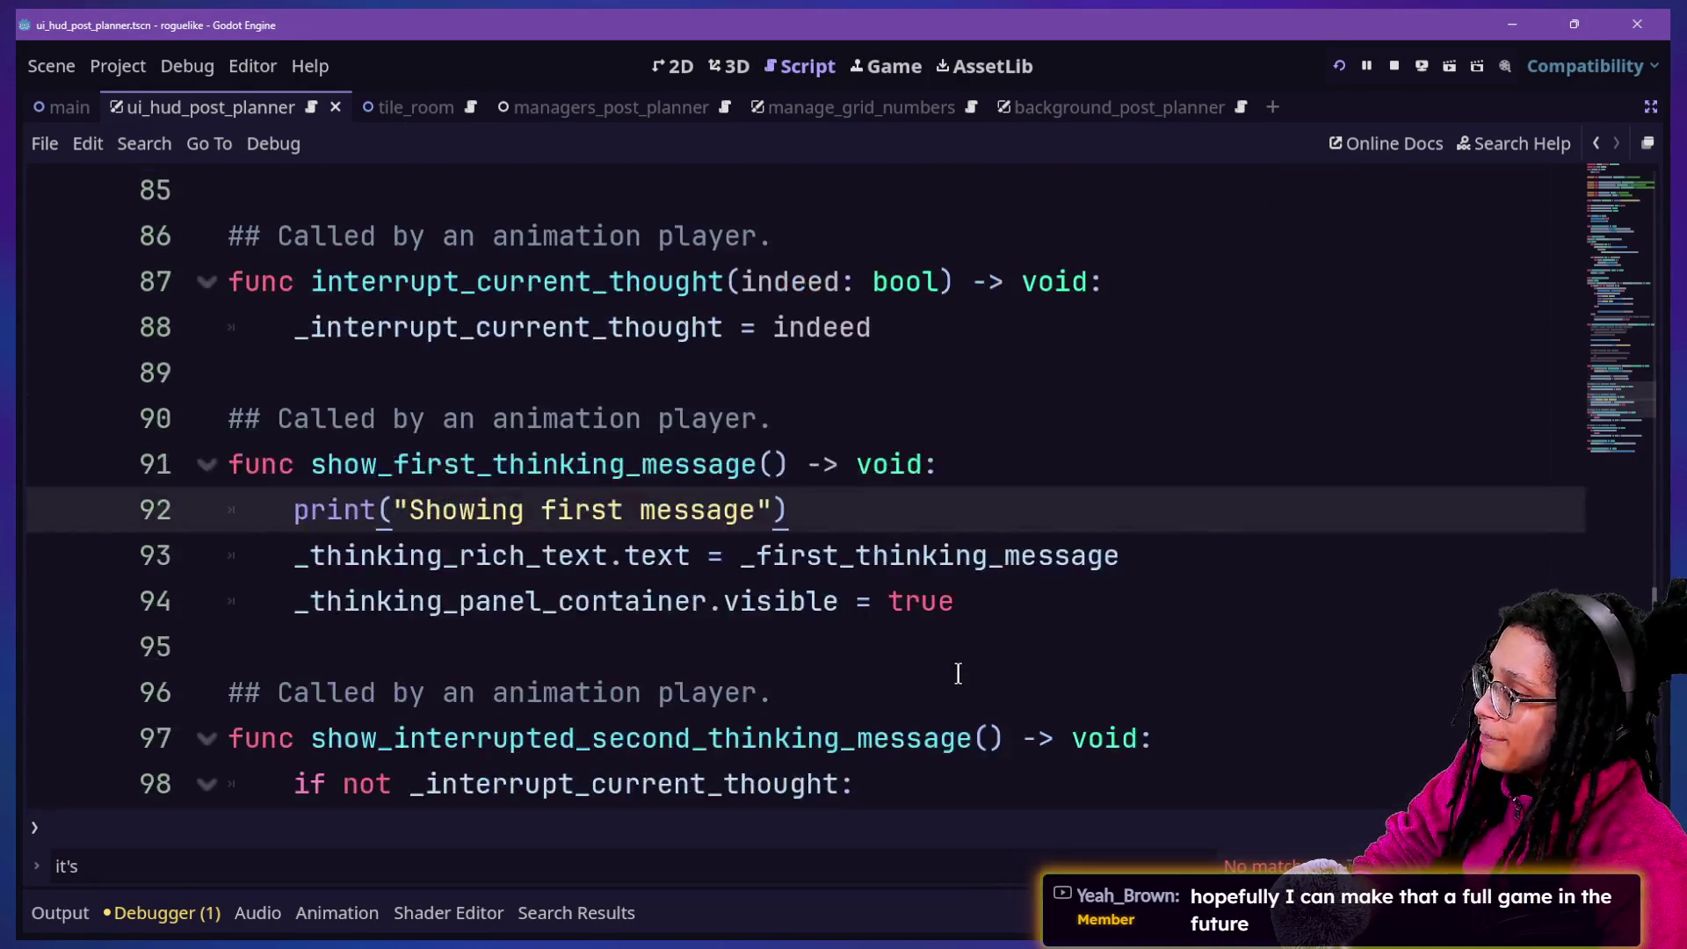
scroll(958, 674, down, 5)
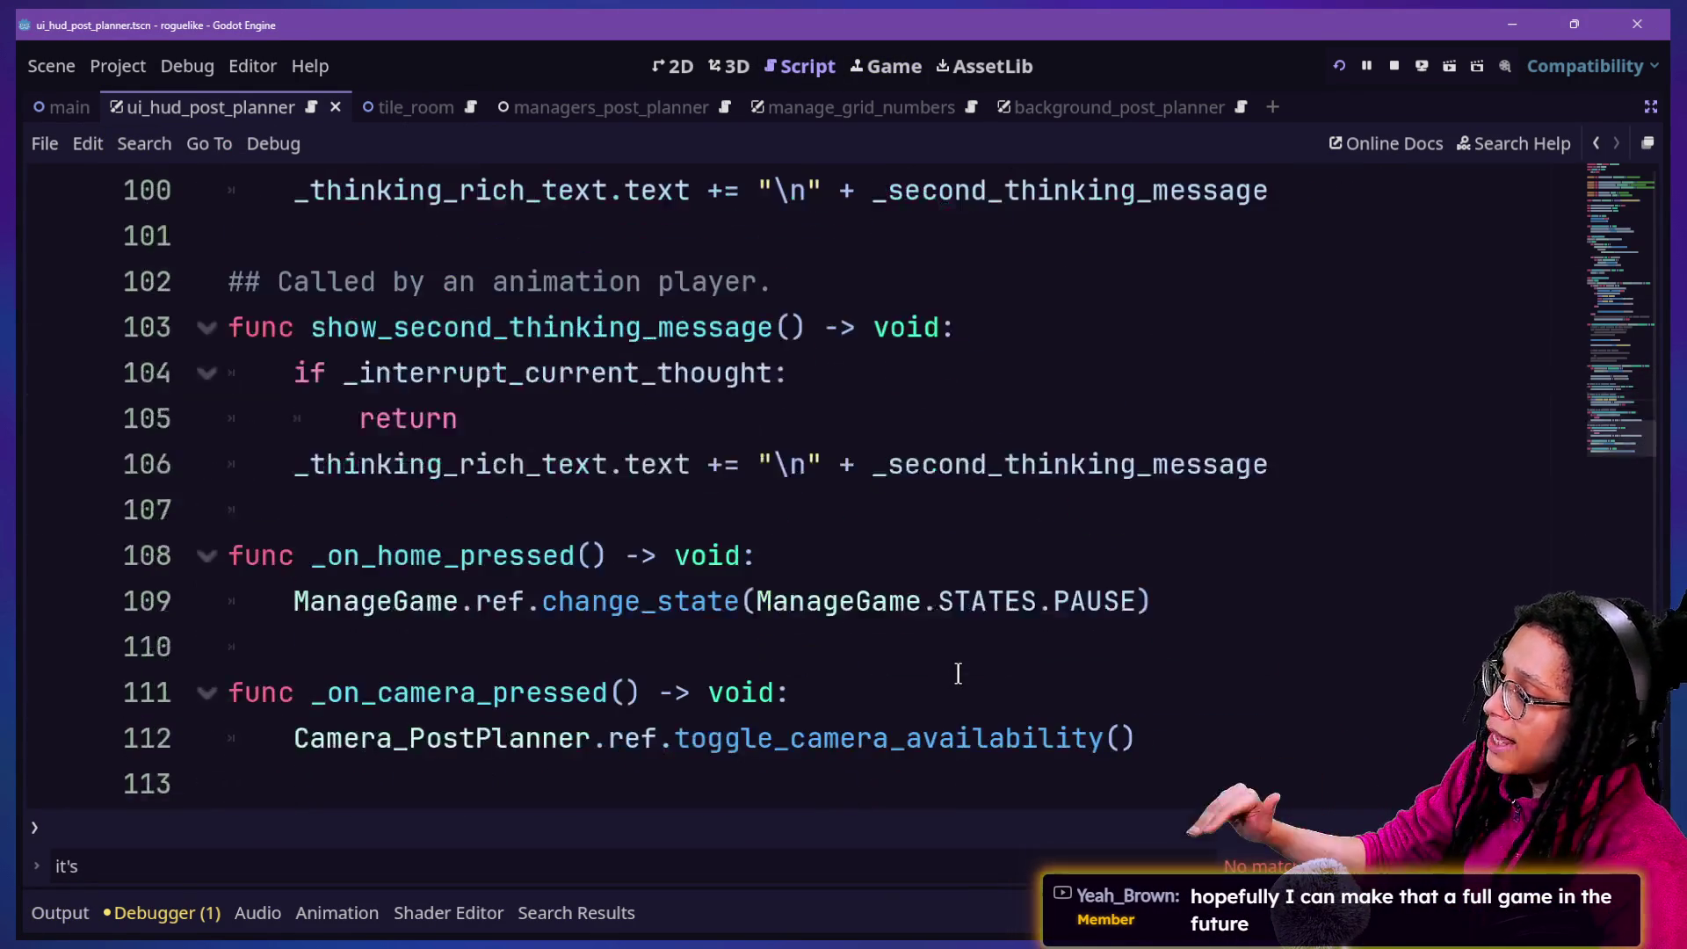
scroll(958, 674, up, 4)
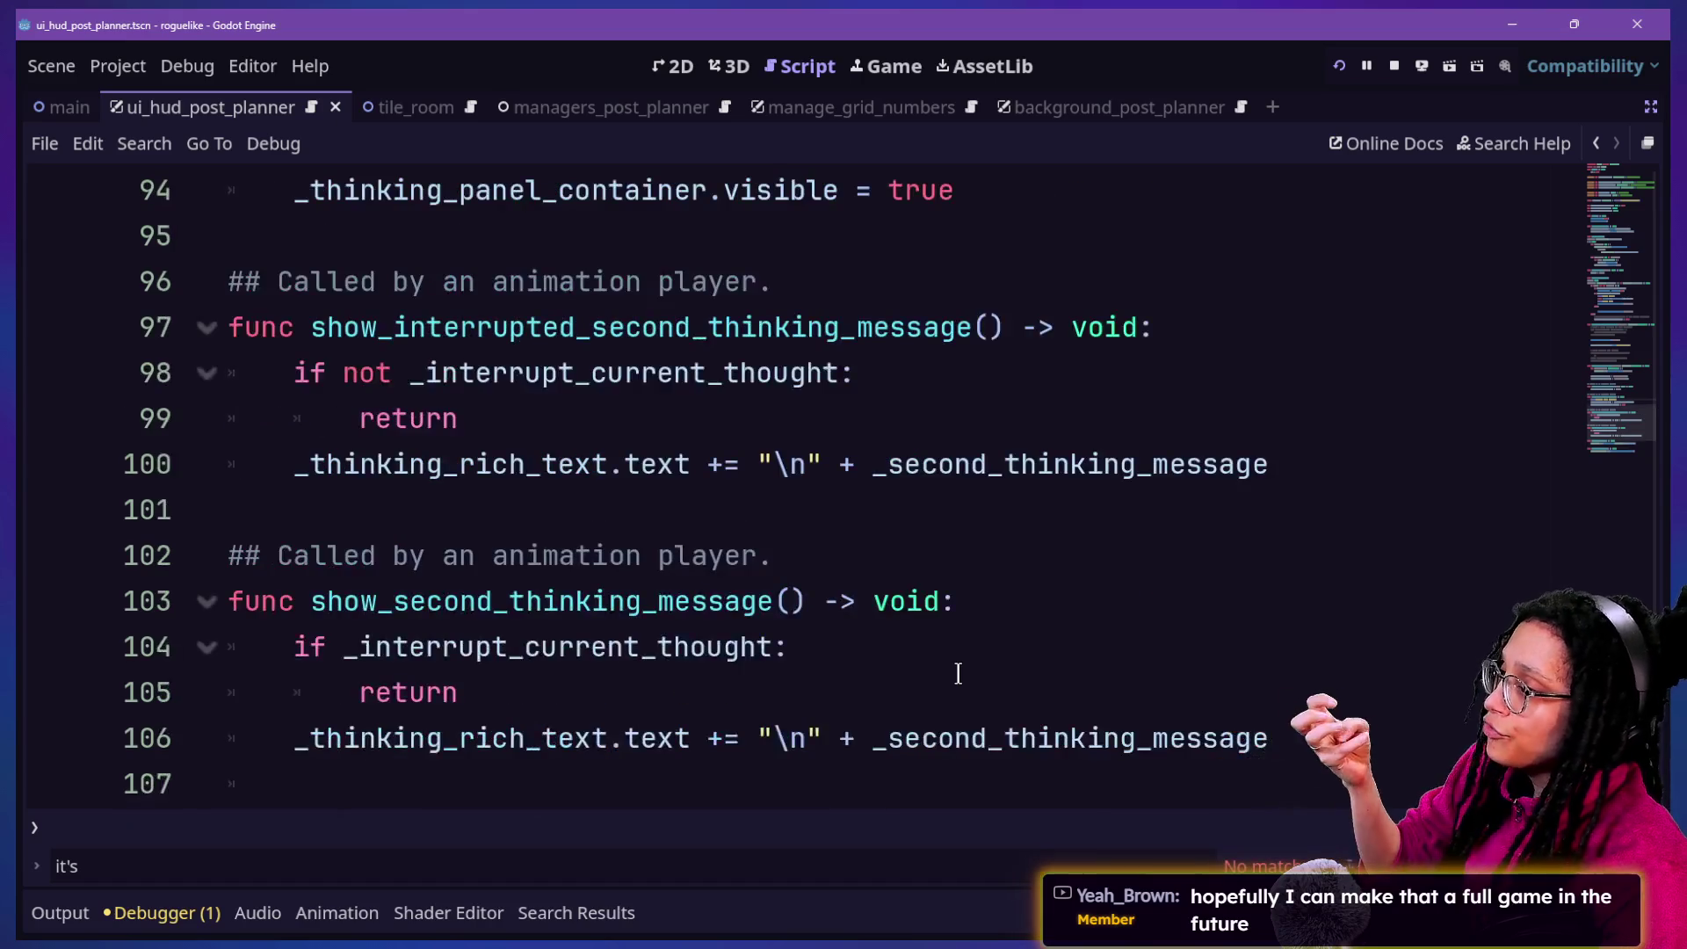
scroll(712, 466, up, 2)
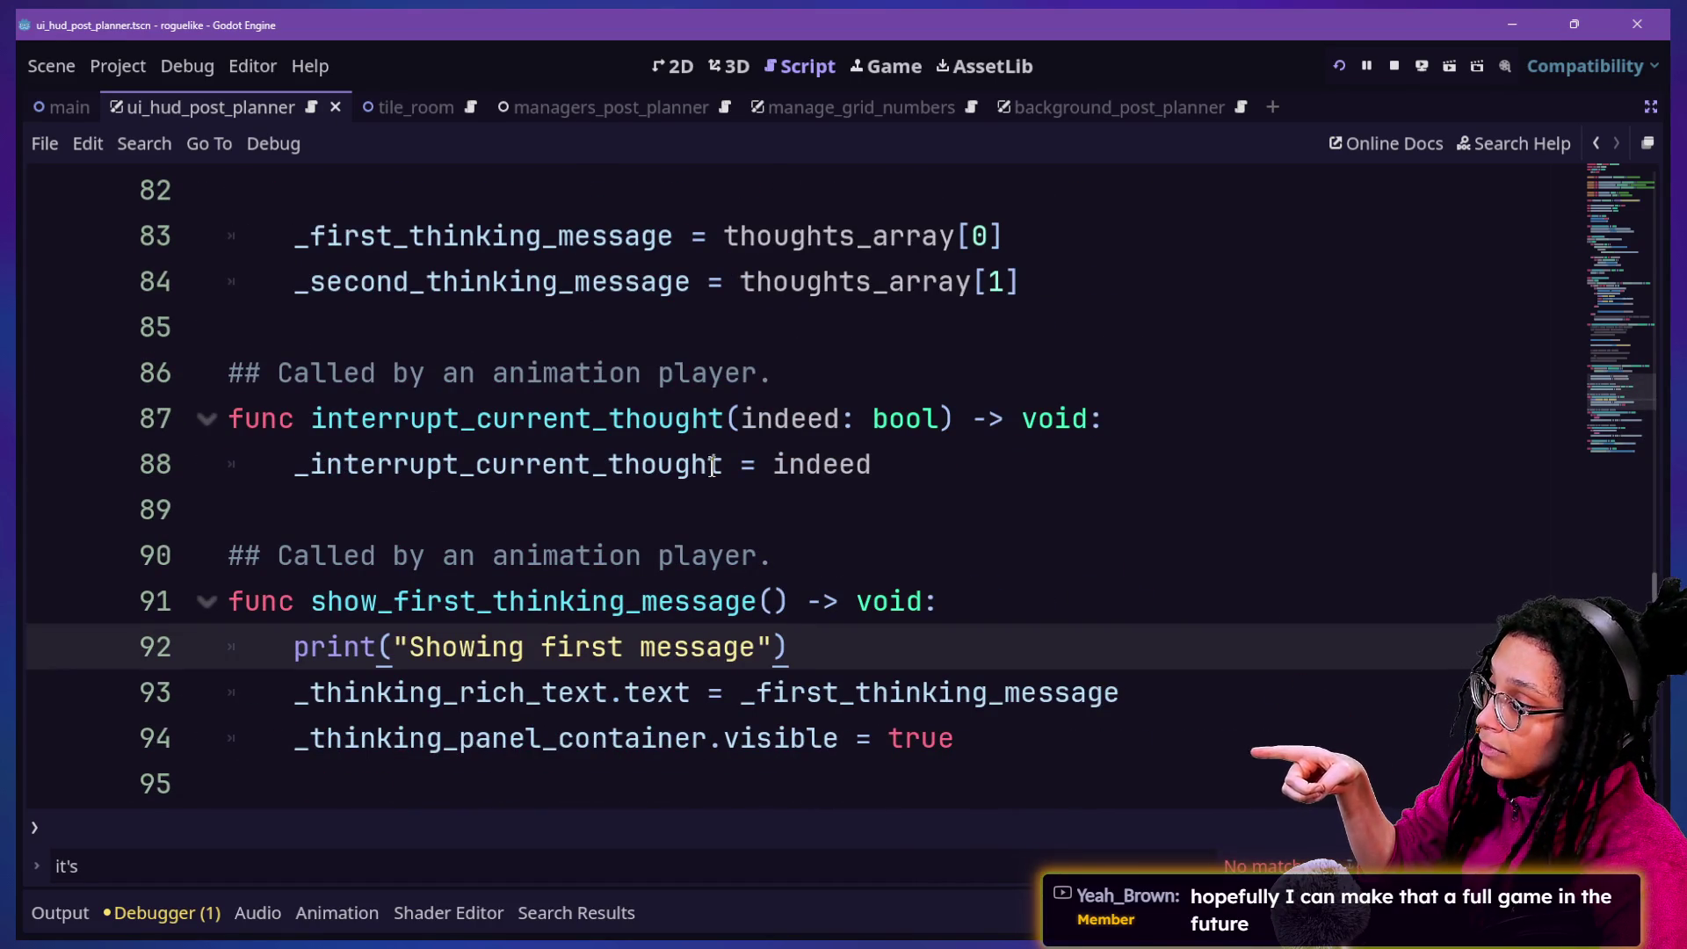
scroll(712, 466, up, 4)
key(Up)
key(Up)
key(Up)
scroll(712, 465, up, 8)
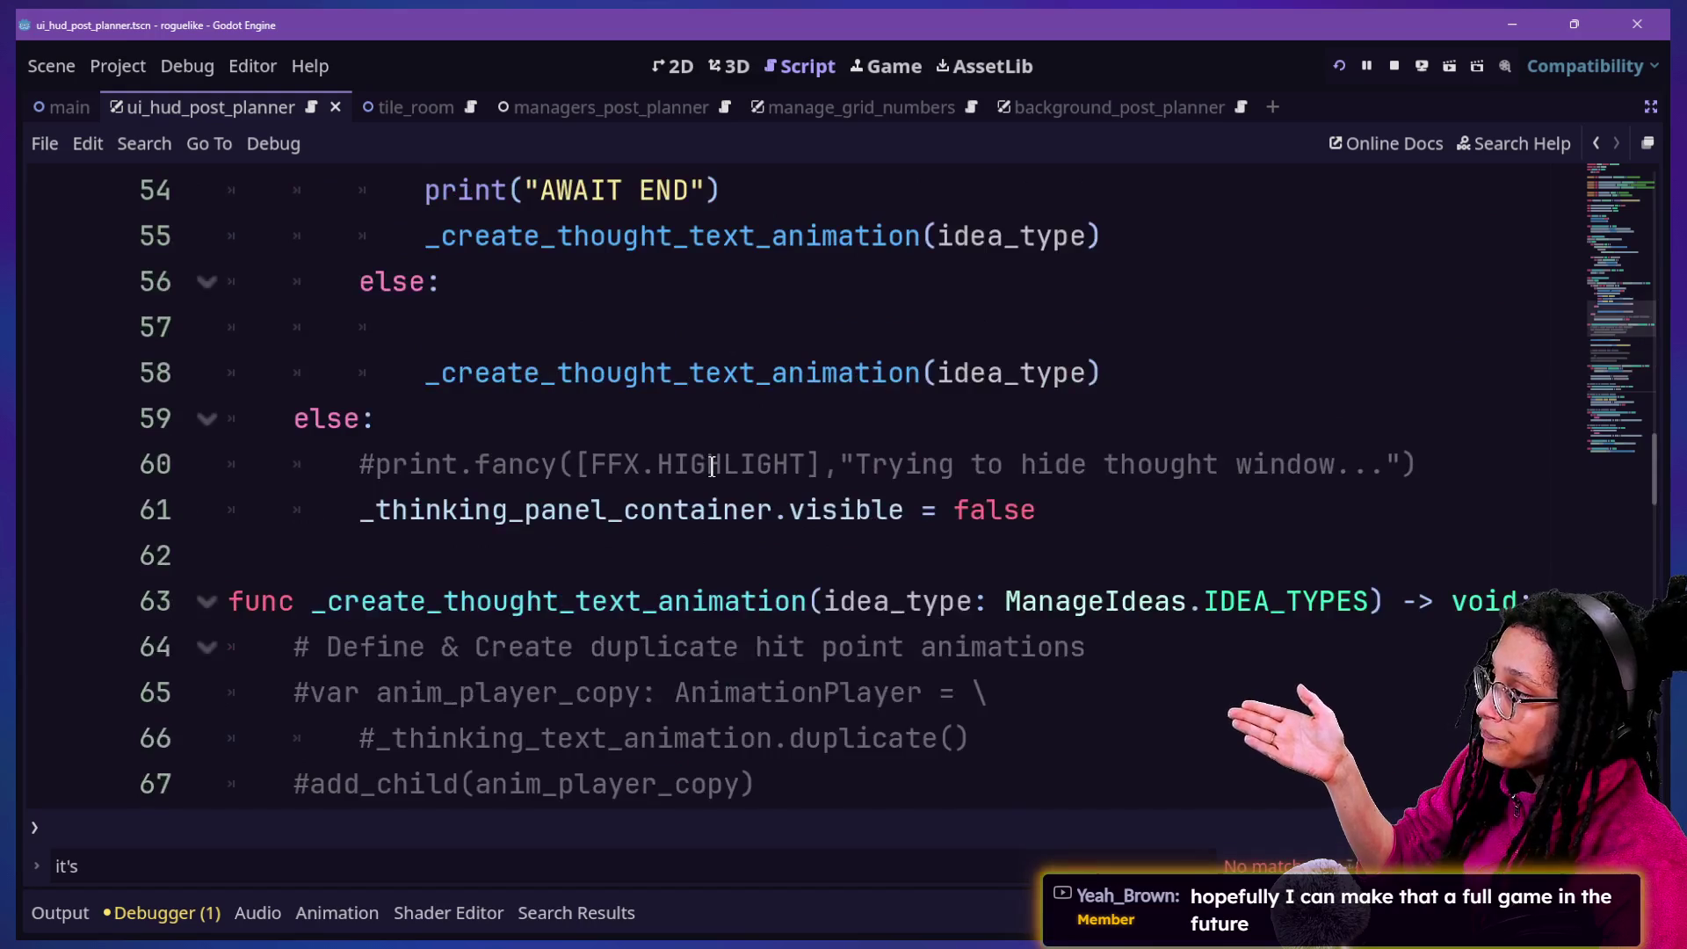
scroll(712, 466, up, 3)
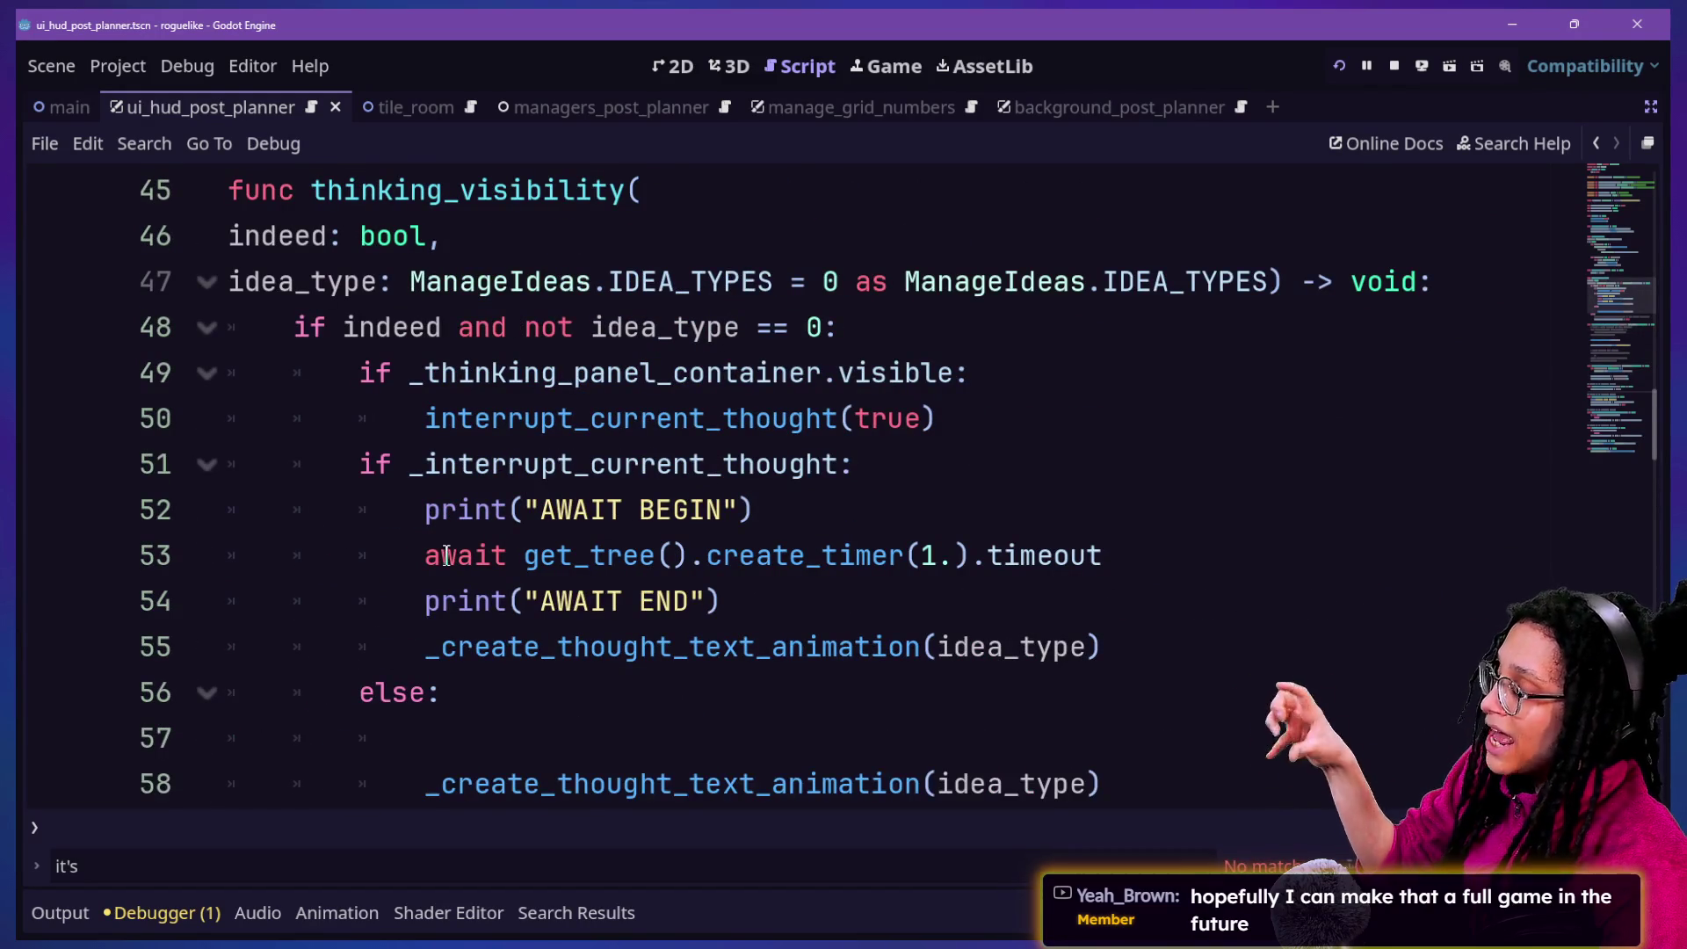
click(842, 418)
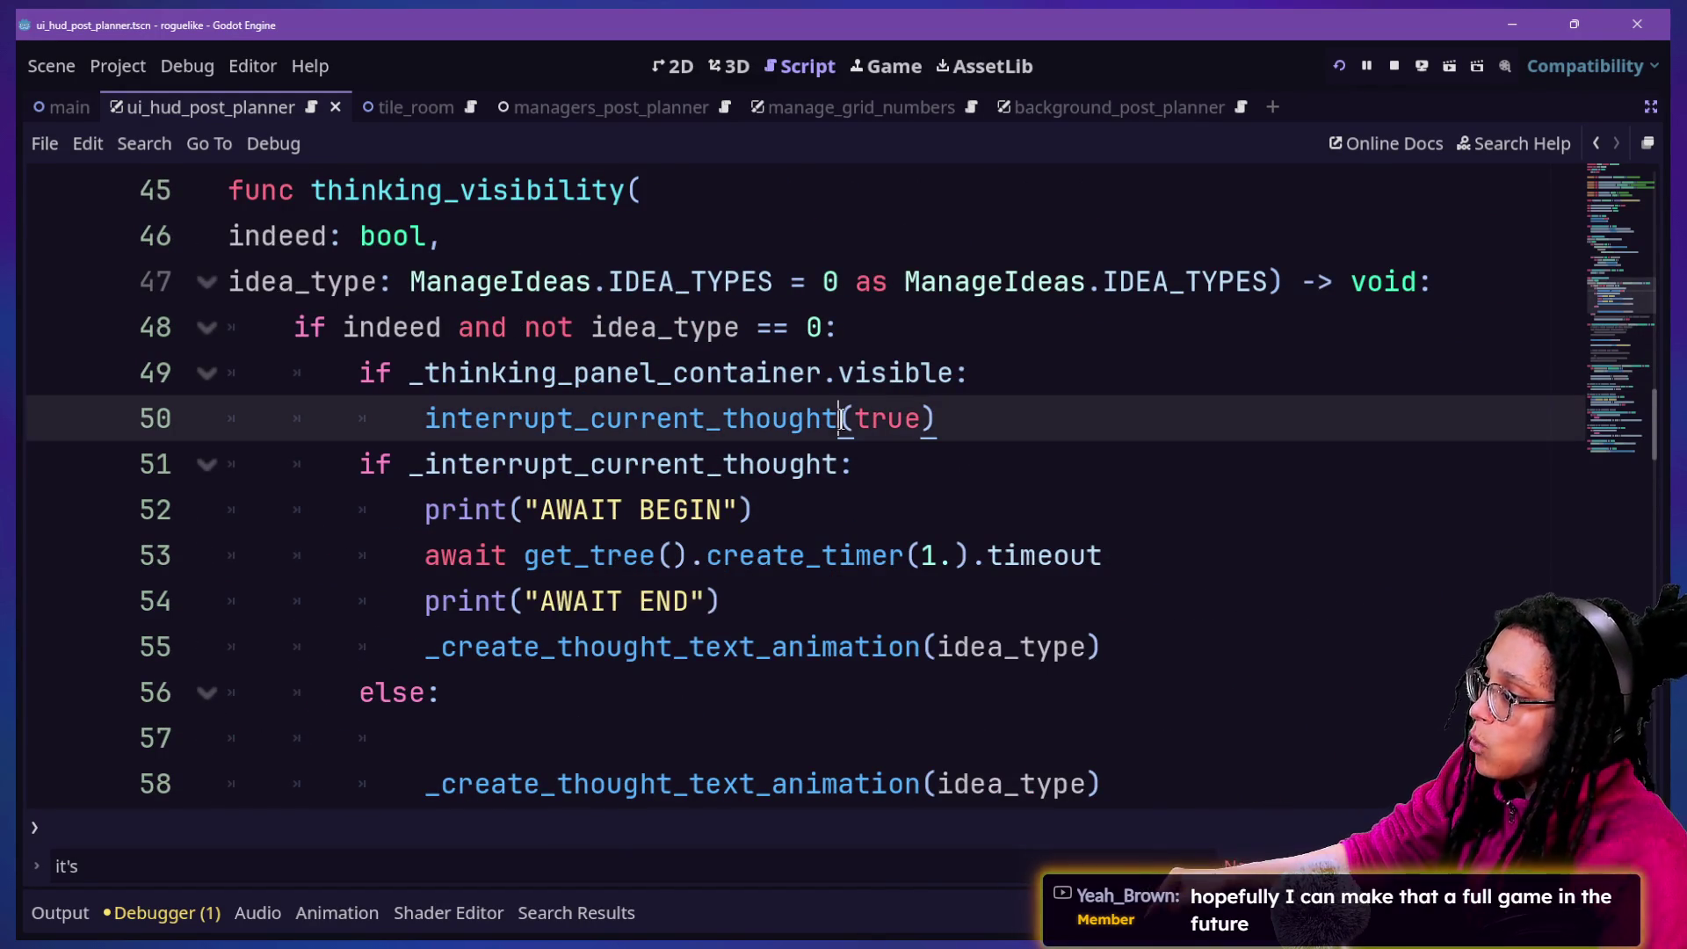
click(862, 594)
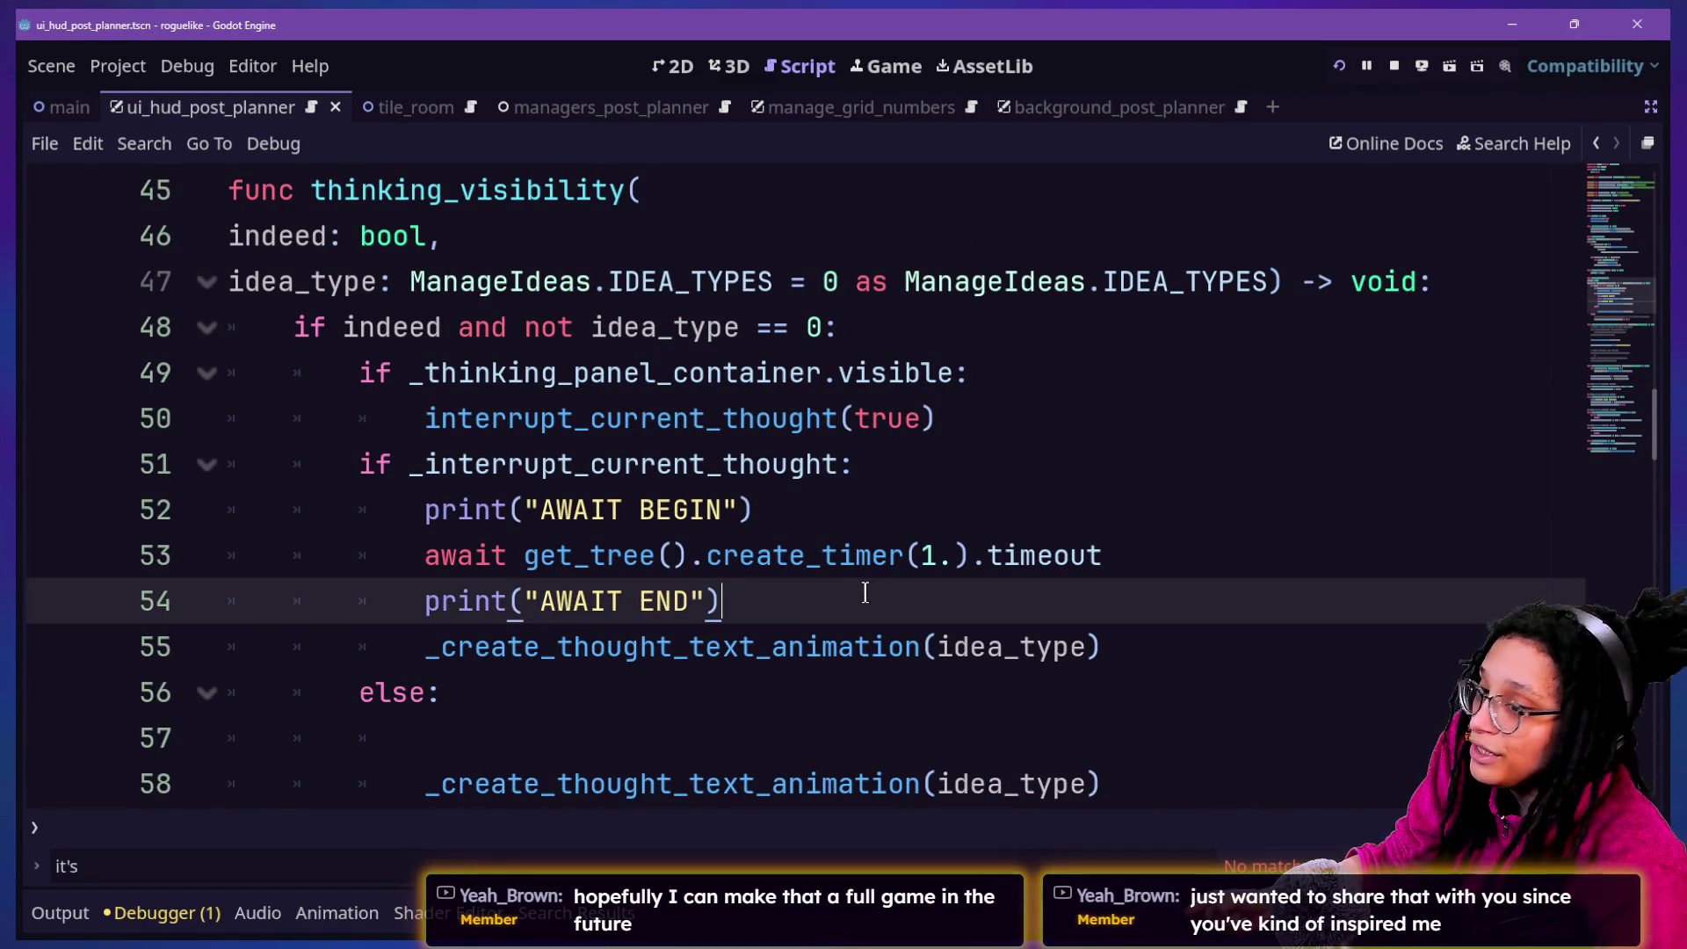
click(426, 556)
shift+click(1206, 557)
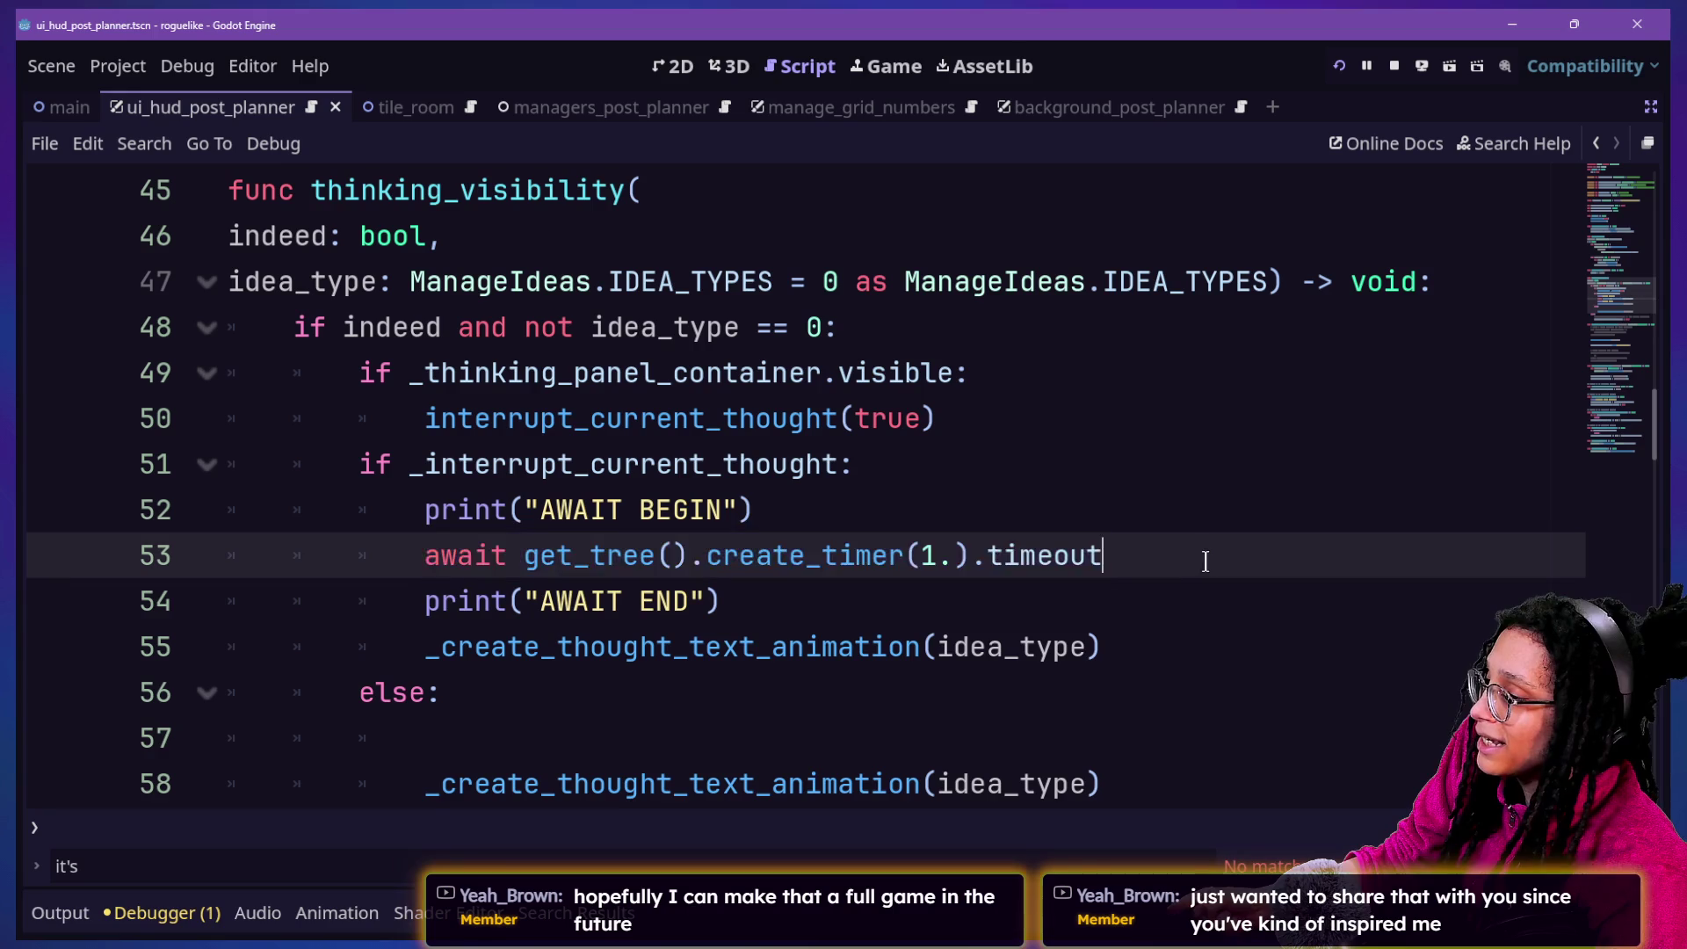
shift+click(221, 562)
click(378, 555)
shift+click(1210, 603)
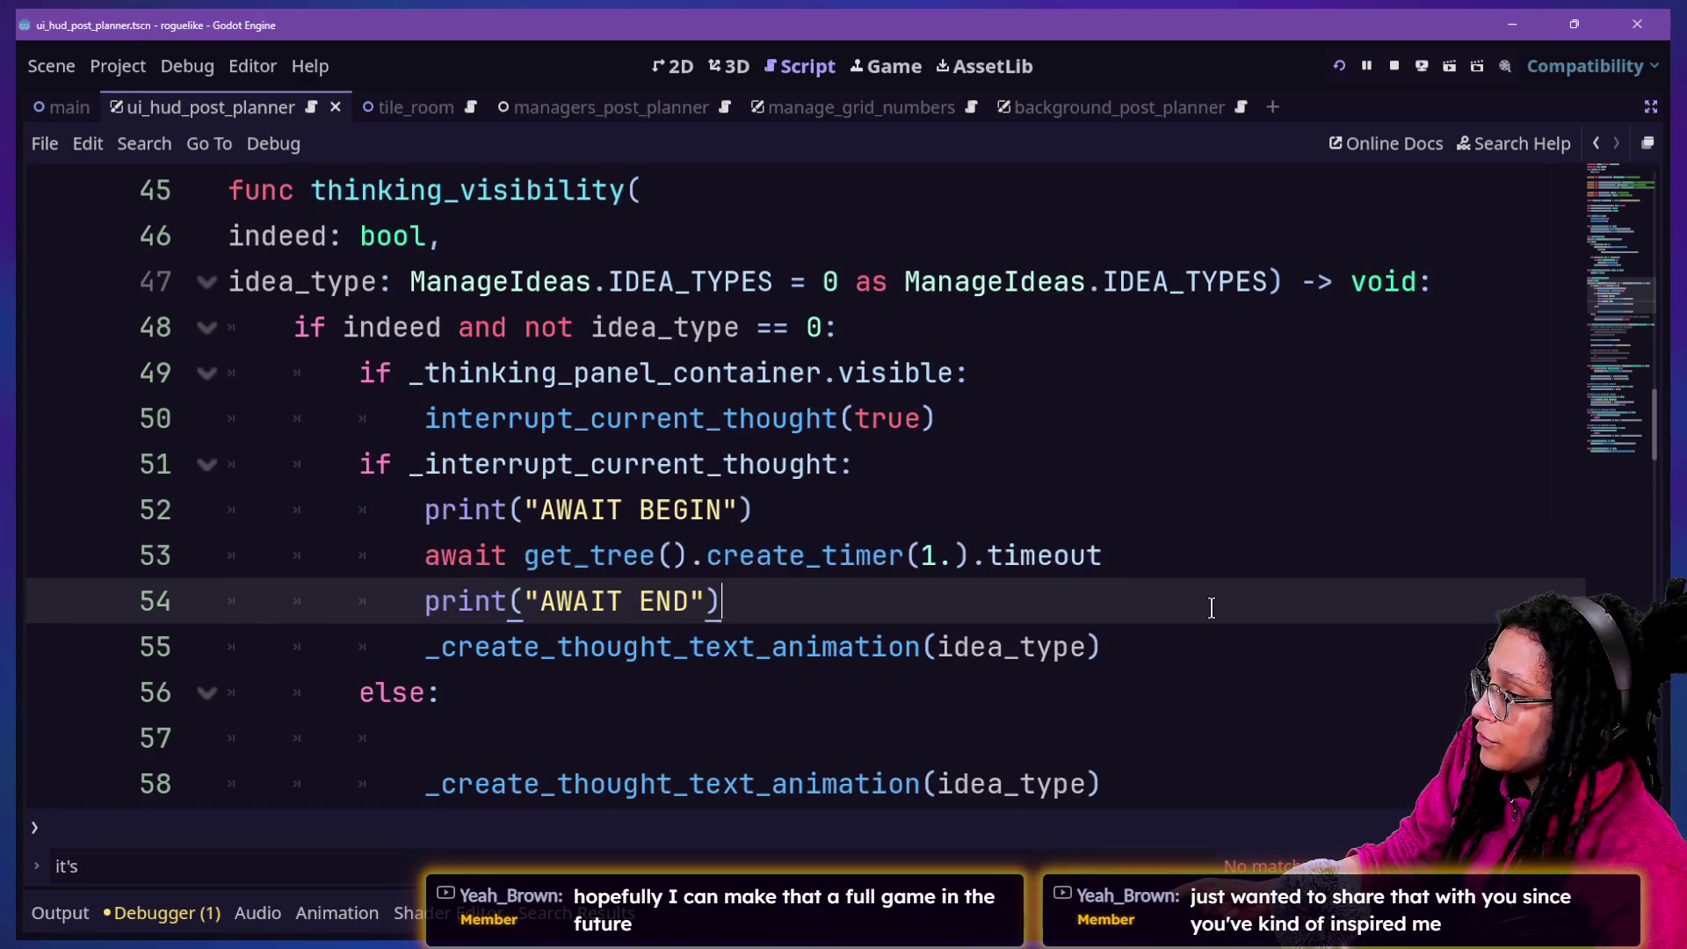
click(258, 511)
click(424, 560)
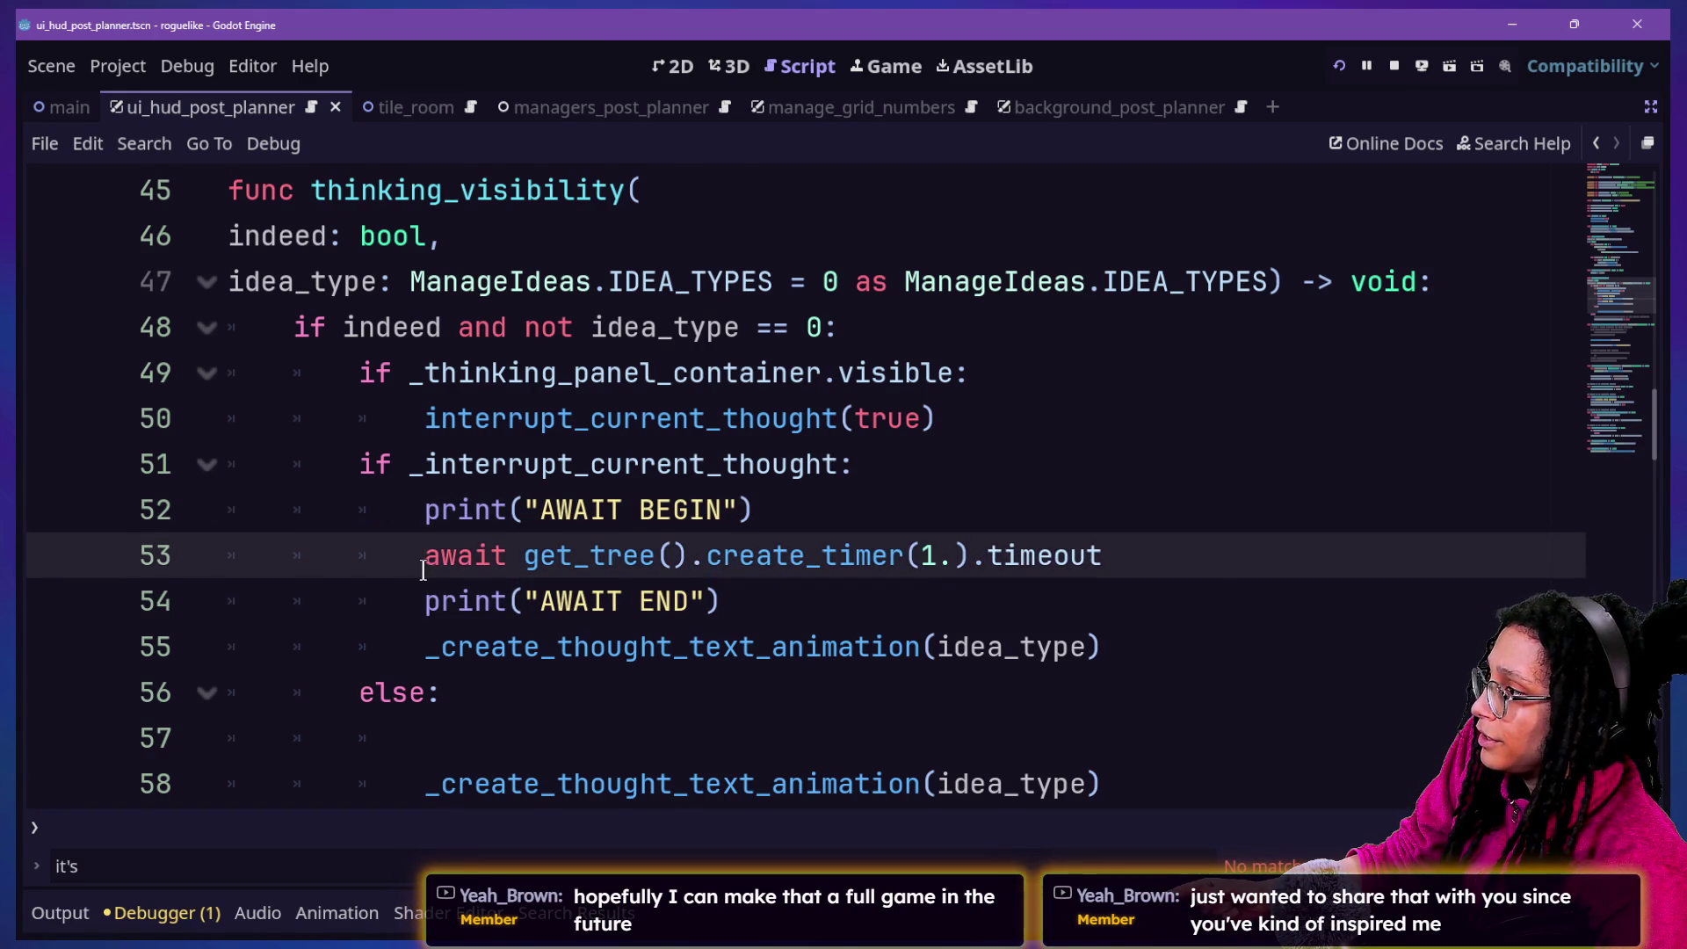
scroll(422, 572, up, 1)
scroll(423, 572, up, 2)
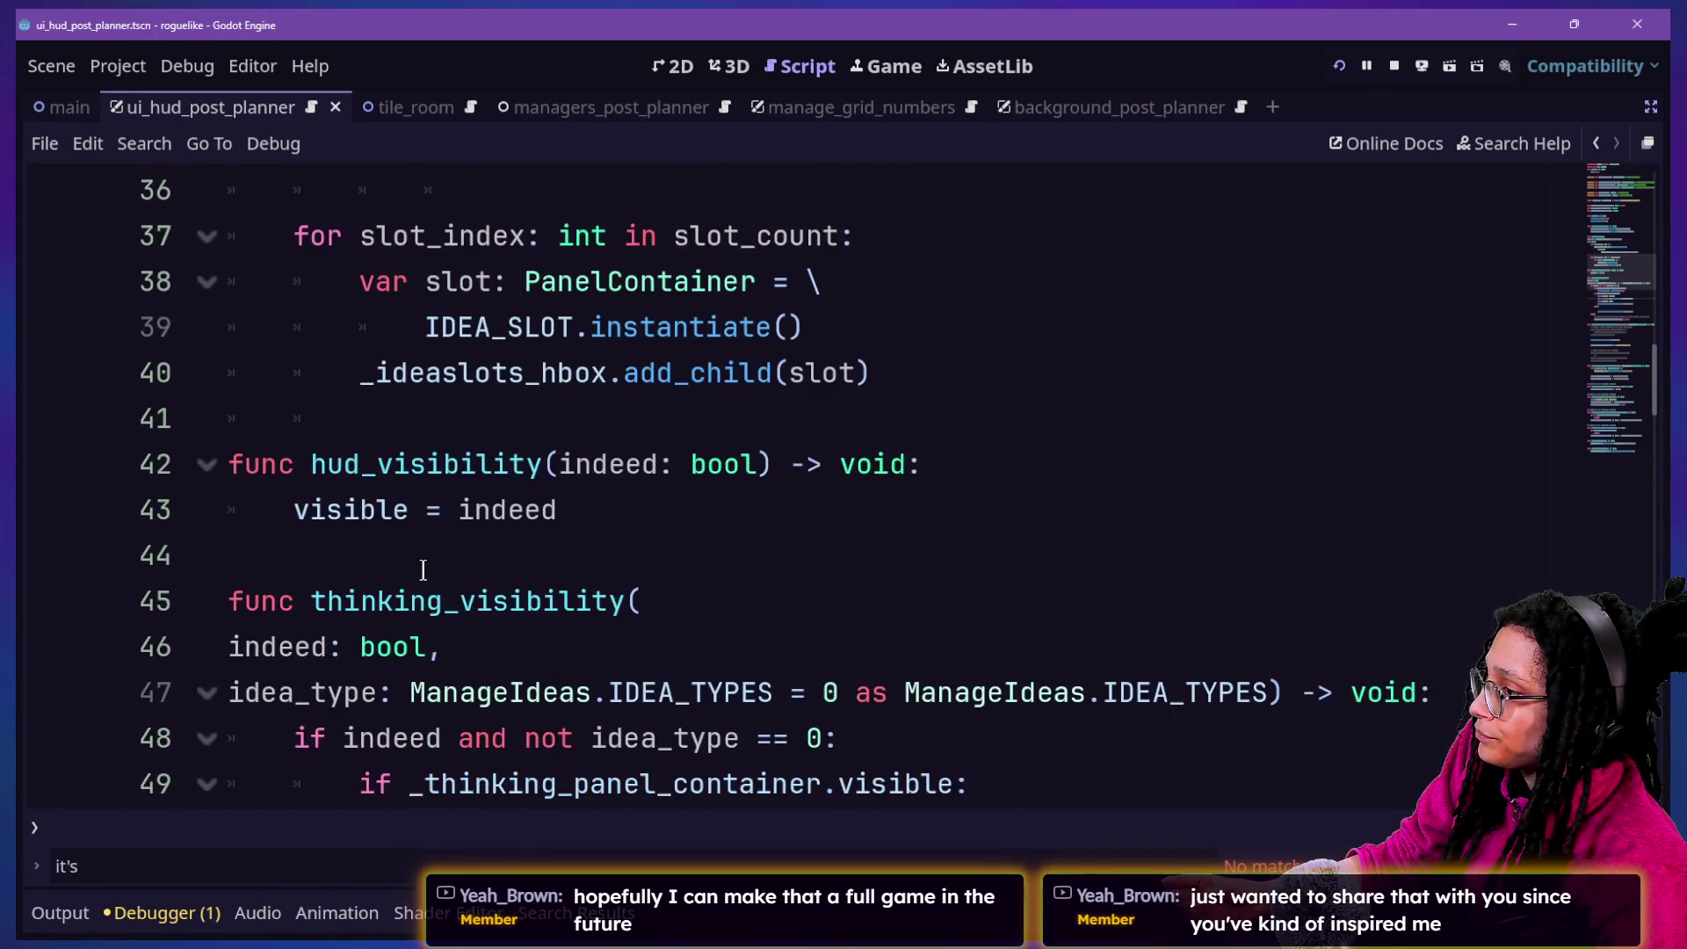
scroll(422, 571, down, 2)
scroll(423, 571, up, 11)
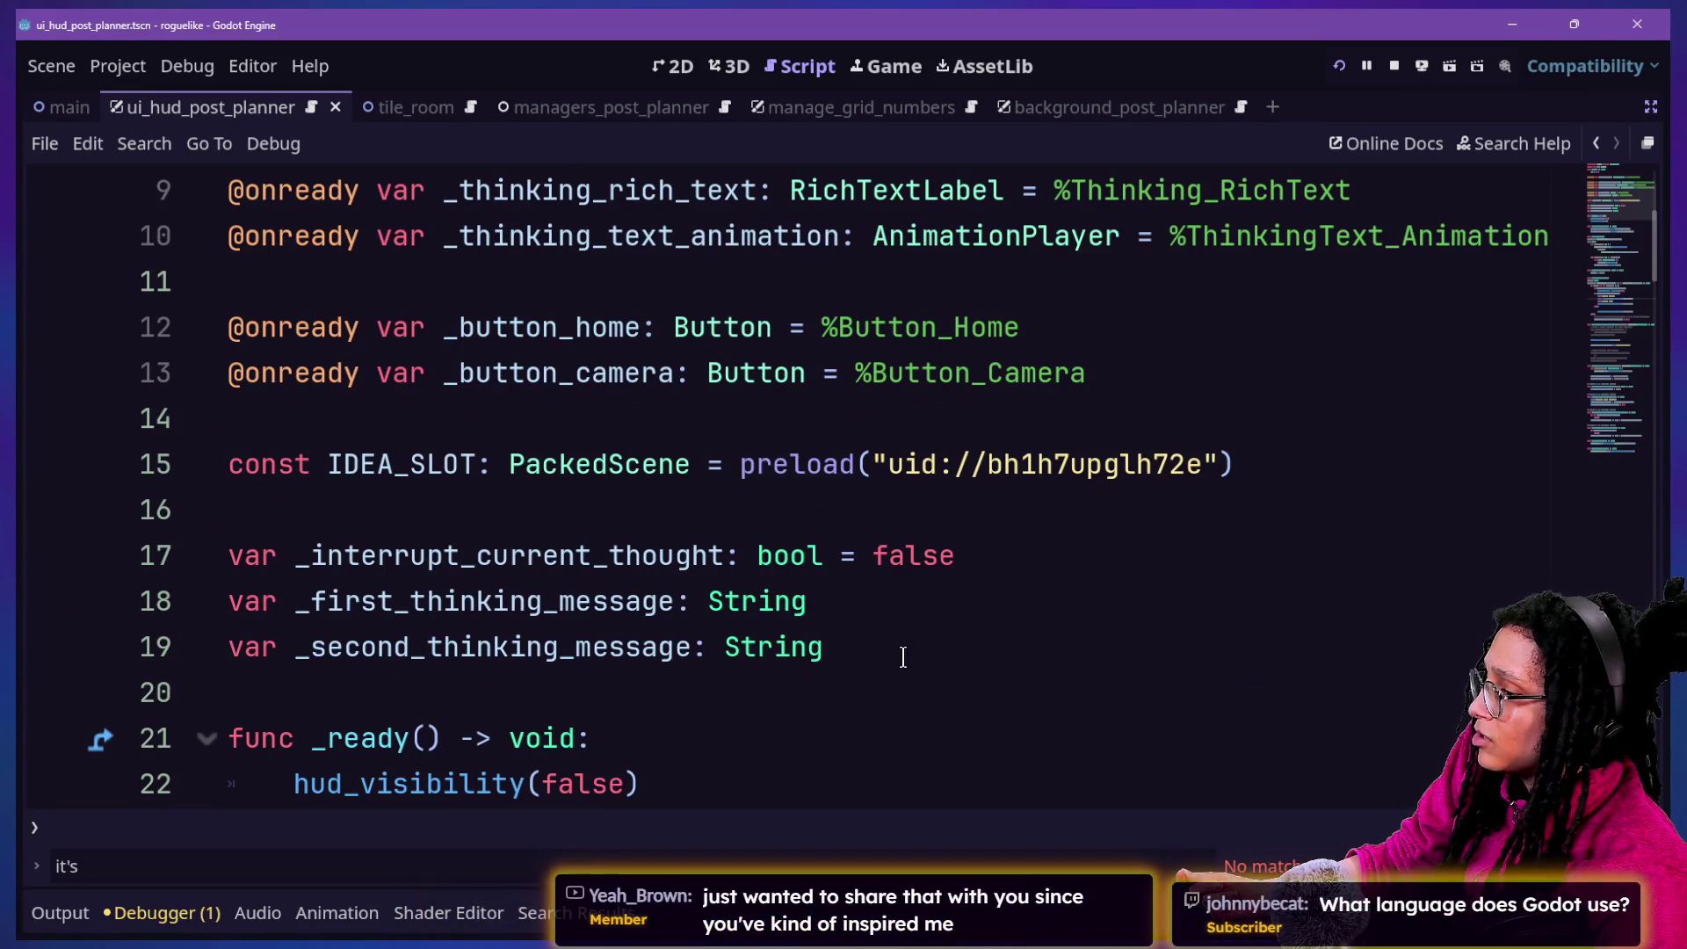
scroll(901, 657, down, 8)
scroll(902, 658, down, 6)
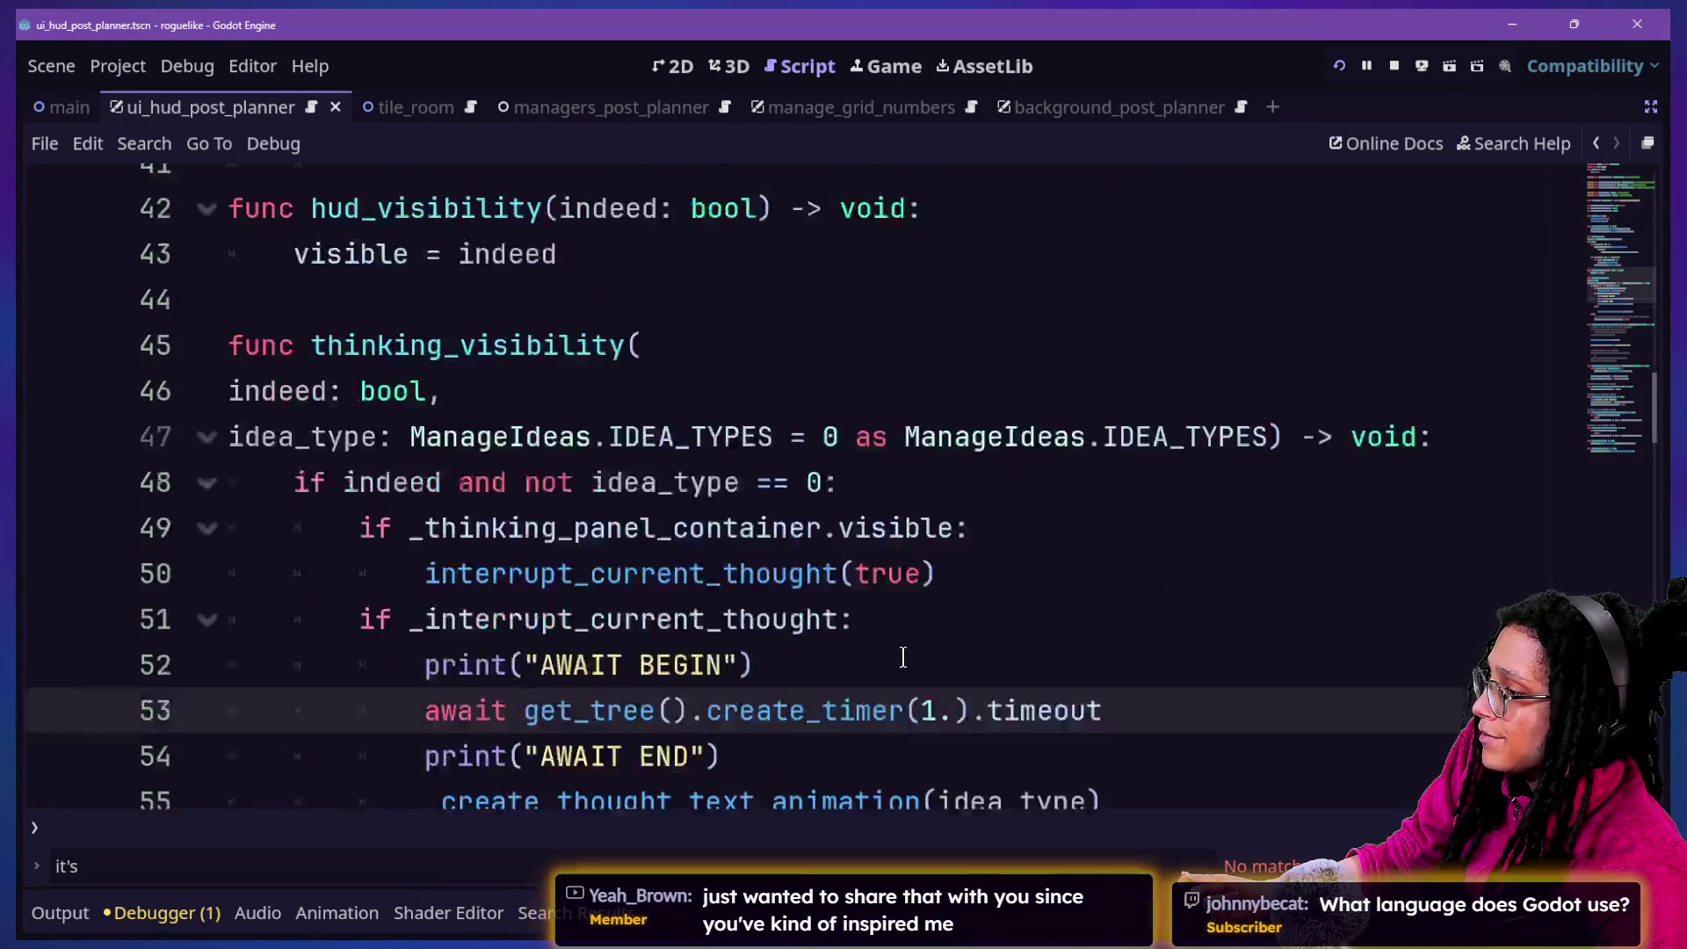
scroll(902, 658, down, 8)
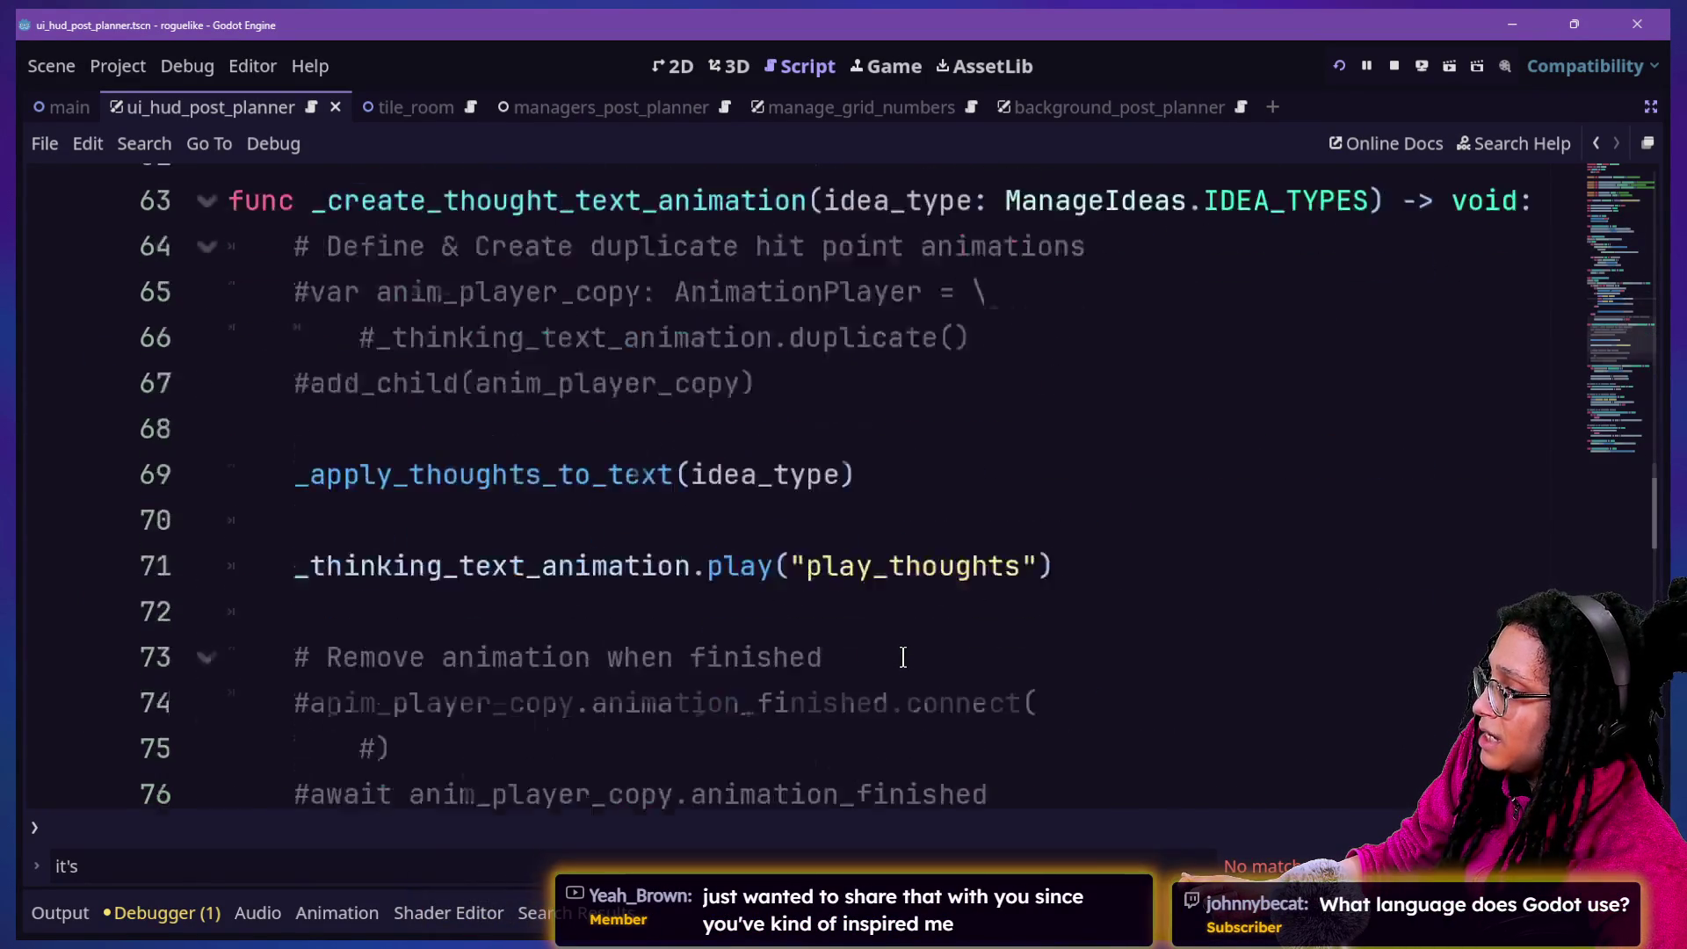
scroll(903, 658, down, 3)
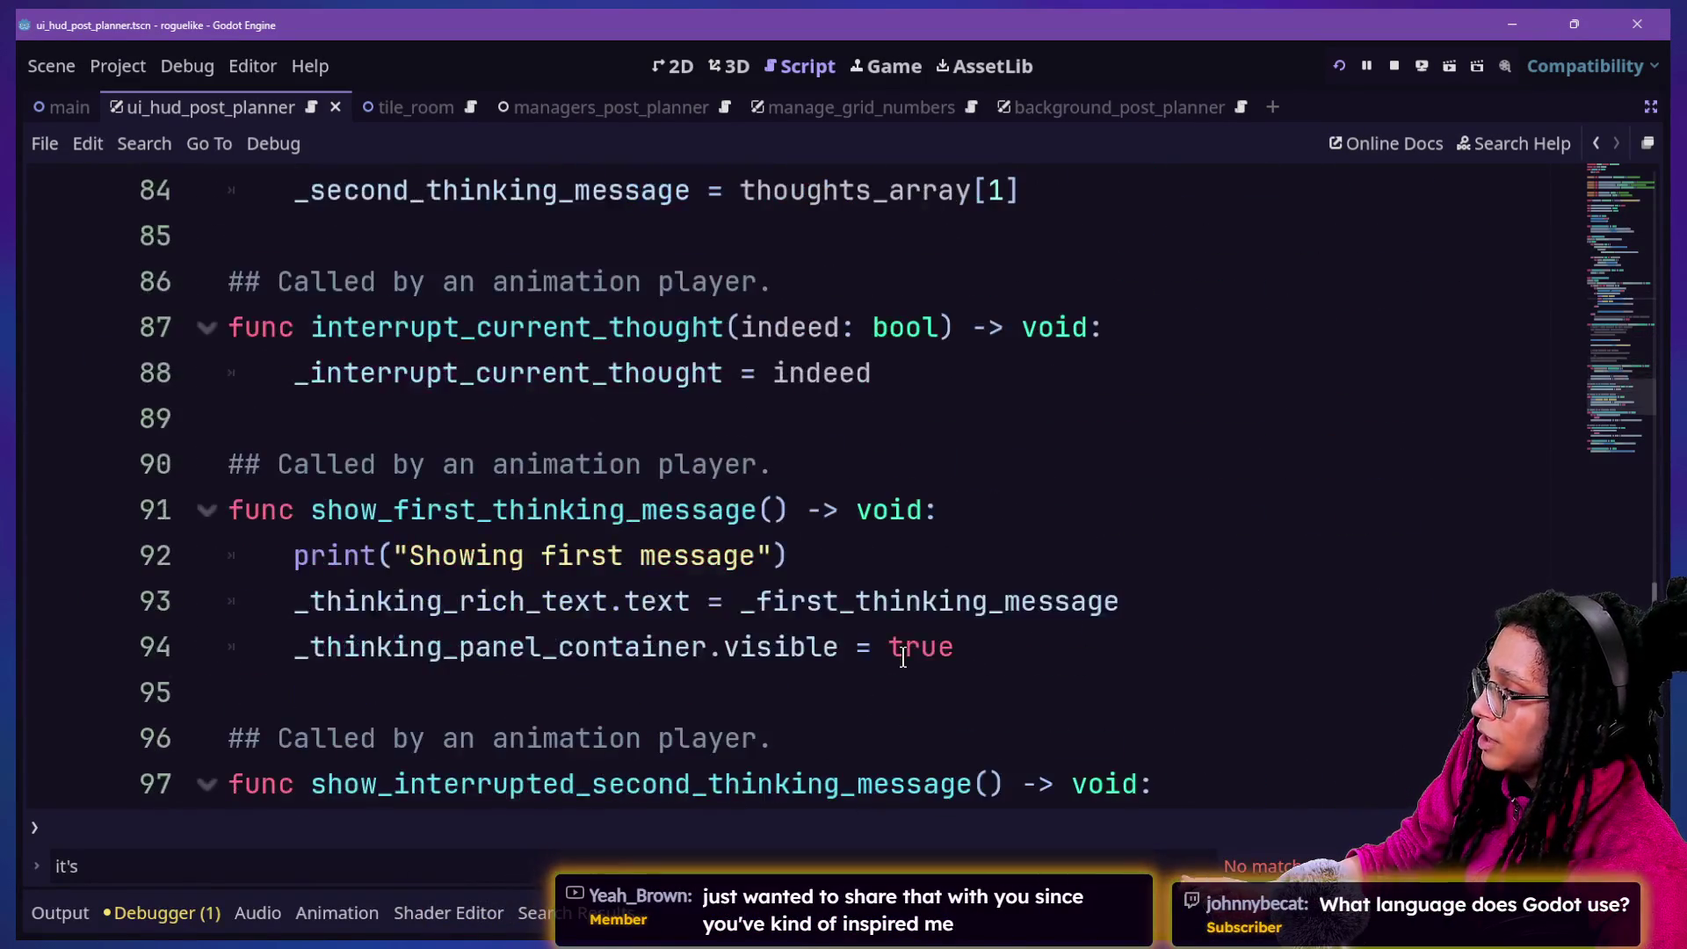
scroll(902, 657, down, 5)
Search the script for 'await' and jump to the await on line 53
key(ctrl+f)
text(await)
key(Return)
key(Return)
key(Return)
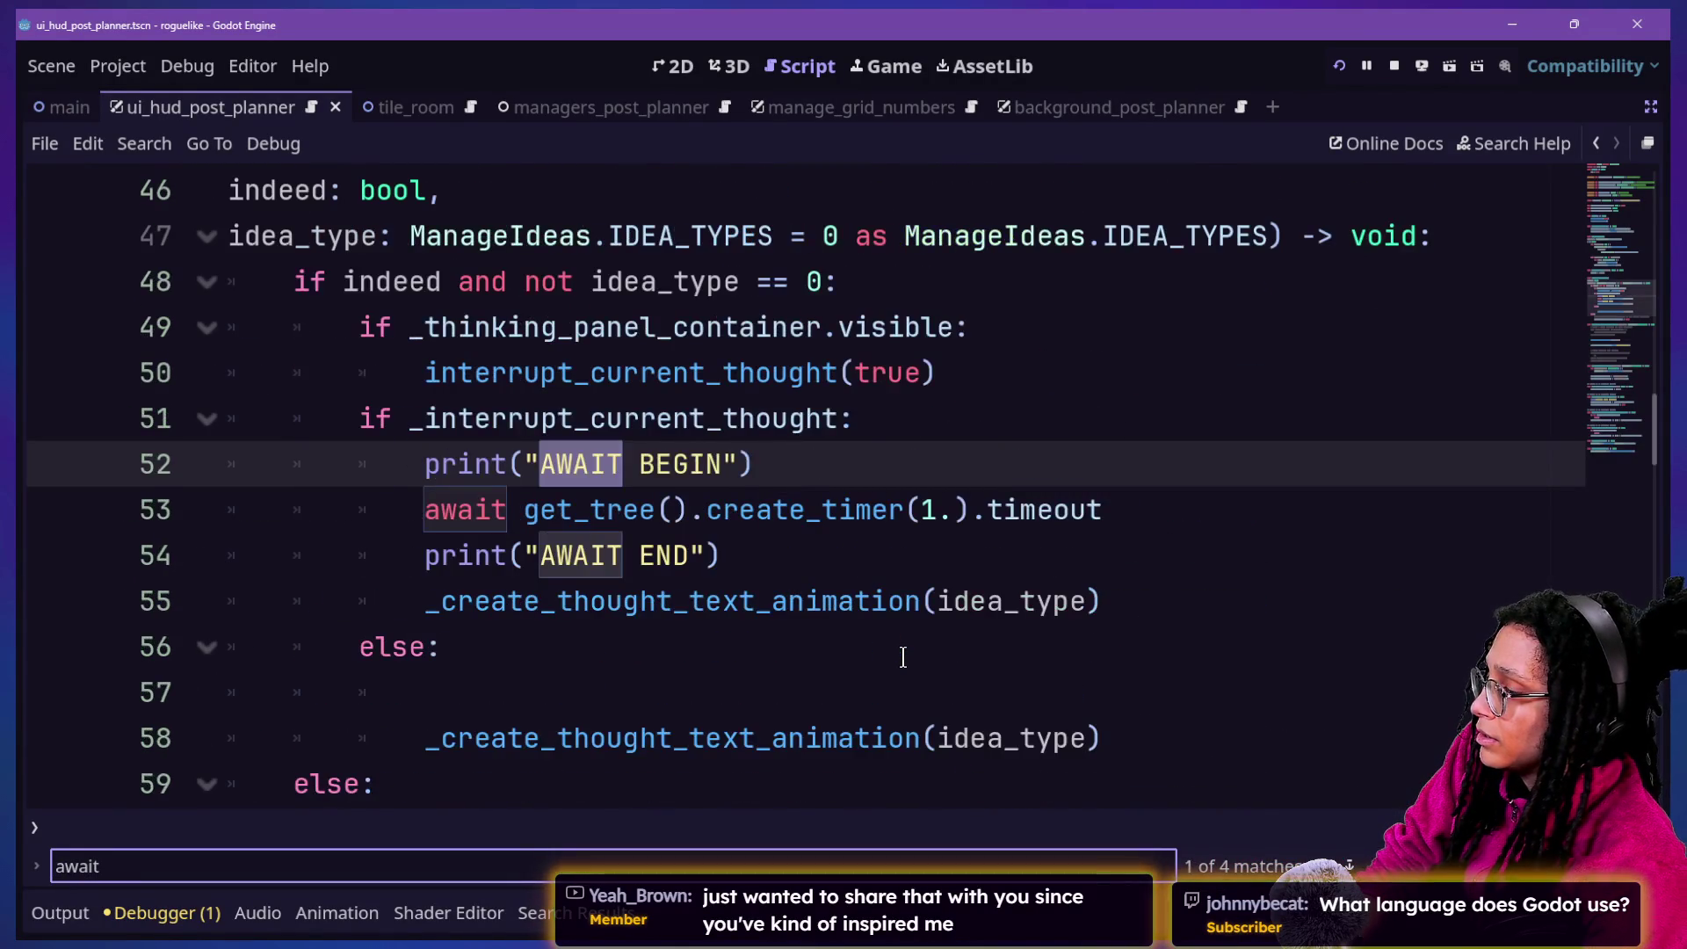
key(Return)
Review the timer and animation call lines, then delete the await keyword on line 53
drag(1191, 509, 1183, 484)
drag(375, 572, 1216, 576)
click(1218, 577)
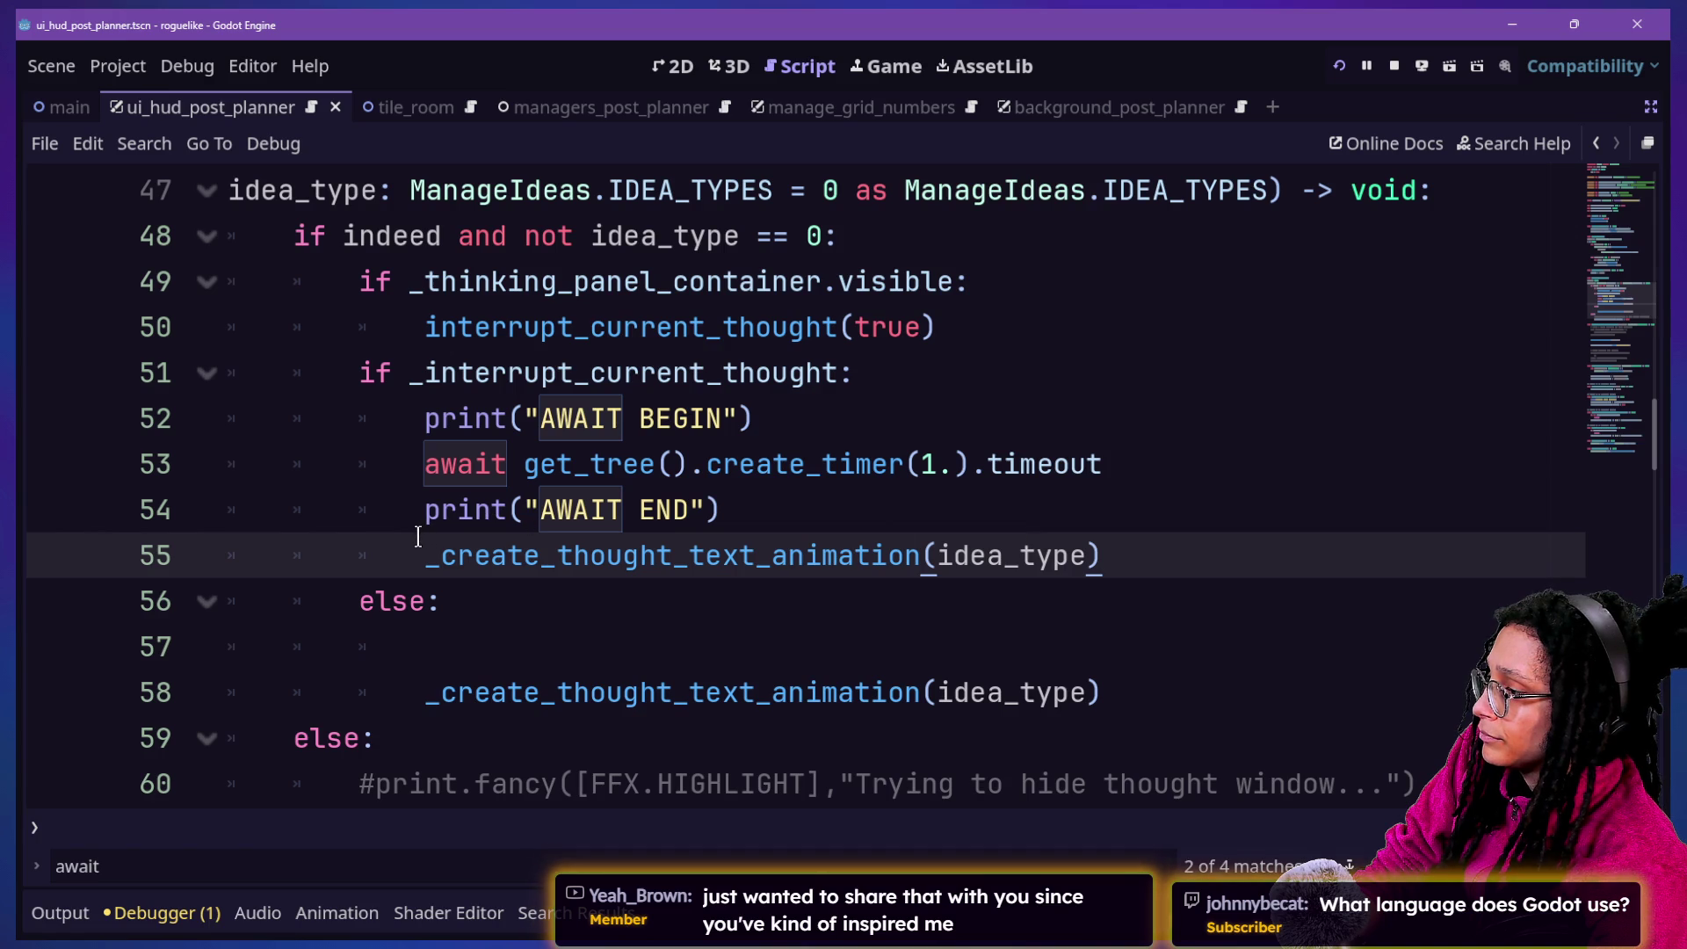
drag(416, 693, 1156, 689)
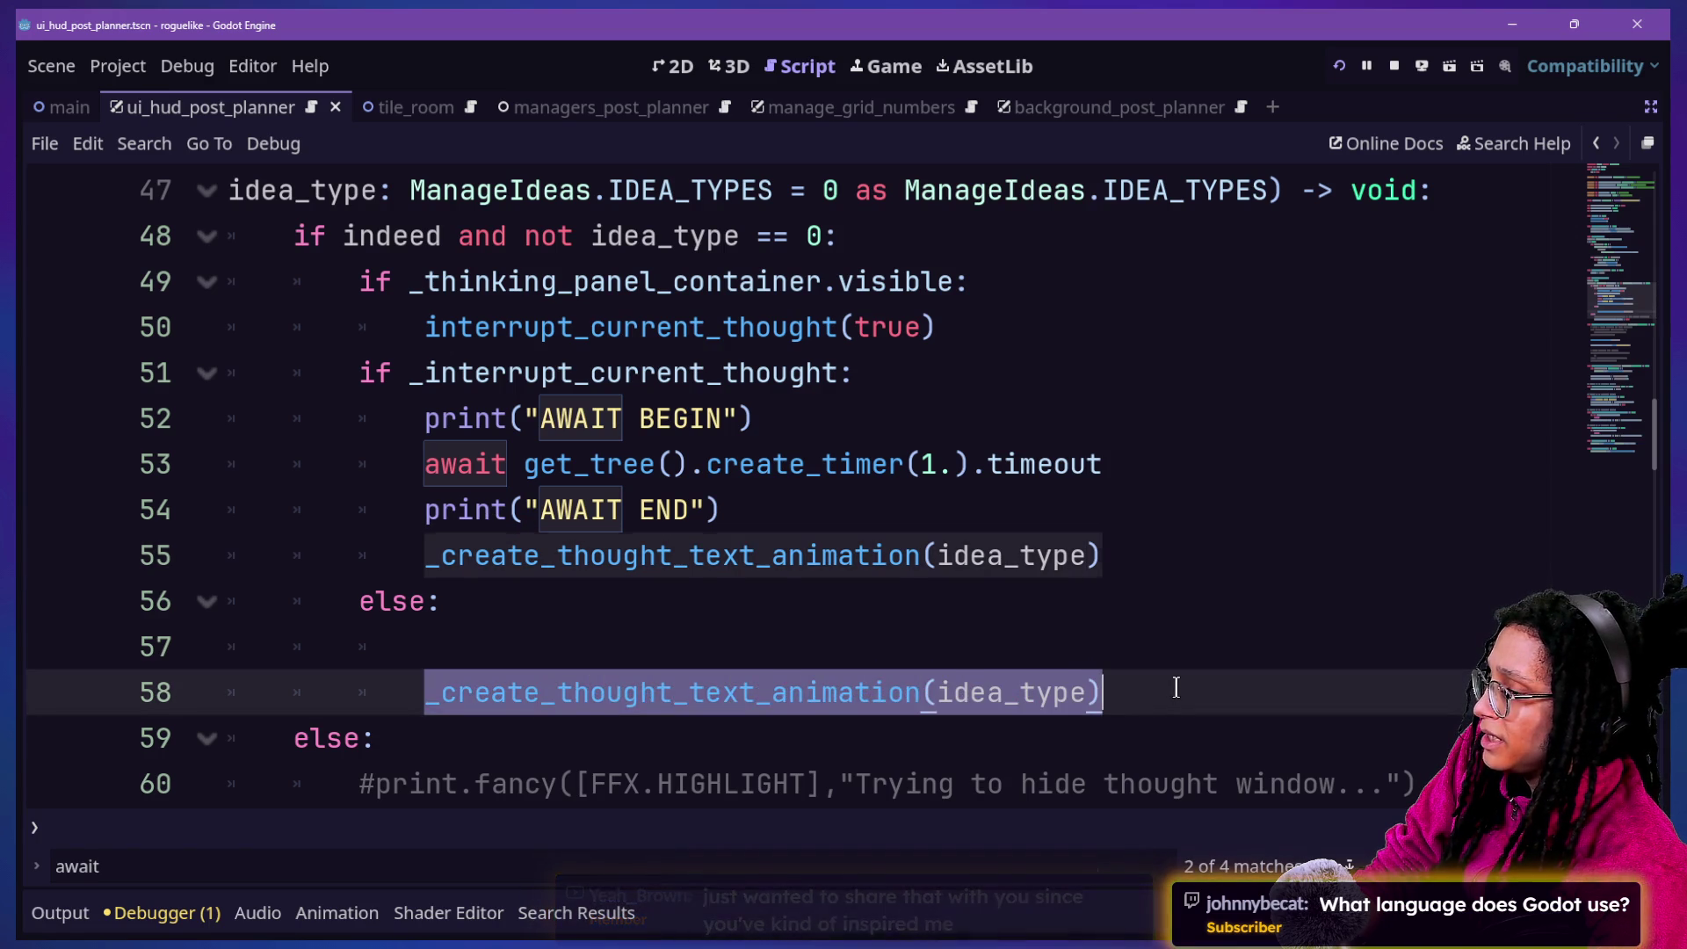
drag(347, 493, 809, 556)
click(805, 555)
scroll(802, 554, down, 1)
mouse_move(1115, 289)
mouse_down()
mouse_move(527, 373)
mouse_move(426, 327)
mouse_up()
click(457, 327)
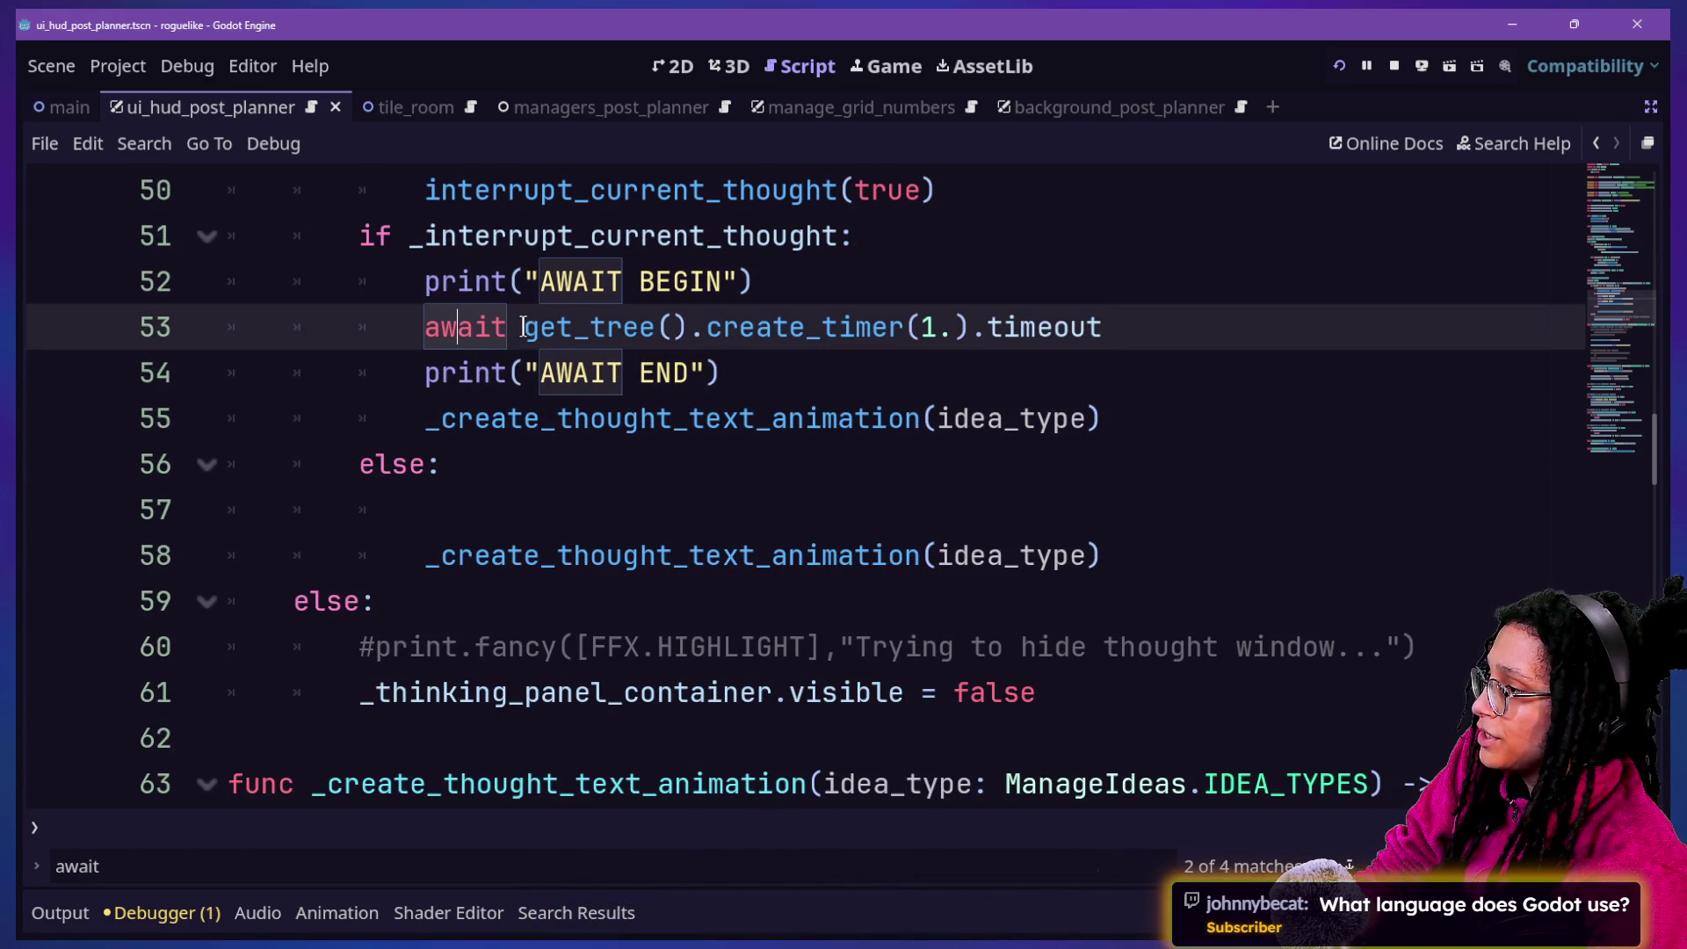
key(BackSpace)
key(BackSpace)
key(BackSpace)
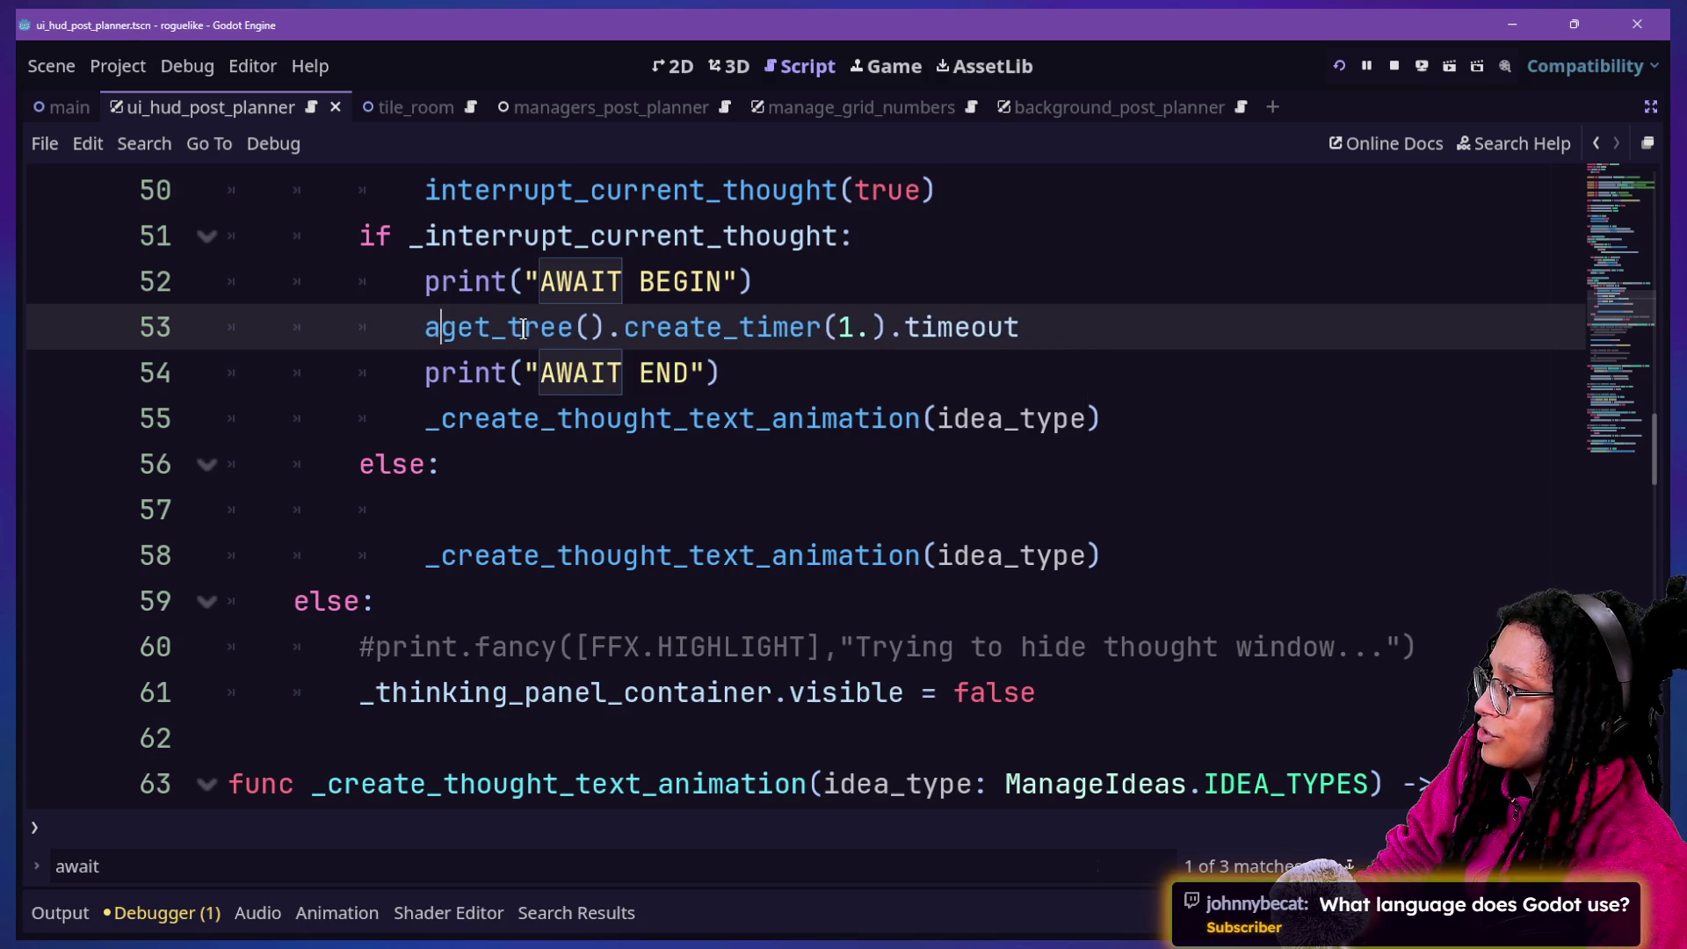
Append .connect(_create_thought_text_animation.bind(idea_type)) to the timer's timeout signal
drag(523, 329, 1084, 365)
click(1084, 365)
click(1079, 345)
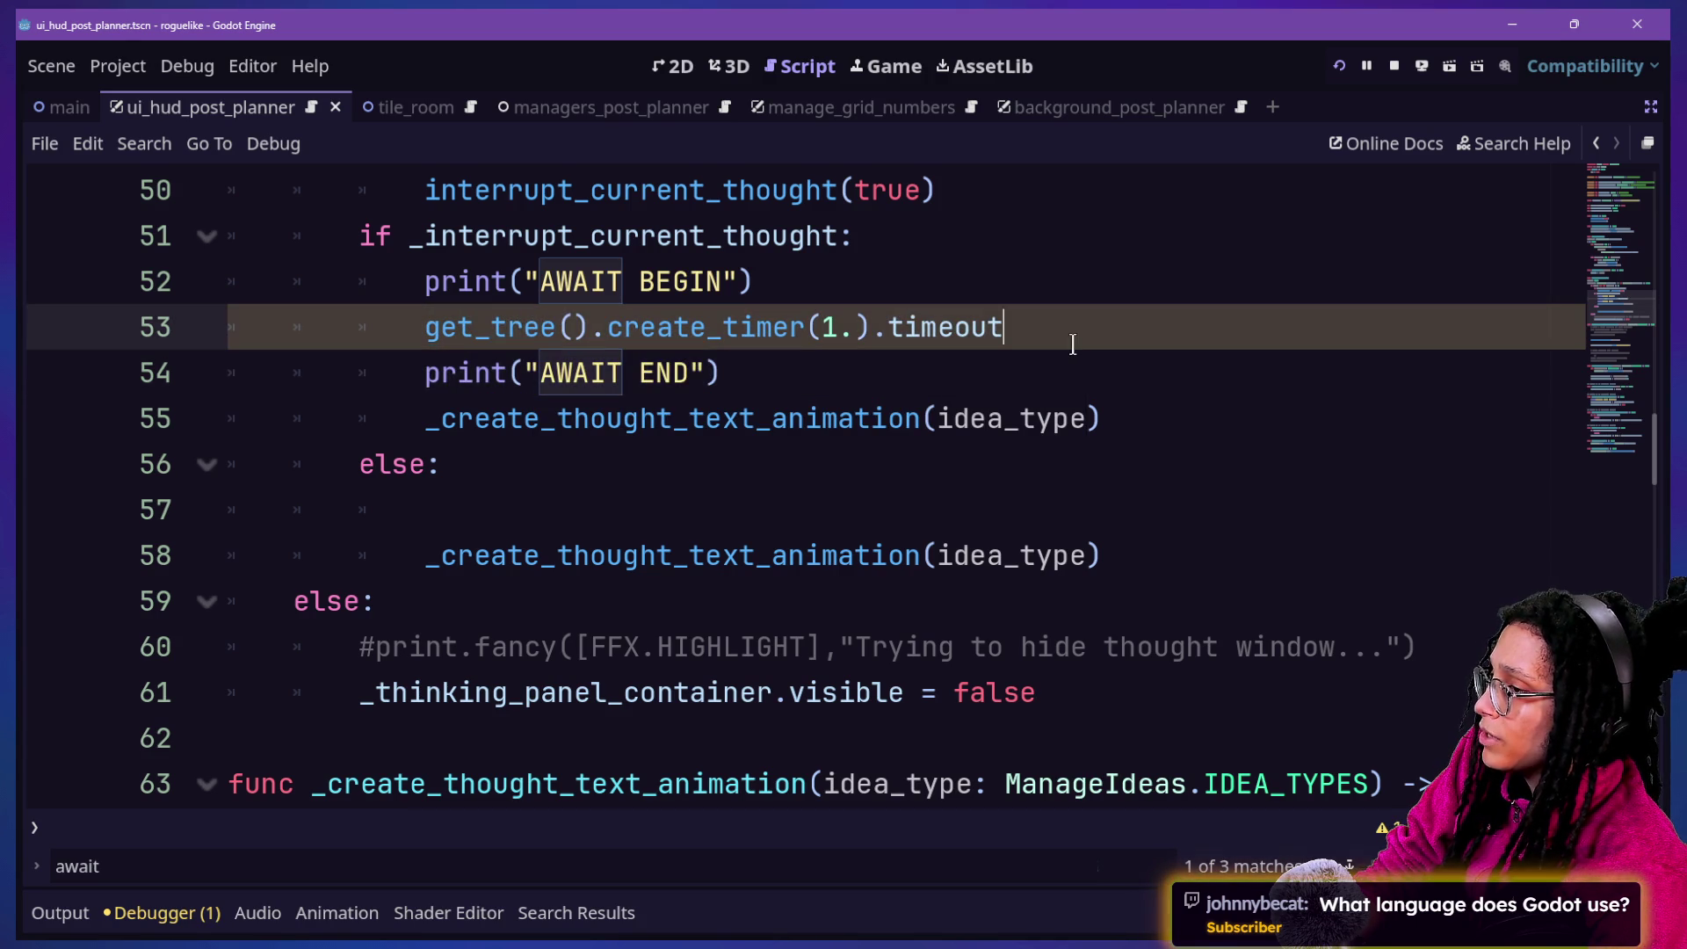
text(o)
key(BackSpace)
text(ut.conn)
key(Return)
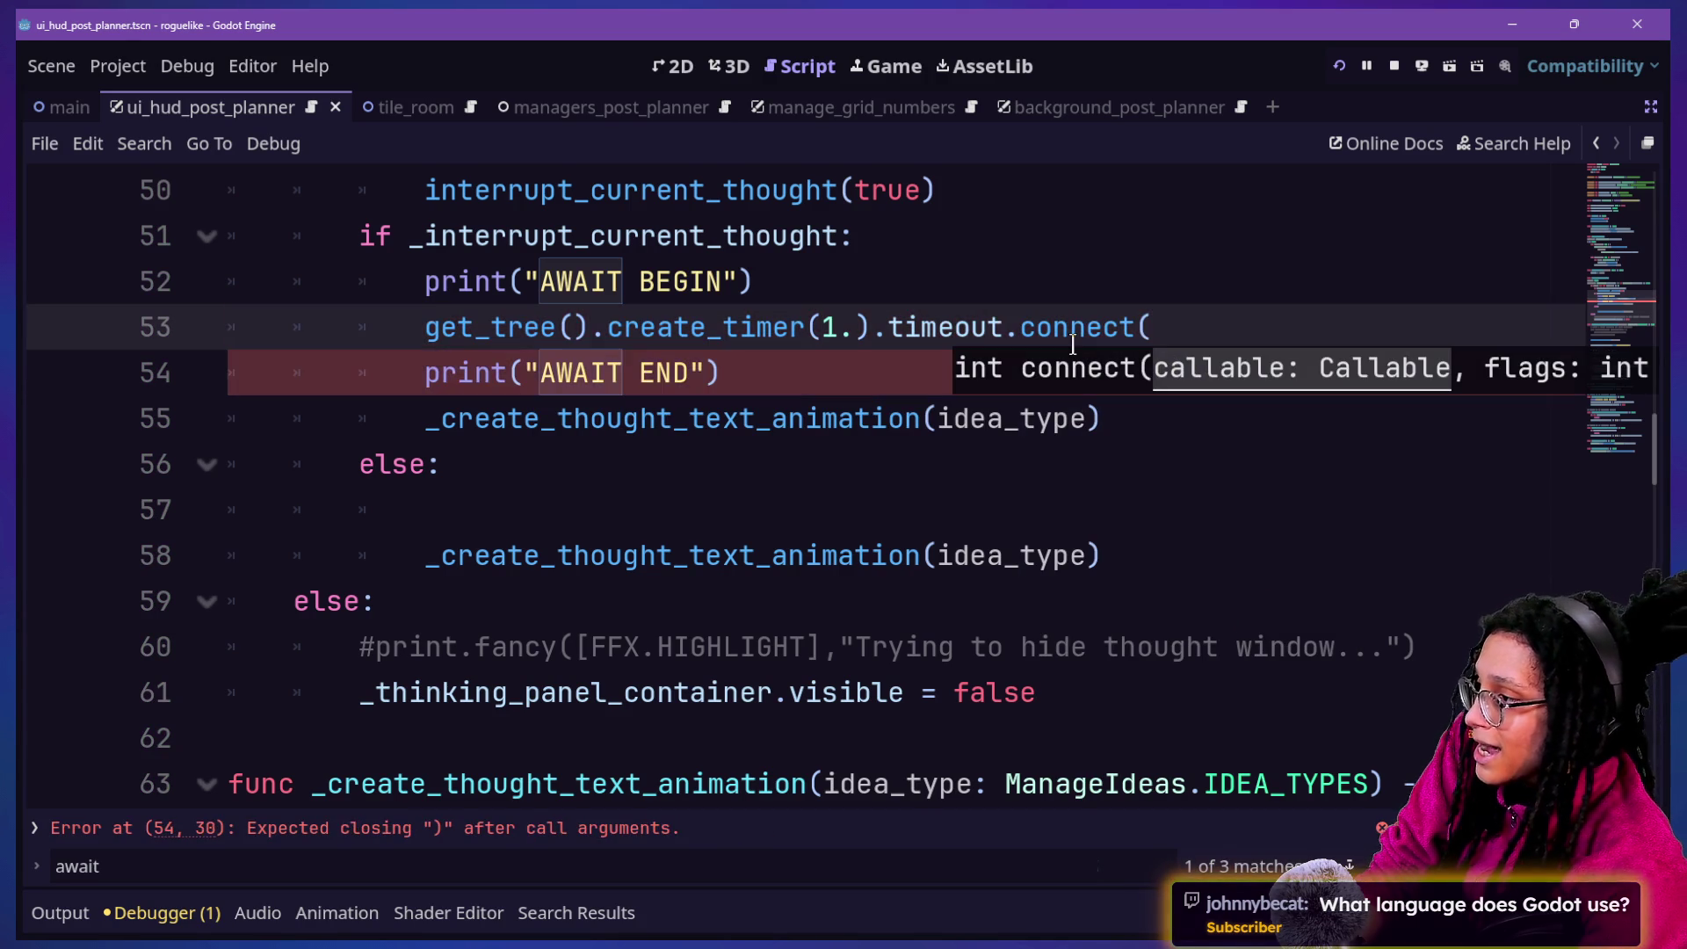
text(_cr)
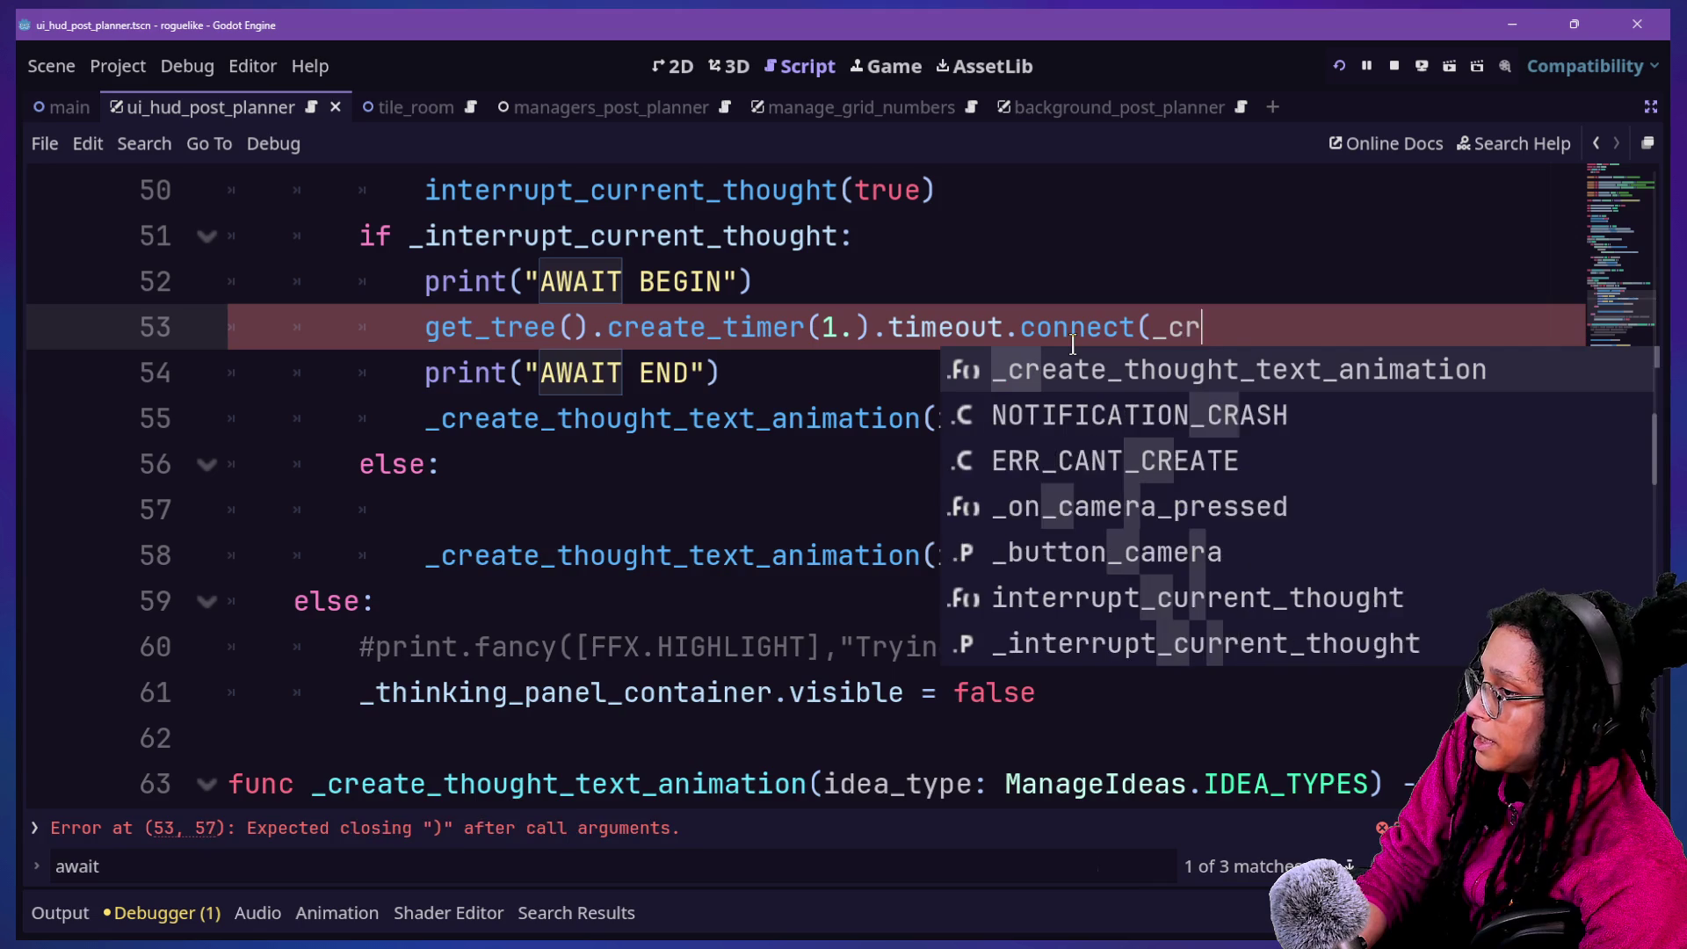
key(Return)
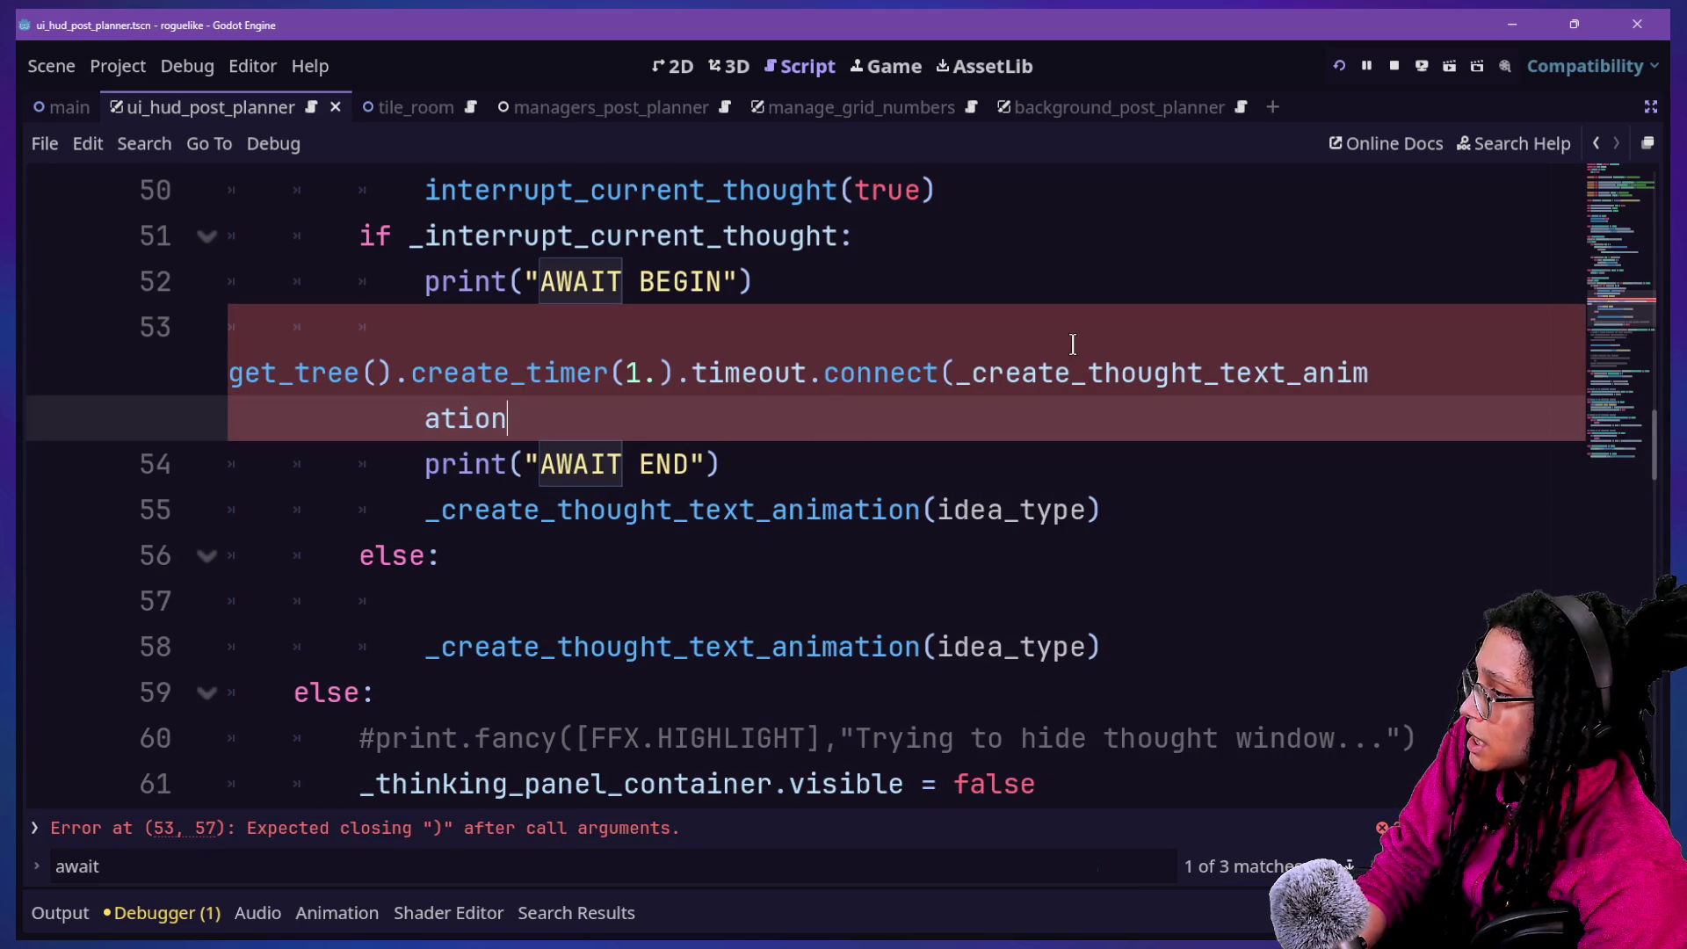
text(.bind)
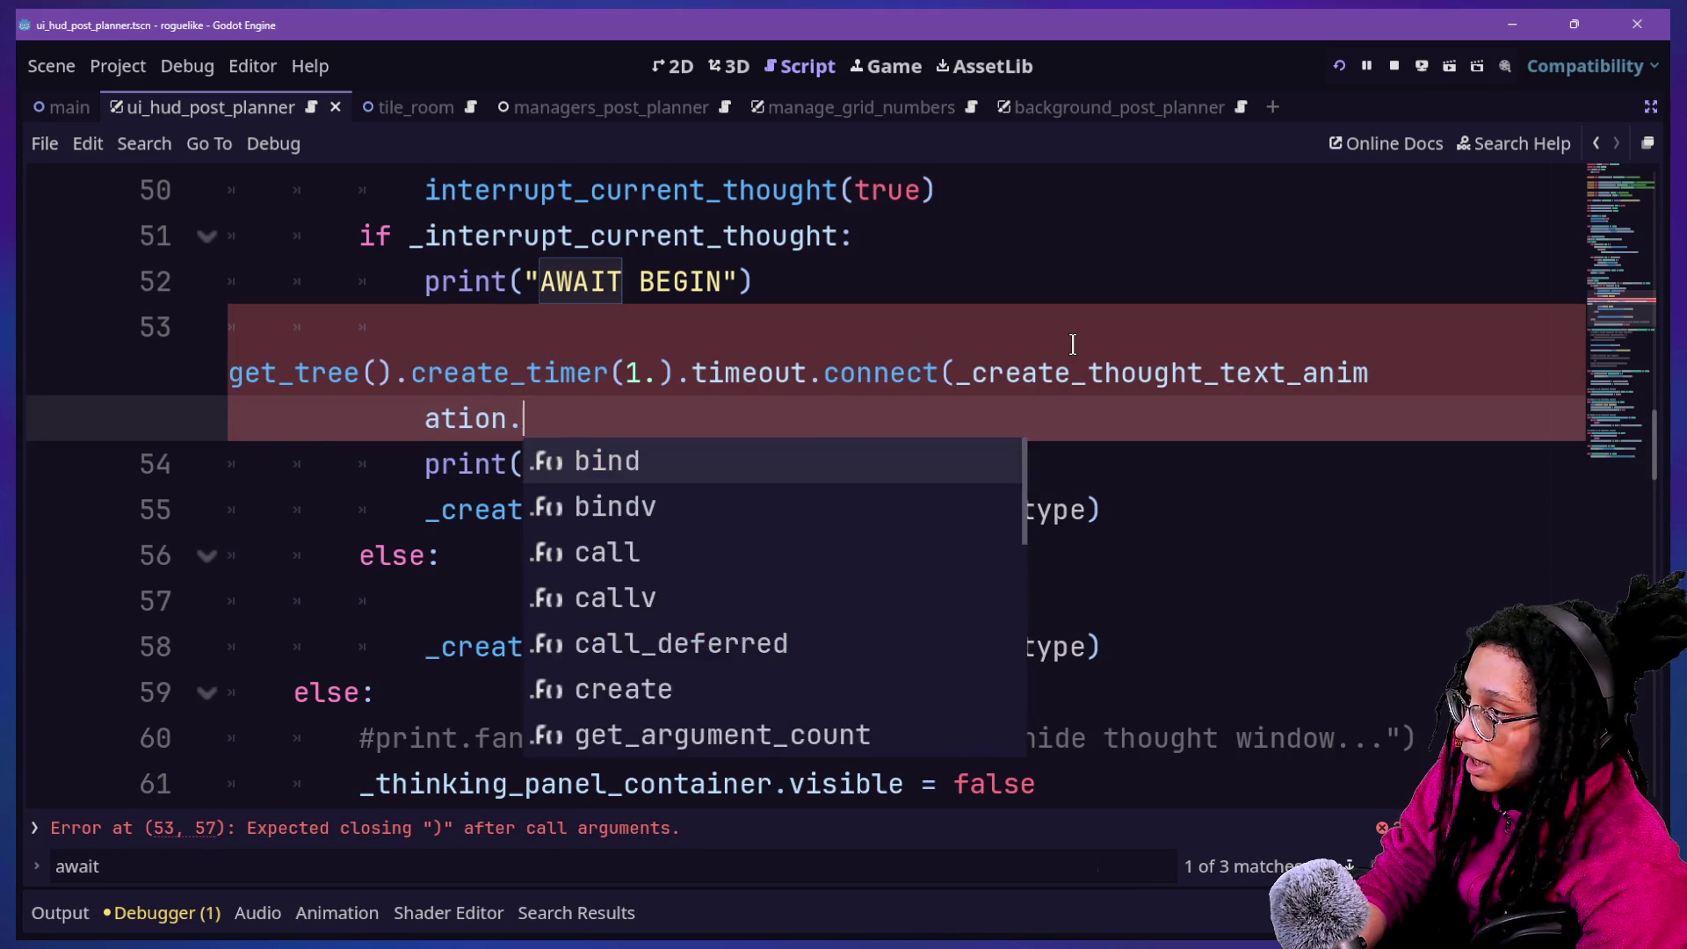
key(Return)
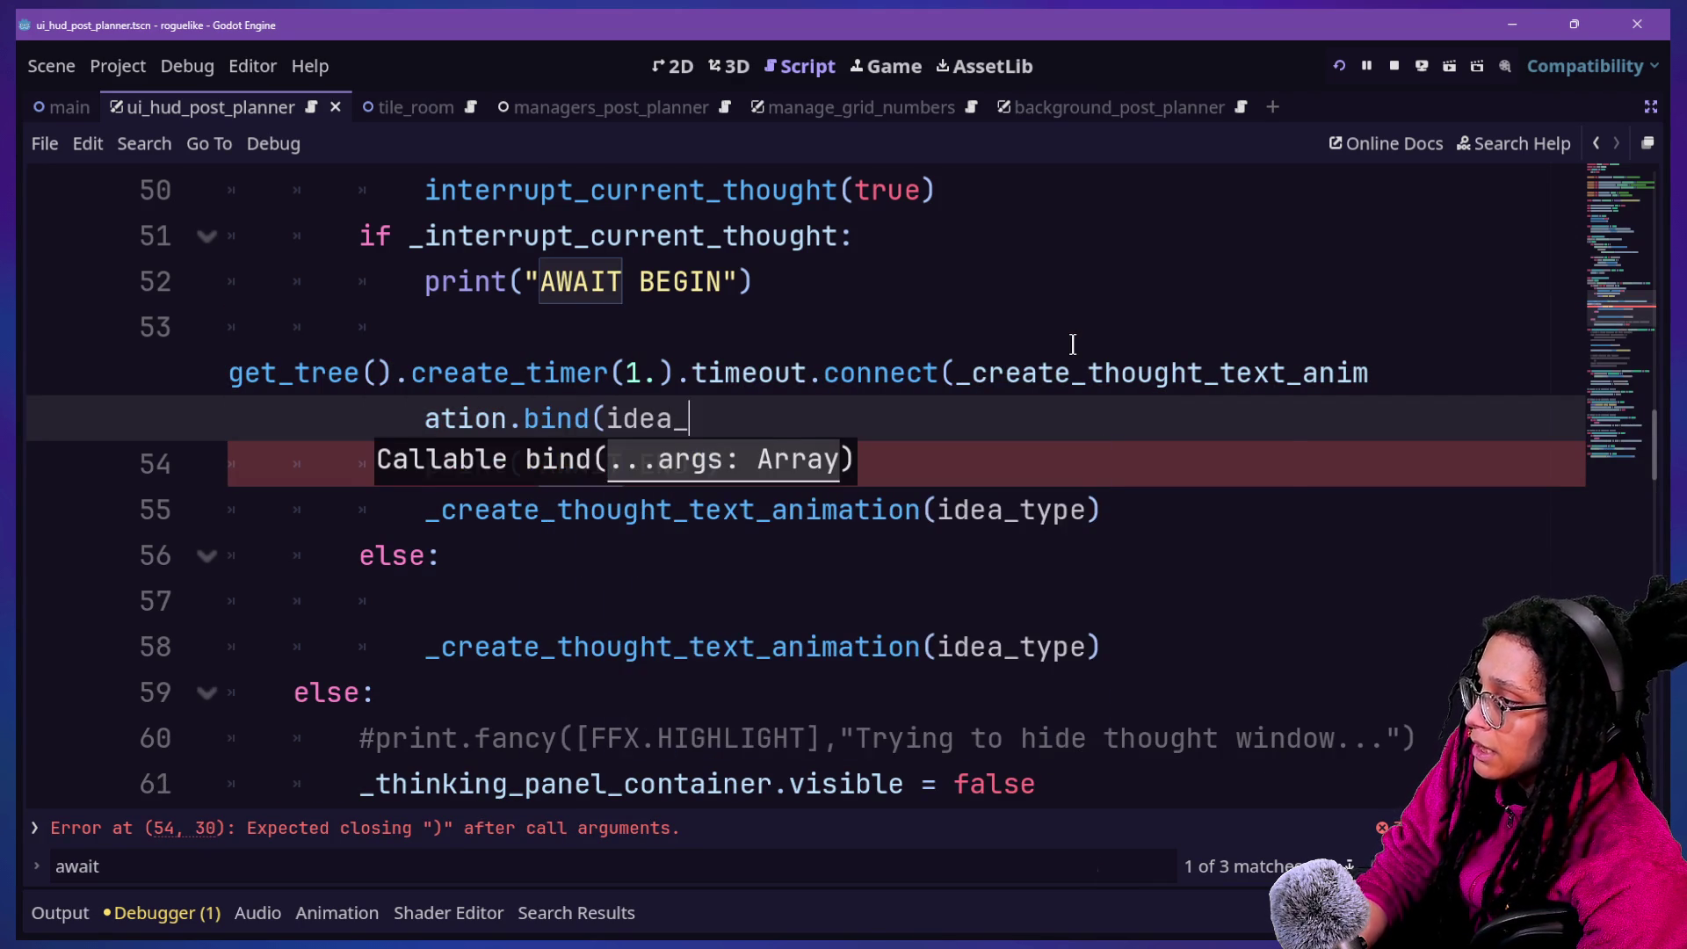
text(ty)
key(Return)
text()))
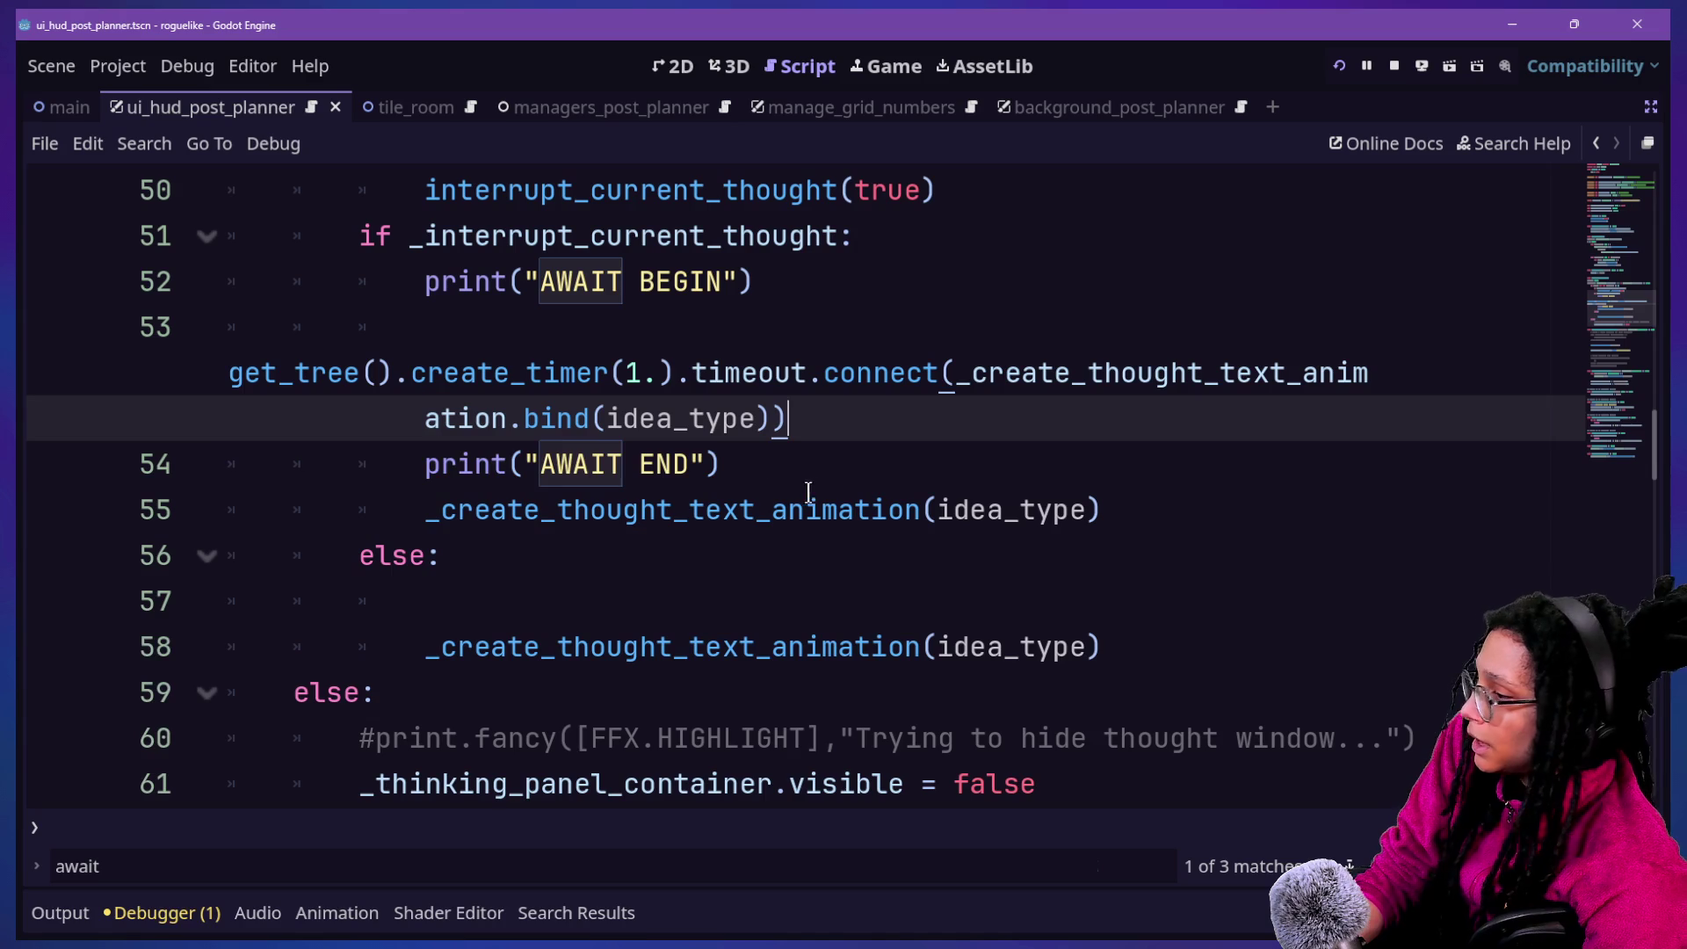
Delete the AWAIT END print and the redundant direct animation call, then run the project
drag(802, 489, 862, 414)
key(BackSpace)
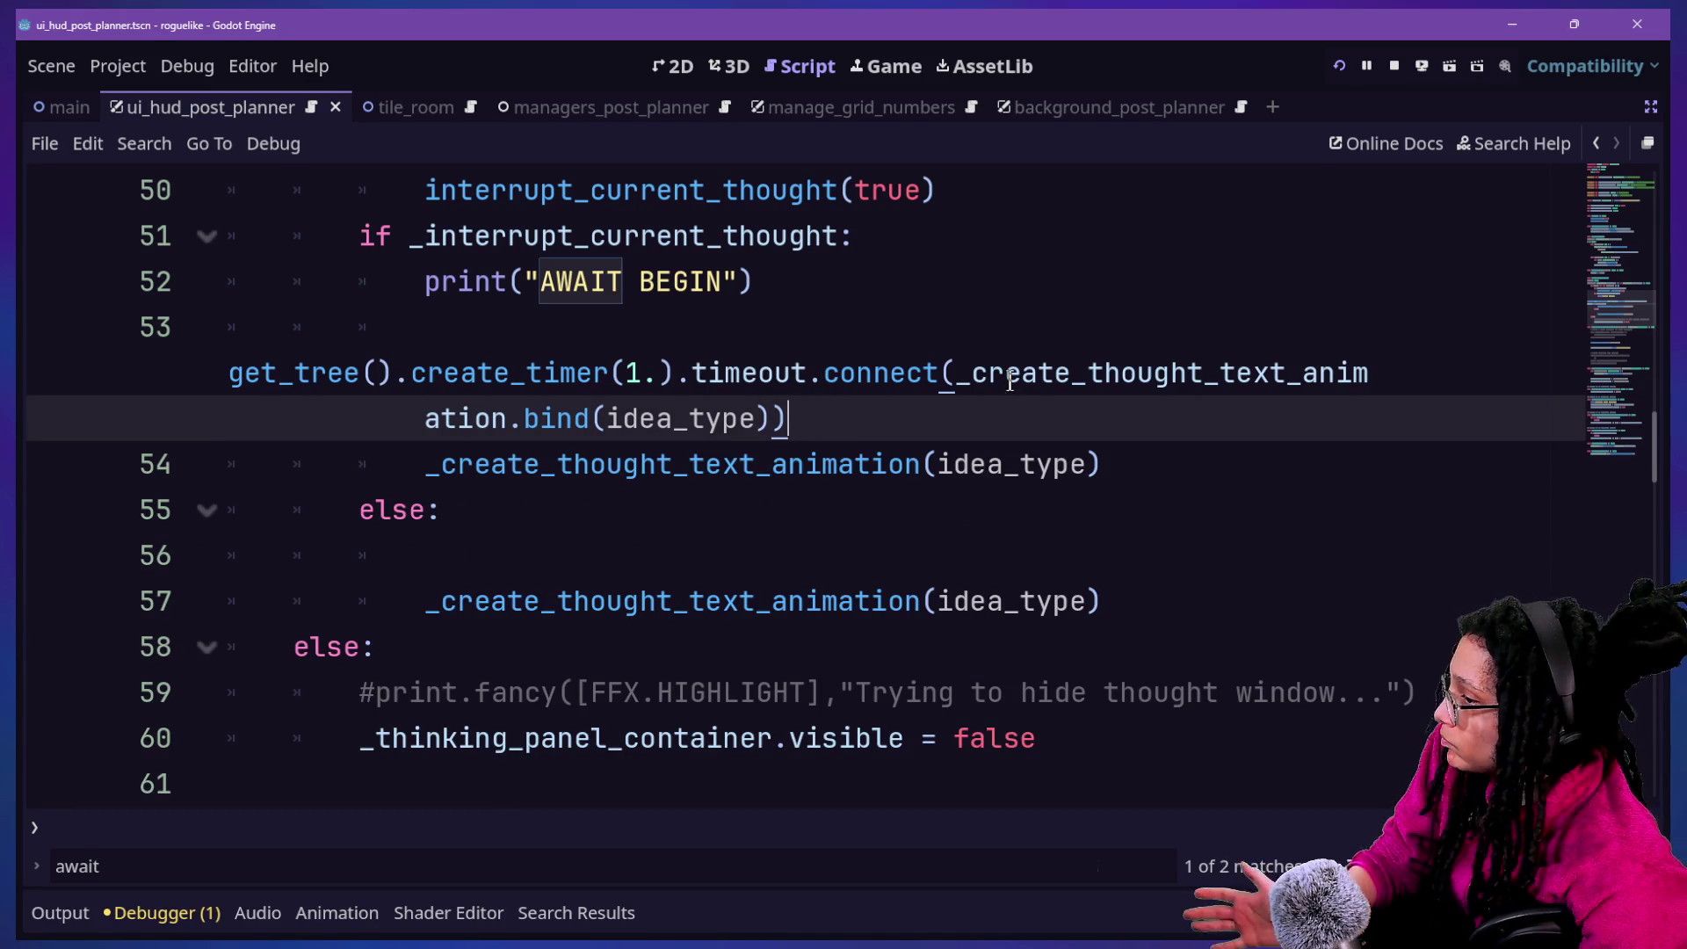
click(951, 376)
key(Return)
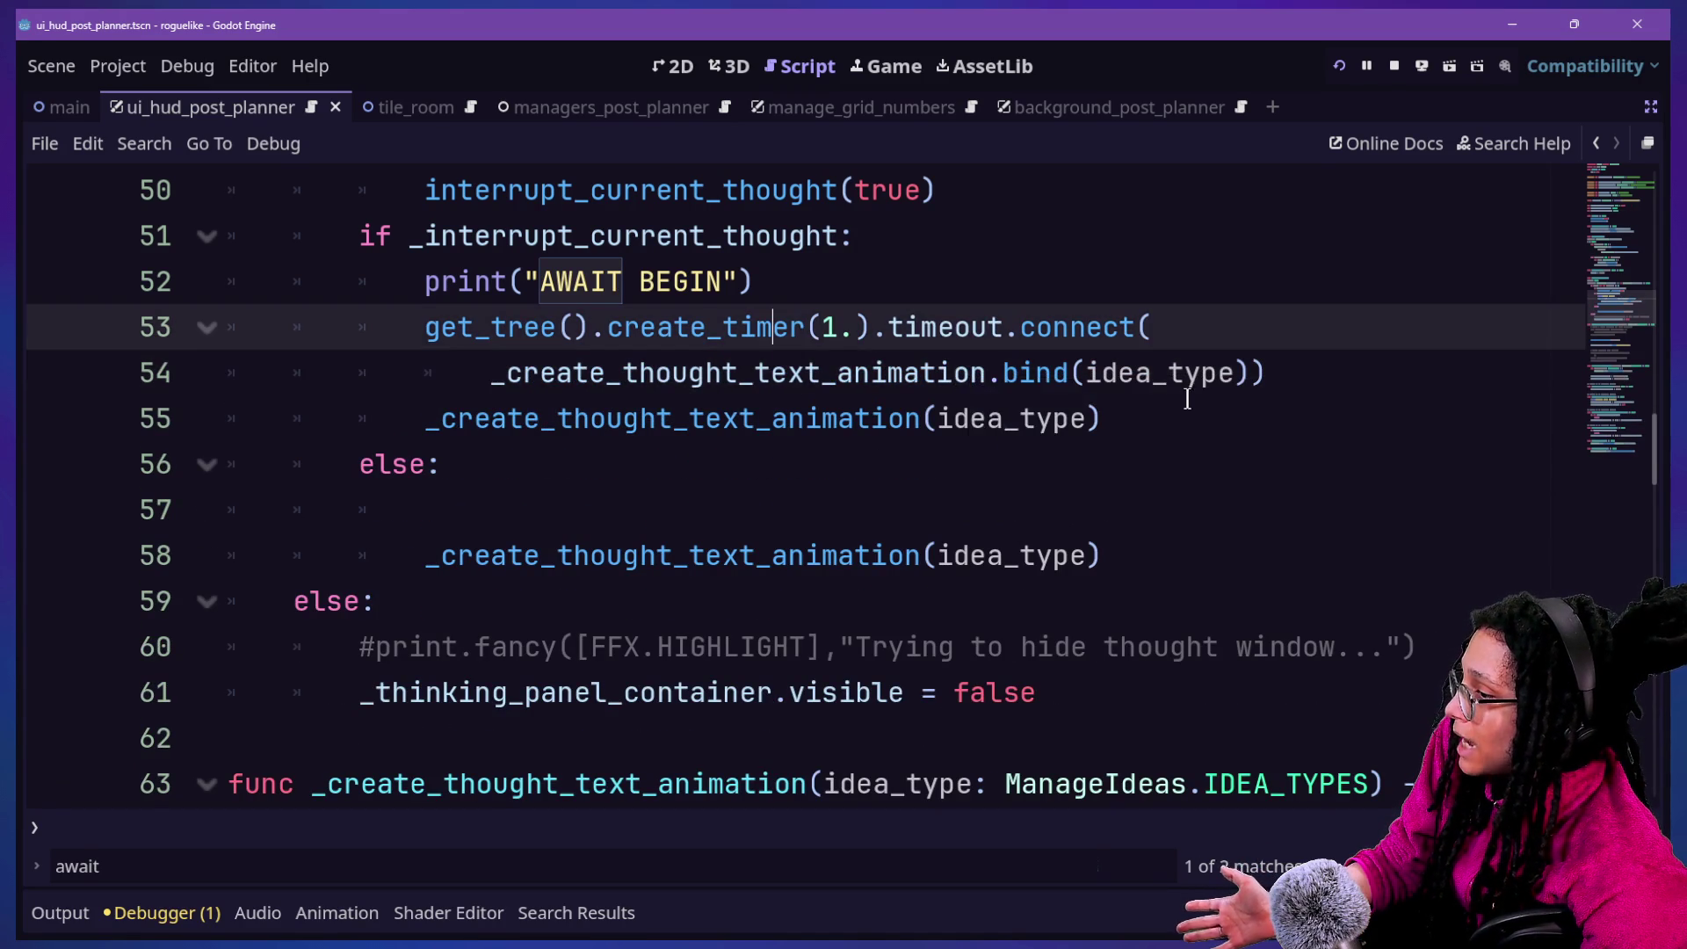
drag(1134, 420, 1355, 356)
key(BackSpace)
click(1202, 327)
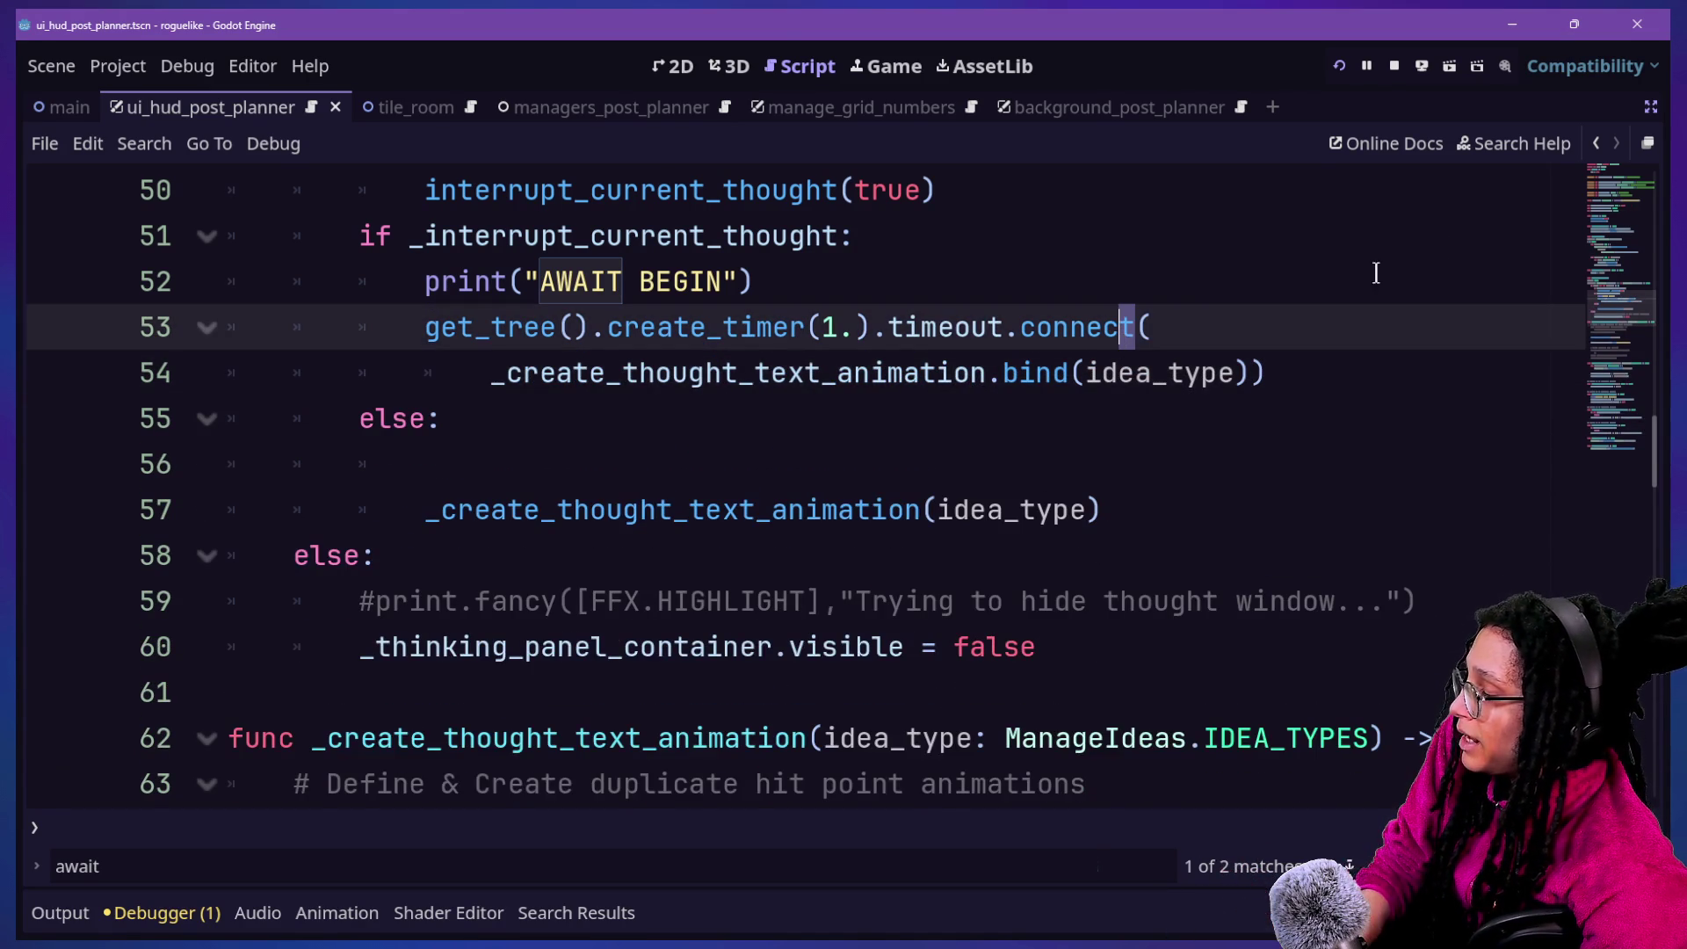
click(1337, 72)
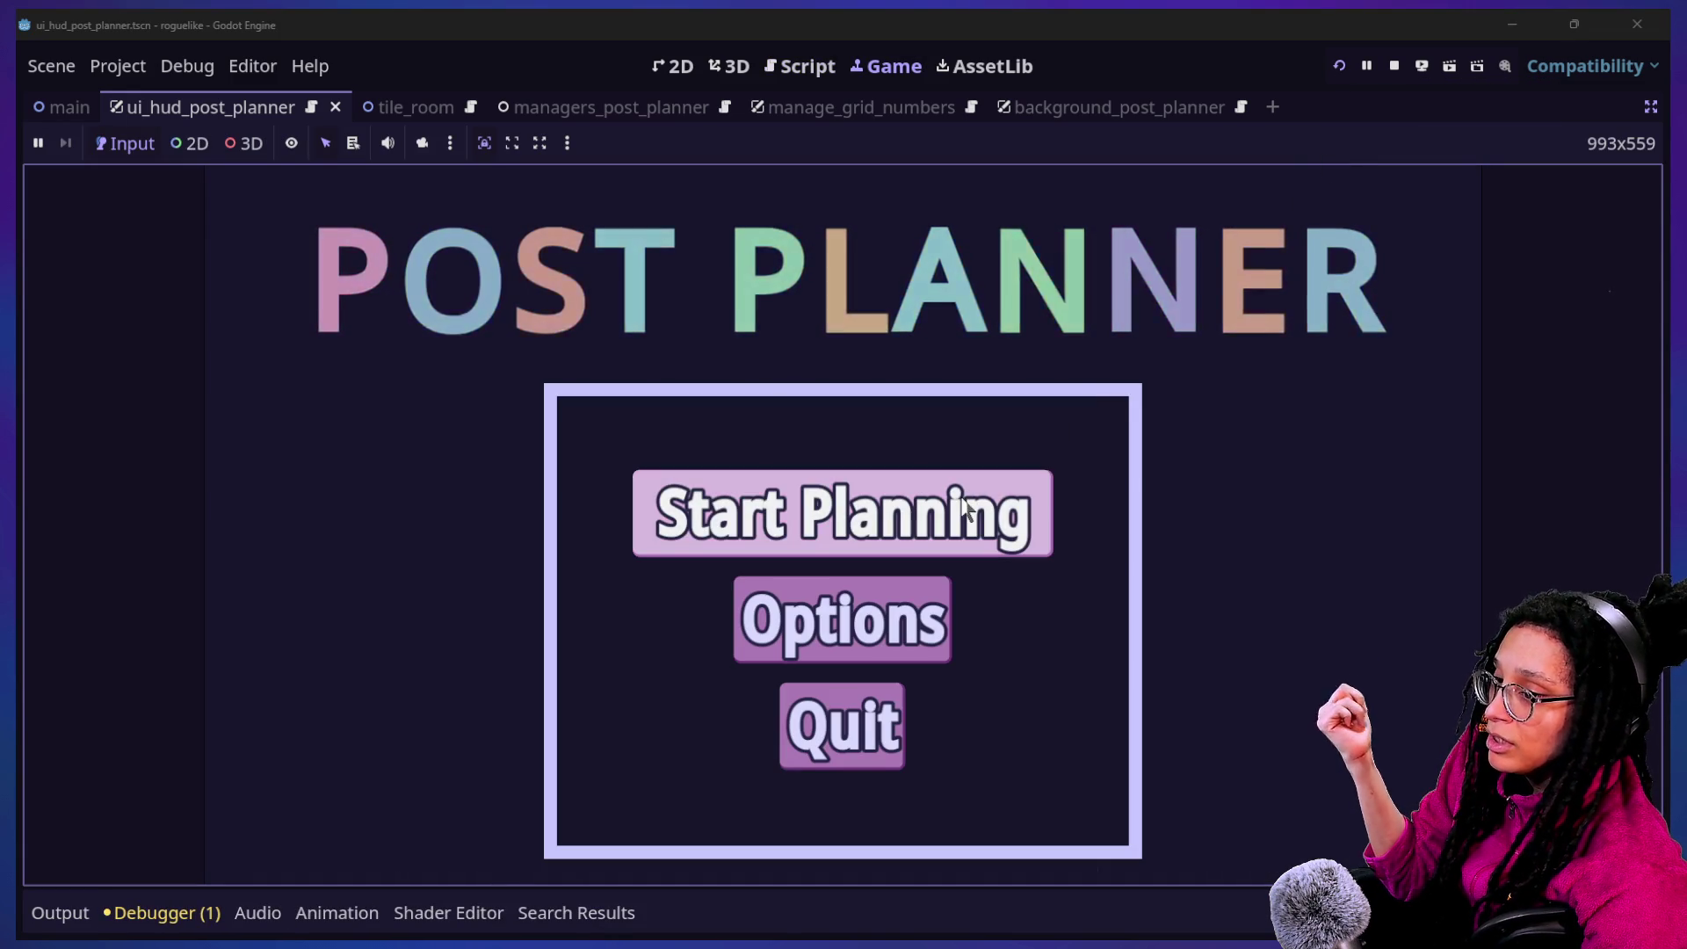
Start planning, choose Catstagram, and check the Output log for the 'Showing first message' lines
click(964, 504)
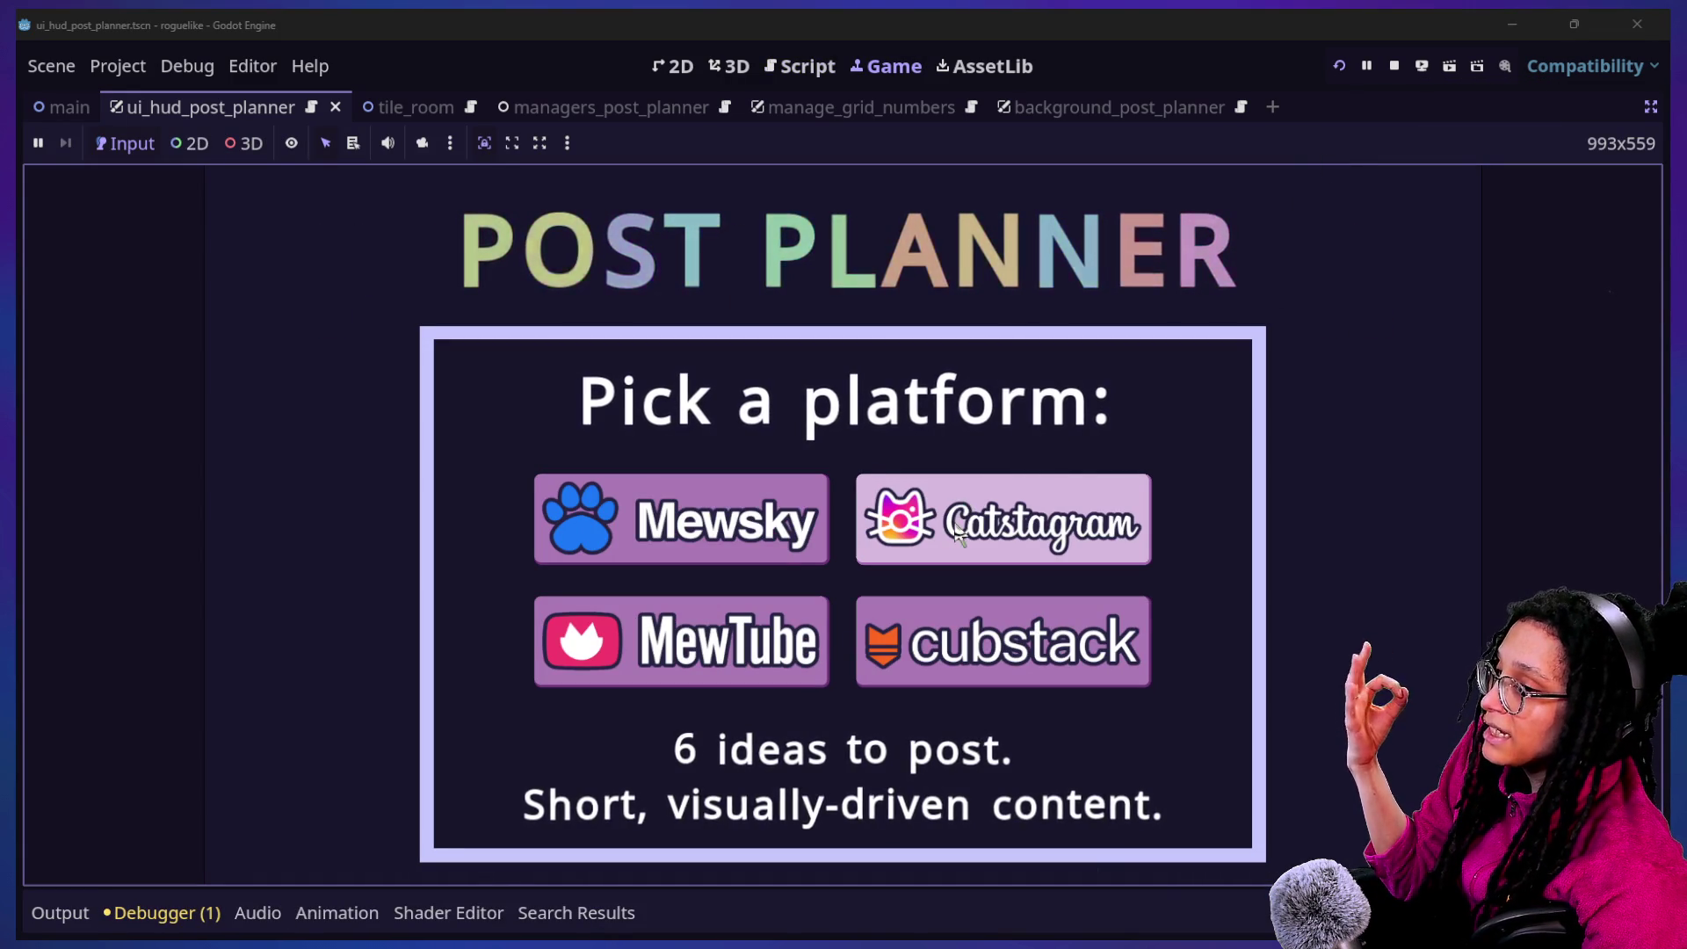
click(1007, 501)
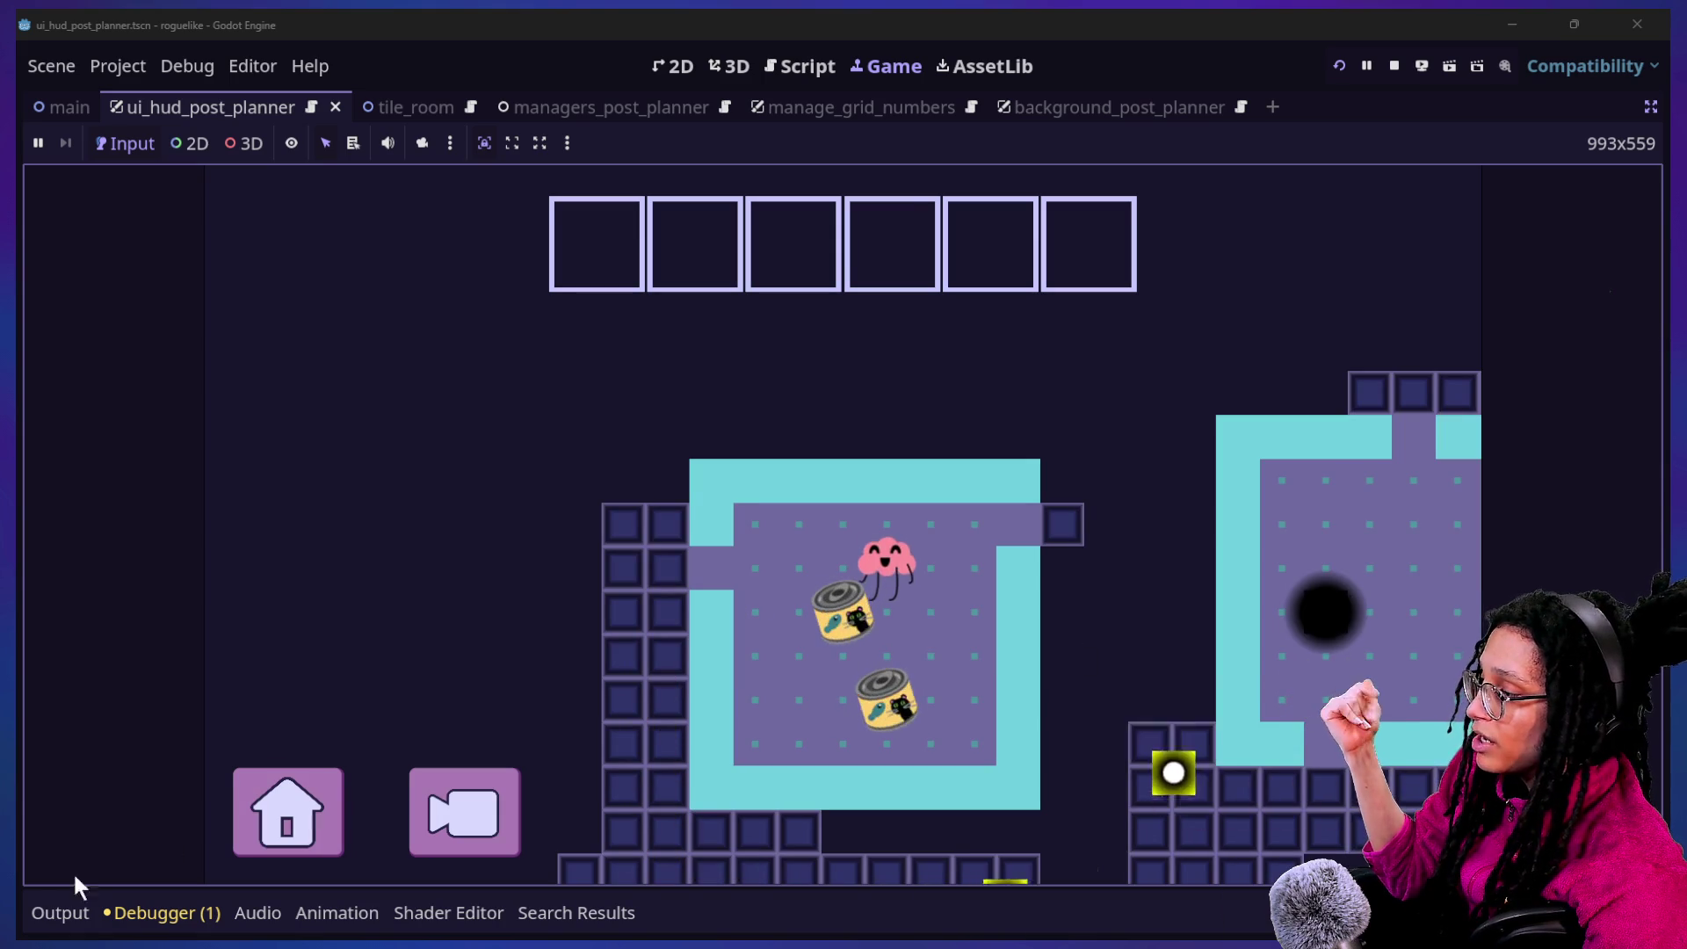
click(57, 913)
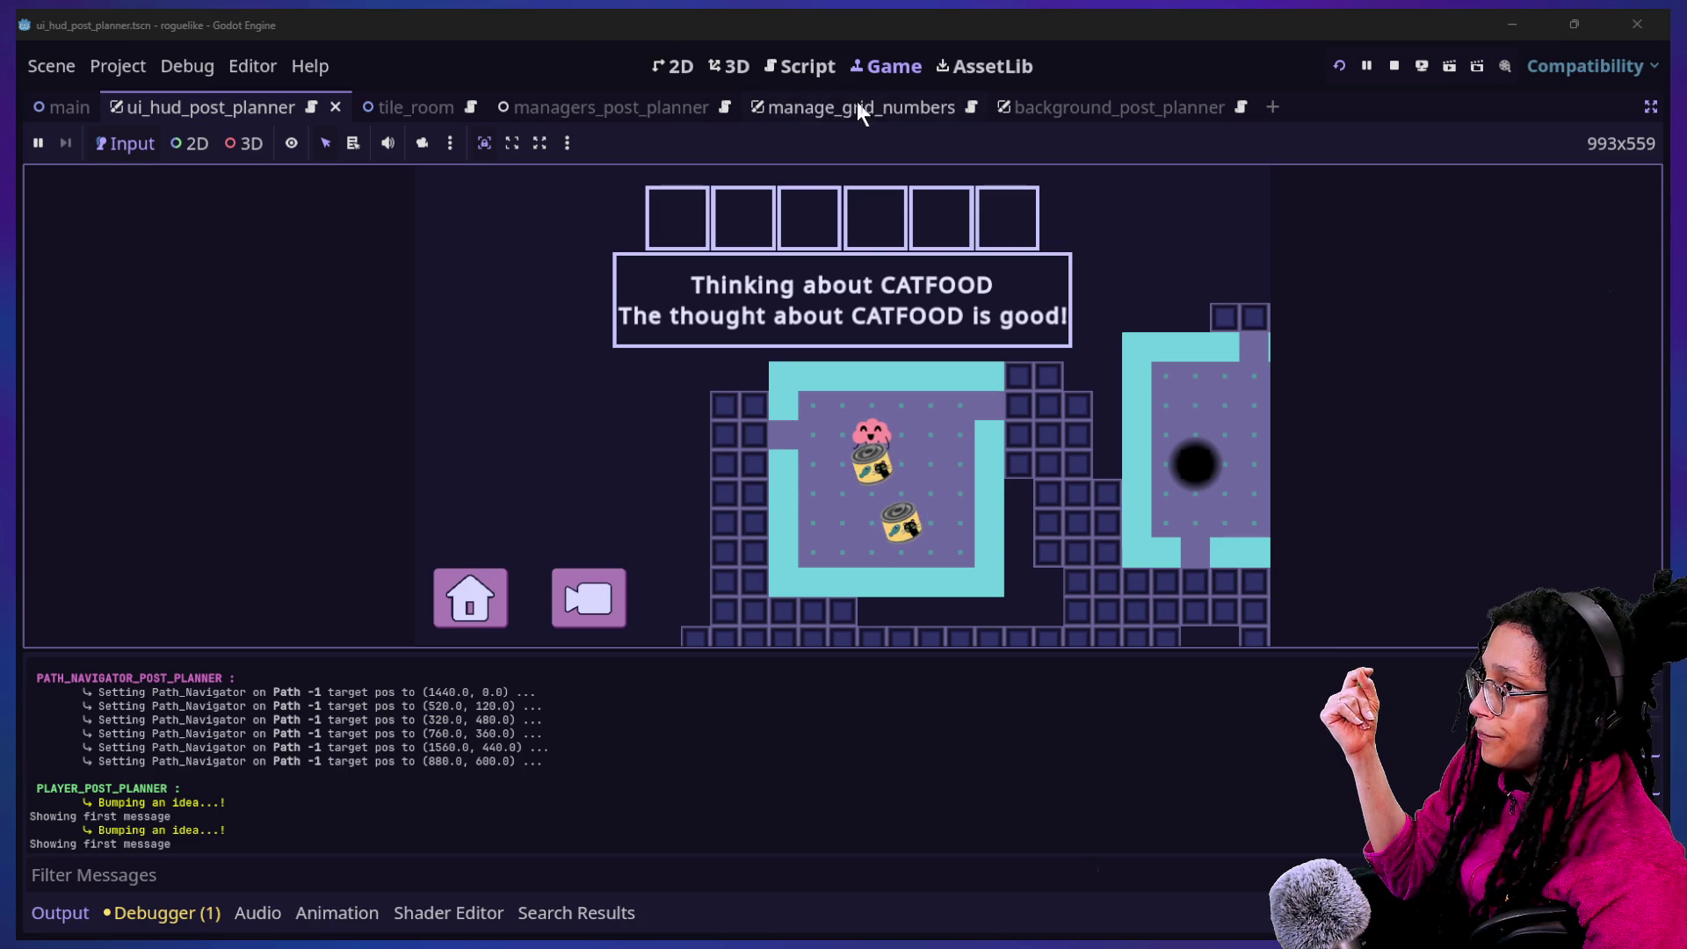
click(802, 67)
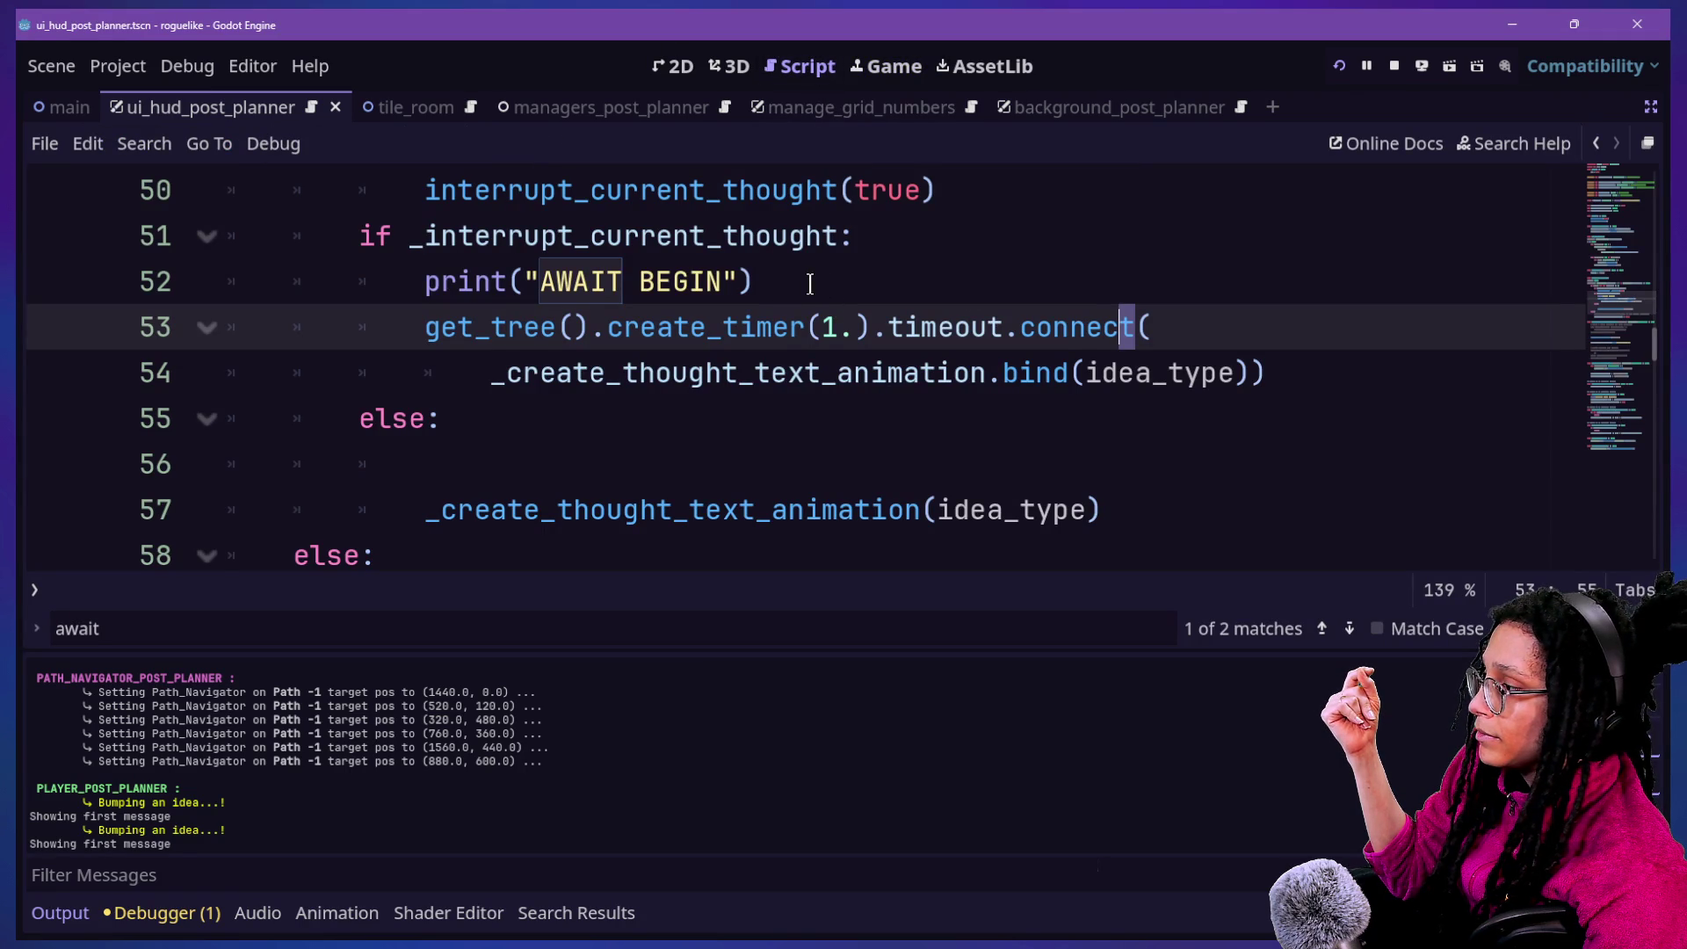
Change the debug print to 'TIMER BEGIN', save the script, and run the game again
scroll(341, 731, up, 3)
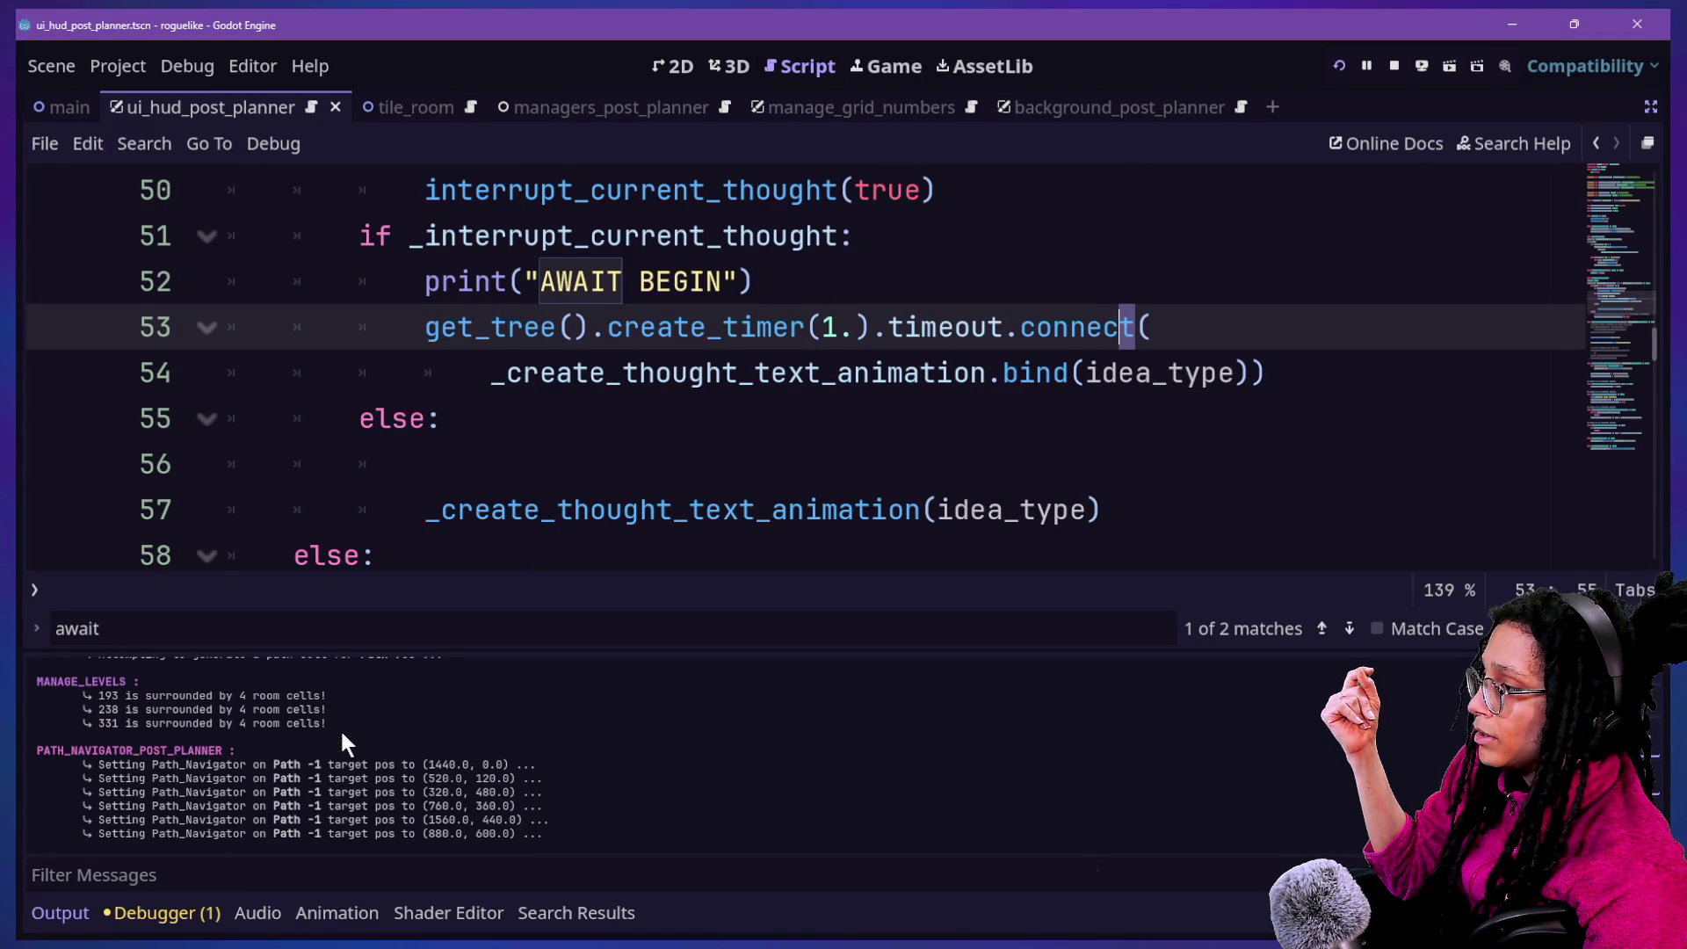
double_click(580, 281)
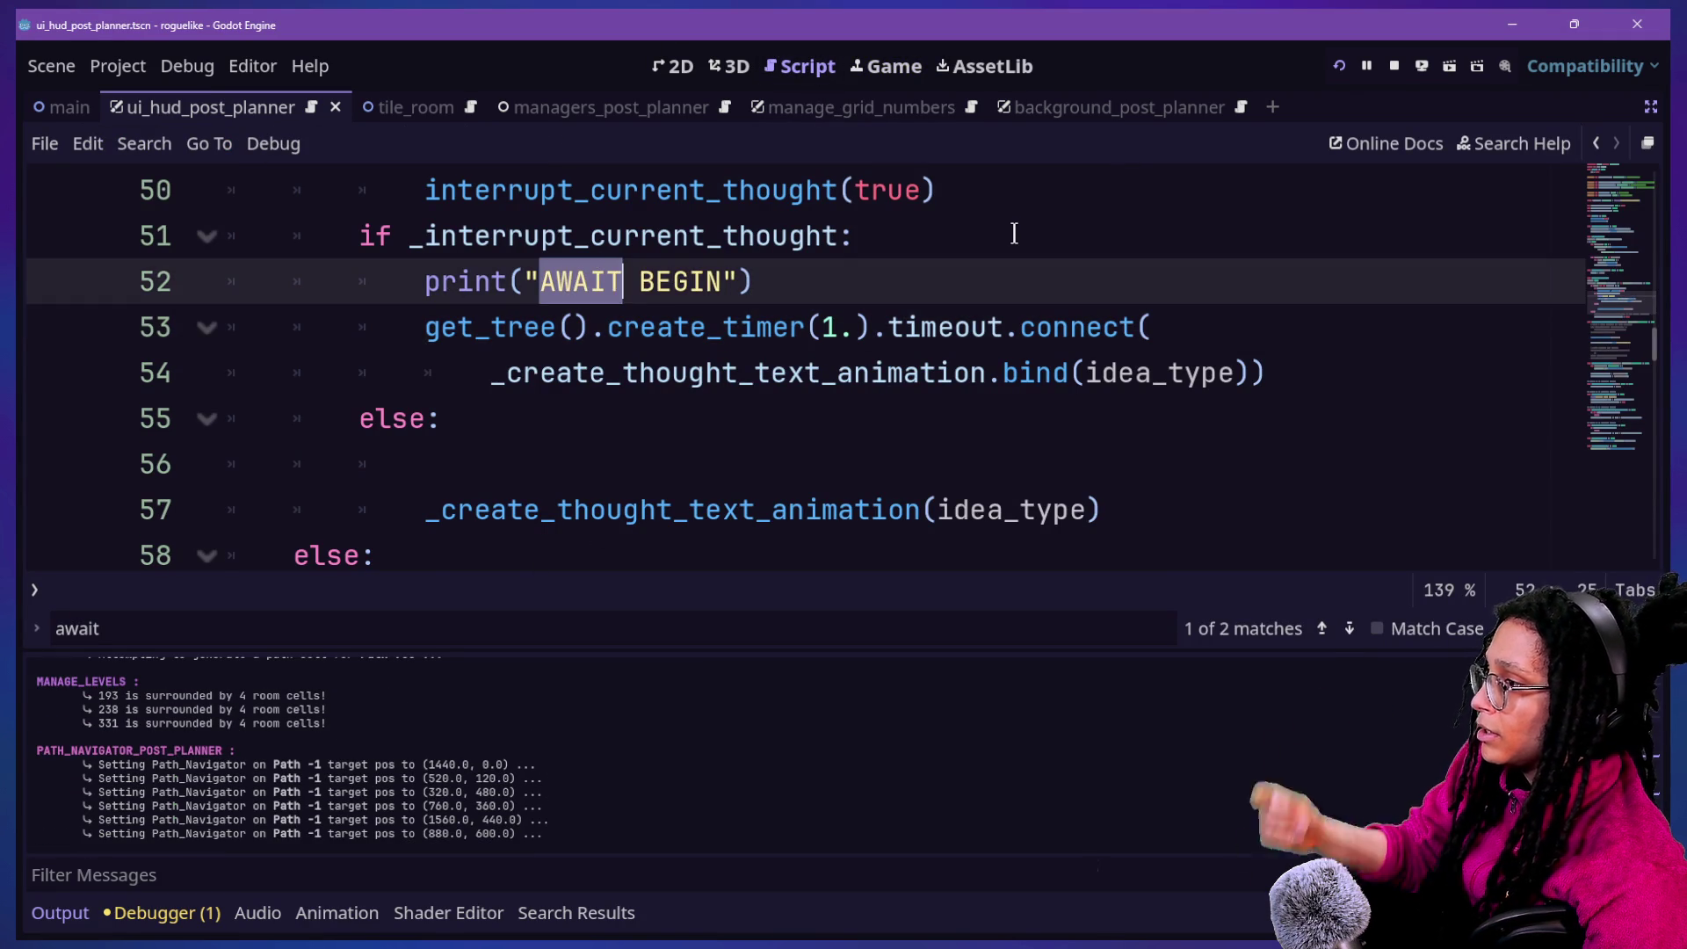
text(Timer)
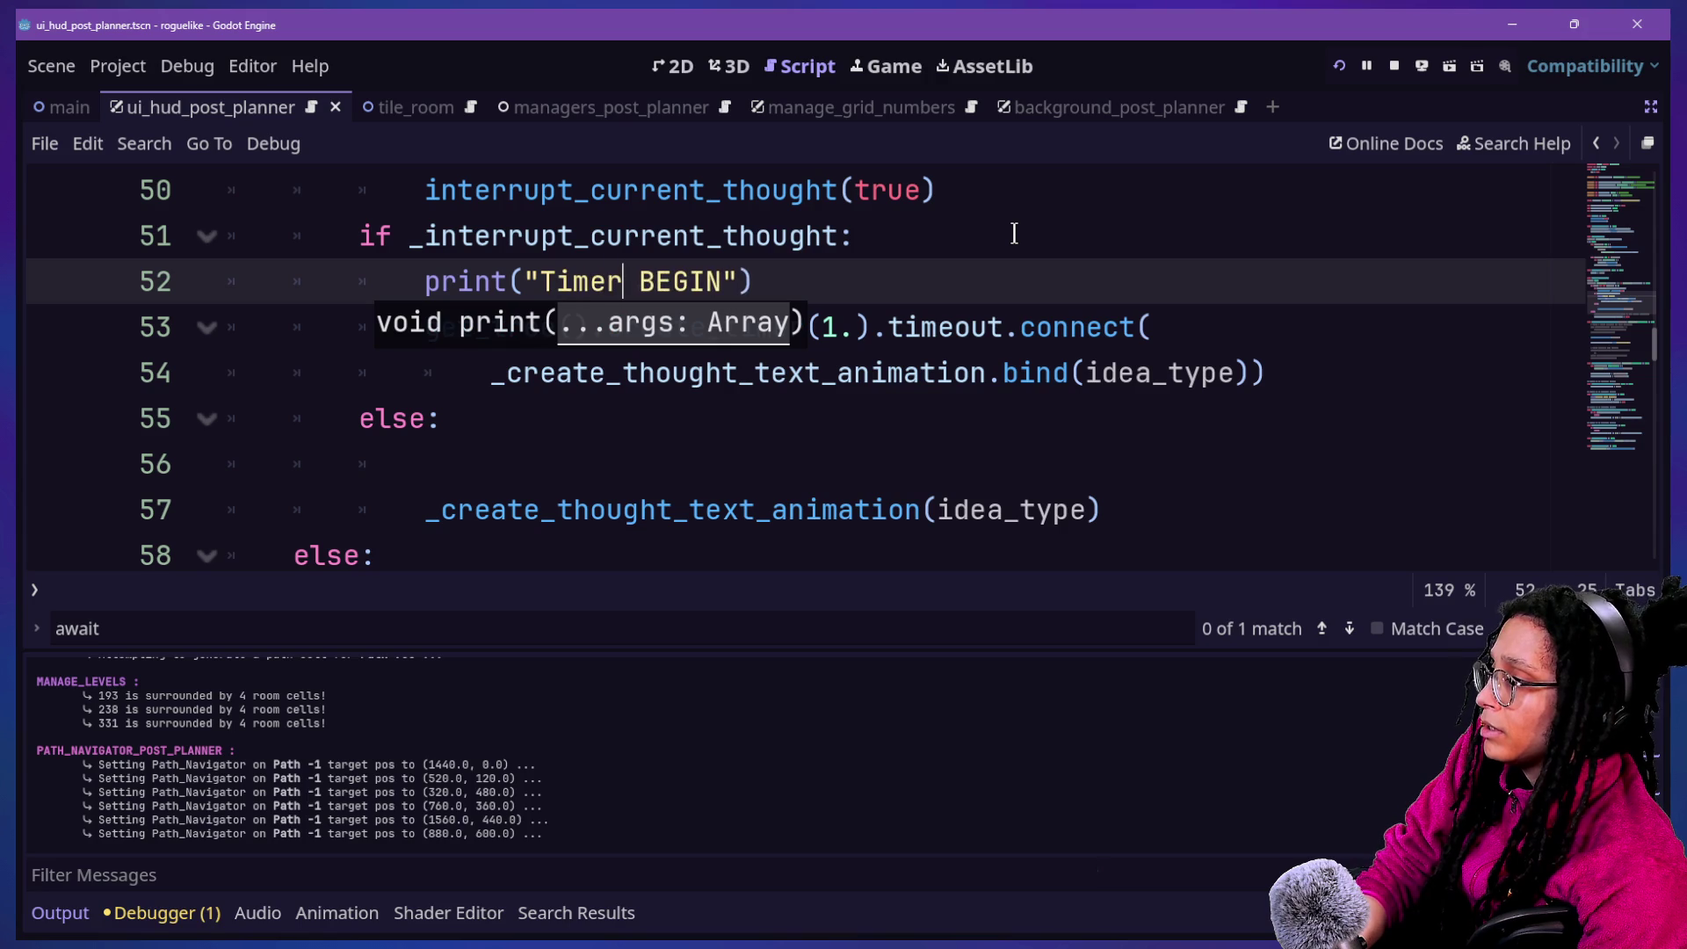
key(BackSpace)
key(BackSpace)
key(BackSpace)
text(IMER)
click(1108, 284)
key(ctrl+s)
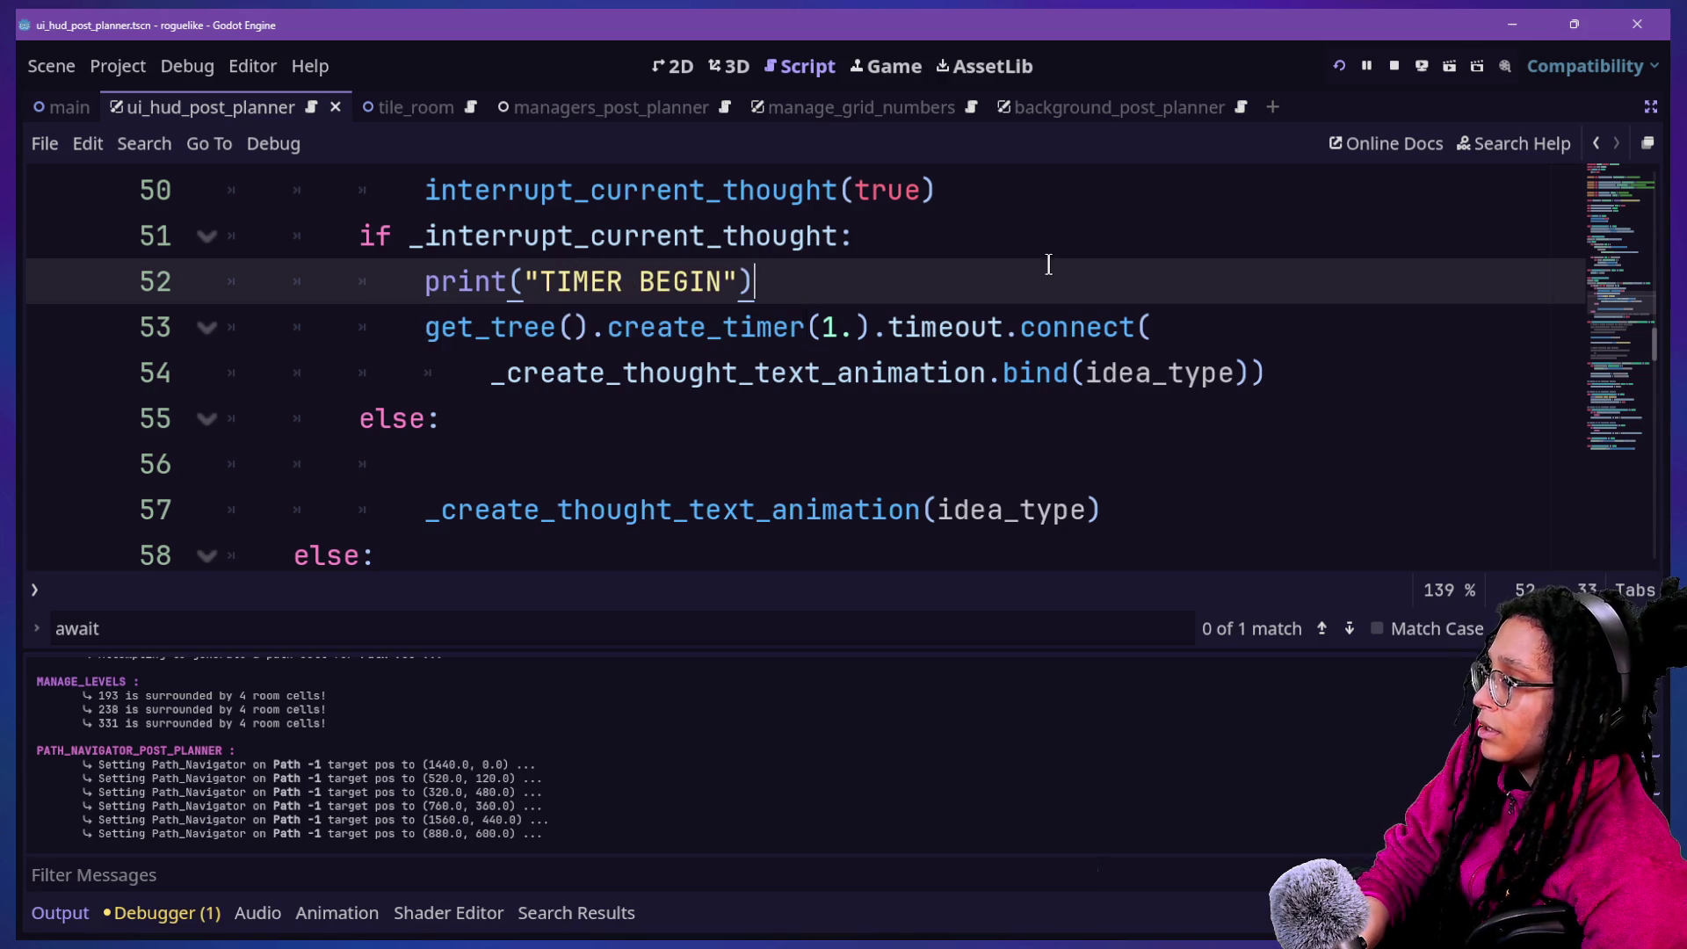
click(1334, 66)
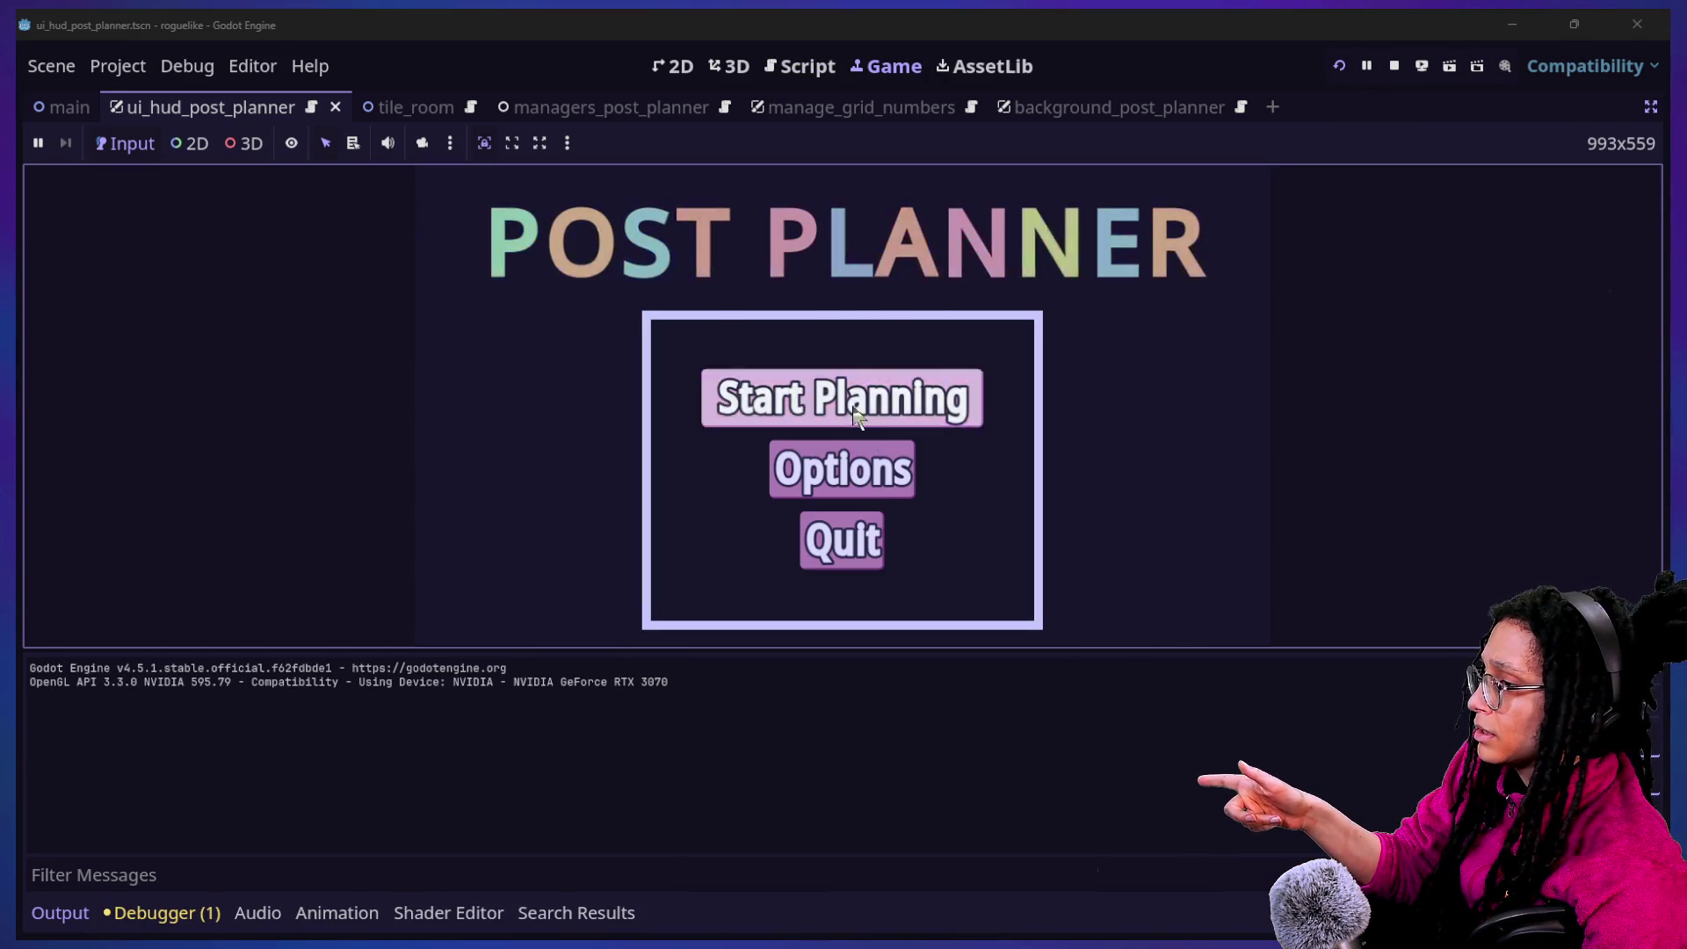
Start planning and pick a platform to reach the map level, then bring the Chat window forward
click(841, 397)
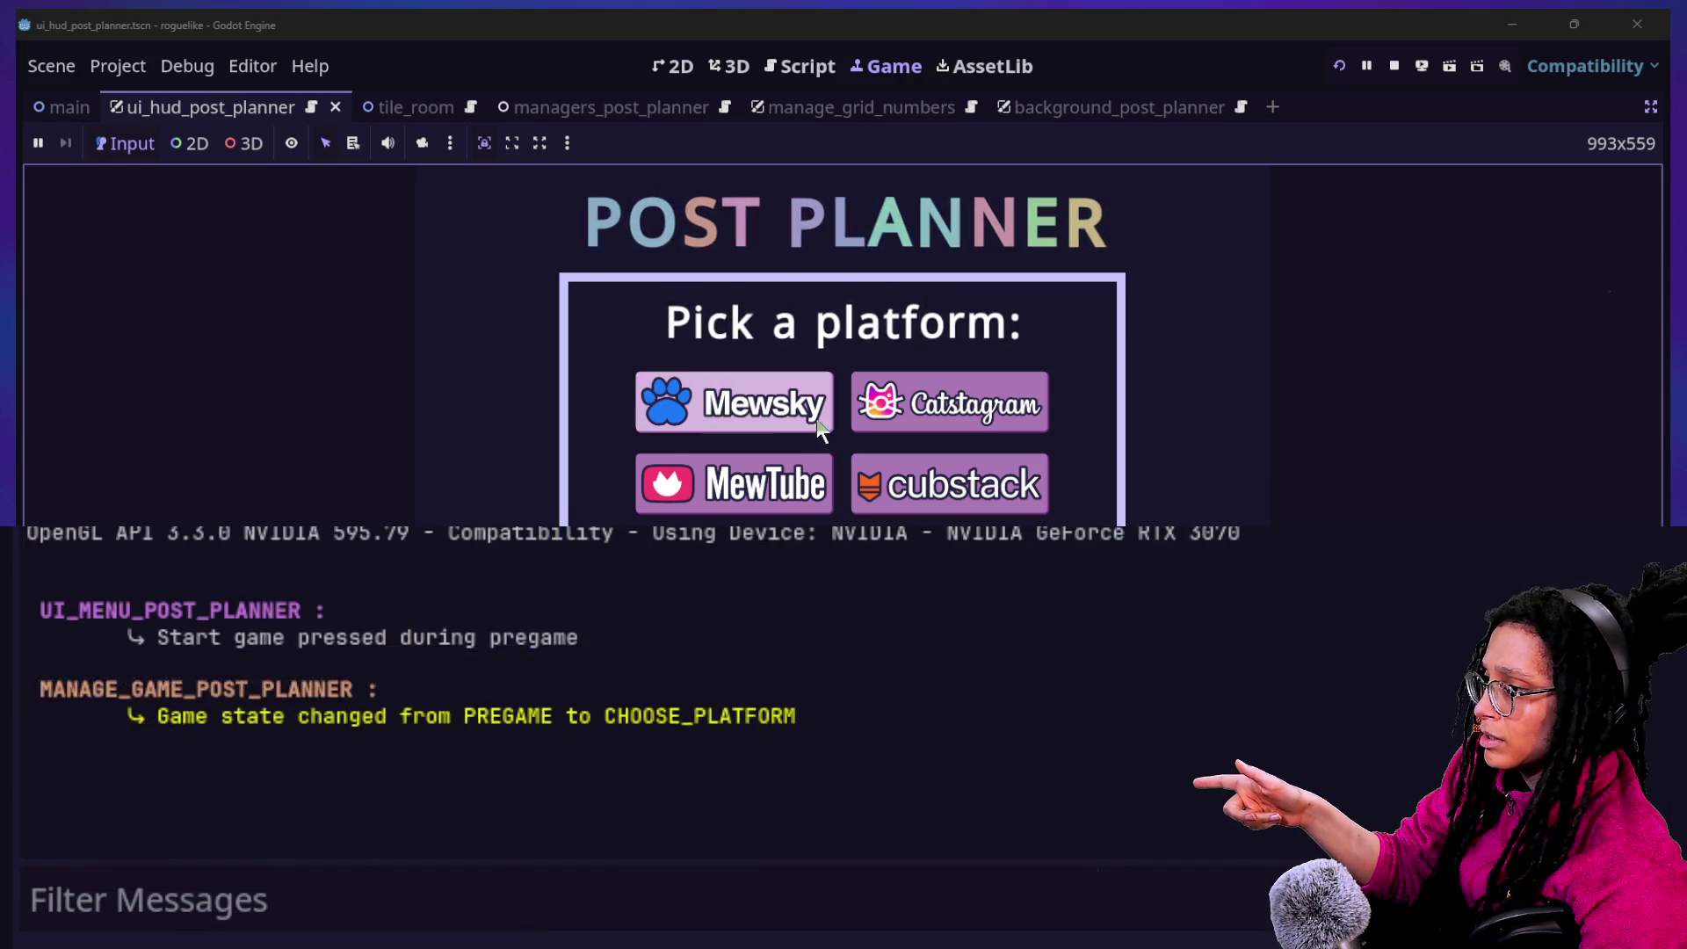
click(815, 418)
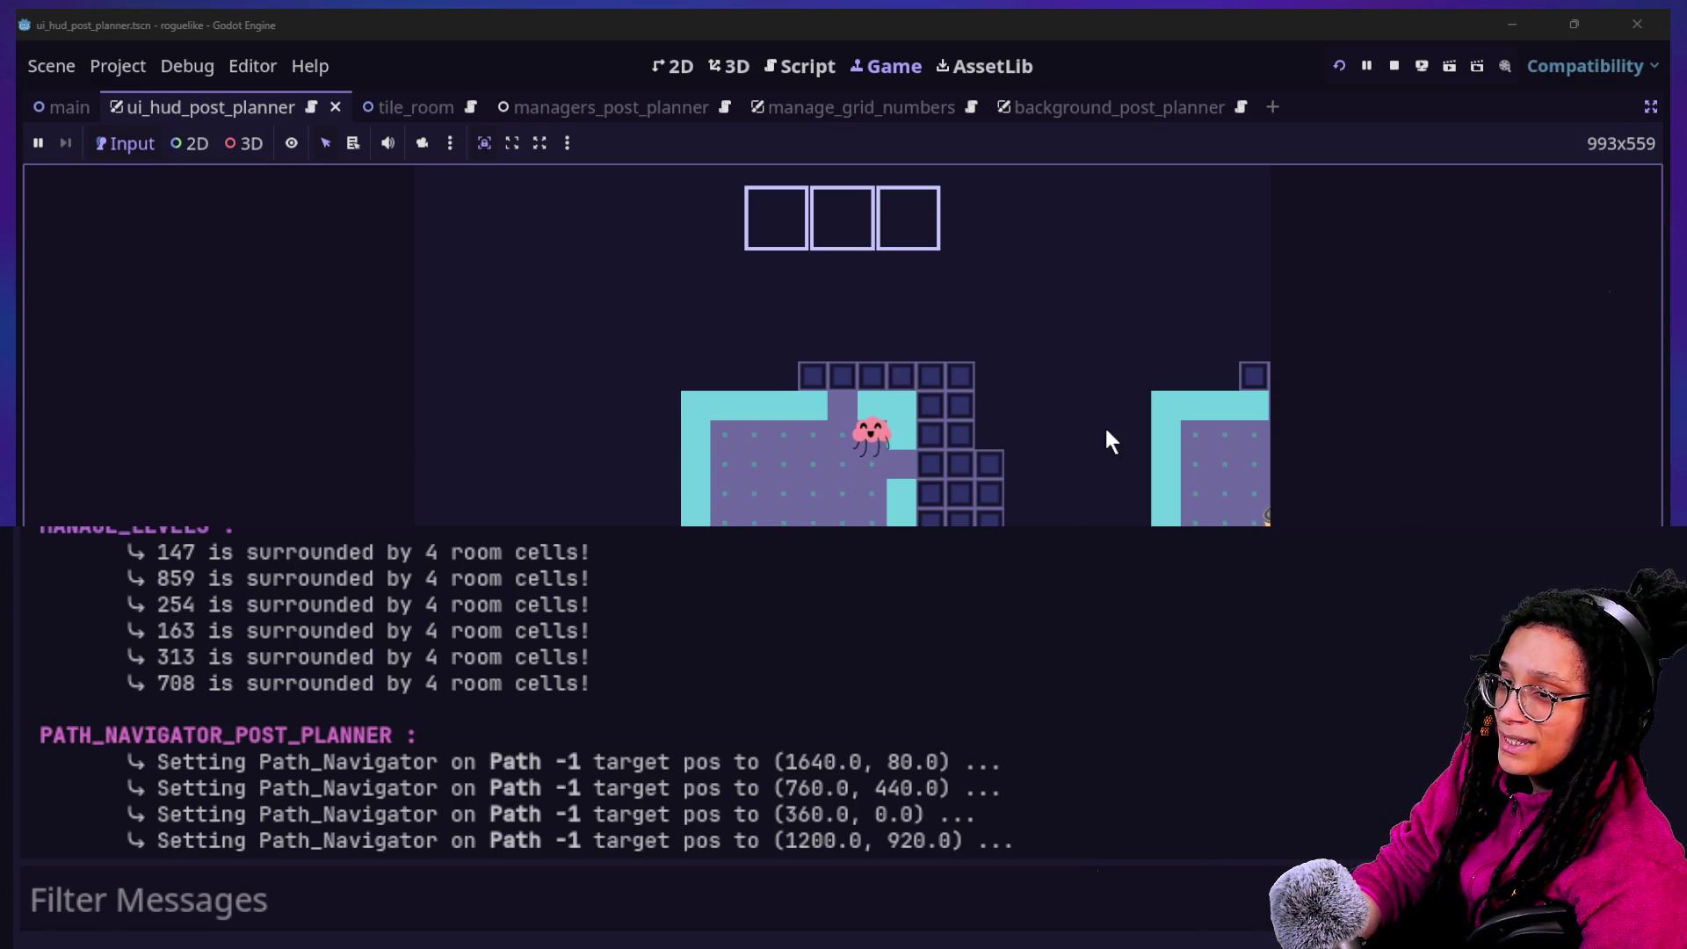
key(super+Tab)
click(547, 320)
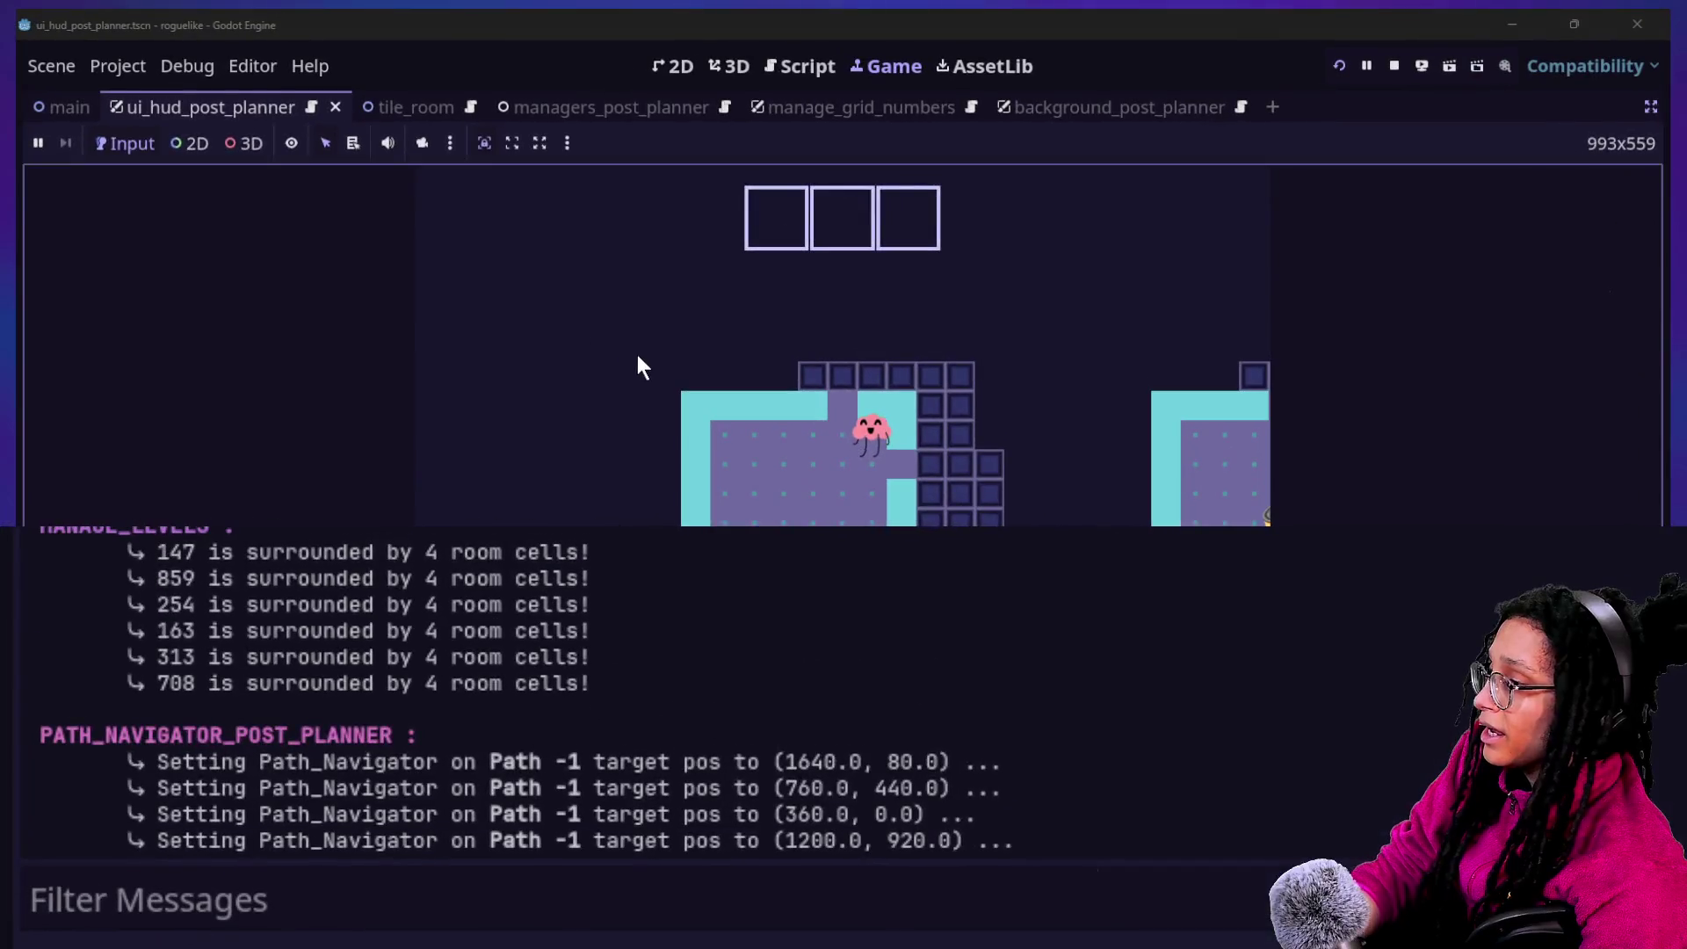
key(super+Tab)
click(601, 298)
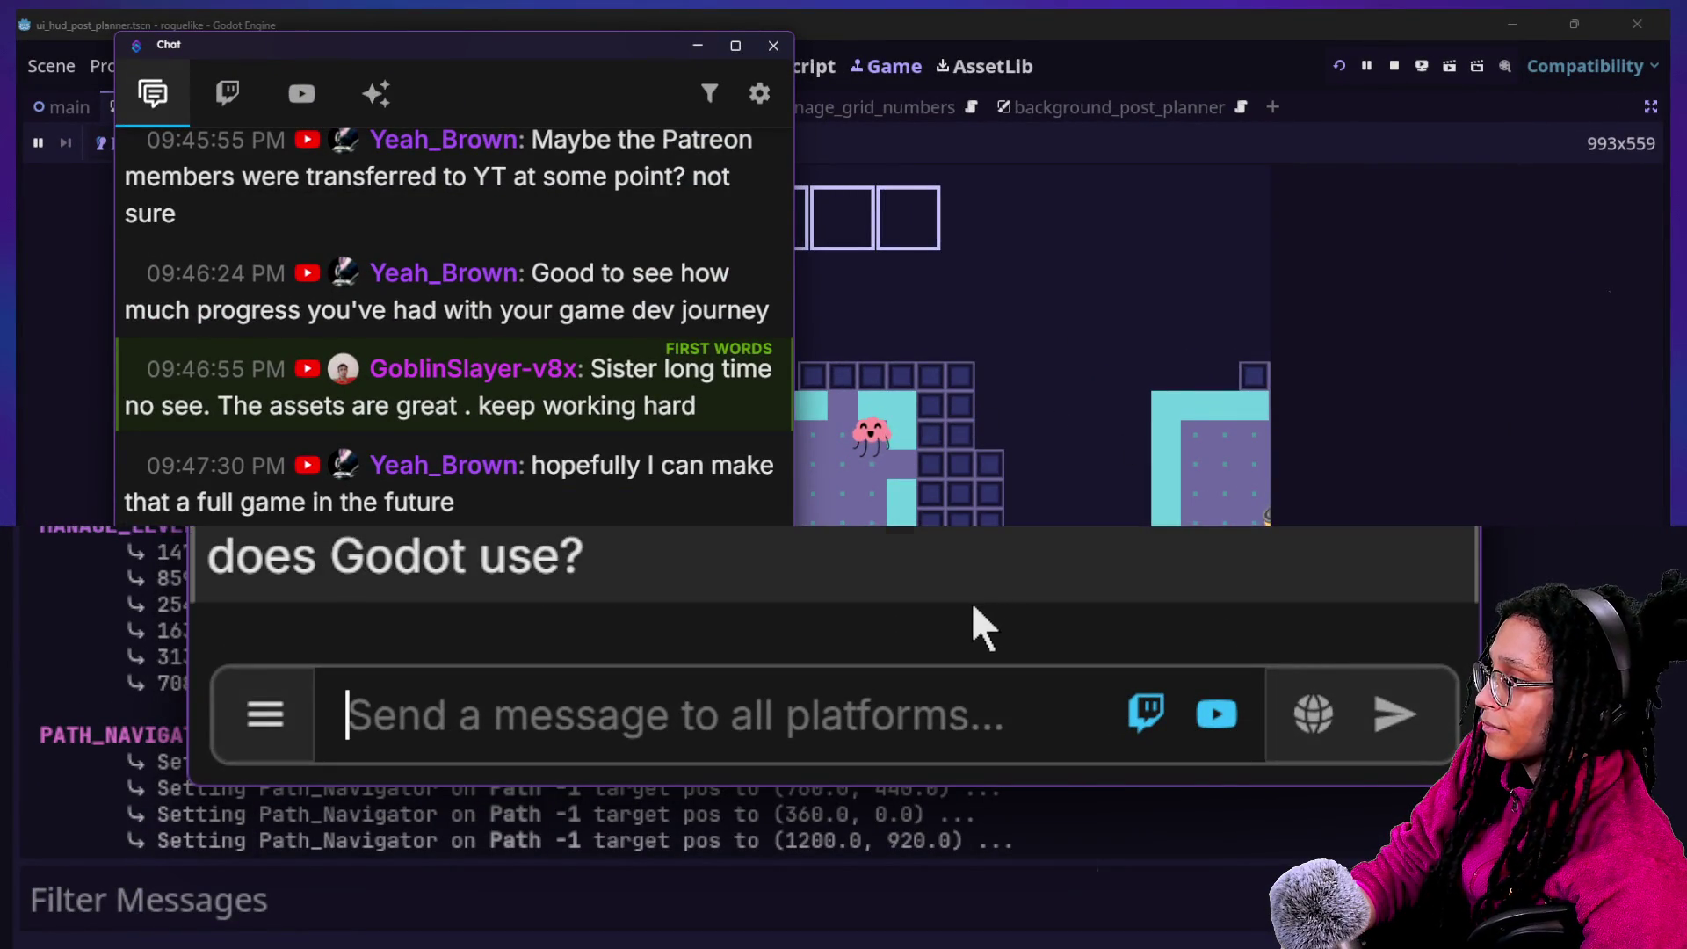
Scroll back through earlier chat messages and nudge the Chat window up and right
scroll(671, 239, up, 1)
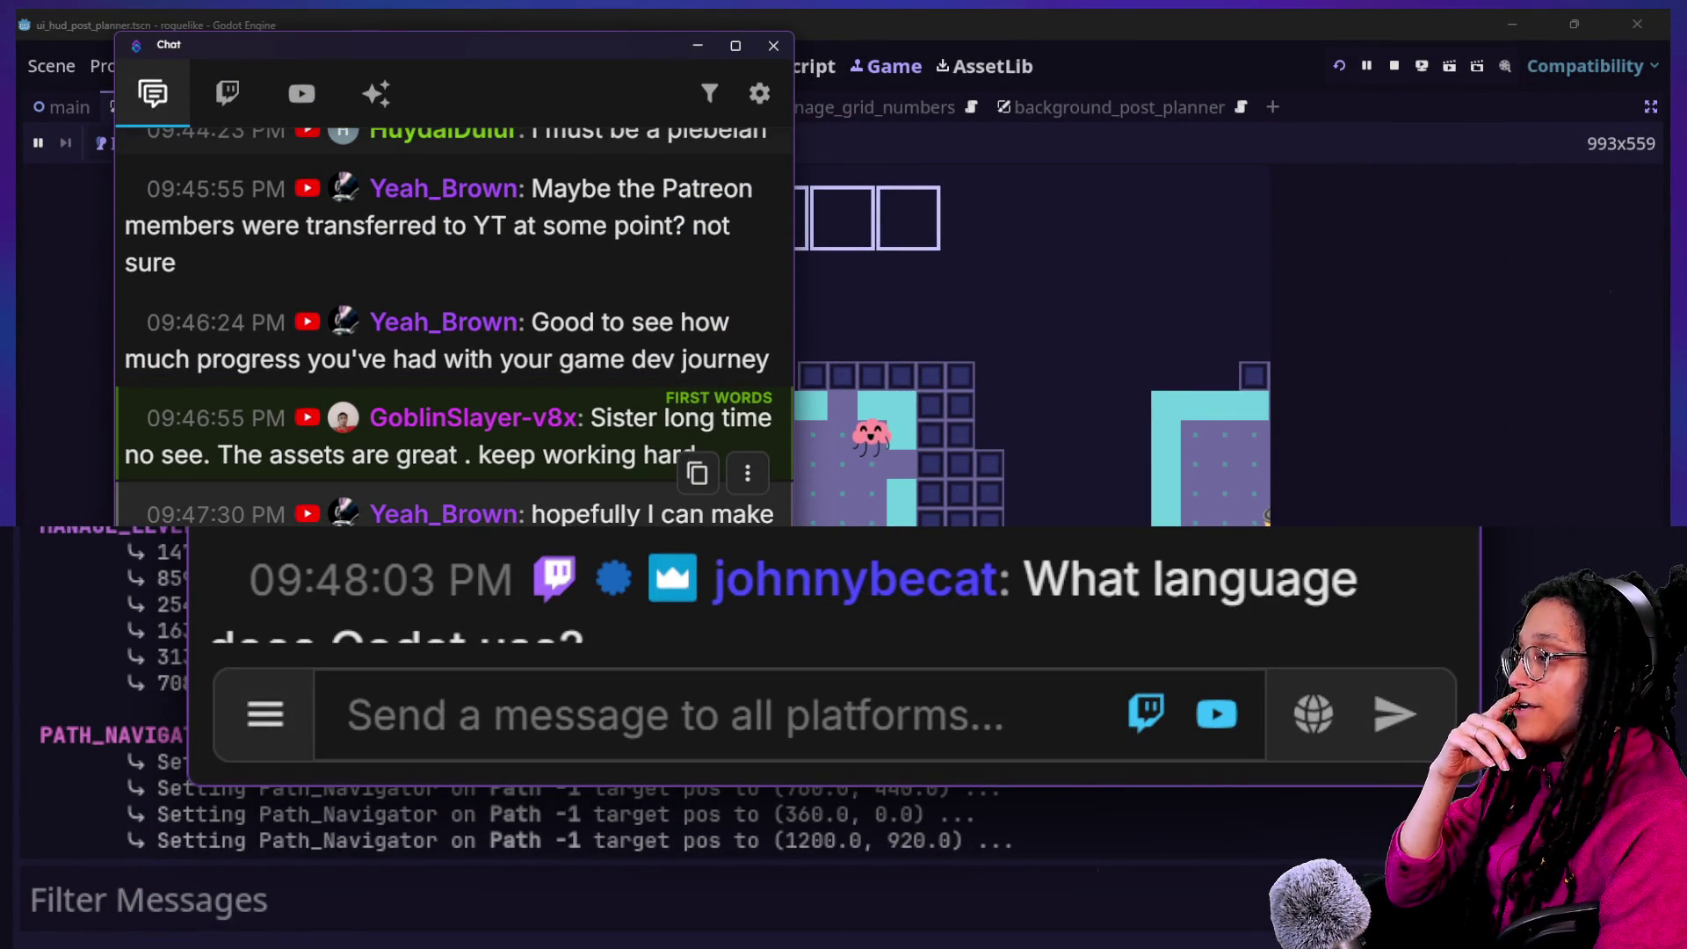
scroll(615, 413, up, 8)
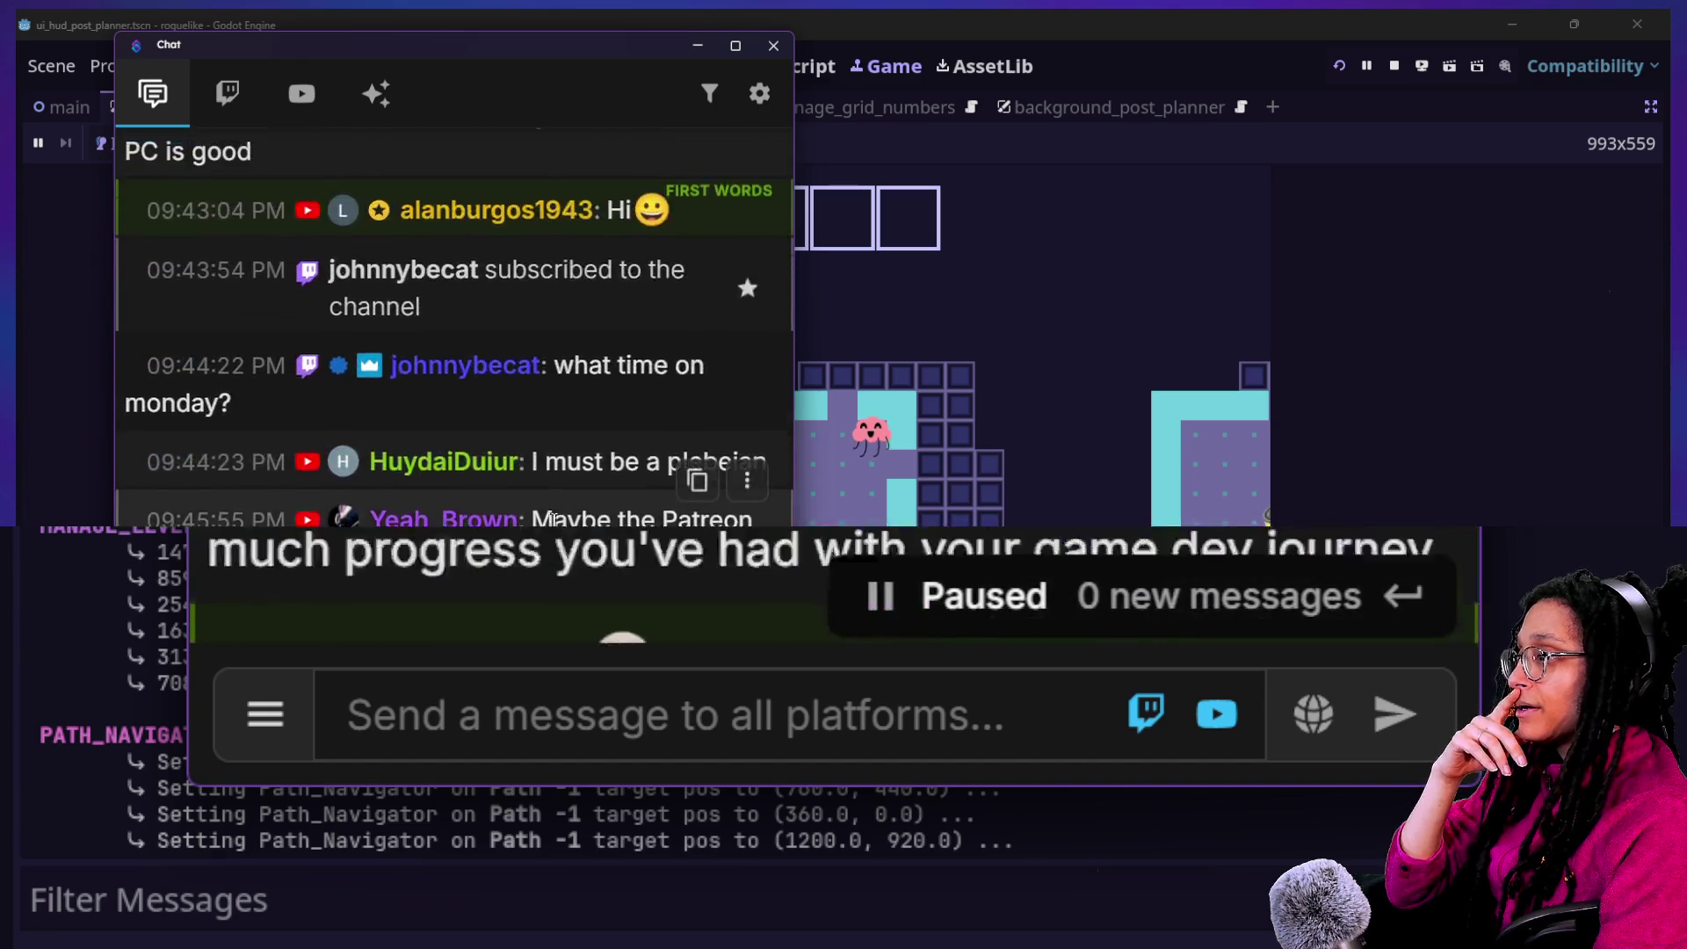
scroll(555, 492, up, 6)
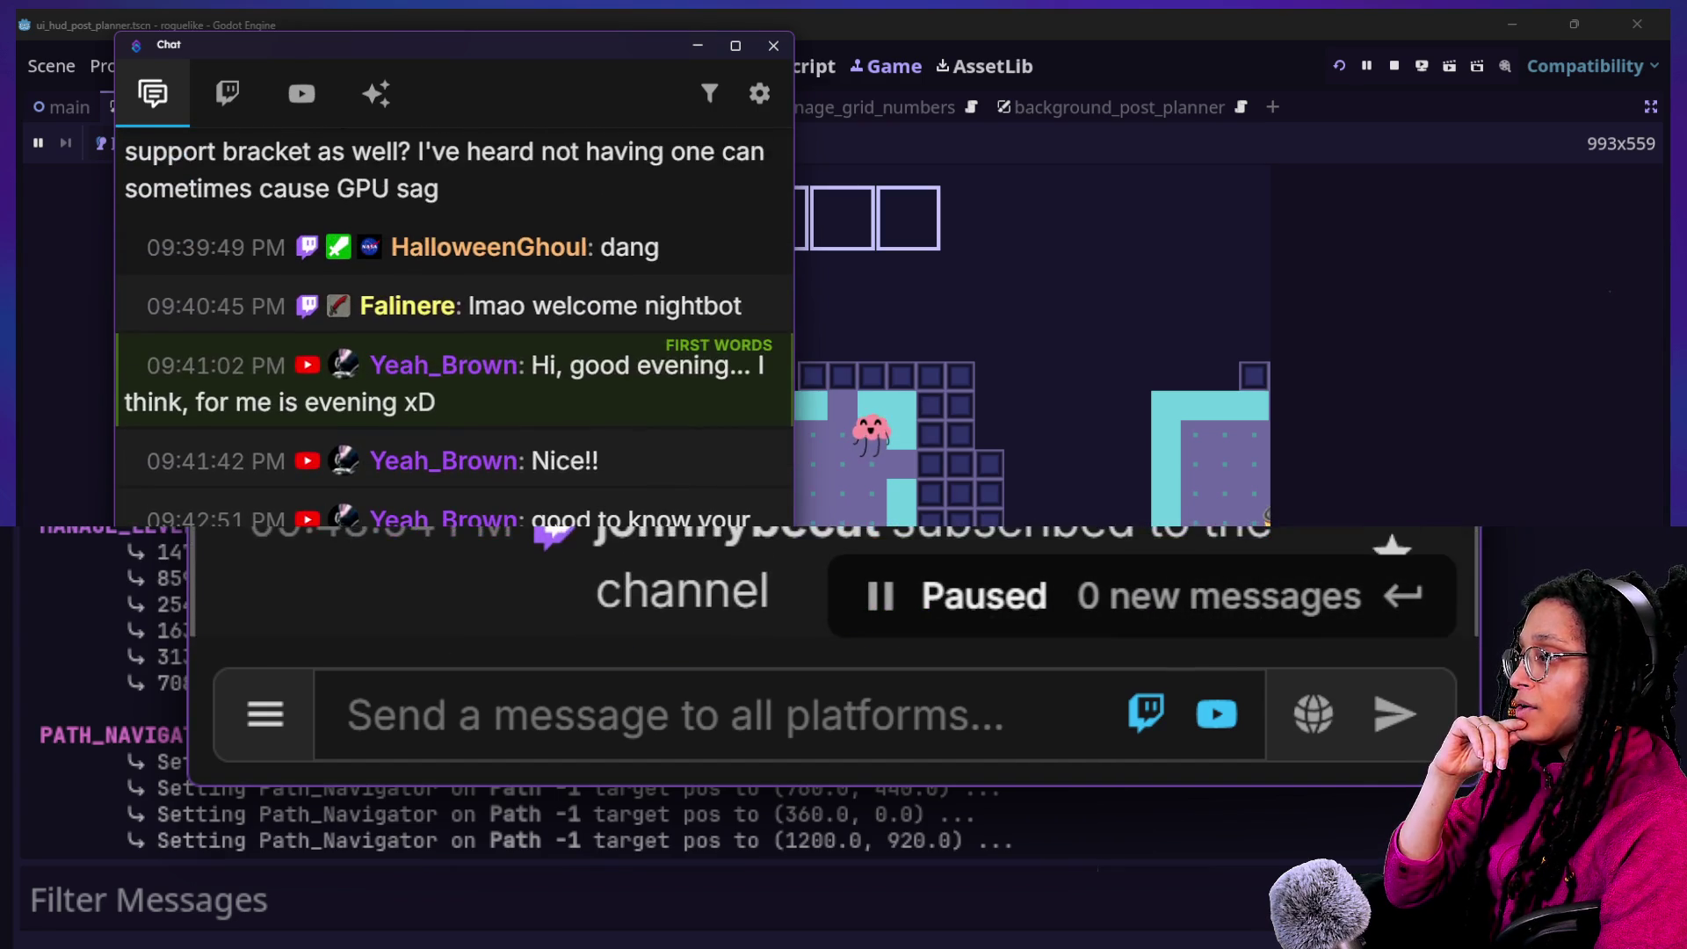
scroll(555, 492, down, 15)
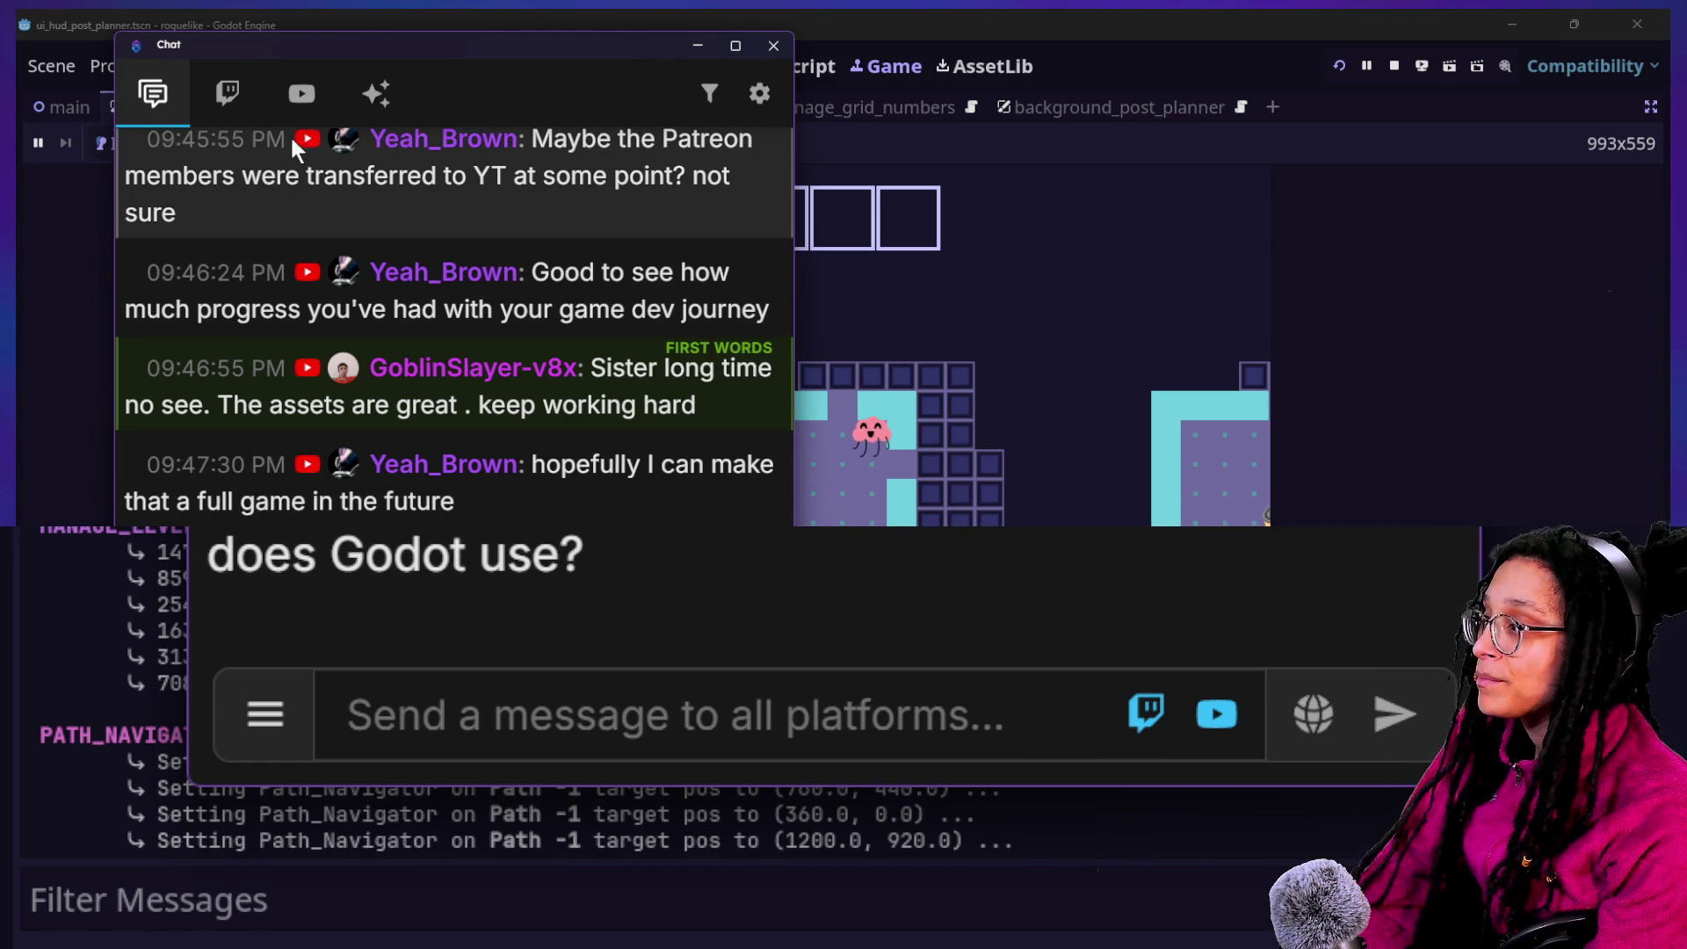
drag(383, 39, 465, 16)
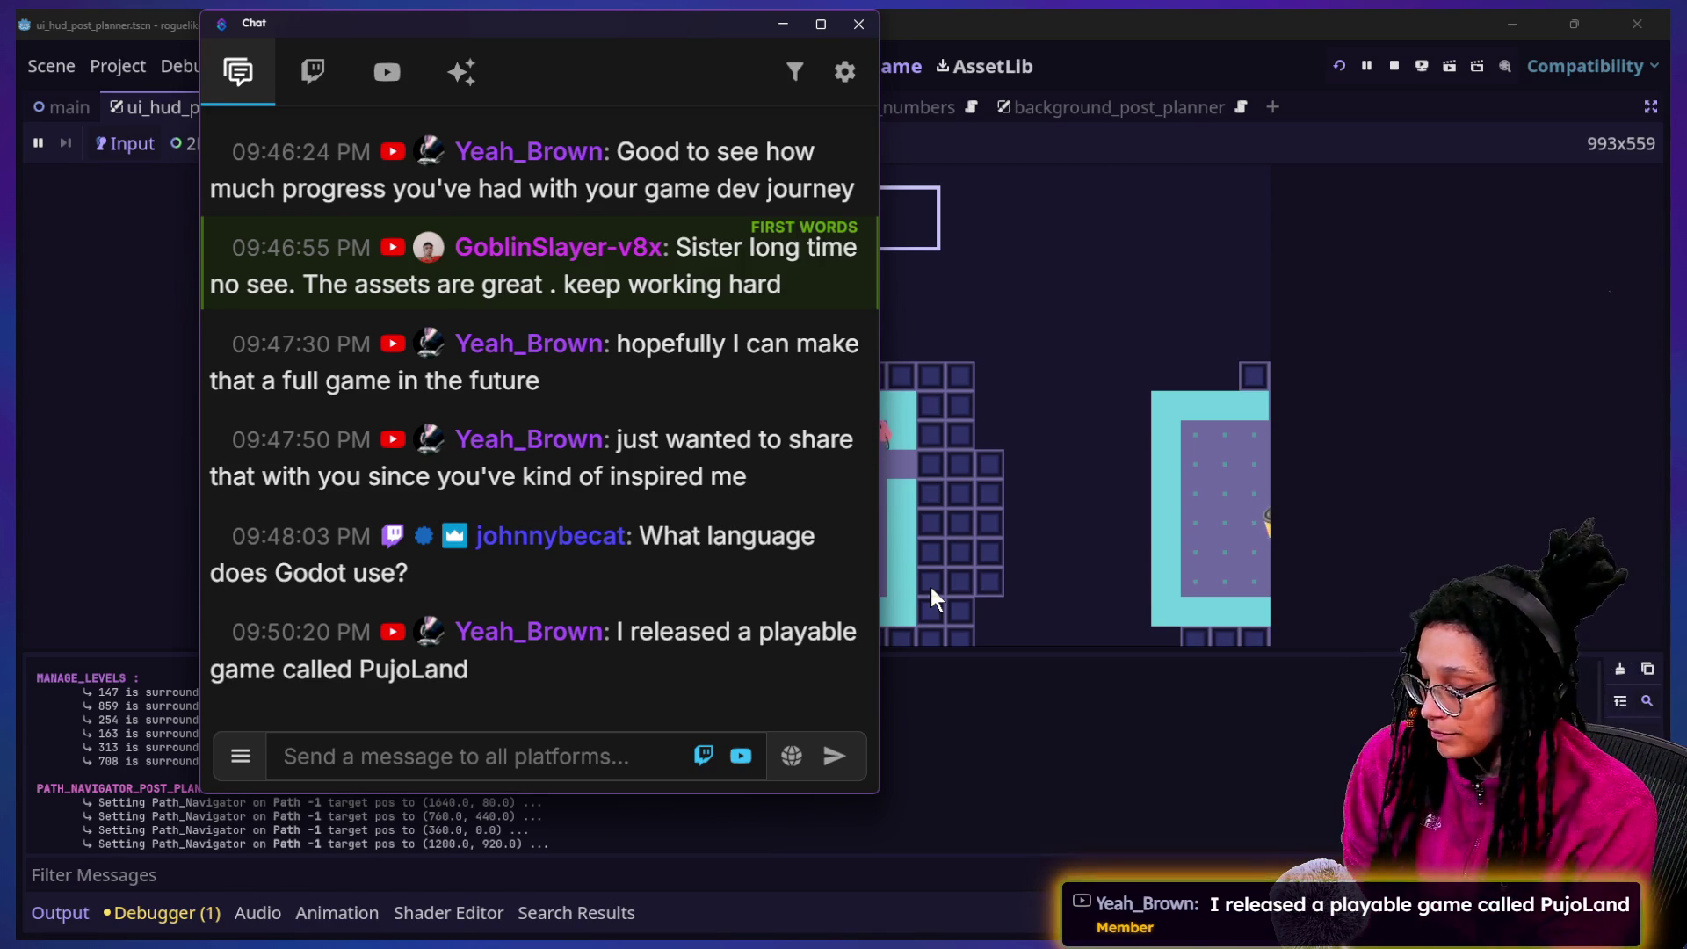
Switch to the Canva roguelike assets window, then to the YouTube Firefox window, and open a new tab
key(super+Tab)
click(624, 513)
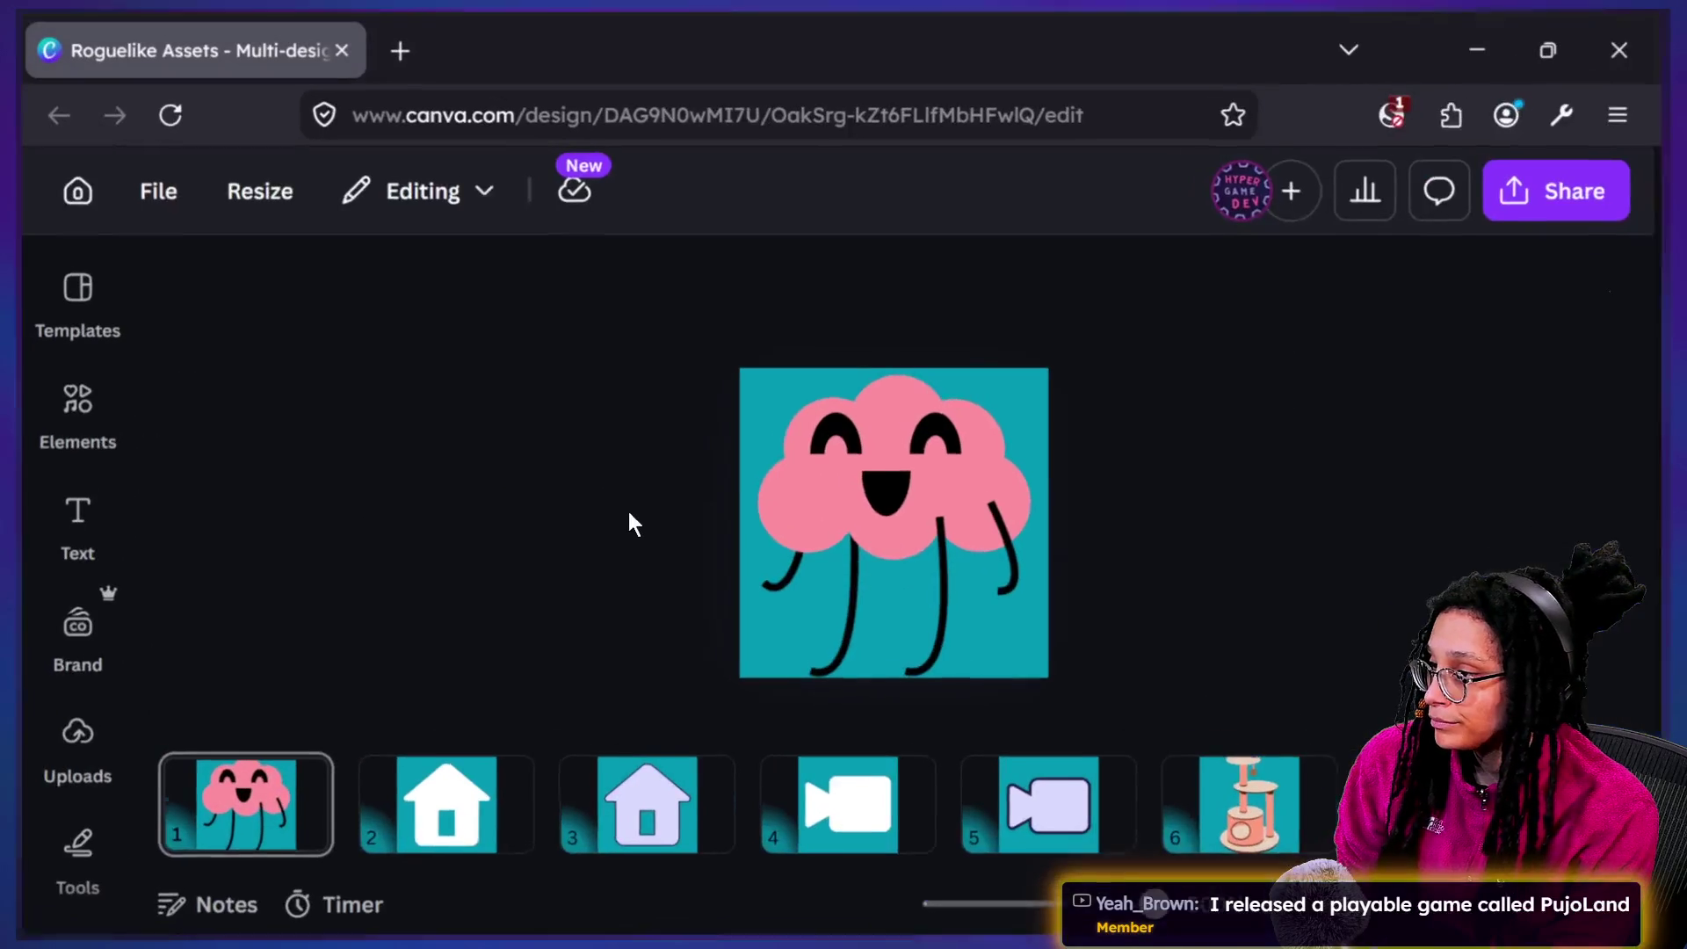
key(super+Tab)
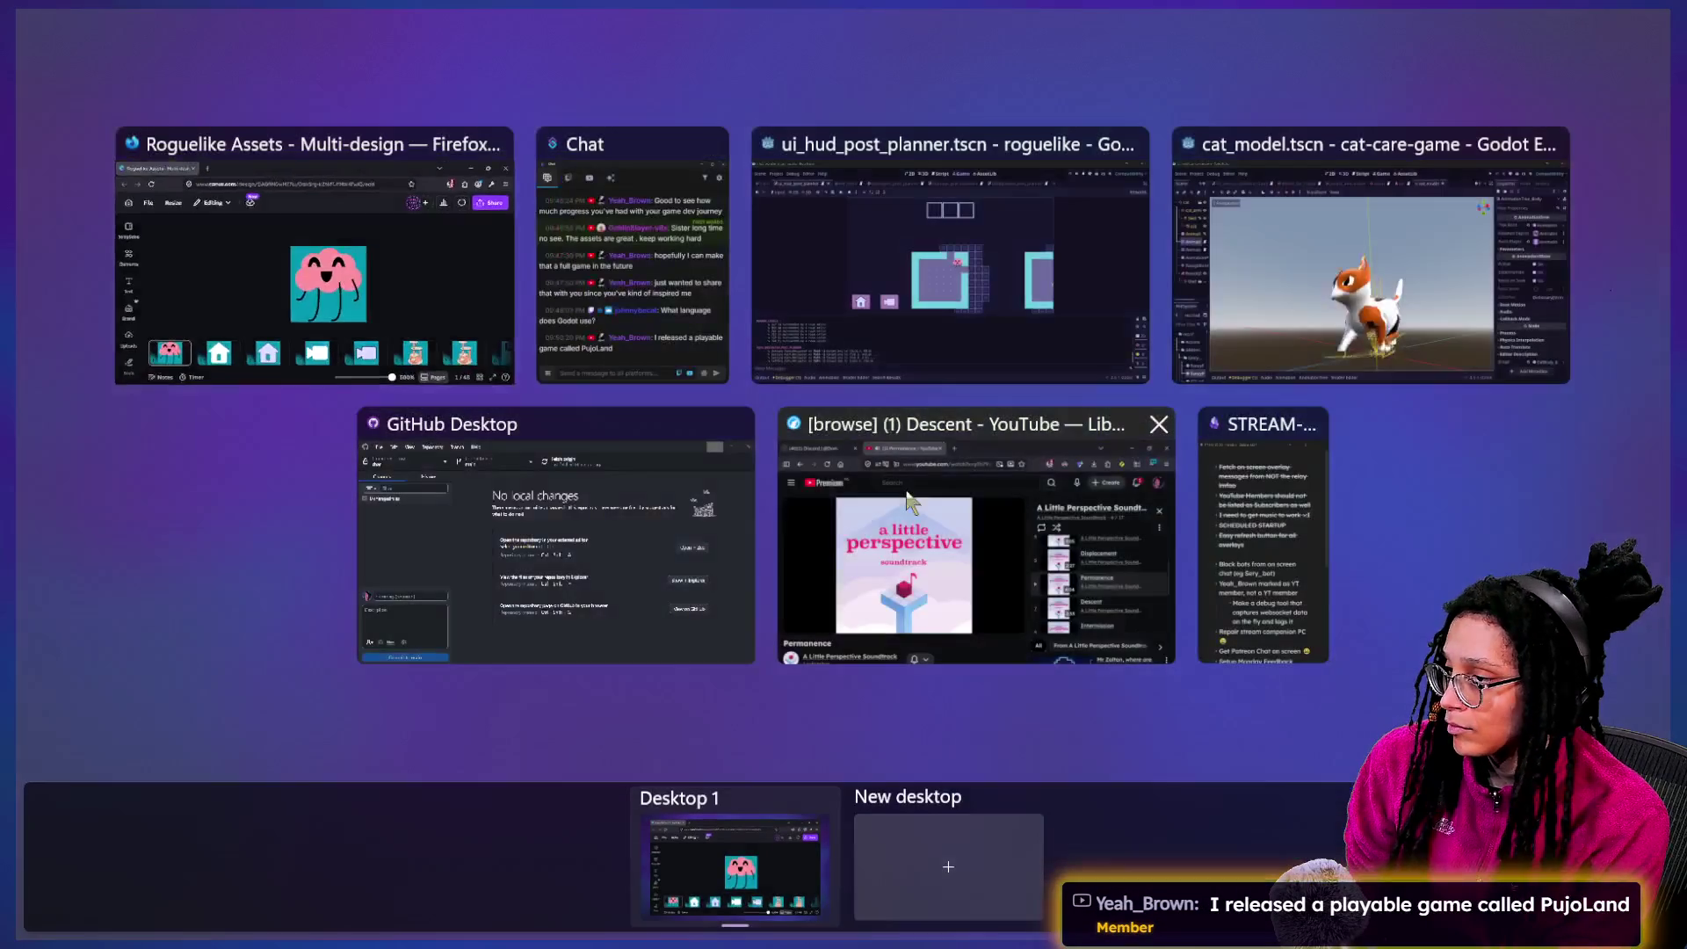
click(967, 544)
click(751, 42)
Search for pujoland from the address bar and move the floating video aside
text(pujoh)
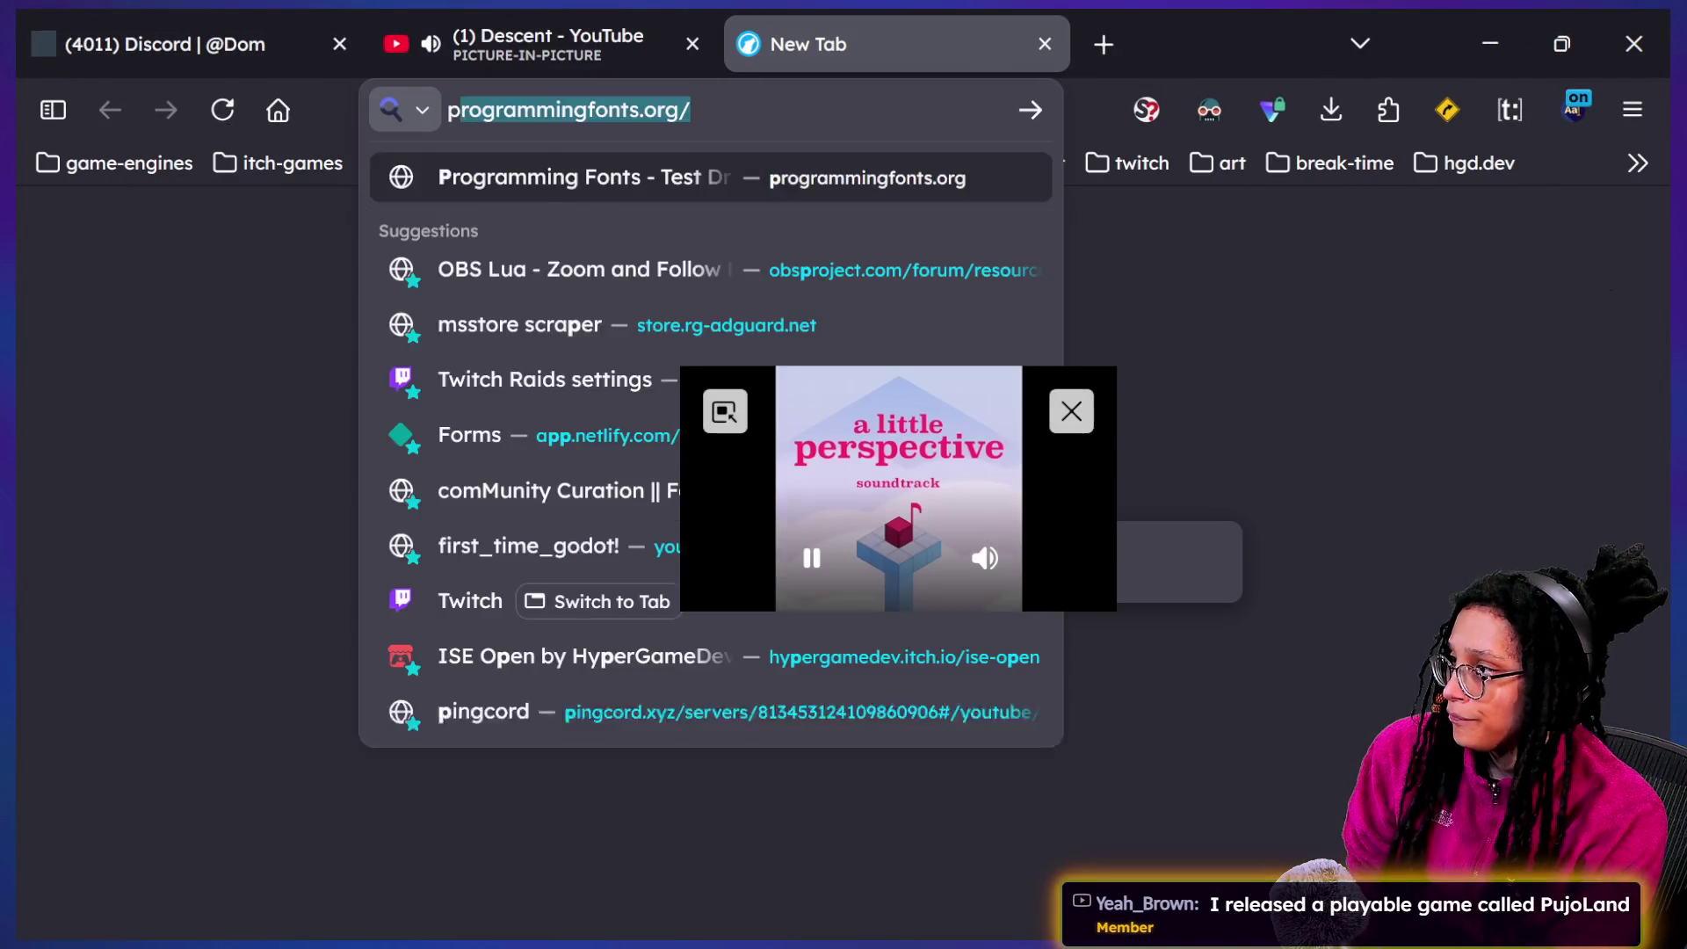
key(BackSpace)
text(land)
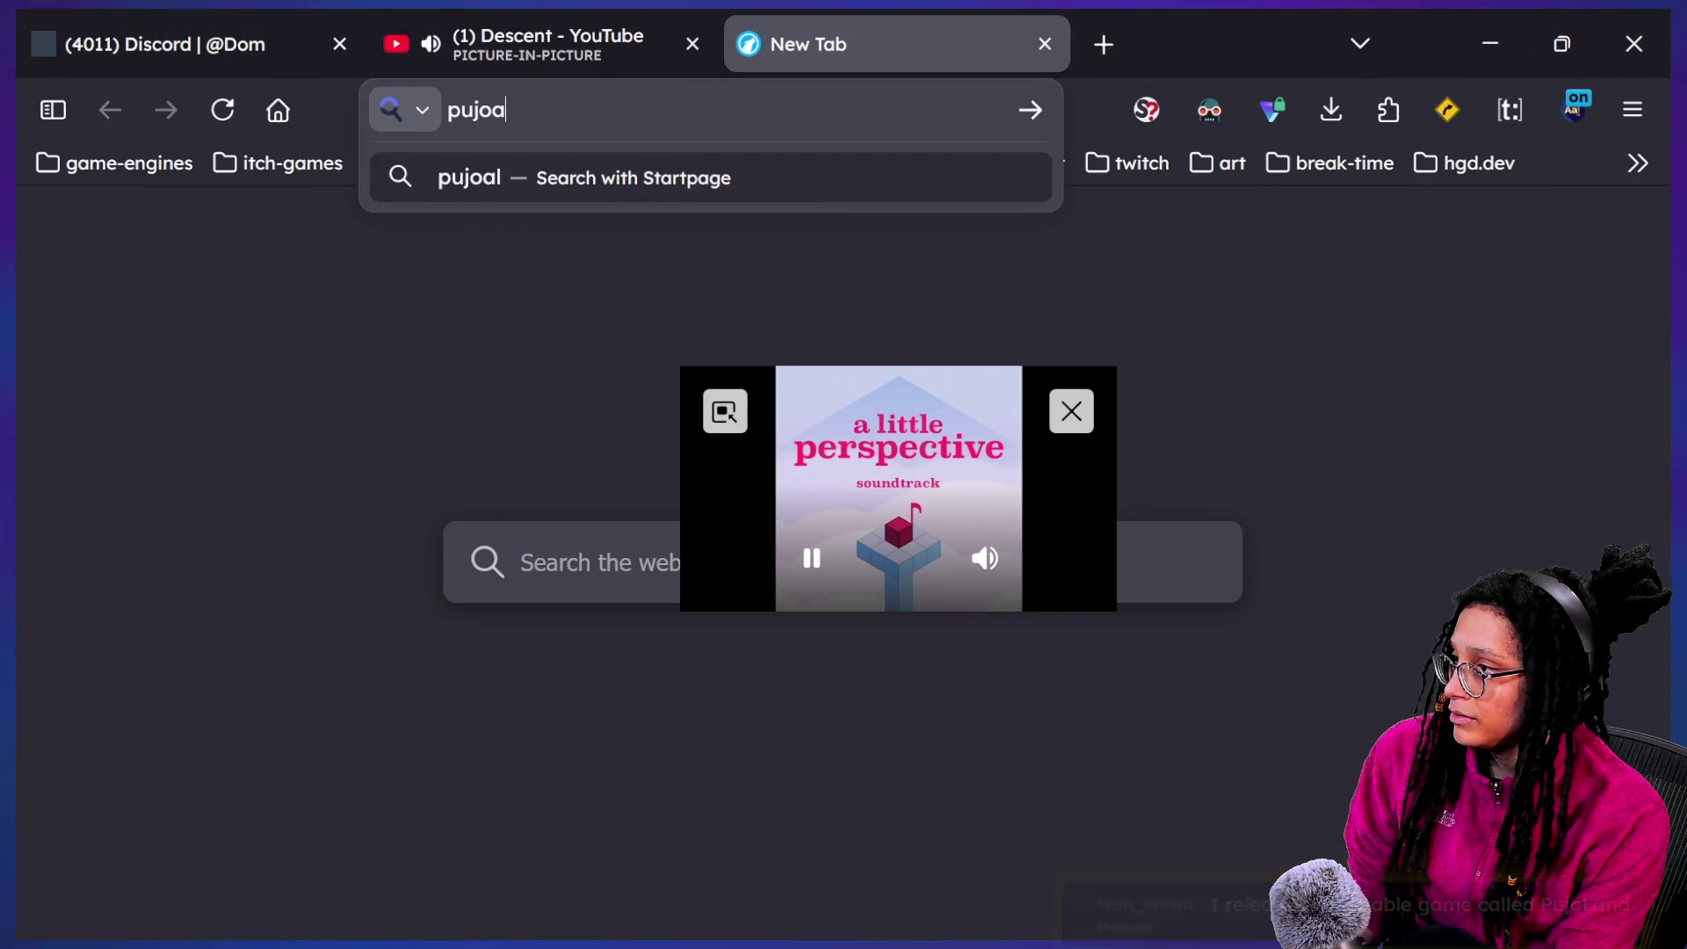
key(Return)
mouse_move(848, 448)
mouse_down()
mouse_move(996, 477)
mouse_move(1279, 617)
mouse_move(1351, 197)
mouse_up()
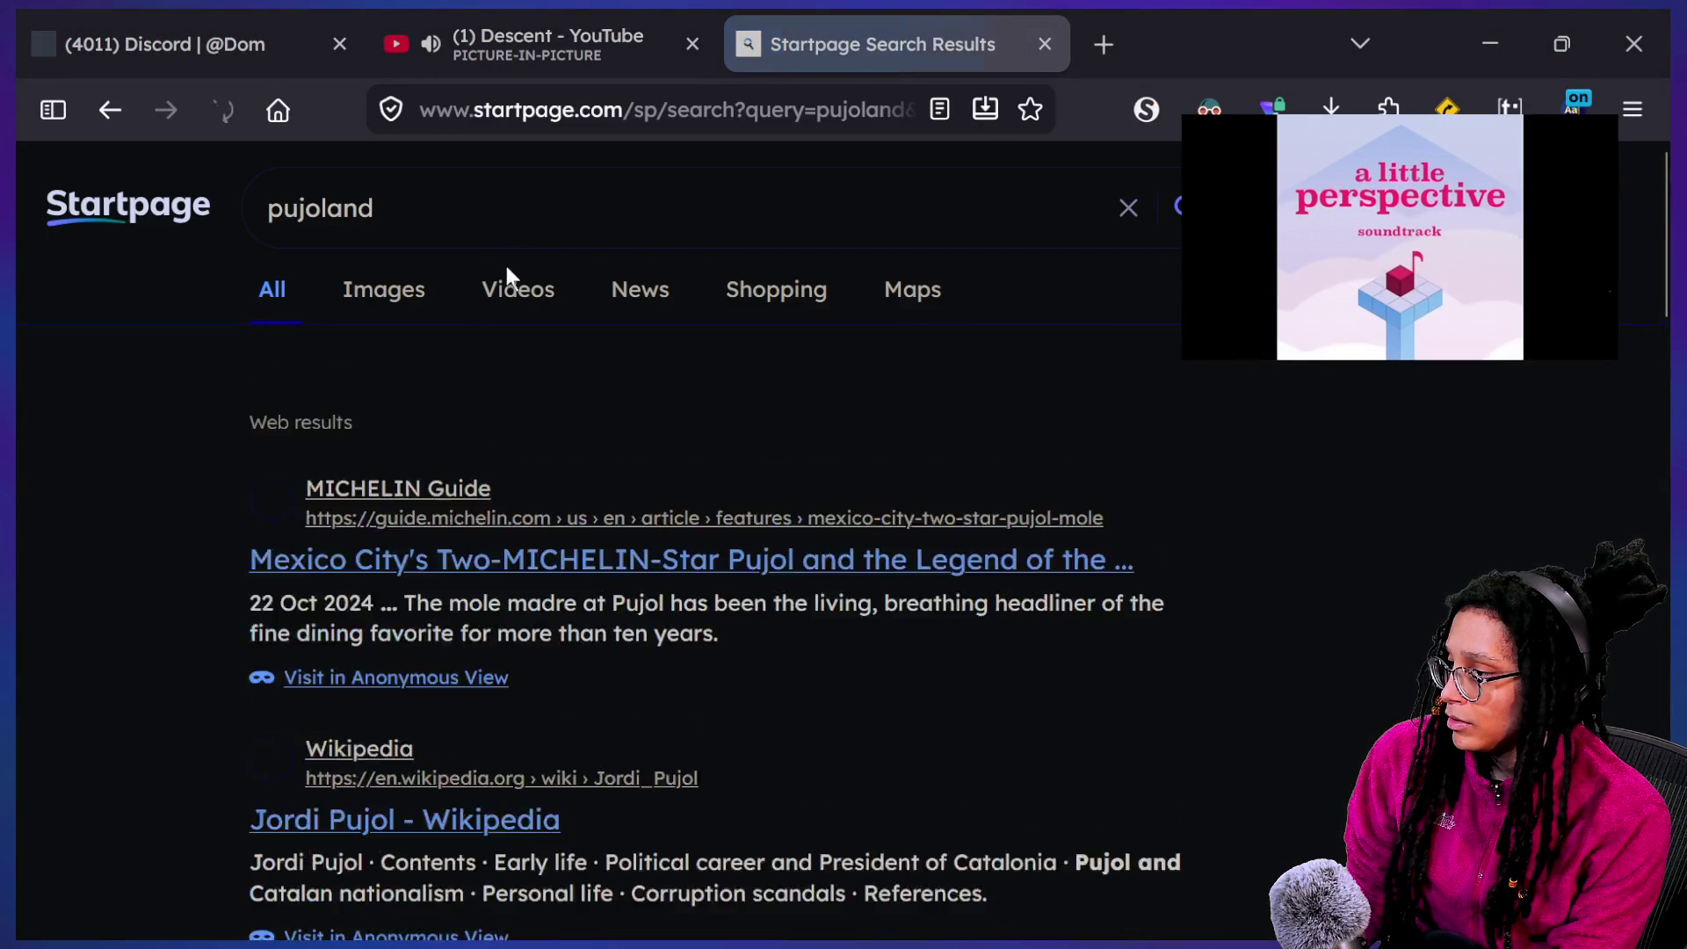
Put quotes around pujoland to search for the exact phrase
click(474, 211)
text(")
click(268, 209)
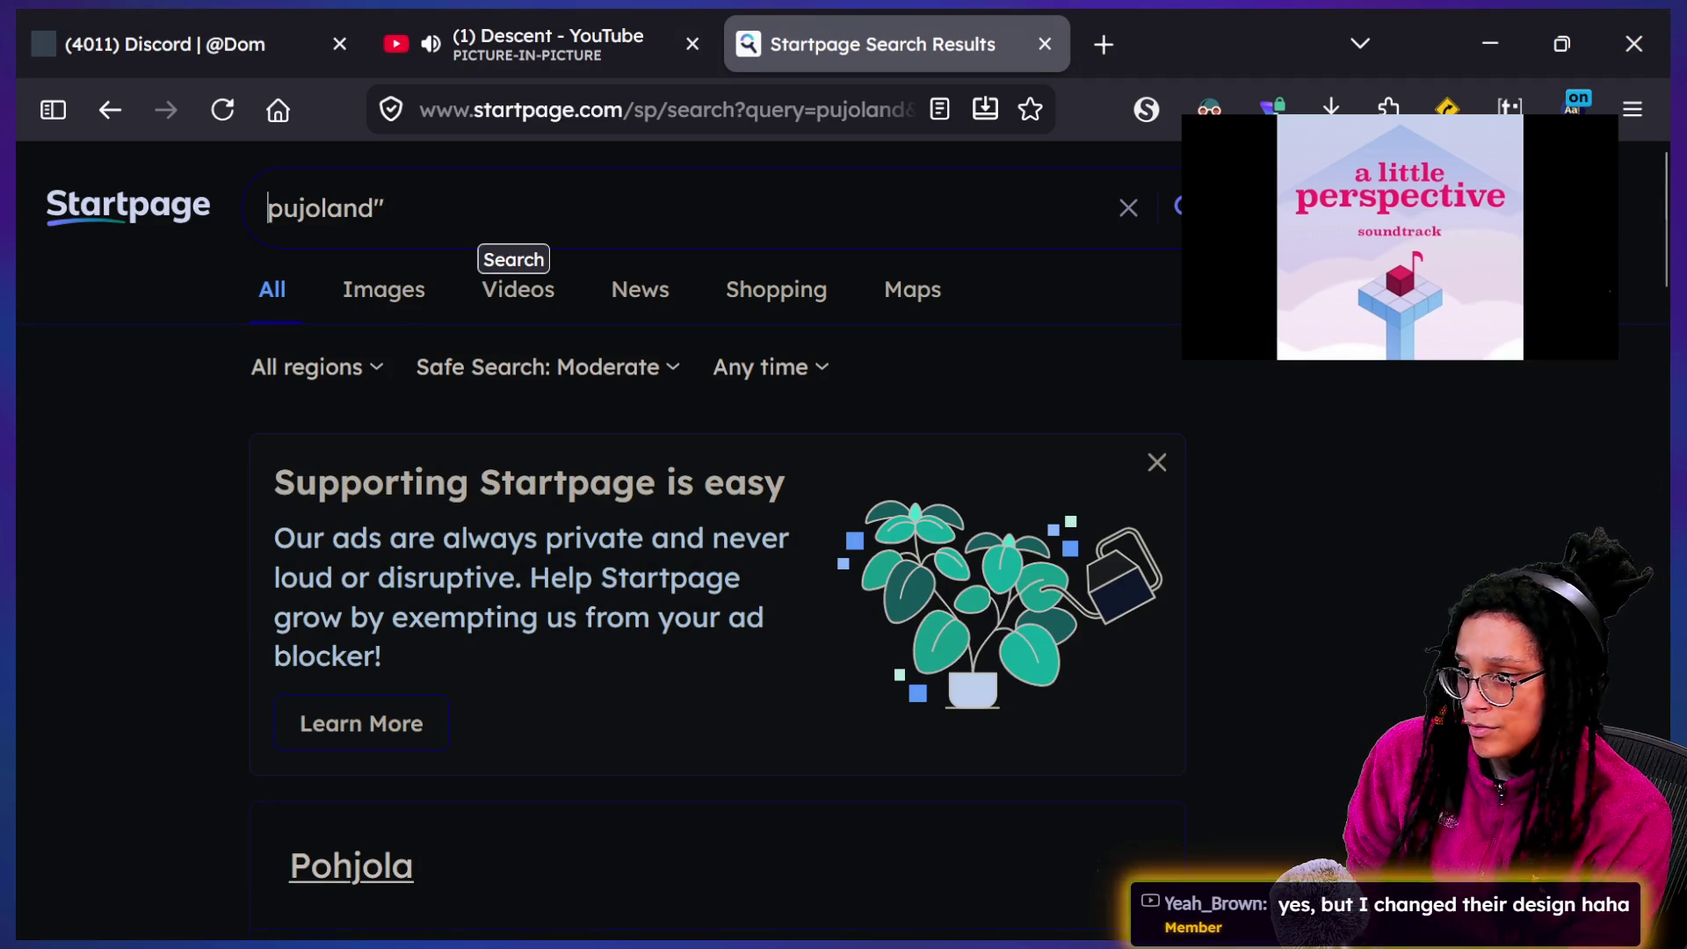
text(")
key(Return)
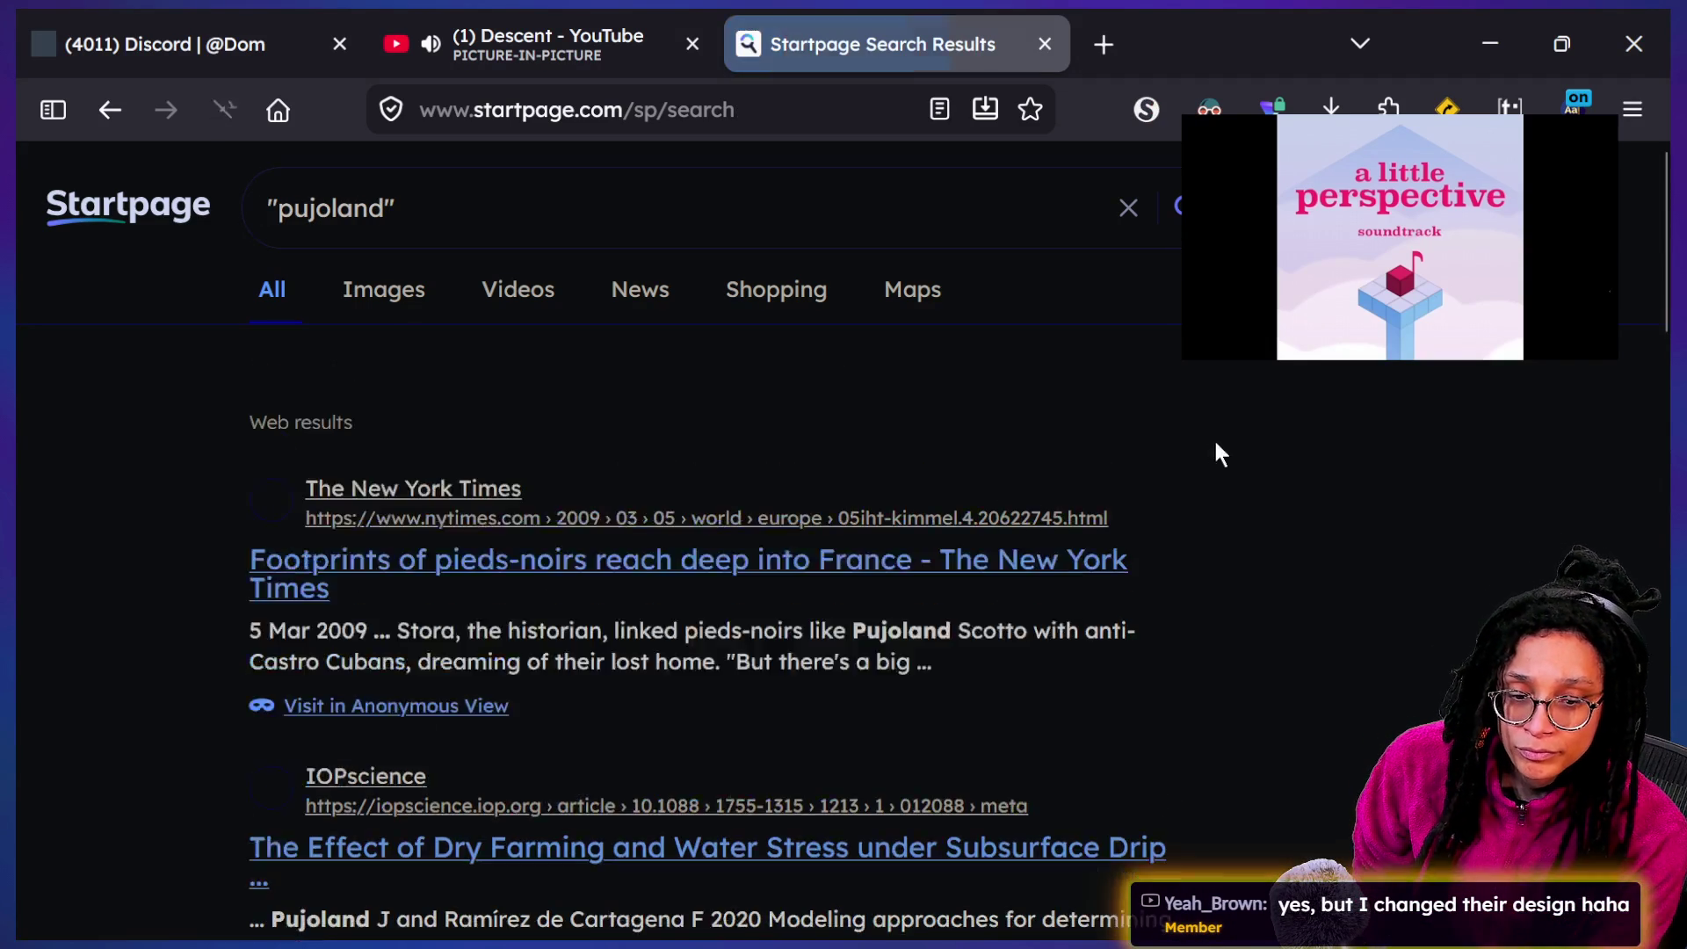
Add 'game' to the "pujoland" query, submit it, and scroll through the results
right_click(956, 705)
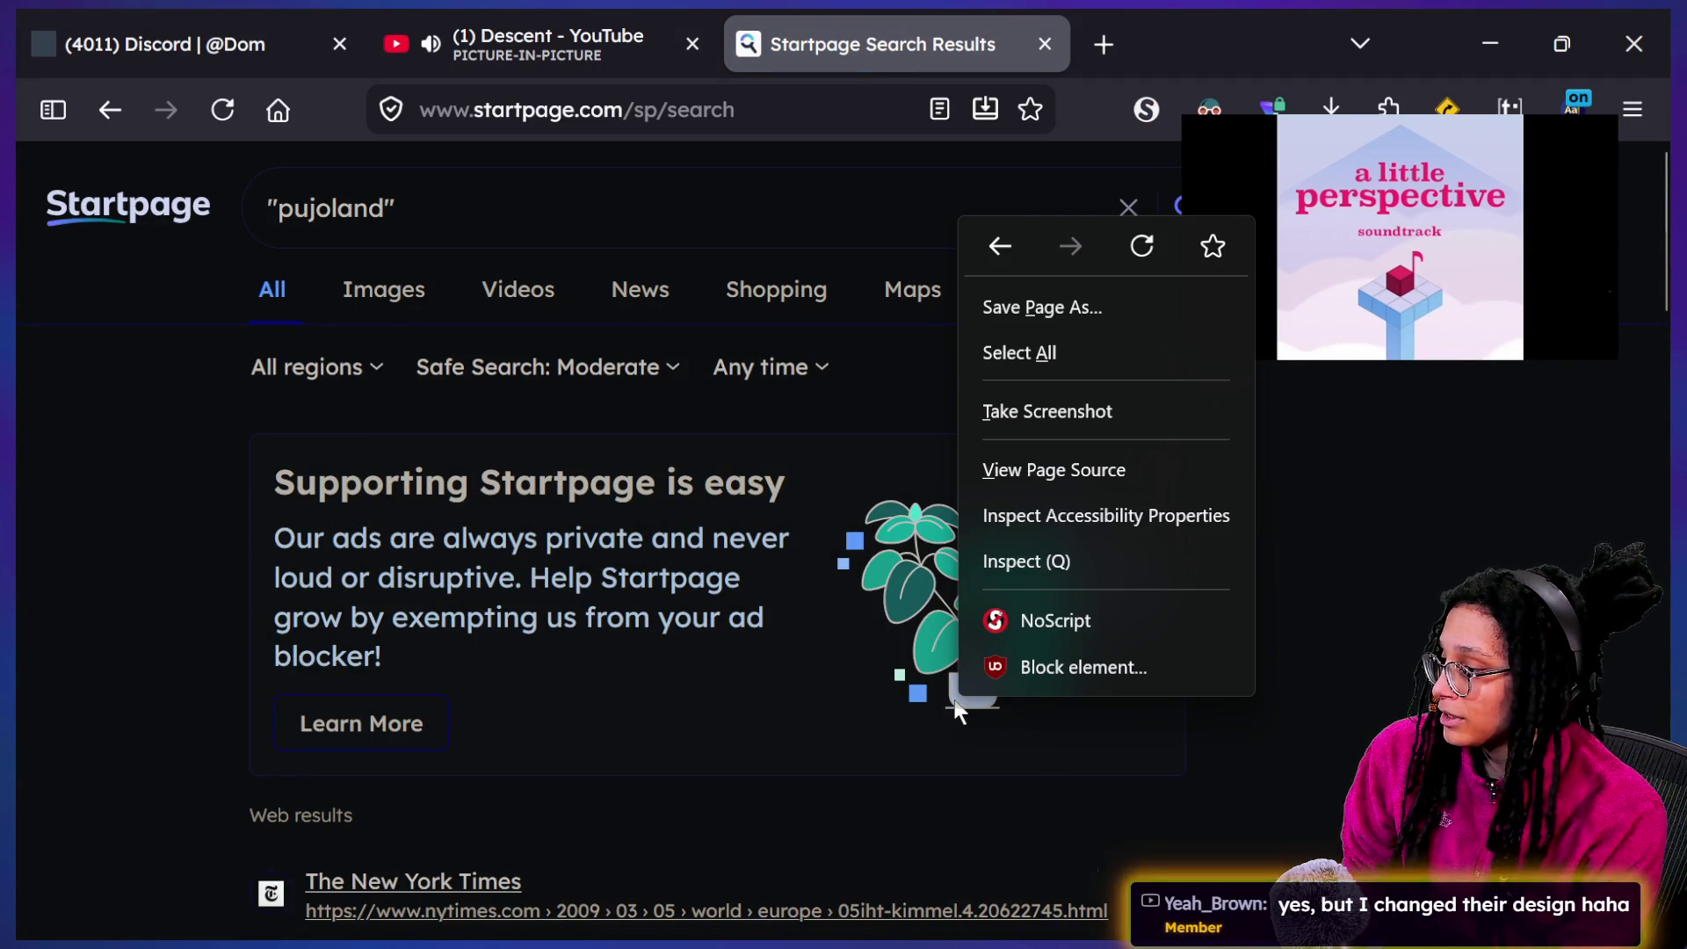
click(527, 256)
click(535, 219)
text(game)
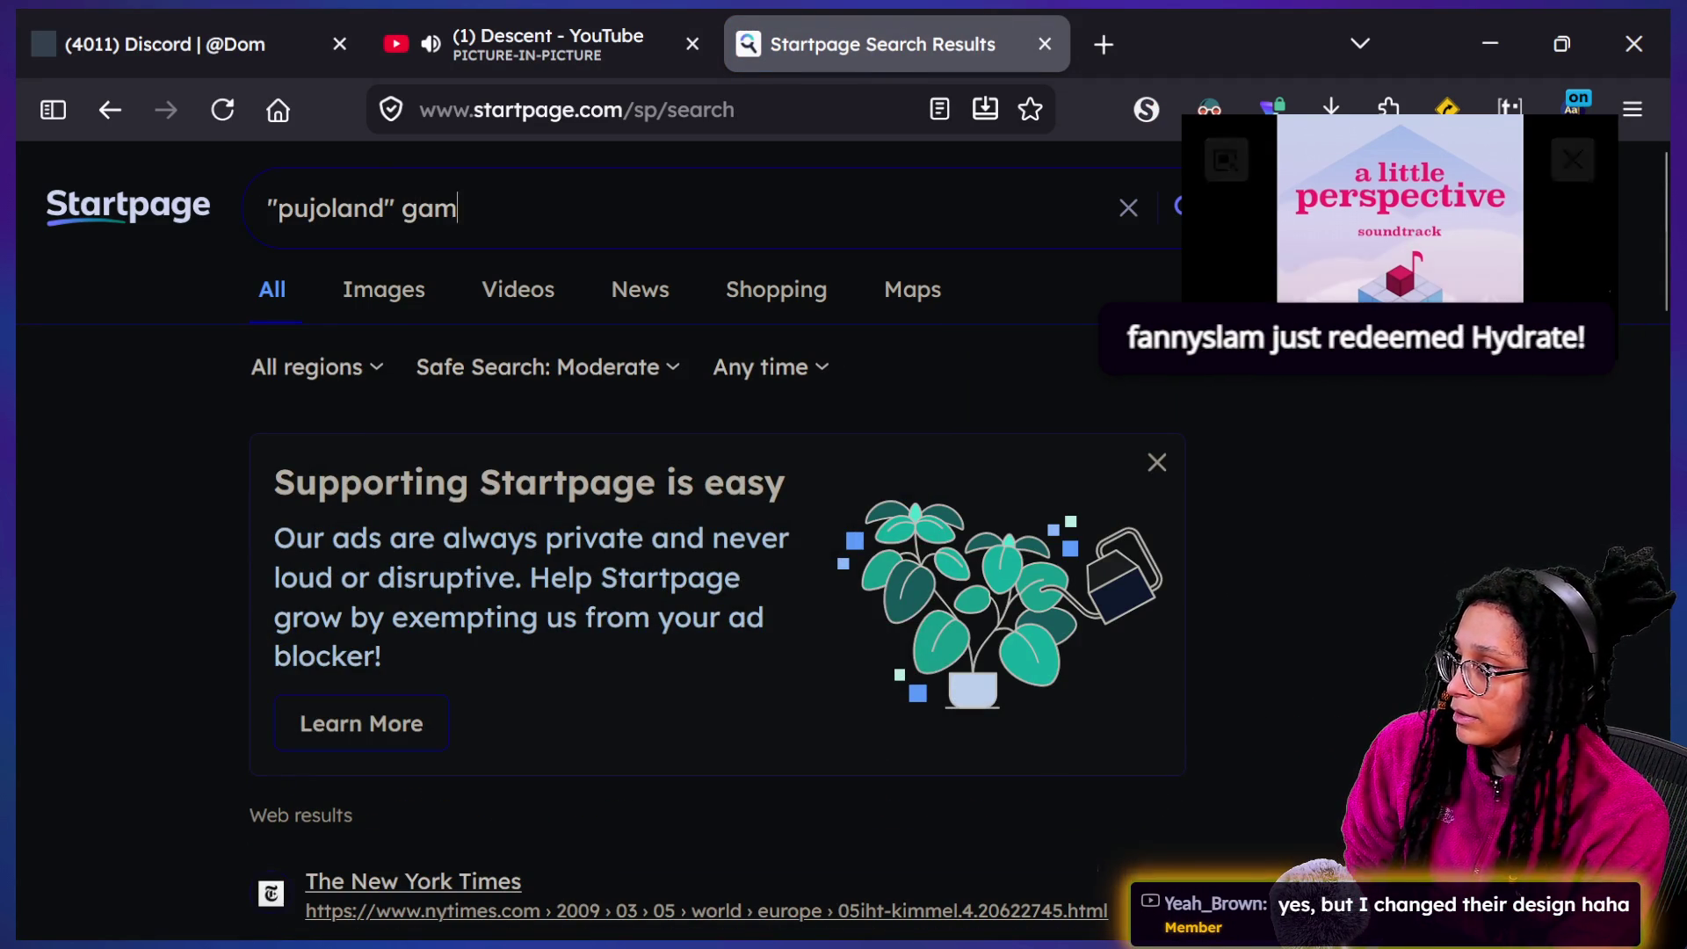
key(Return)
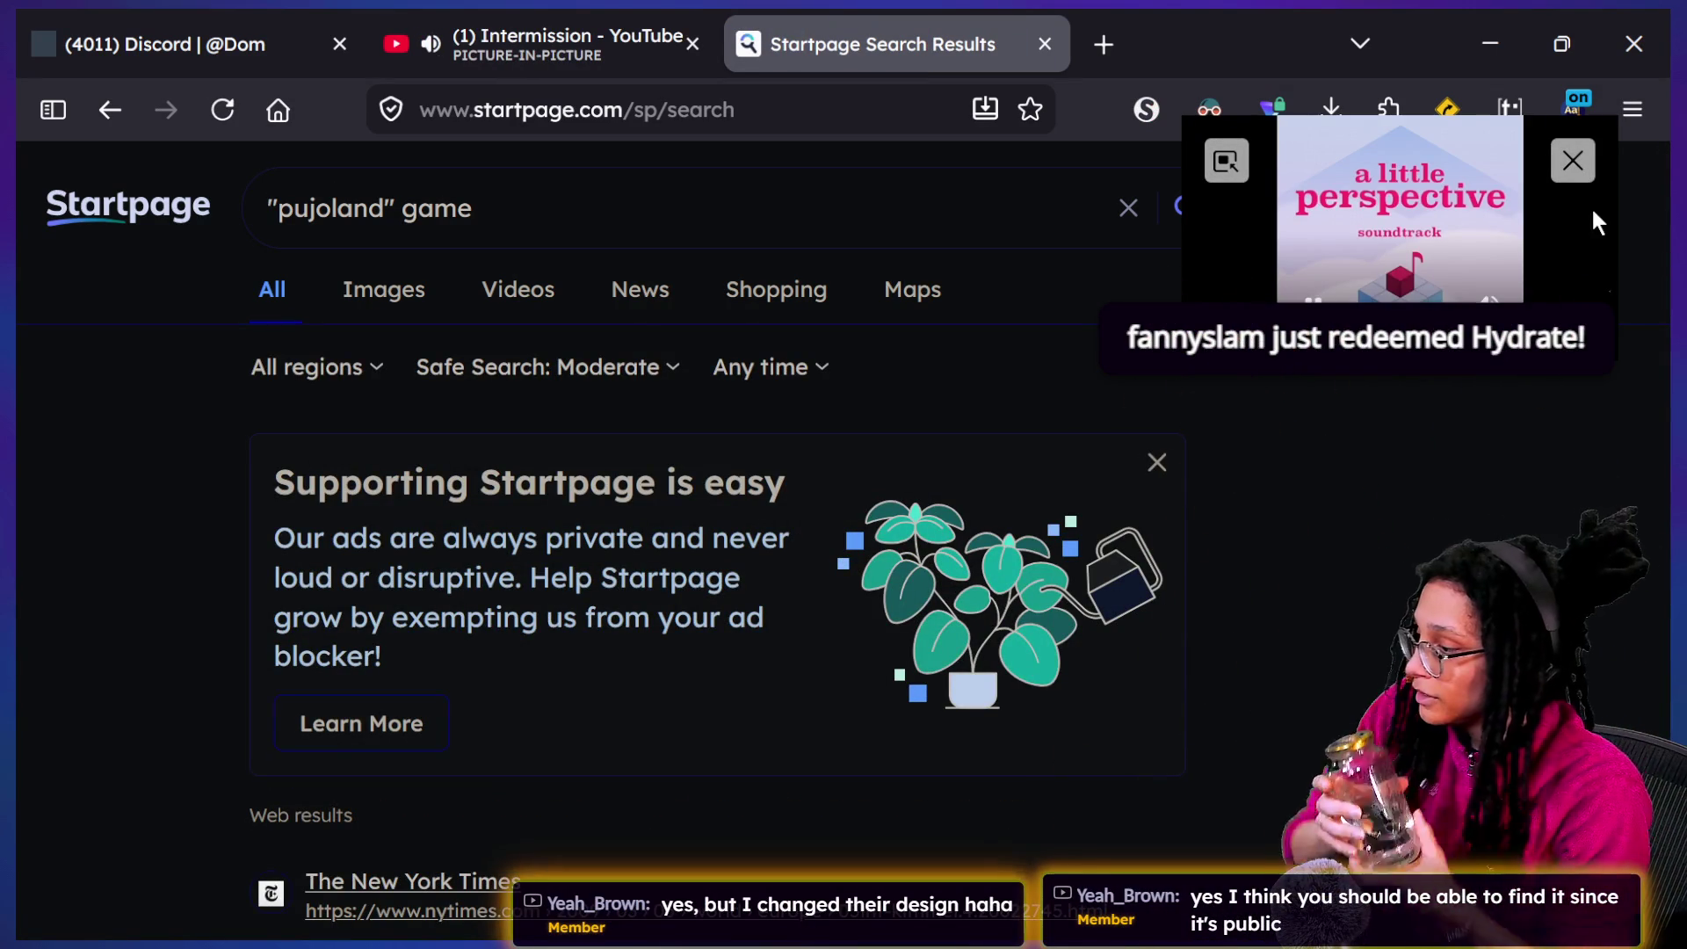
scroll(1353, 509, down, 6)
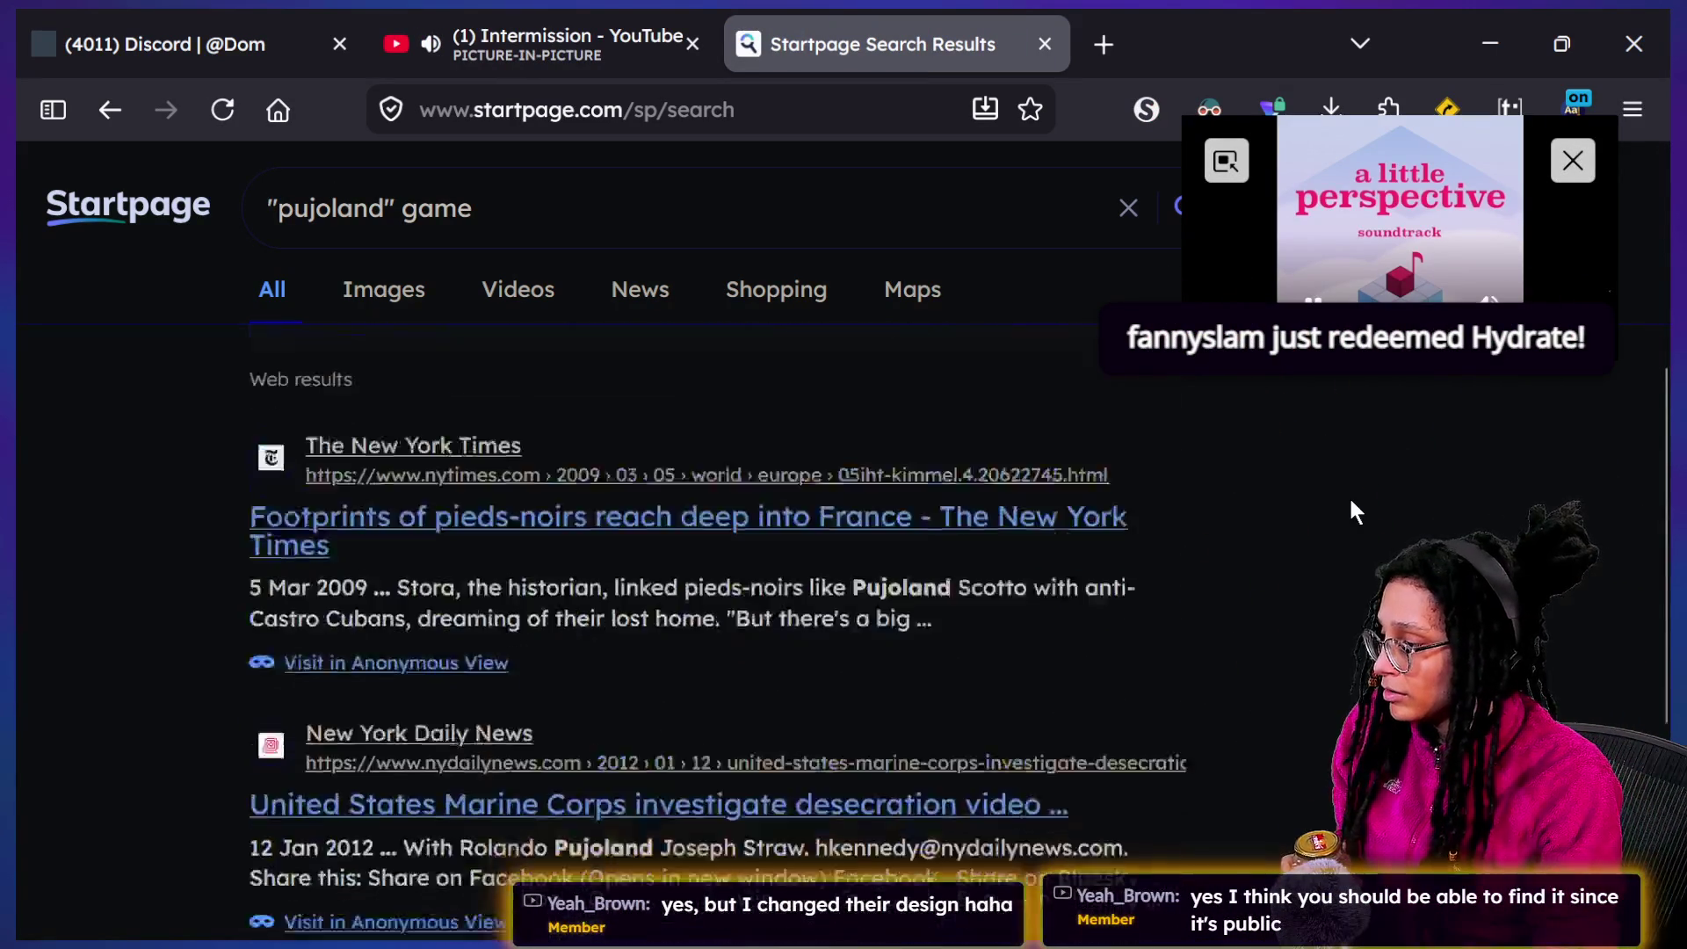
scroll(1354, 510, down, 2)
scroll(1353, 510, up, 4)
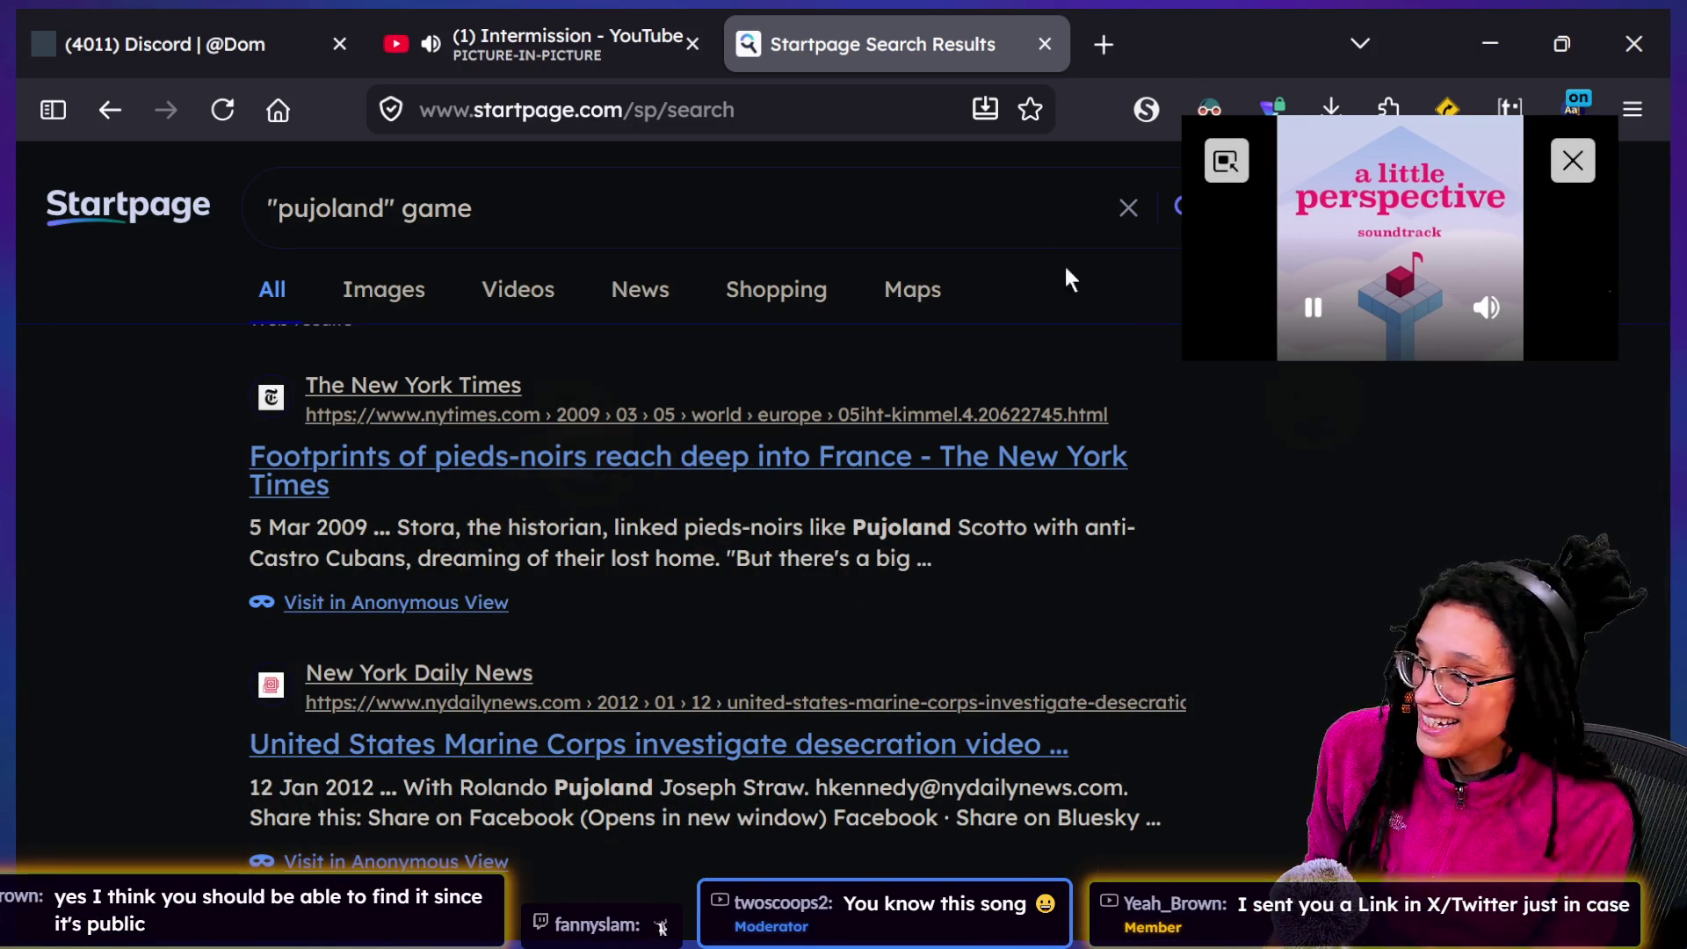
Return to the Intermission video page, like it, and bring the Chat window back in front
click(1226, 161)
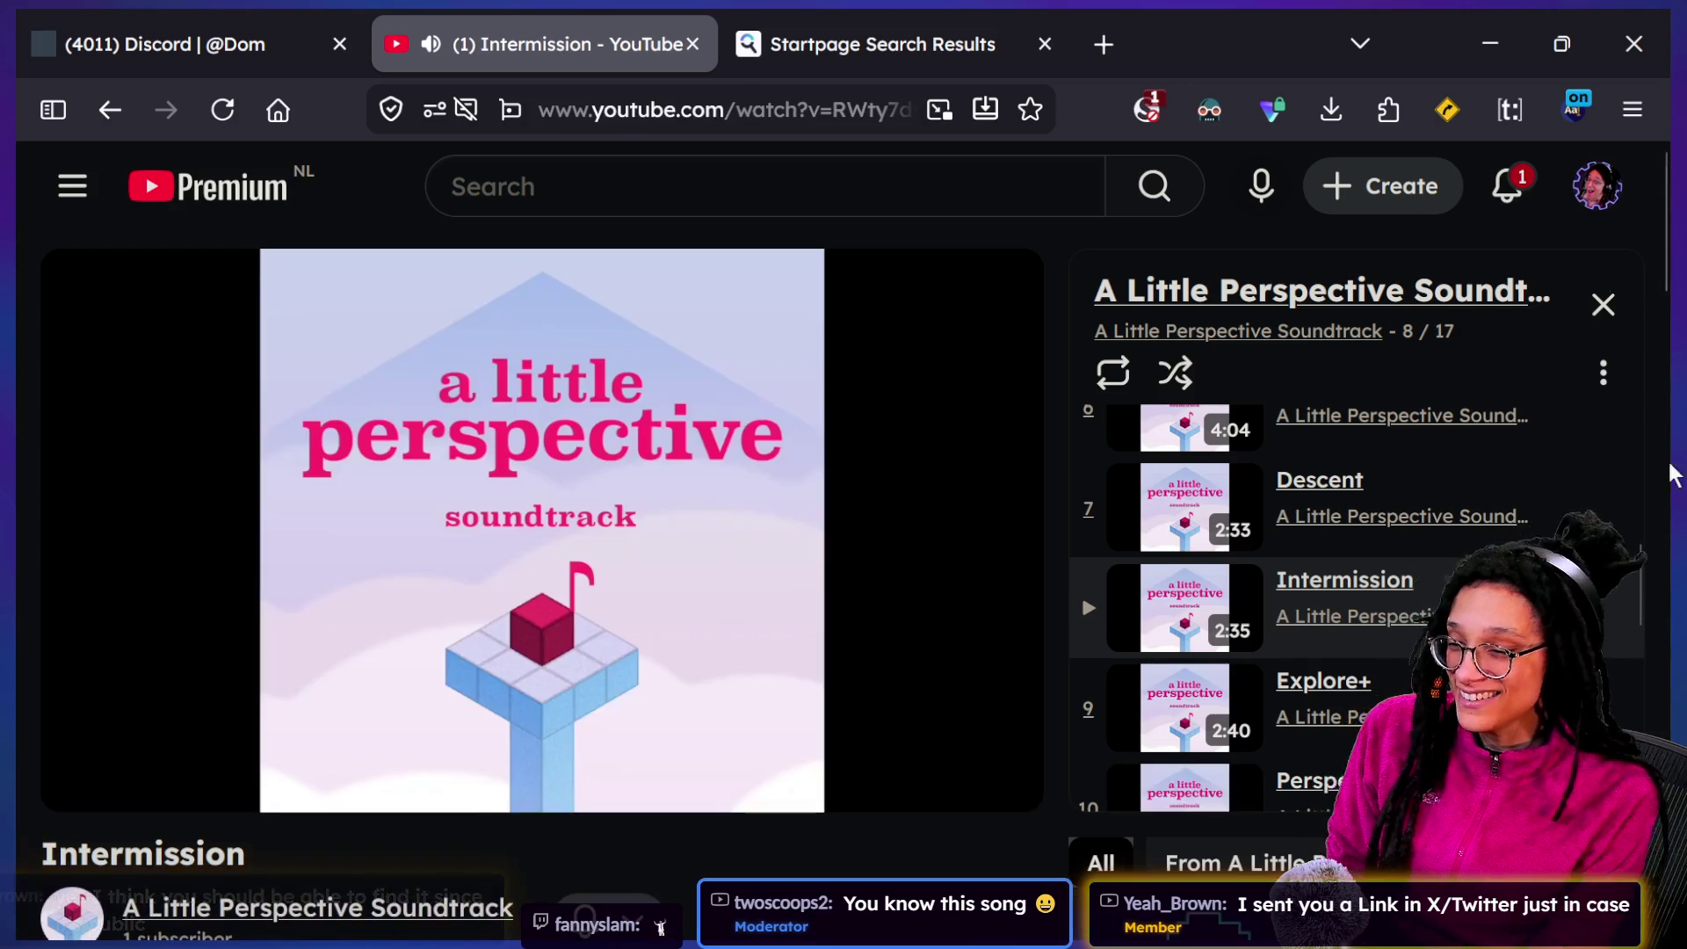
scroll(924, 460, down, 1)
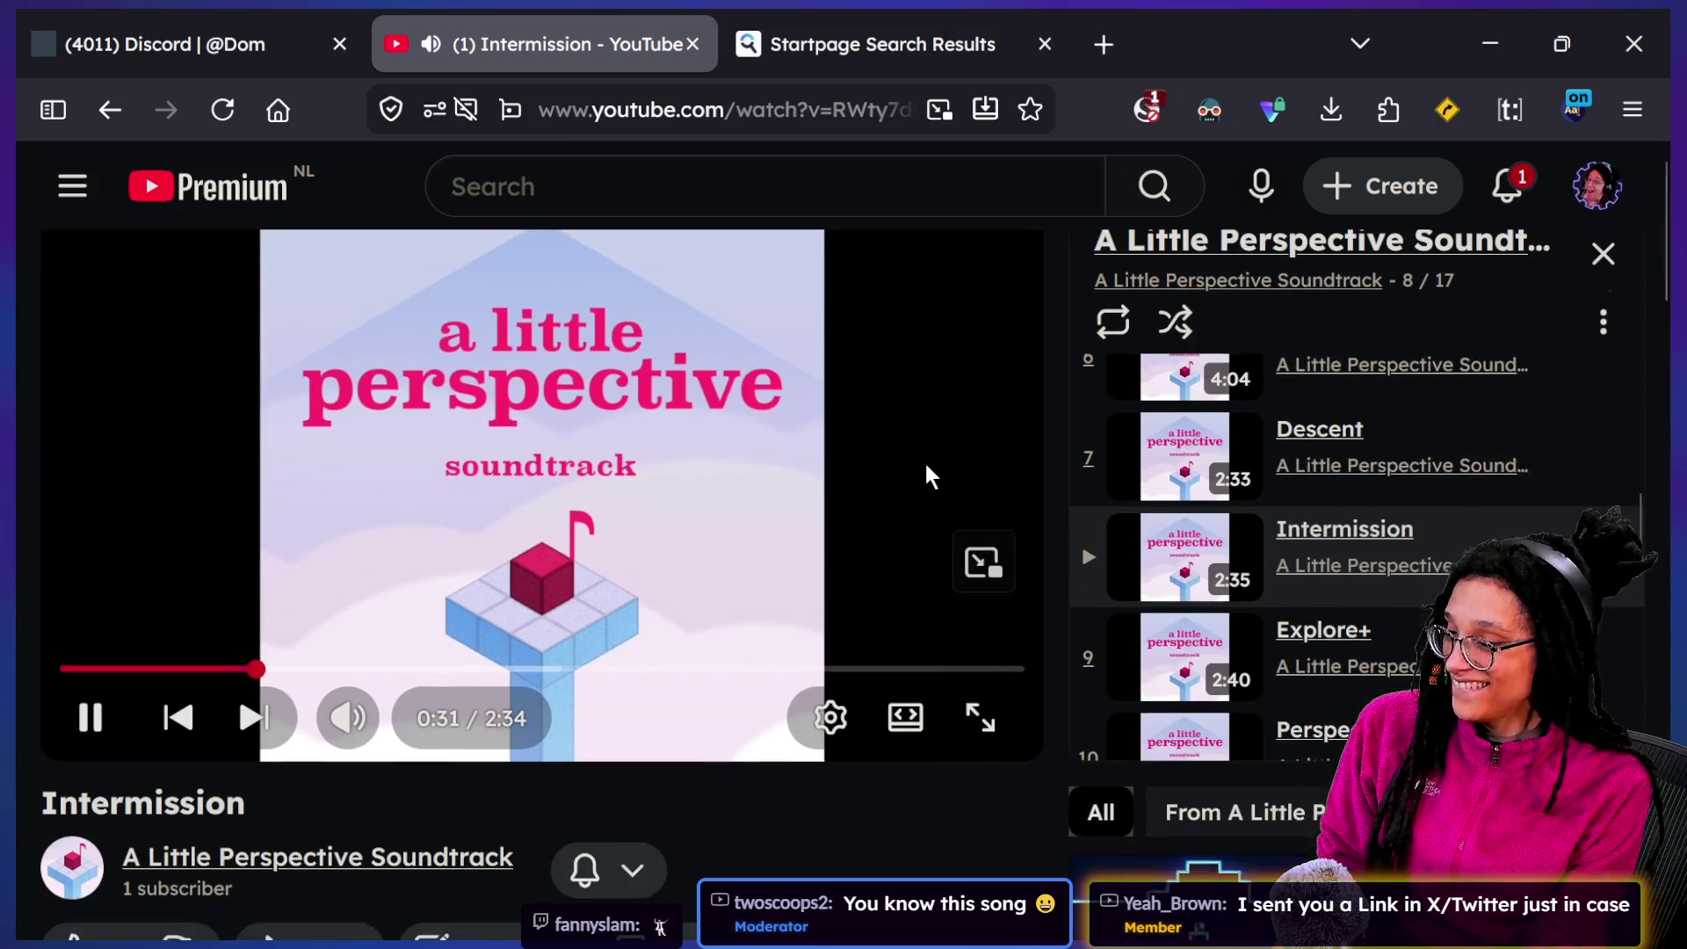
scroll(646, 919, down, 1)
click(75, 891)
scroll(851, 779, up, 1)
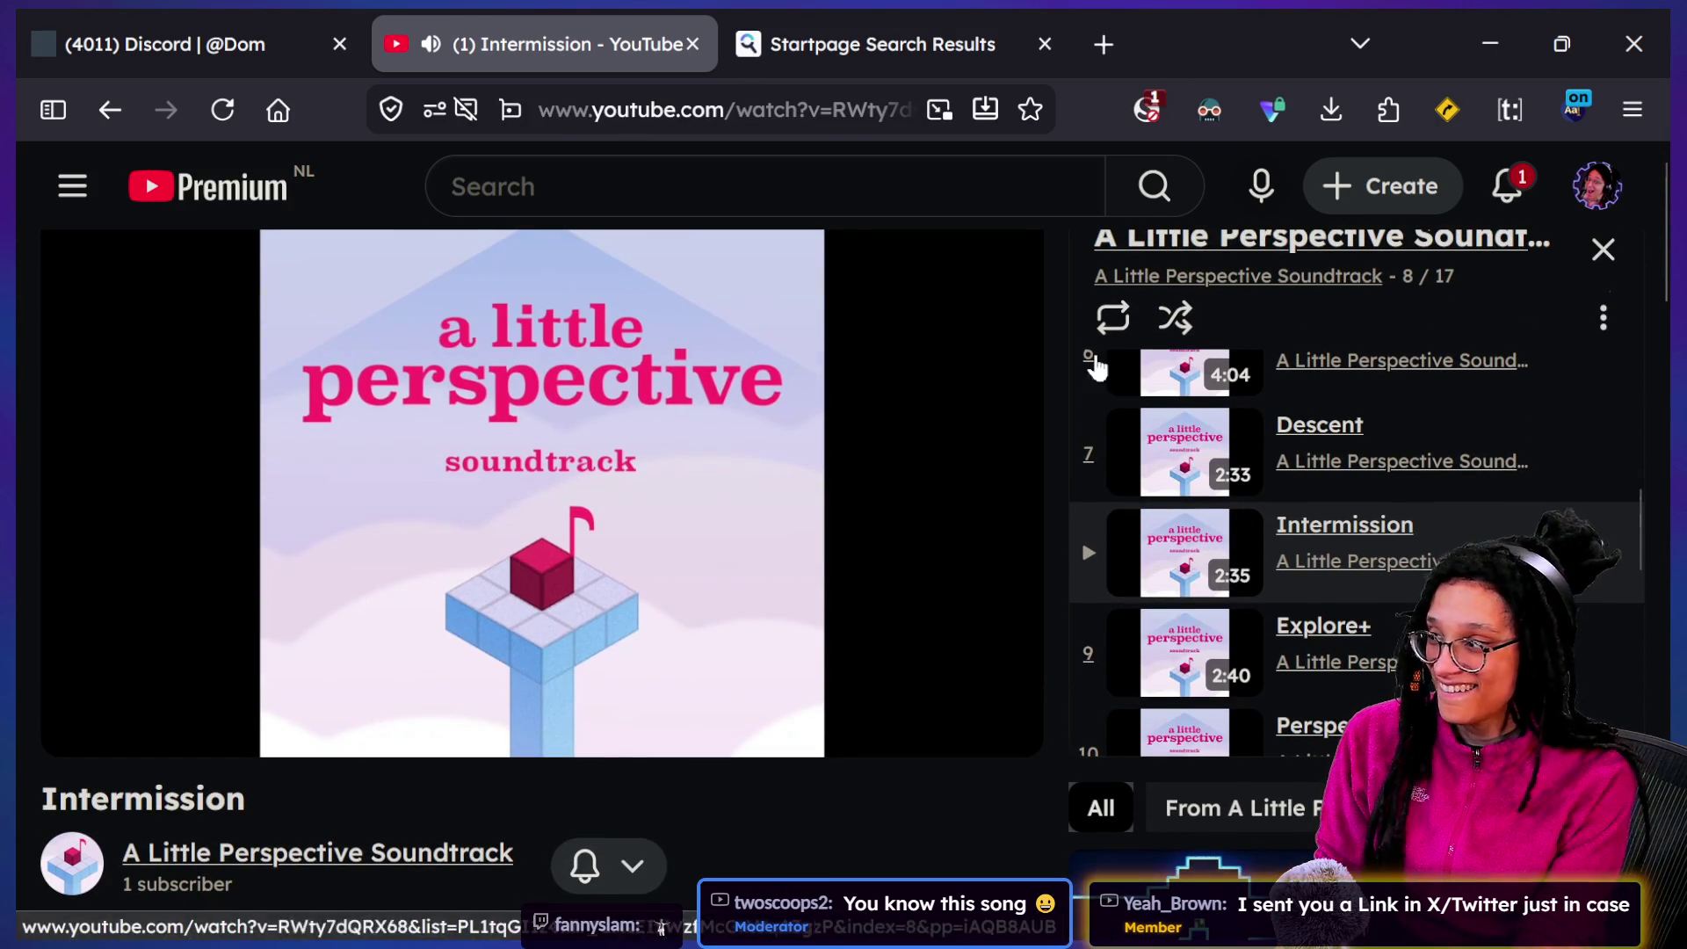
key(super+Tab)
click(1046, 220)
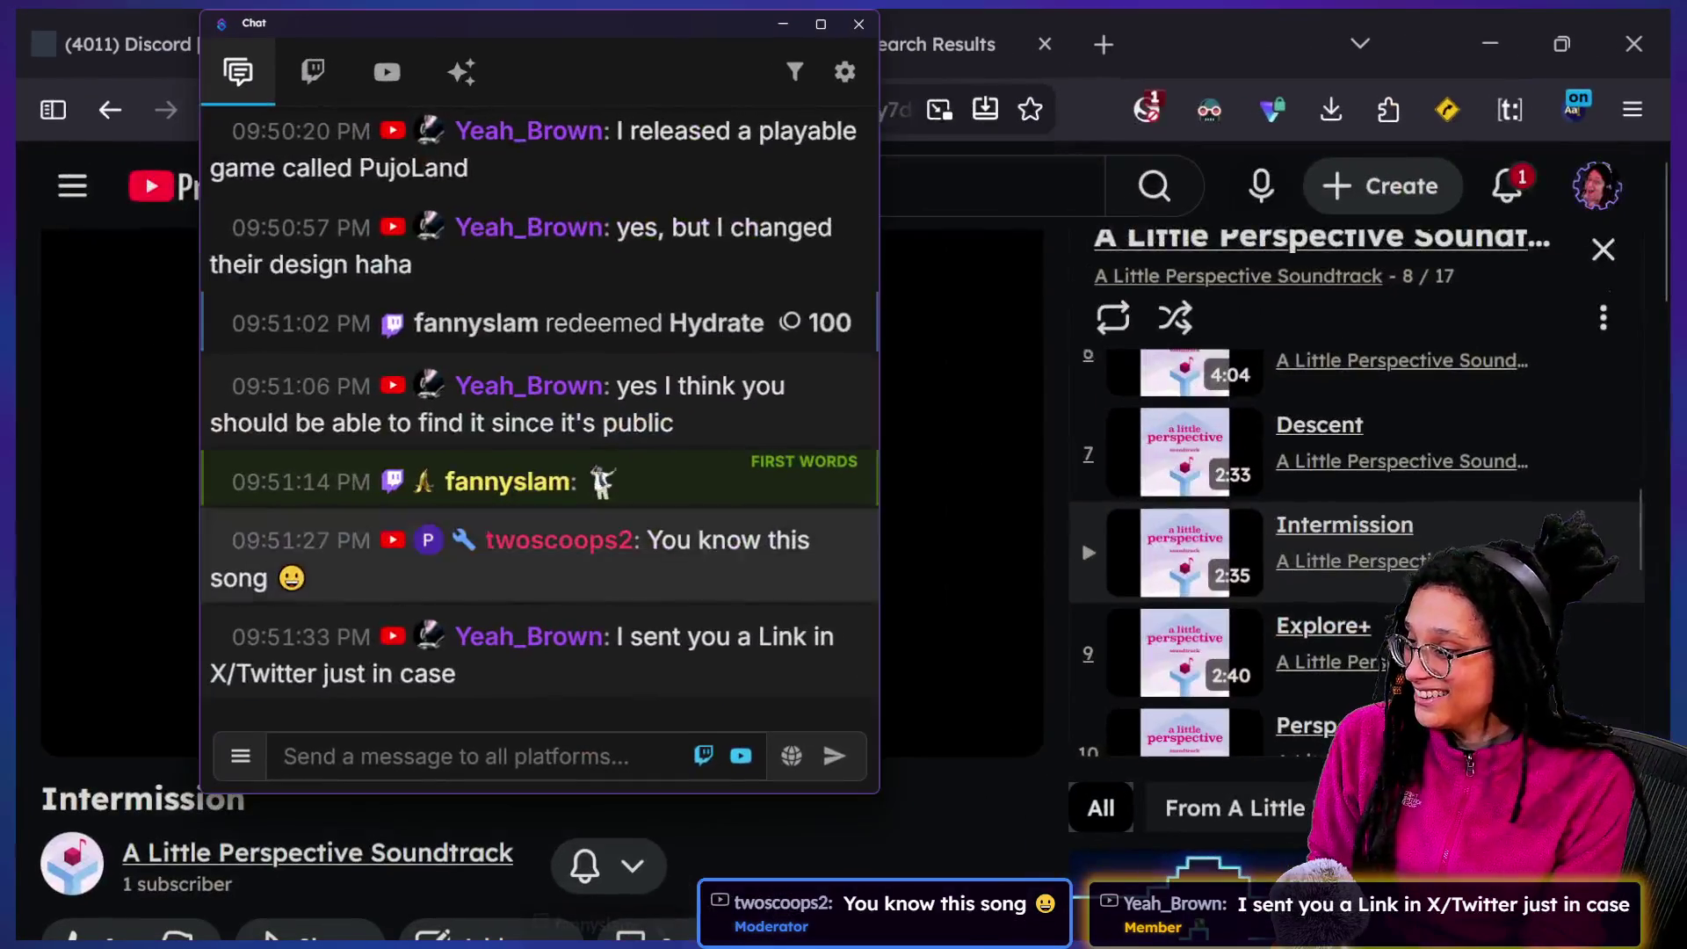
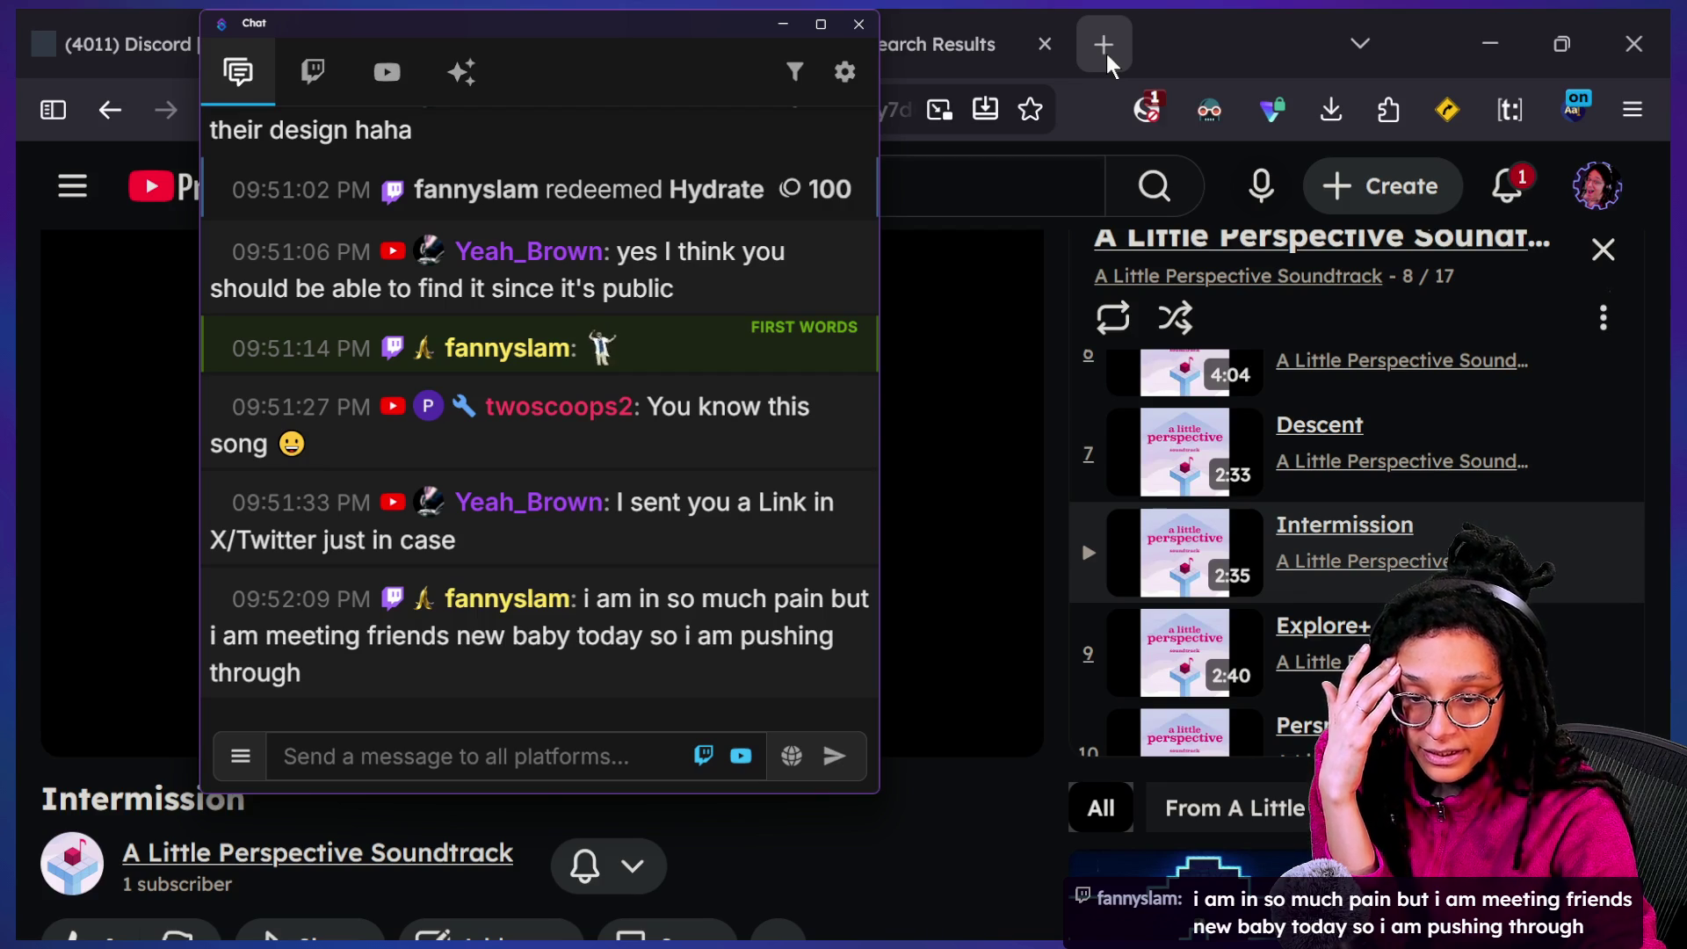
From the Startpage tab, go to secretlogiagames.itch.io/pujoland-floor-is-lava, which returns a 404 page
click(760, 48)
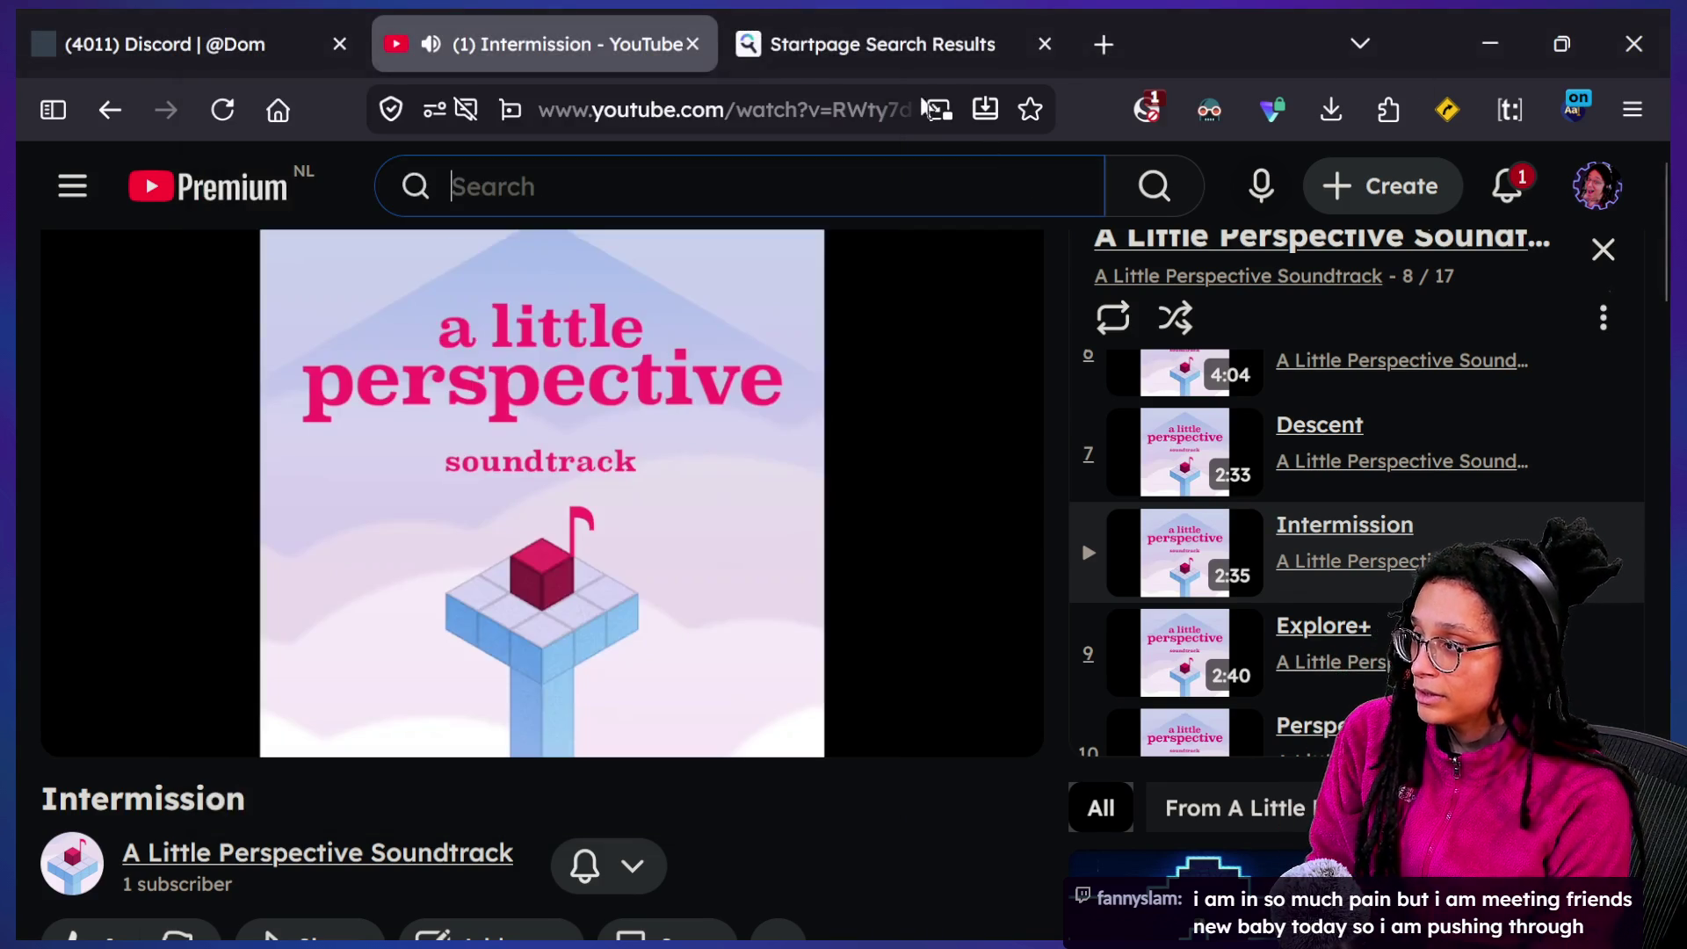
key(ctrl+l)
text(secre)
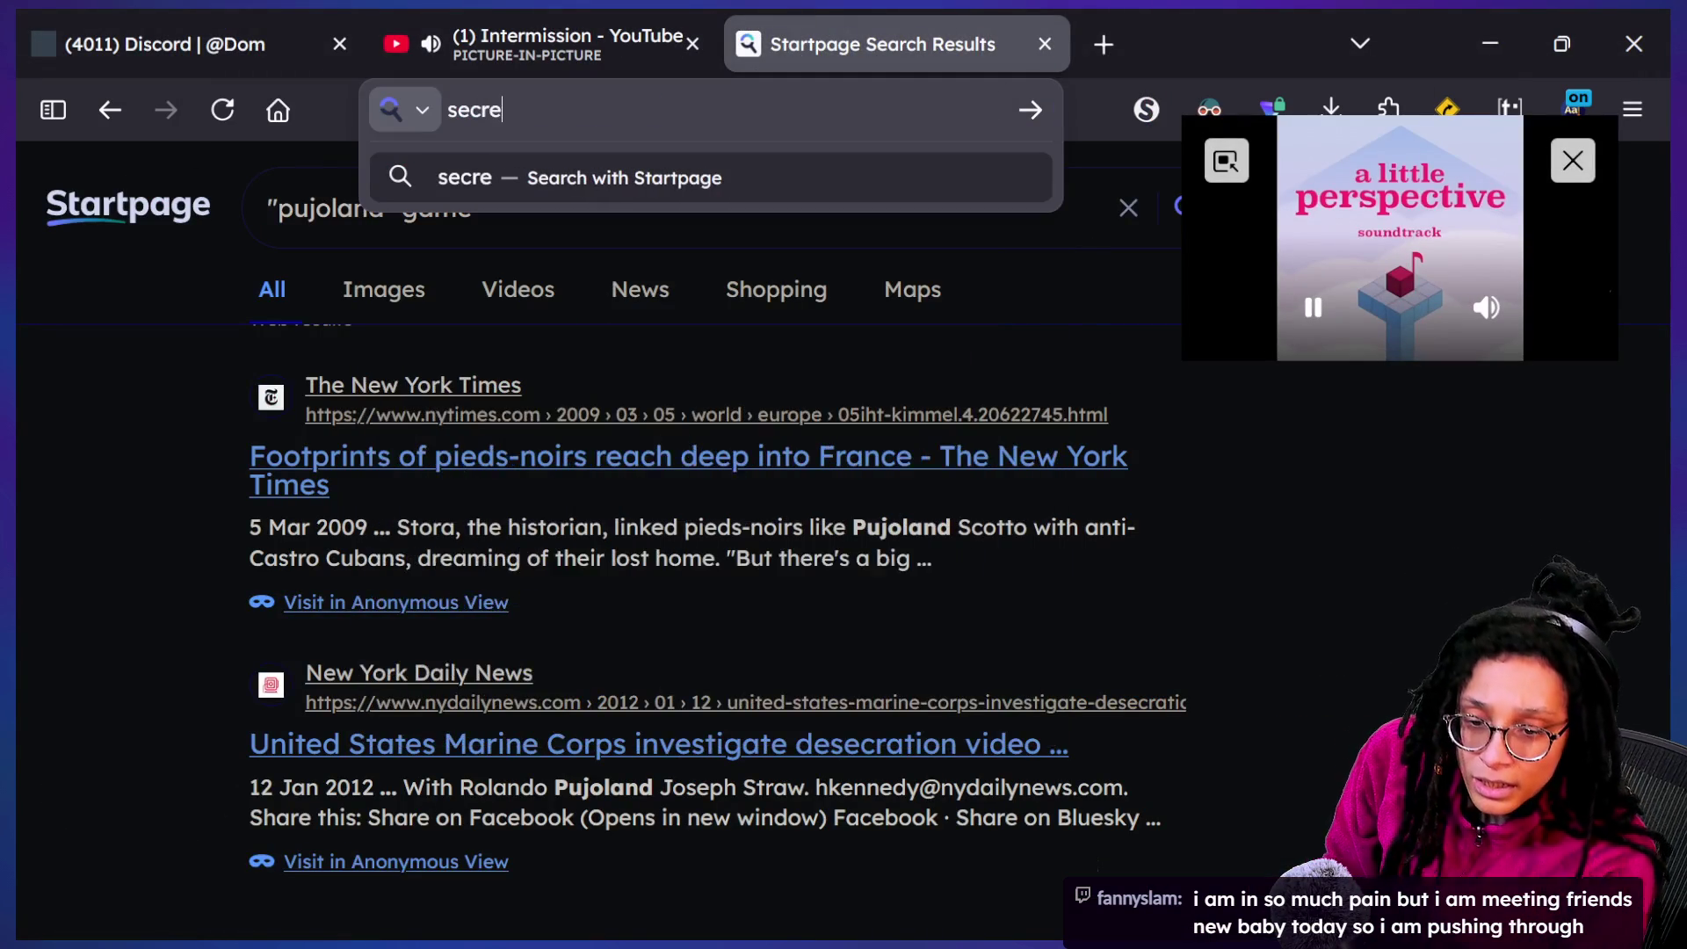
text(t;pgoa)
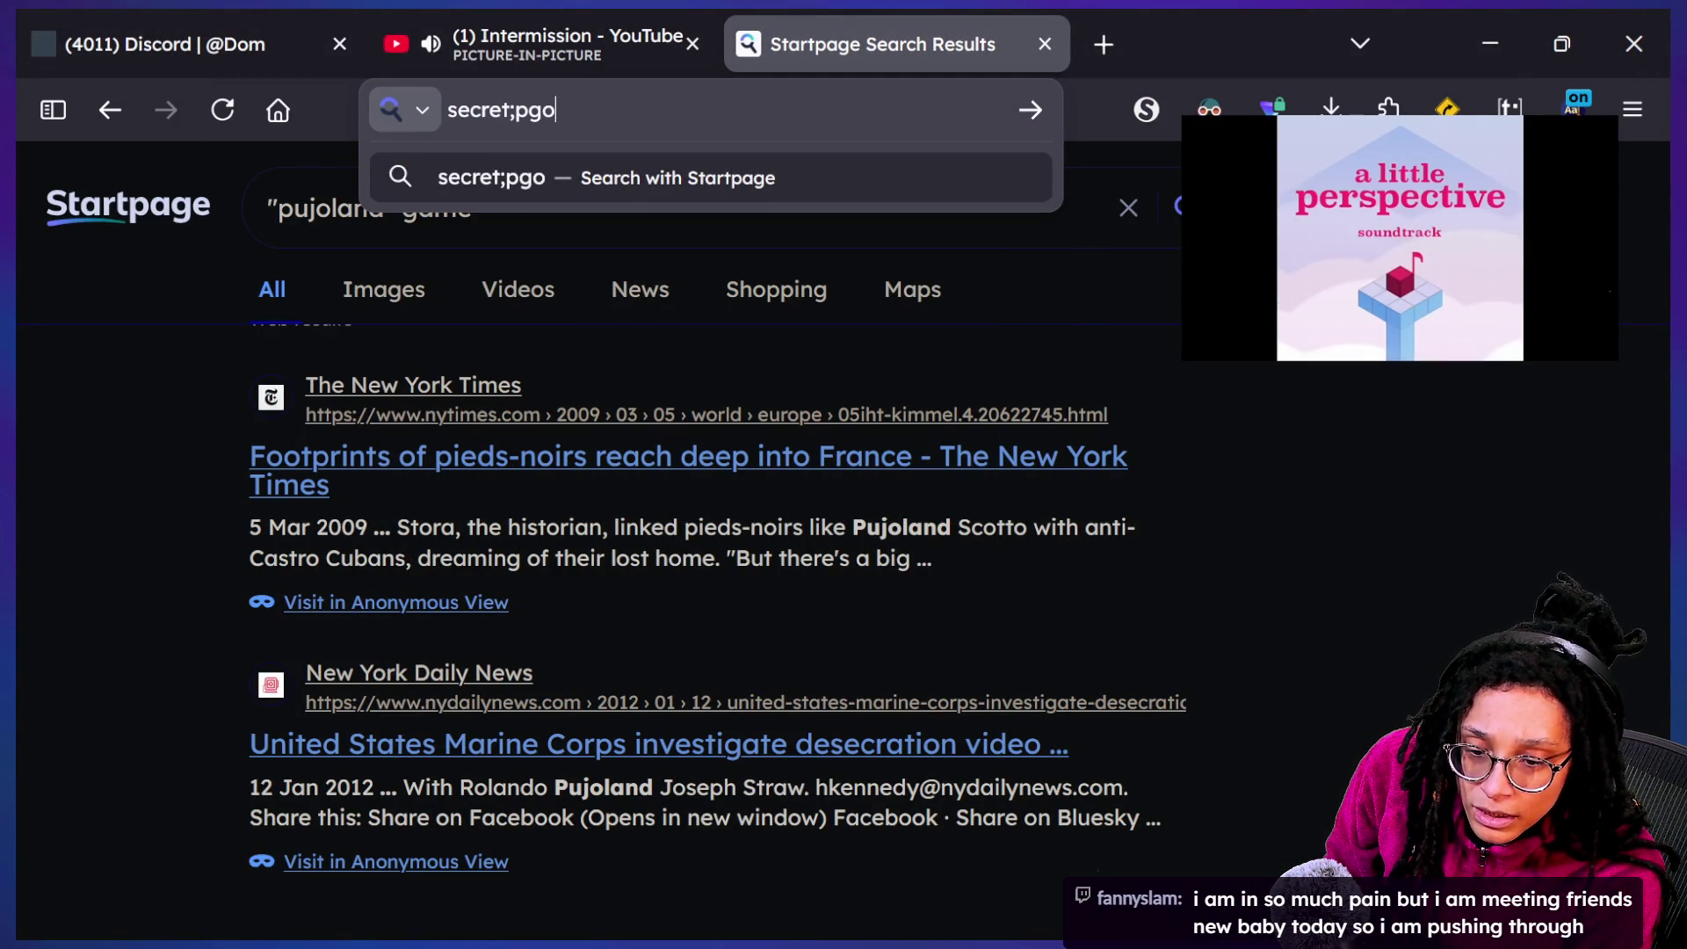
key(BackSpace)
key(BackSpace)
key(BackSpace)
text(logiagames.itch.i)
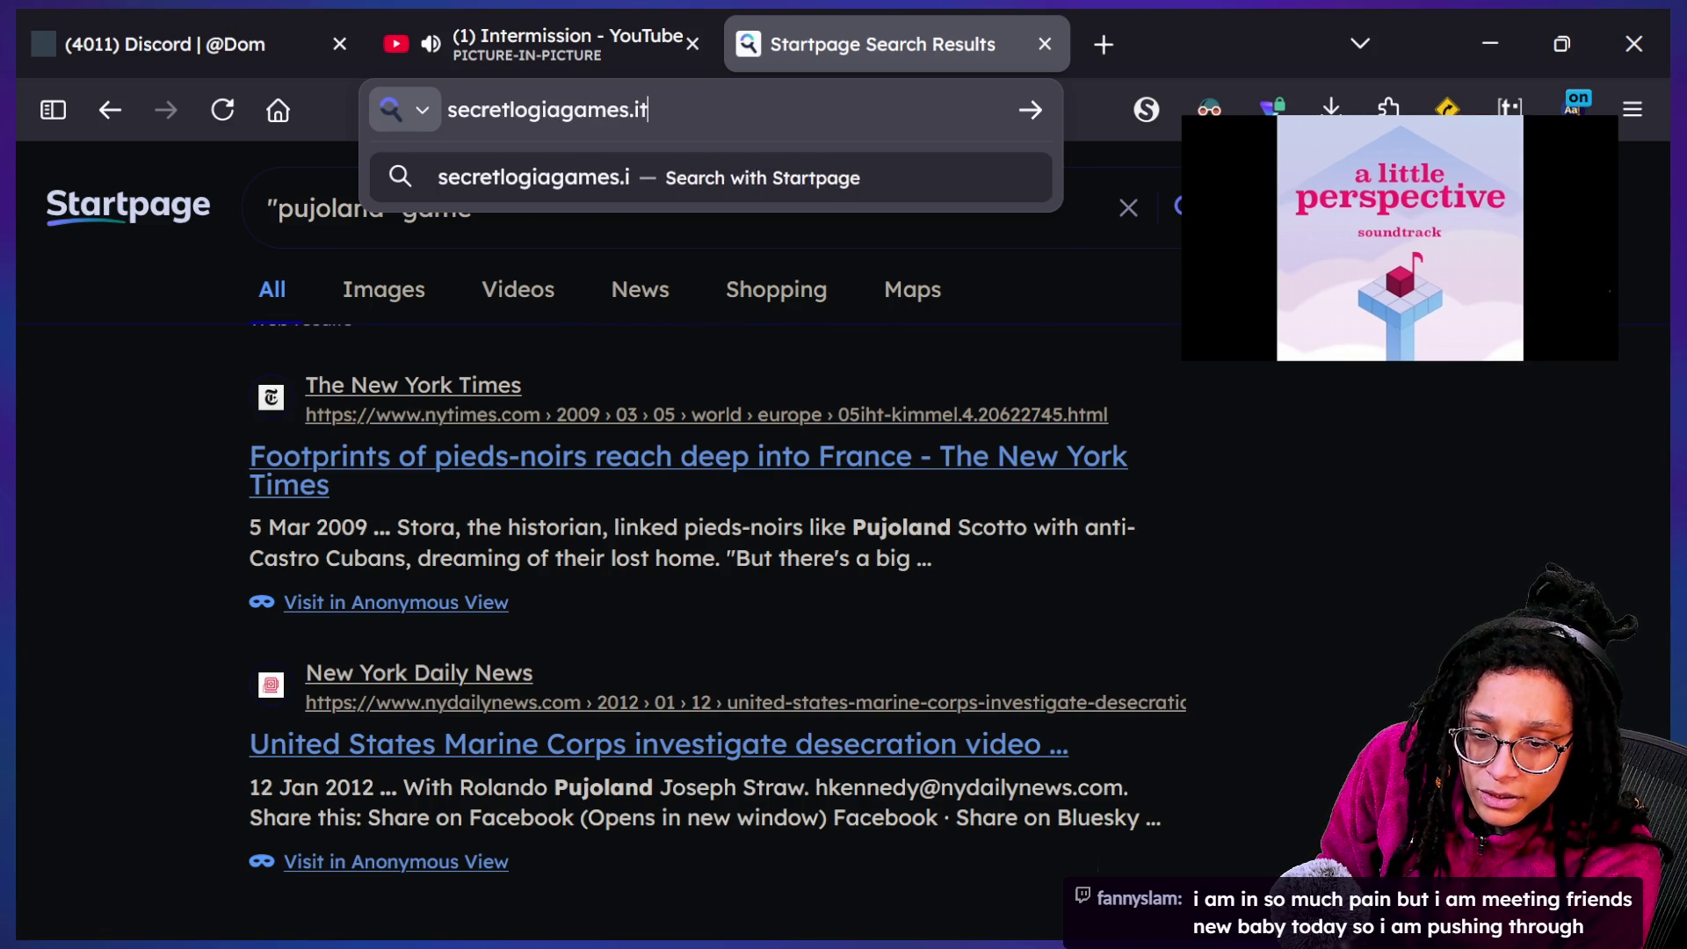
text(o)
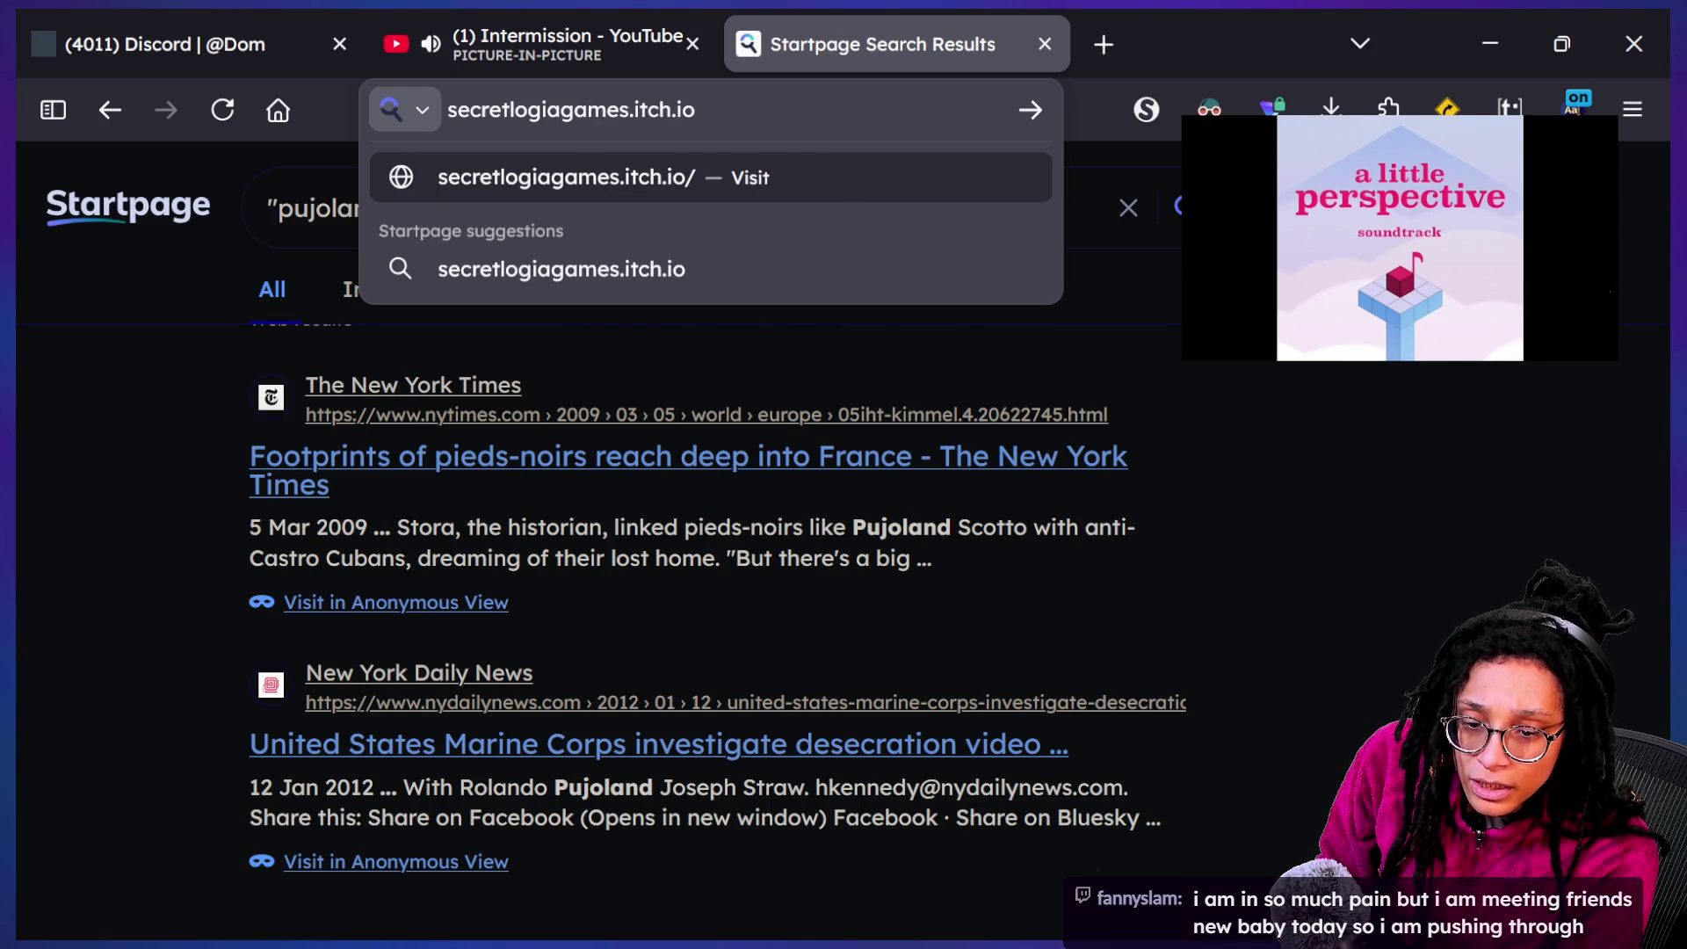
text(/puj)
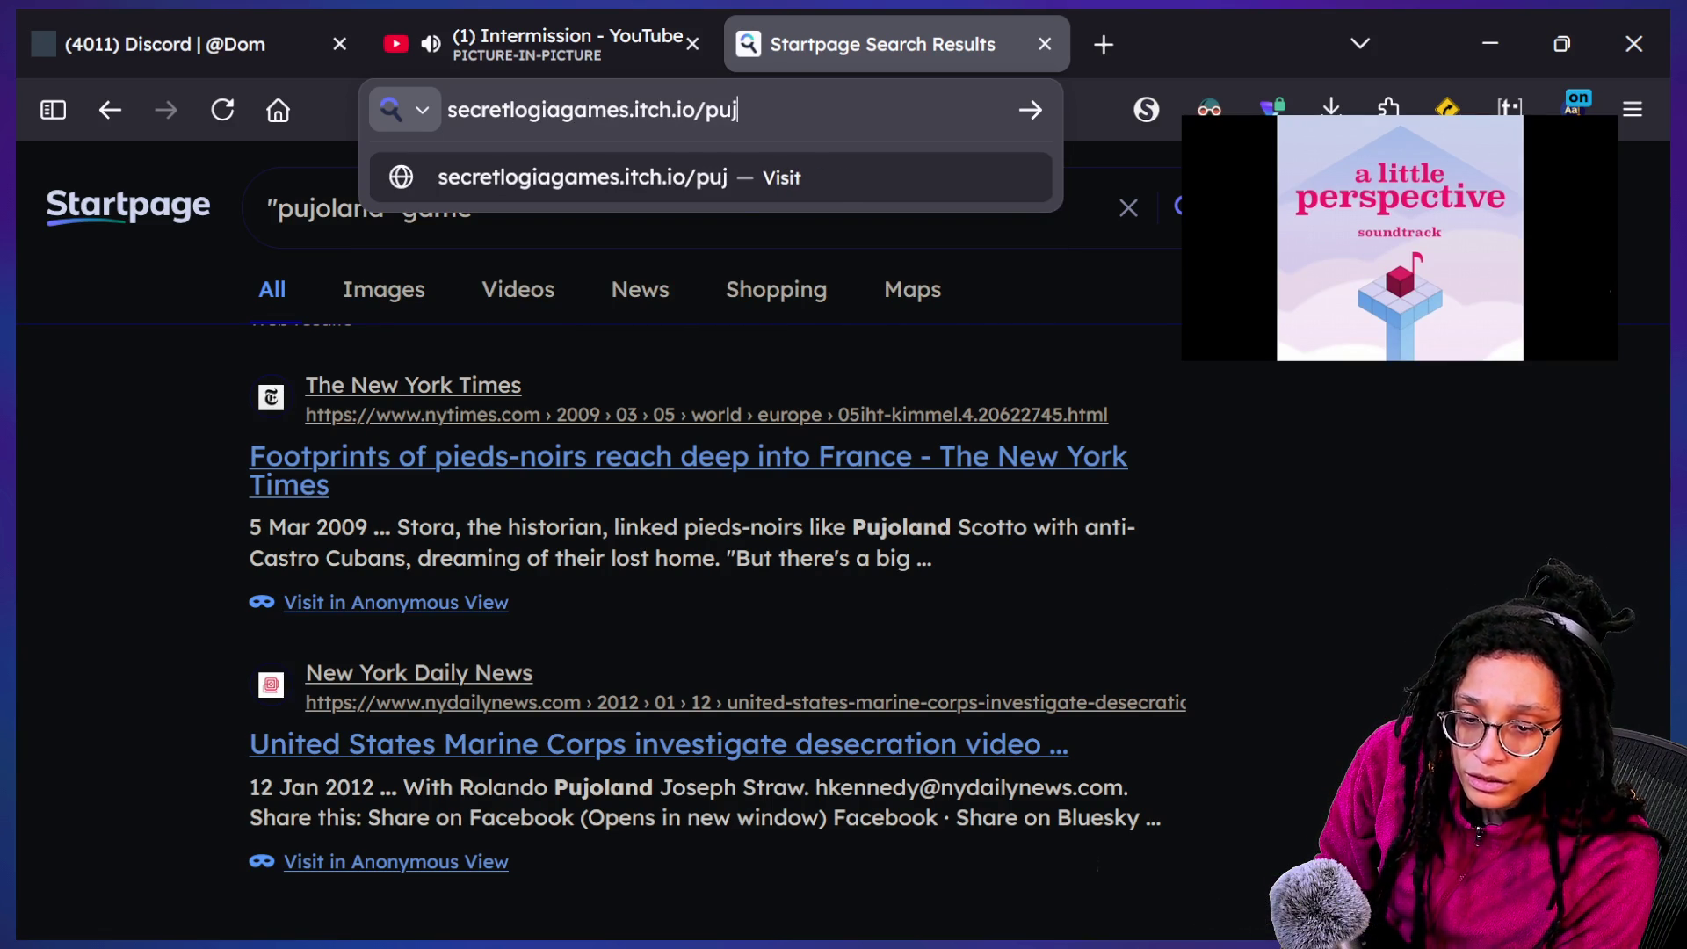
text(olan)
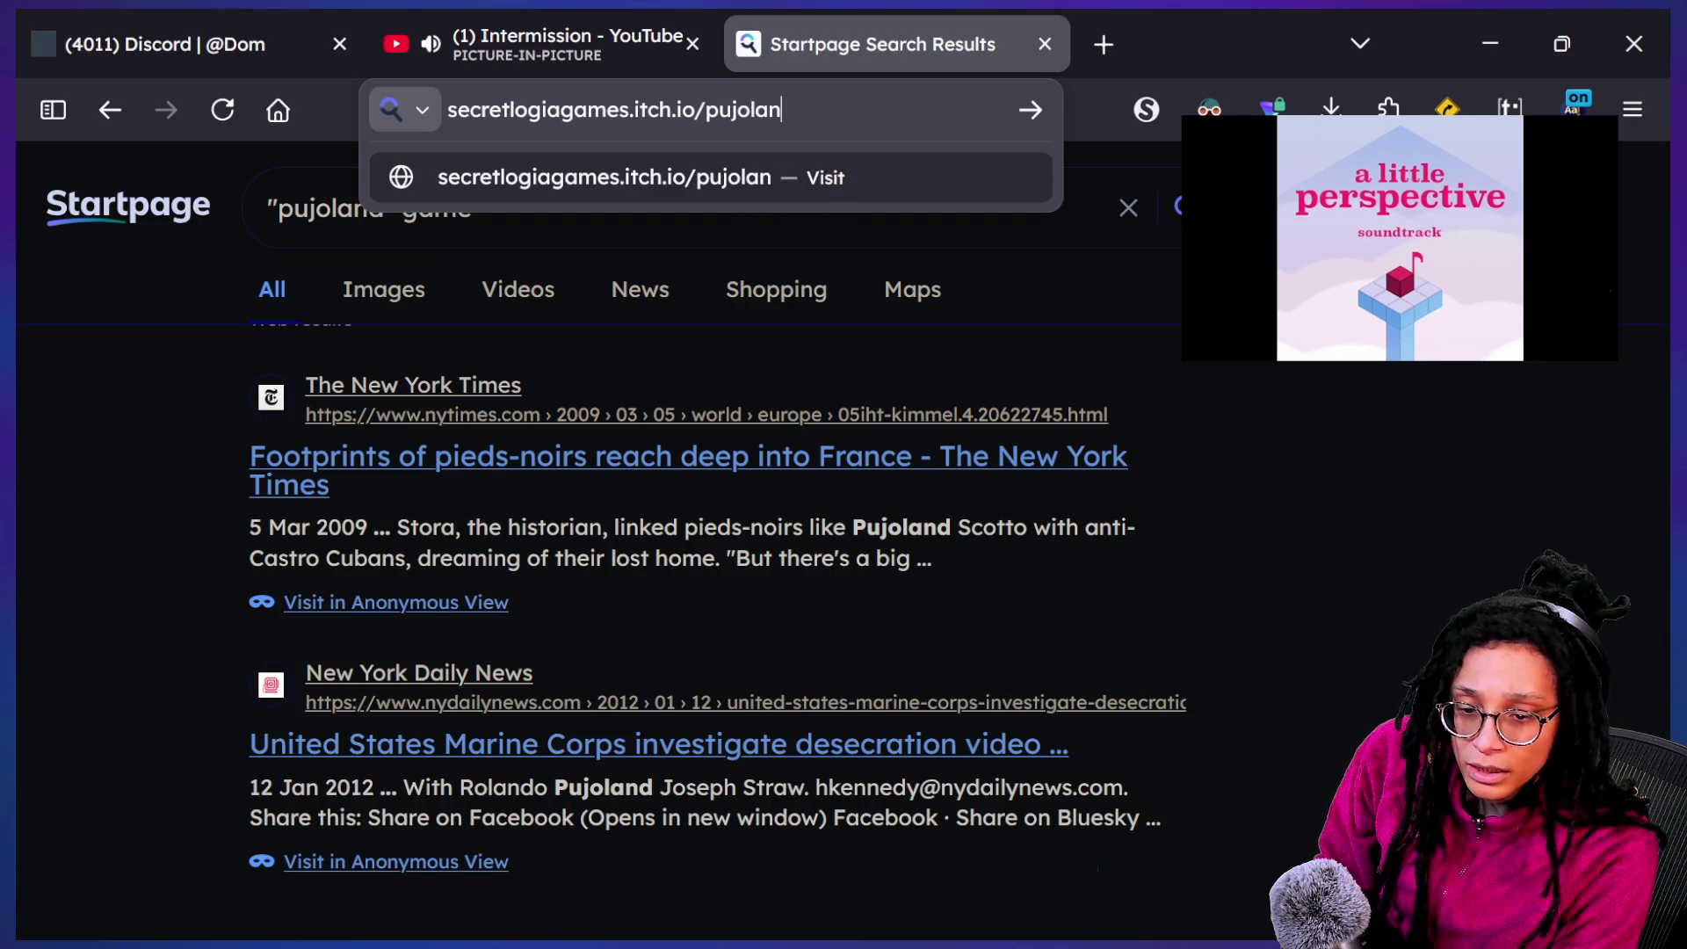
text(d-floor-is-lava)
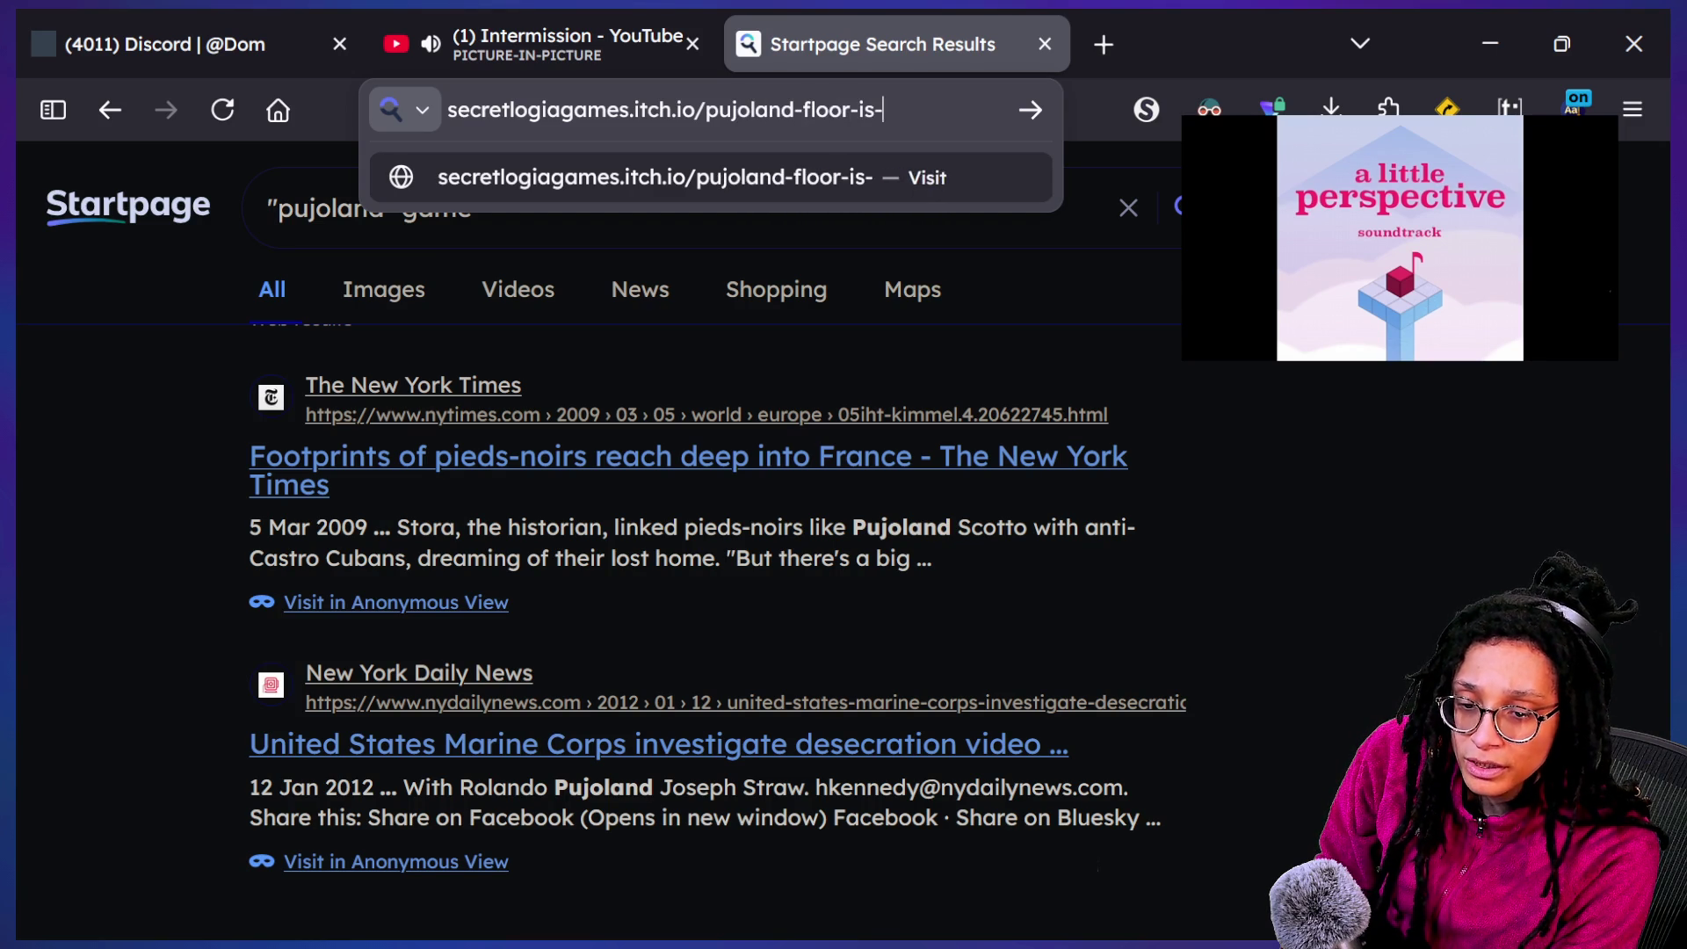
key(Return)
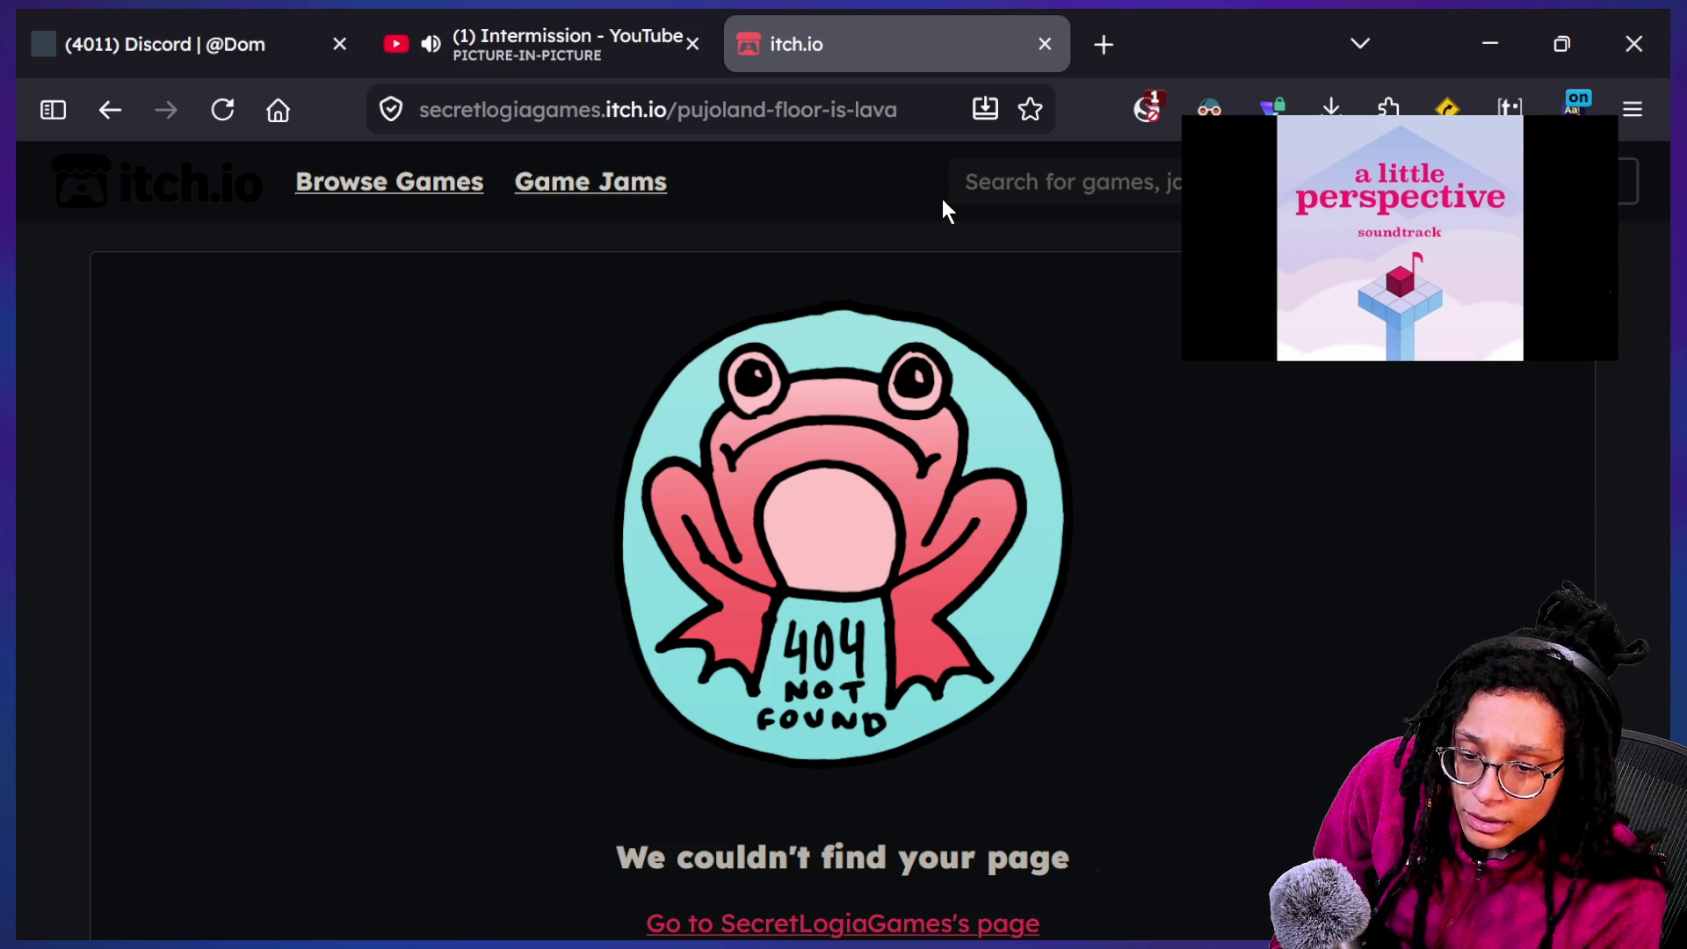
Correct the address to pujo-land and load the Pujo Land – Floor is Lava page
click(699, 111)
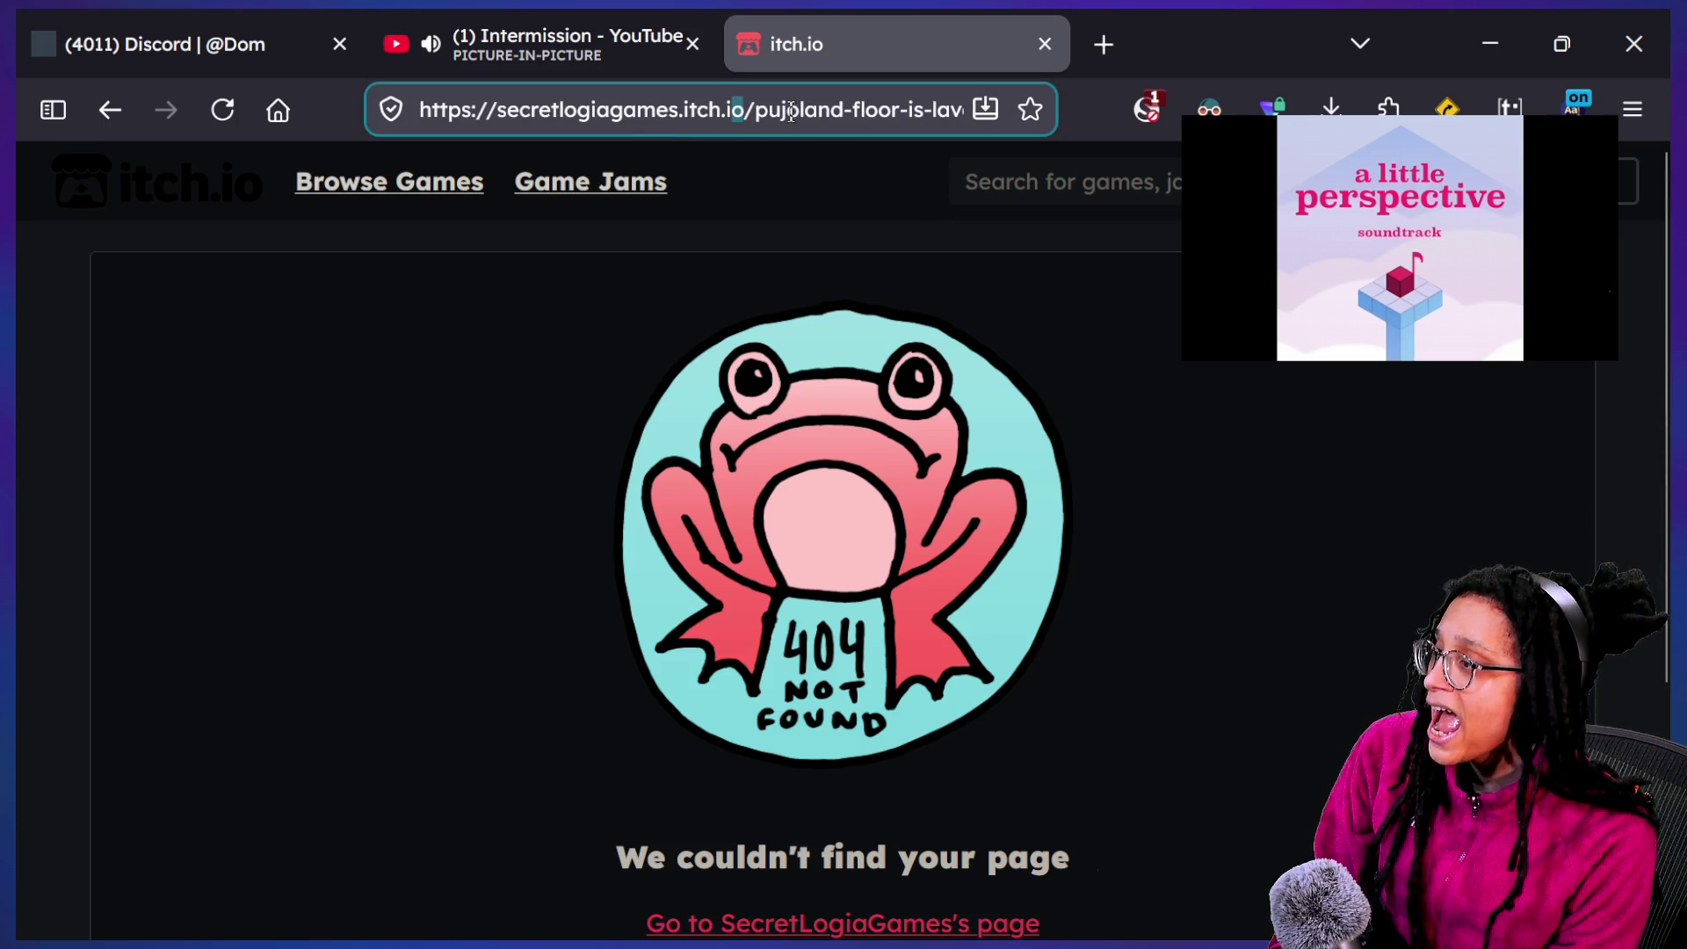
text(-)
key(Return)
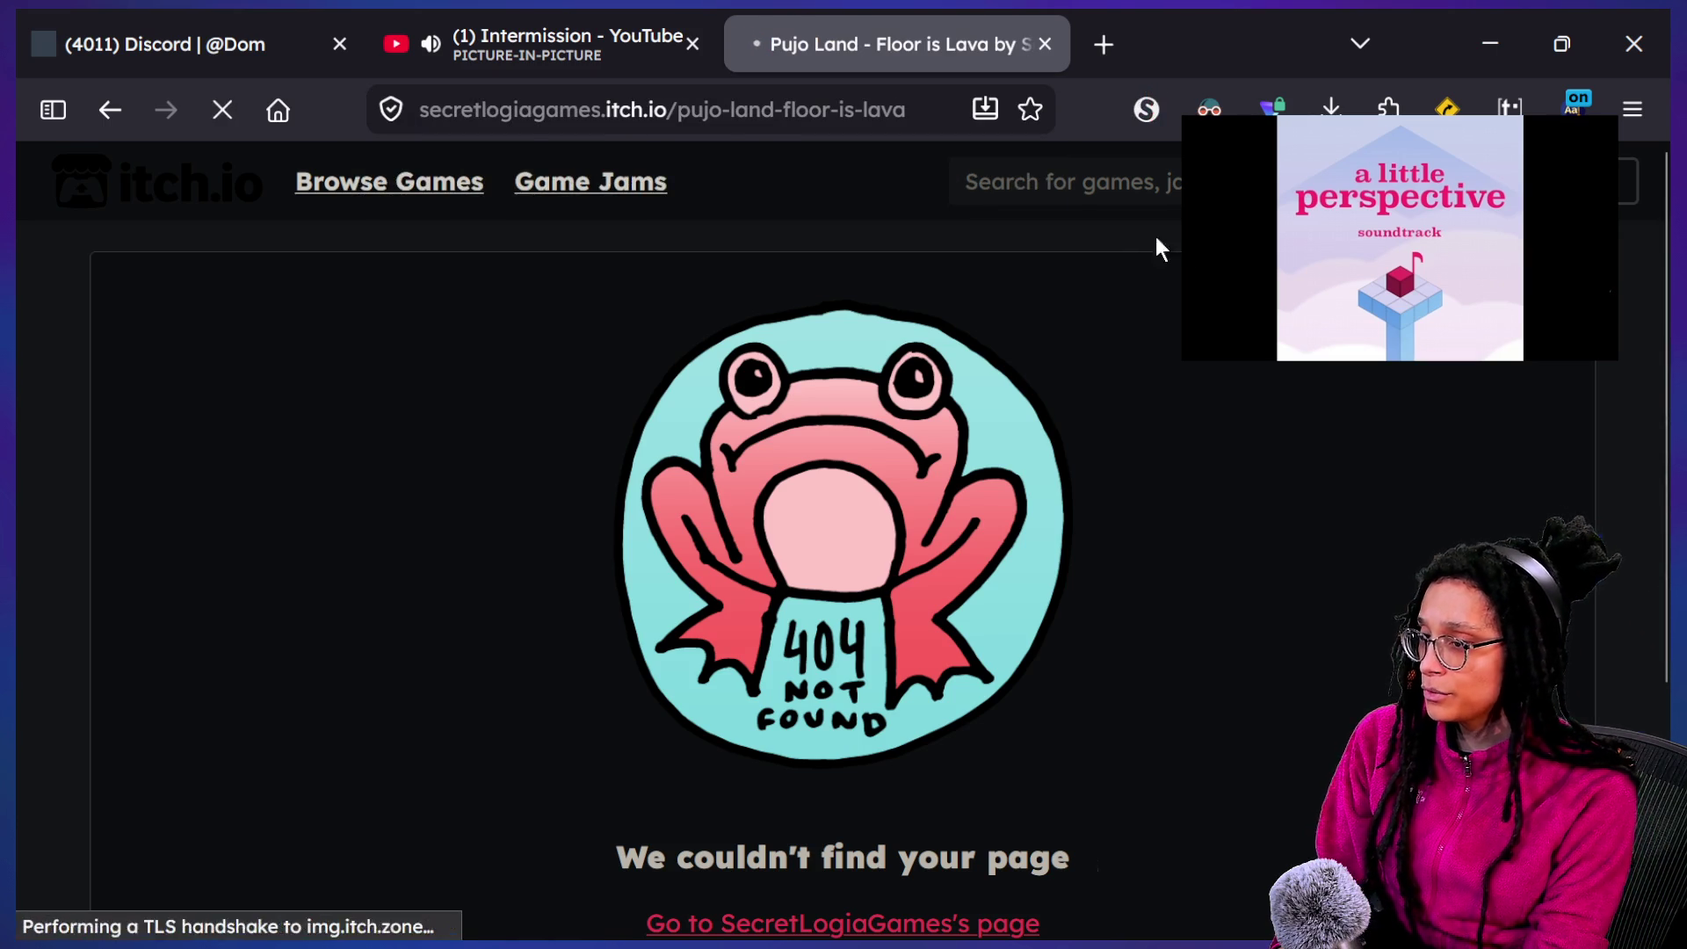
Browse the game page and launch the game with Run game
scroll(351, 818, down, 1)
scroll(134, 813, up, 1)
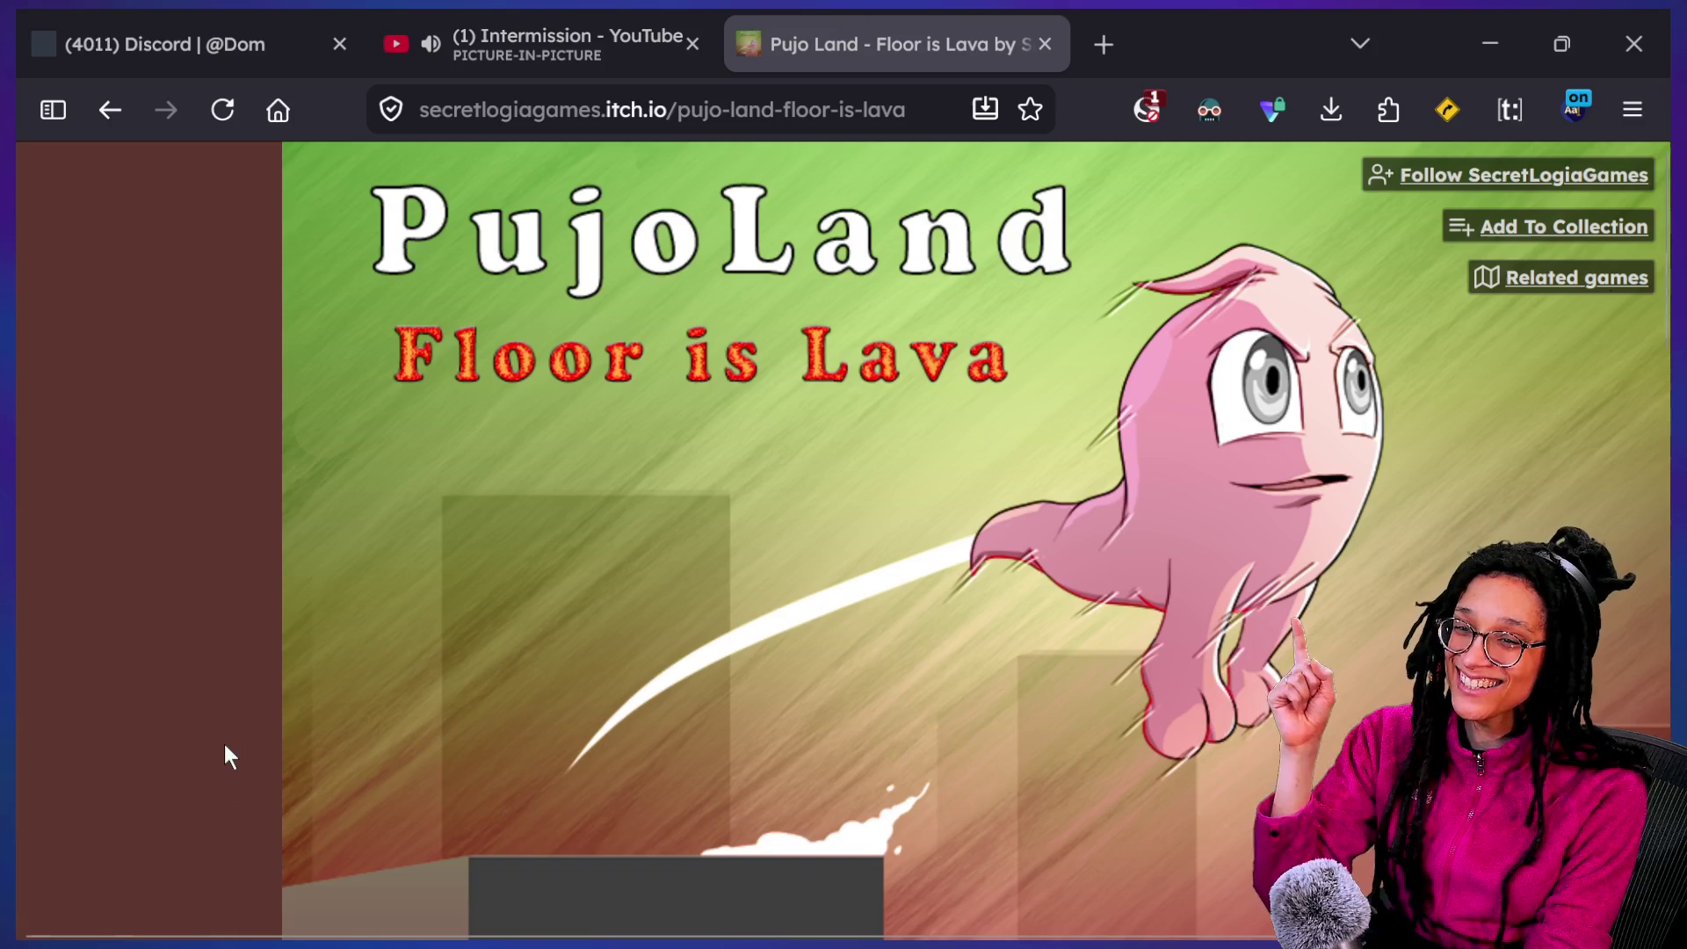
scroll(225, 745, down, 10)
scroll(224, 745, down, 5)
scroll(225, 745, down, 5)
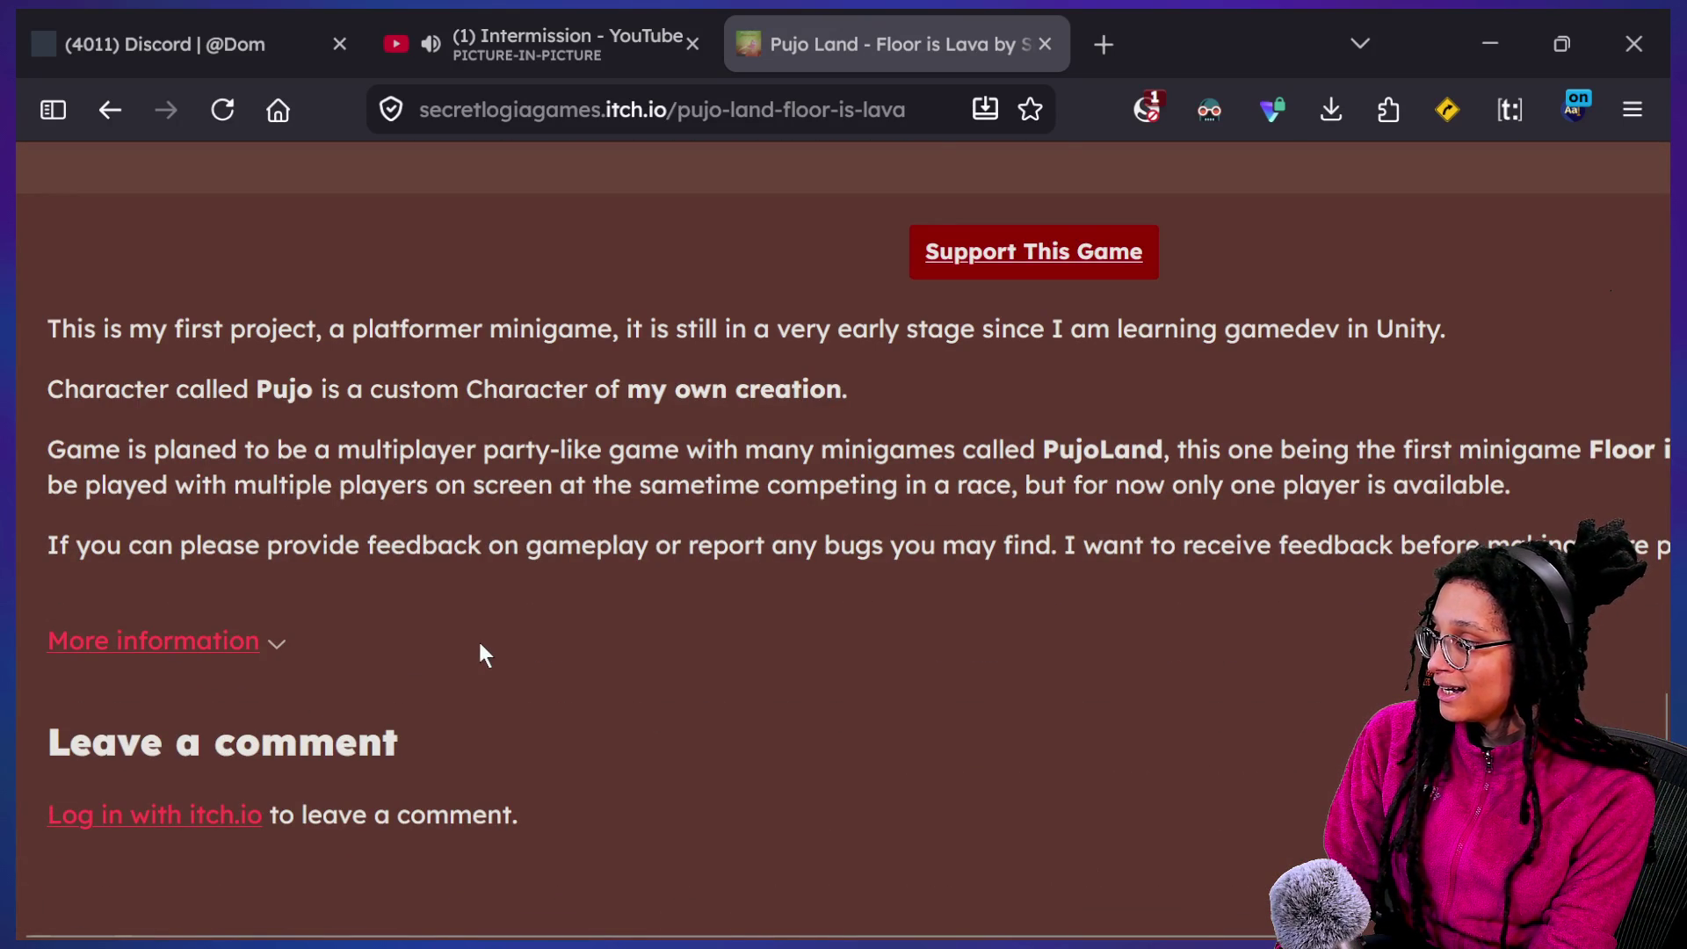
scroll(482, 654, up, 10)
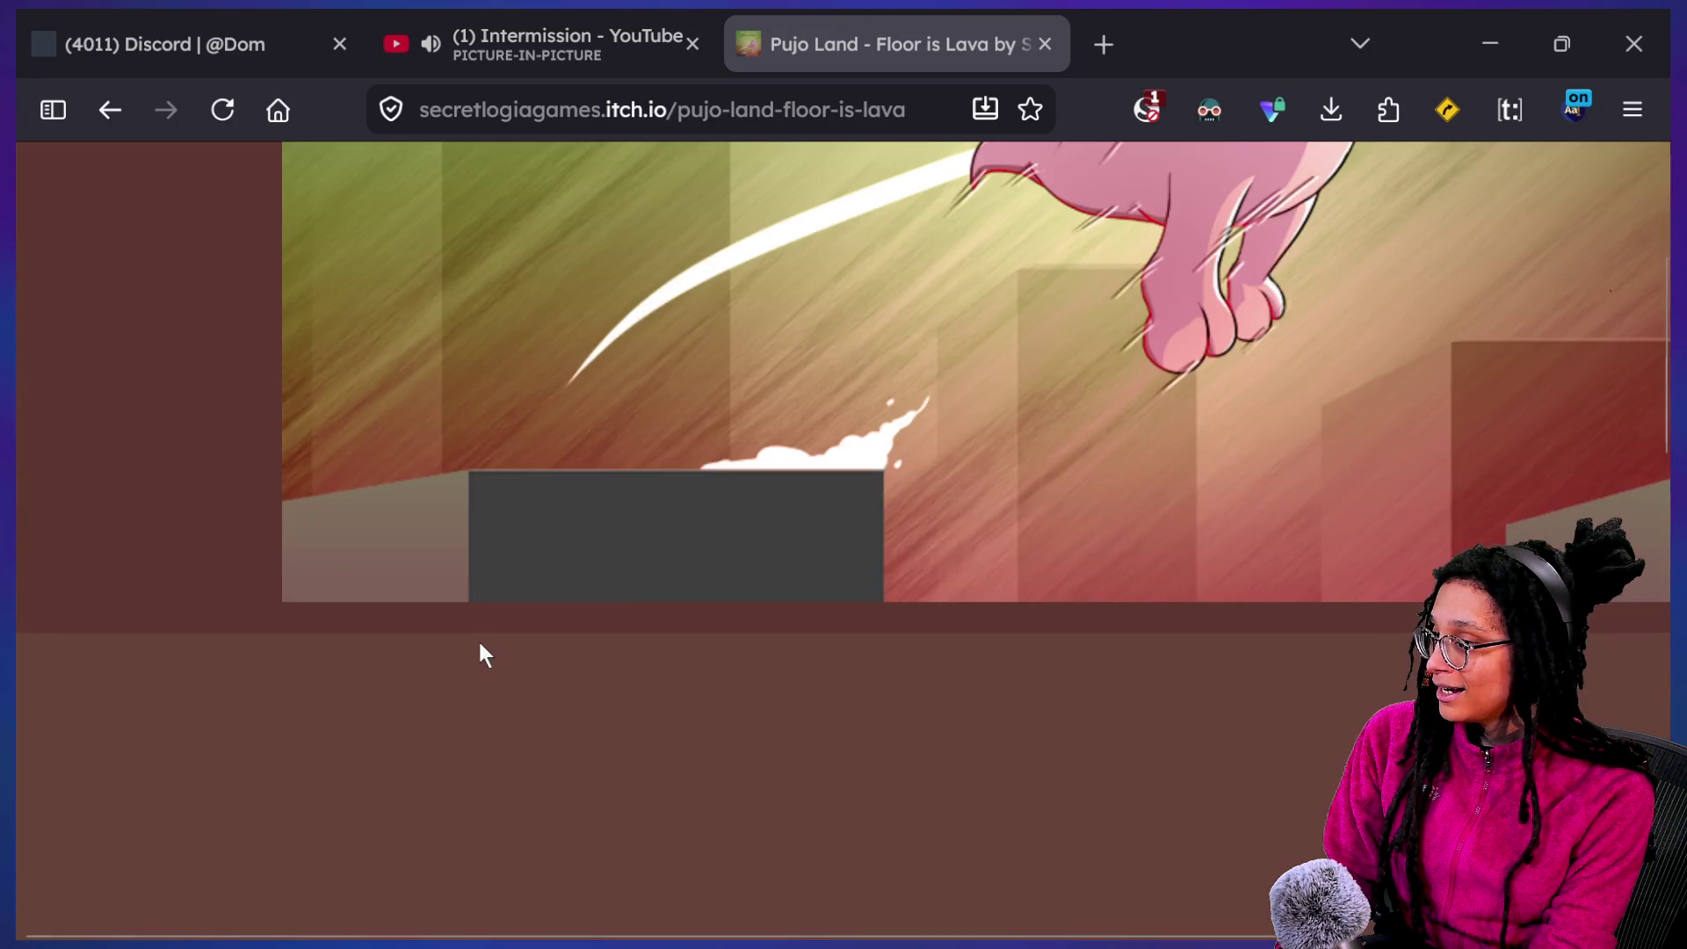
scroll(1162, 276, up, 5)
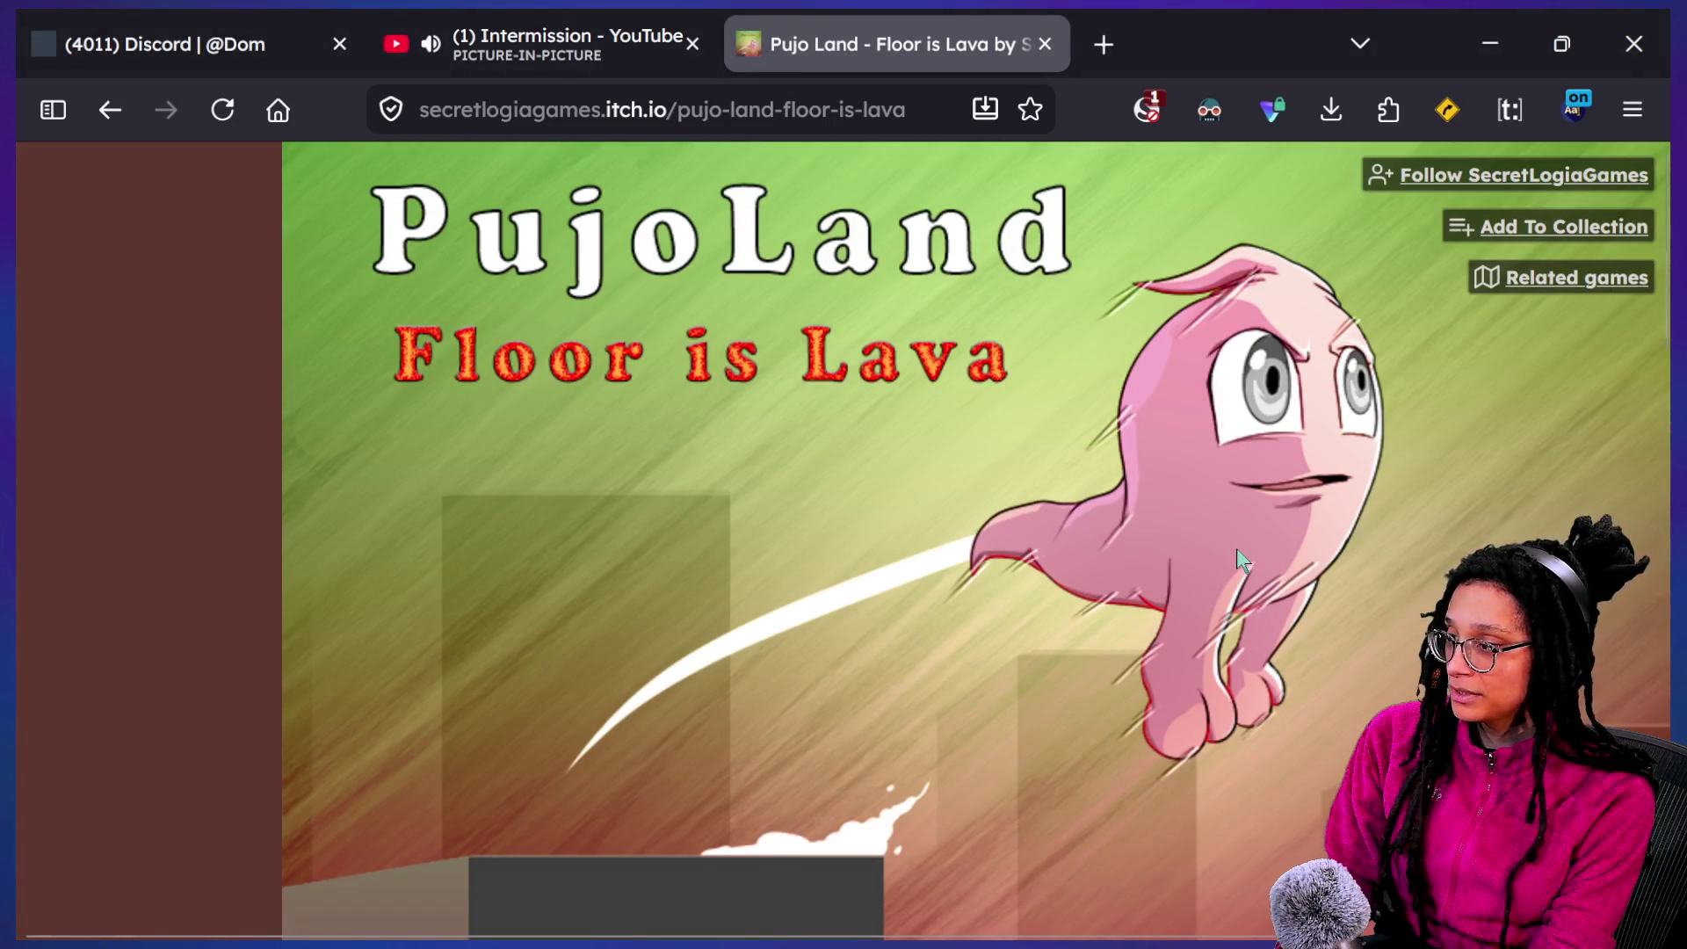
scroll(1238, 557, down, 5)
click(1107, 505)
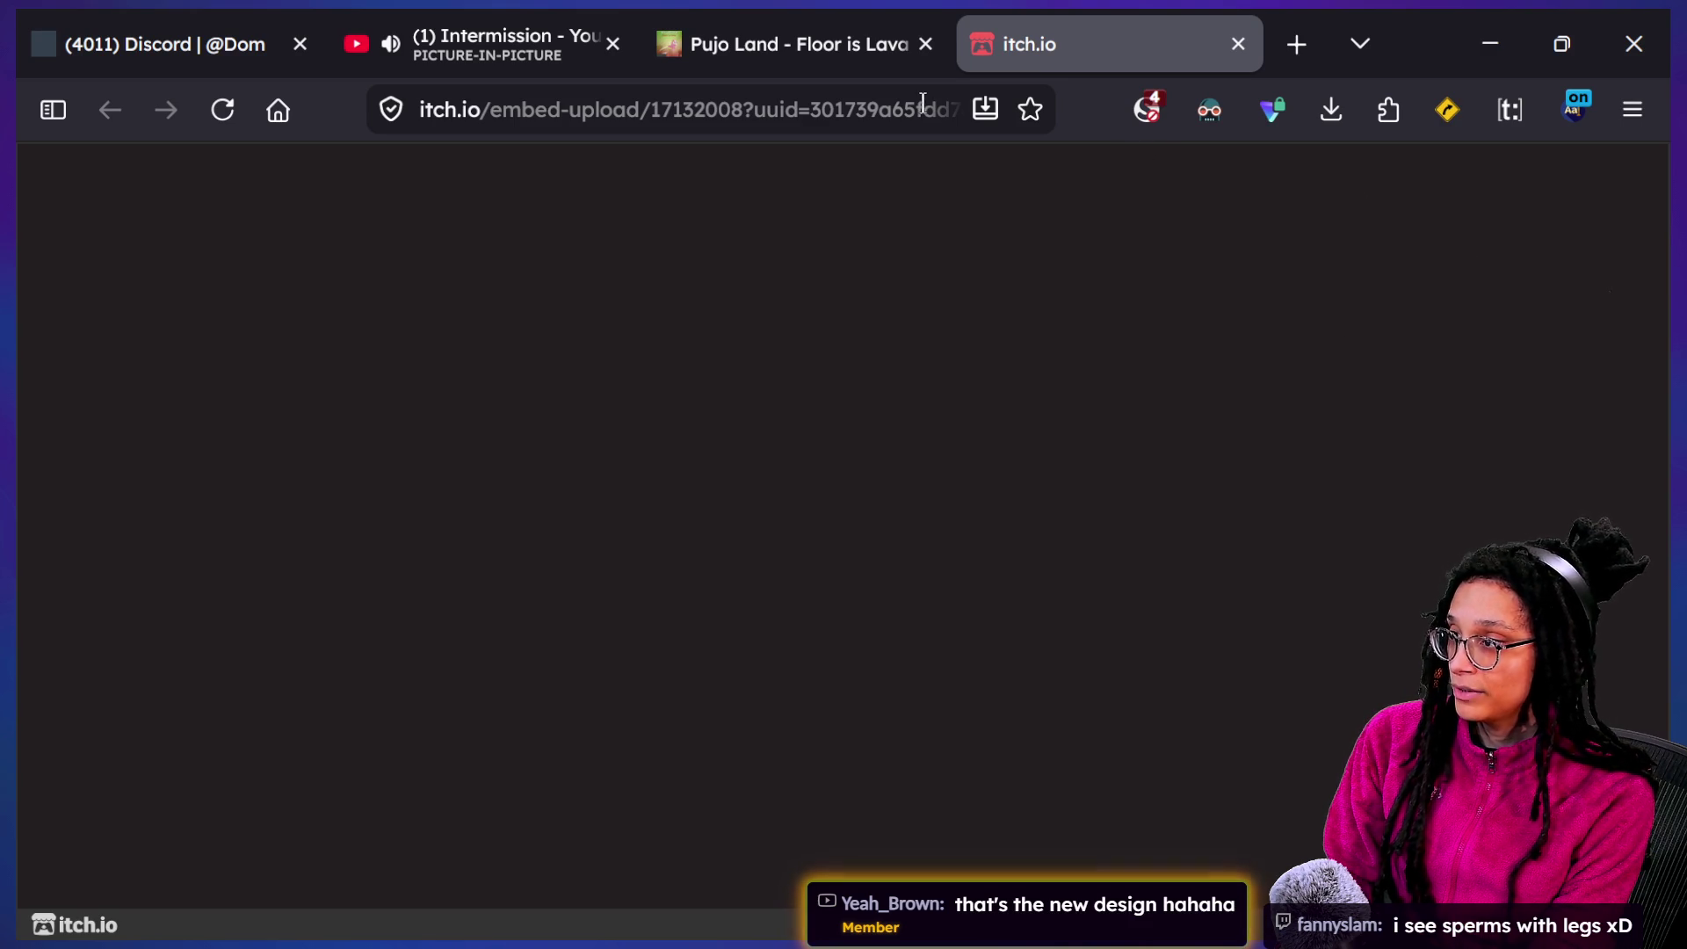
Close the blank game tab, maximize the incognito window and run Pujo Land there
click(1244, 44)
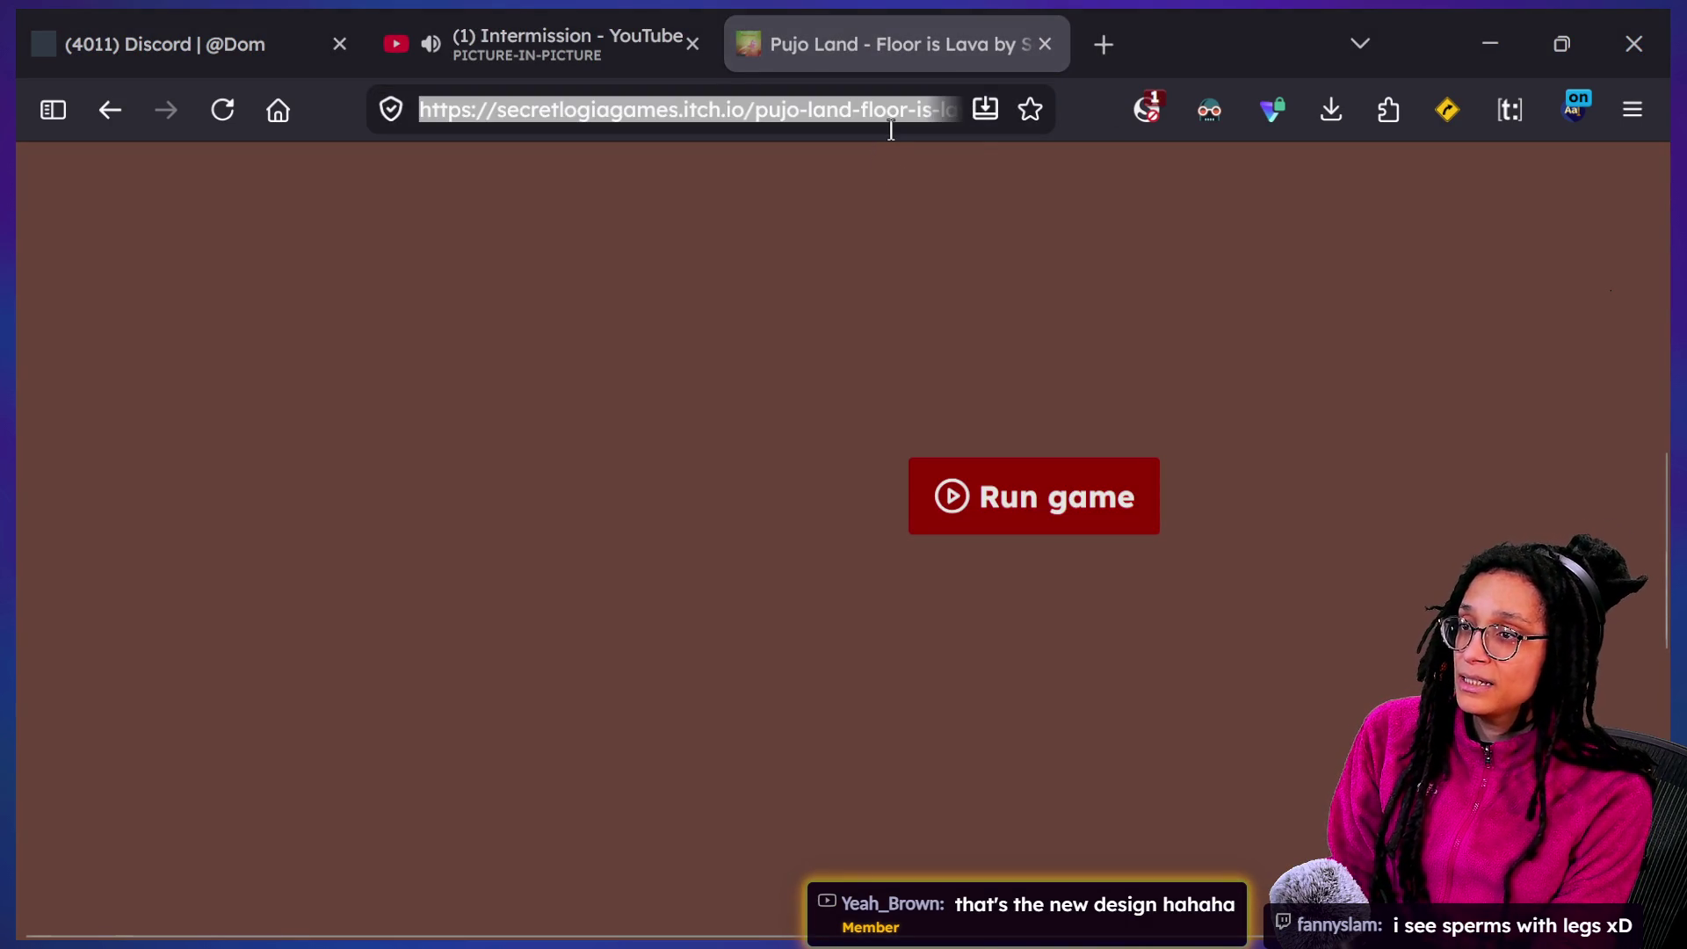
key(super+Tab)
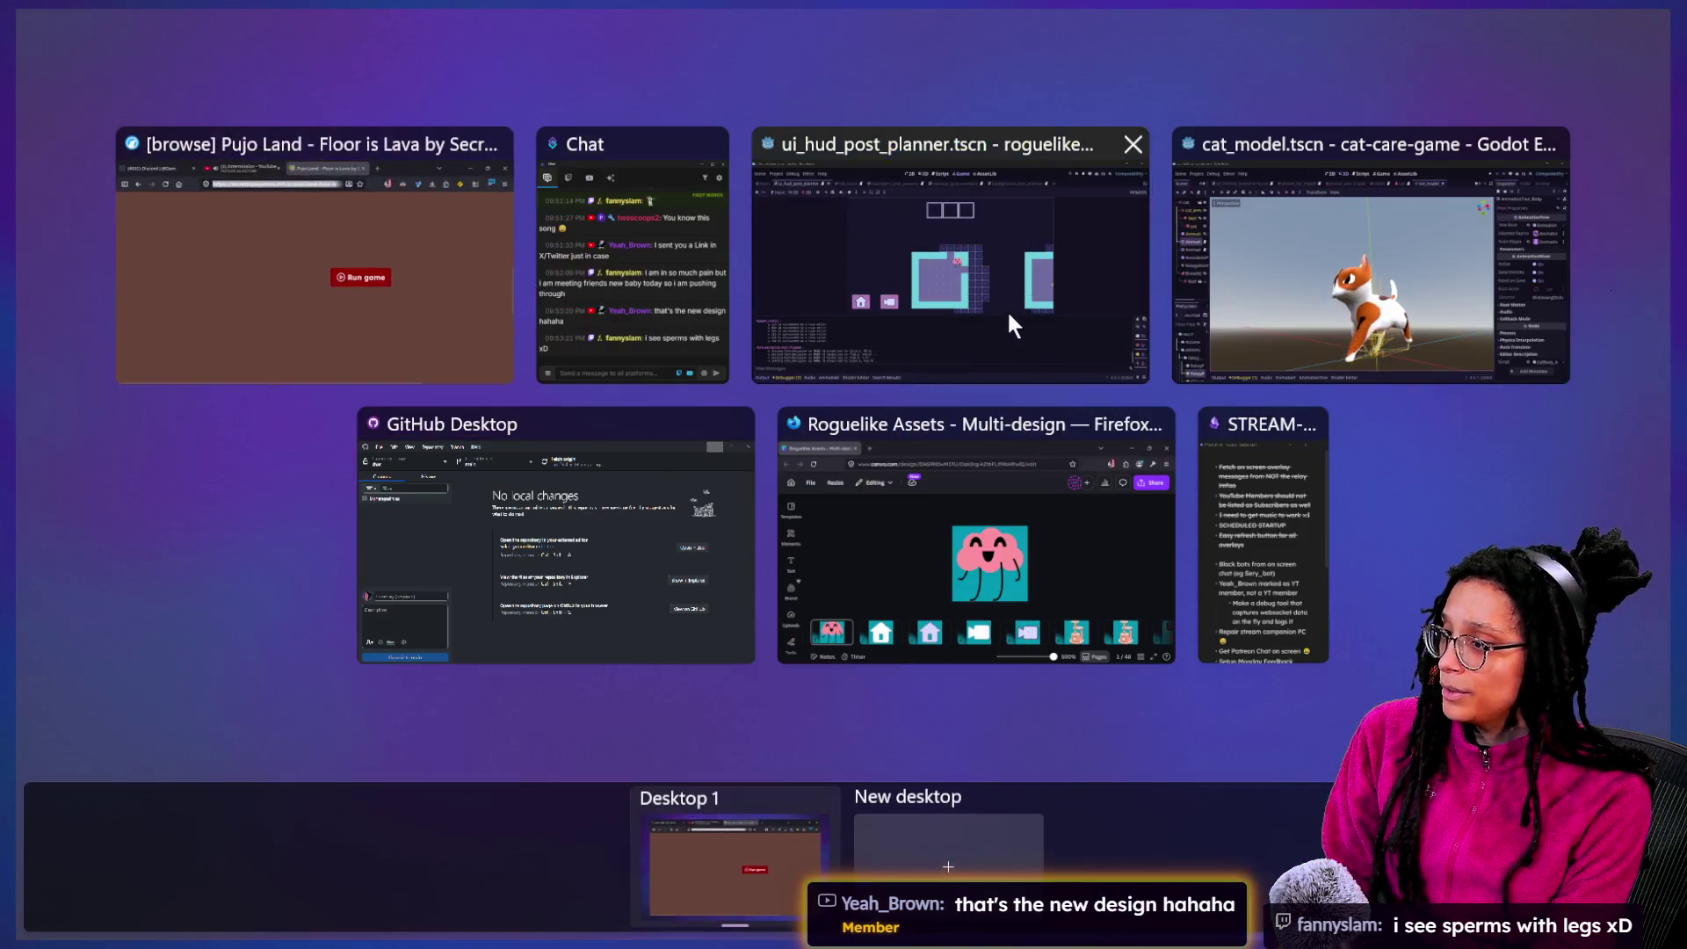
key(Escape)
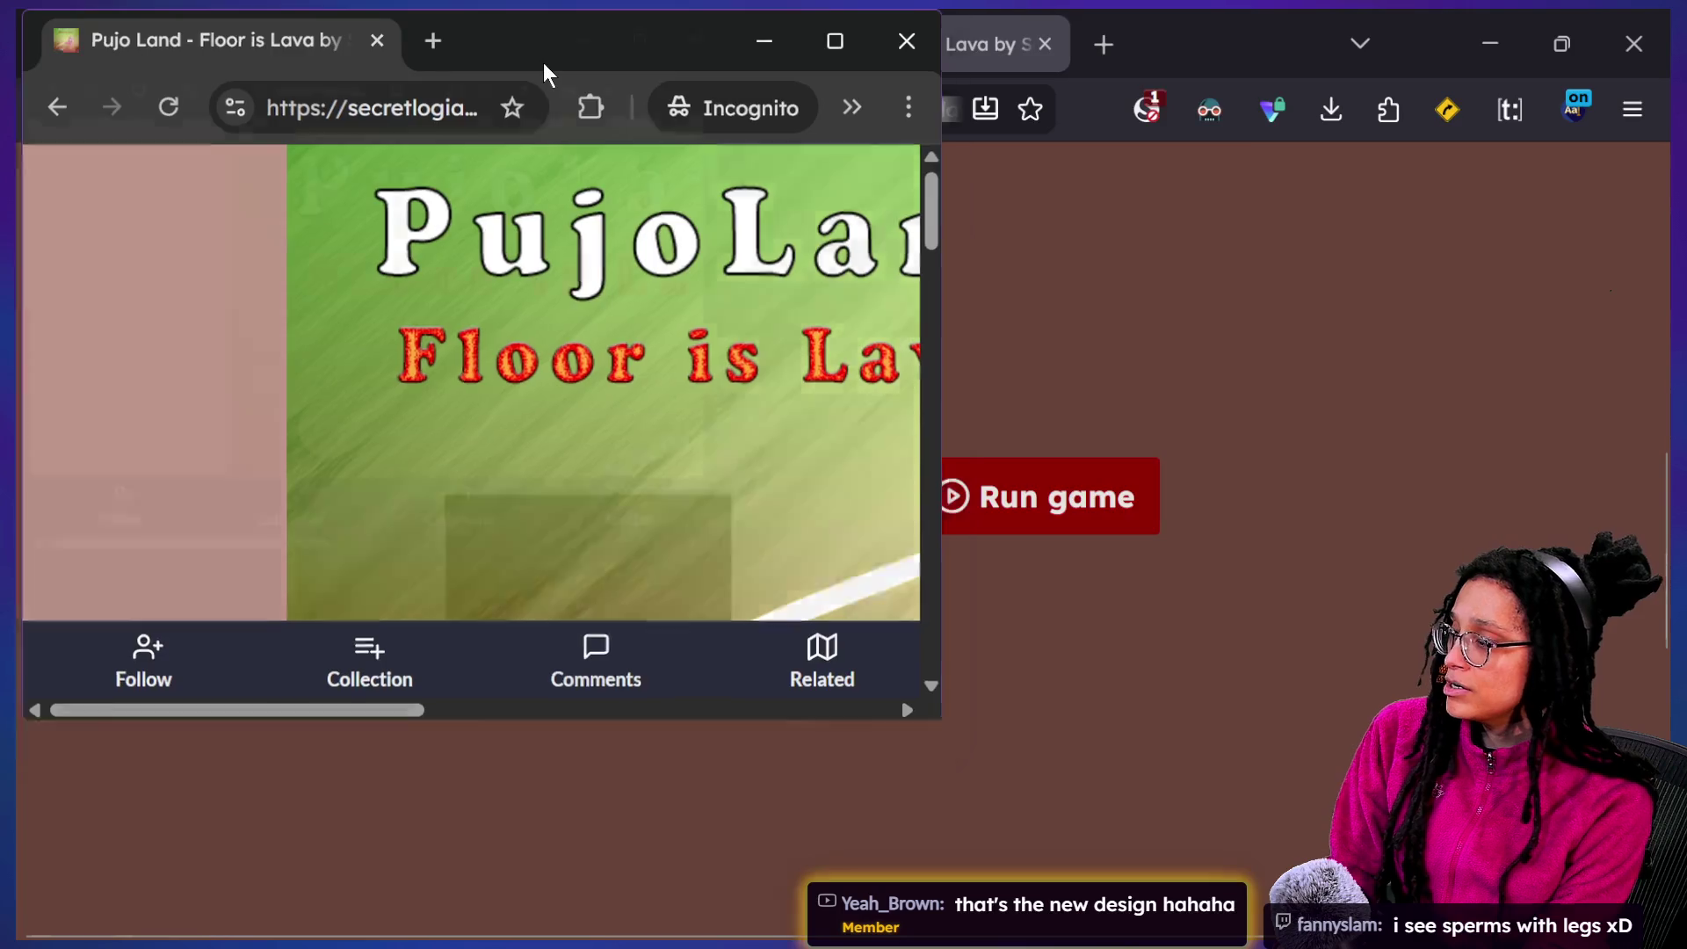
double_click(543, 61)
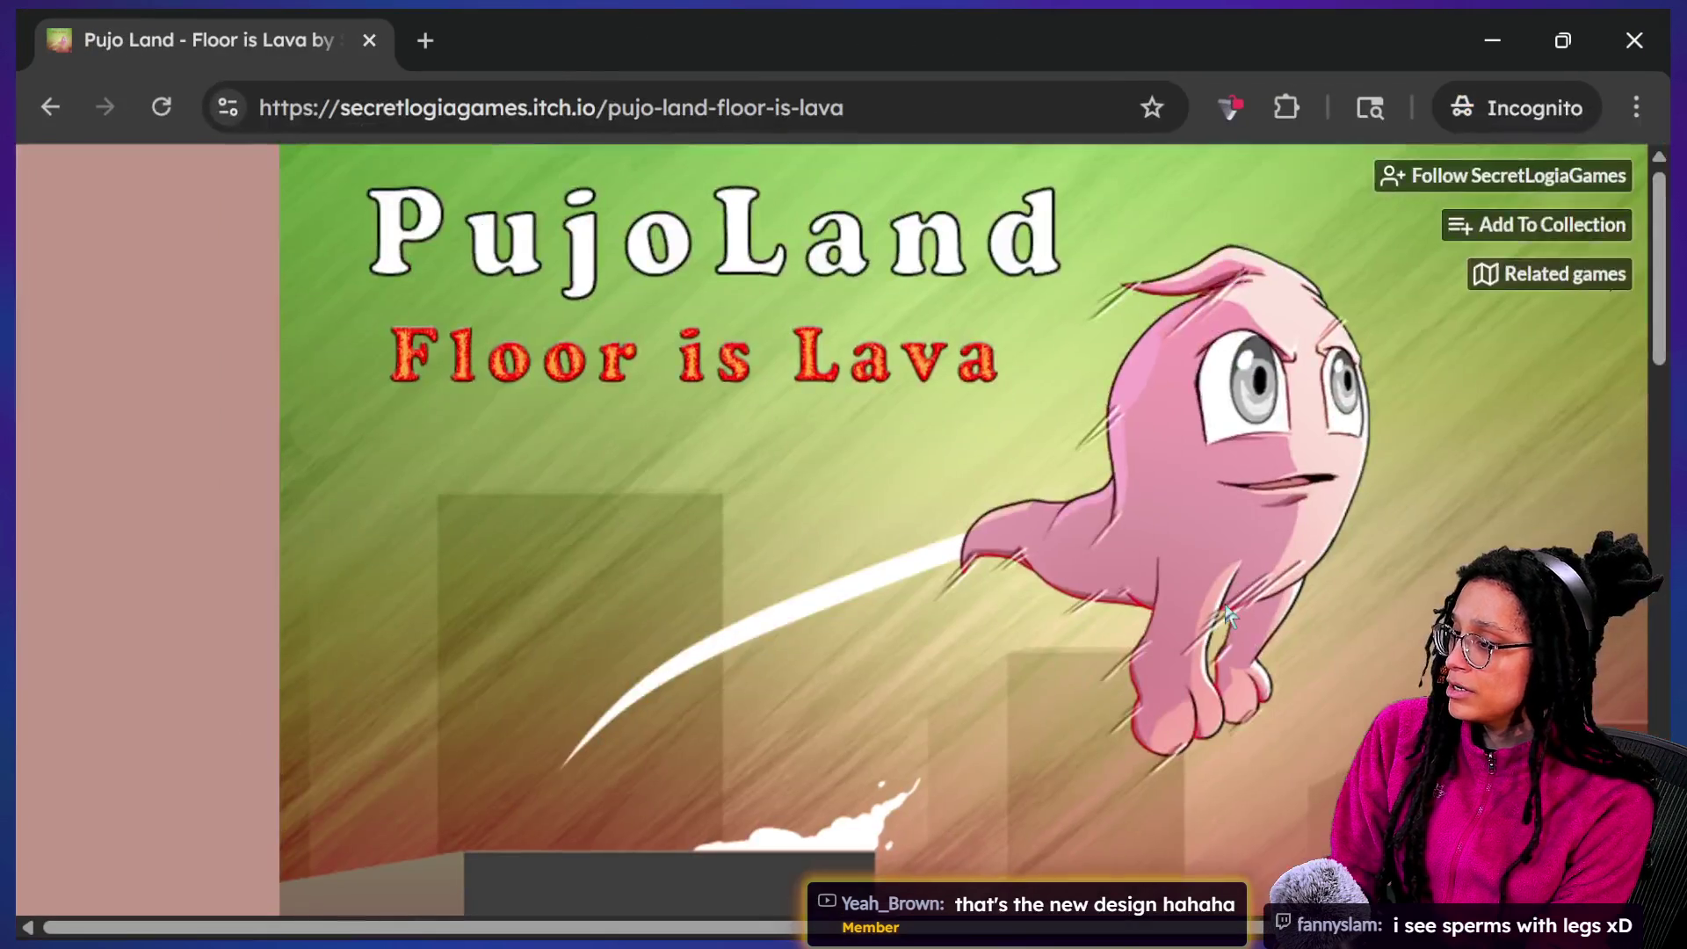
scroll(1228, 616, down, 10)
click(954, 732)
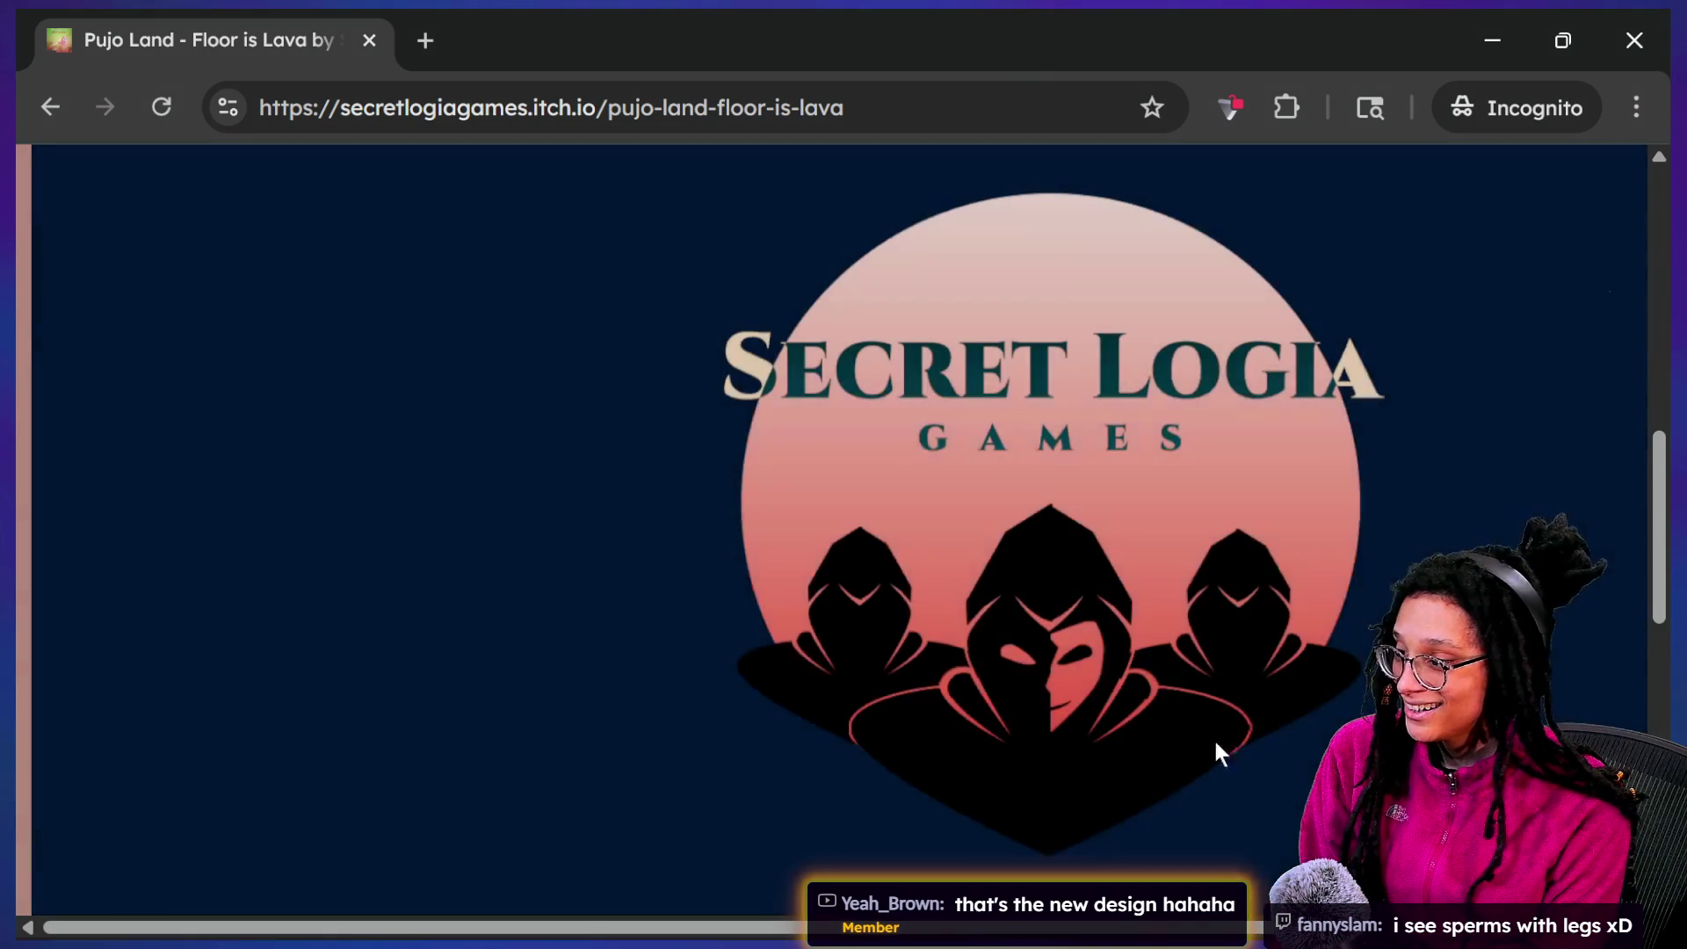
Select the game page's address and bring the stream chat window forward
scroll(878, 527, right, 3)
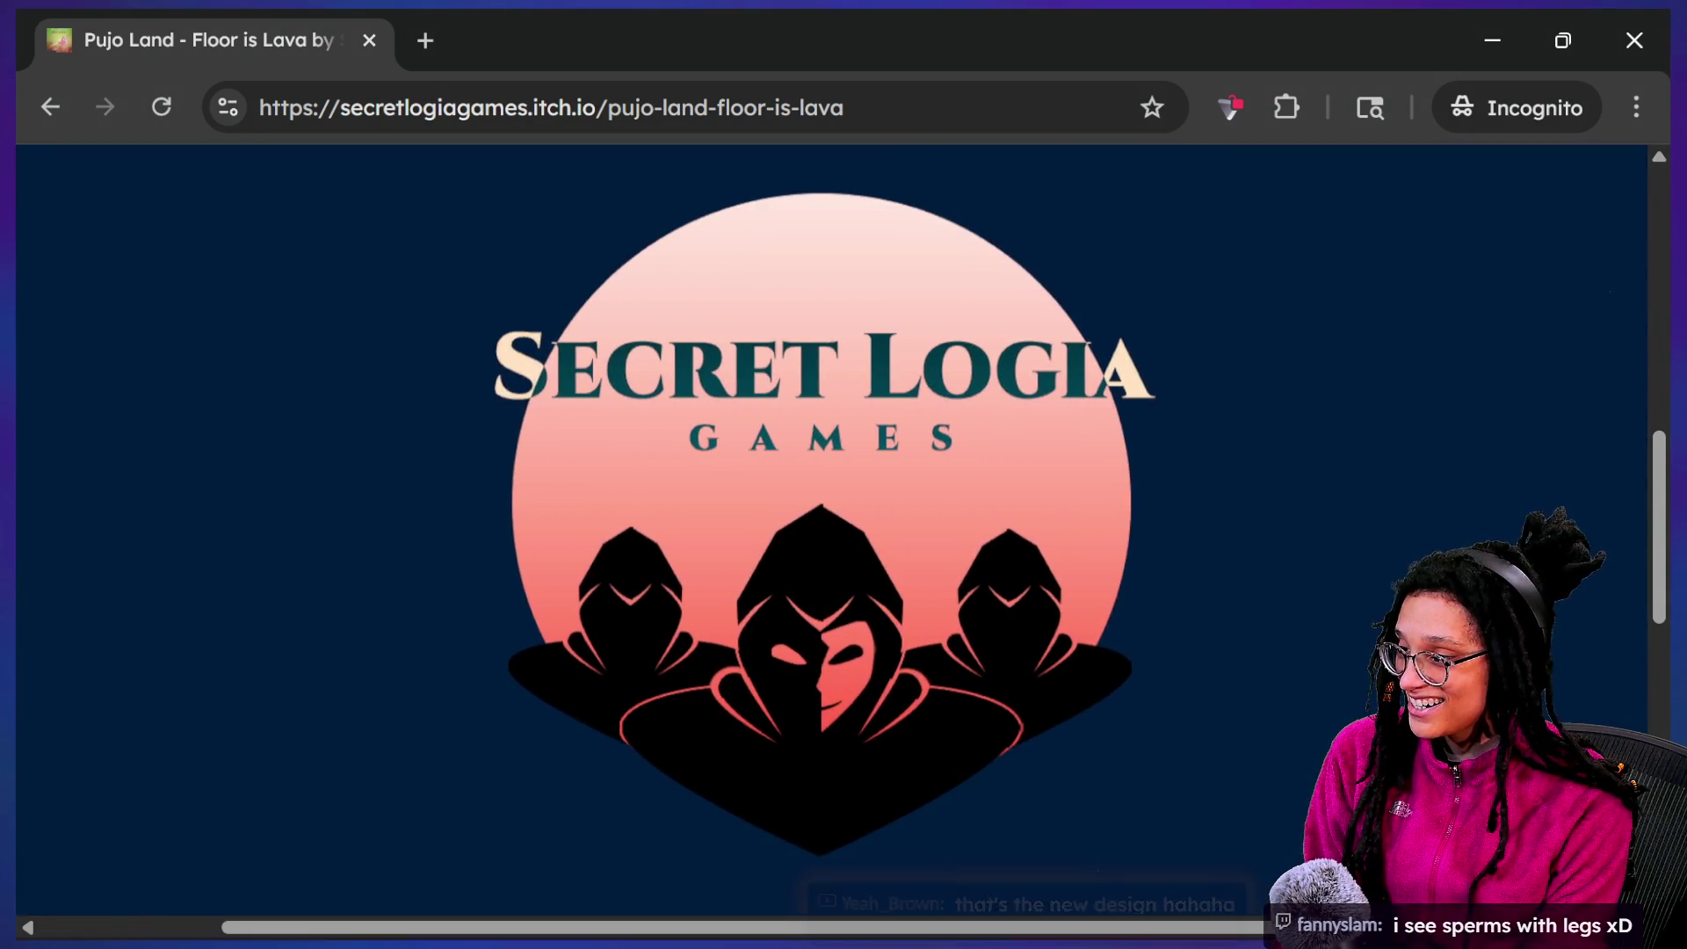
click(839, 110)
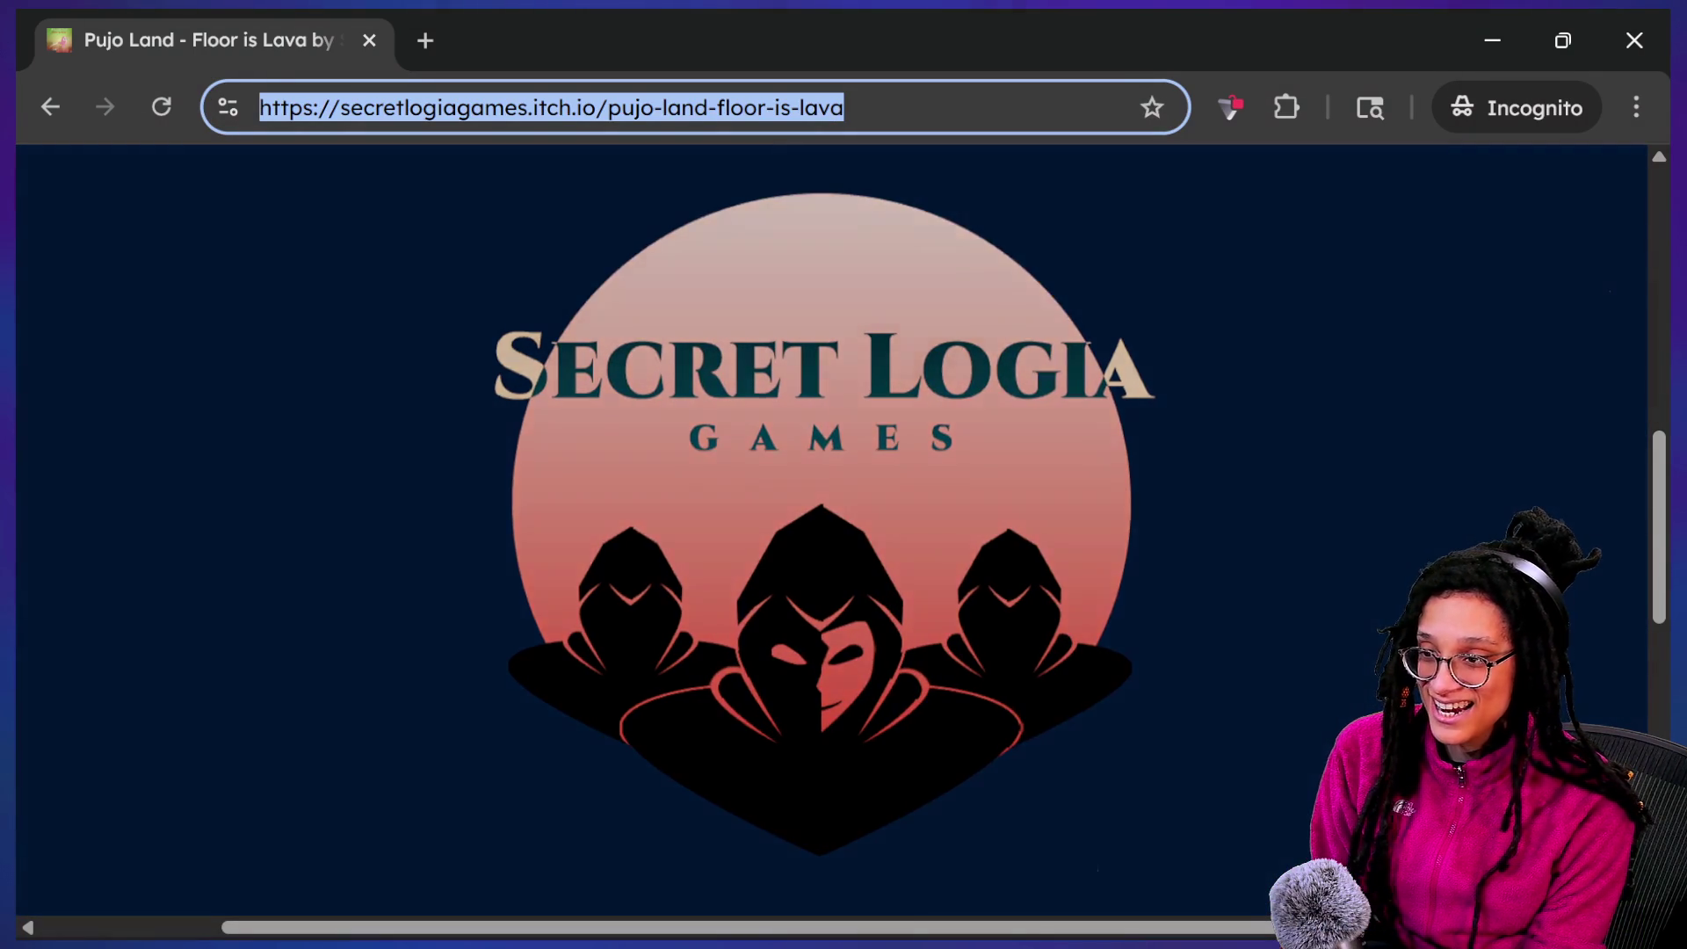
key(super+Tab)
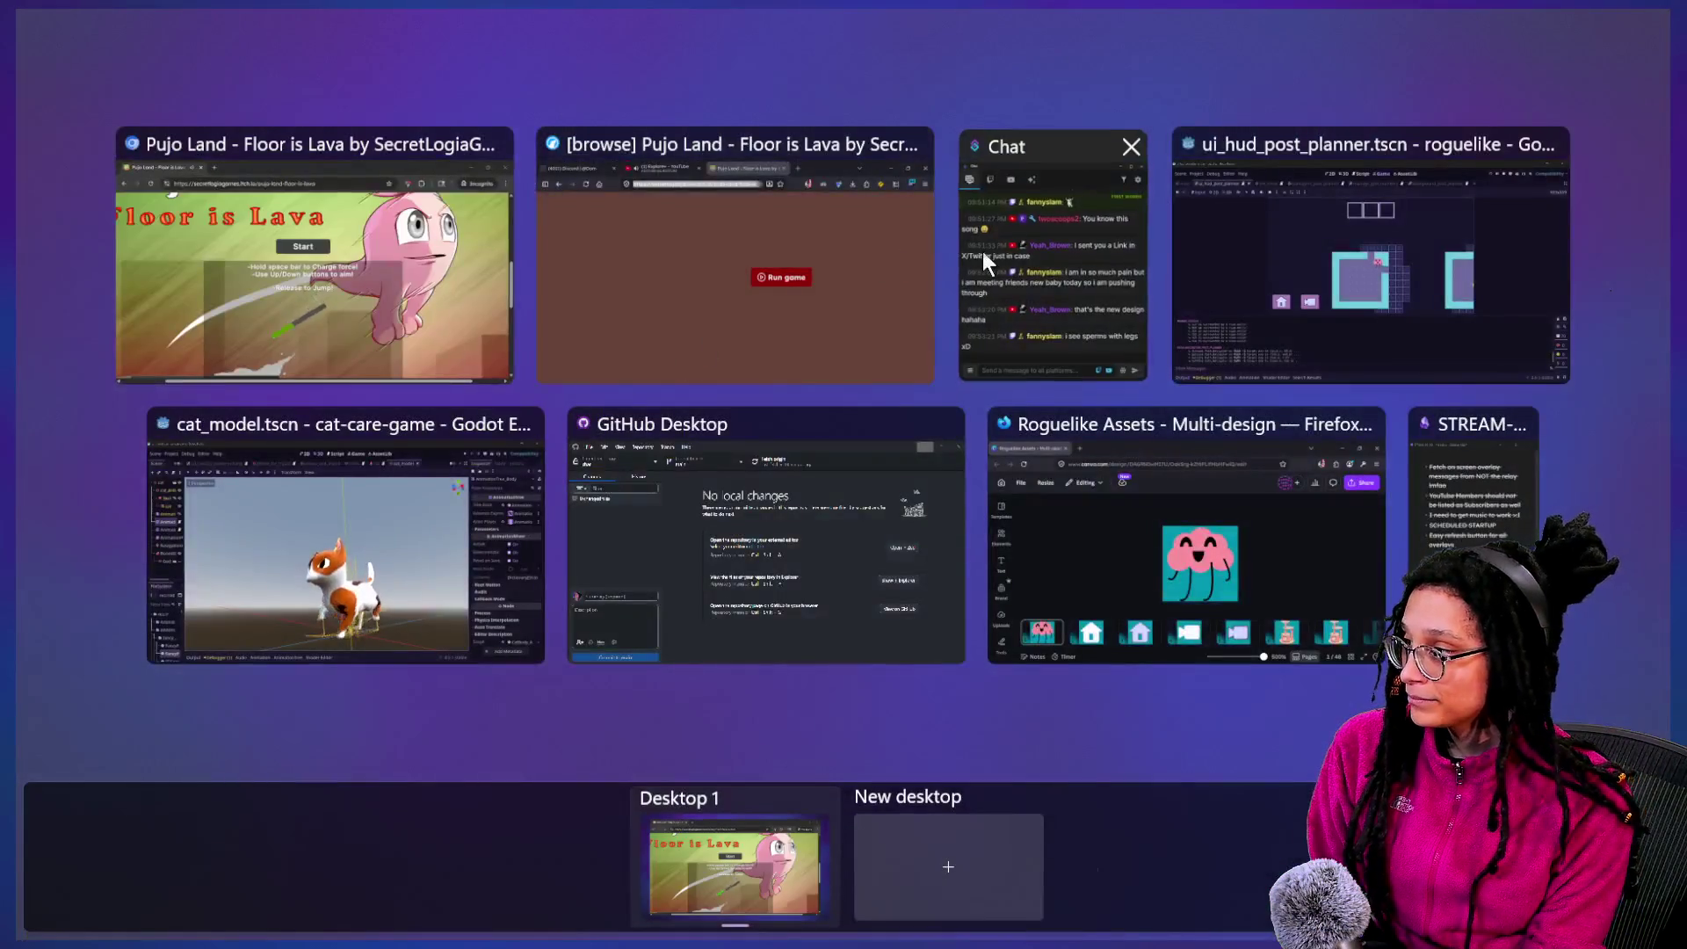
click(982, 251)
Bring the game page forward, mute its tab, zoom out and start Floor is Lava
click(935, 253)
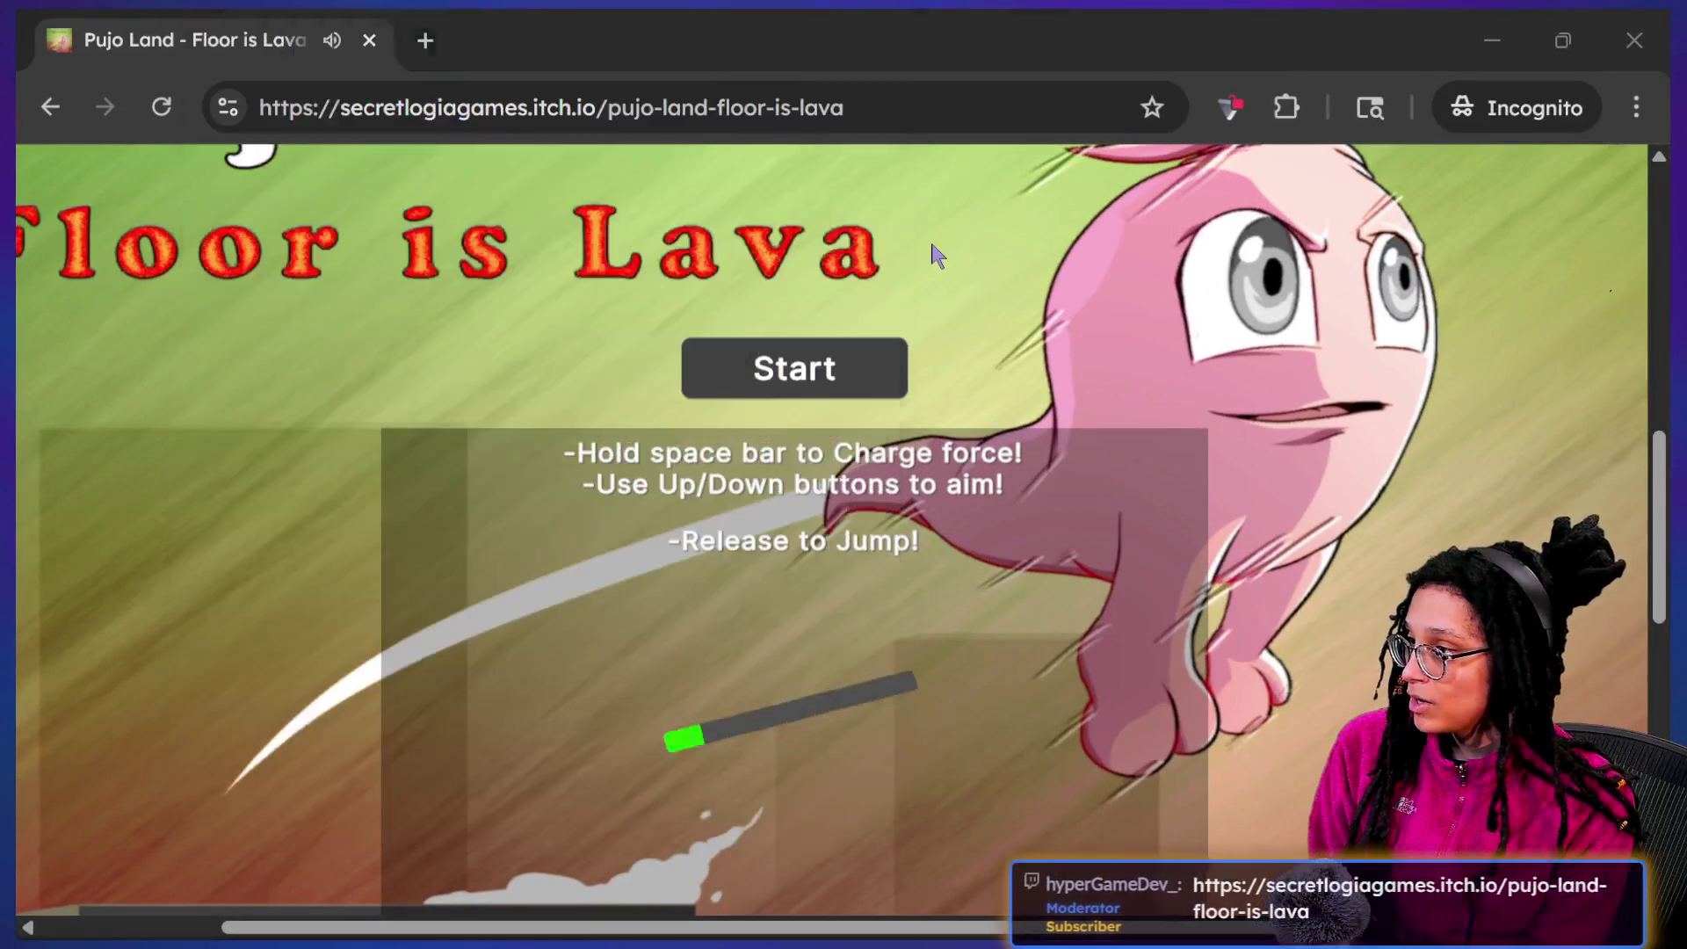
right_click(325, 44)
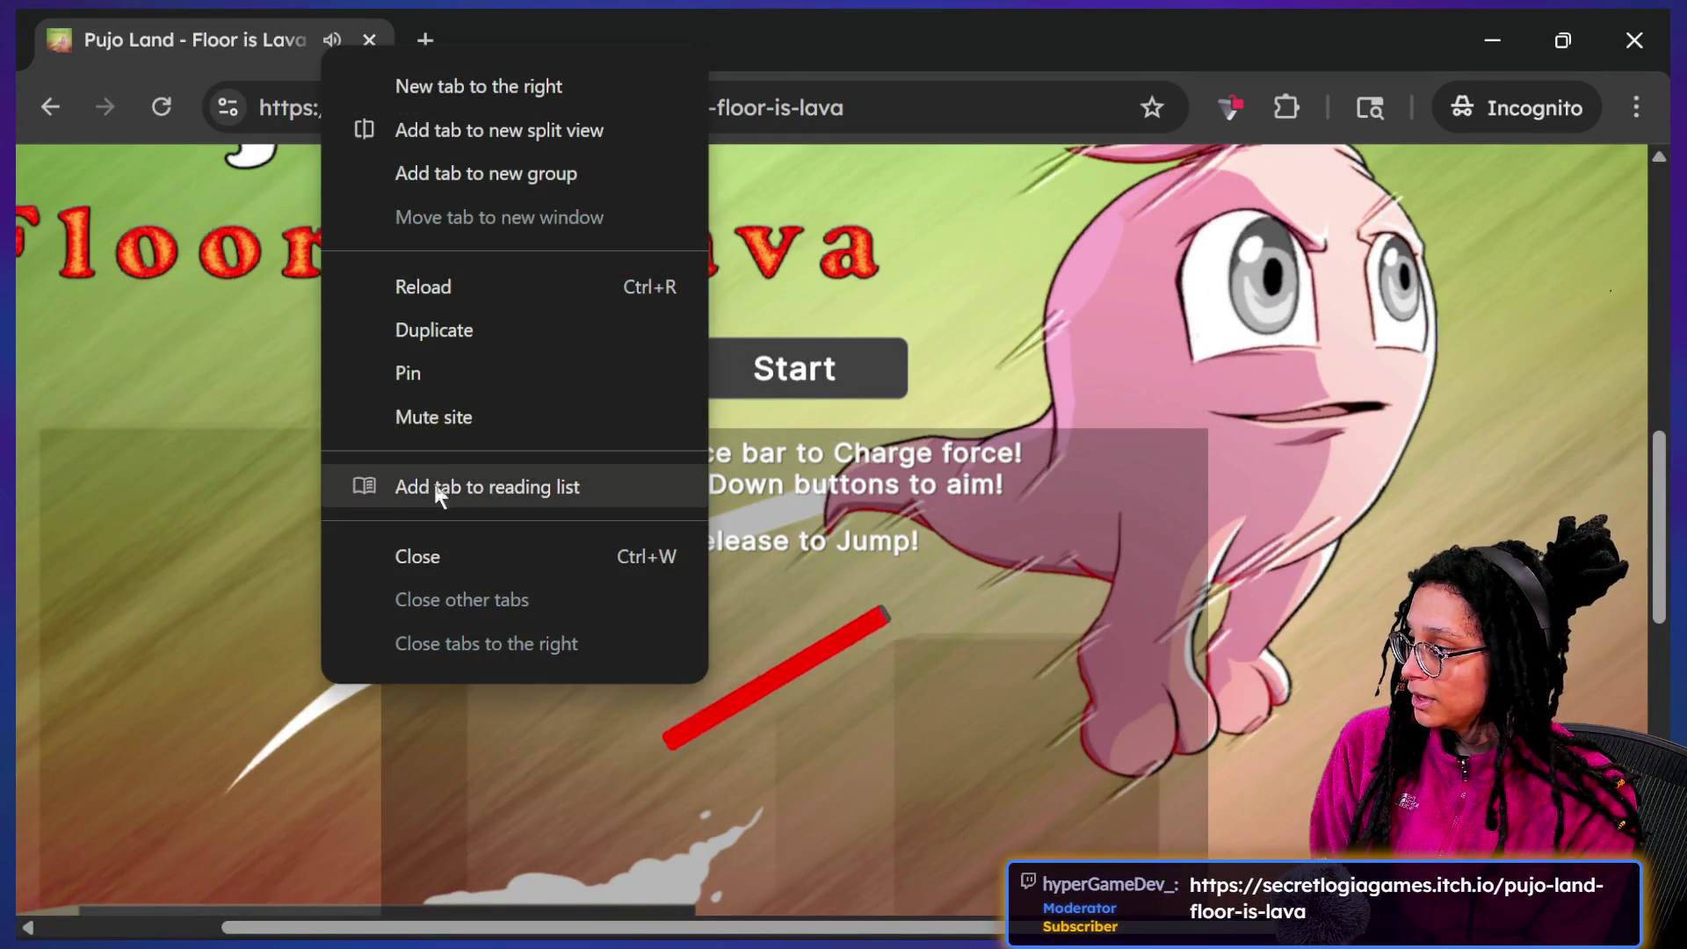
click(440, 413)
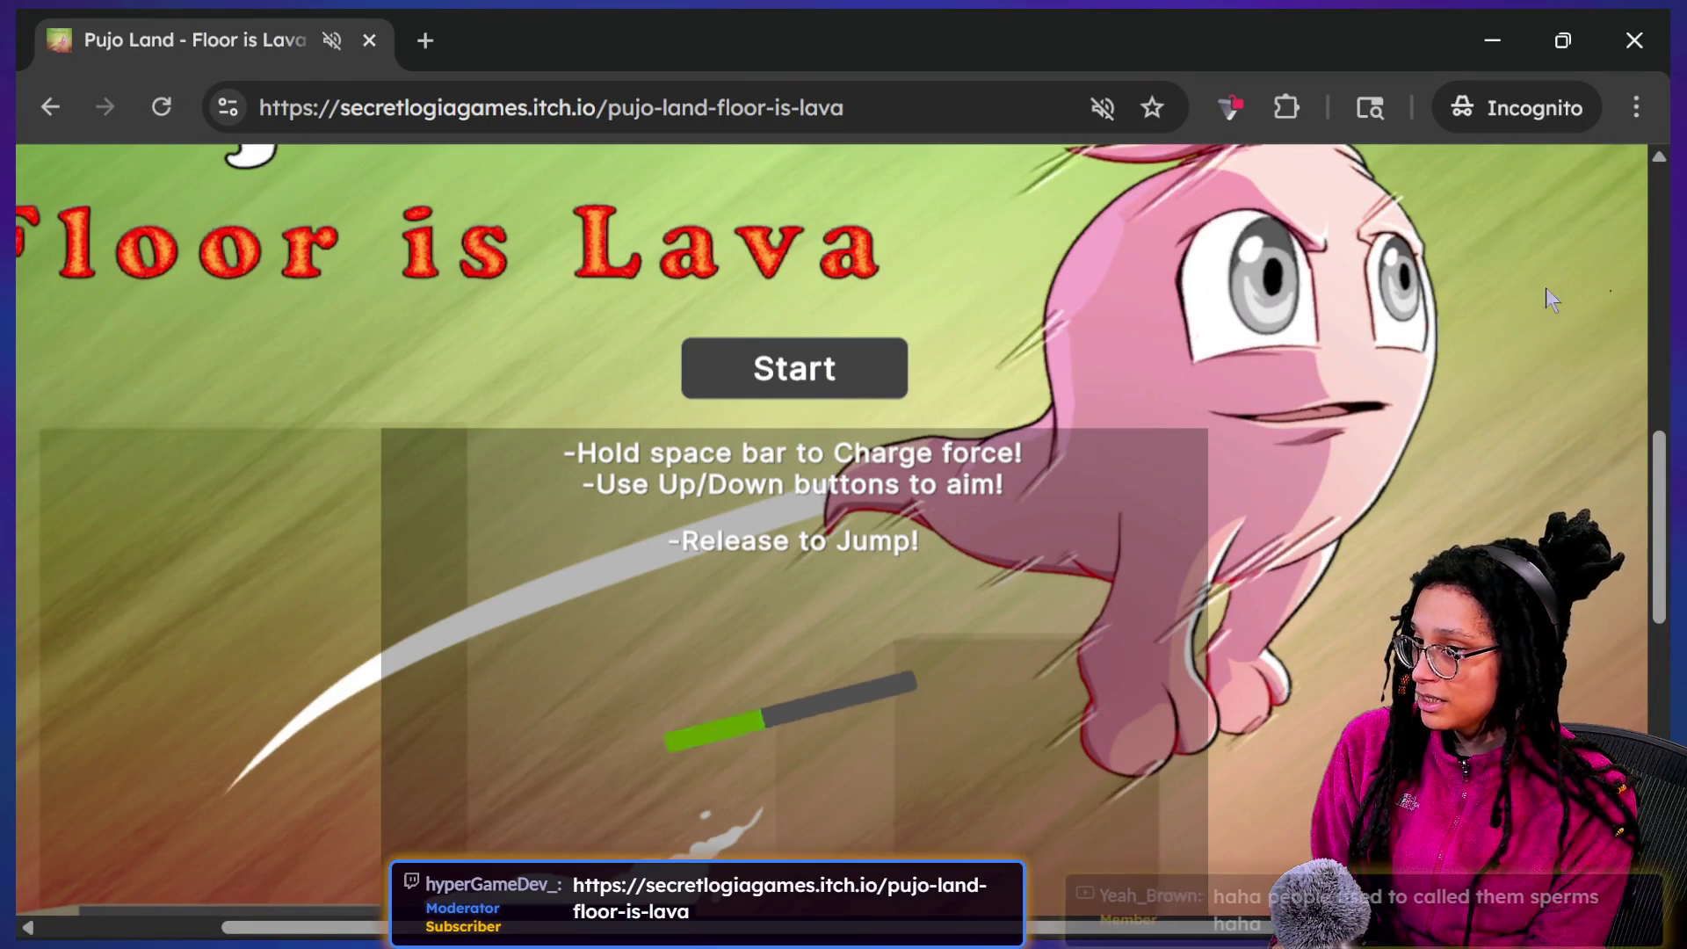
key(ctrl+minus)
key(ctrl+minus)
key(ctrl+minus)
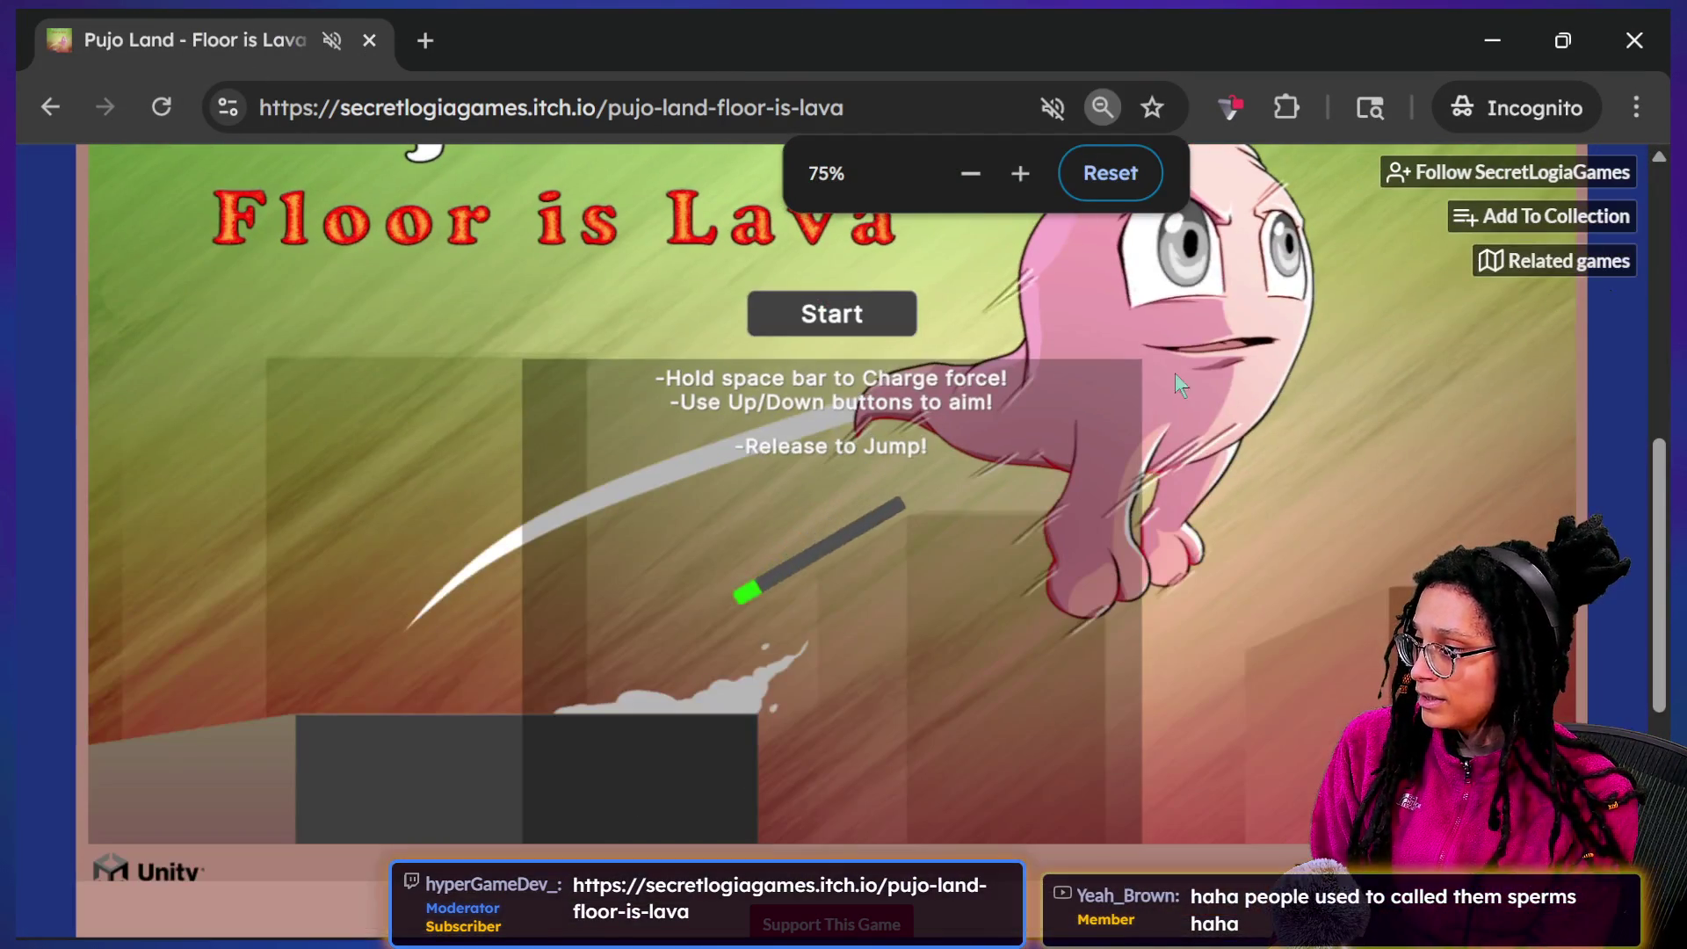
click(879, 306)
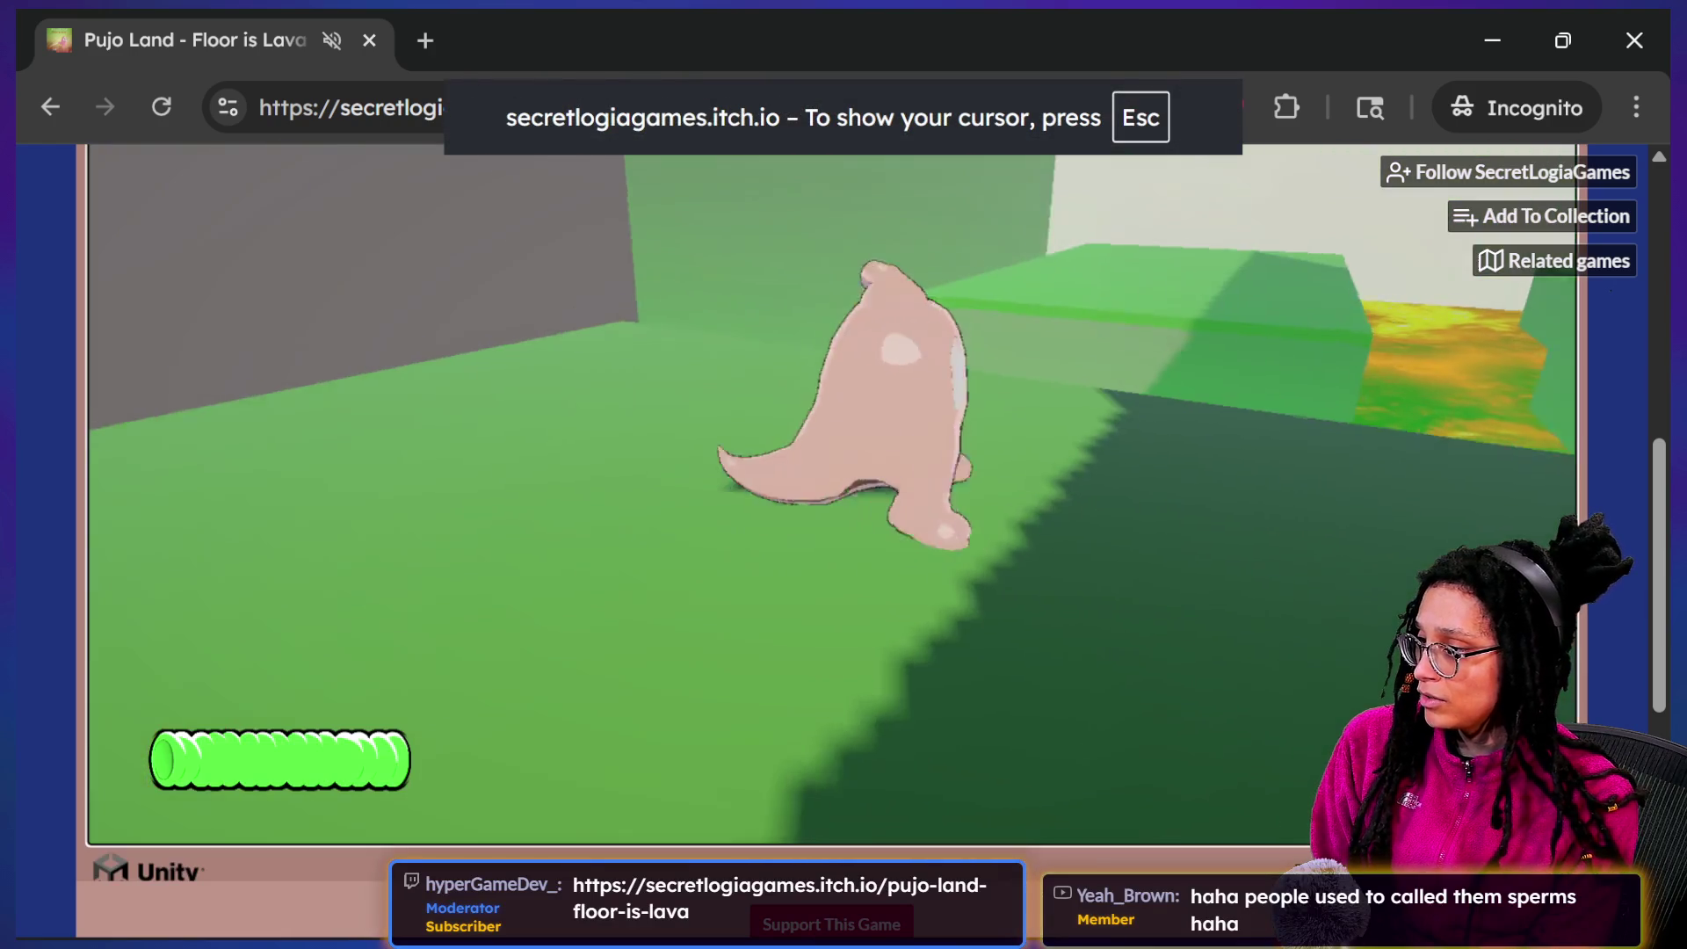
Steer the character across the green platforms, jumping over the lava
key(w)
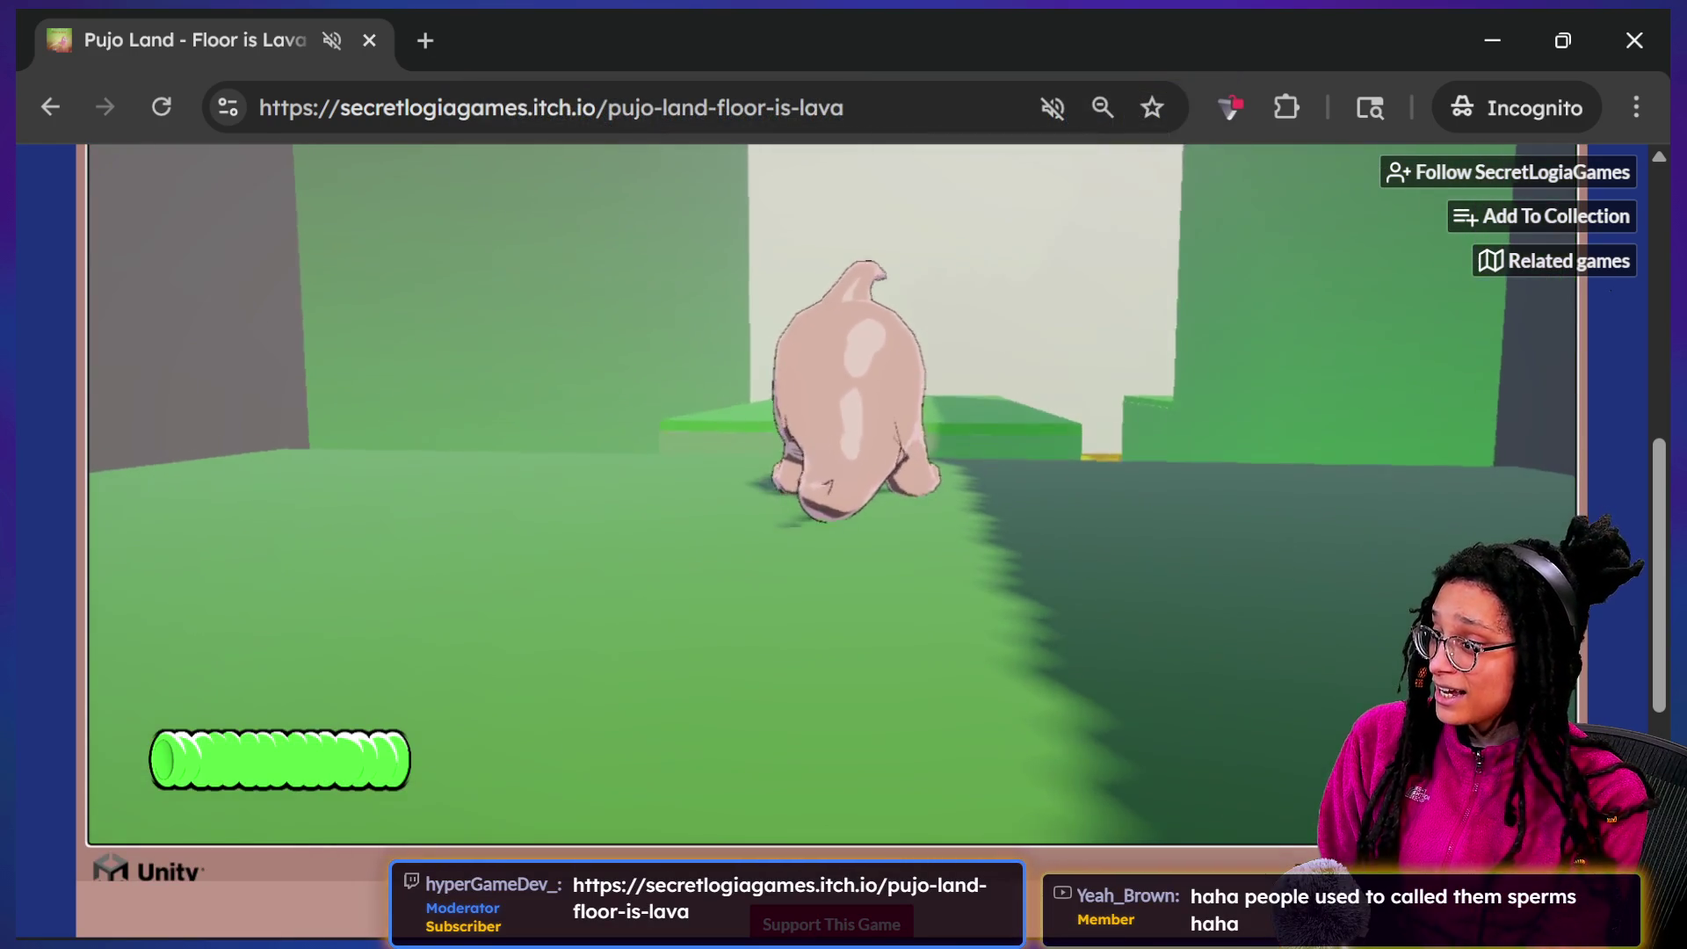
key(a)
key(s)
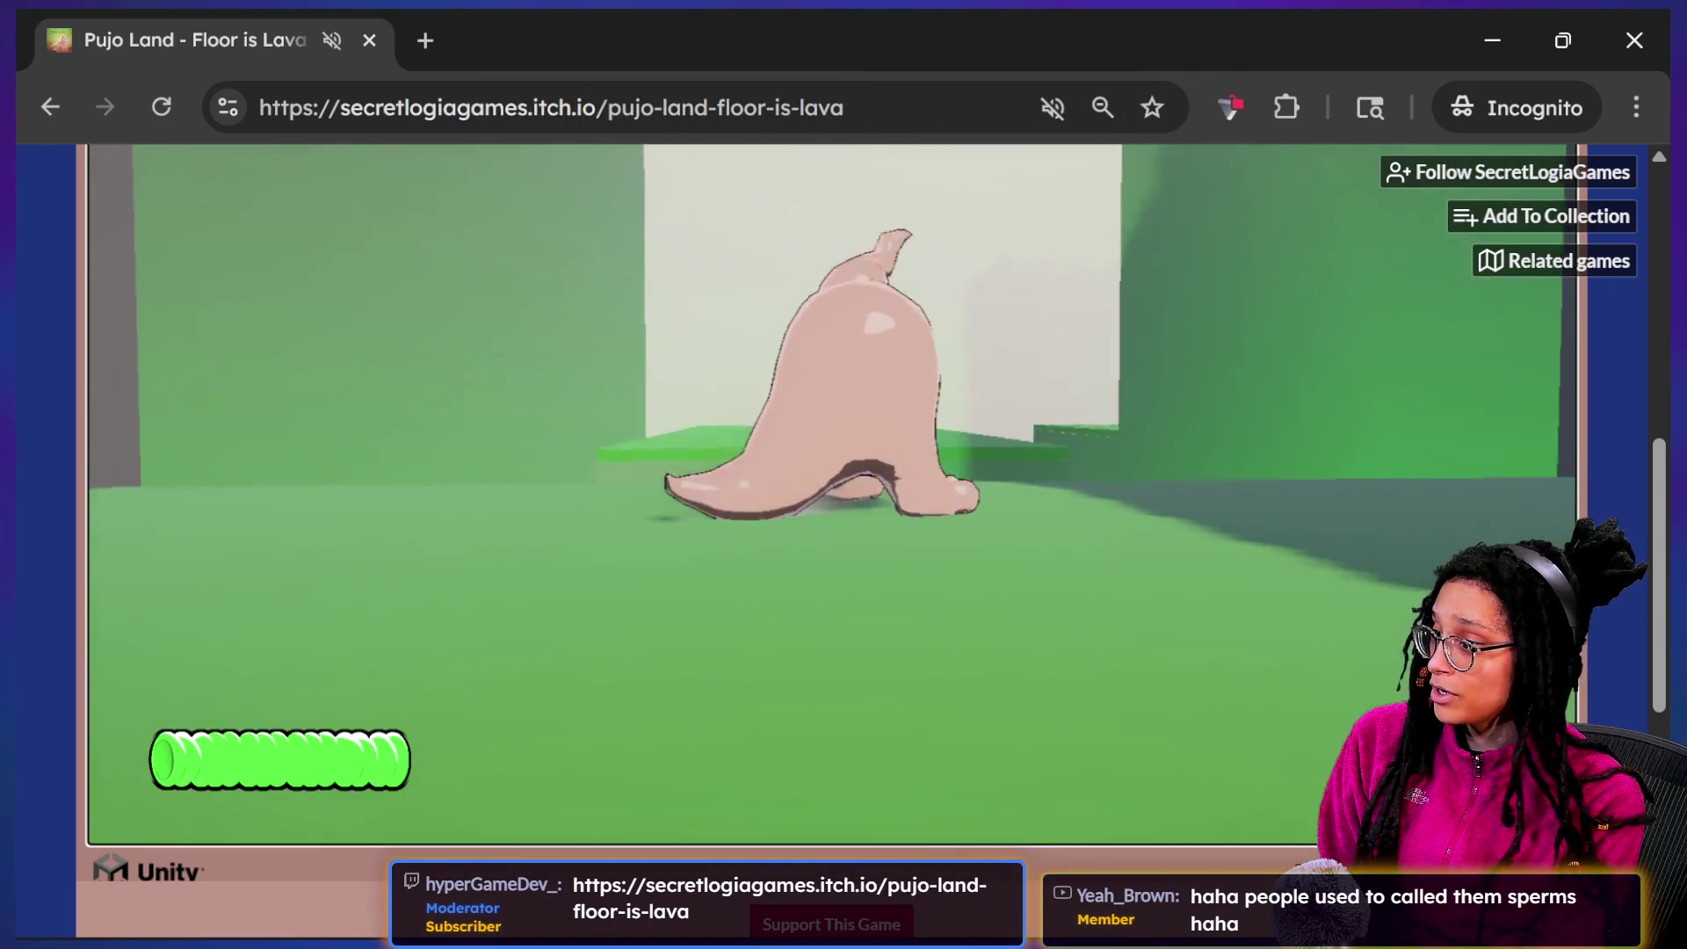
key(w)
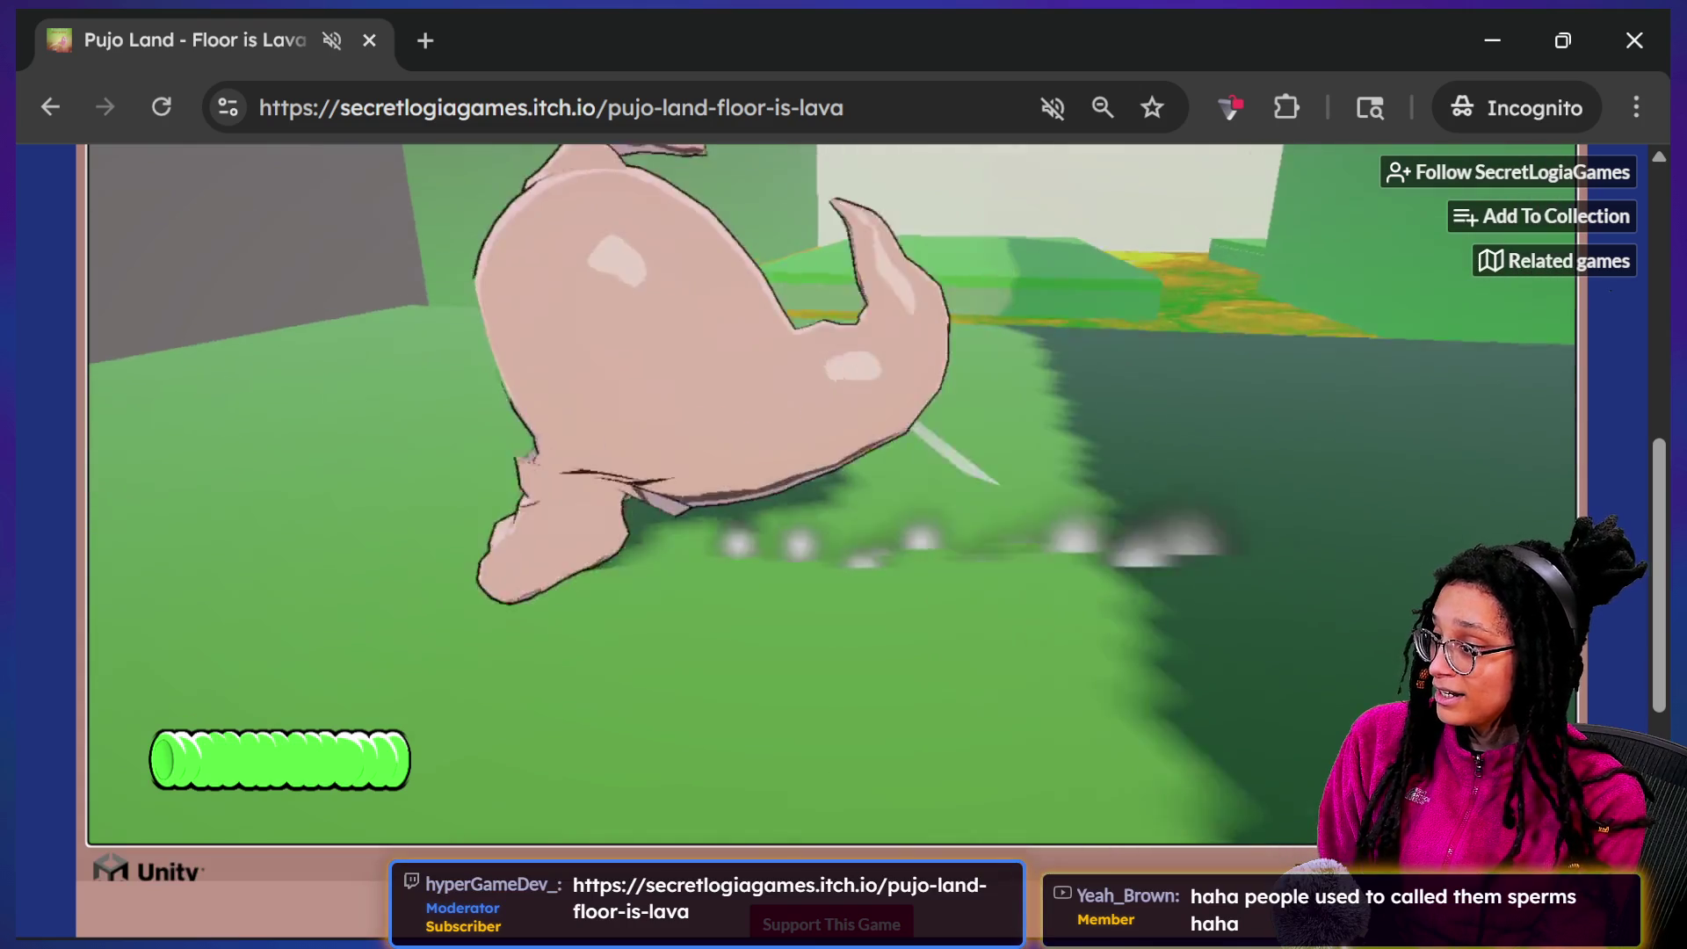
key(space)
key(w)
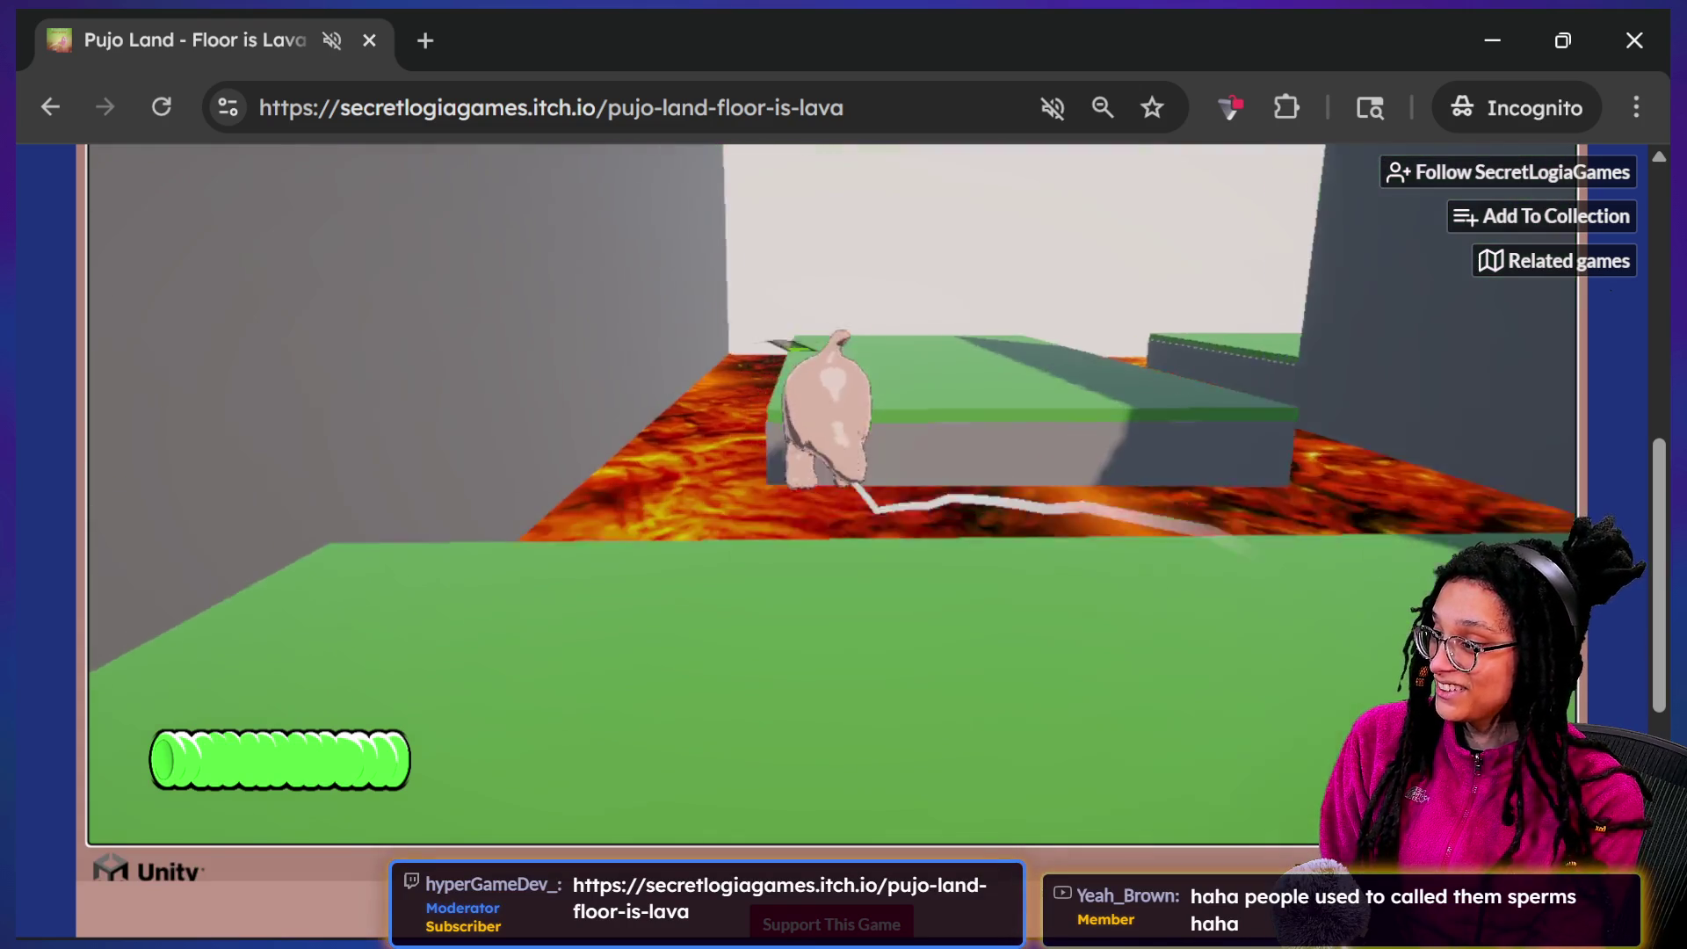
key(w)
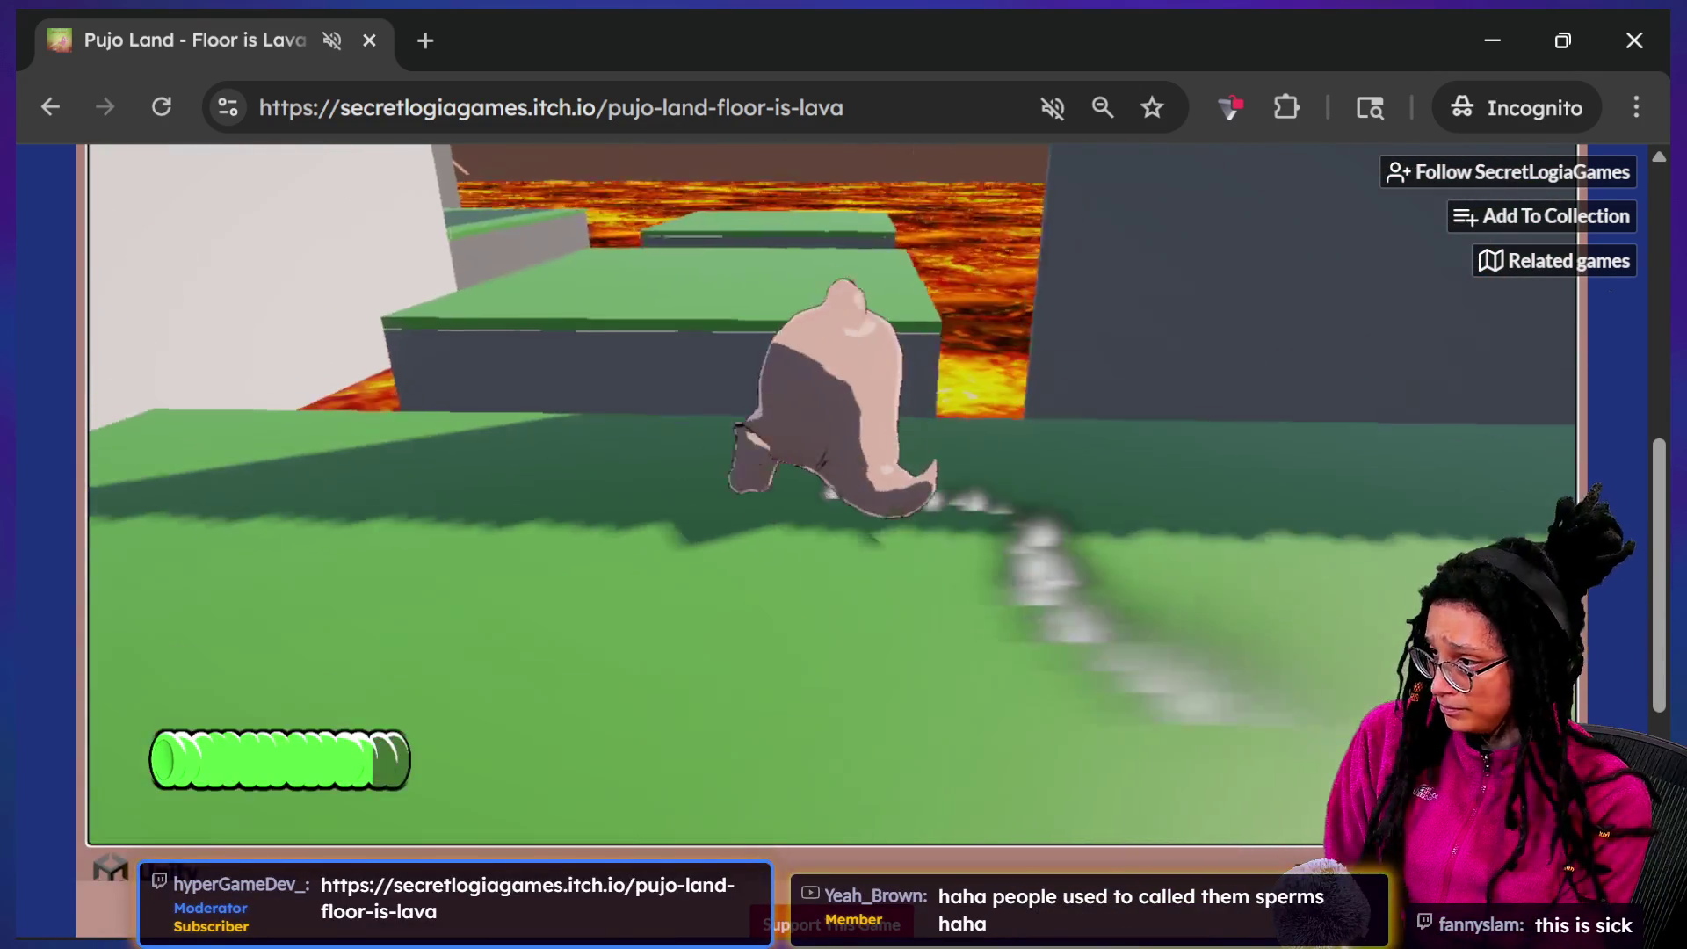
key(space)
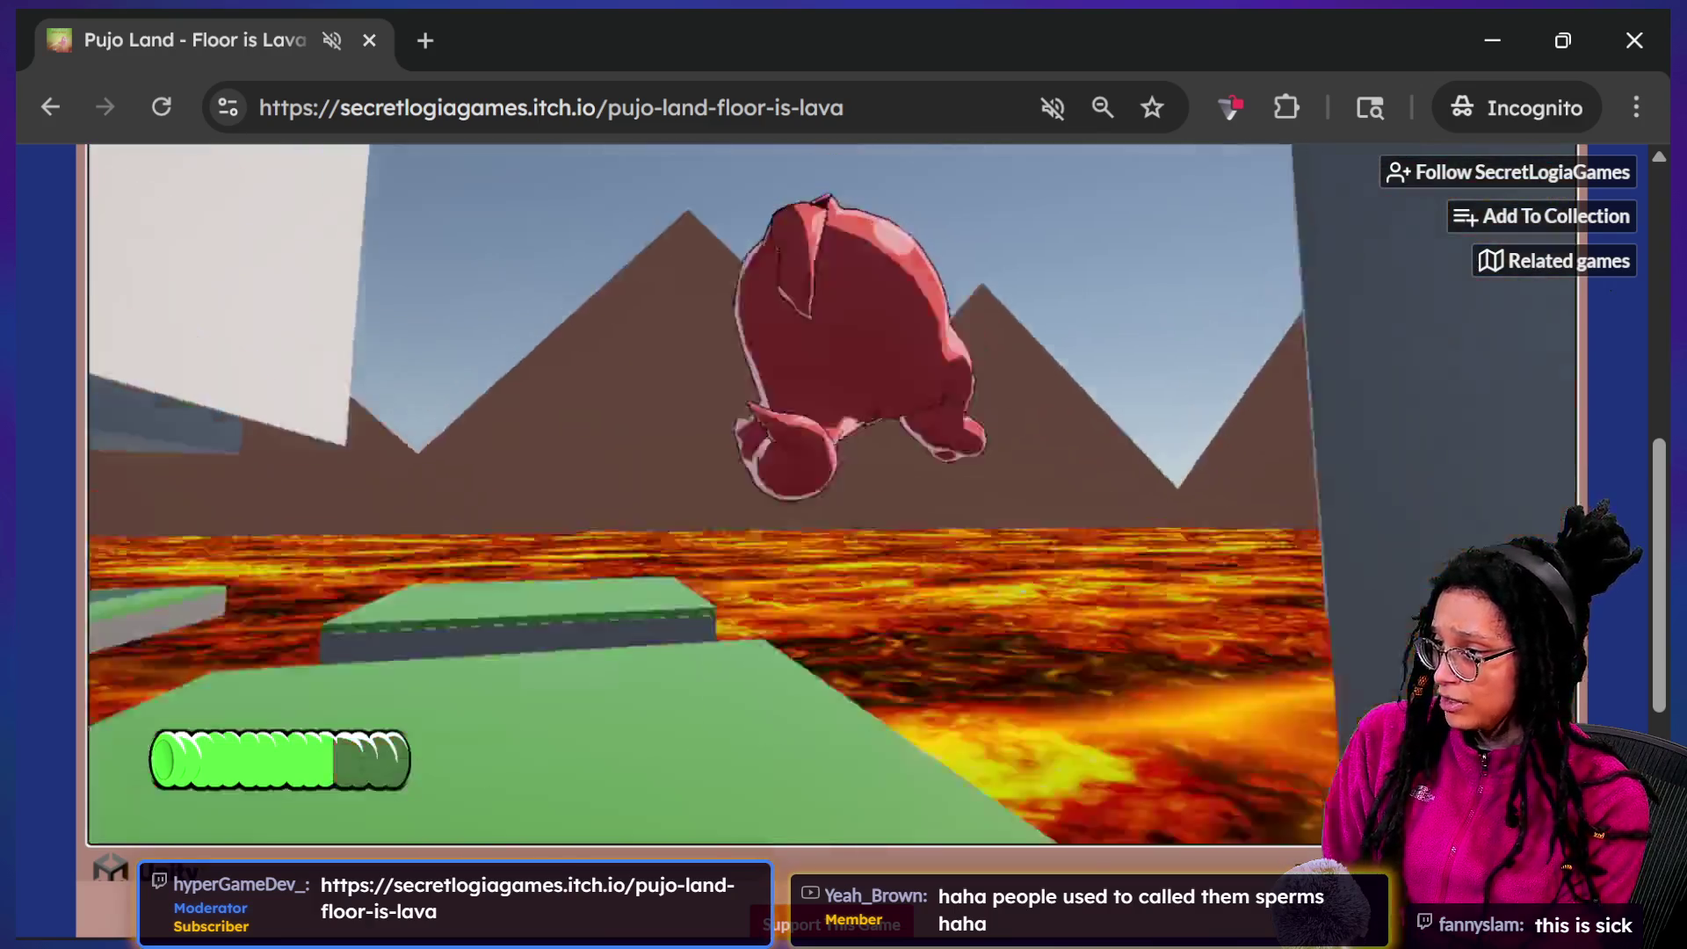
key(w)
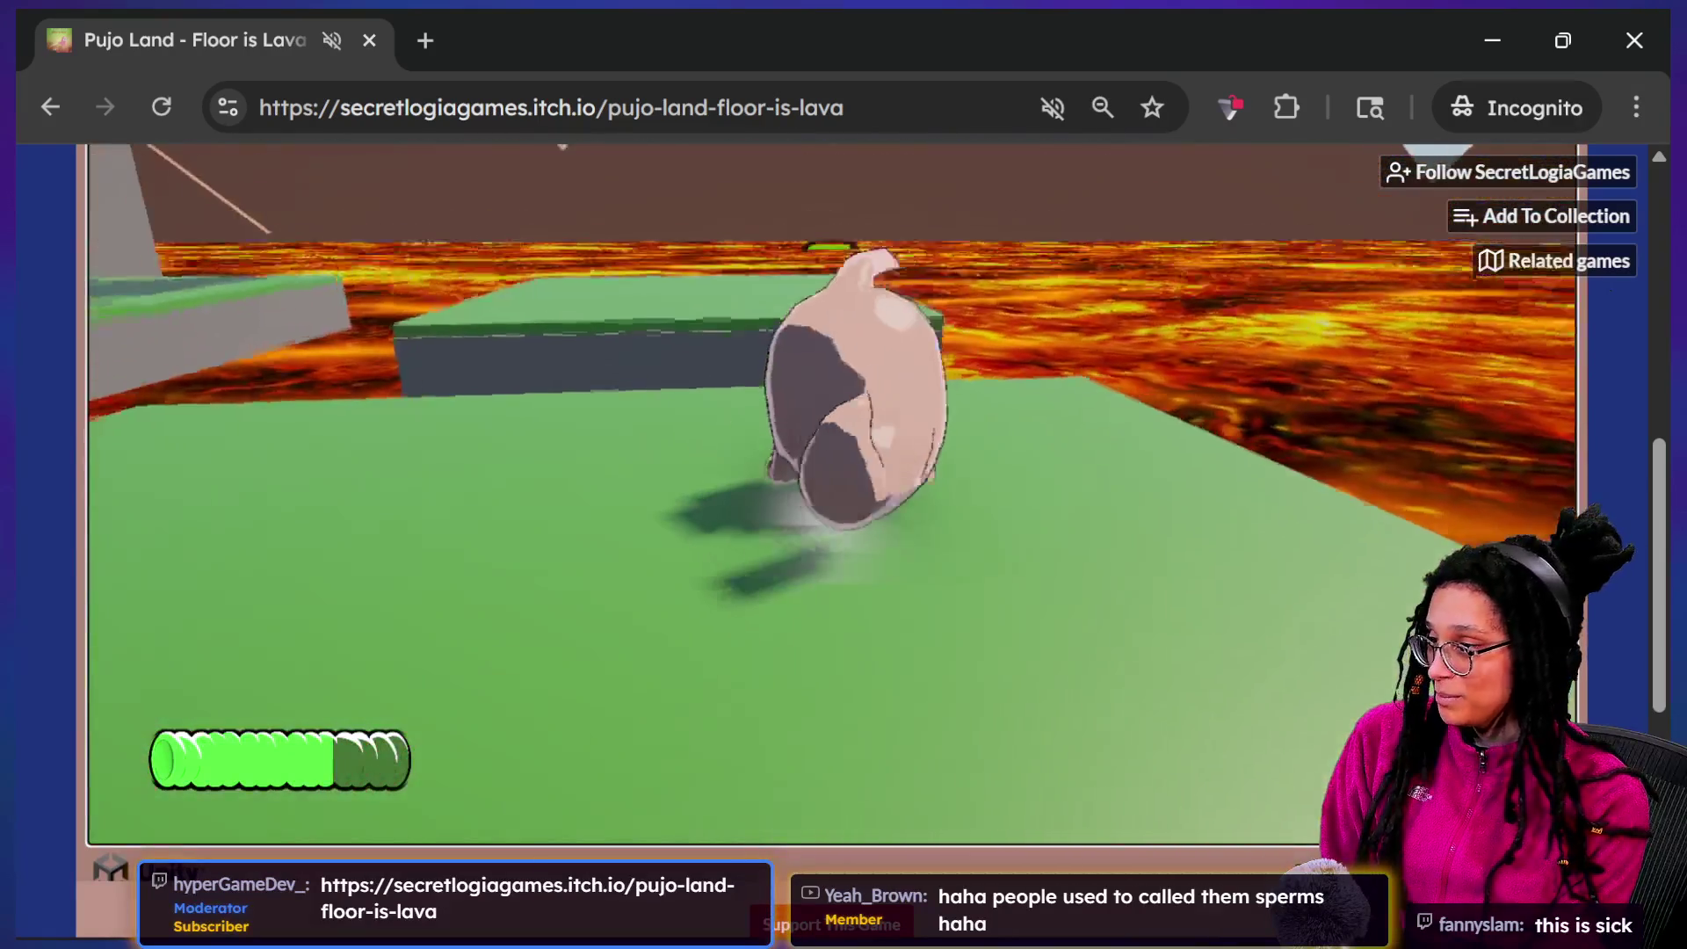
key(space)
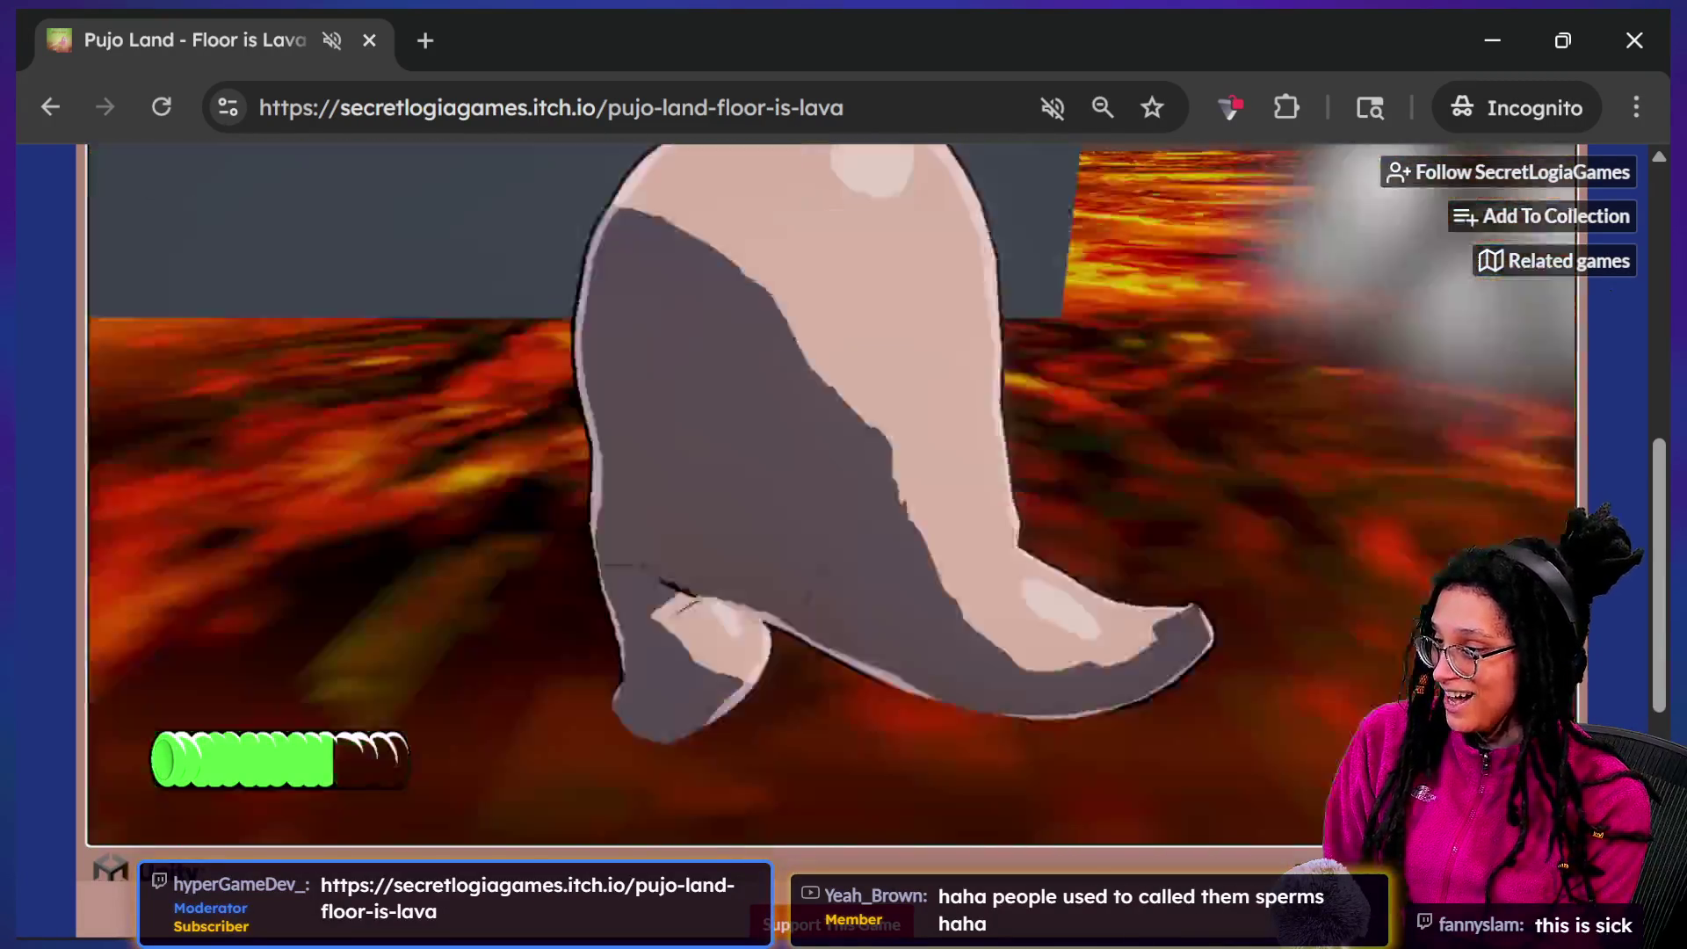
Aim charged jumps toward the ledges until burning up, then return to the title screen
key(w)
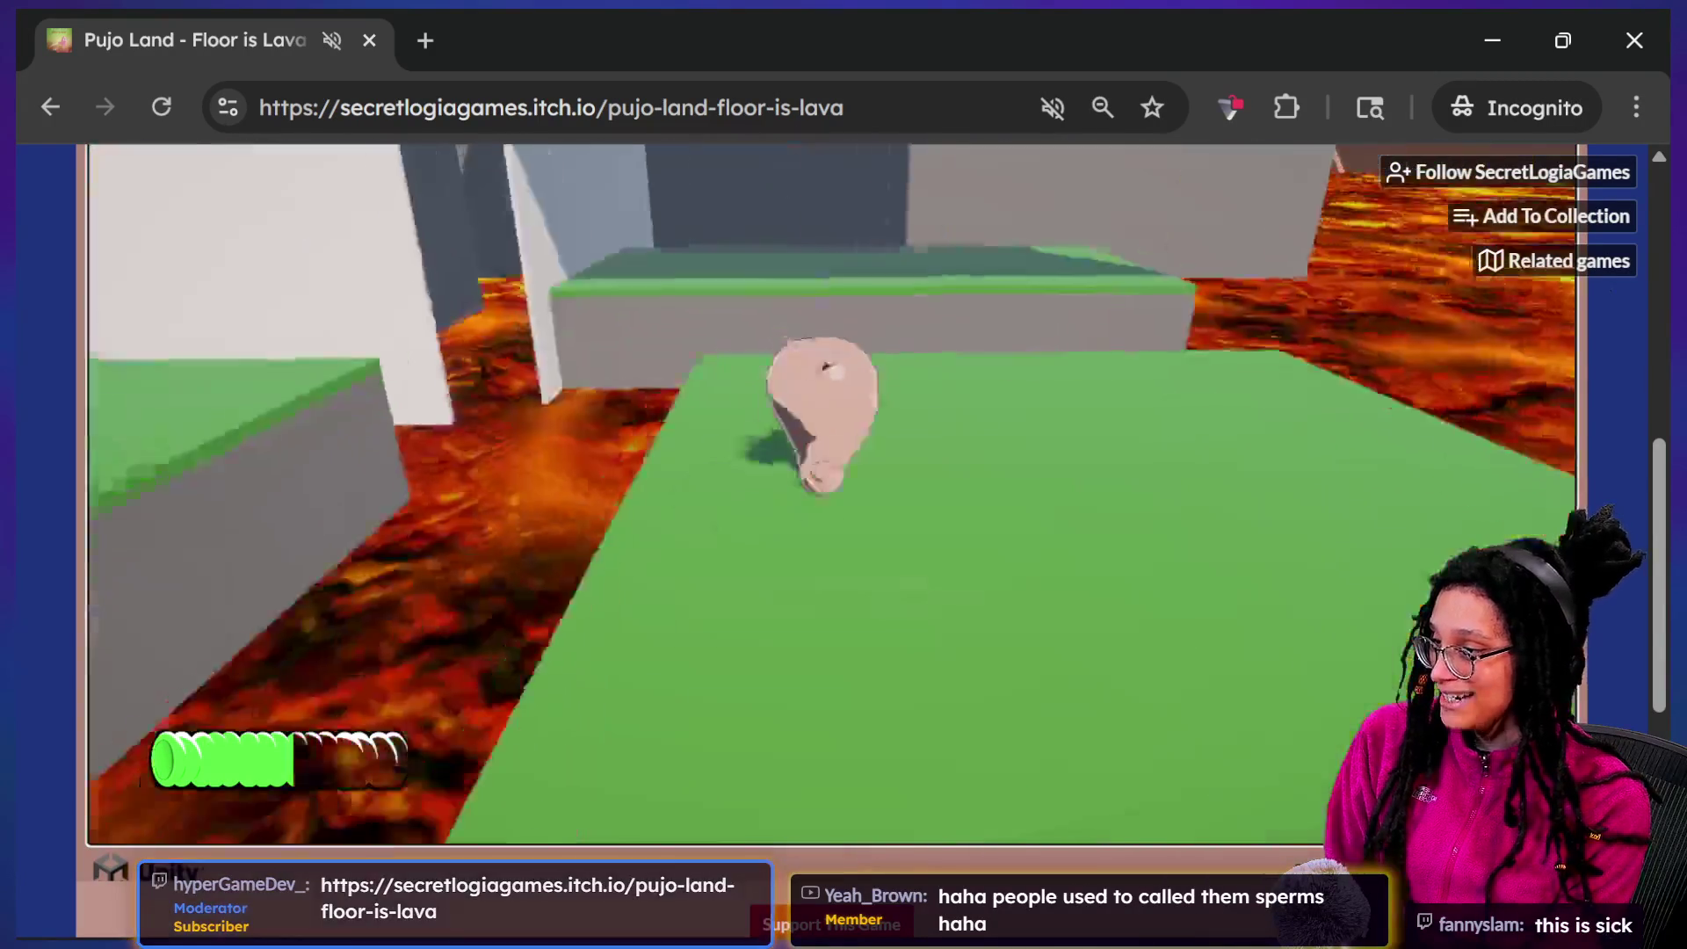
key(a)
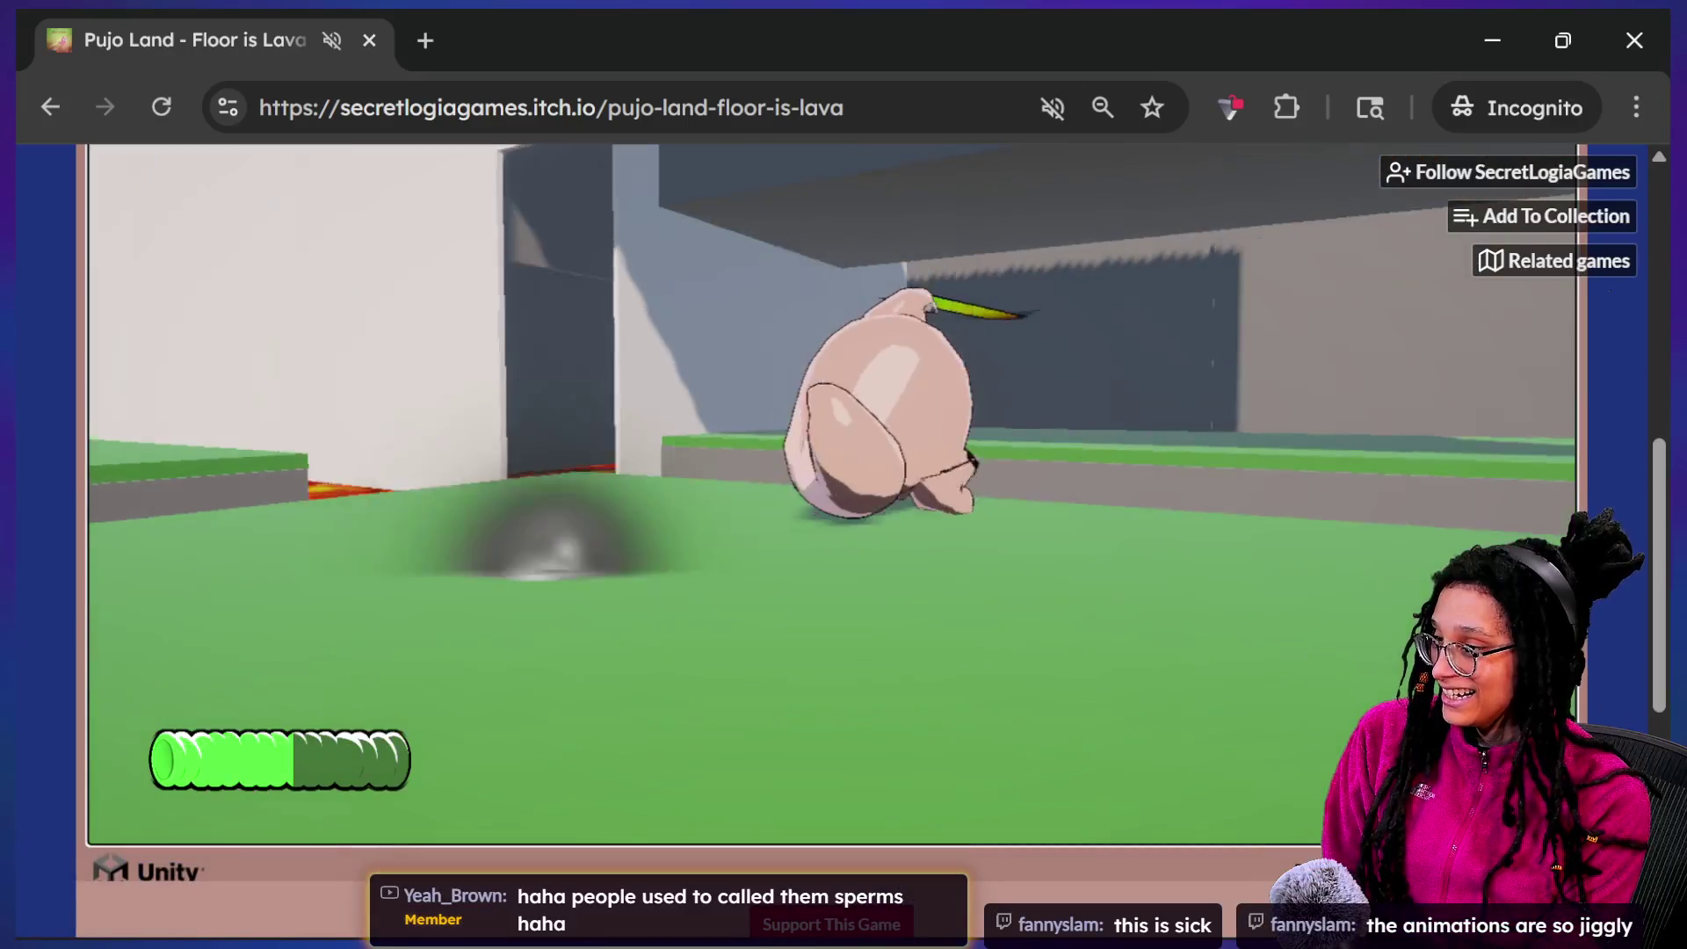
key(w)
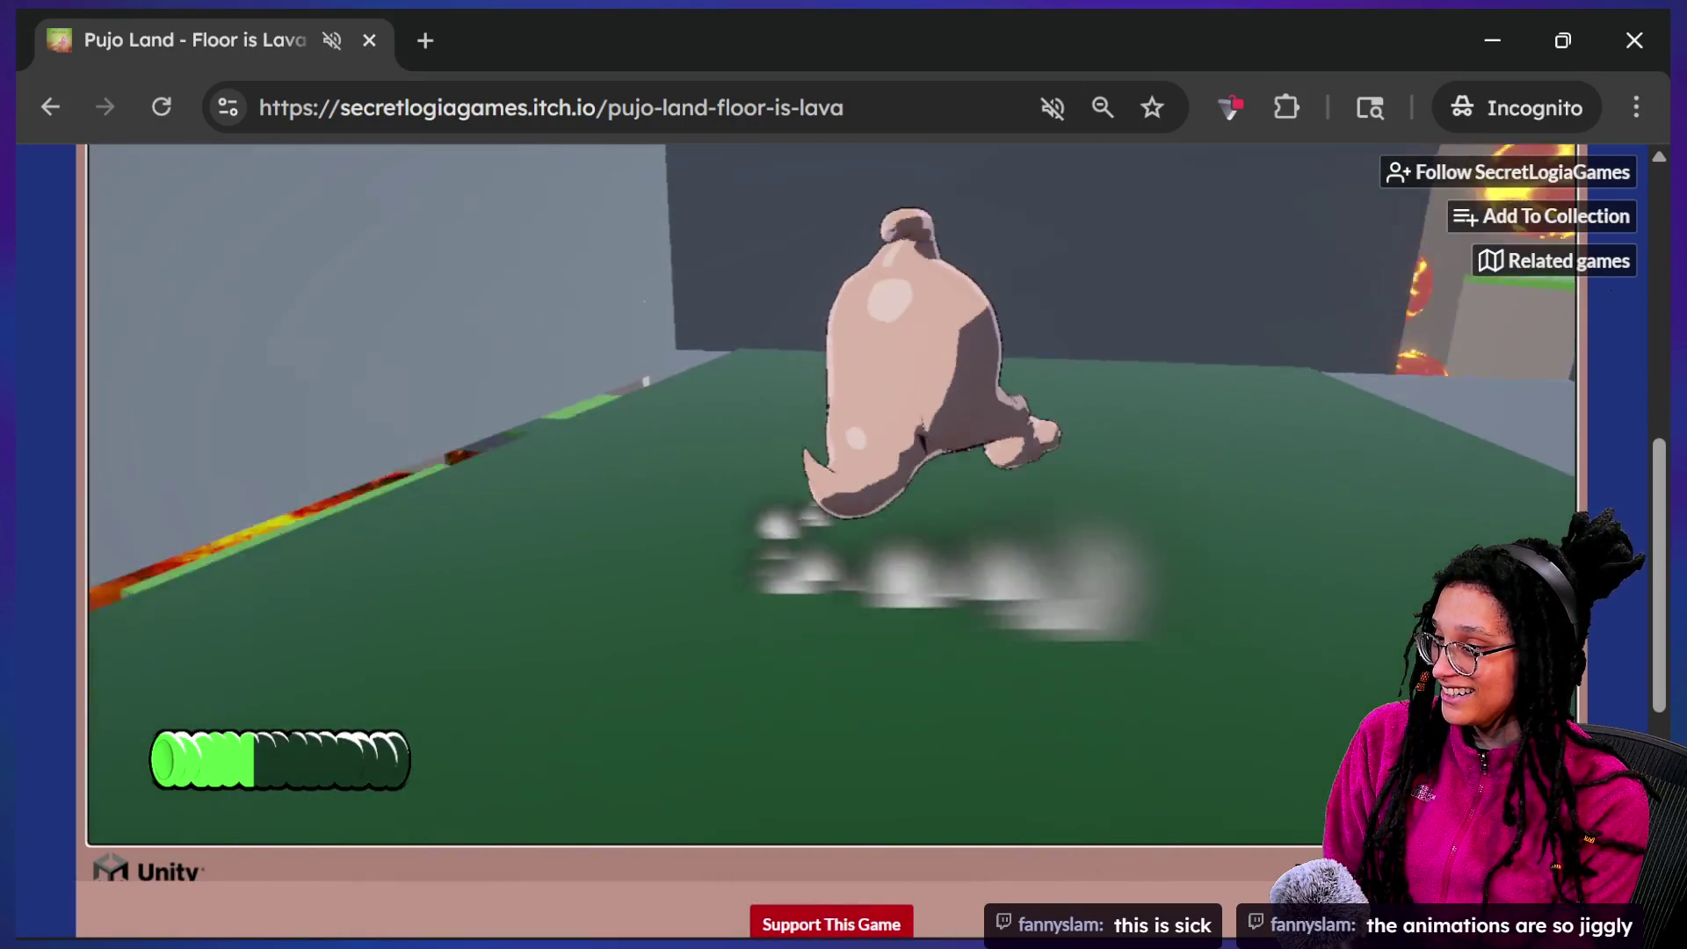
key(d)
key(space)
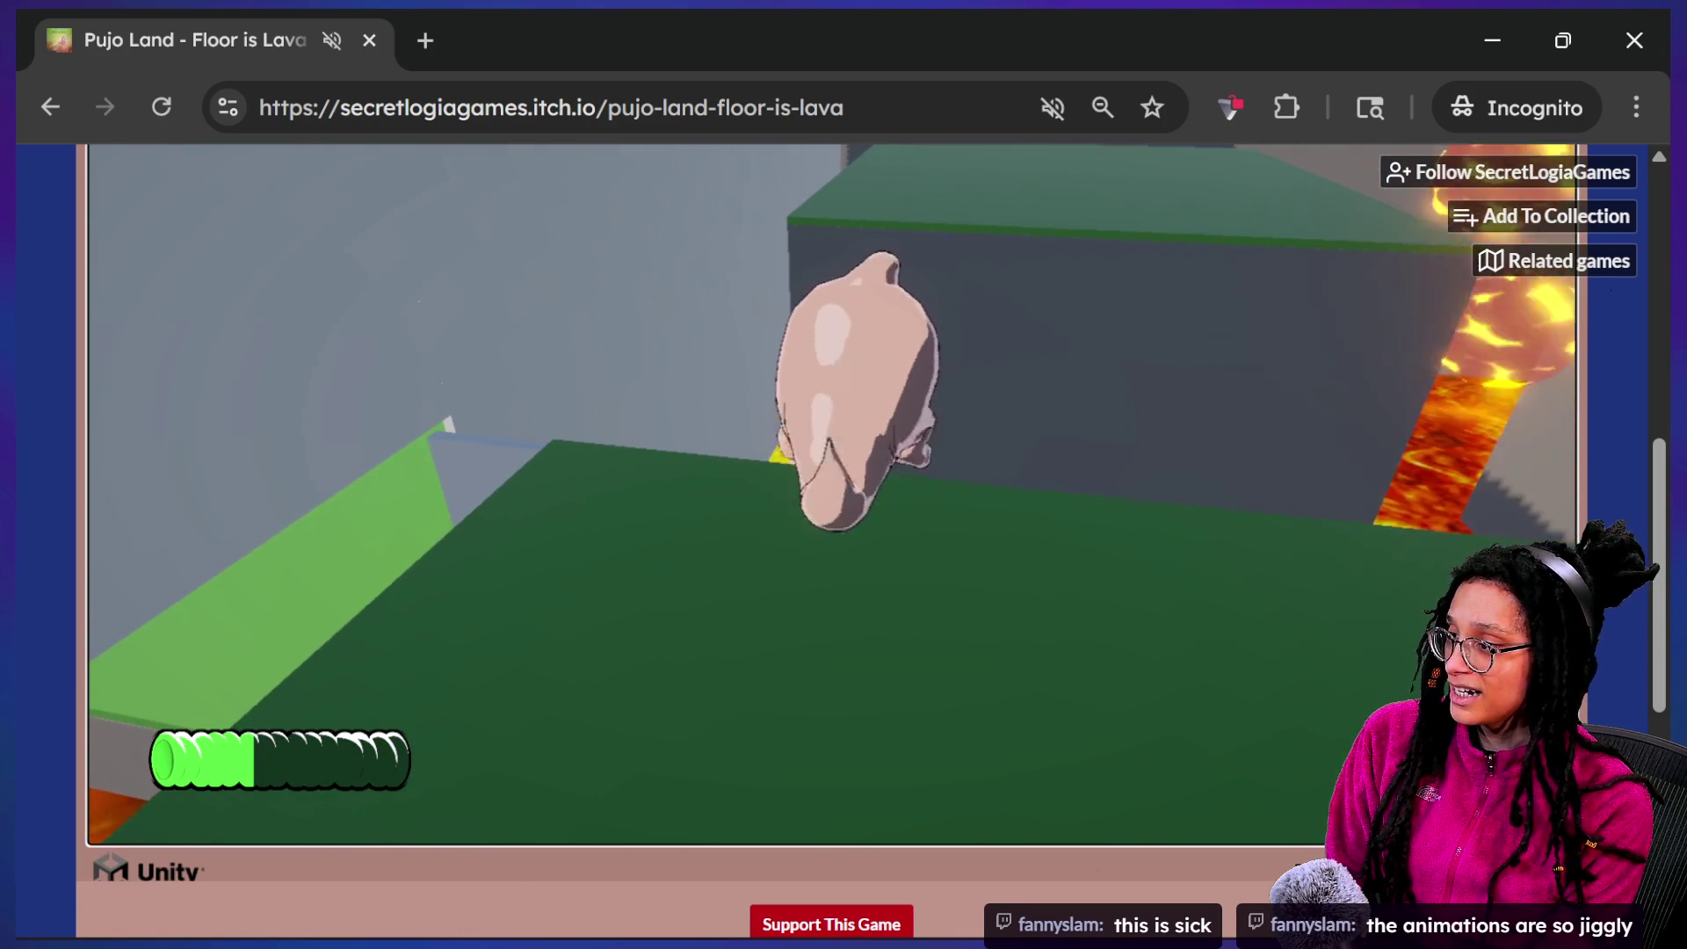
key(a)
key(w)
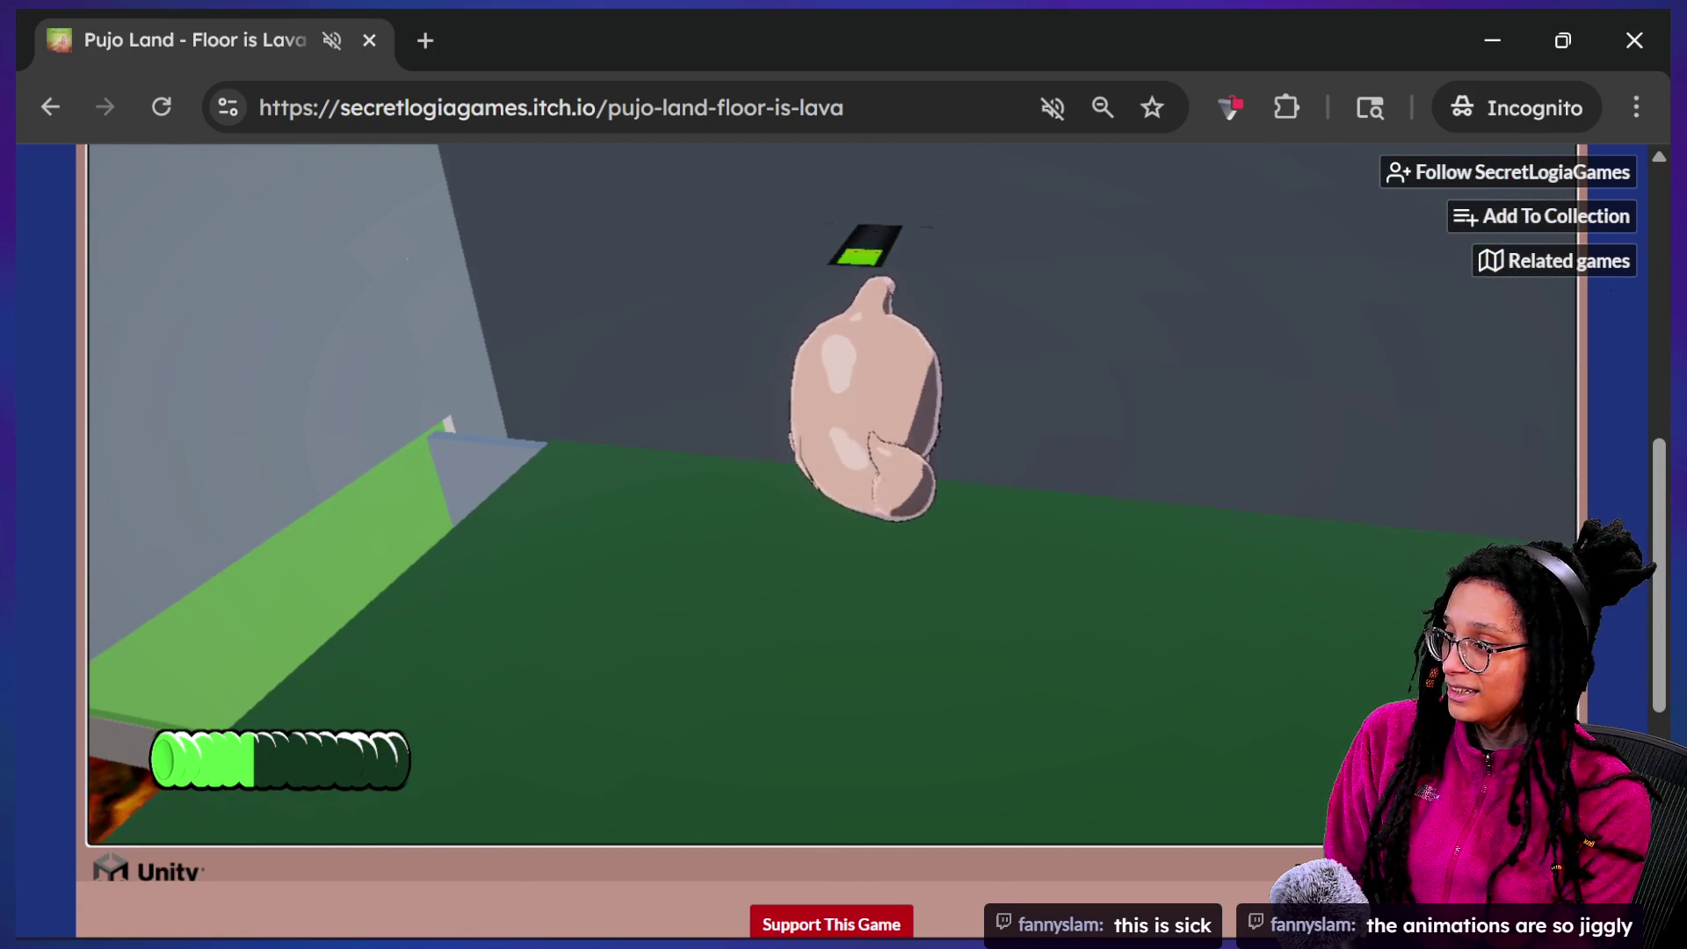
key(space)
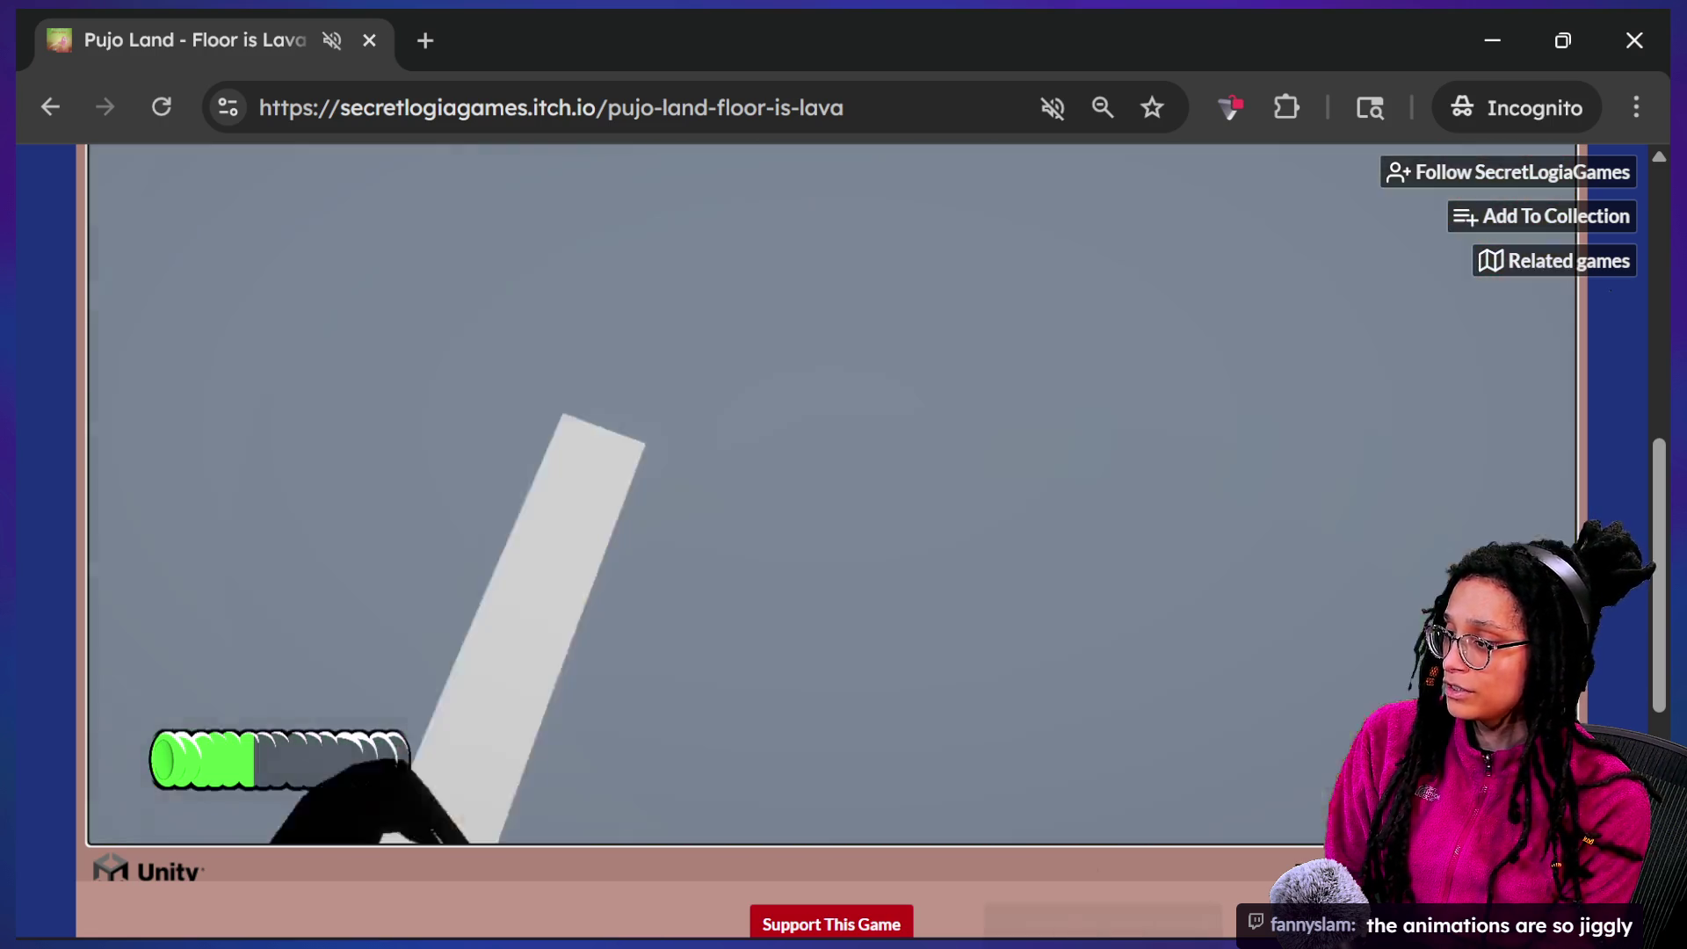
key(space)
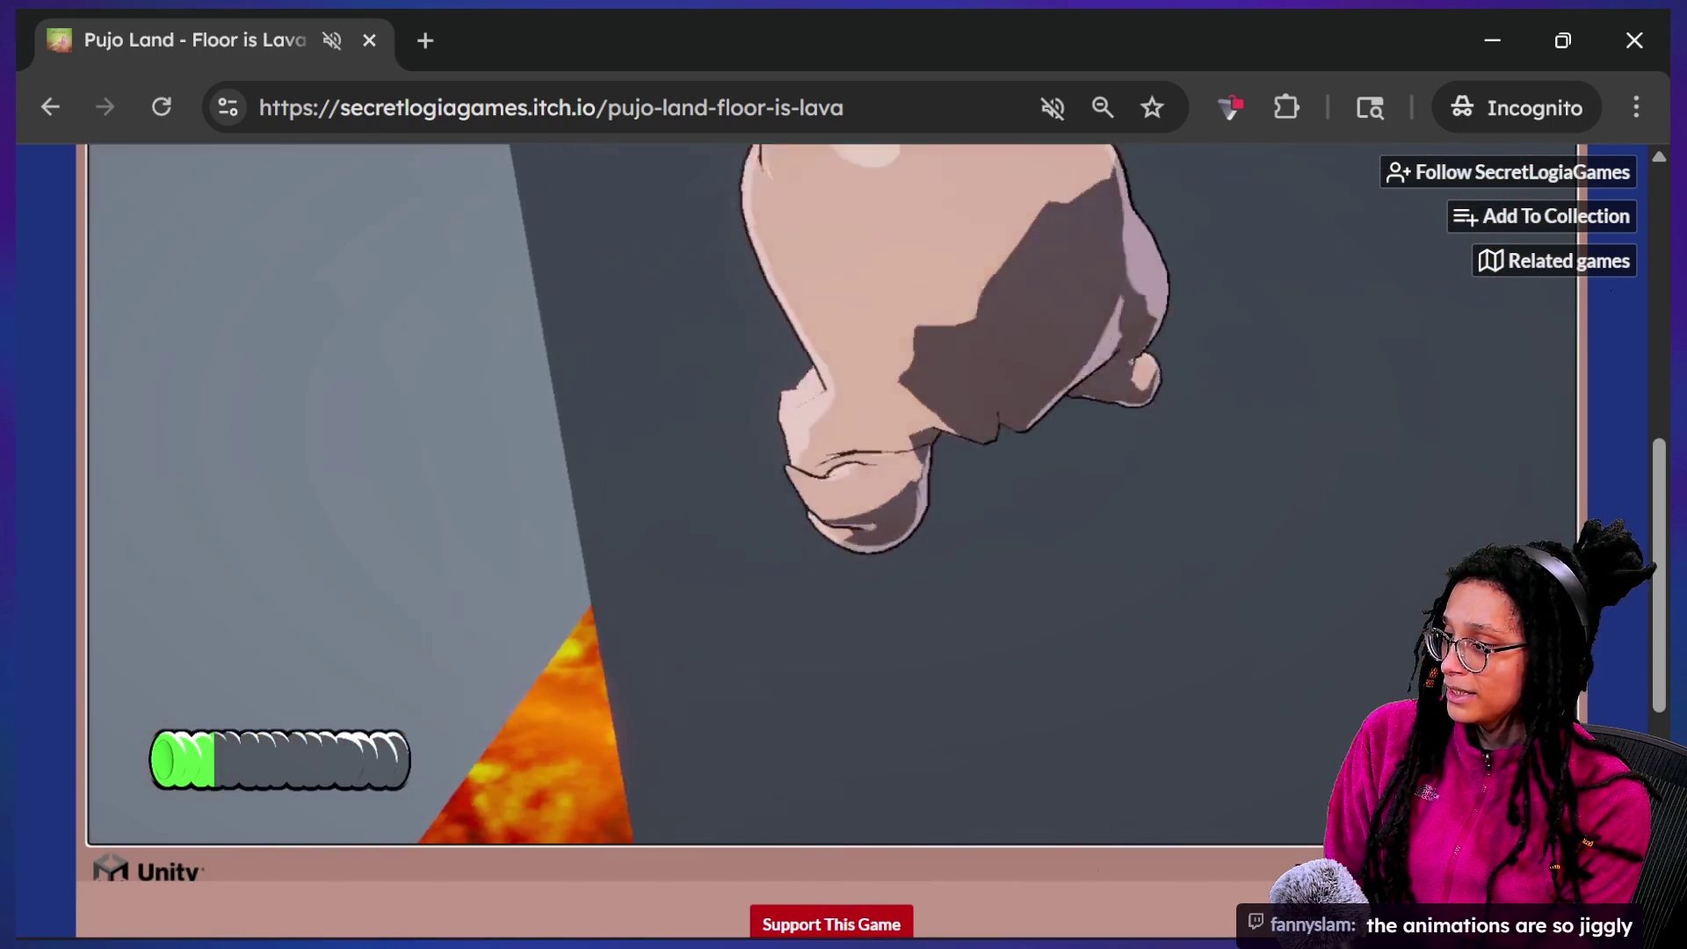
key(w)
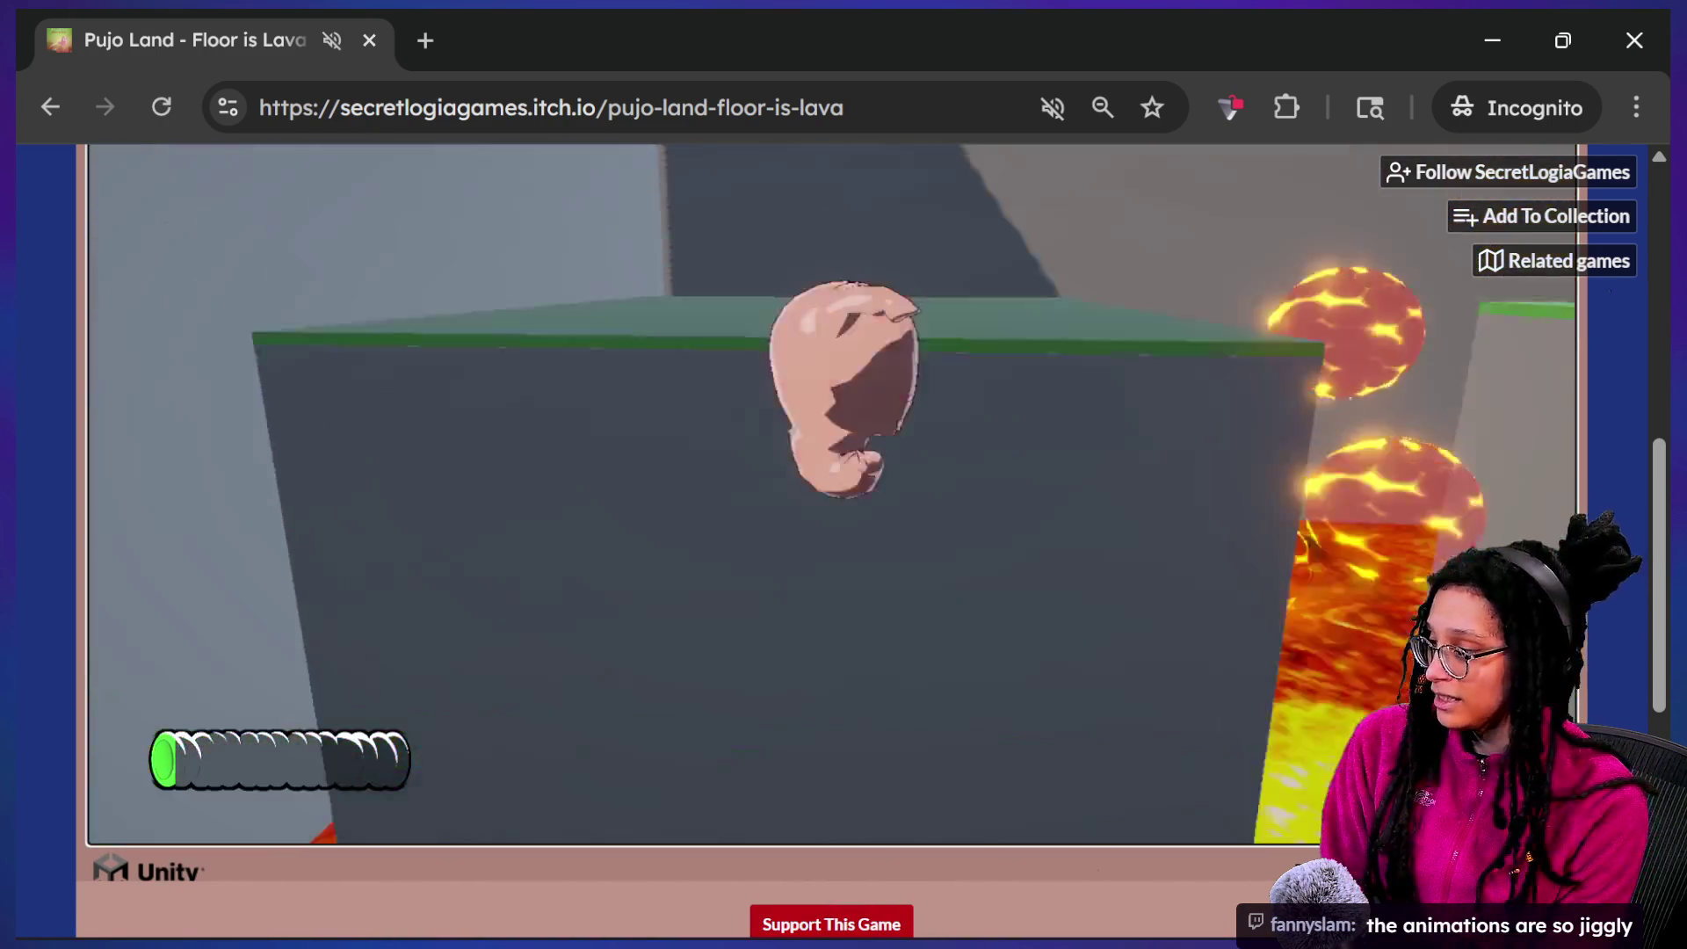
key(w)
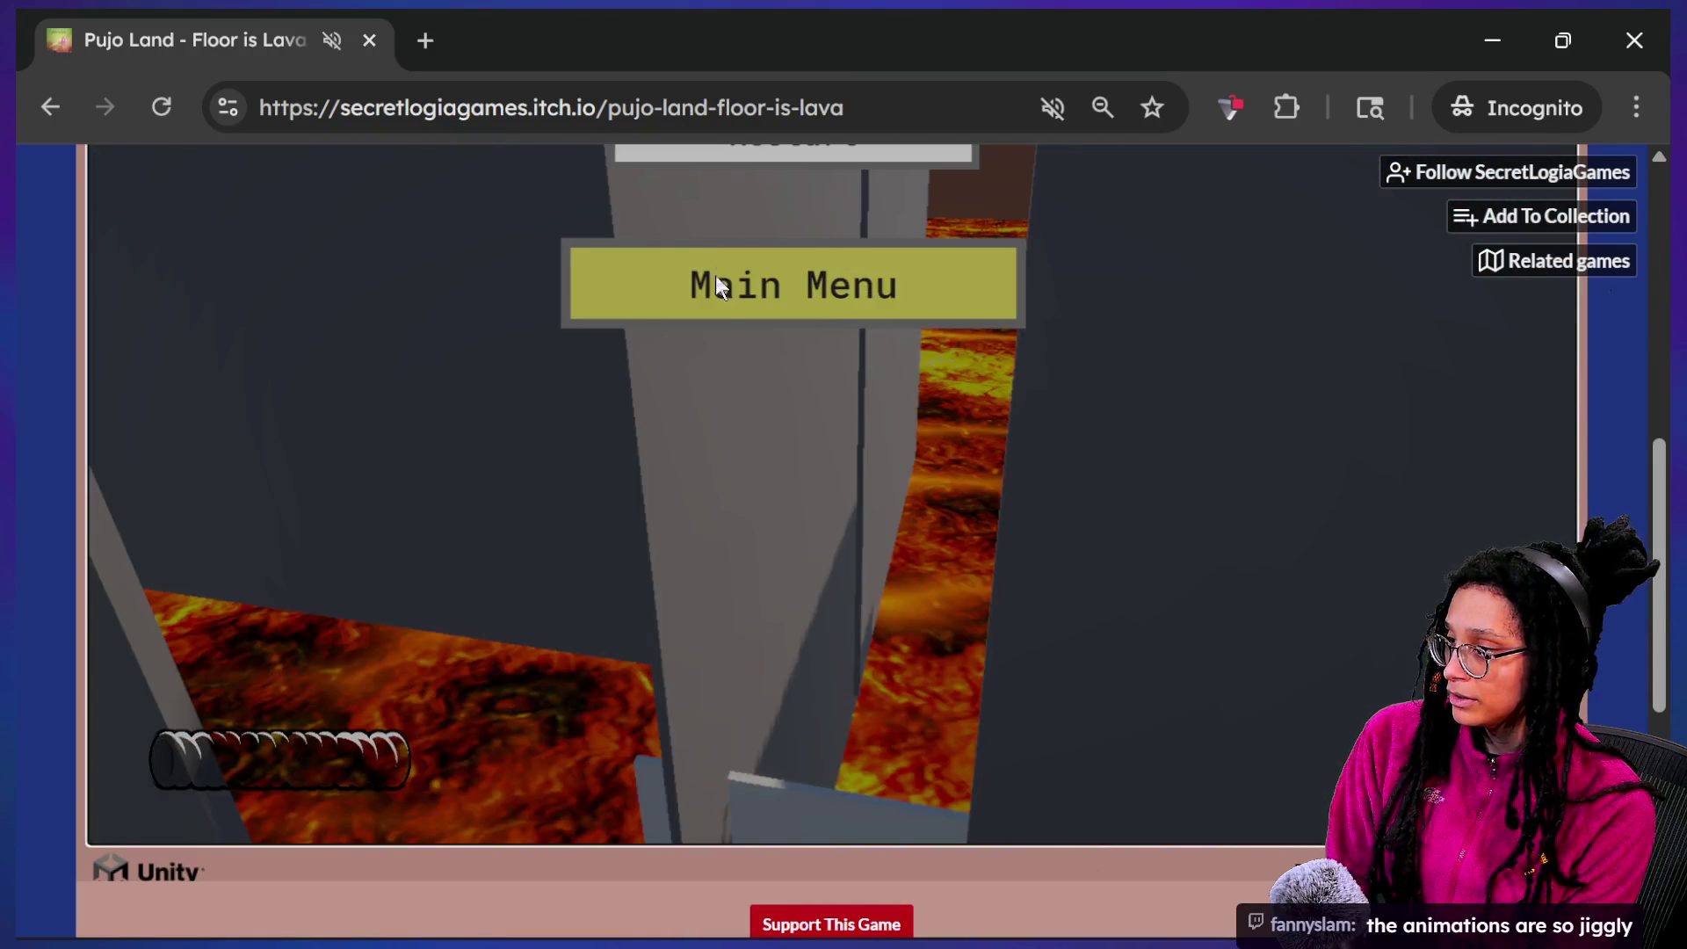
click(719, 287)
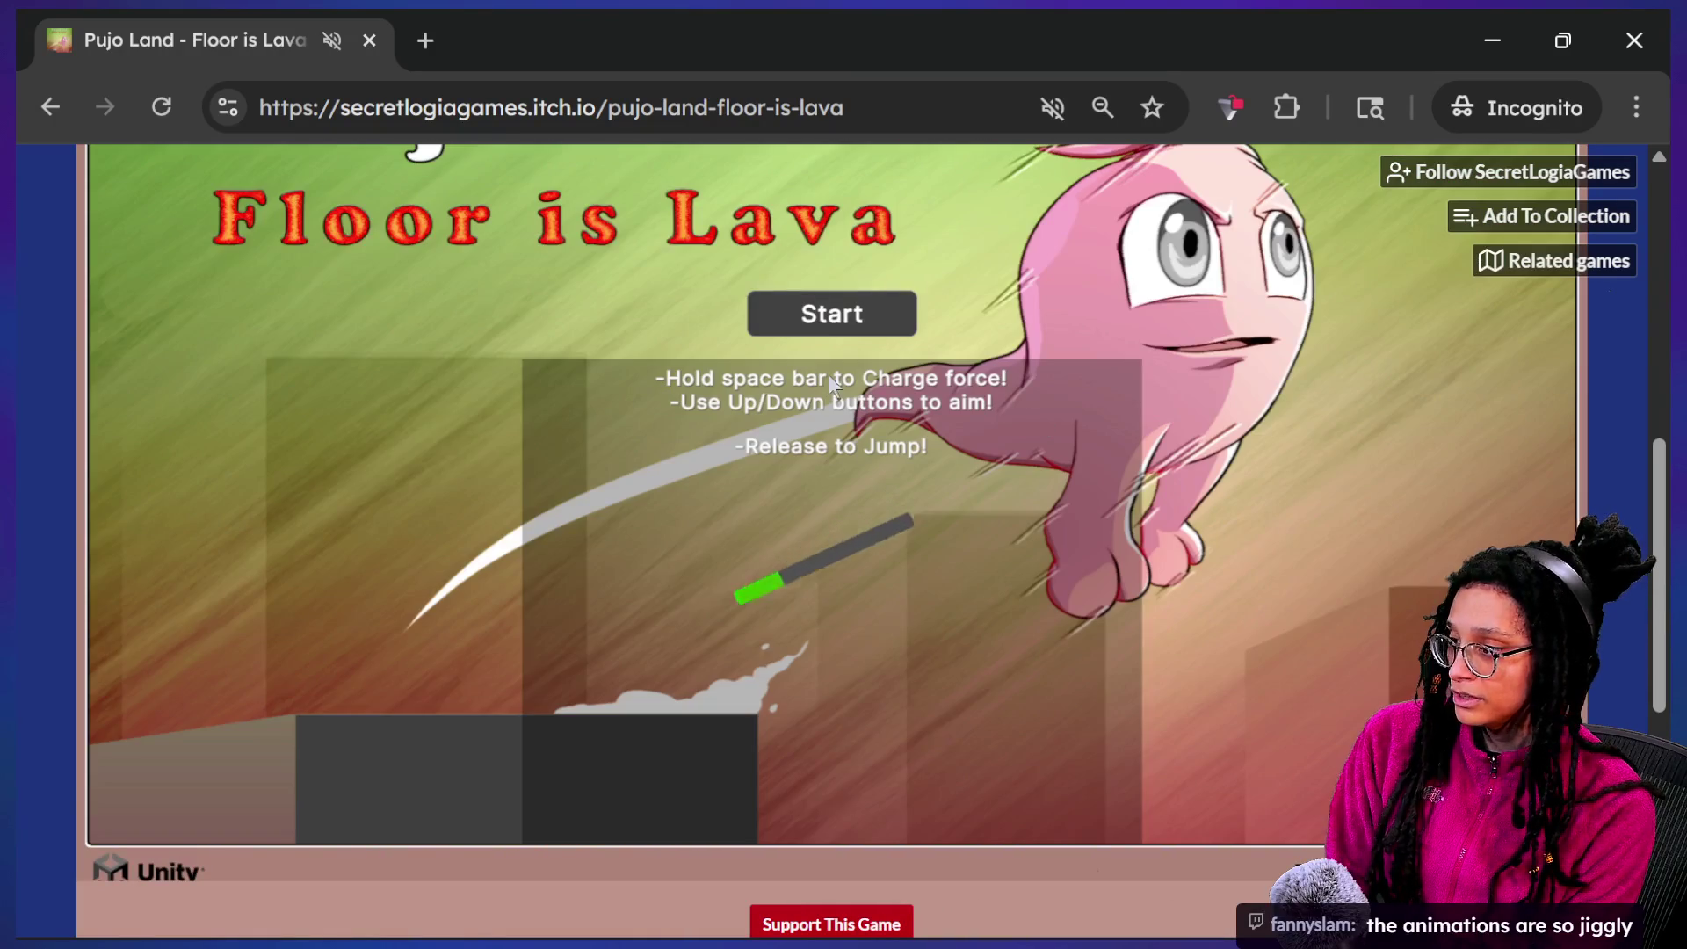
Start a new round and make arrow-aimed charged jumps between platforms until the character burns up
click(875, 318)
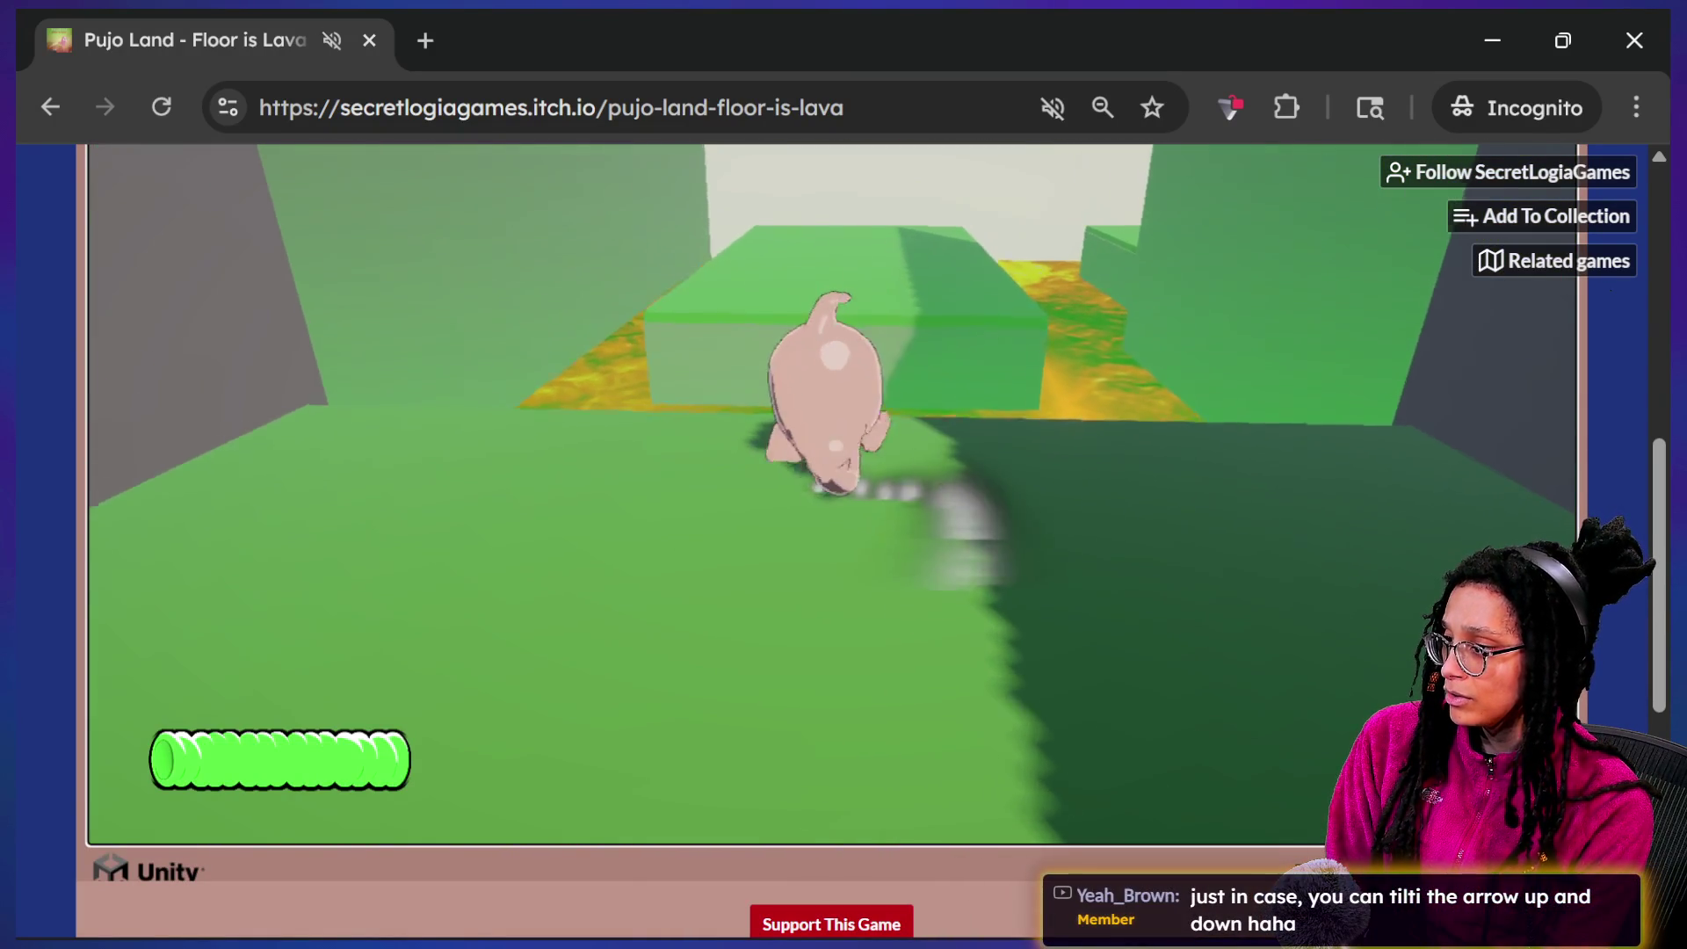
key(Up)
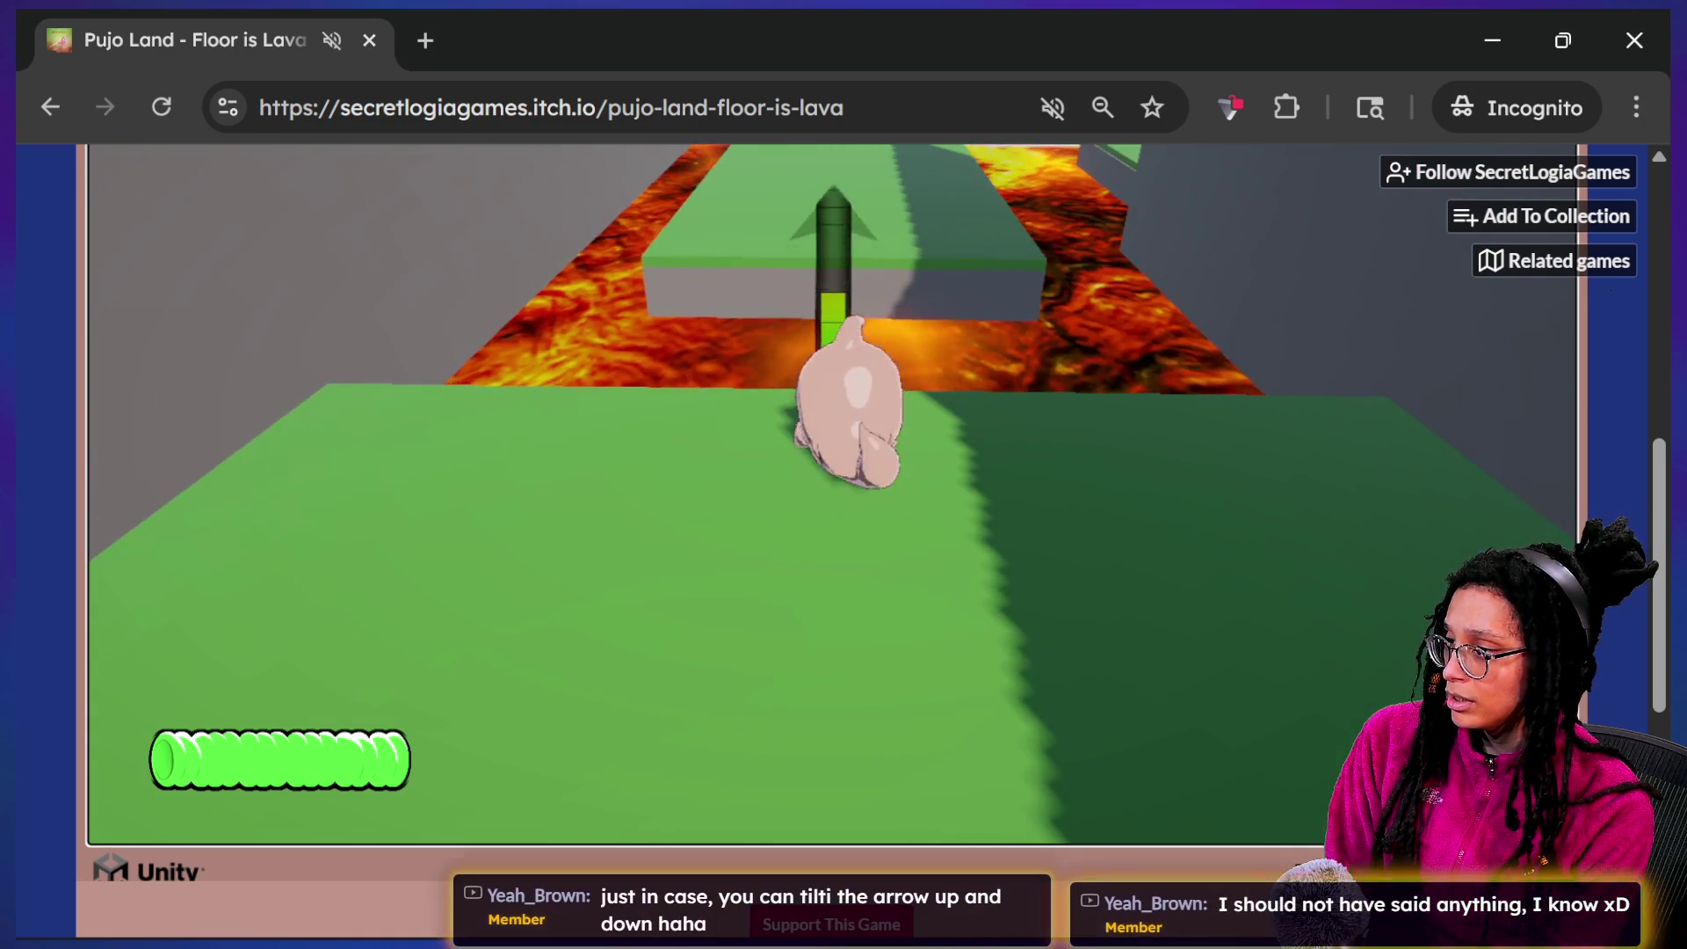
key(space)
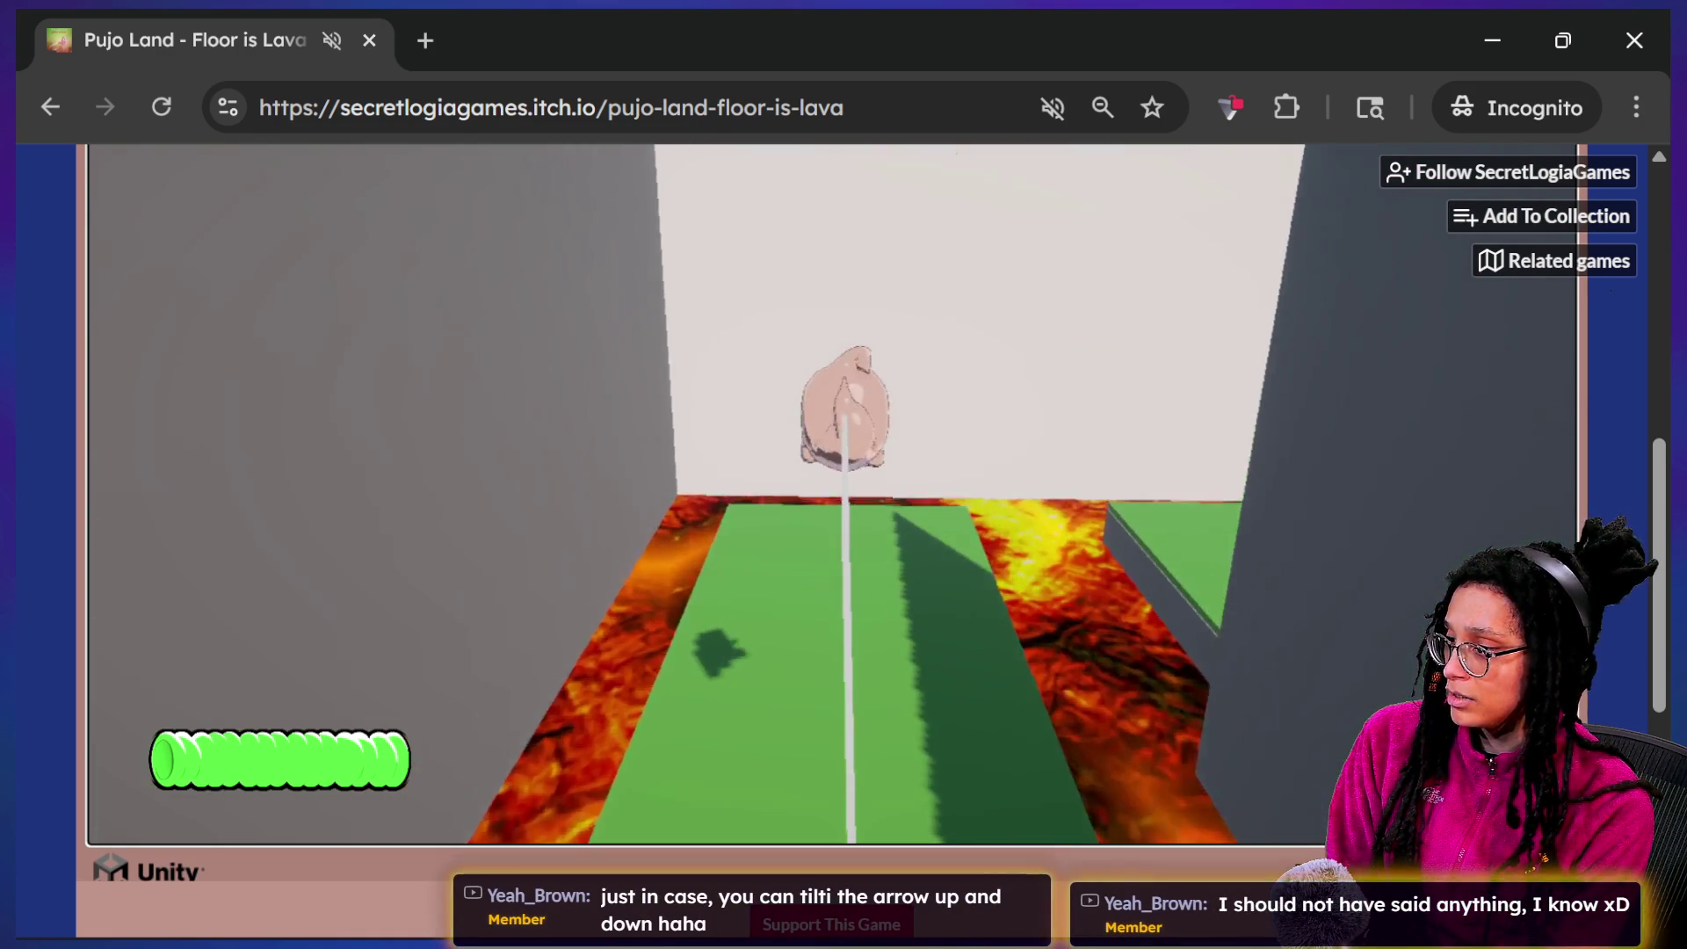
key(Right)
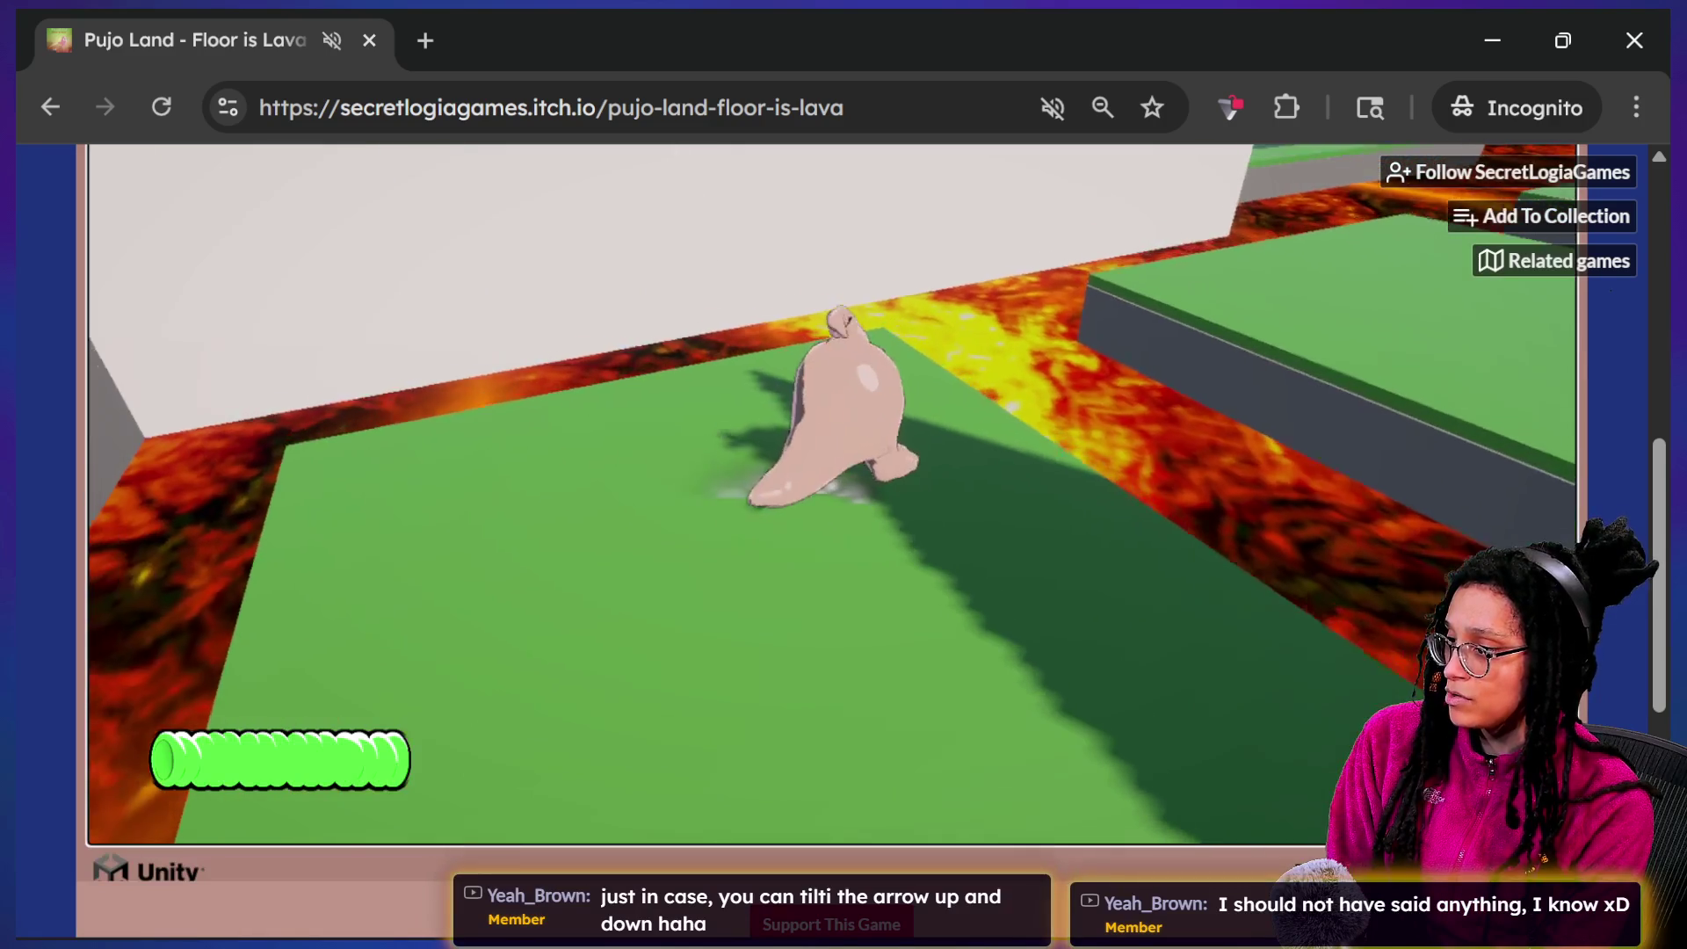
key(Right)
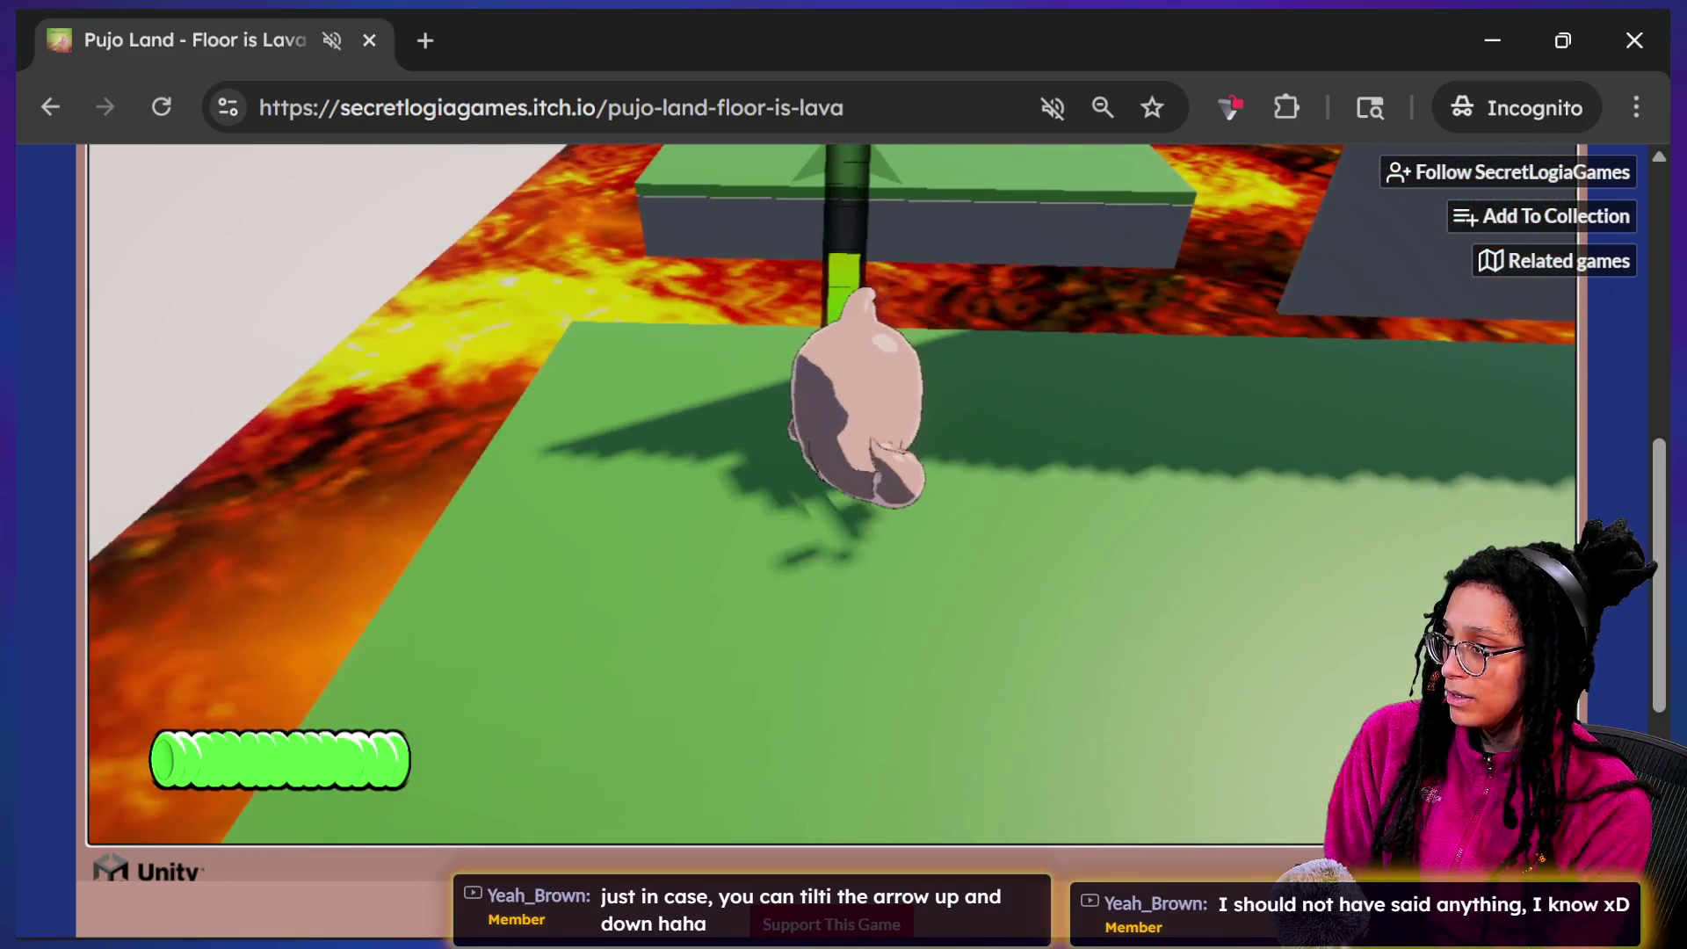
key(space)
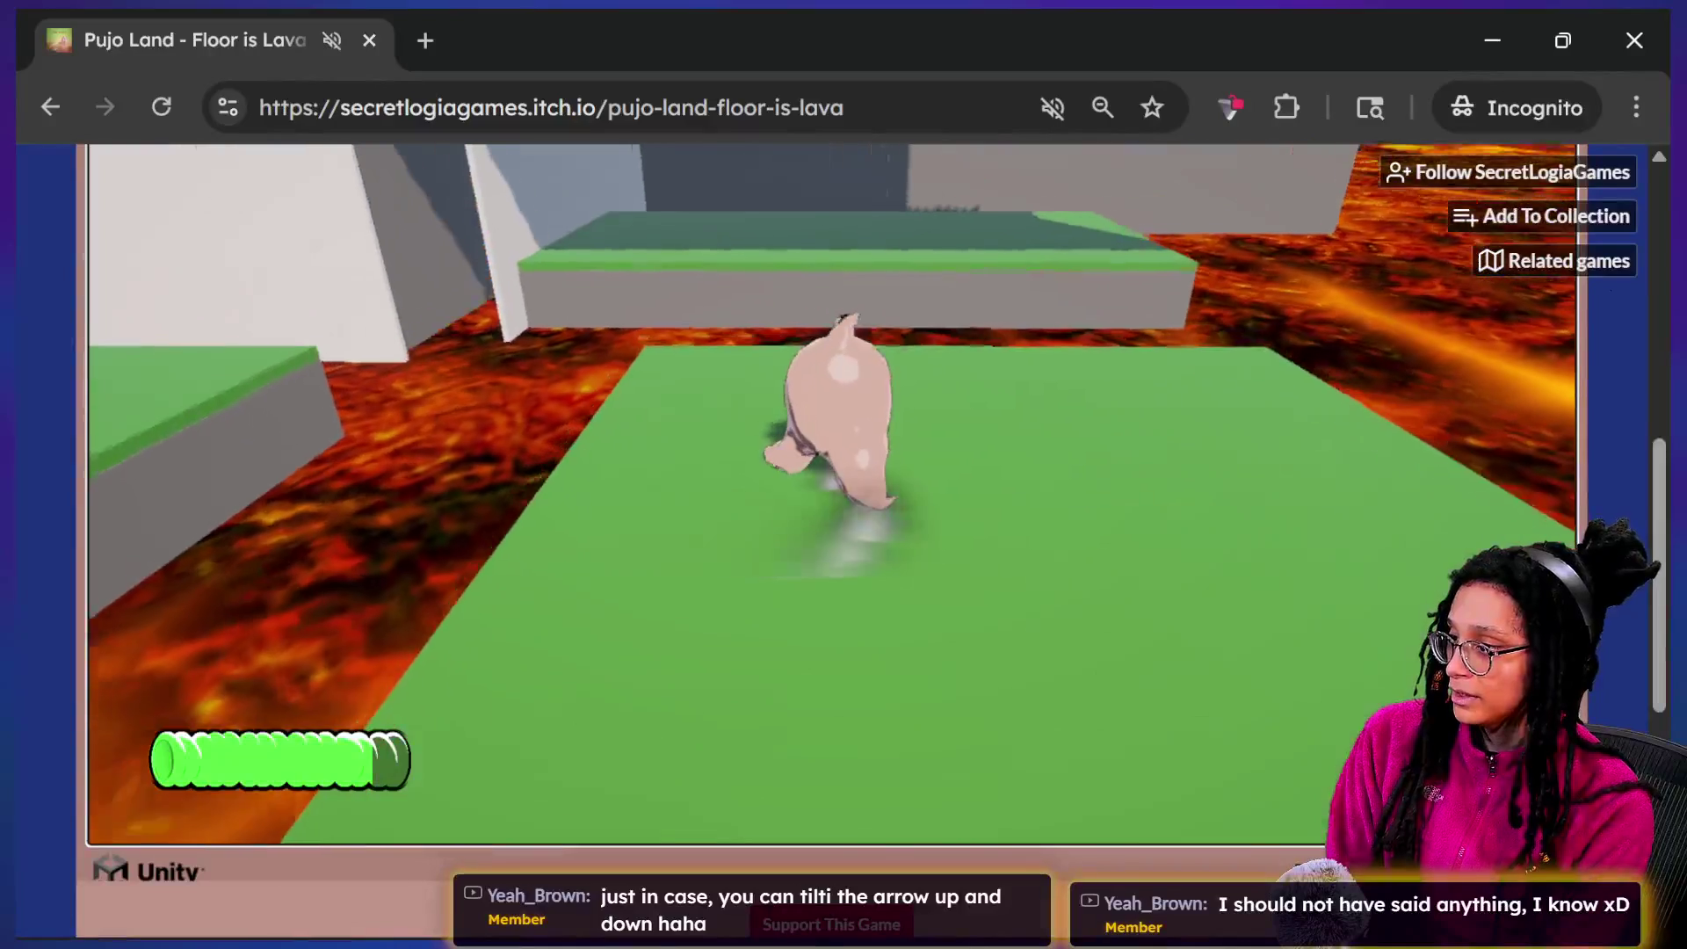
key(space)
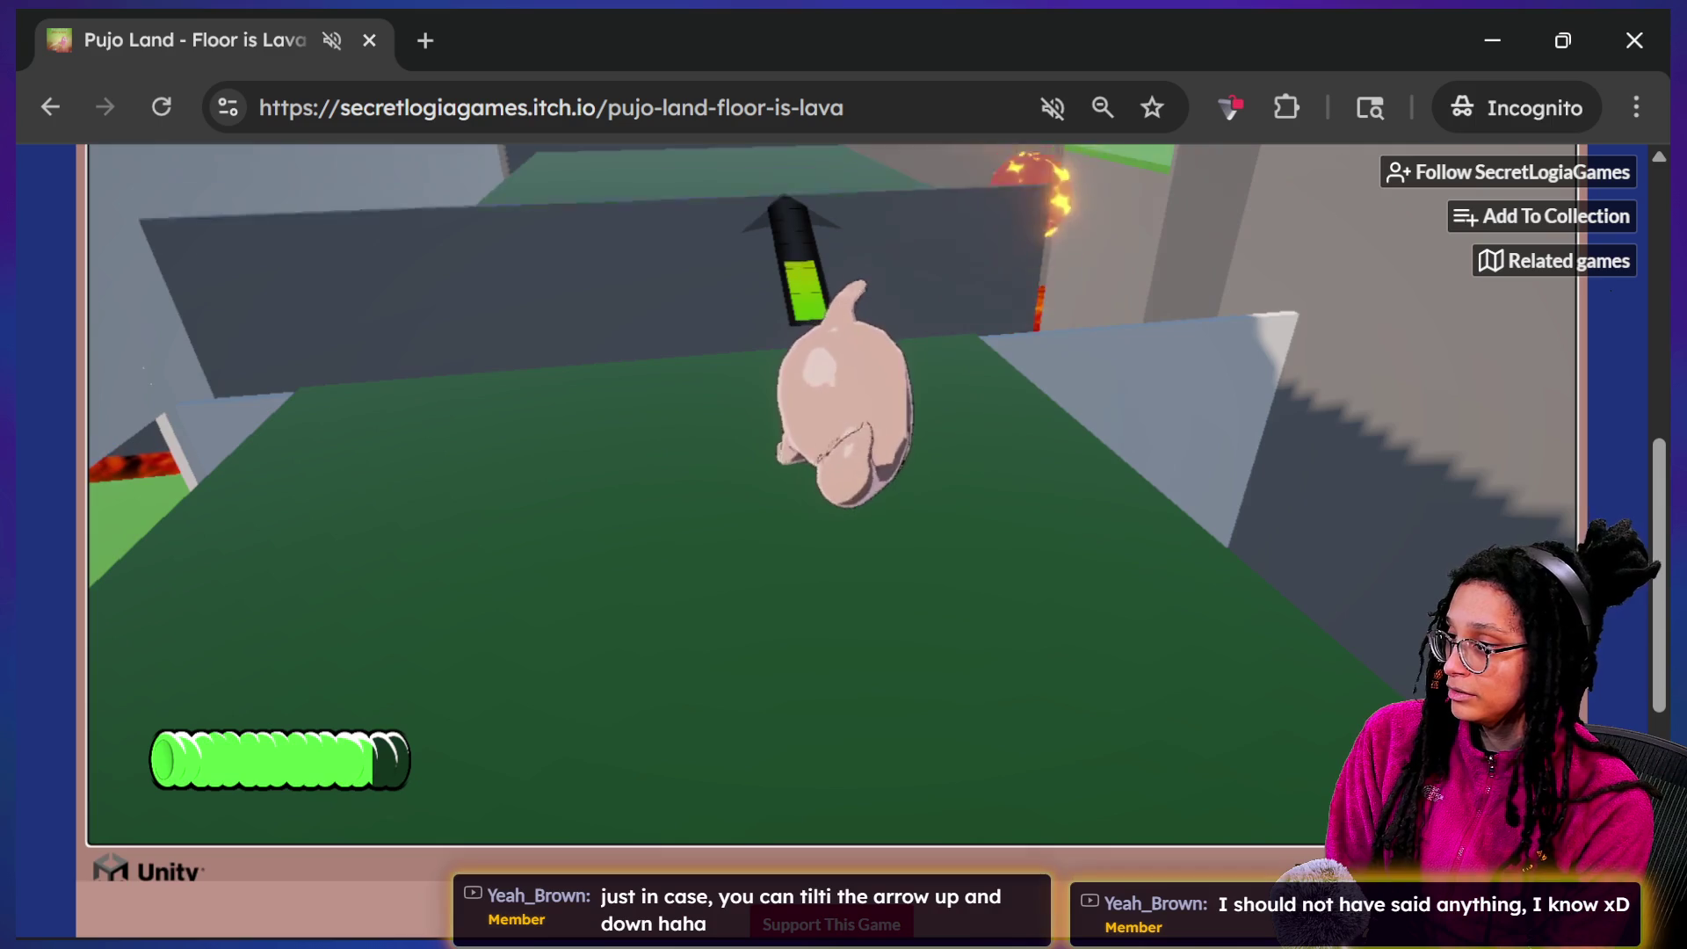
key(space)
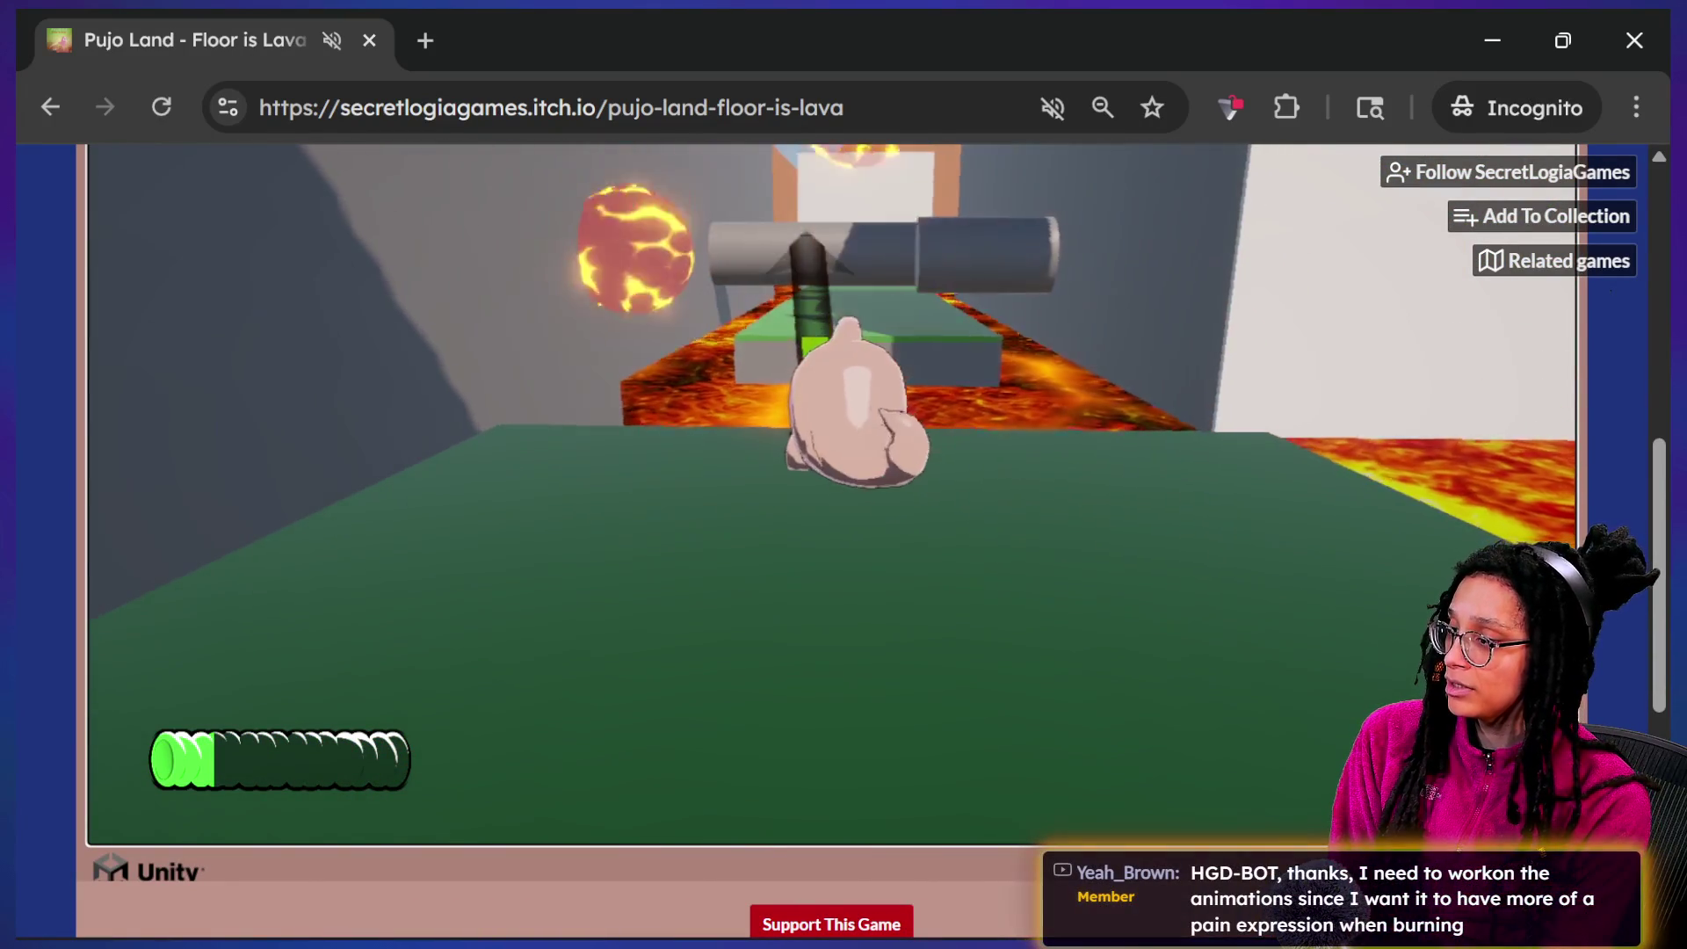
key(space)
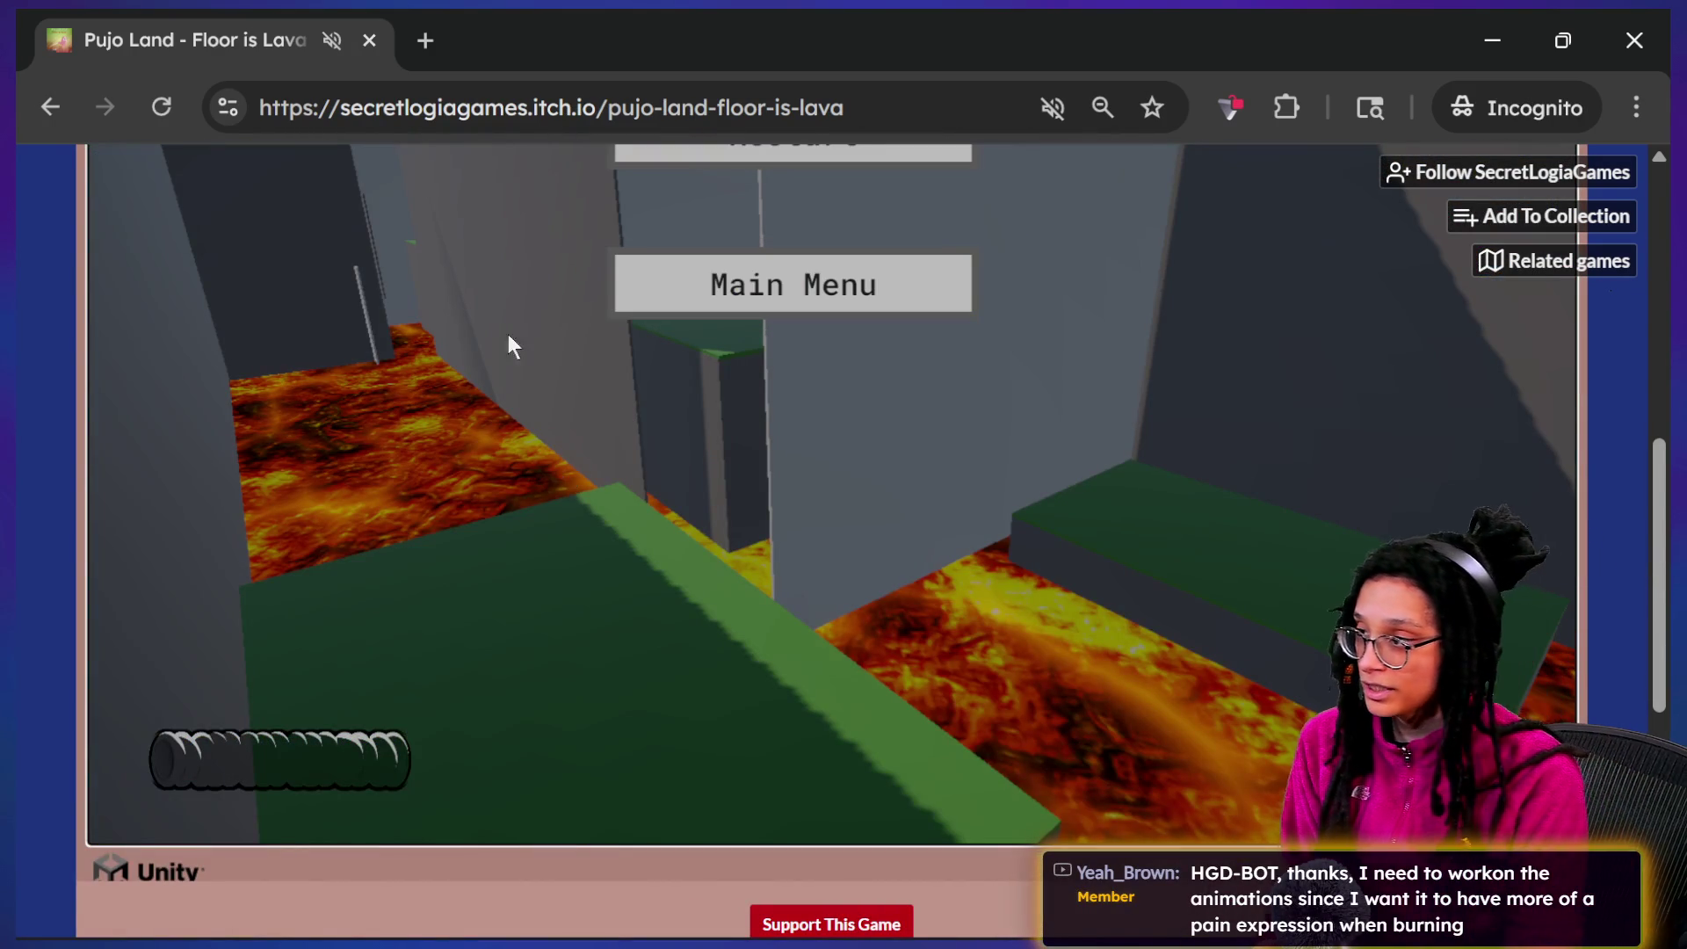
click(1123, 130)
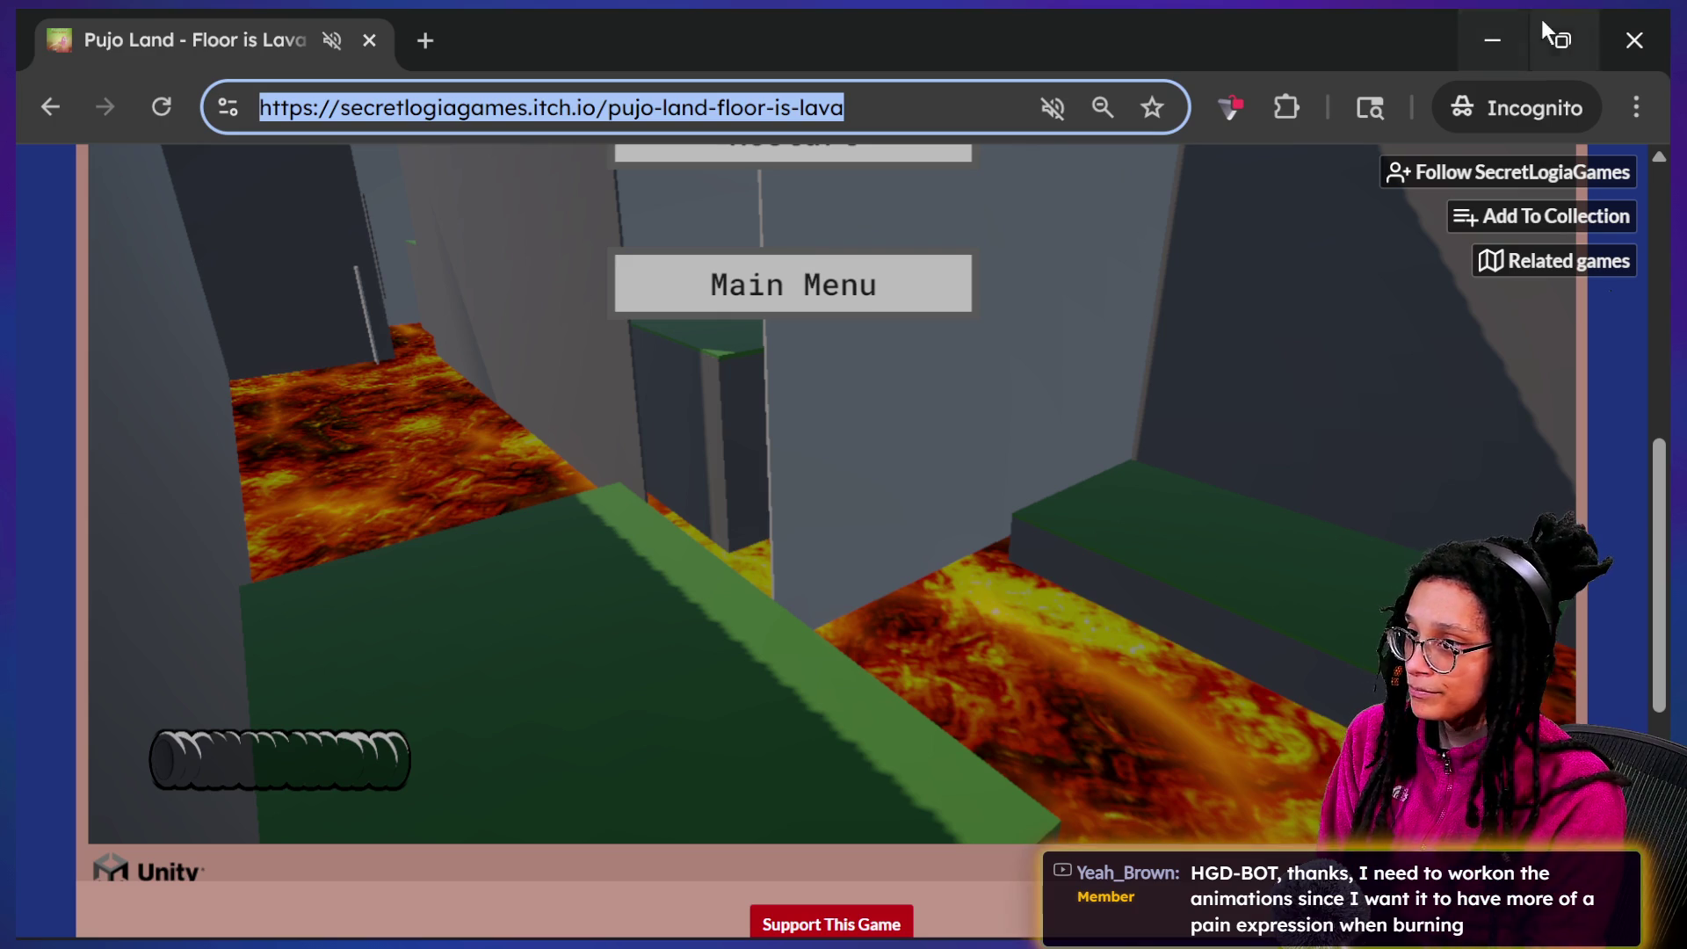
Minimize the game window and scroll the chat feed down to the newest messages
click(1468, 26)
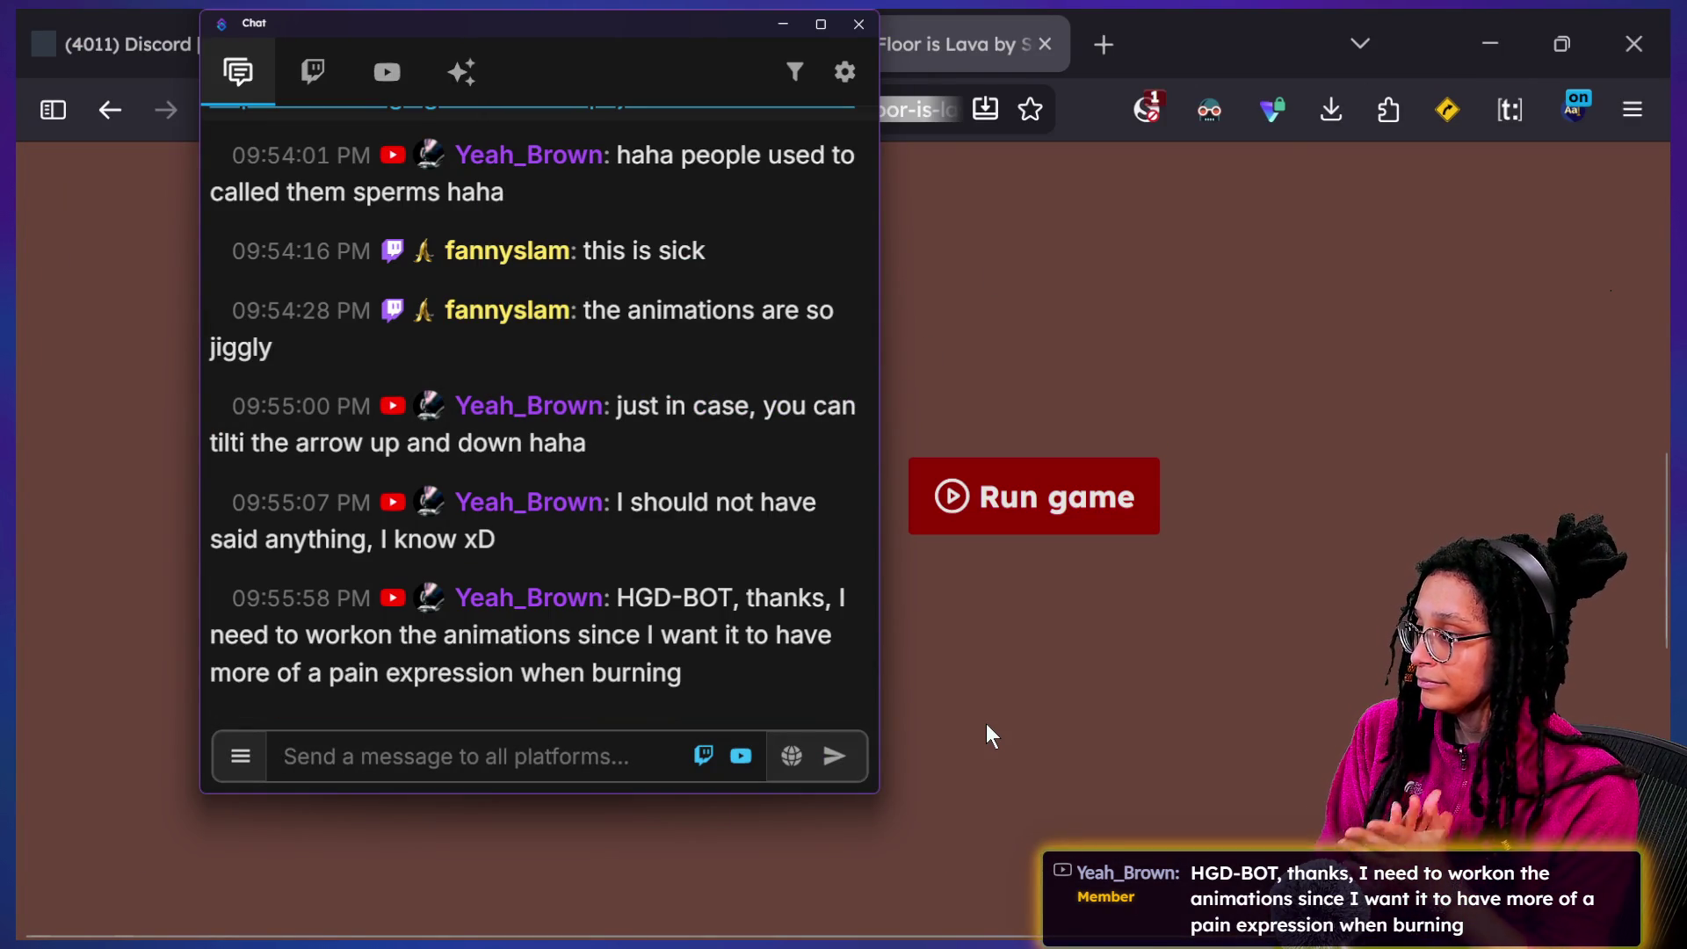
scroll(586, 625, up, 1)
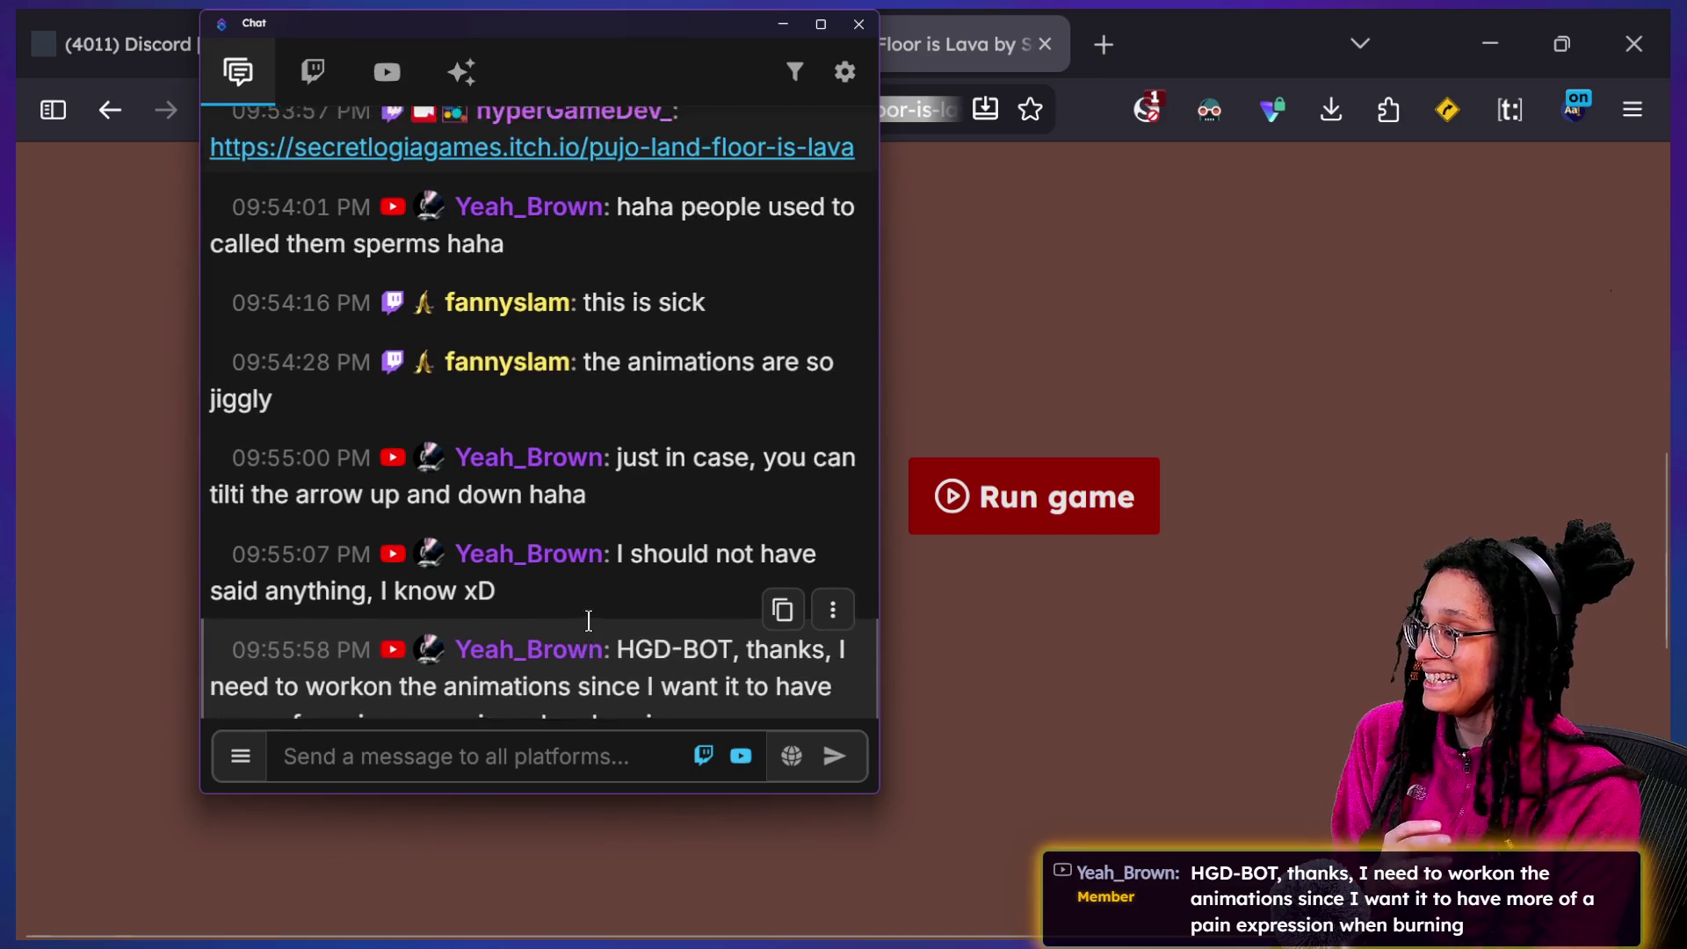
scroll(588, 624, down, 1)
scroll(589, 621, up, 1)
scroll(589, 620, up, 2)
drag(348, 344, 437, 352)
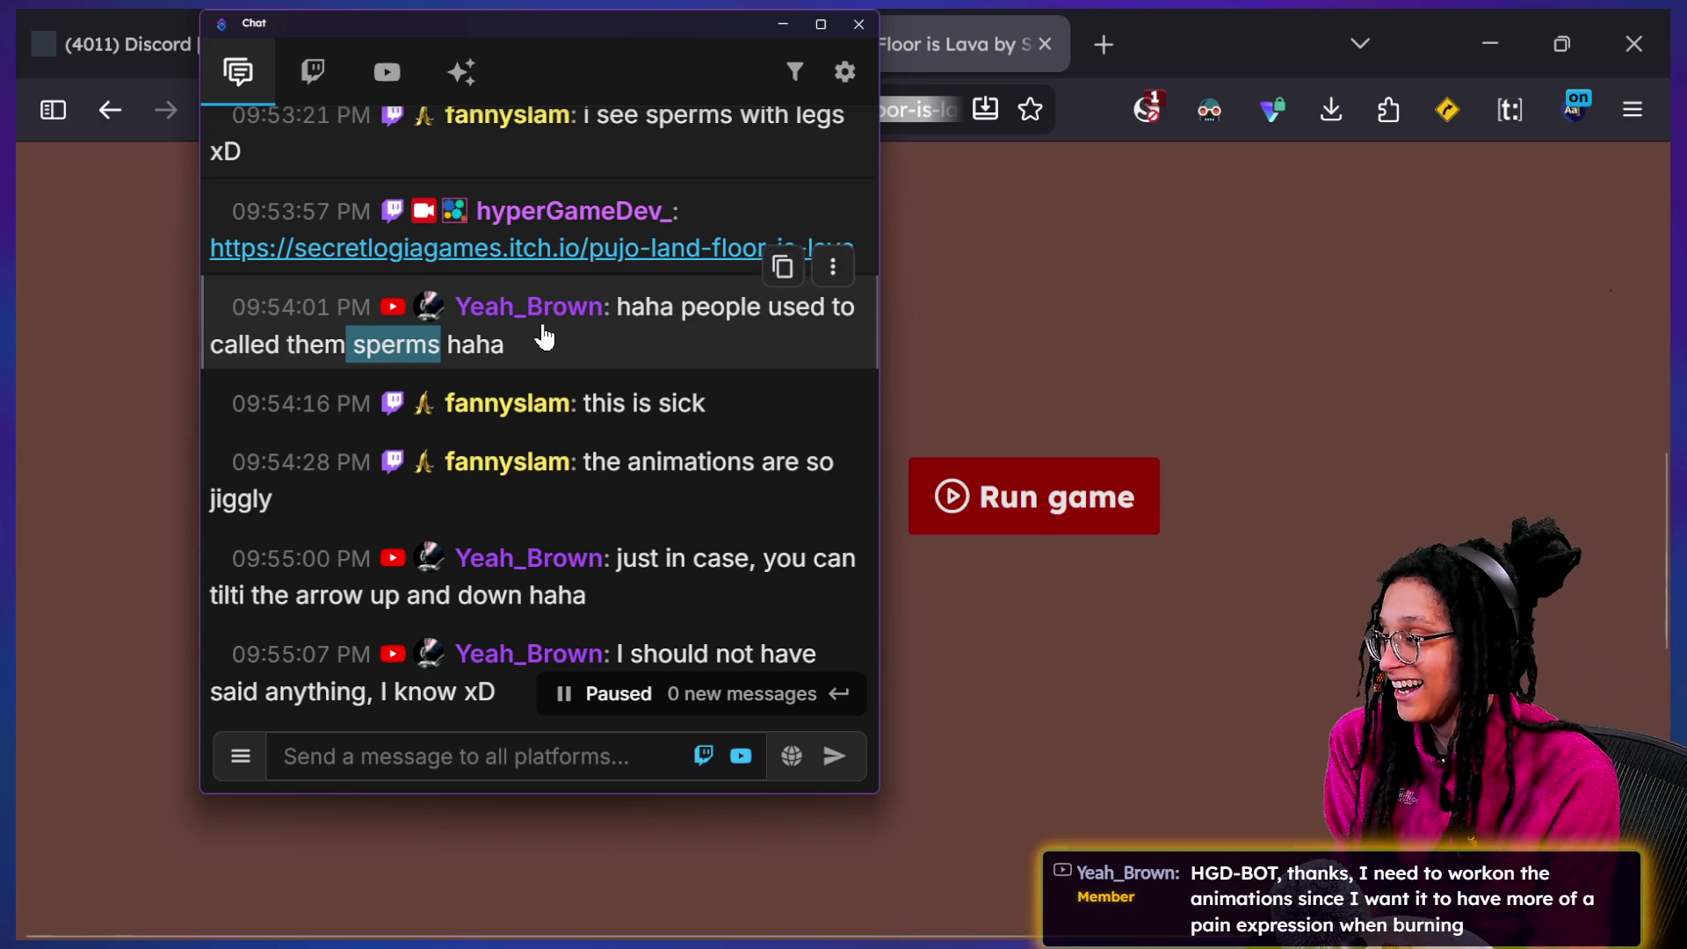
scroll(541, 336, up, 4)
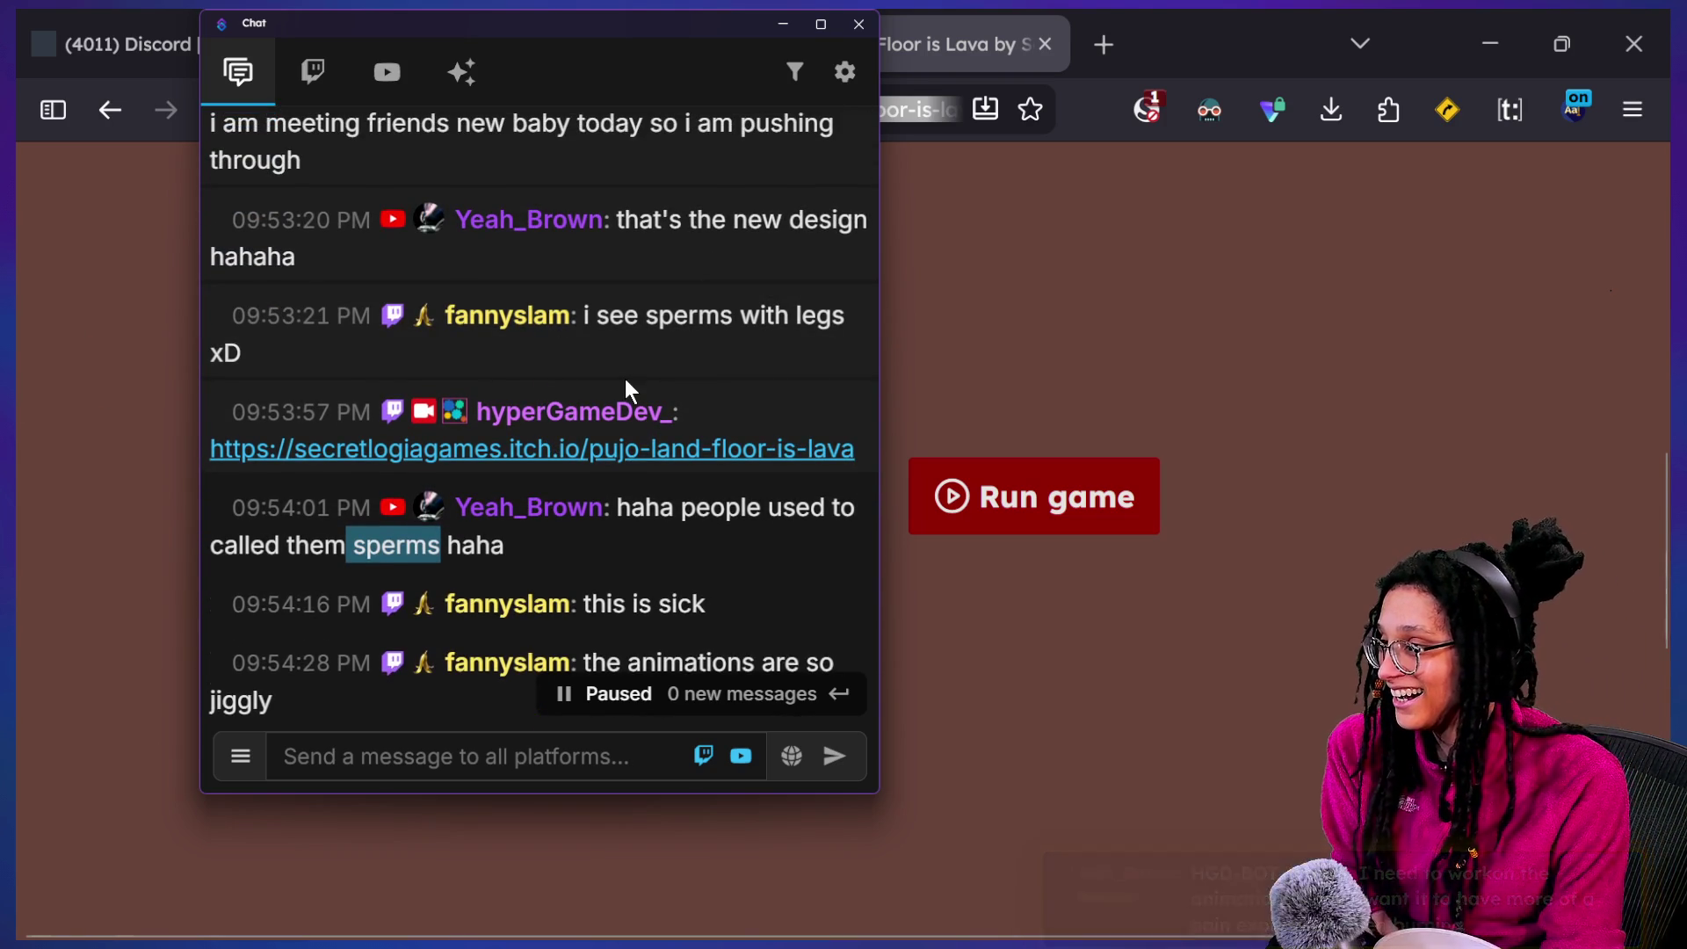
scroll(626, 380, up, 2)
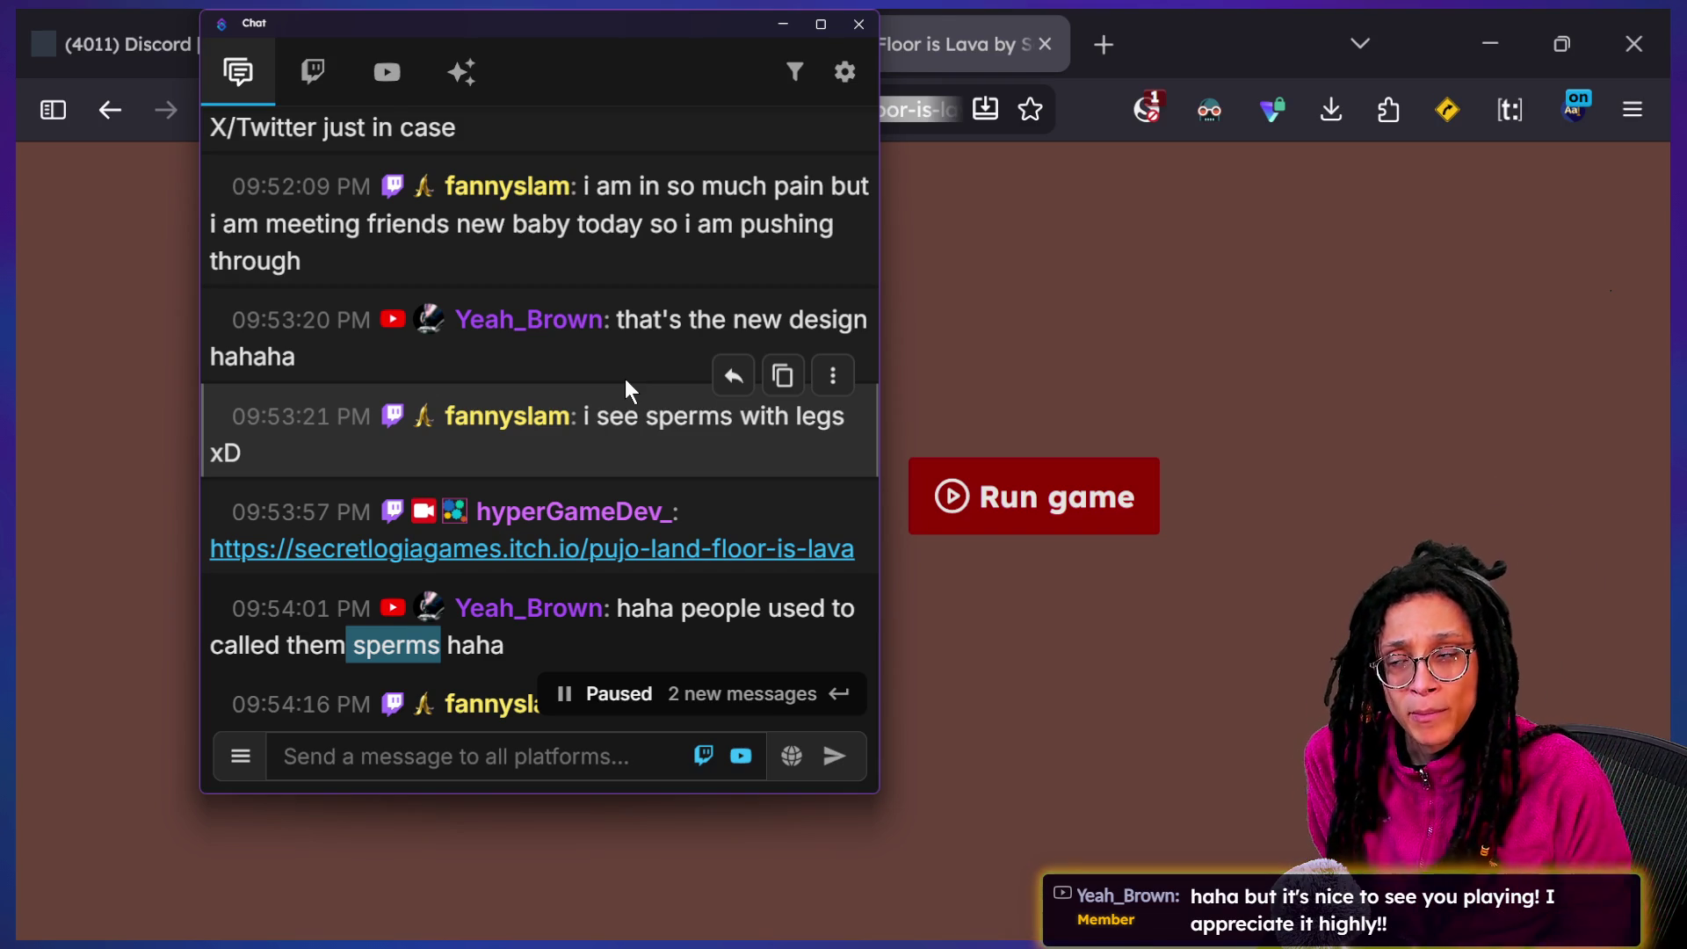
scroll(584, 358, up, 4)
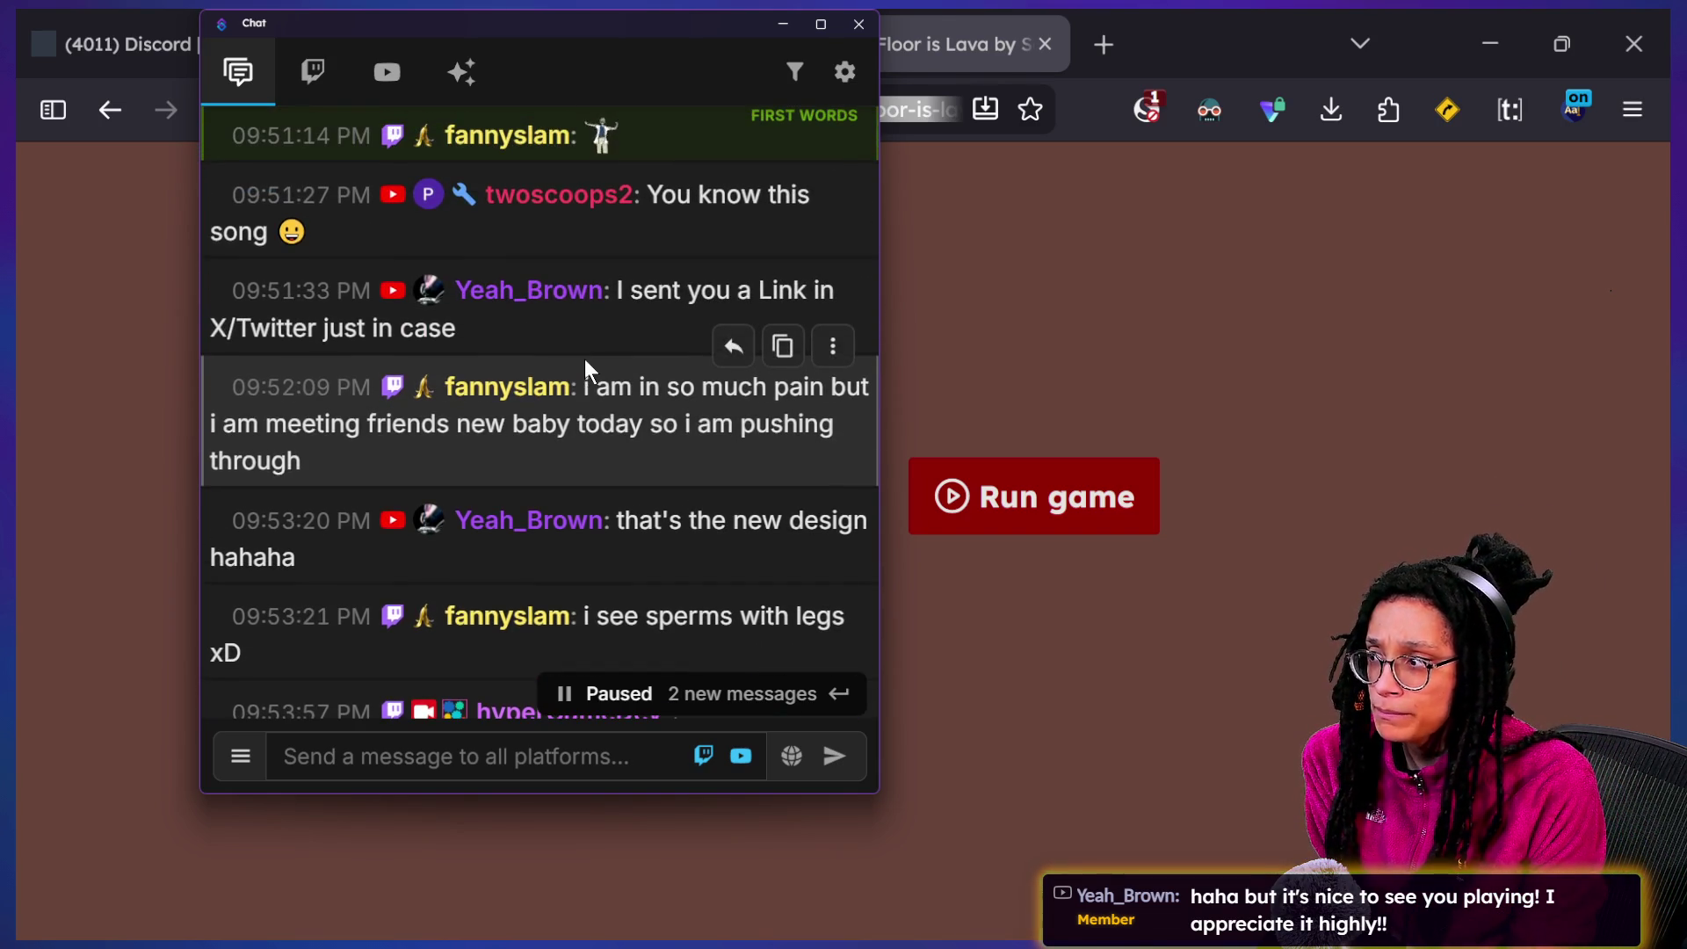
scroll(585, 368, down, 4)
scroll(584, 357, down, 1)
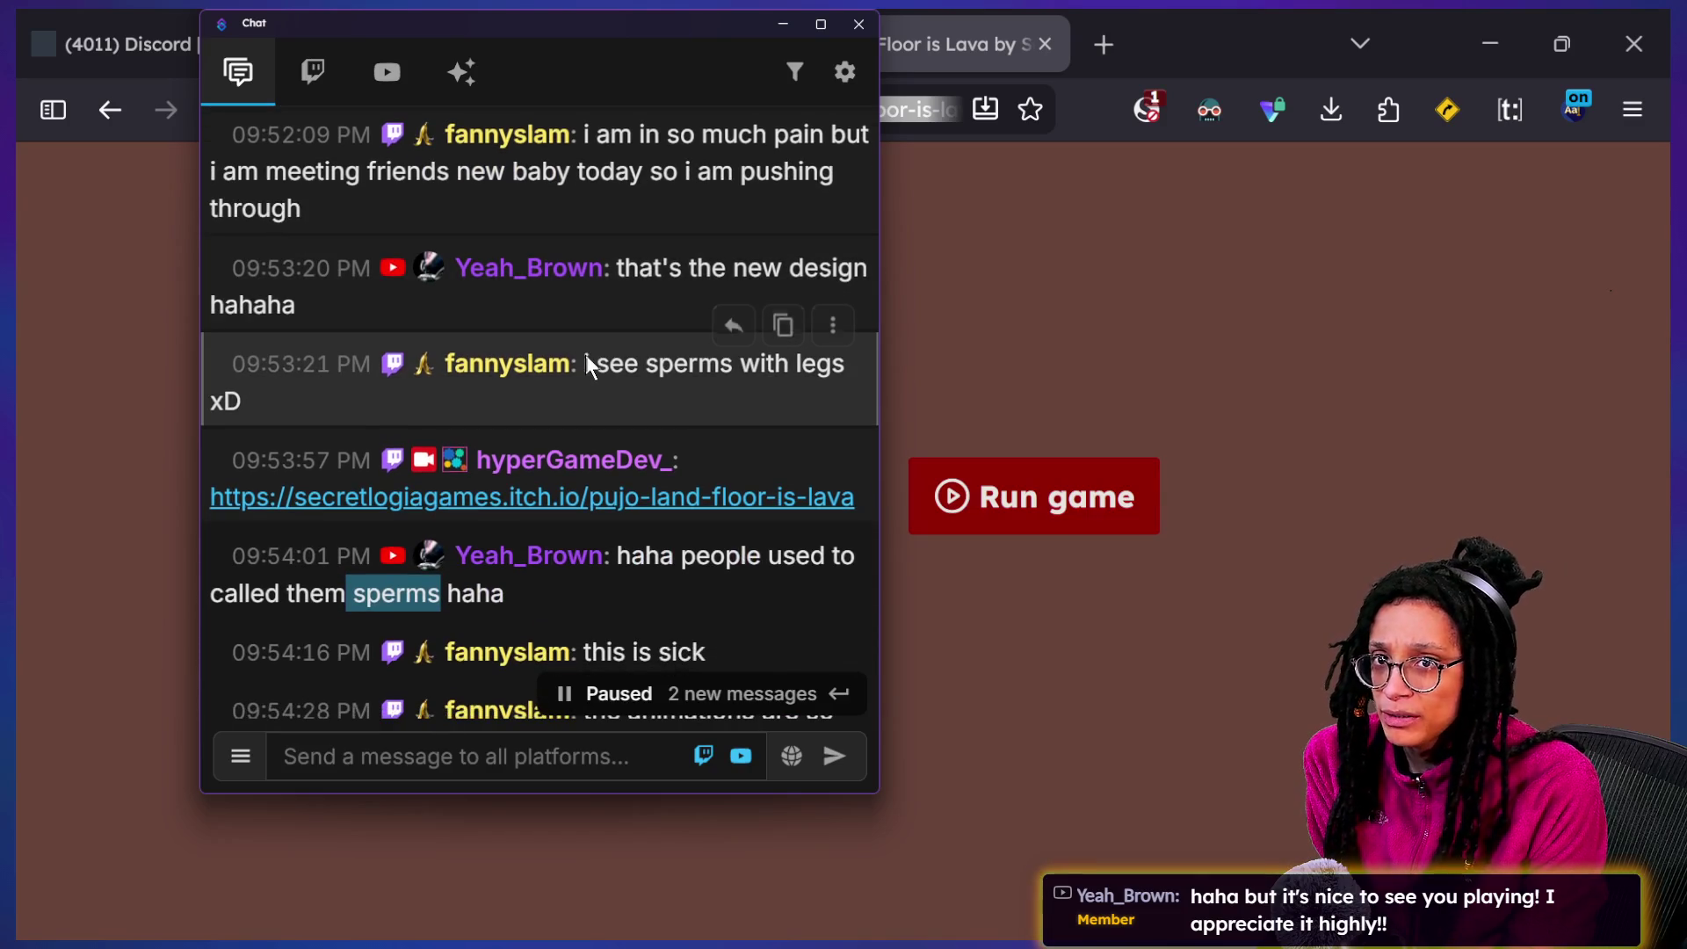
scroll(585, 354, down, 1)
scroll(586, 355, down, 2)
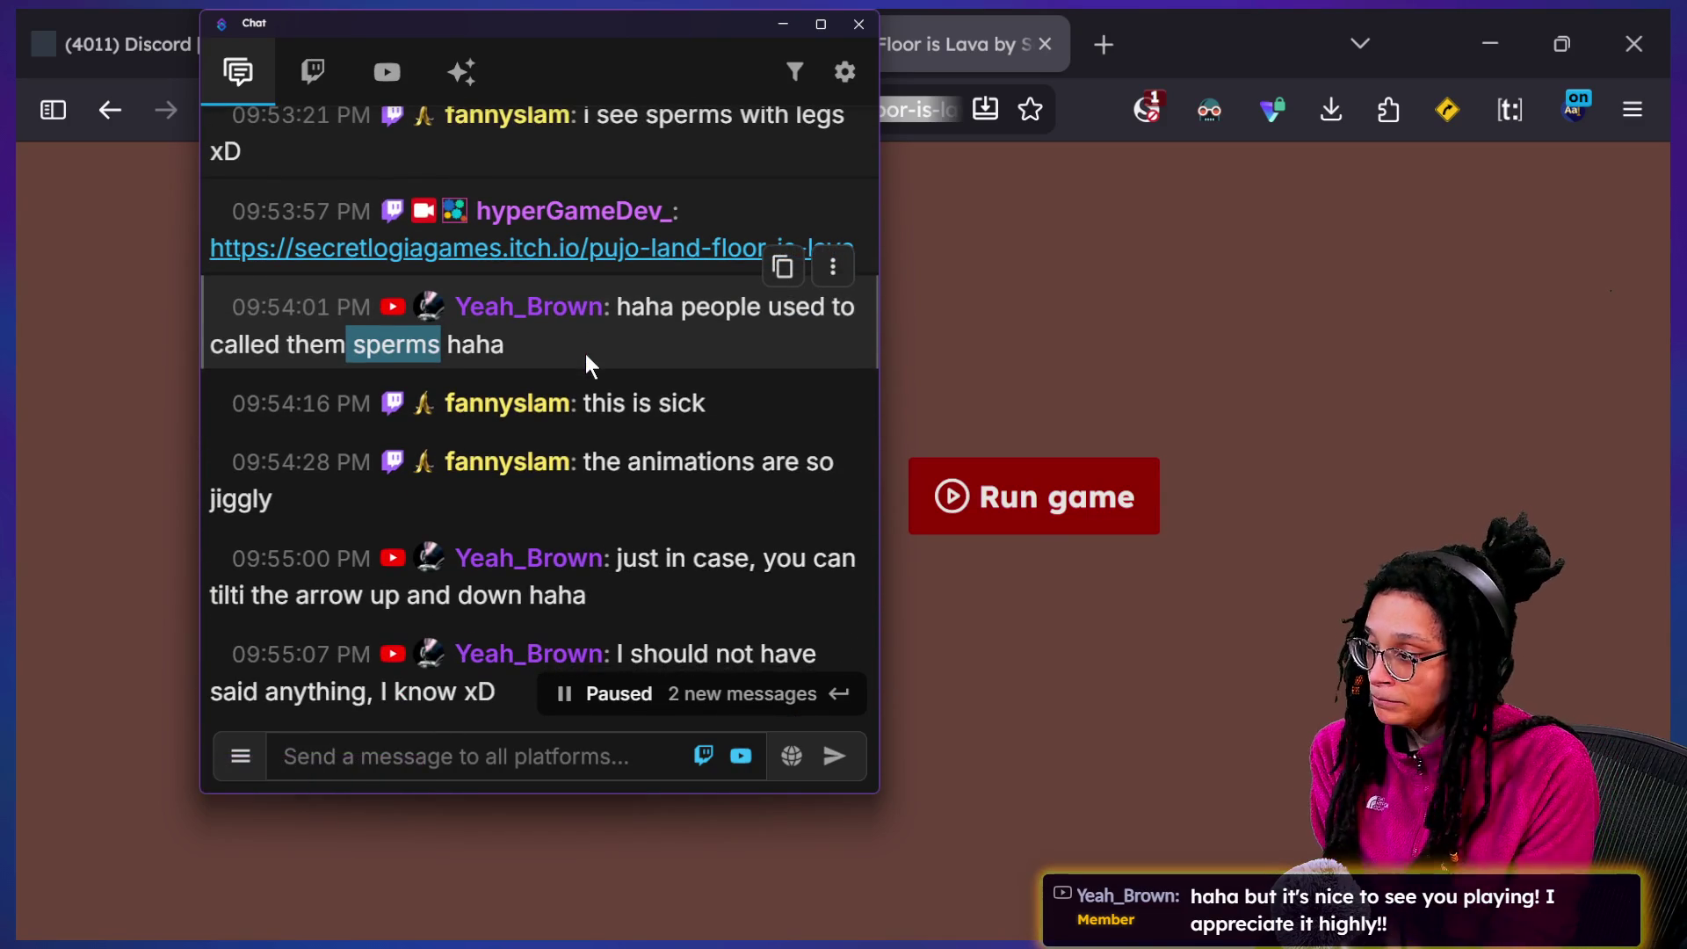
scroll(585, 354, down, 3)
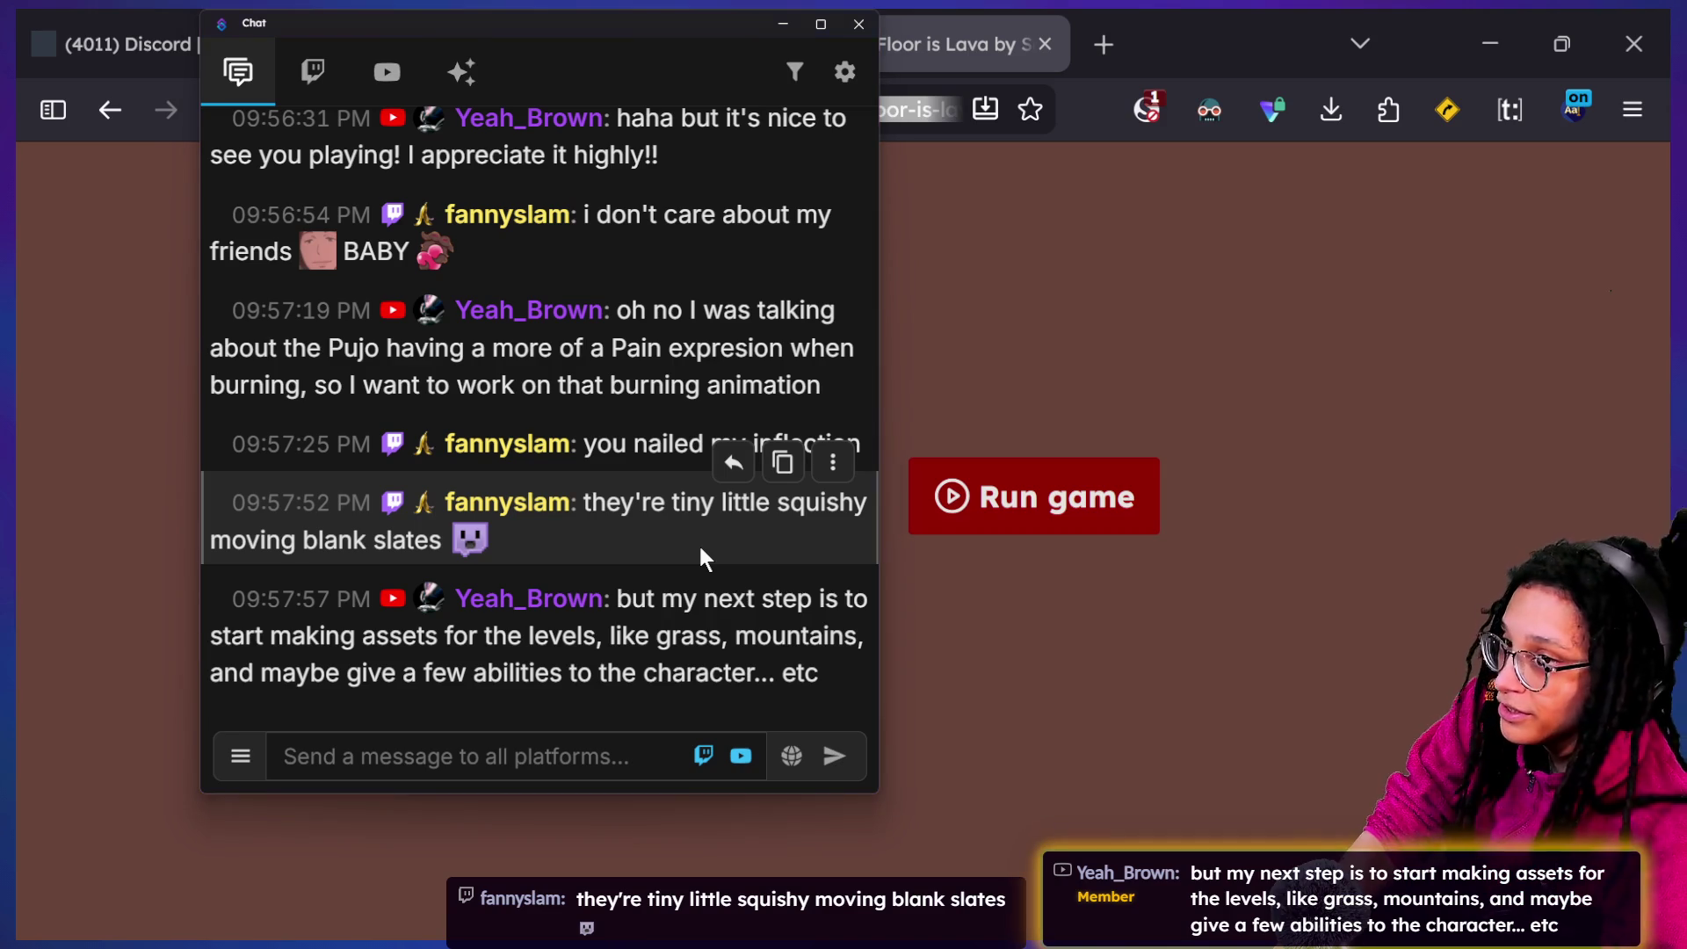
key(alt+Tab)
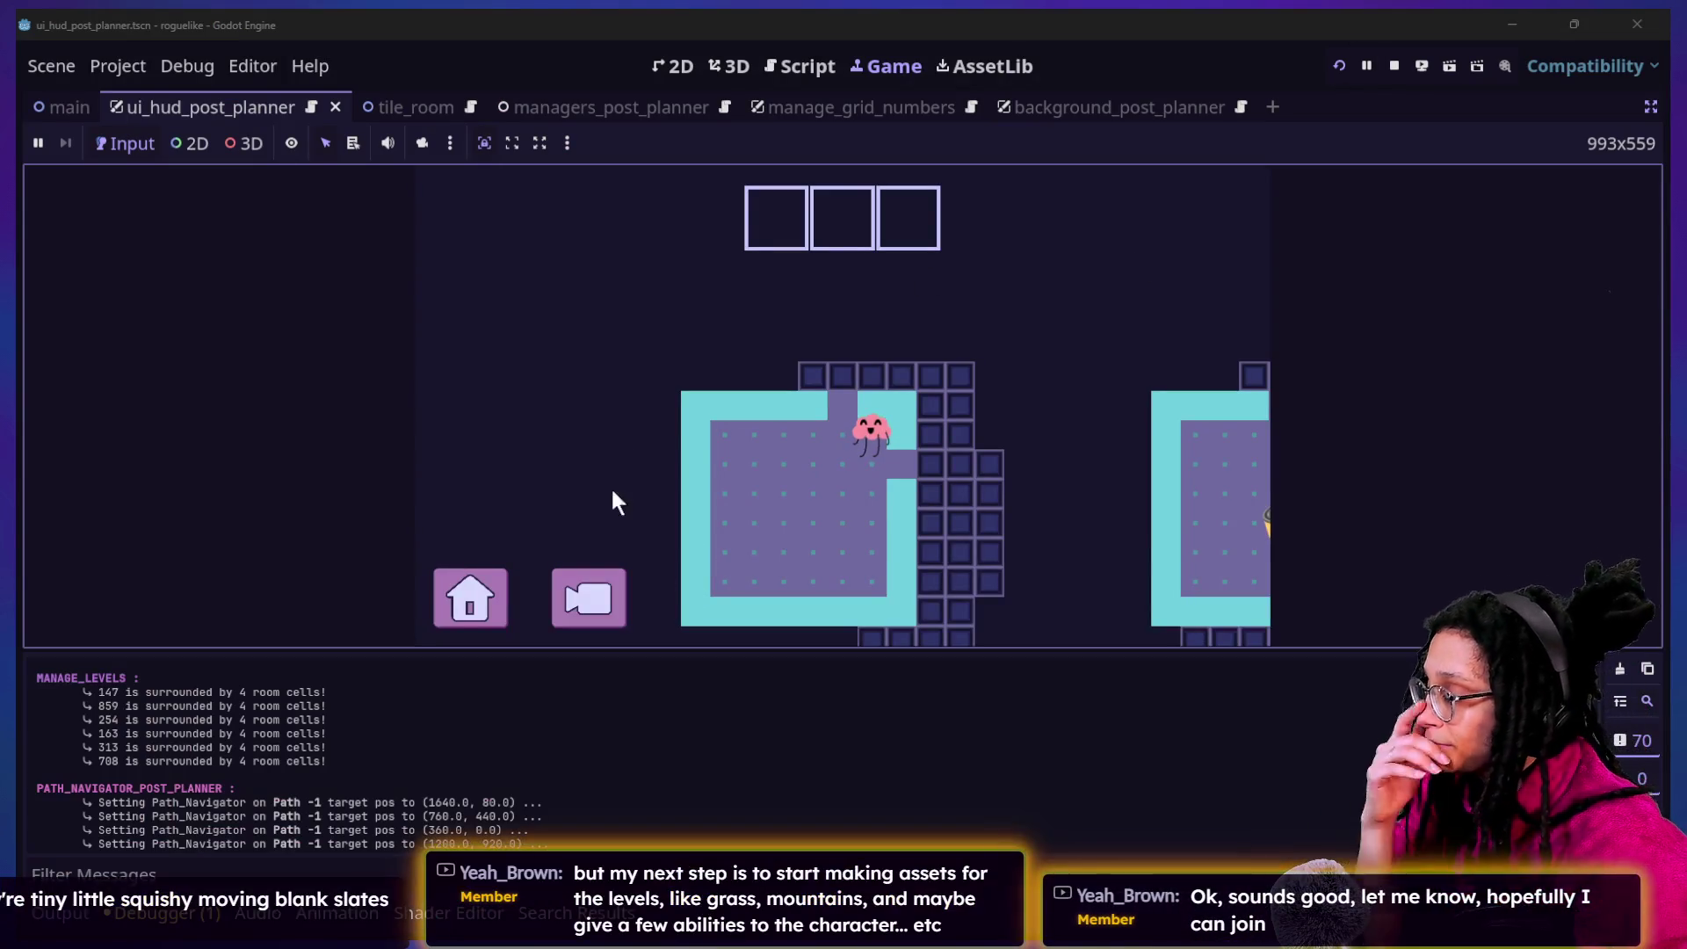
Check the TIMER BEGIN print line in the thought-animation script
click(804, 67)
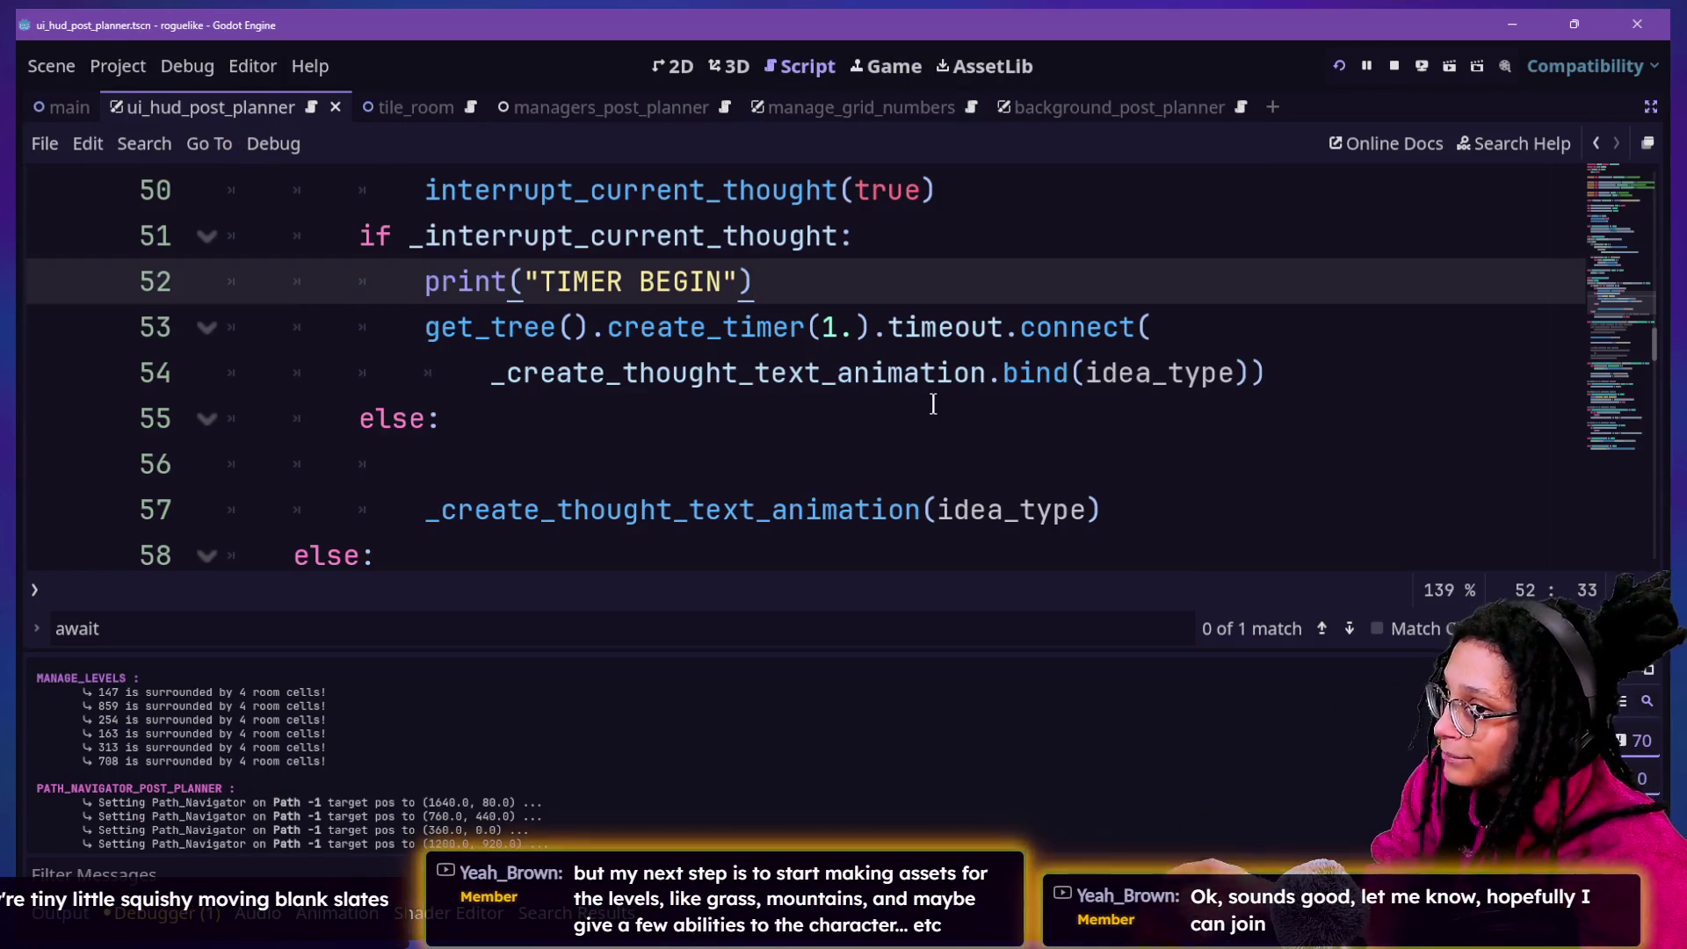
click(931, 400)
key(Down)
key(Down)
key(Down)
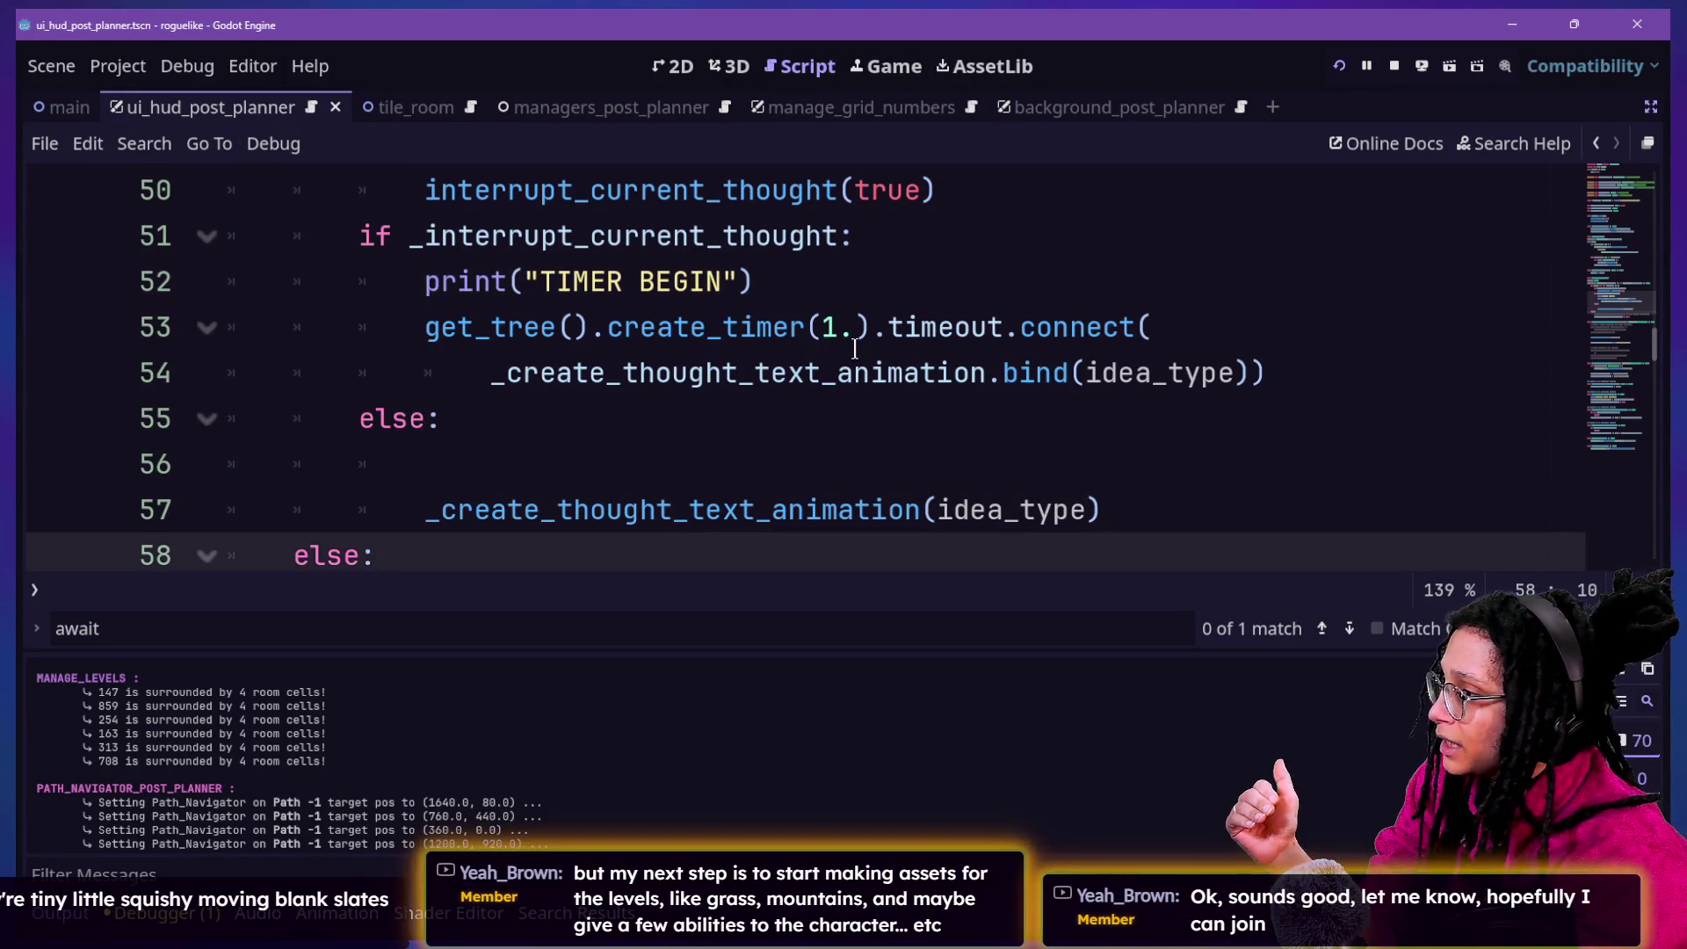
click(801, 278)
Back in the Game tab, move the character until the update_heath null-instance error breaks
click(887, 67)
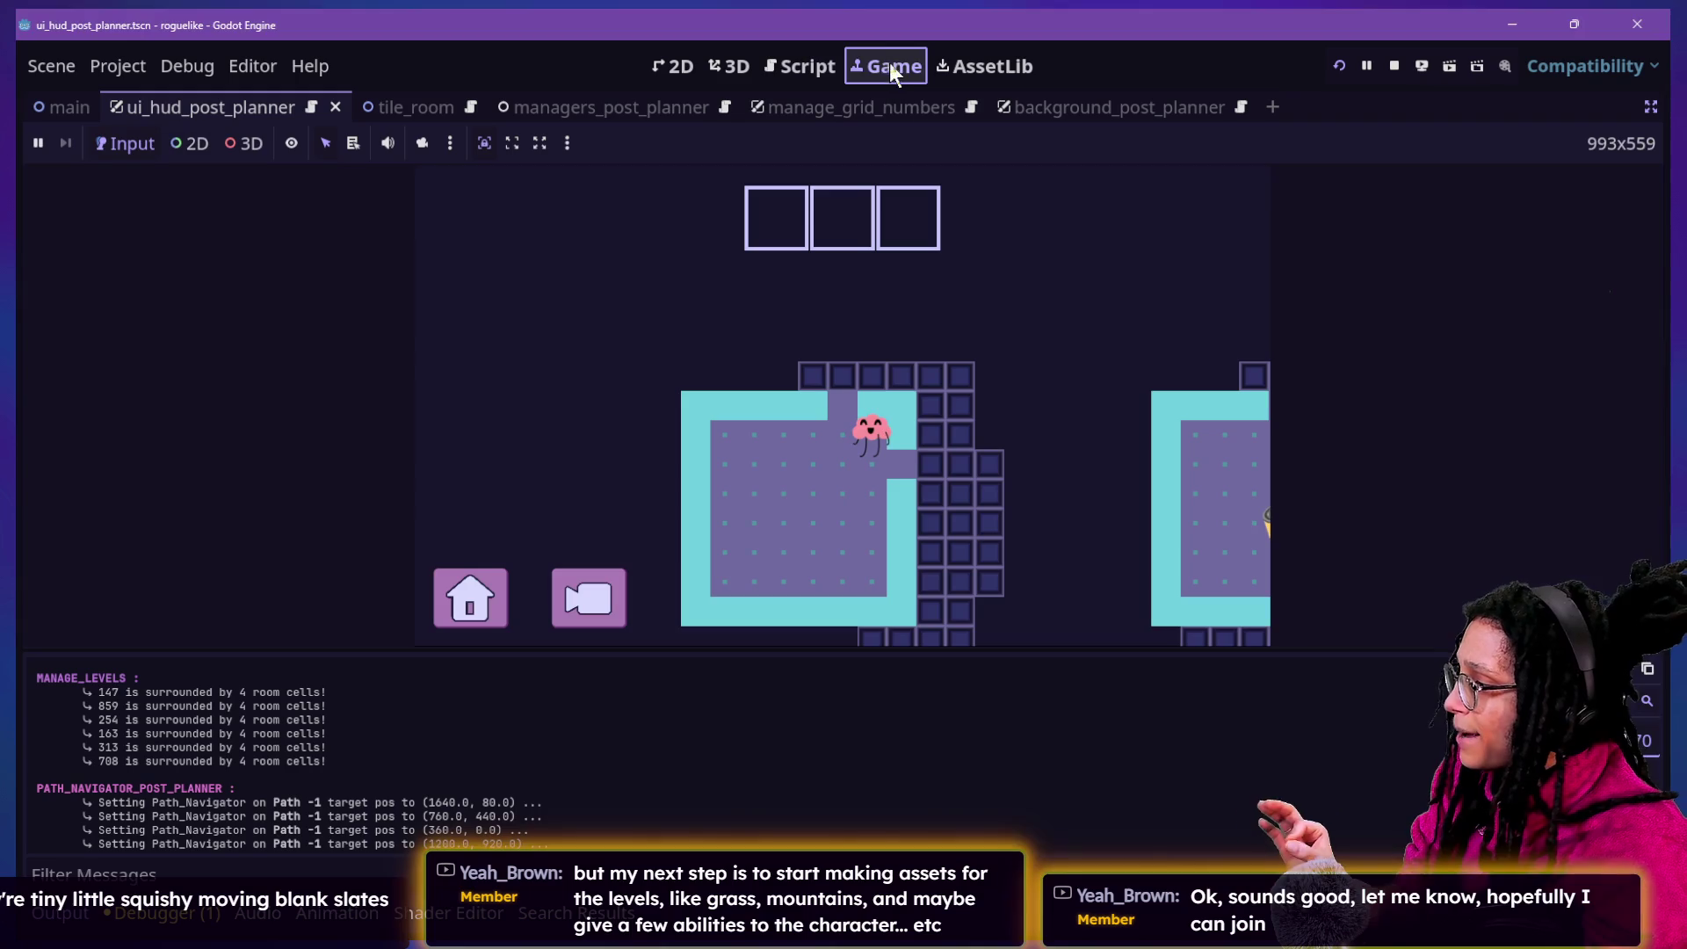
click(824, 470)
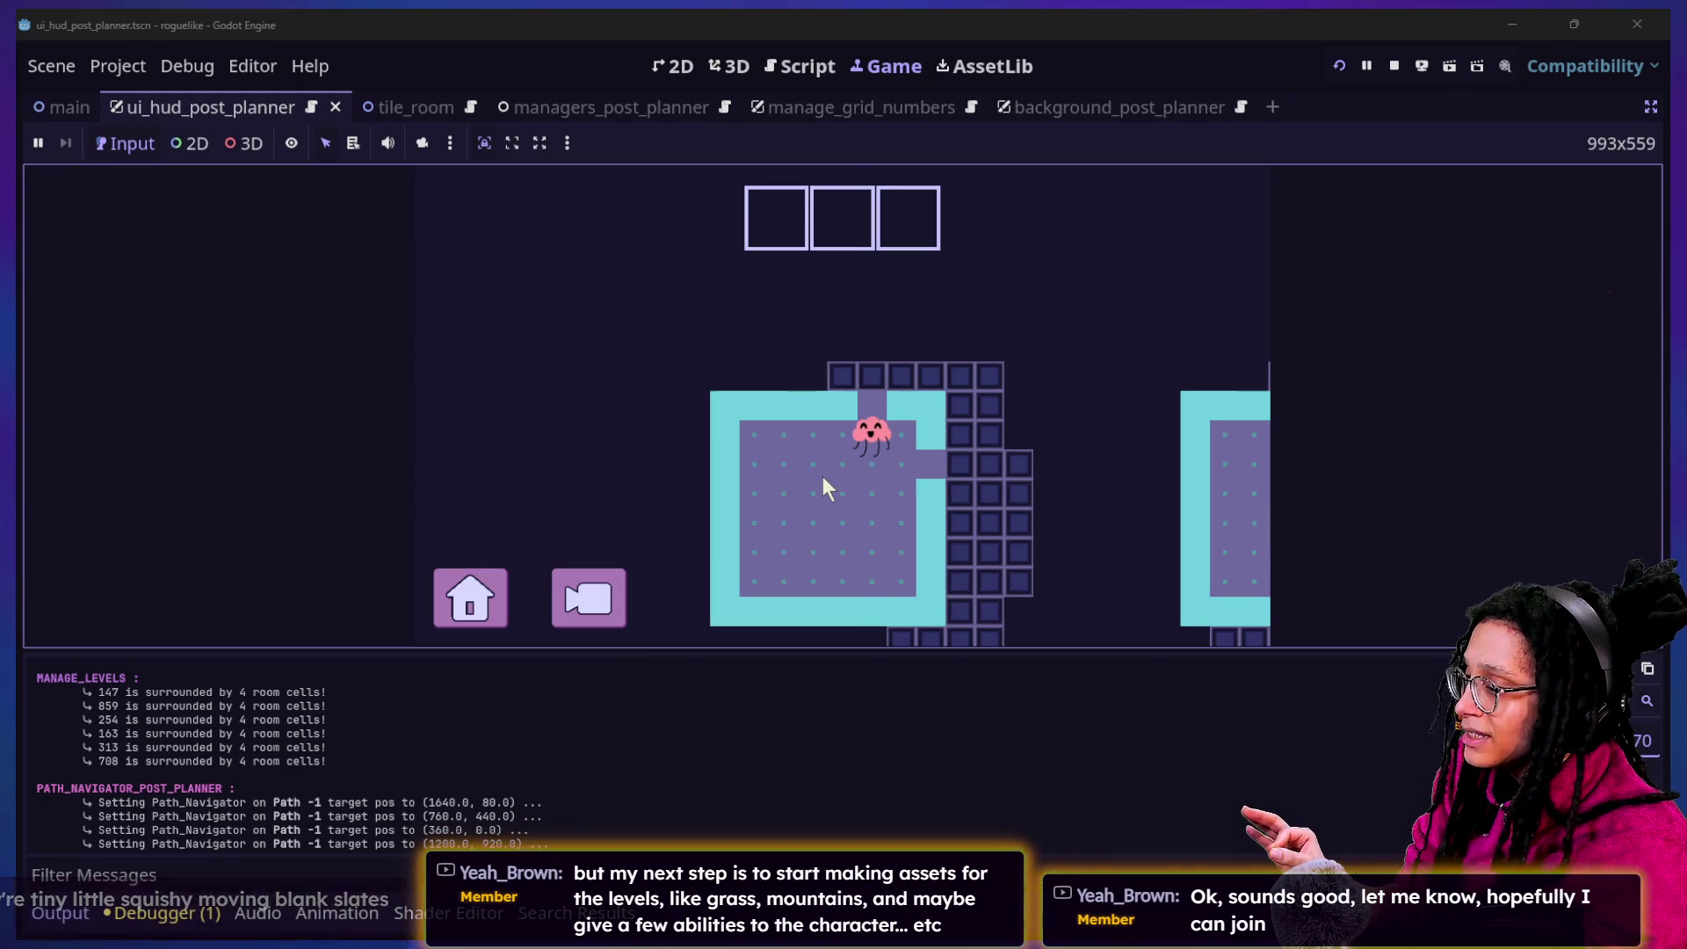
click(1182, 634)
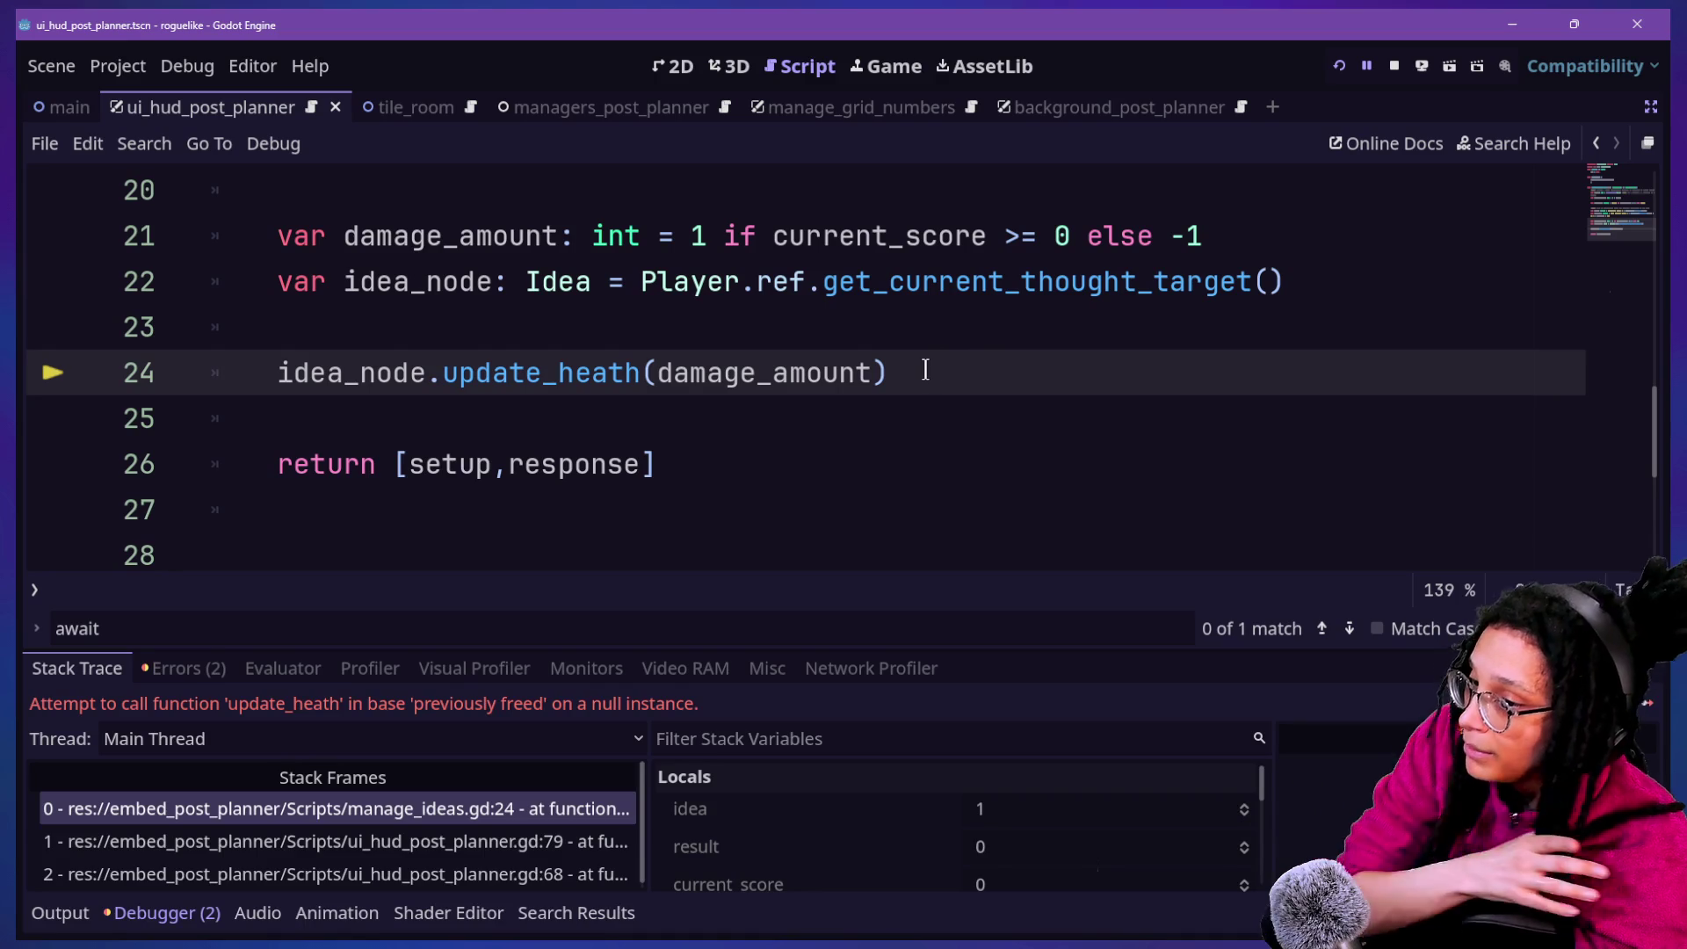
Inspect the failing update_heath call on line 24 and the randi_range thought code above it
click(433, 327)
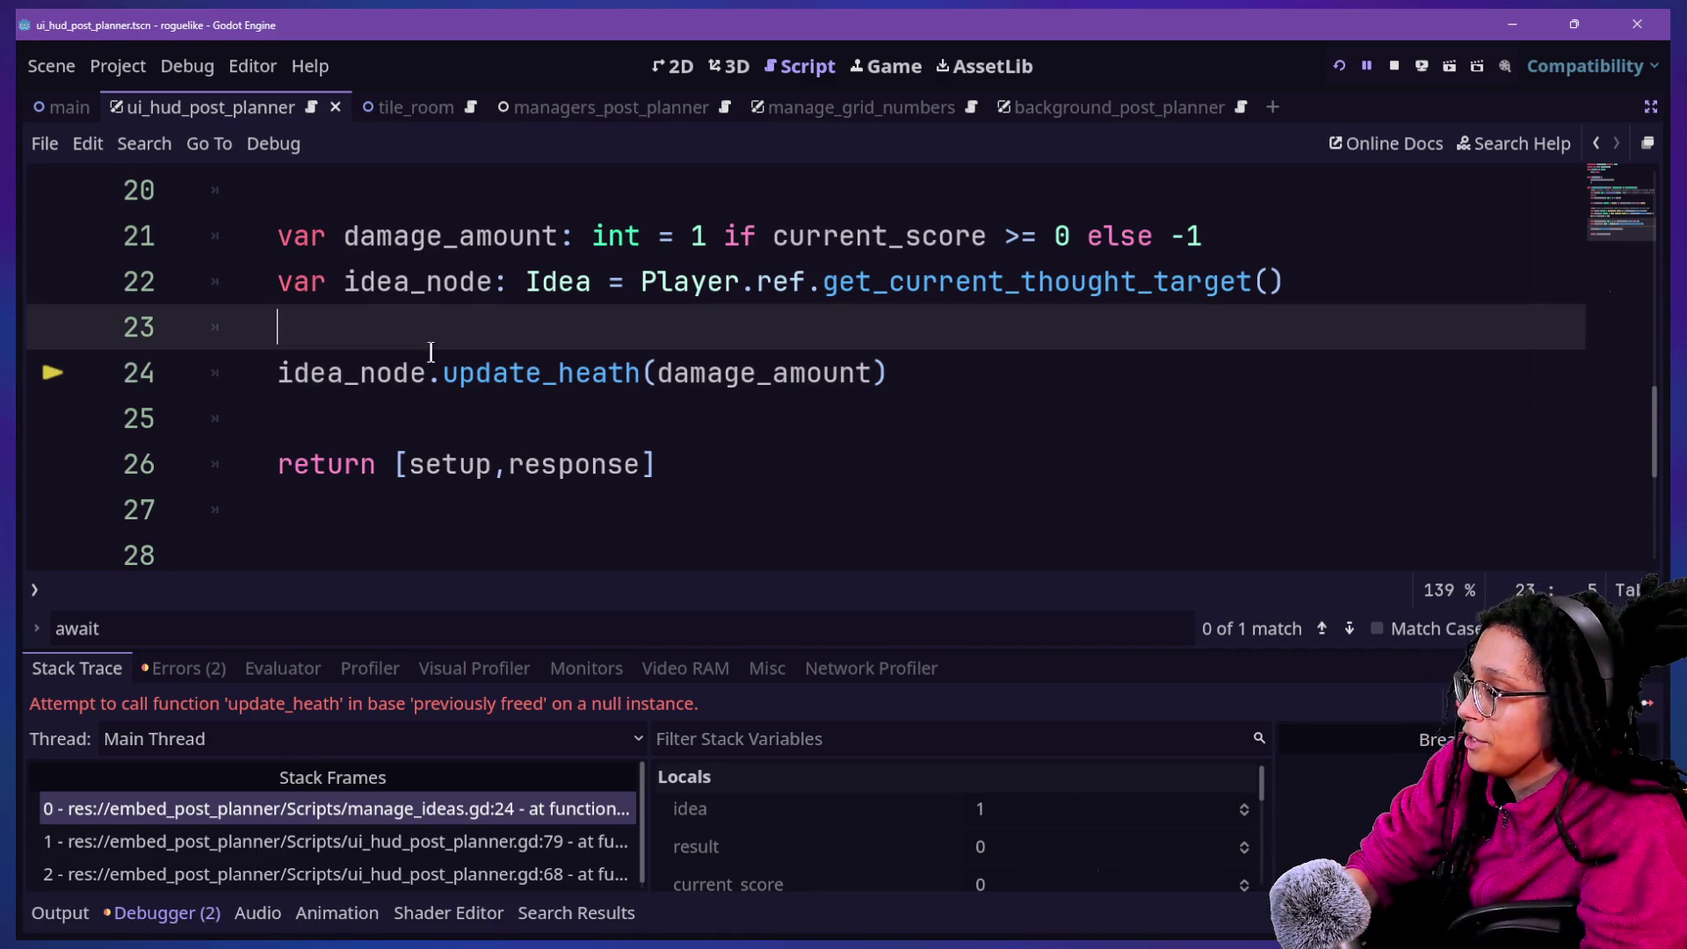
drag(441, 373, 796, 377)
click(800, 381)
mouse_move(799, 382)
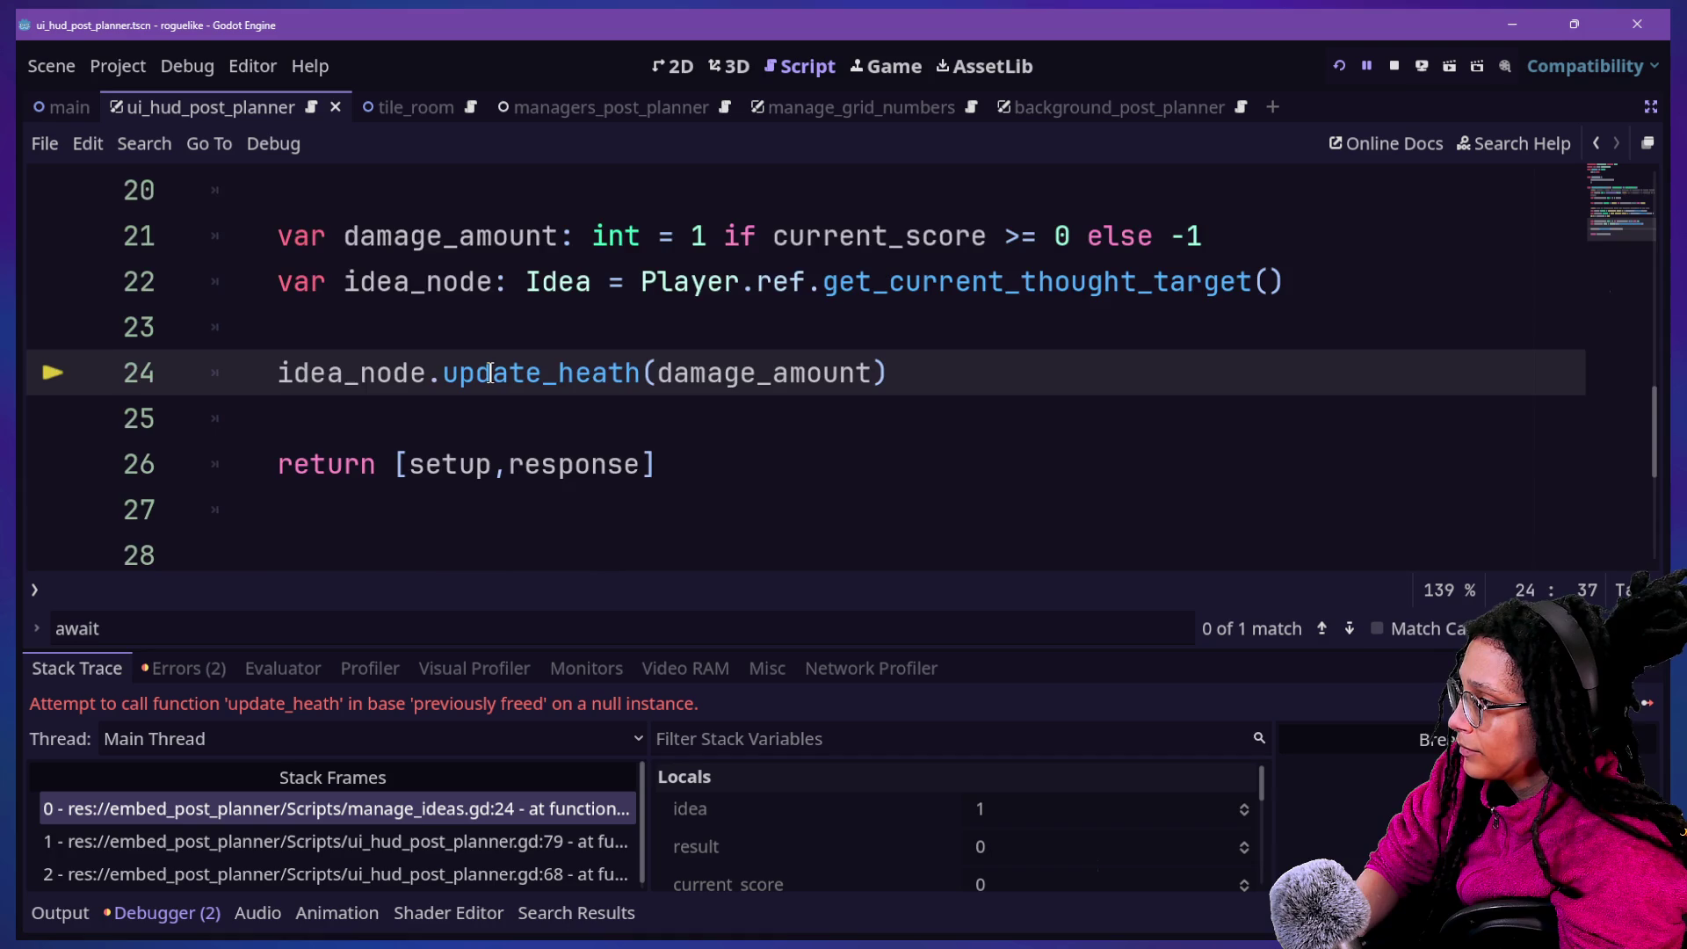
scroll(489, 373, up, 5)
click(350, 385)
click(705, 555)
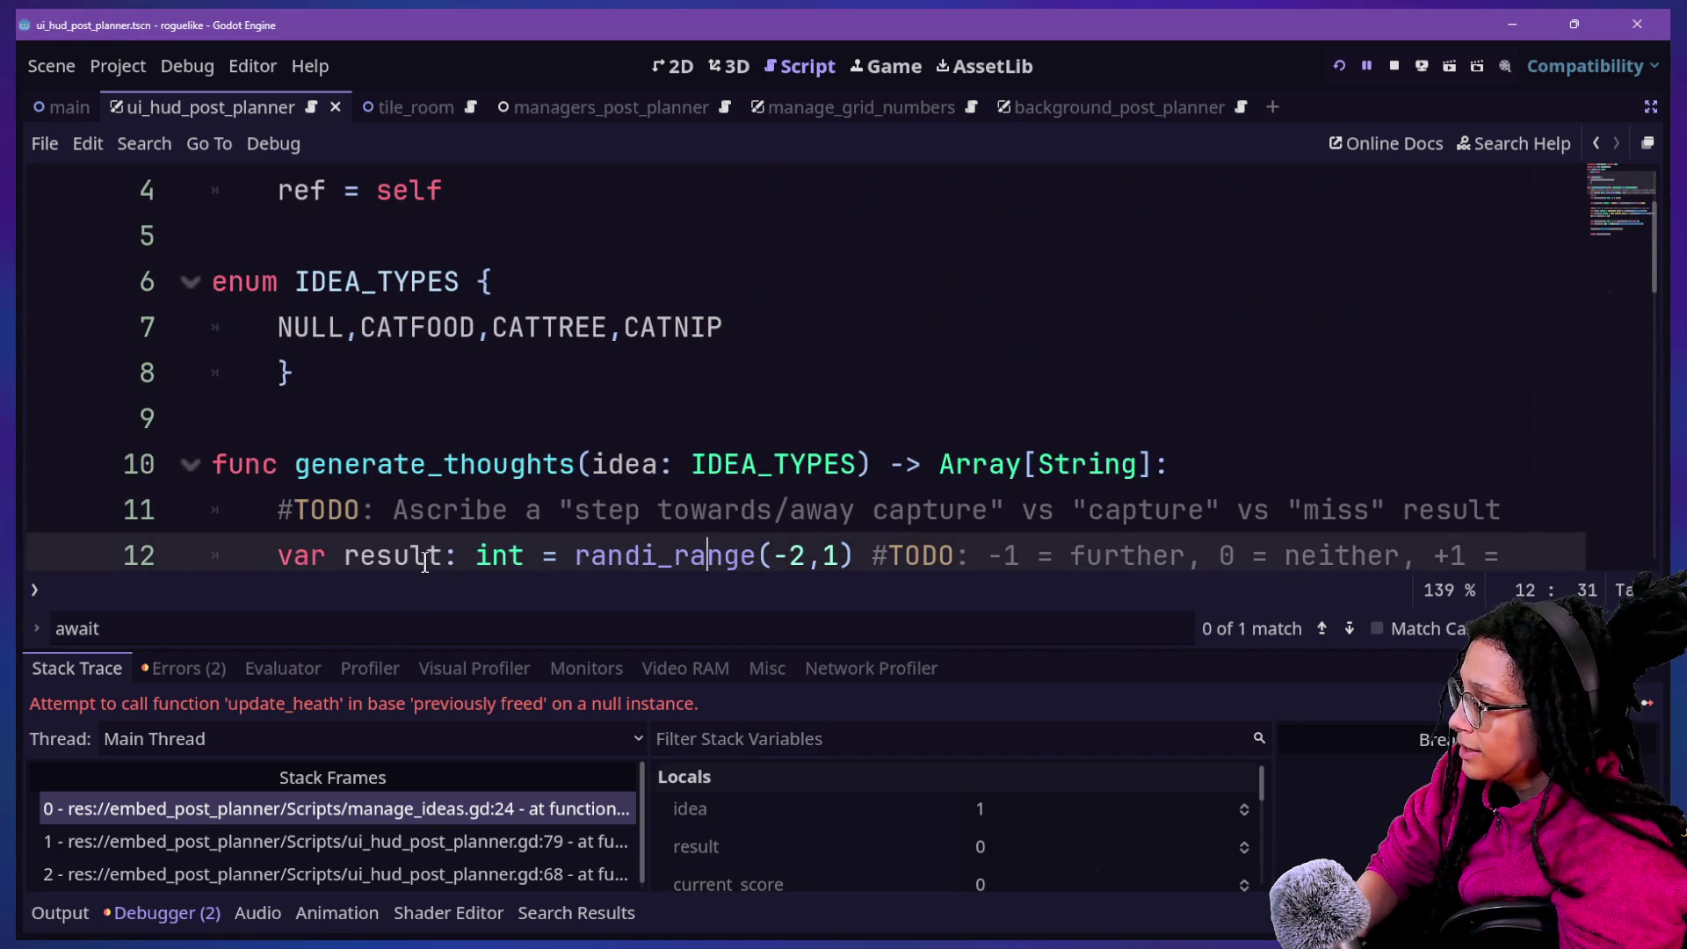
Open ui_hud_post_planner.gd, search 'gen' and jump to the _apply_thoughts_to_text call
key(shift+alt+o)
text(ui_)
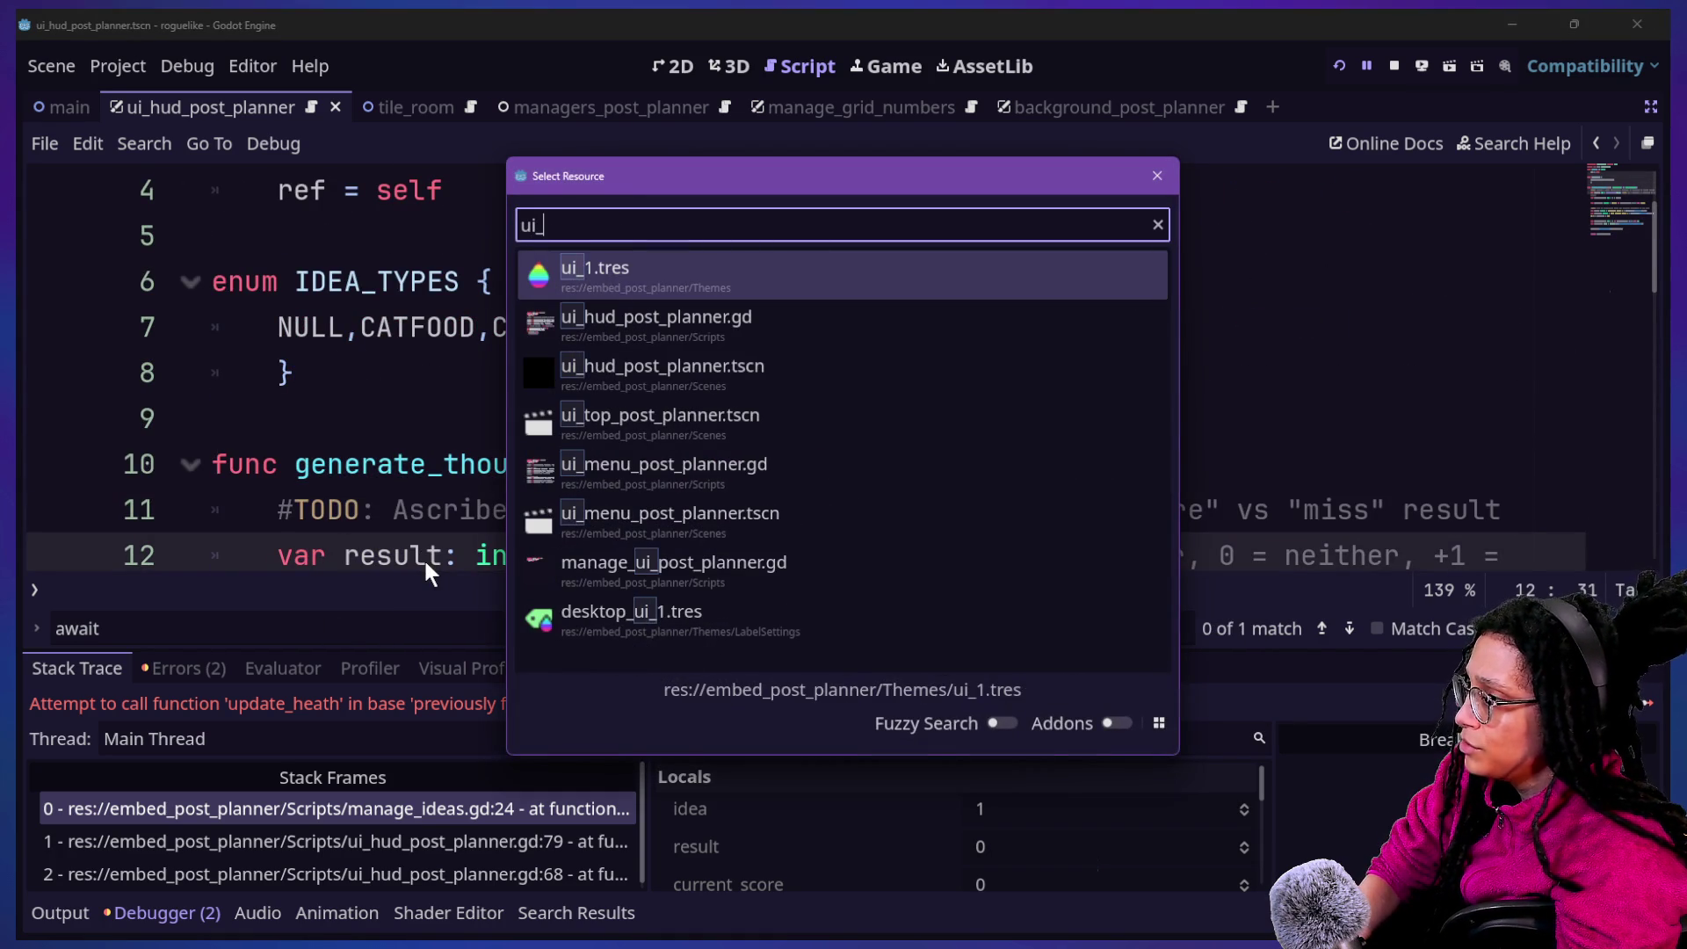
key(Down)
key(Return)
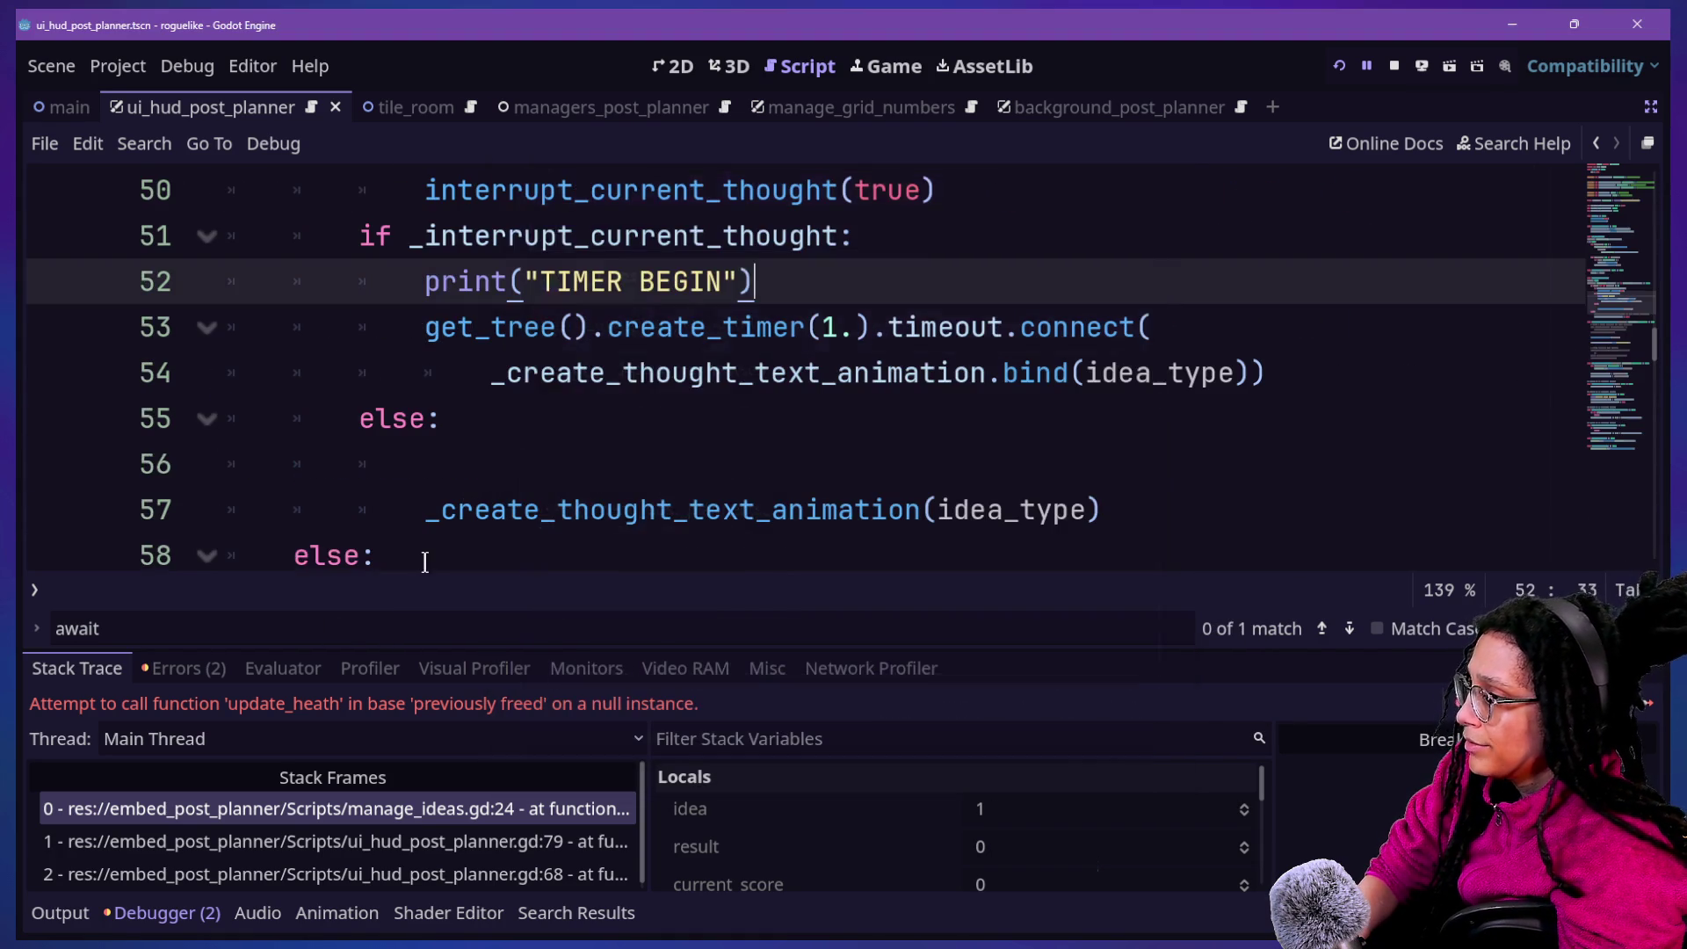
click(712, 464)
key(ctrl+f)
text(generate)
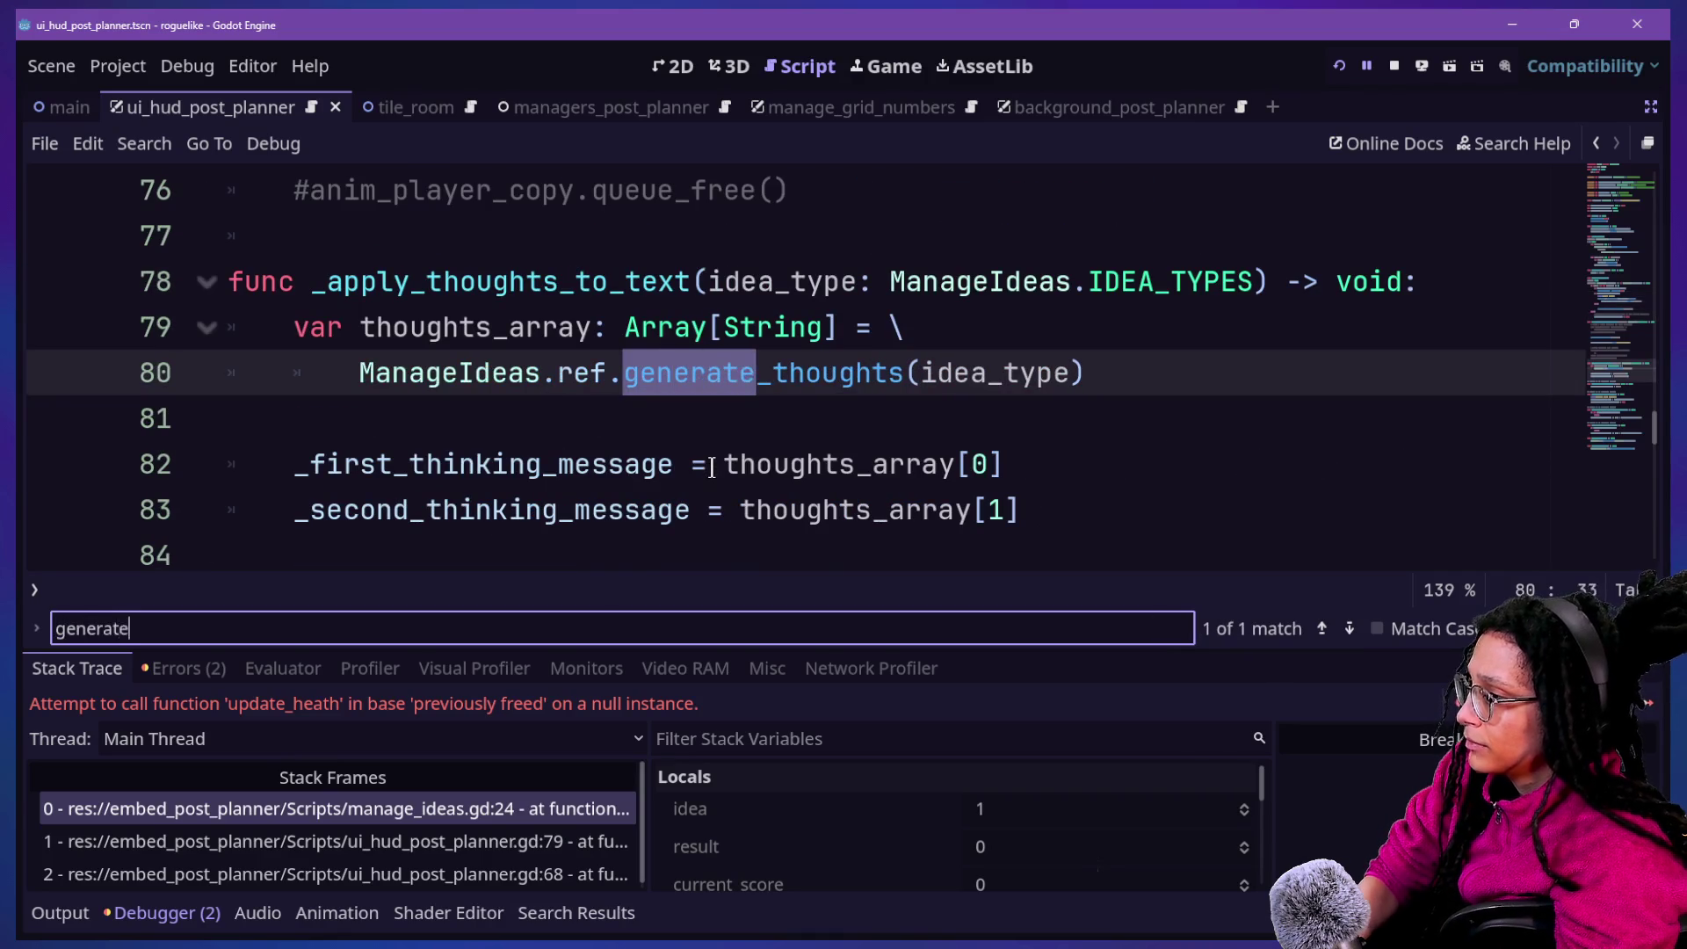
click(260, 281)
drag(312, 281, 691, 282)
key(ctrl+d)
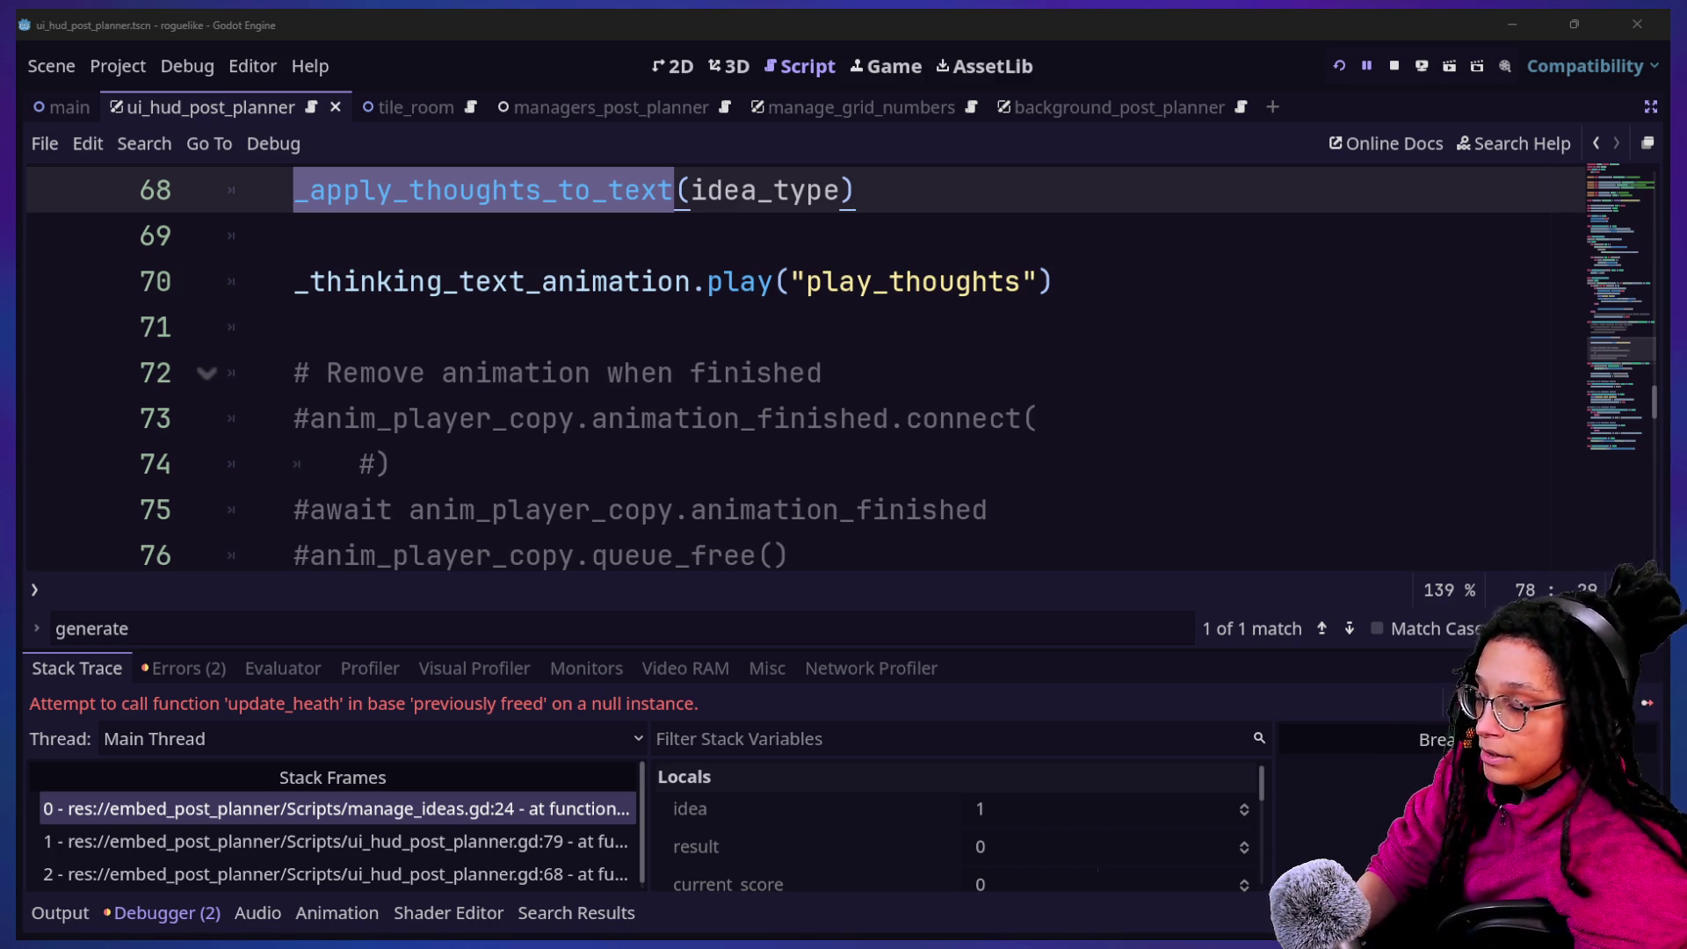
key(super+Tab)
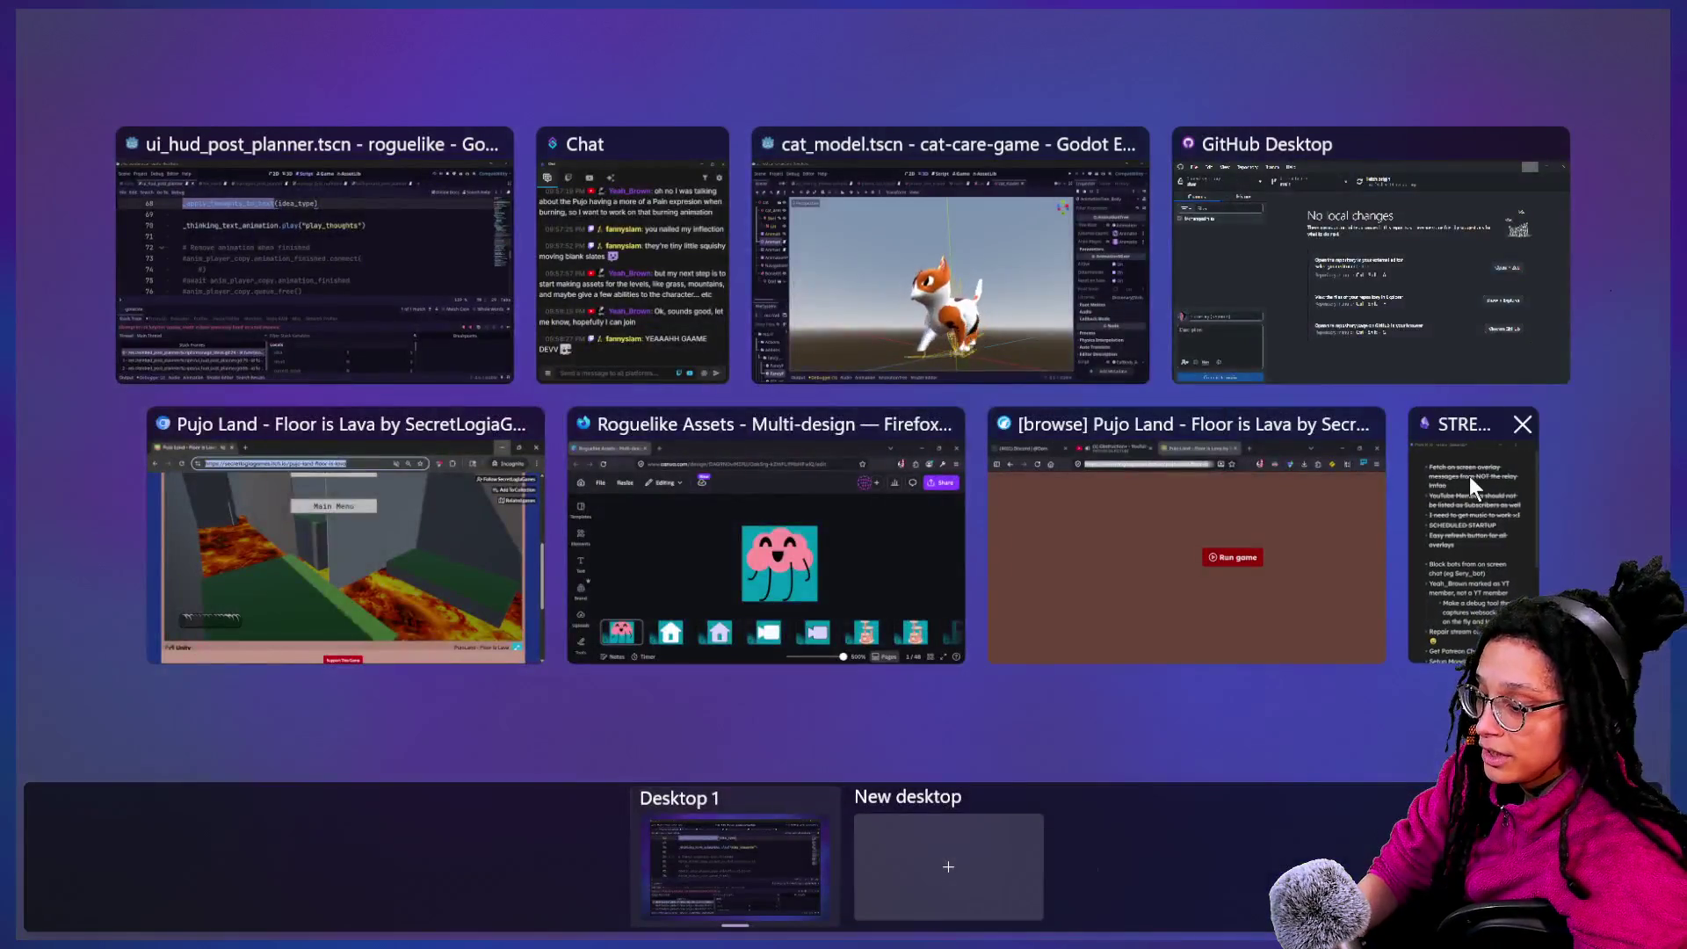
Add a top STREAM-TO-DO bullet about inviting a chat viewer to Monday, then return to Godot
click(1469, 476)
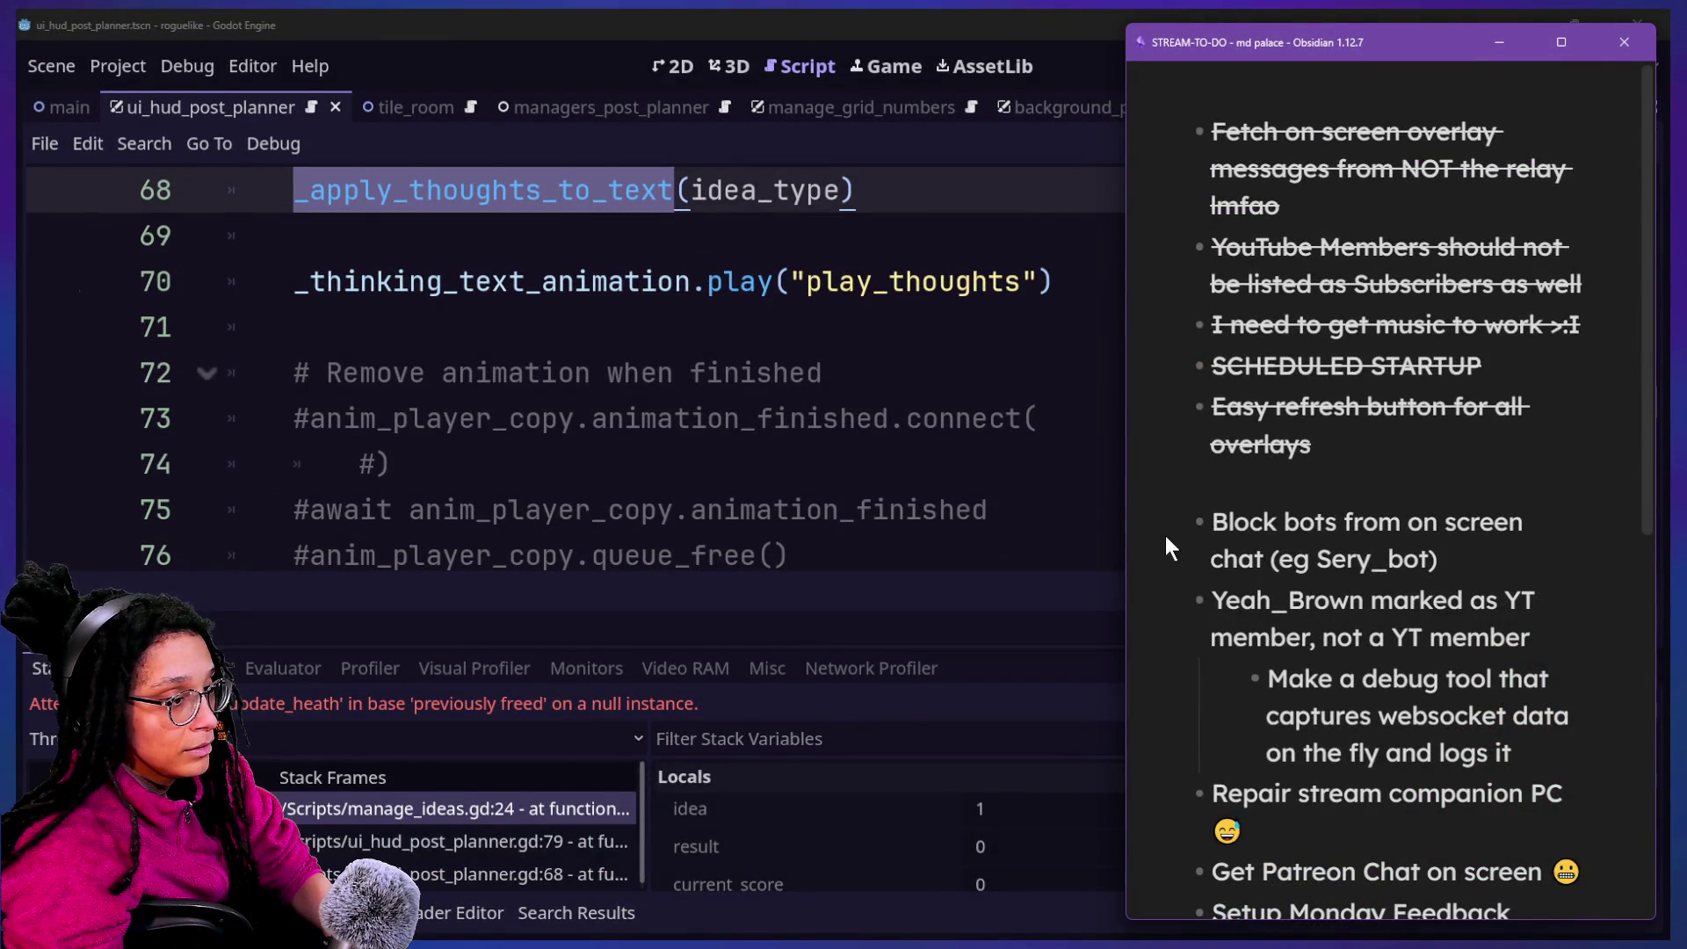
click(1213, 521)
key(Return)
key(Up)
text(INCI)
key(BackSpace)
key(BackSpace)
text(VITE YEAHBROWN TO)
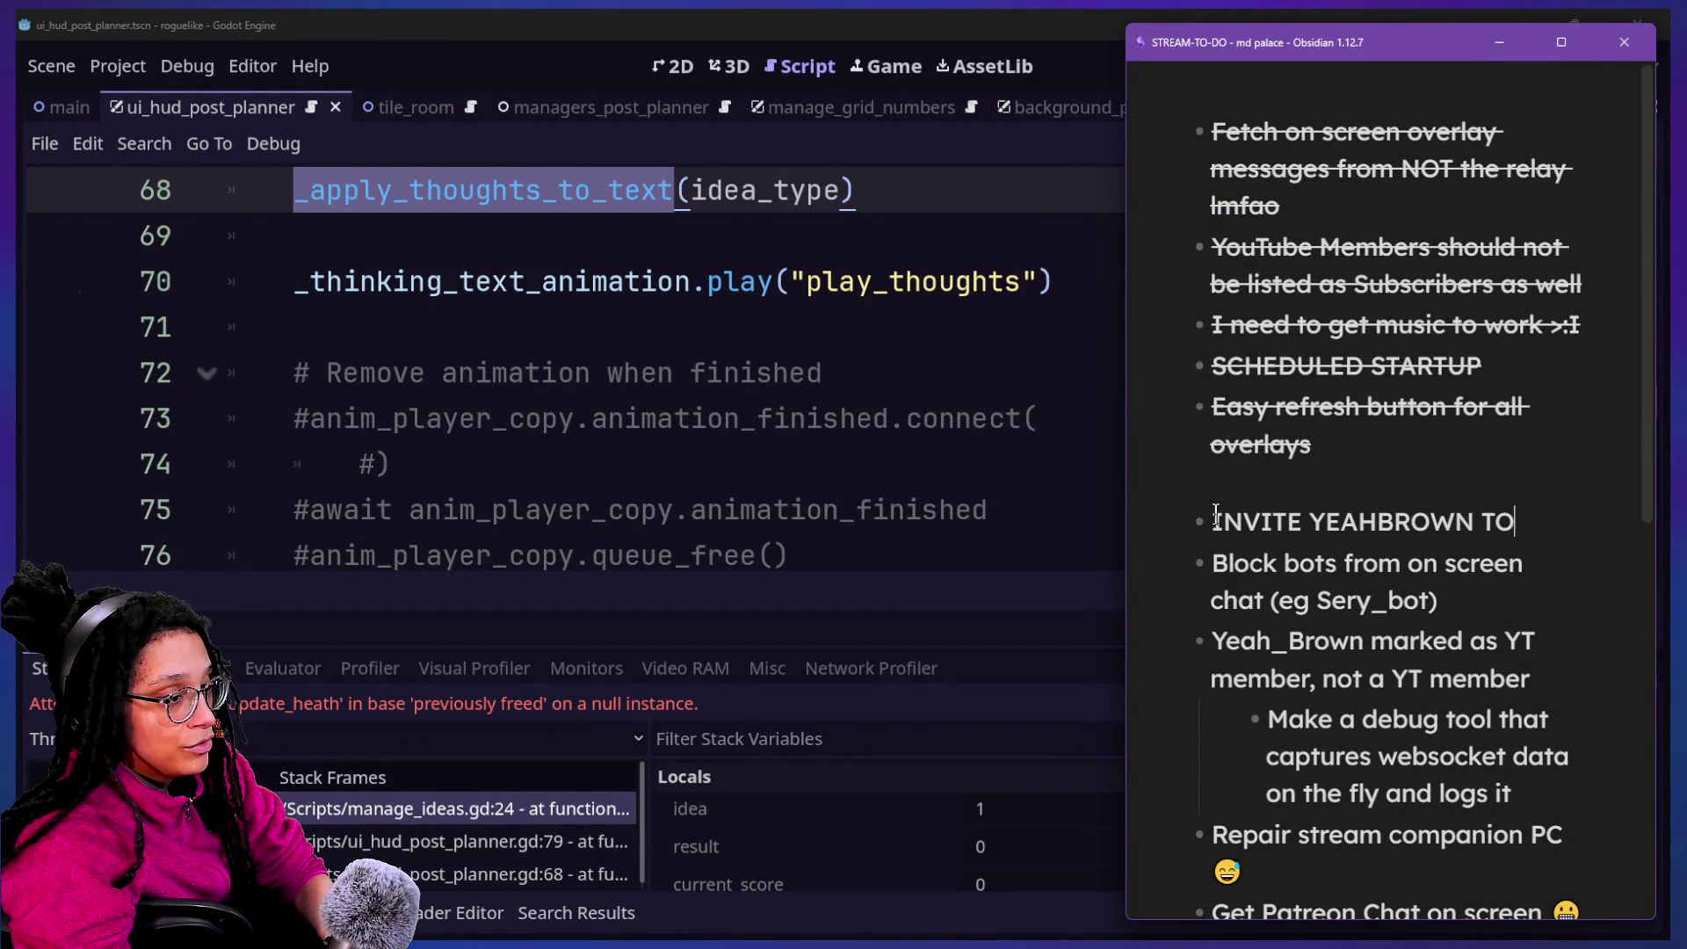
text( MONDAY)
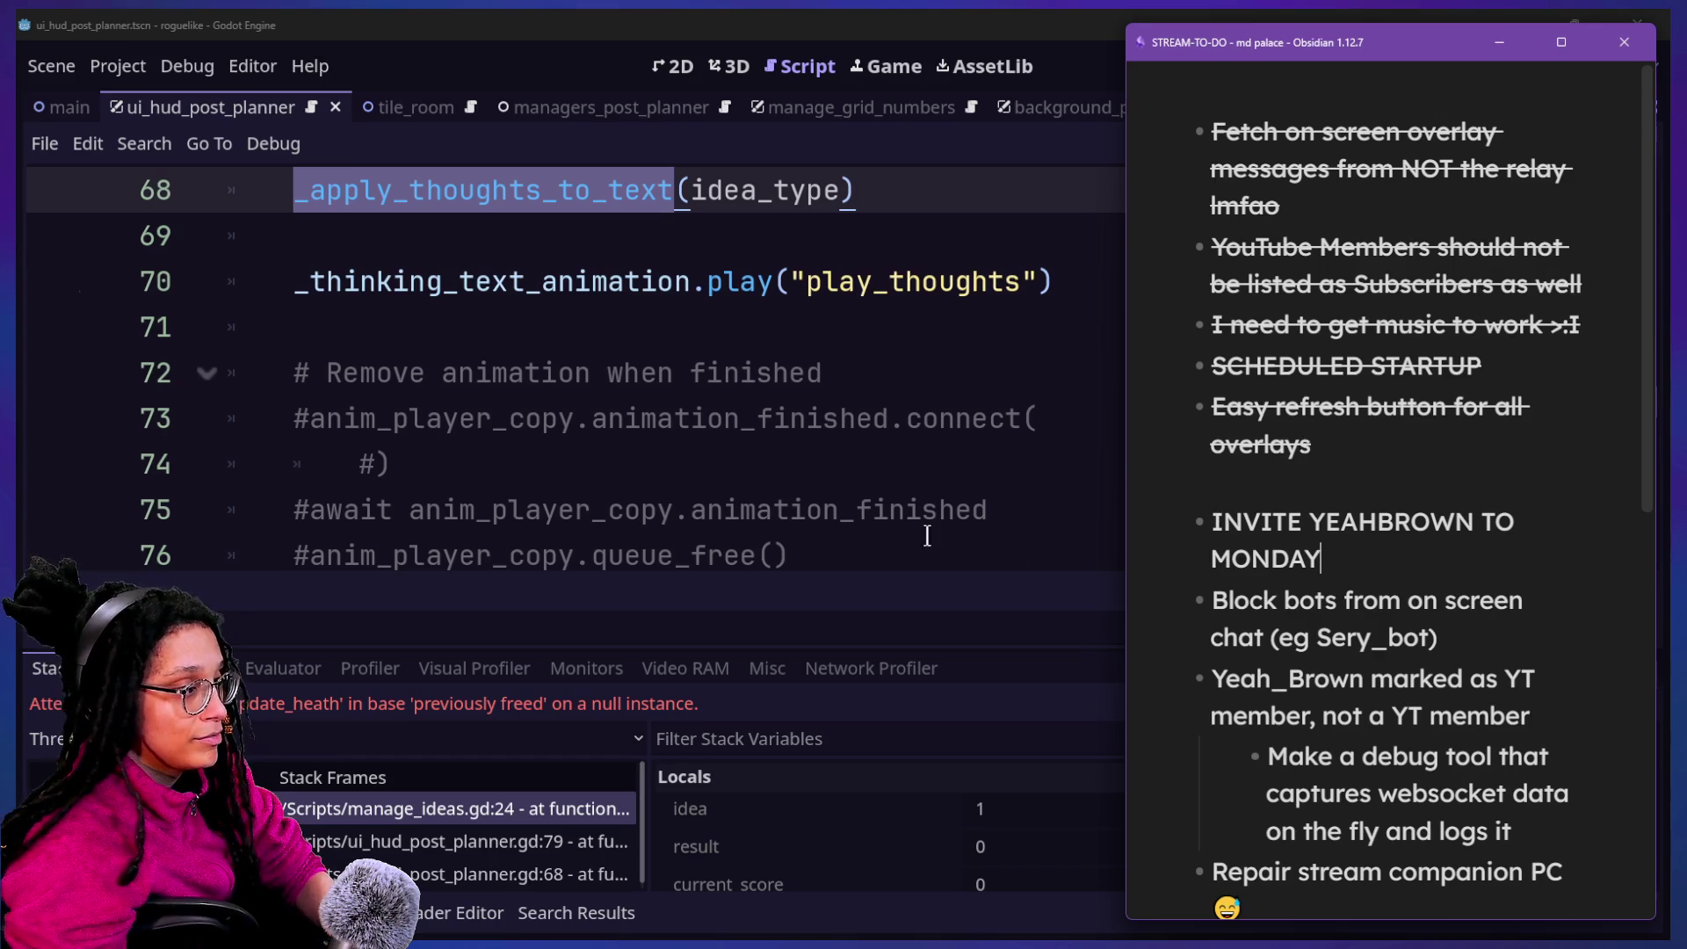
click(802, 509)
click(1016, 551)
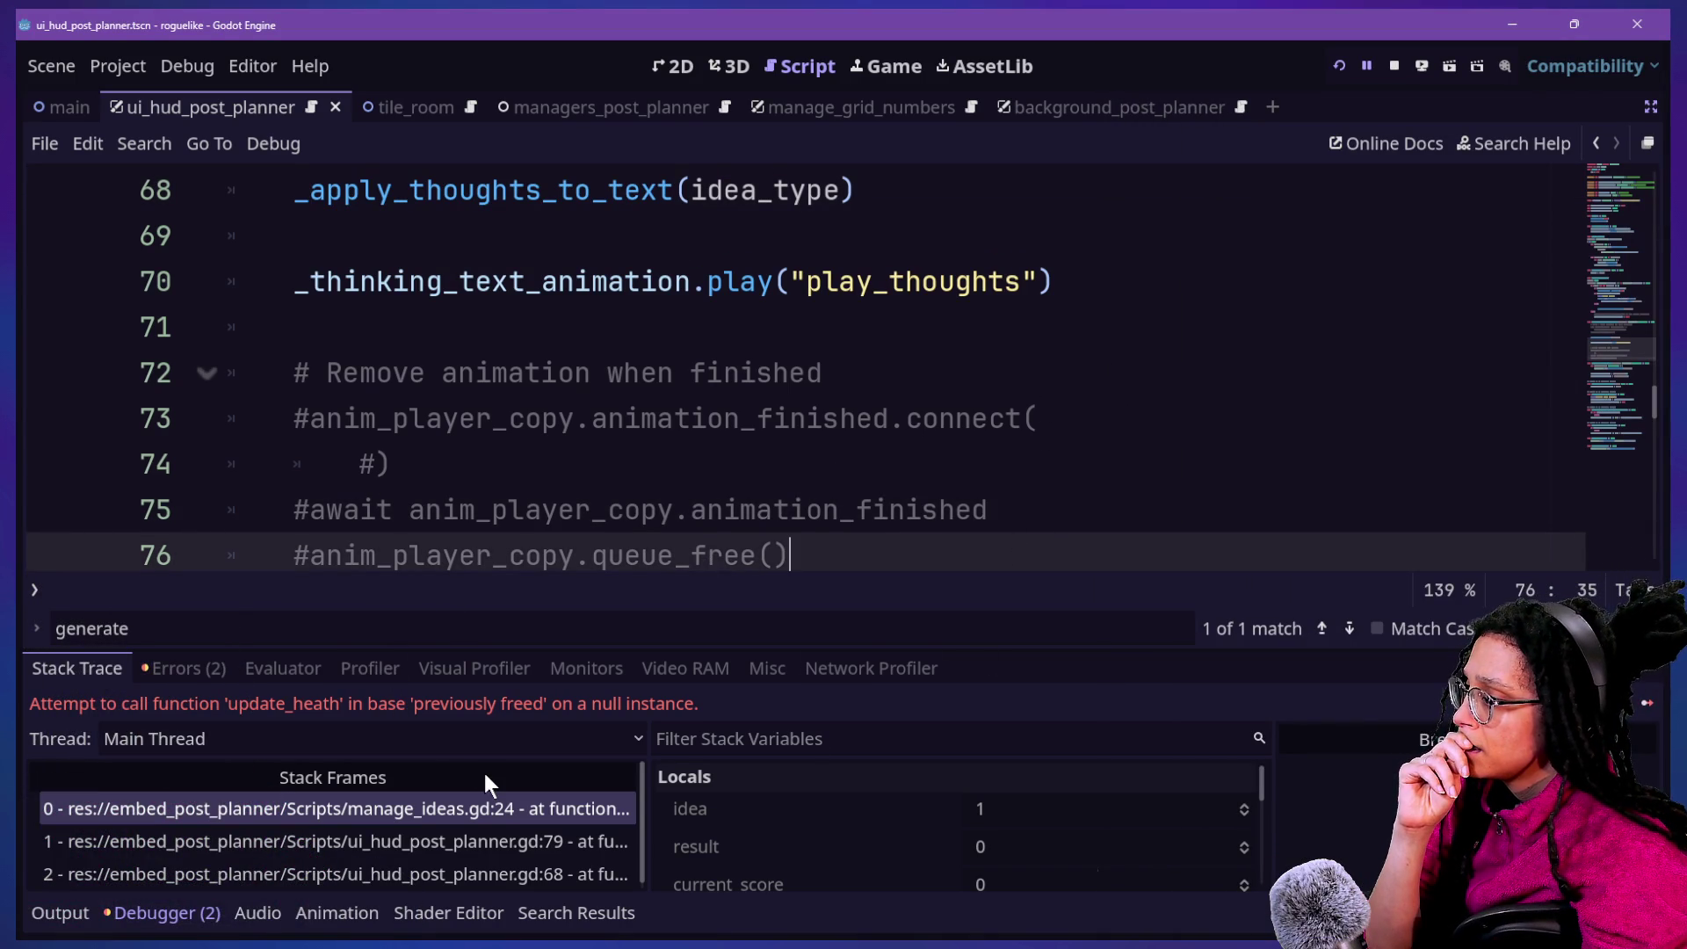
Search the script for '_though' to find the thought-text functions
scroll(781, 479, up, 5)
scroll(781, 479, down, 2)
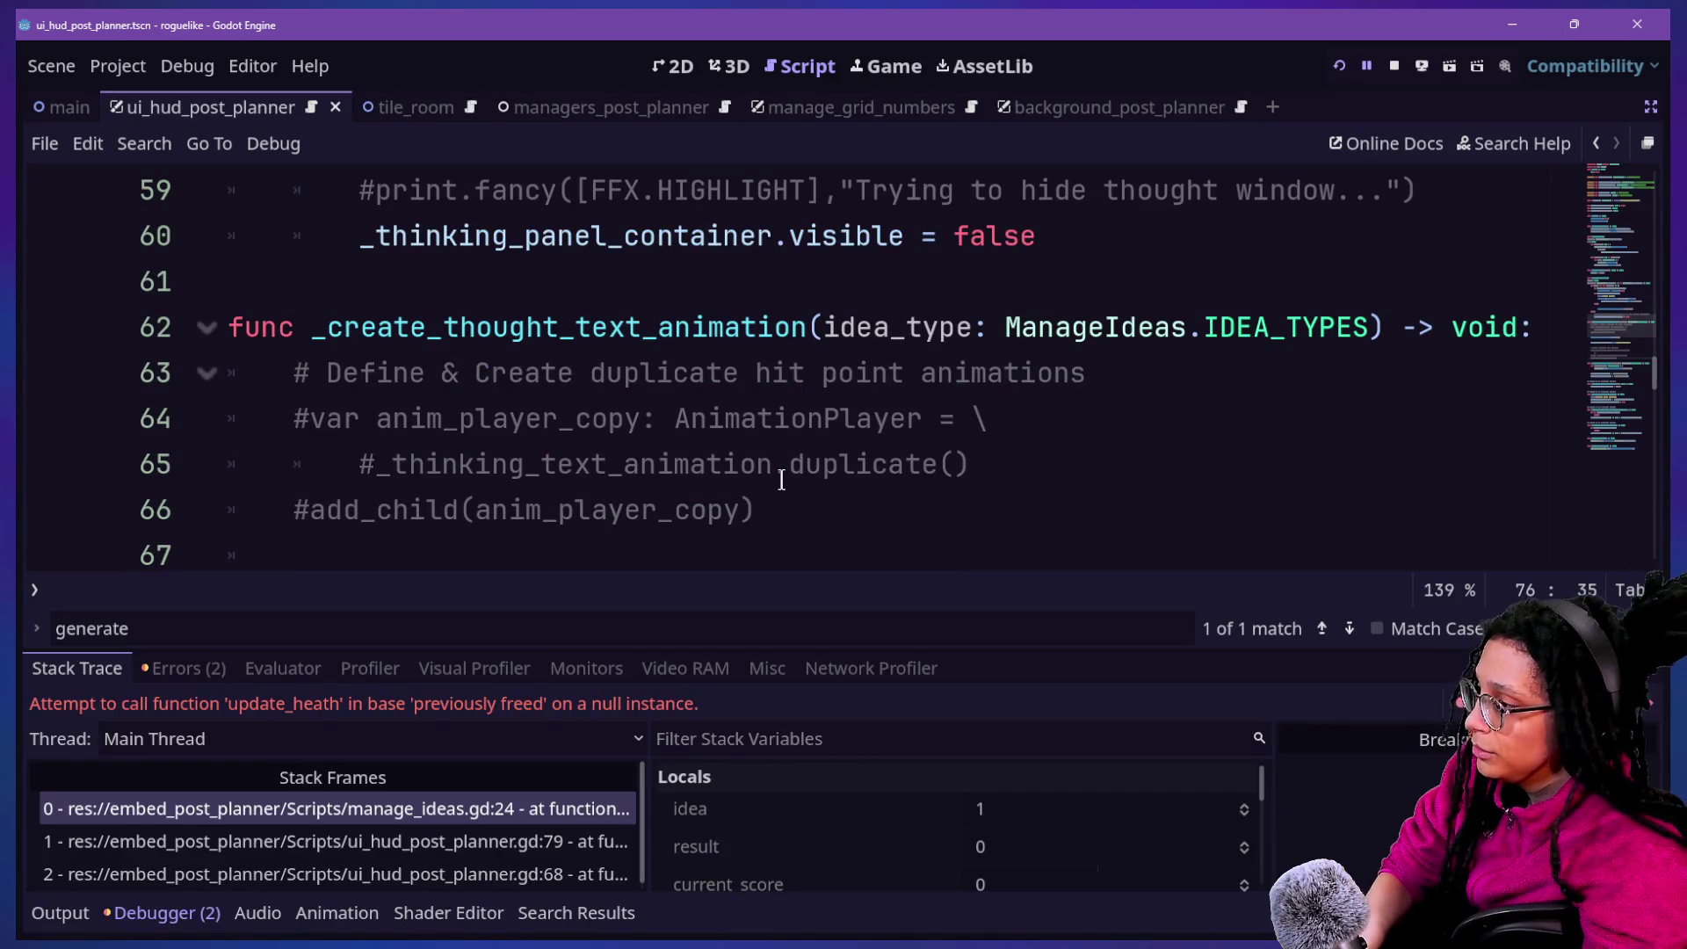
key(ctrl+f)
text(_apply+)
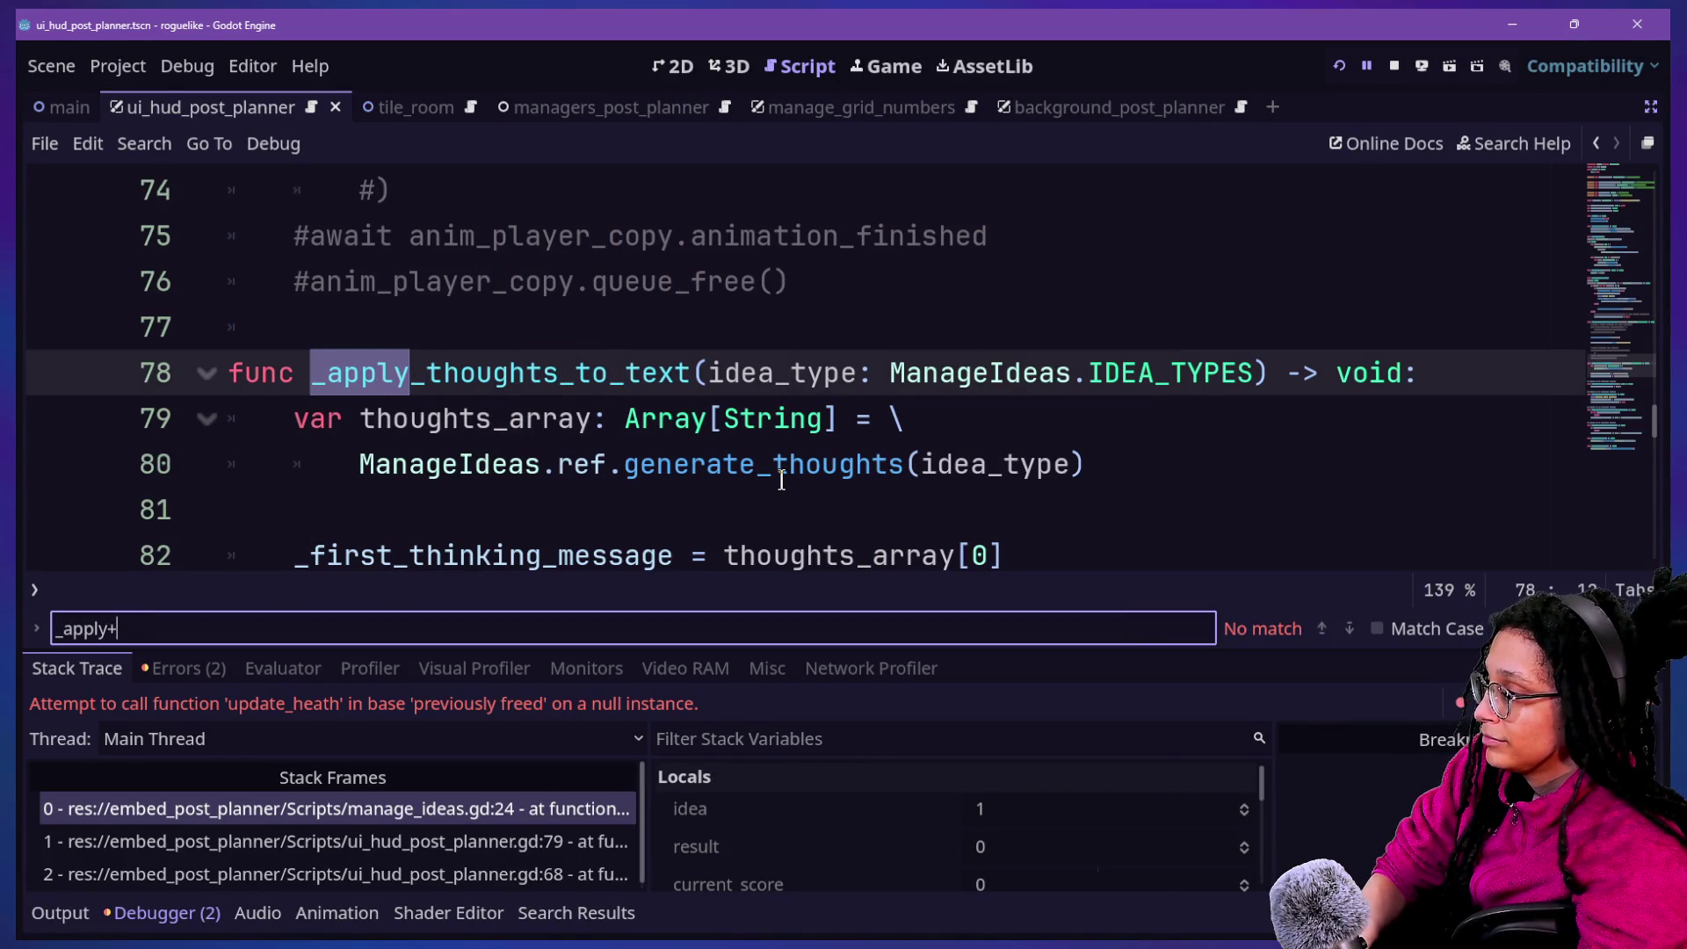
key(BackSpace)
text(_tho)
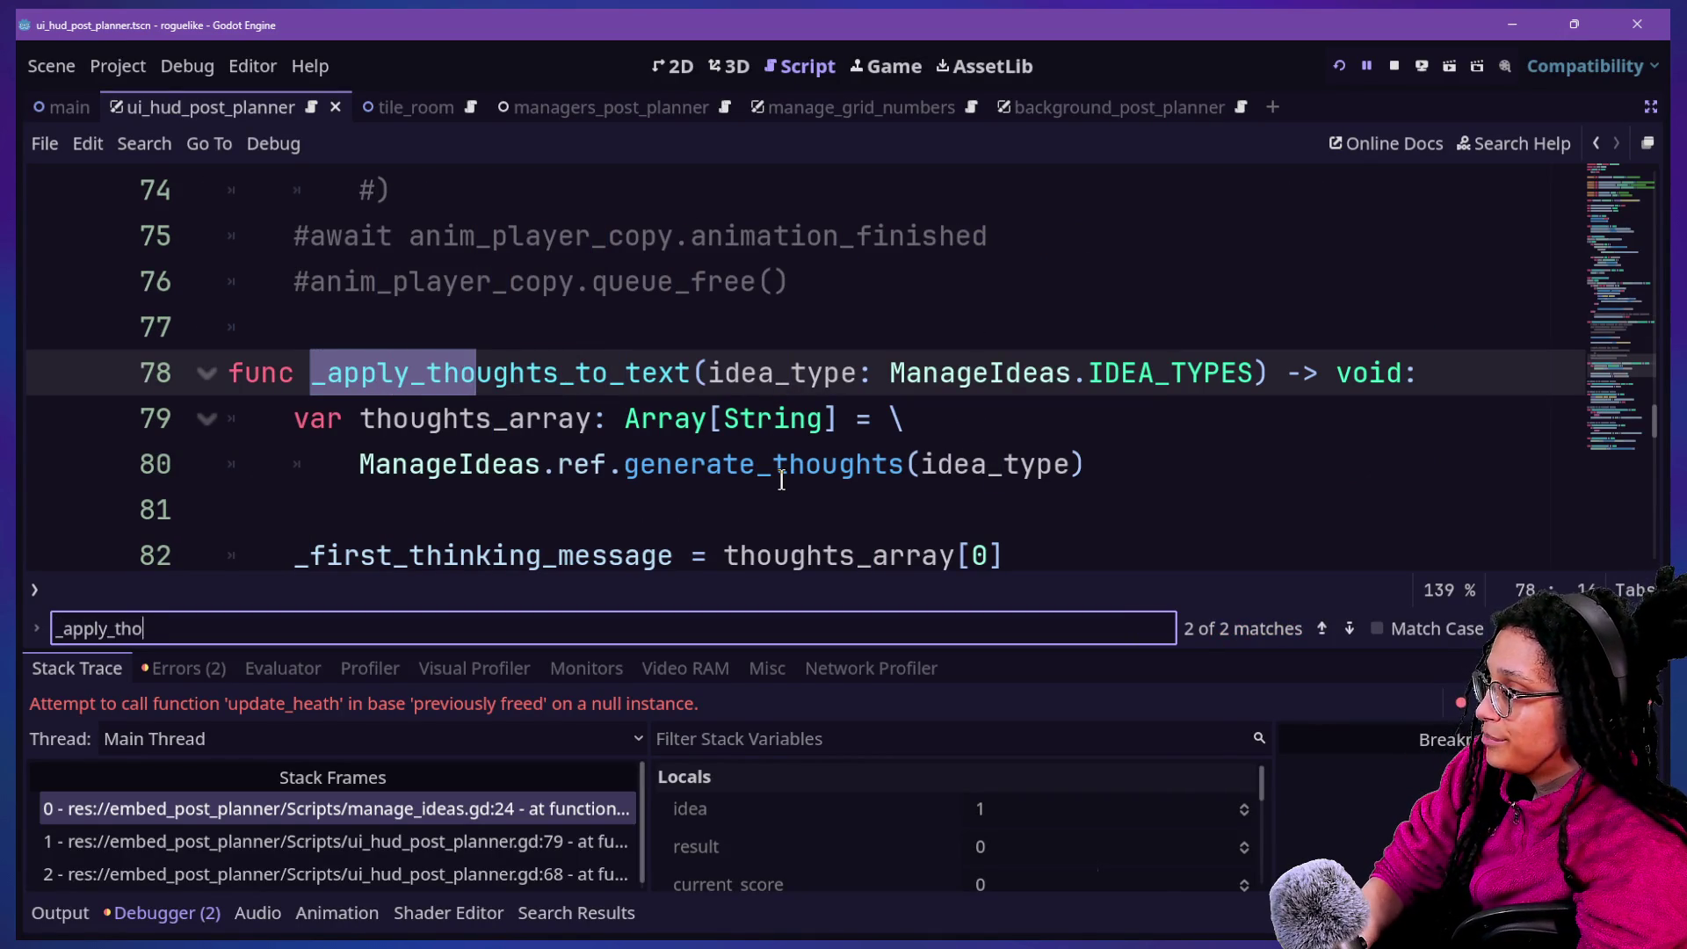
text(ugh)
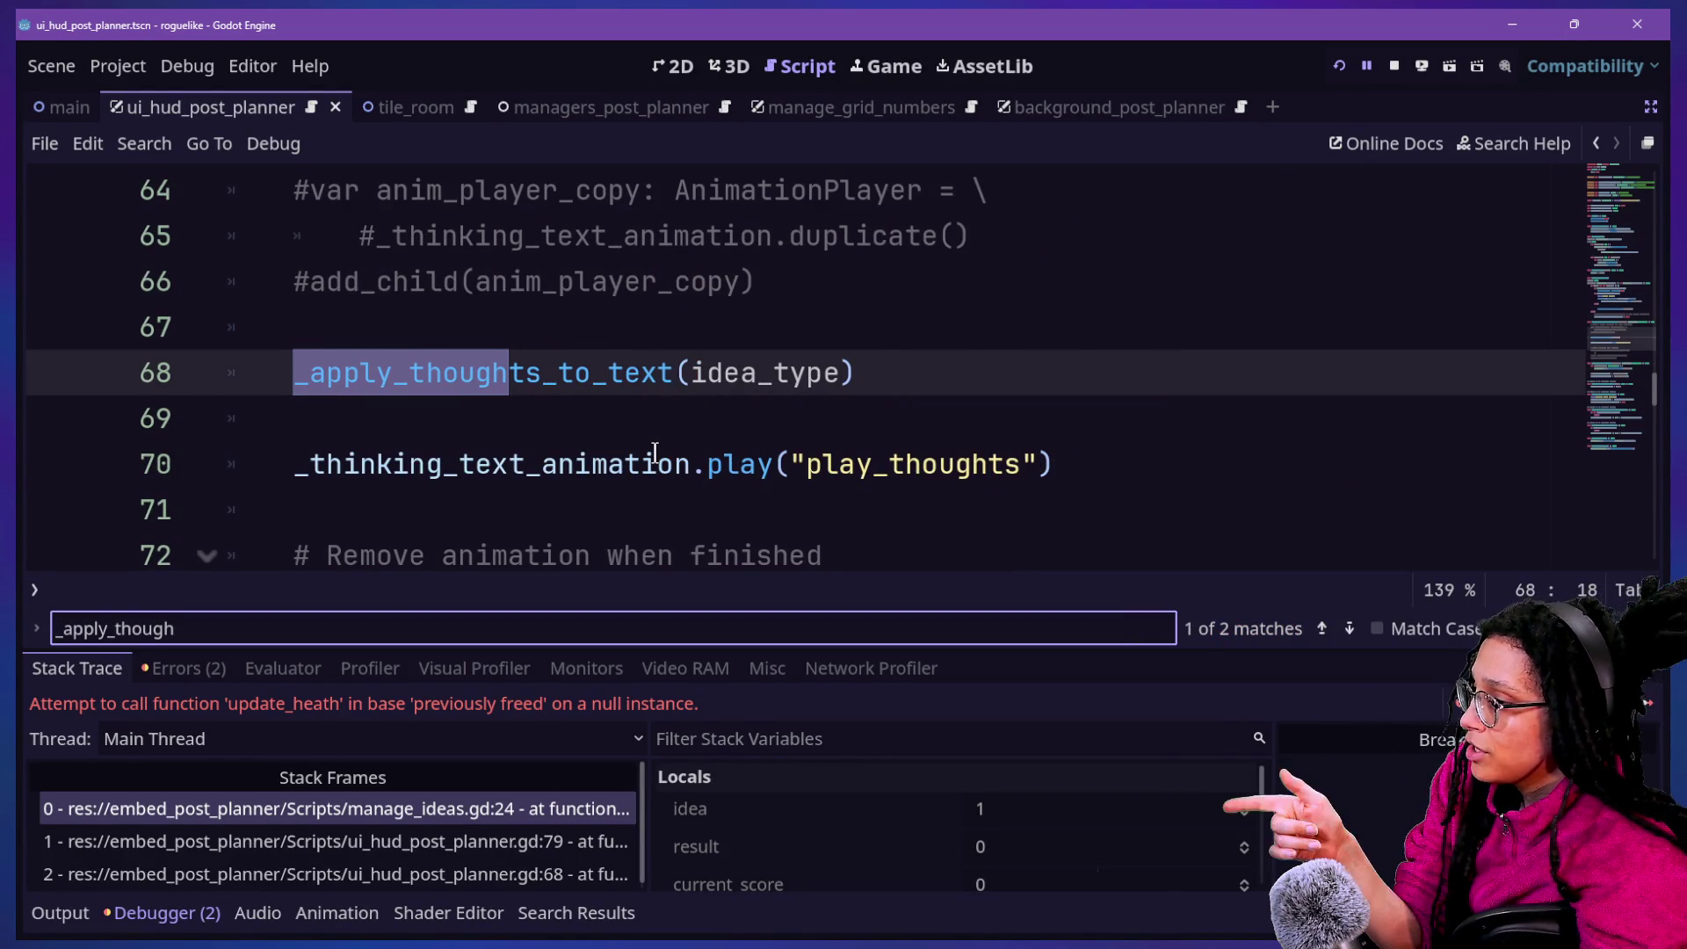
scroll(439, 275, up, 2)
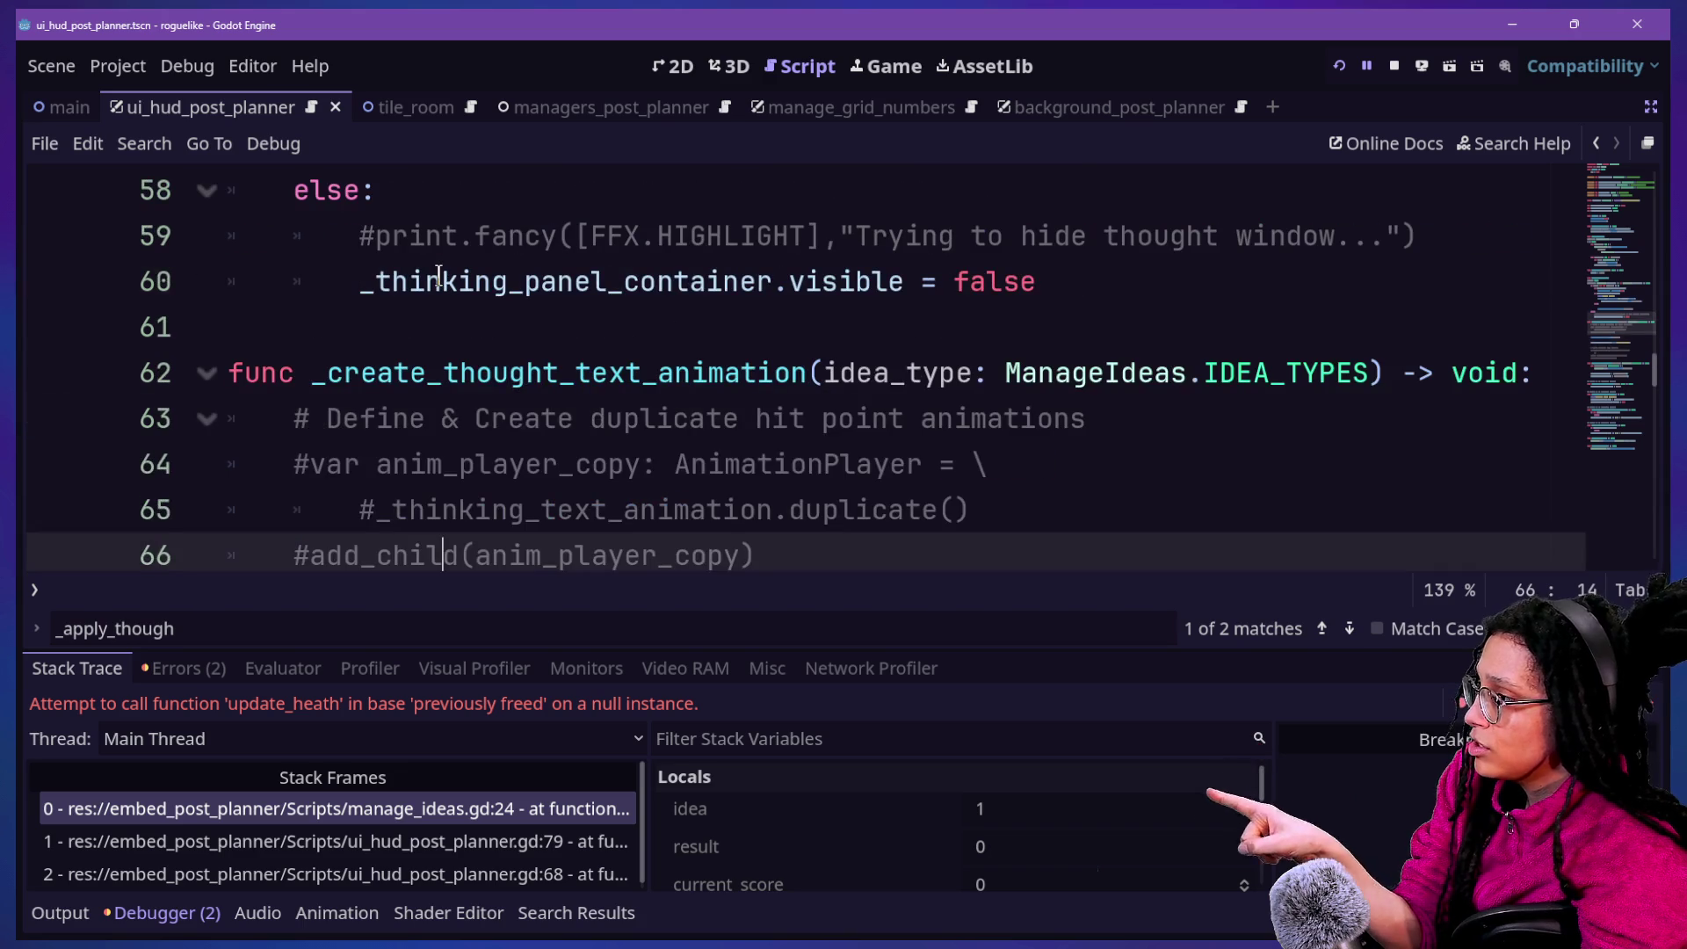
Hide the debugger with F8 and review the commented lines 62–66 of _create_thought_text_animation
key(F8)
mouse_move(754, 555)
mouse_down()
mouse_move(455, 340)
mouse_move(313, 369)
mouse_up()
click(313, 431)
mouse_move(313, 437)
mouse_down()
mouse_move(1010, 452)
mouse_move(1173, 423)
mouse_up()
drag(565, 418, 1010, 420)
click(1090, 421)
click(663, 464)
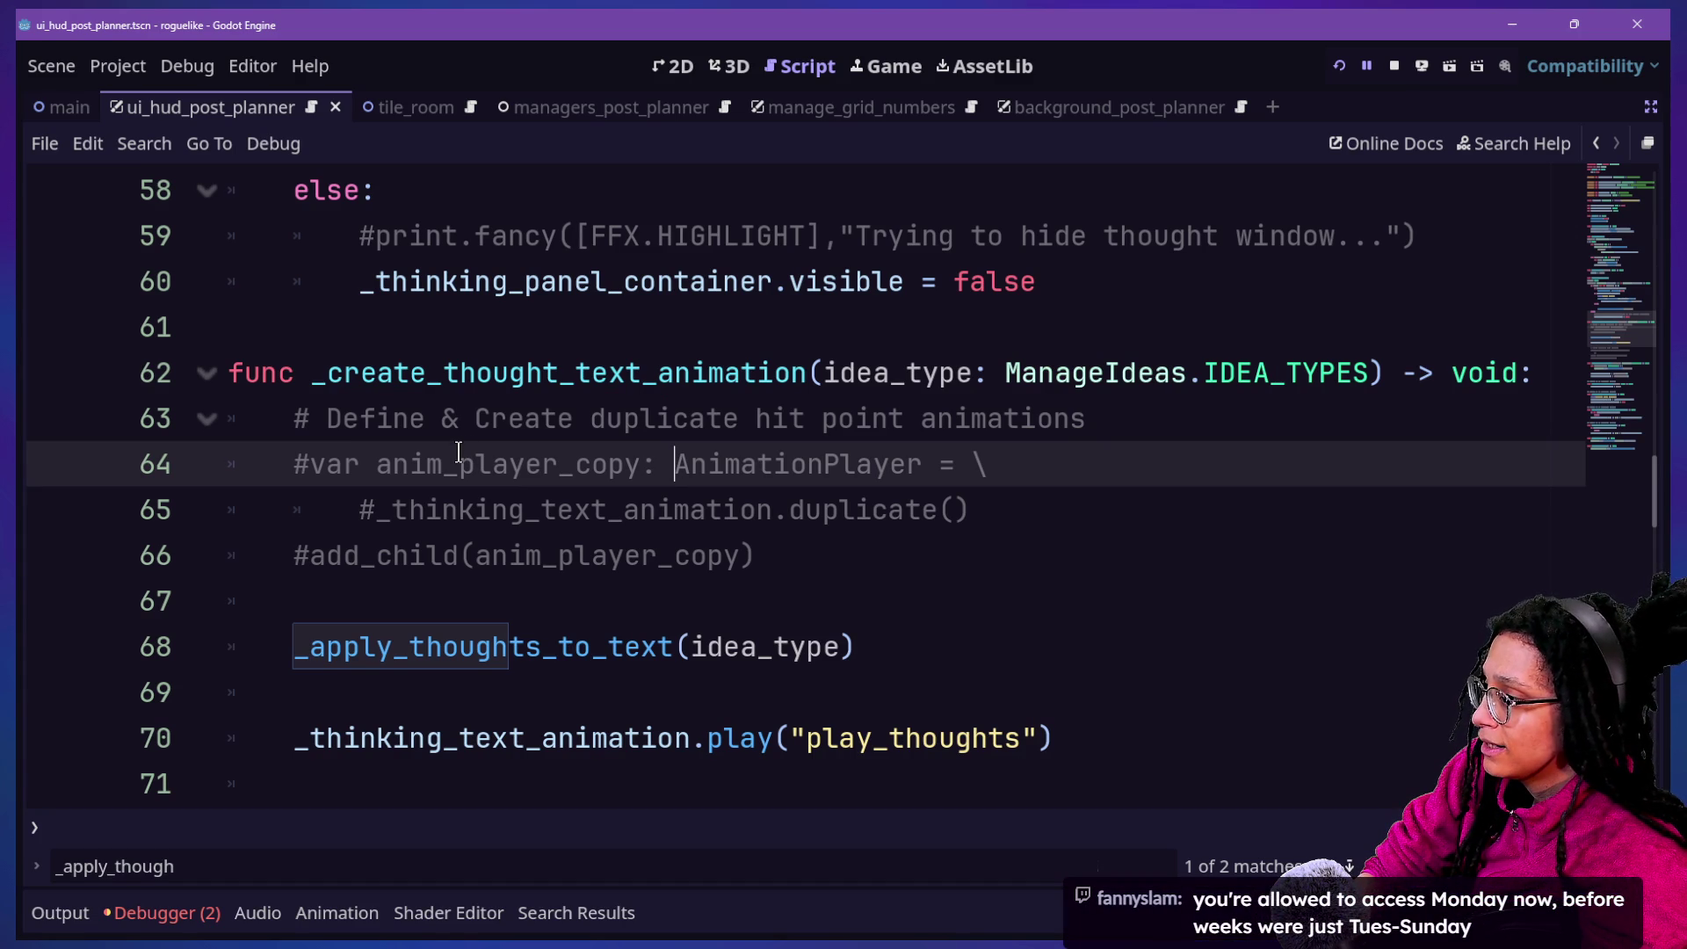
drag(458, 452, 671, 603)
click(671, 603)
key(Down)
key(Down)
key(Down)
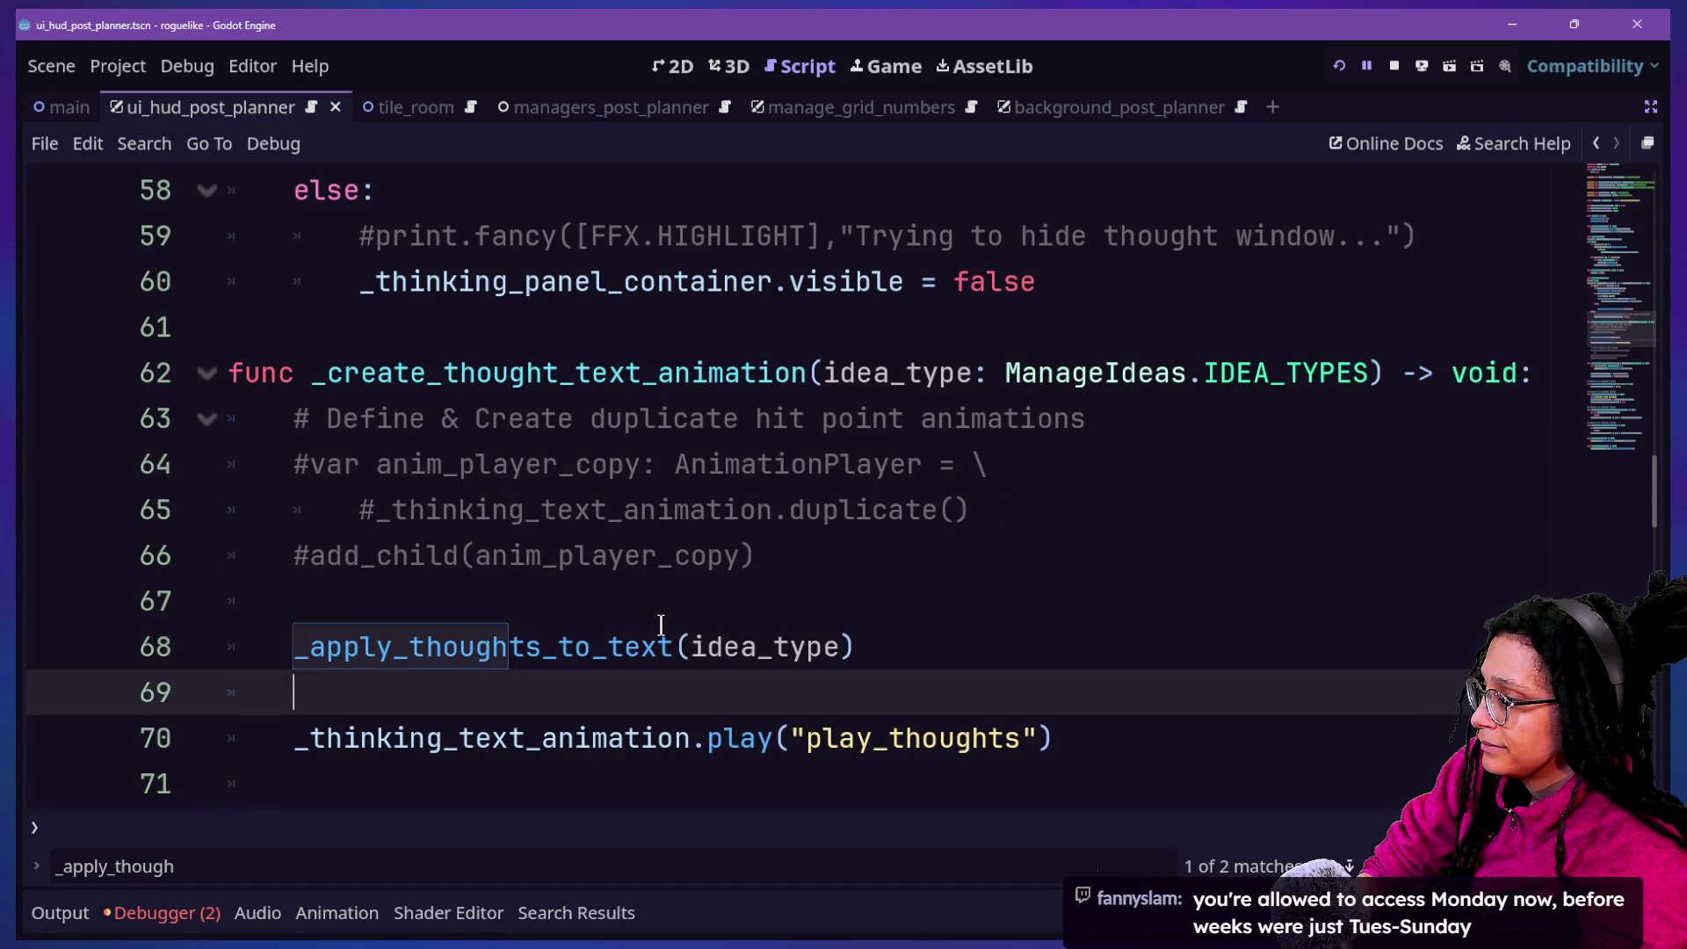
key(Up)
key(Up)
key(Up)
mouse_move(655, 430)
mouse_down()
mouse_move(1232, 463)
mouse_move(1130, 406)
mouse_up()
click(1168, 424)
click(1051, 413)
key(Down)
key(Down)
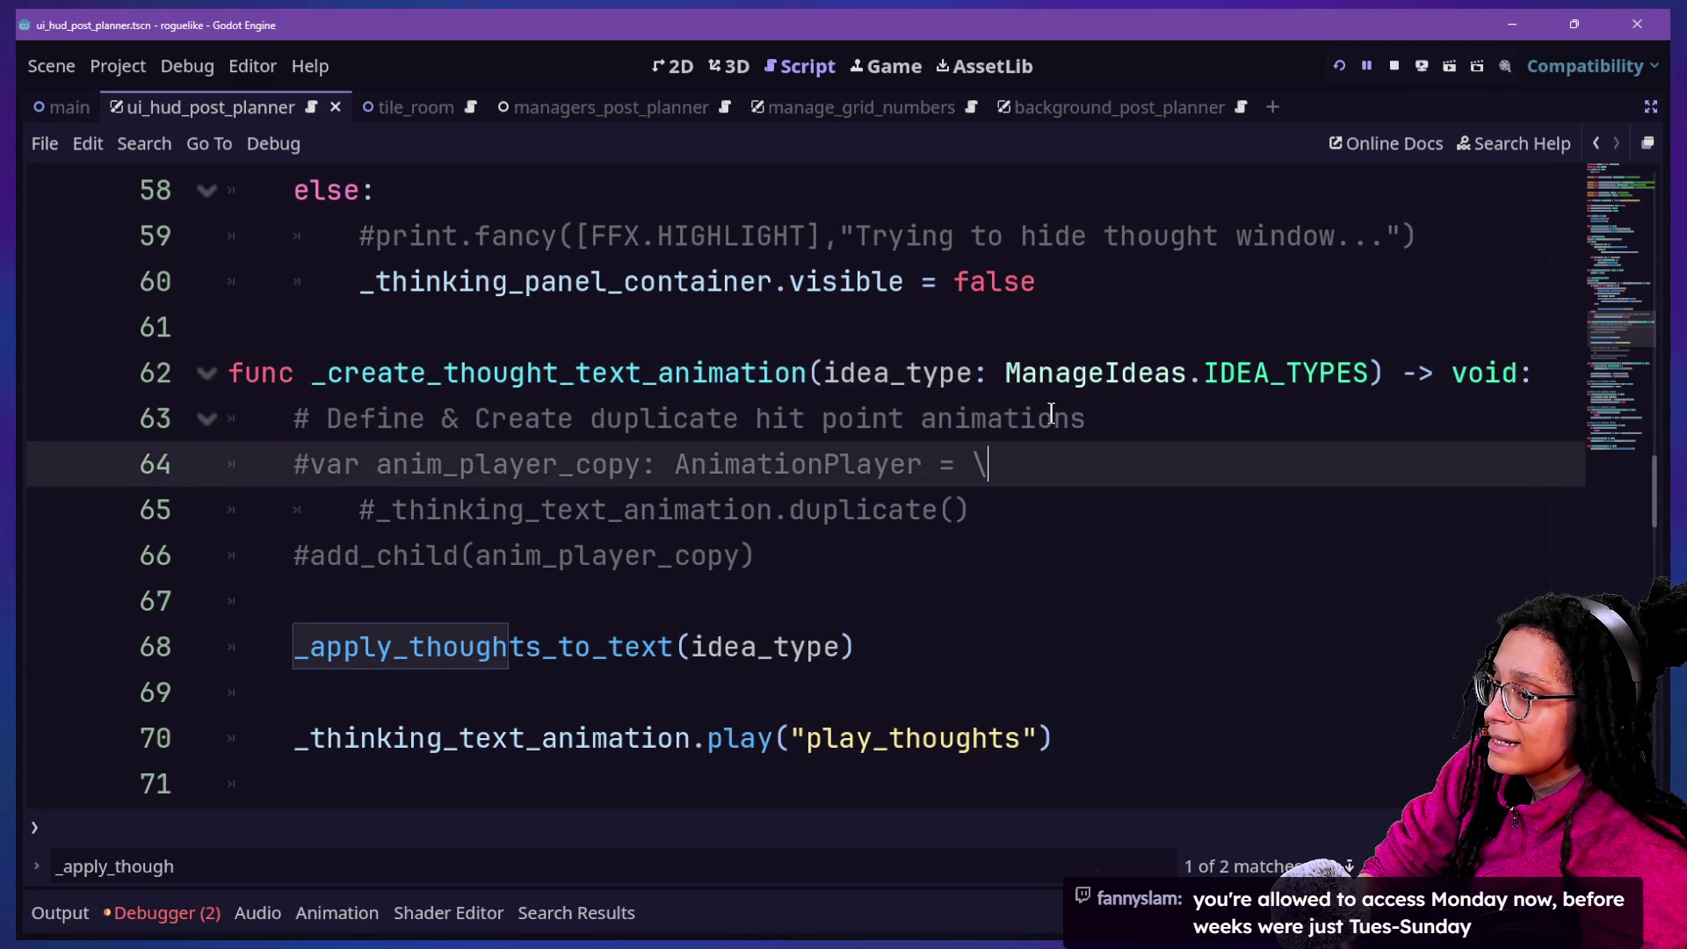
key(Up)
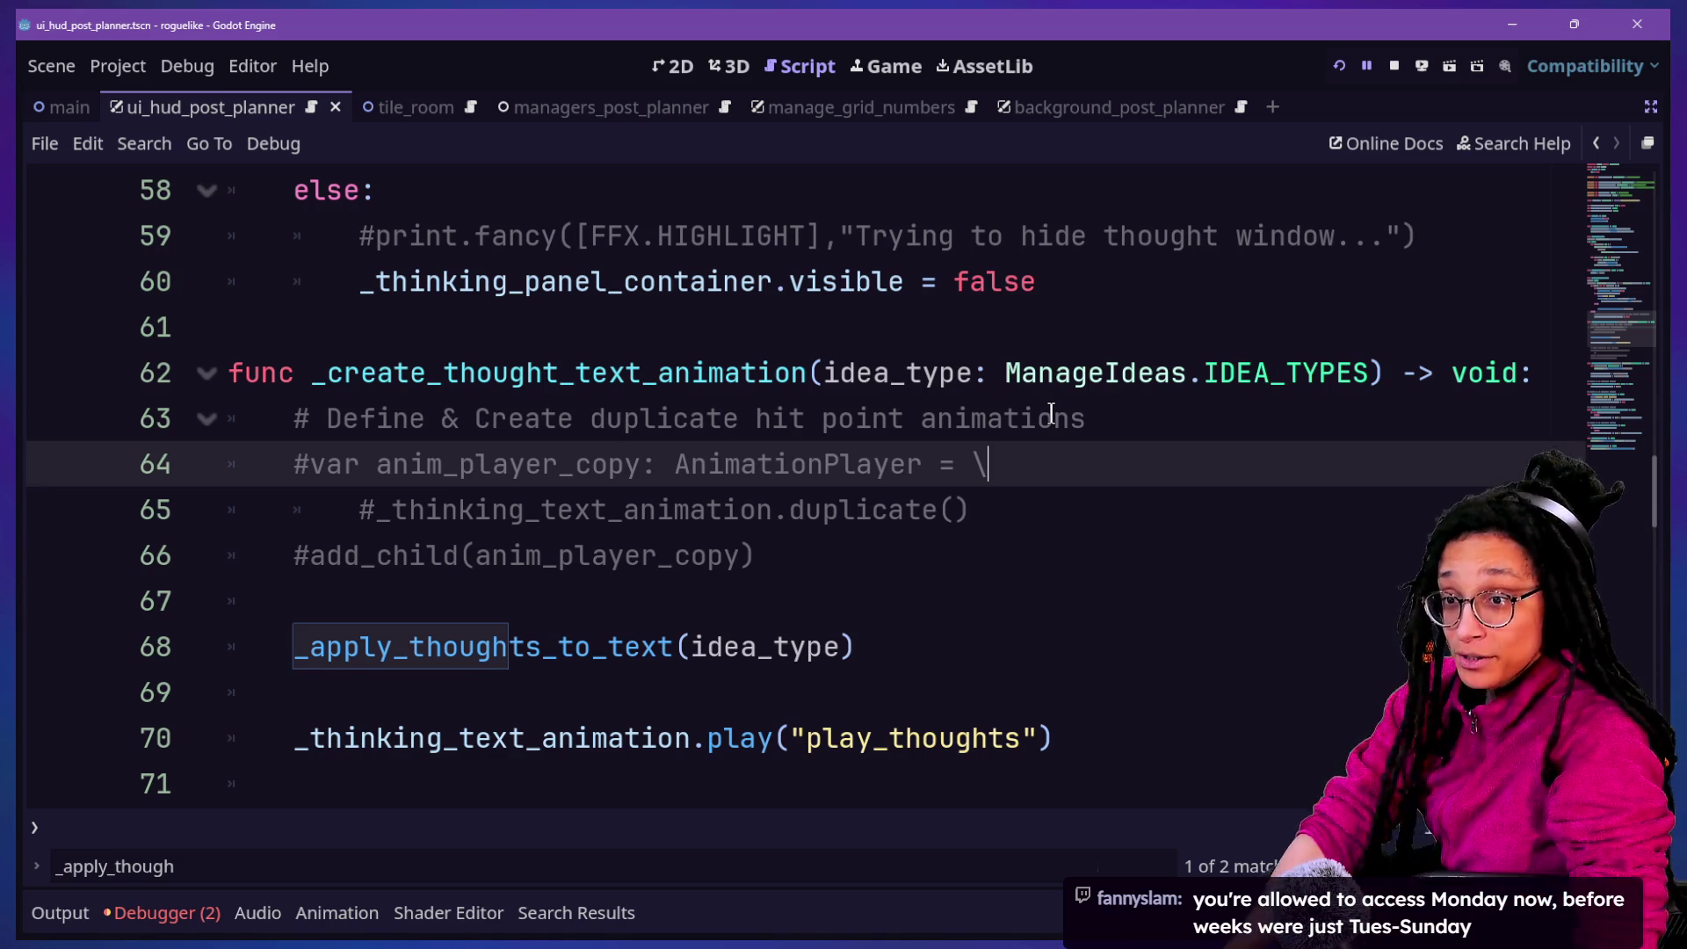
key(Up)
key(Up)
key(Up)
key(Up)
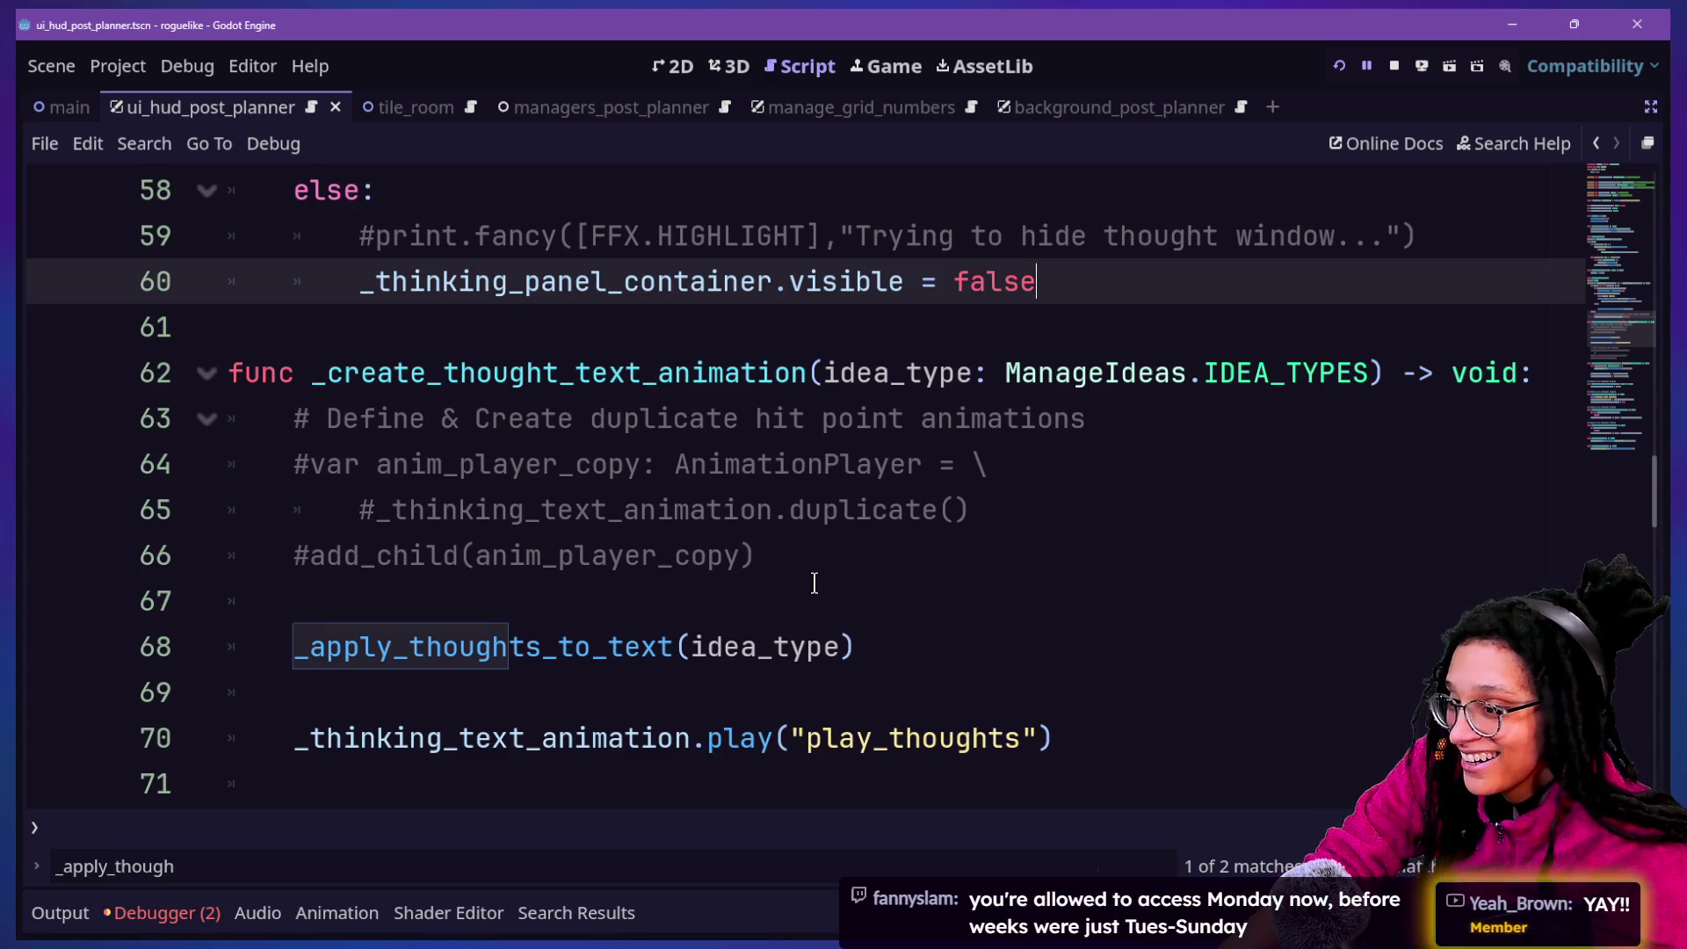
scroll(487, 416, up, 1)
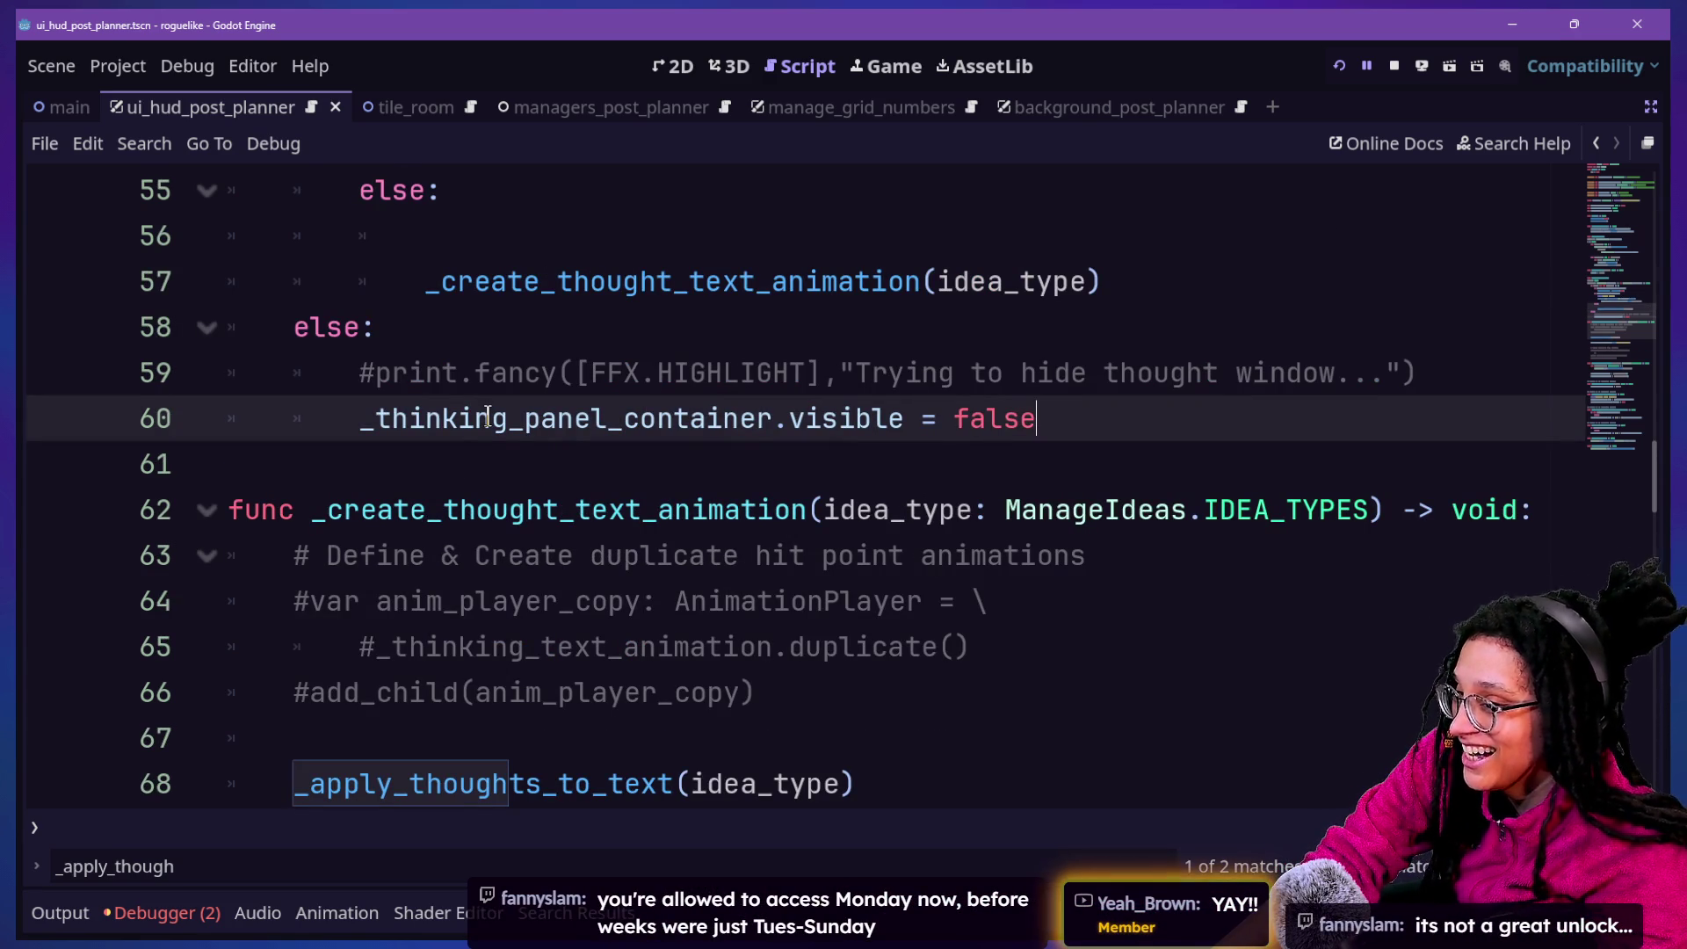
key(Down)
key(Down)
key(Down)
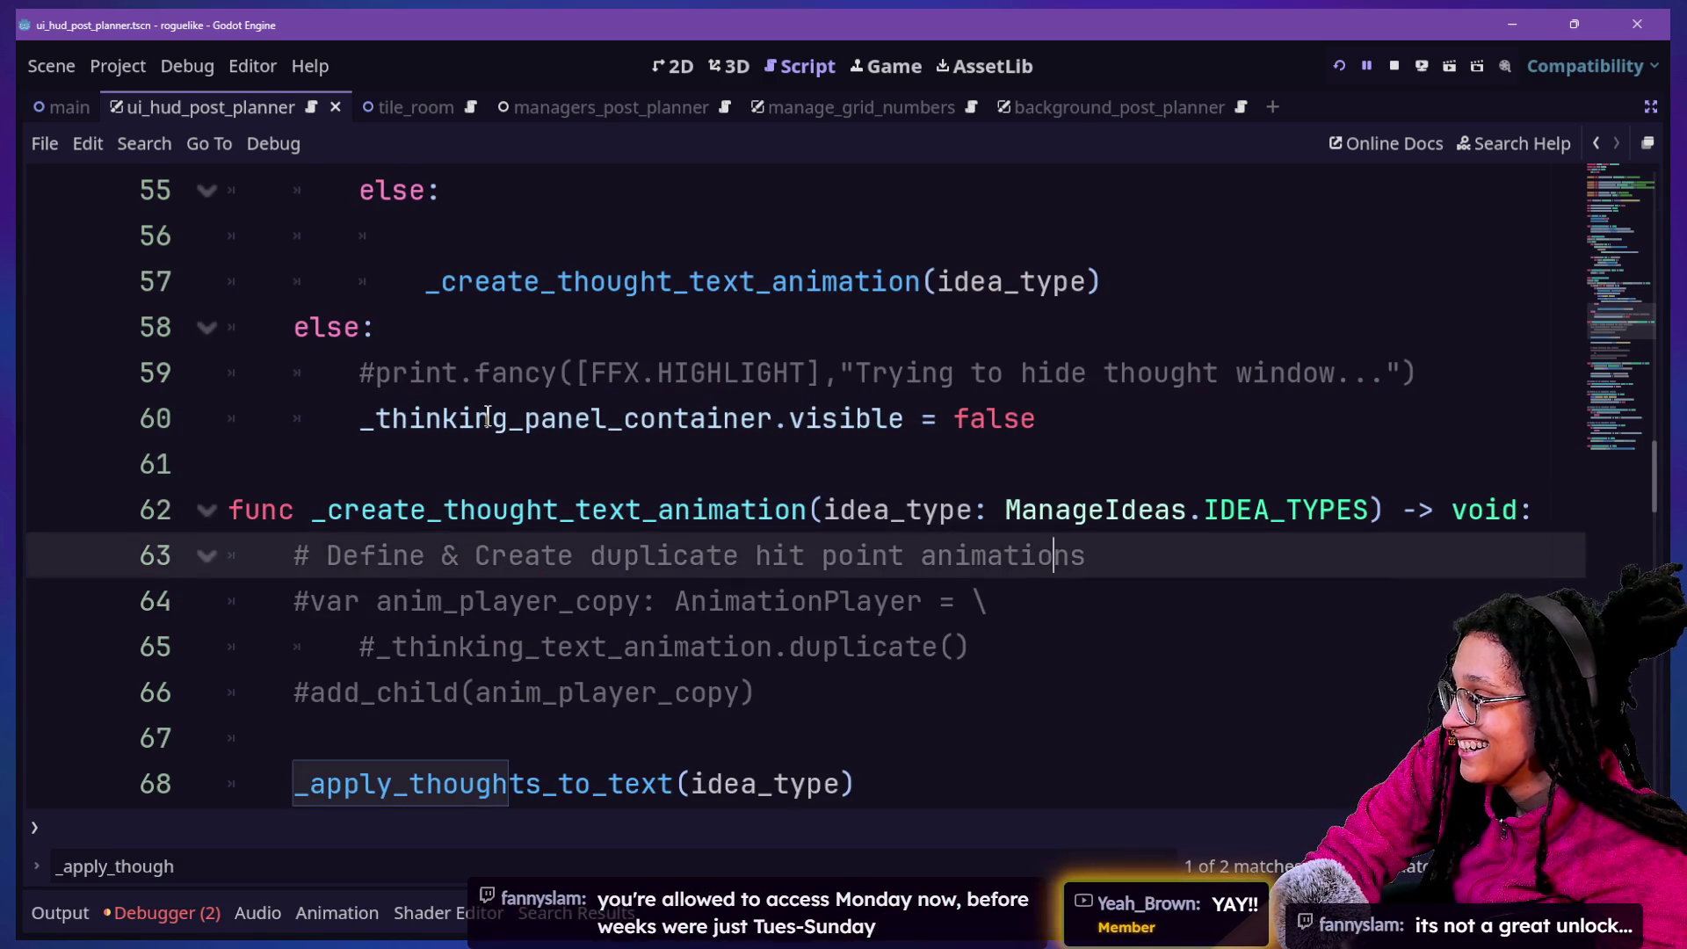
drag(312, 509, 586, 481)
click(715, 555)
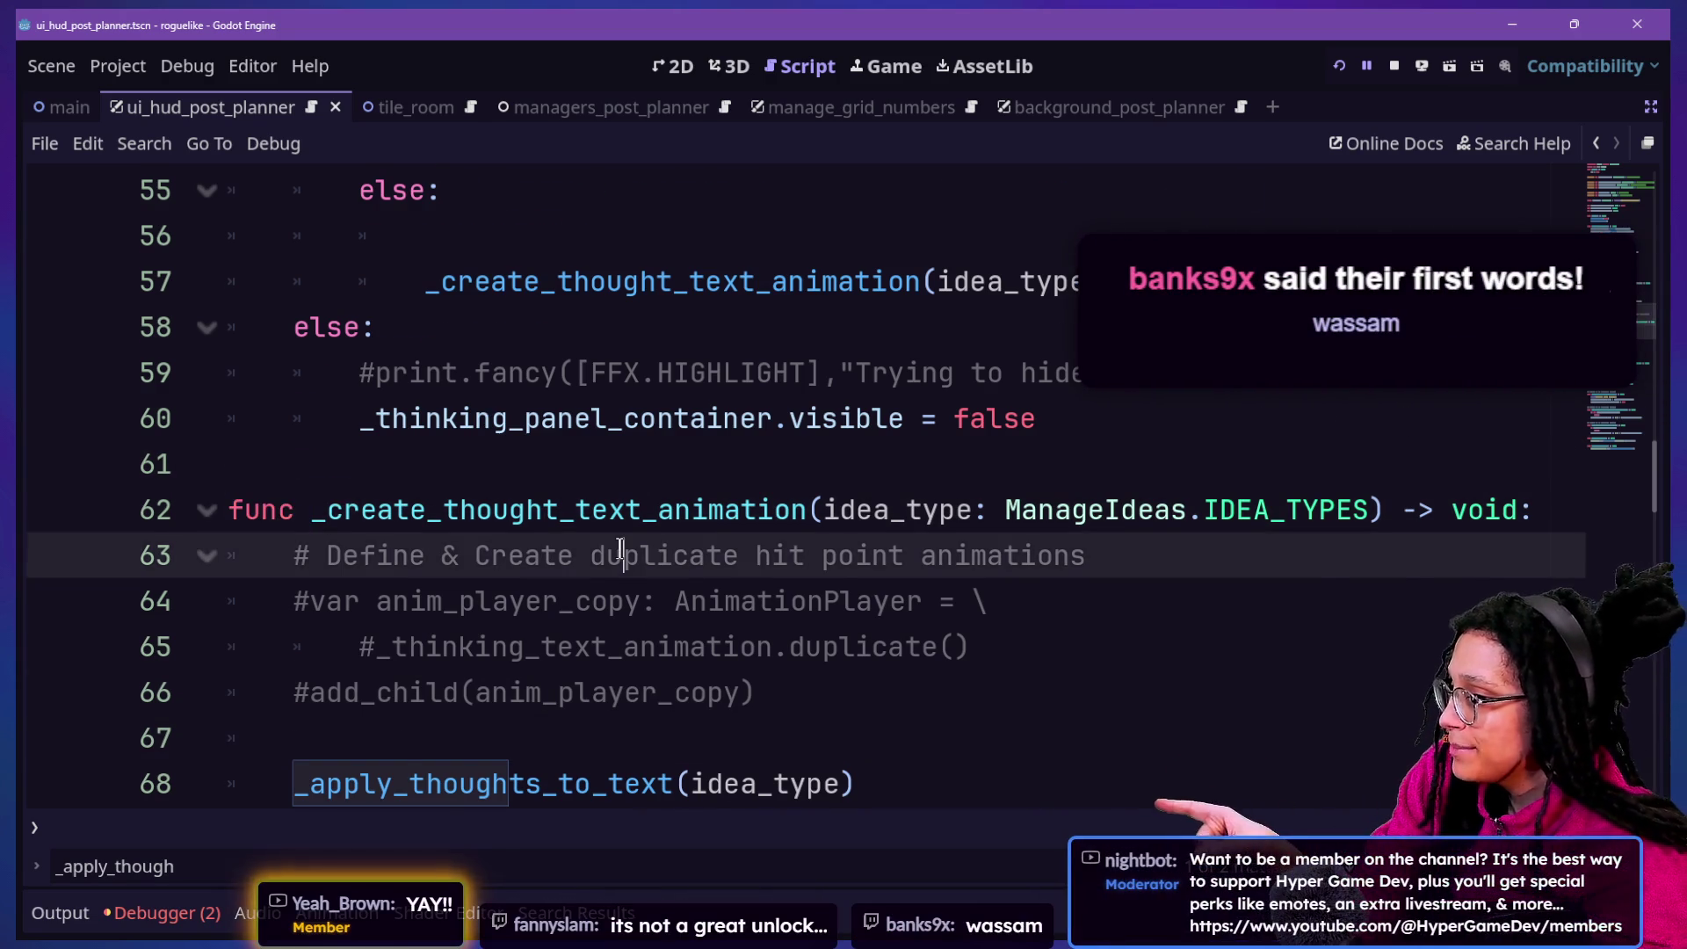
scroll(620, 549, up, 2)
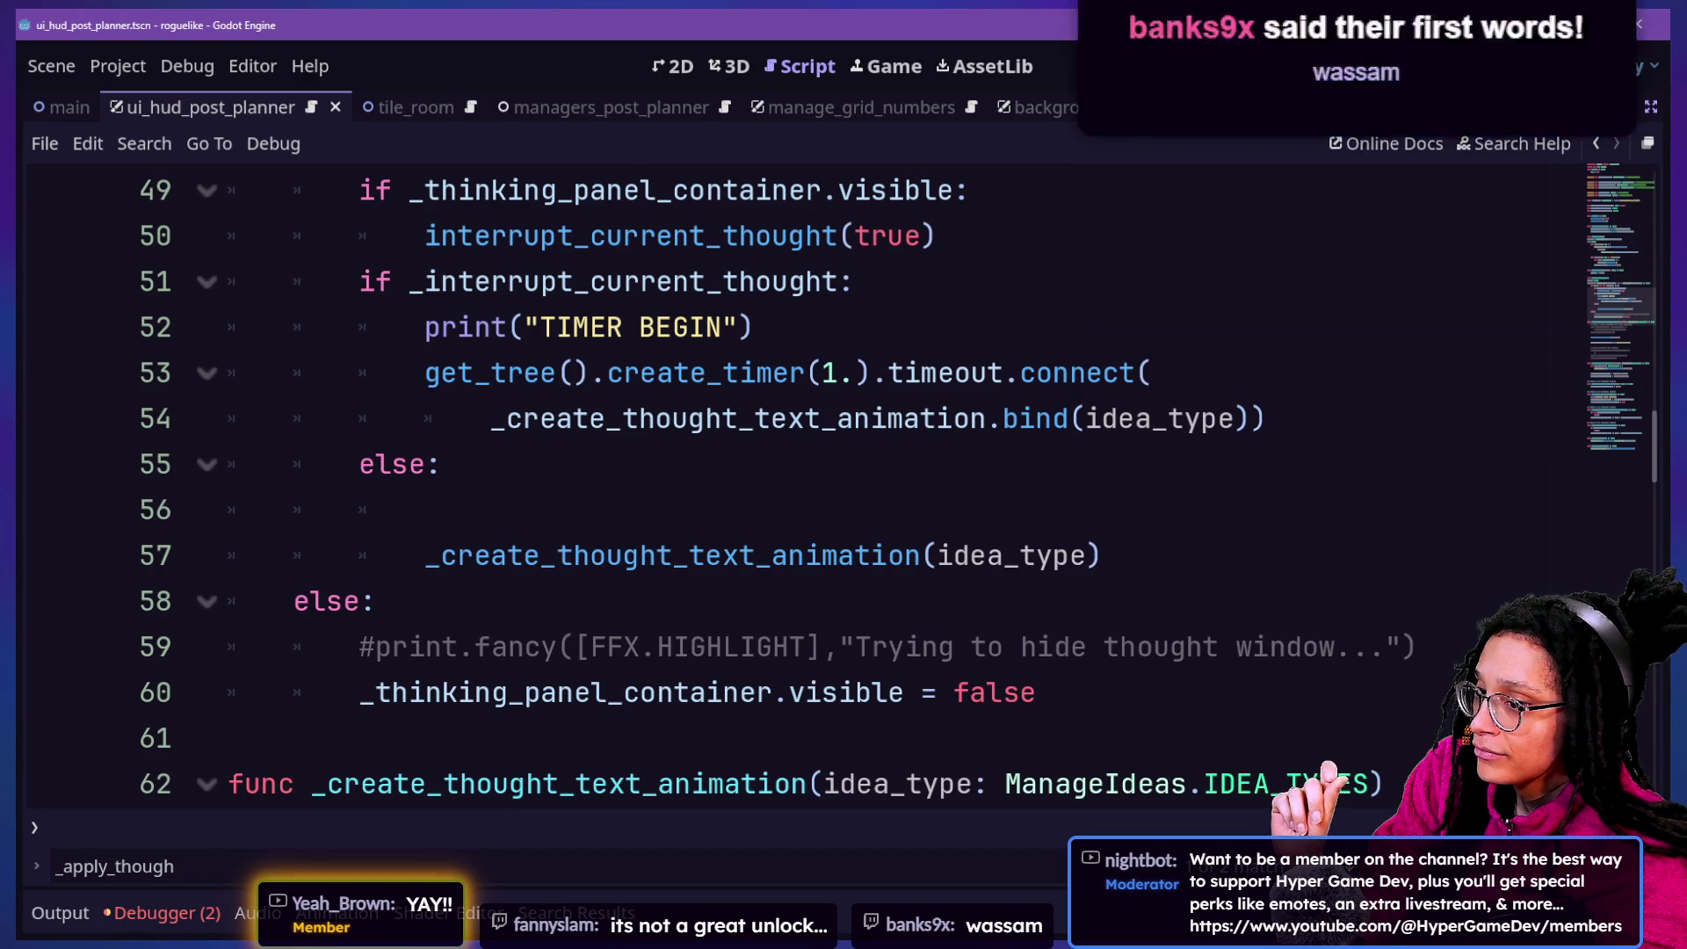
click(1199, 520)
key(Up)
key(Up)
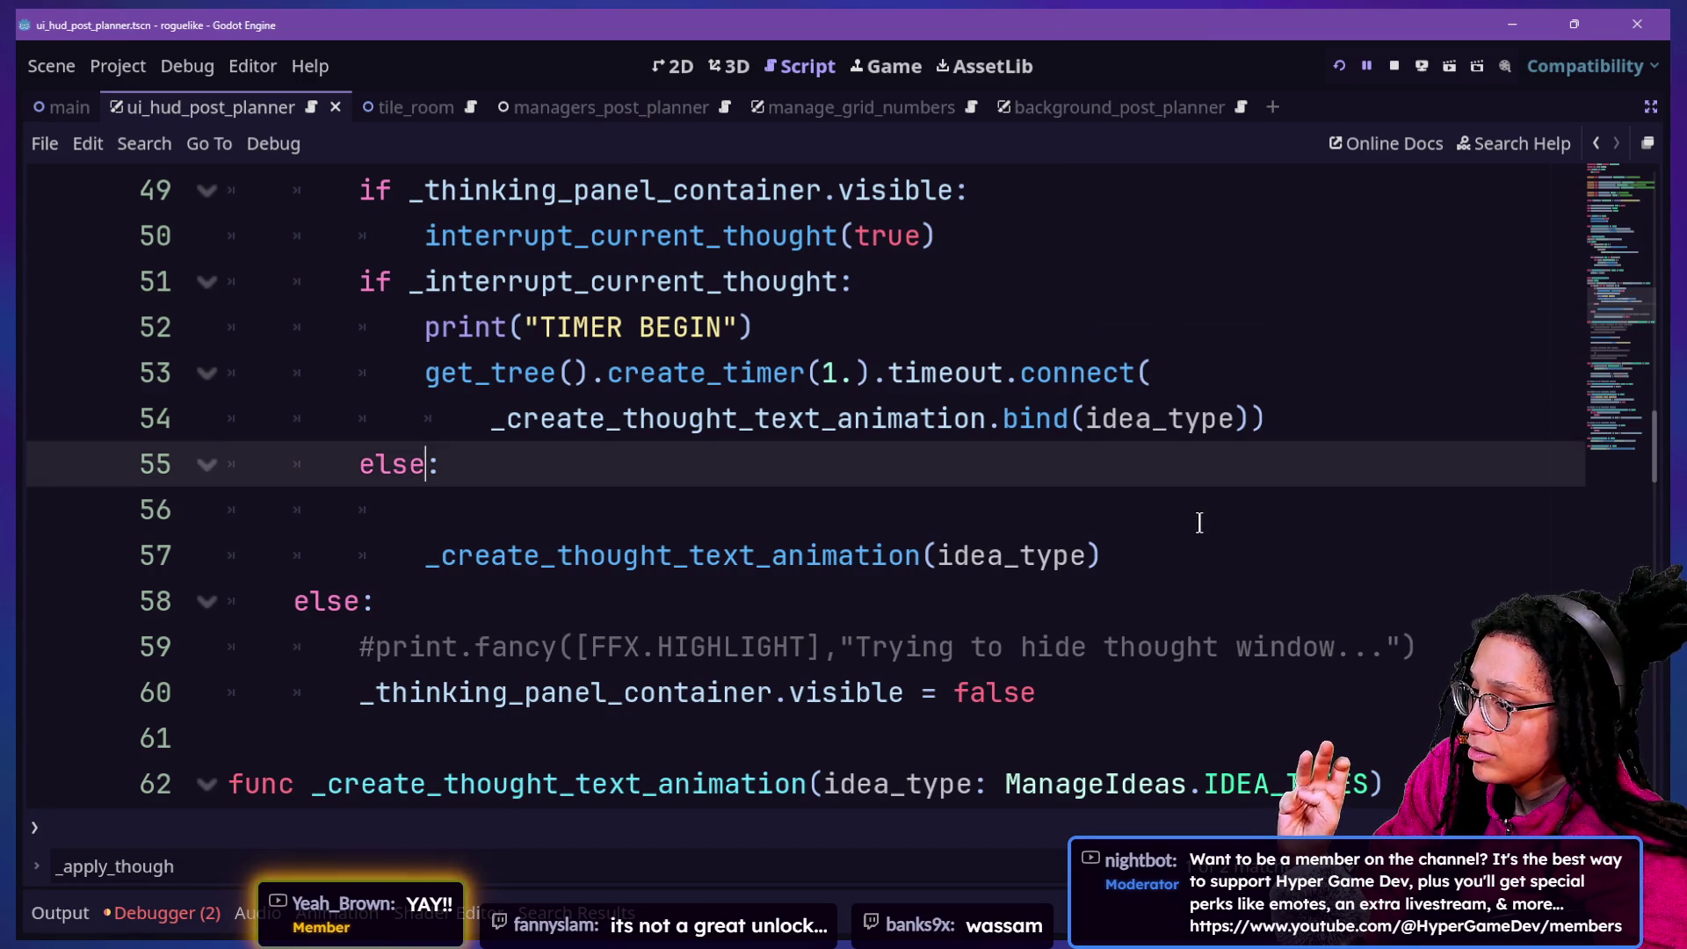
key(Down)
key(Down)
key(Up)
key(Up)
key(Up)
key(Up)
key(Down)
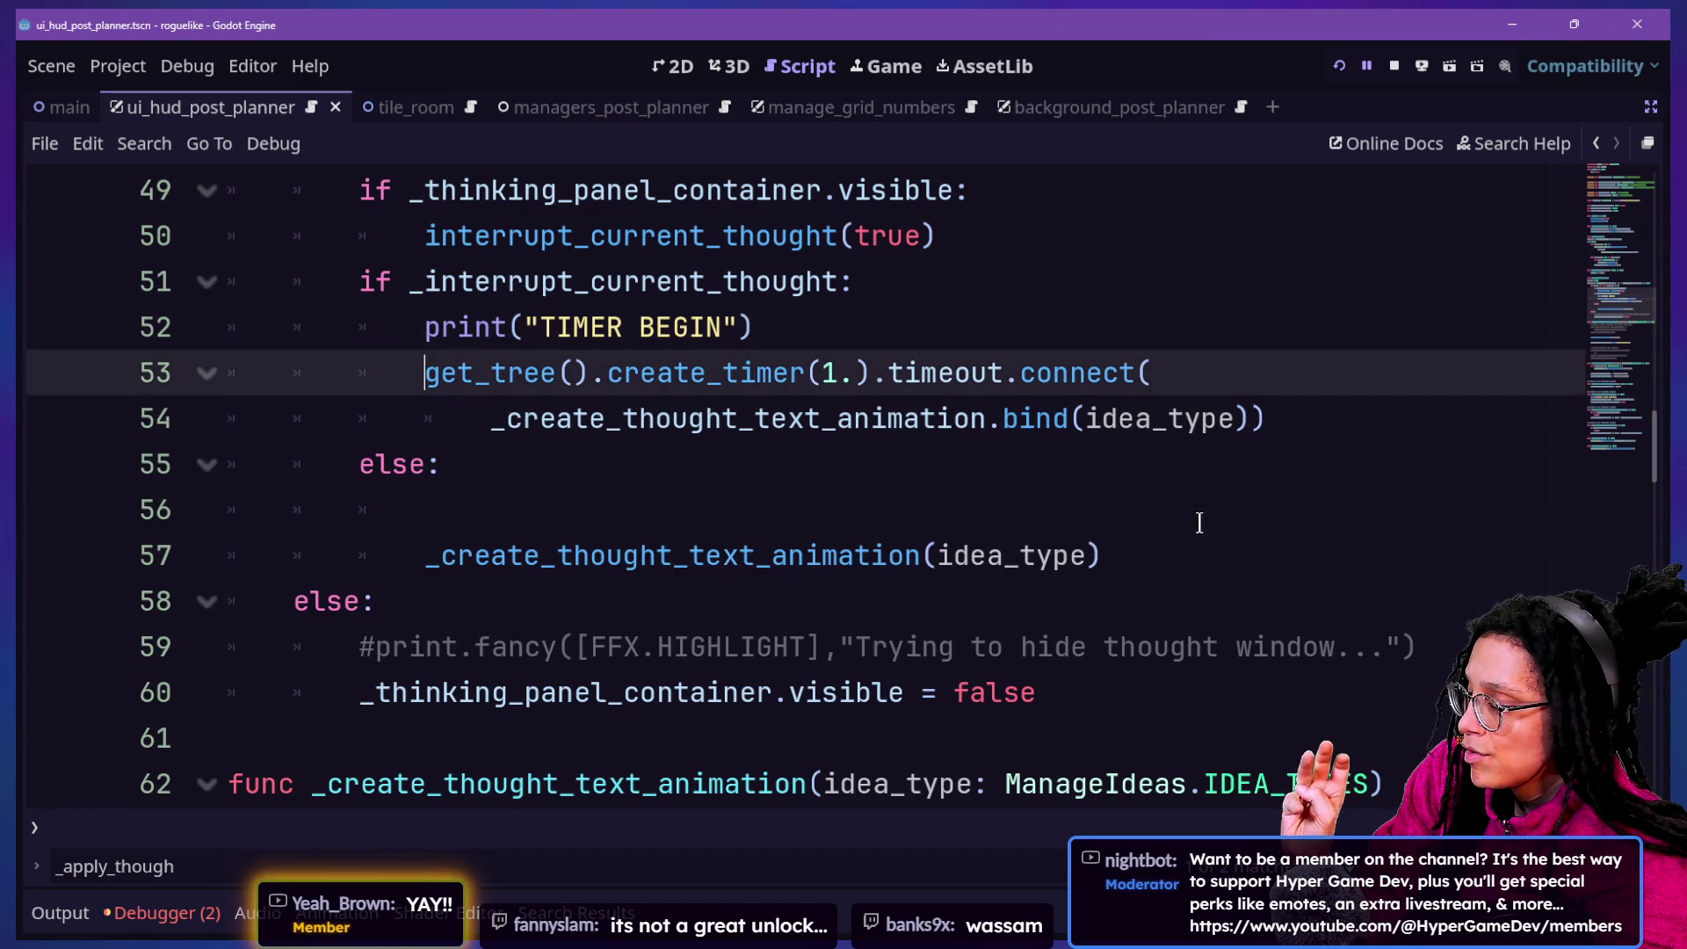
key(Up)
key(Up)
key(Up)
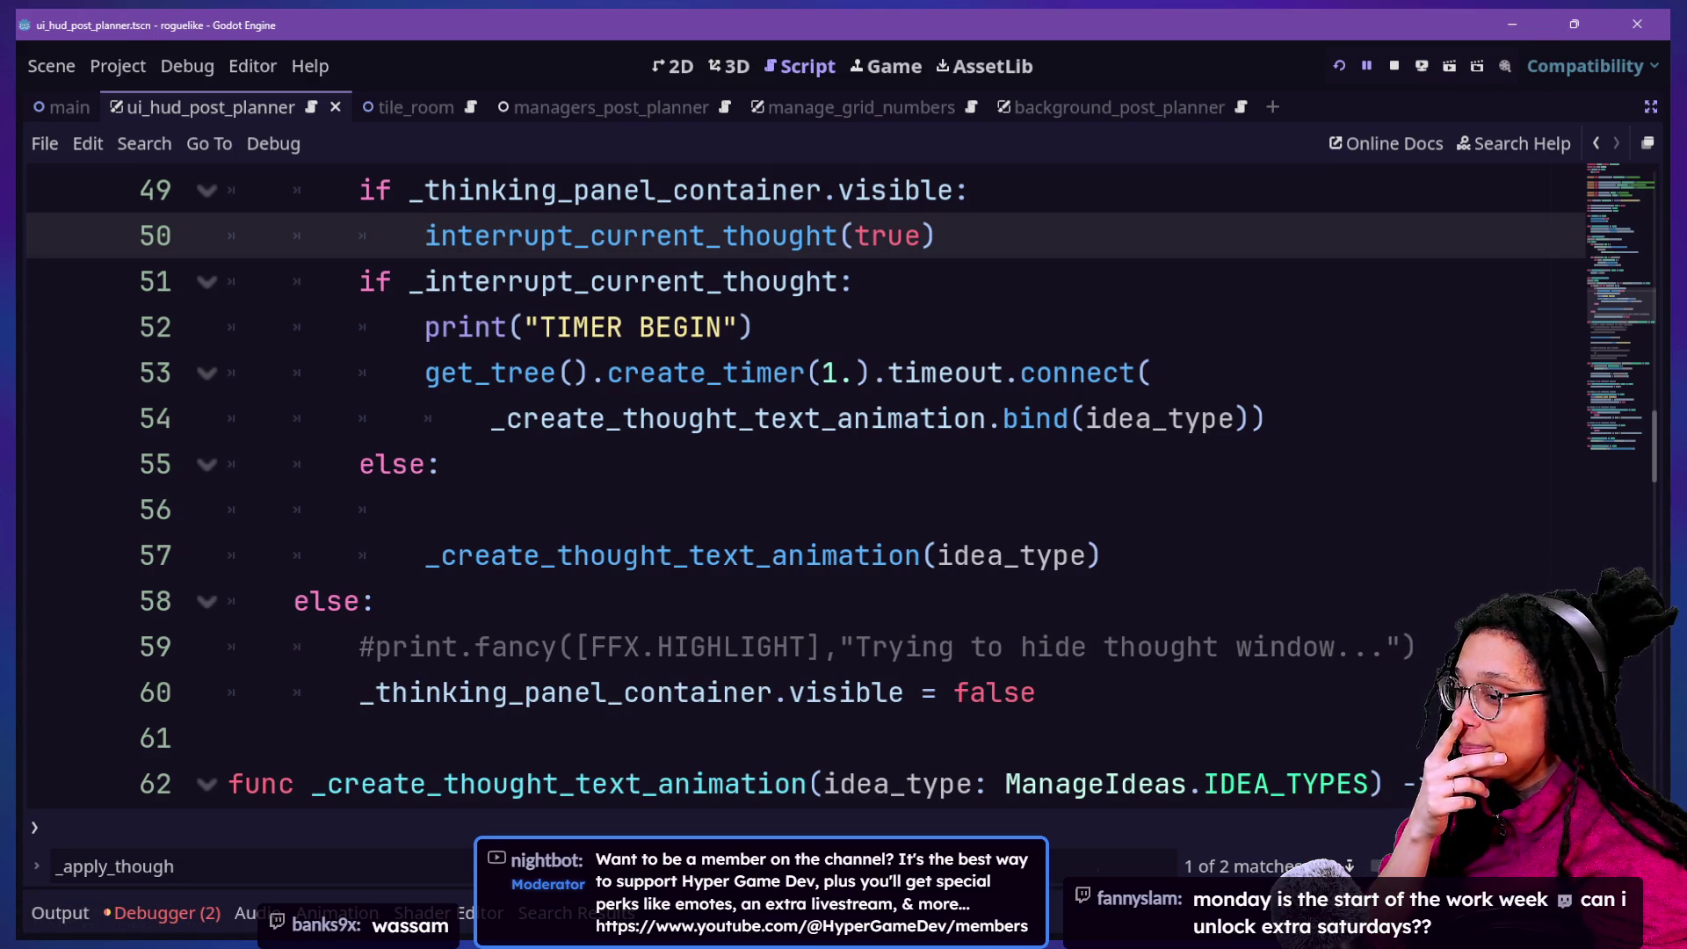
click(870, 556)
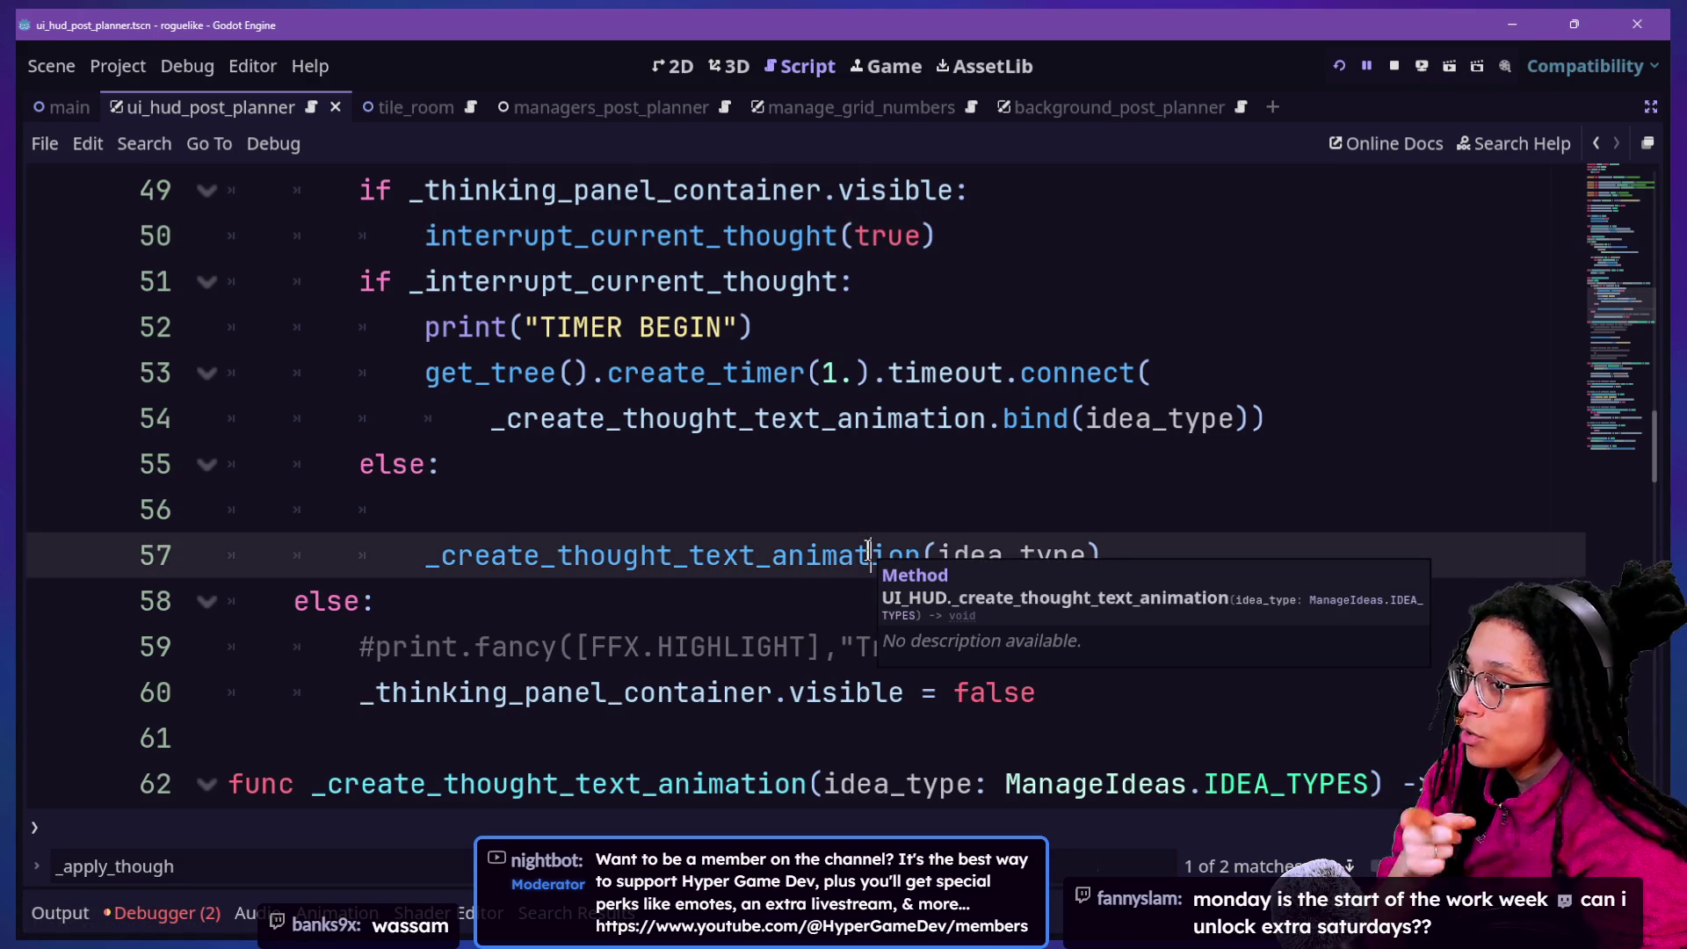
key(super+Tab)
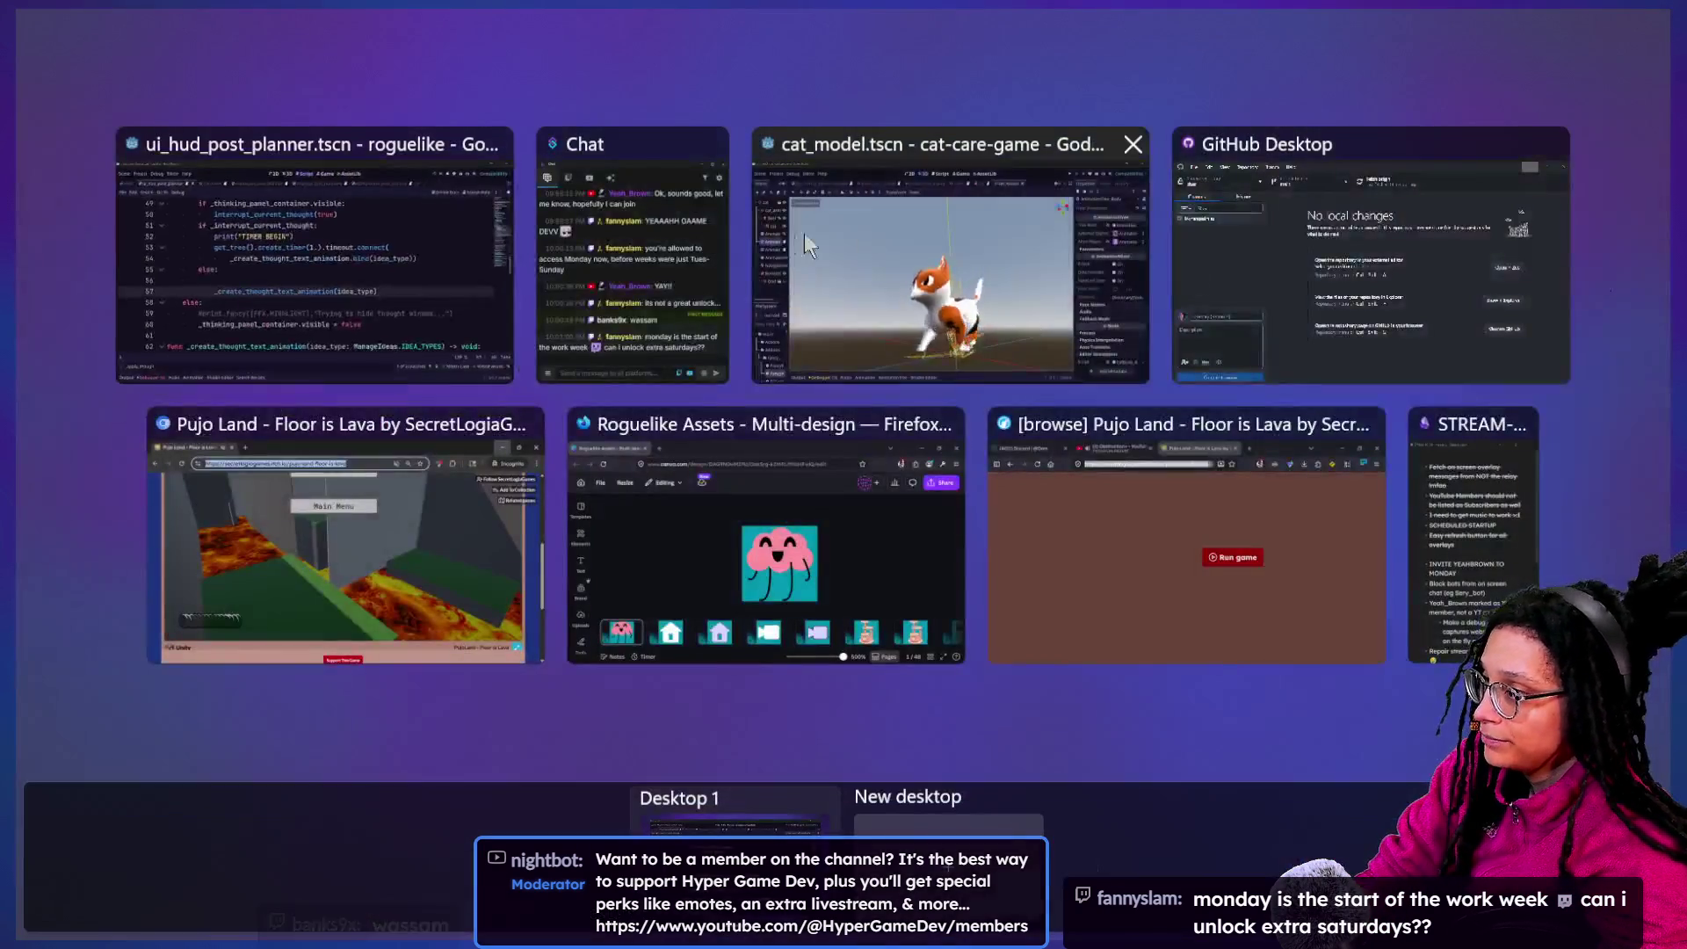
click(1568, 494)
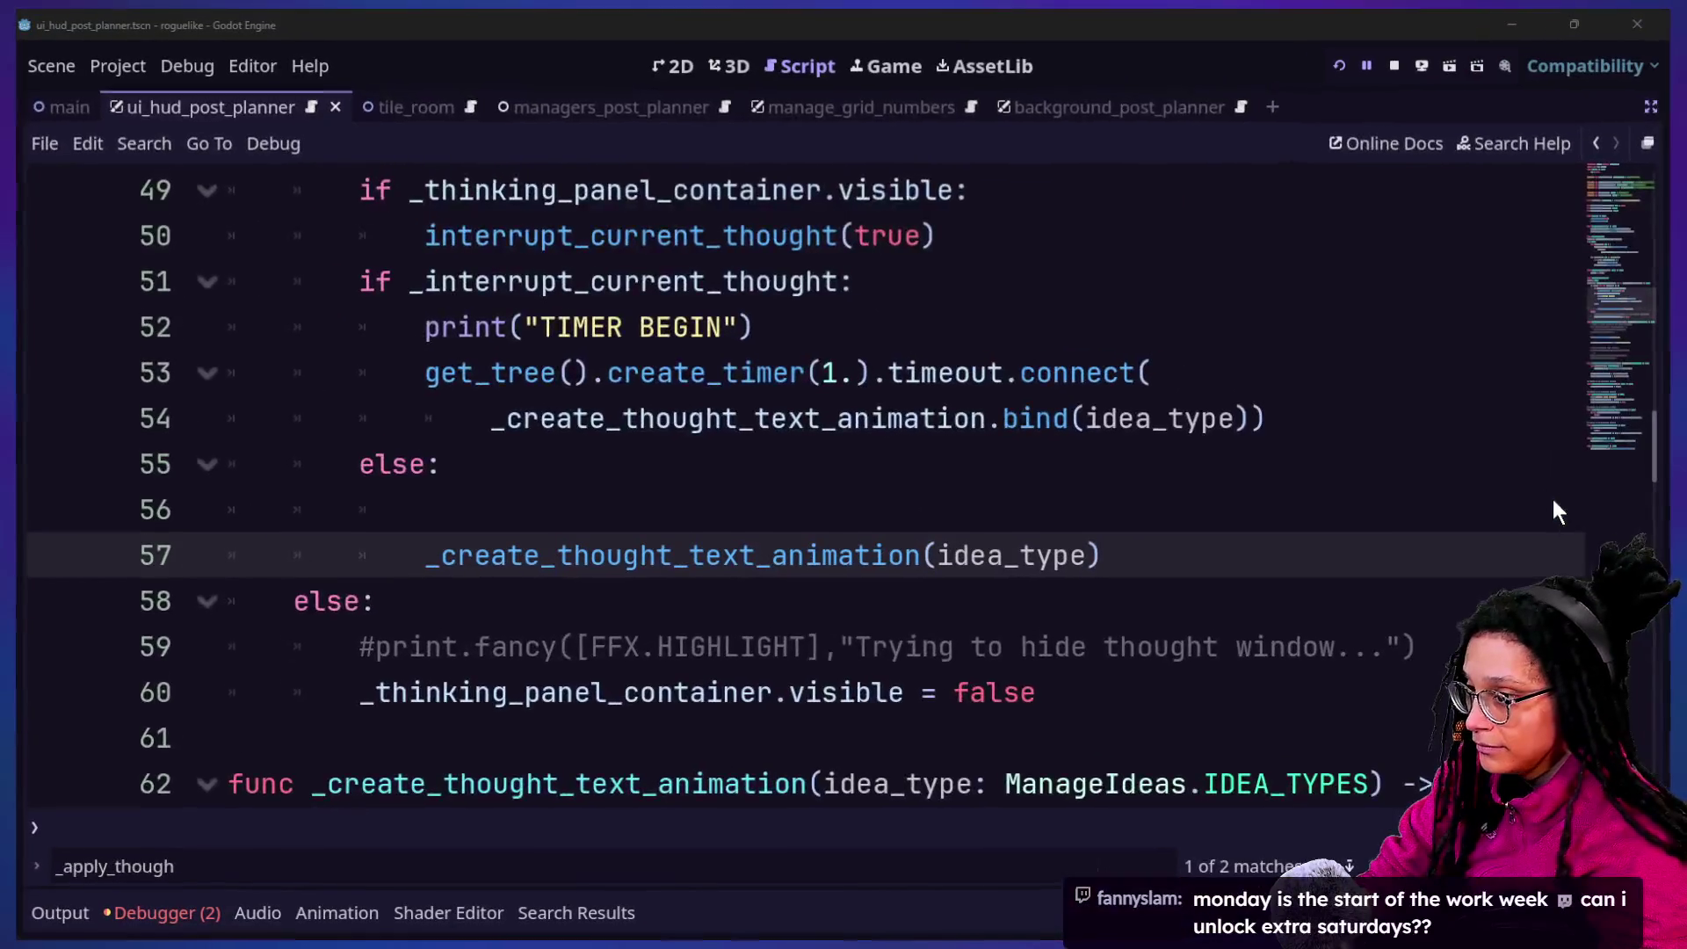
key(super+Tab)
Add a STREAM-TO-DO bullet above the invite item about bending time and space for an extra Saturday
click(1509, 518)
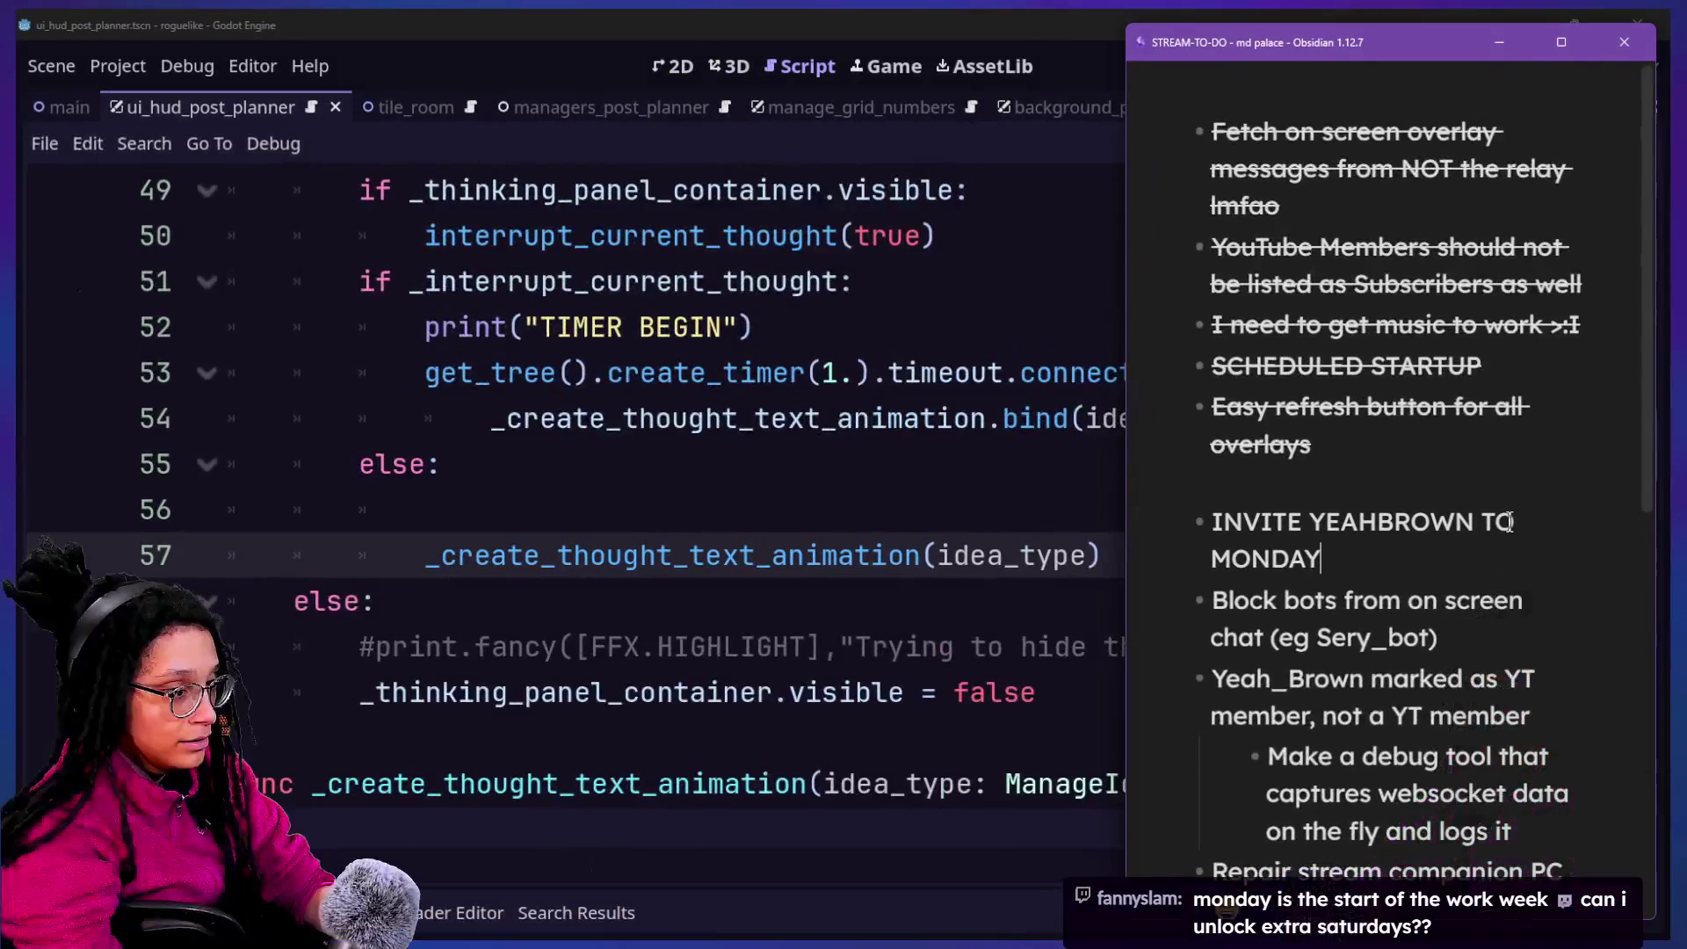
click(1214, 520)
key(Return)
key(Up)
text(bend time and space so satu)
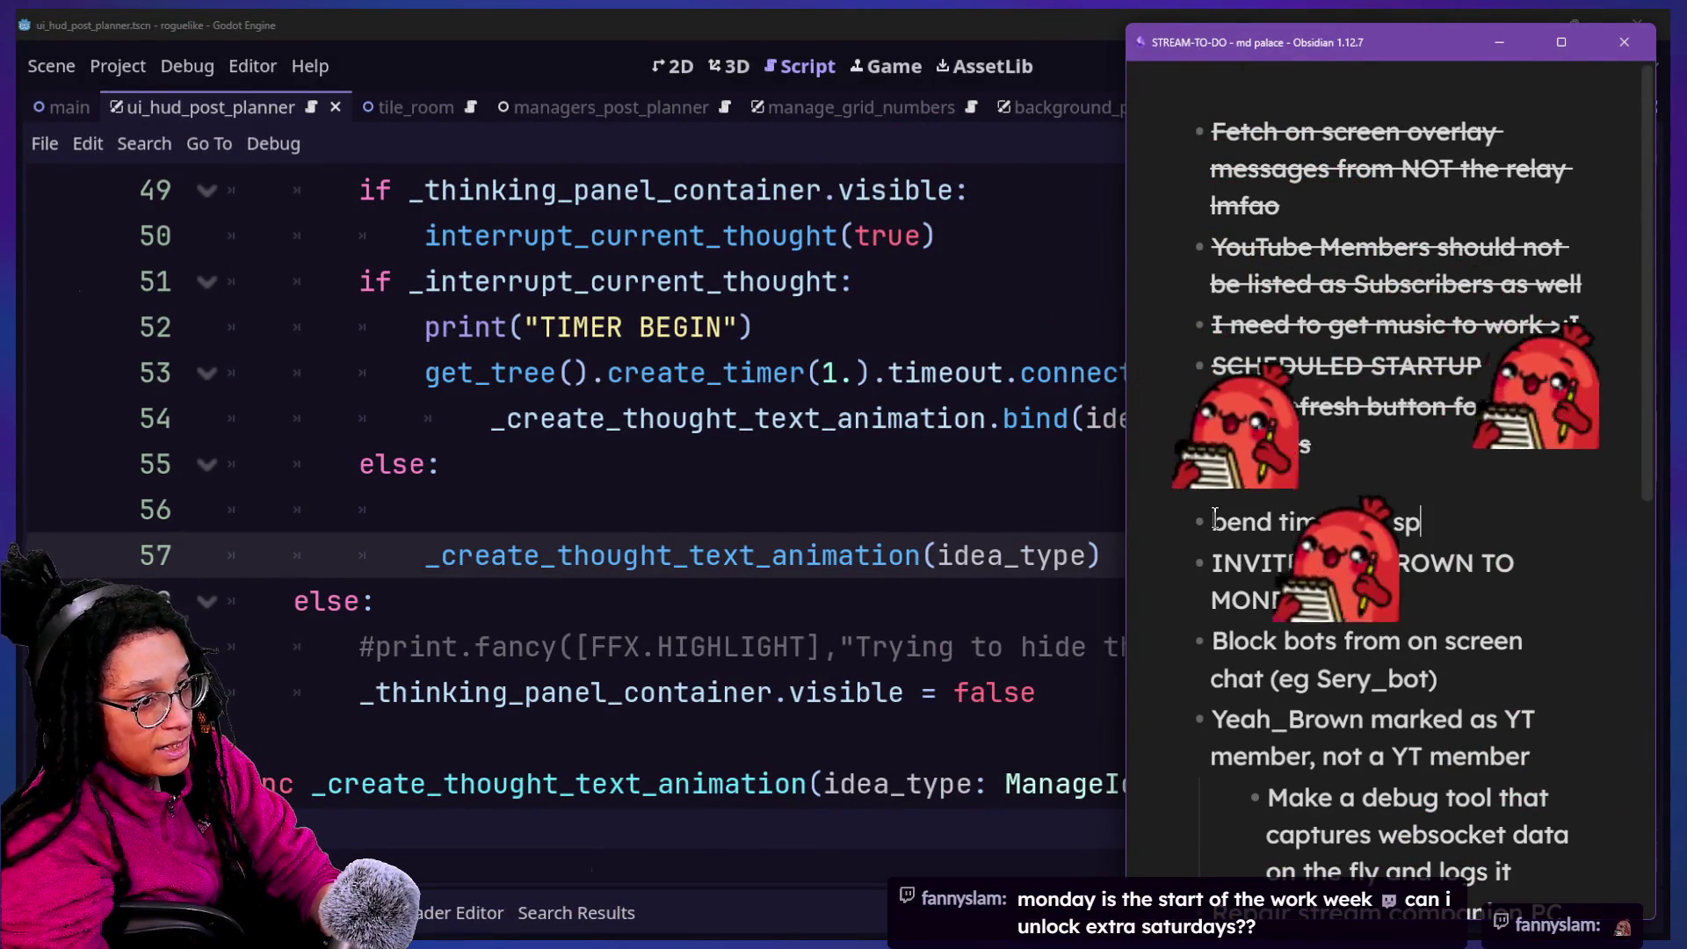
key(BackSpace)
key(BackSpace)
key(BackSpace)
text(extra saturday can exist for on)
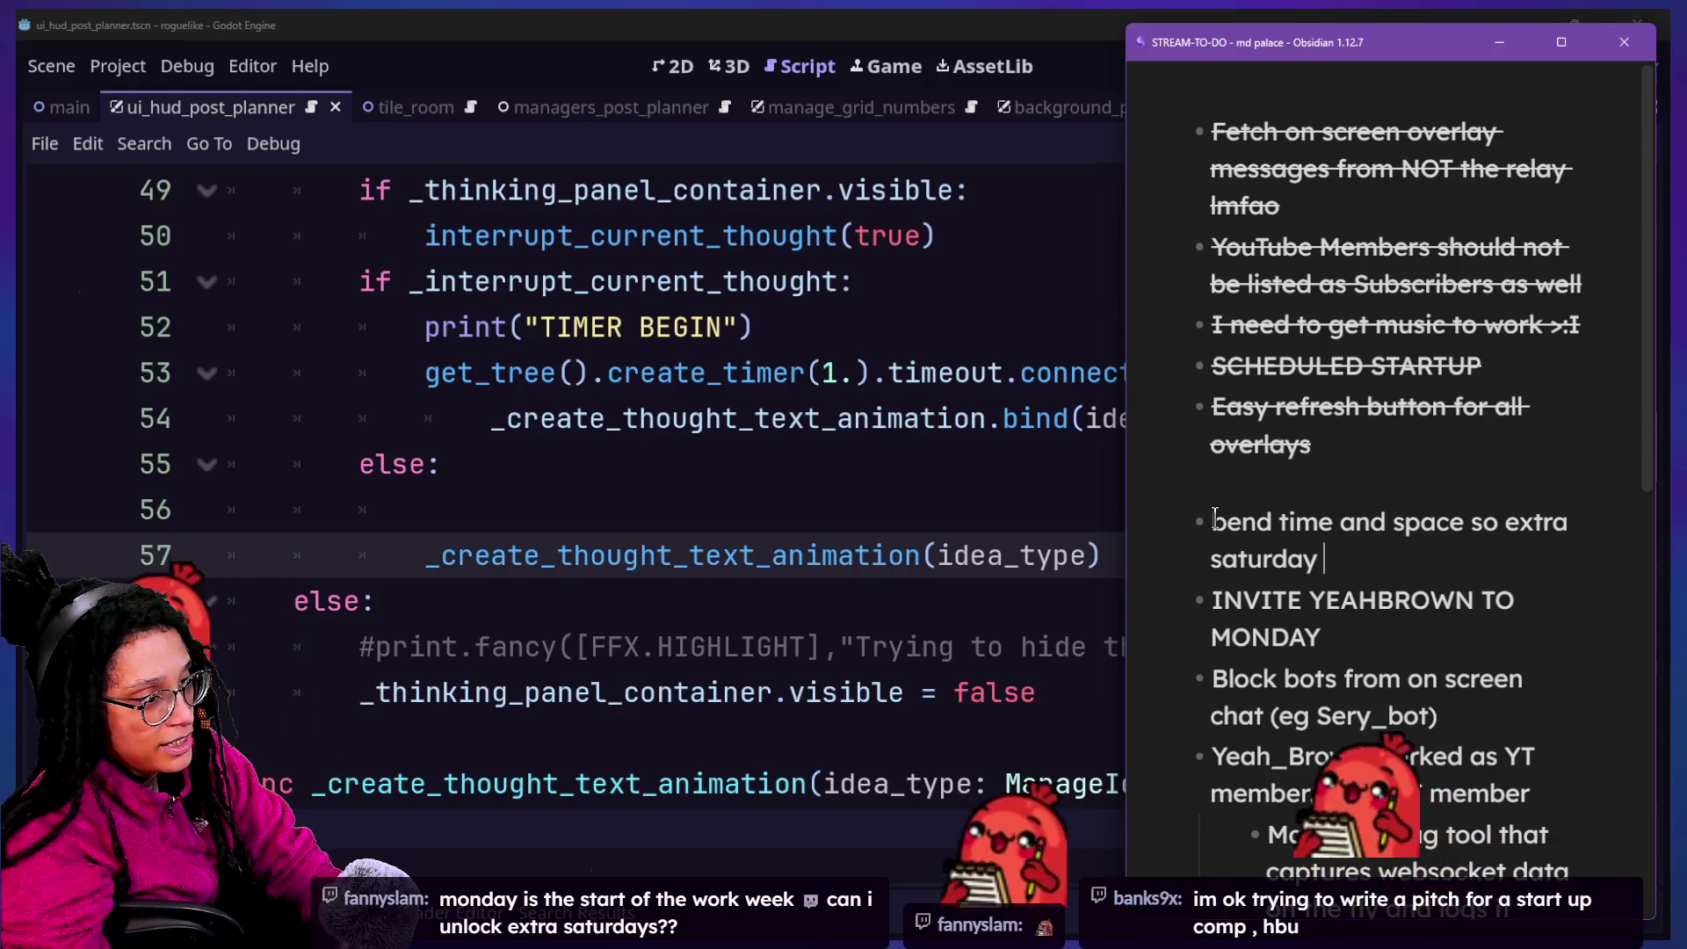
text(ly fanny)
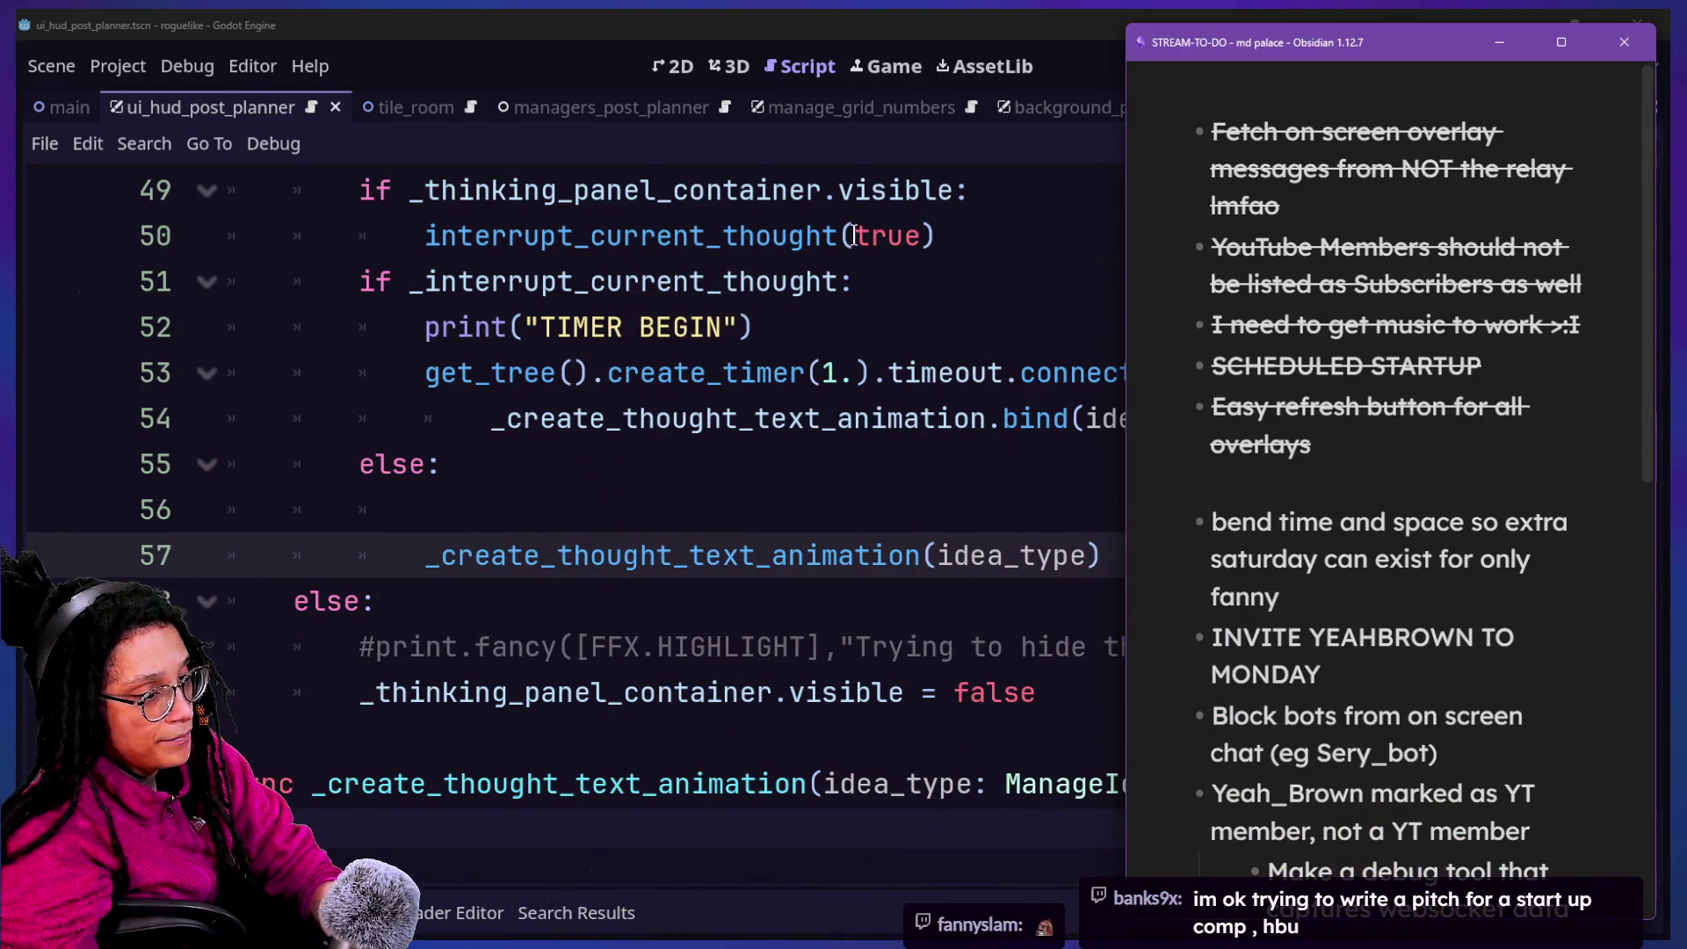
click(795, 420)
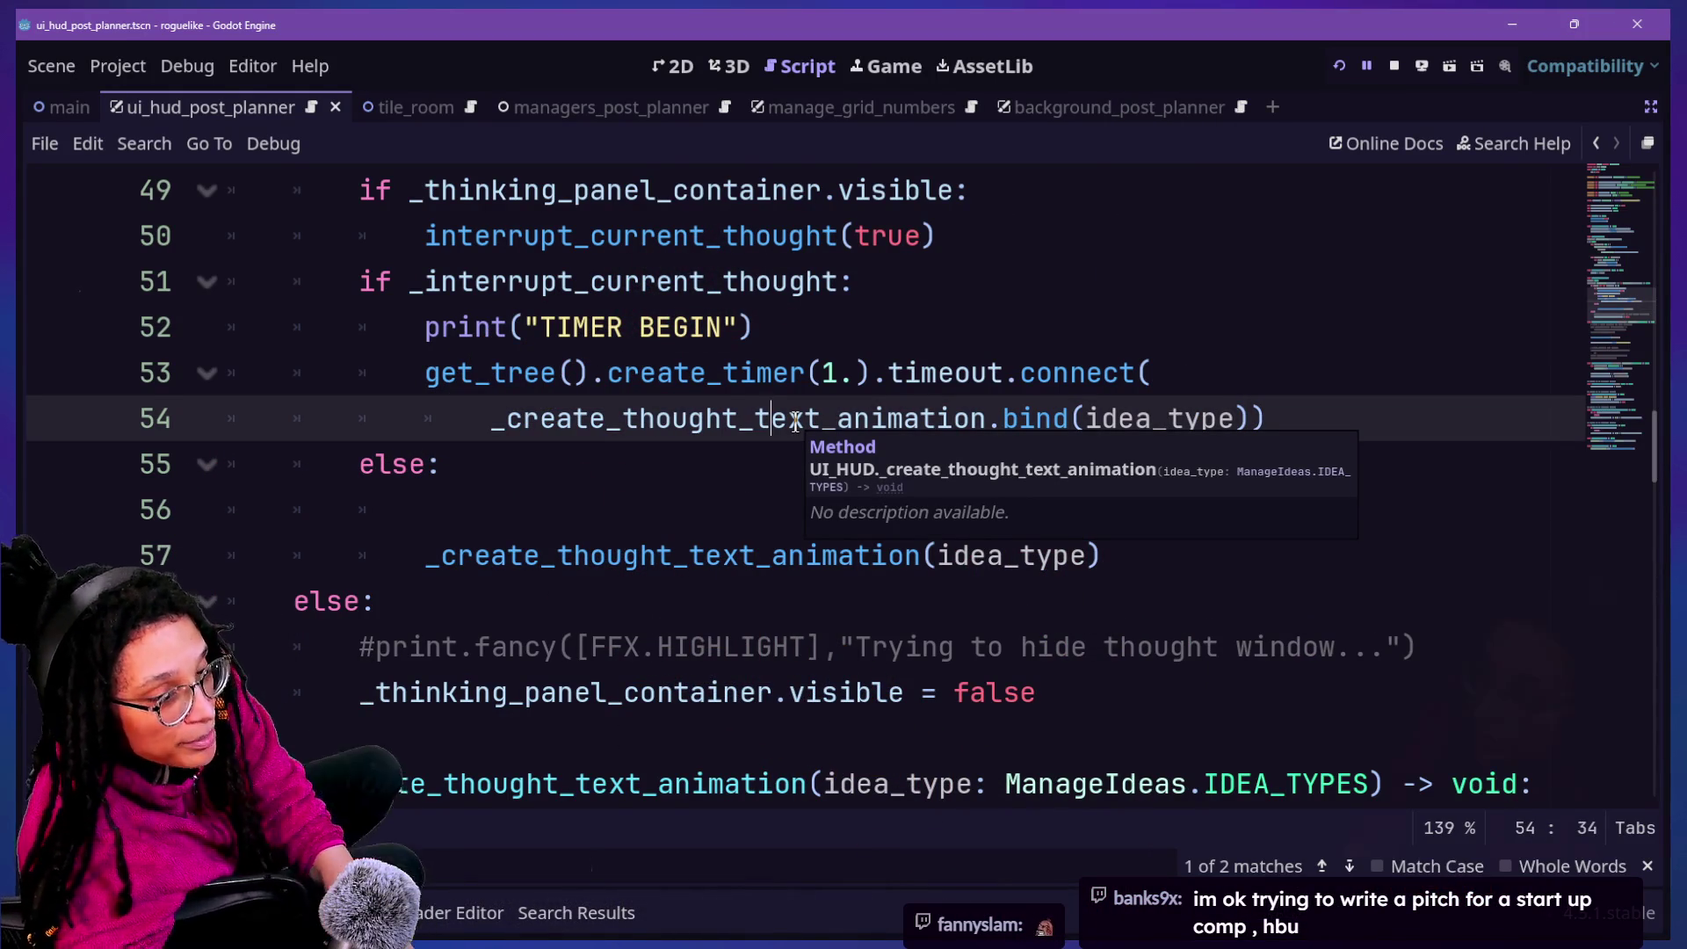
click(816, 263)
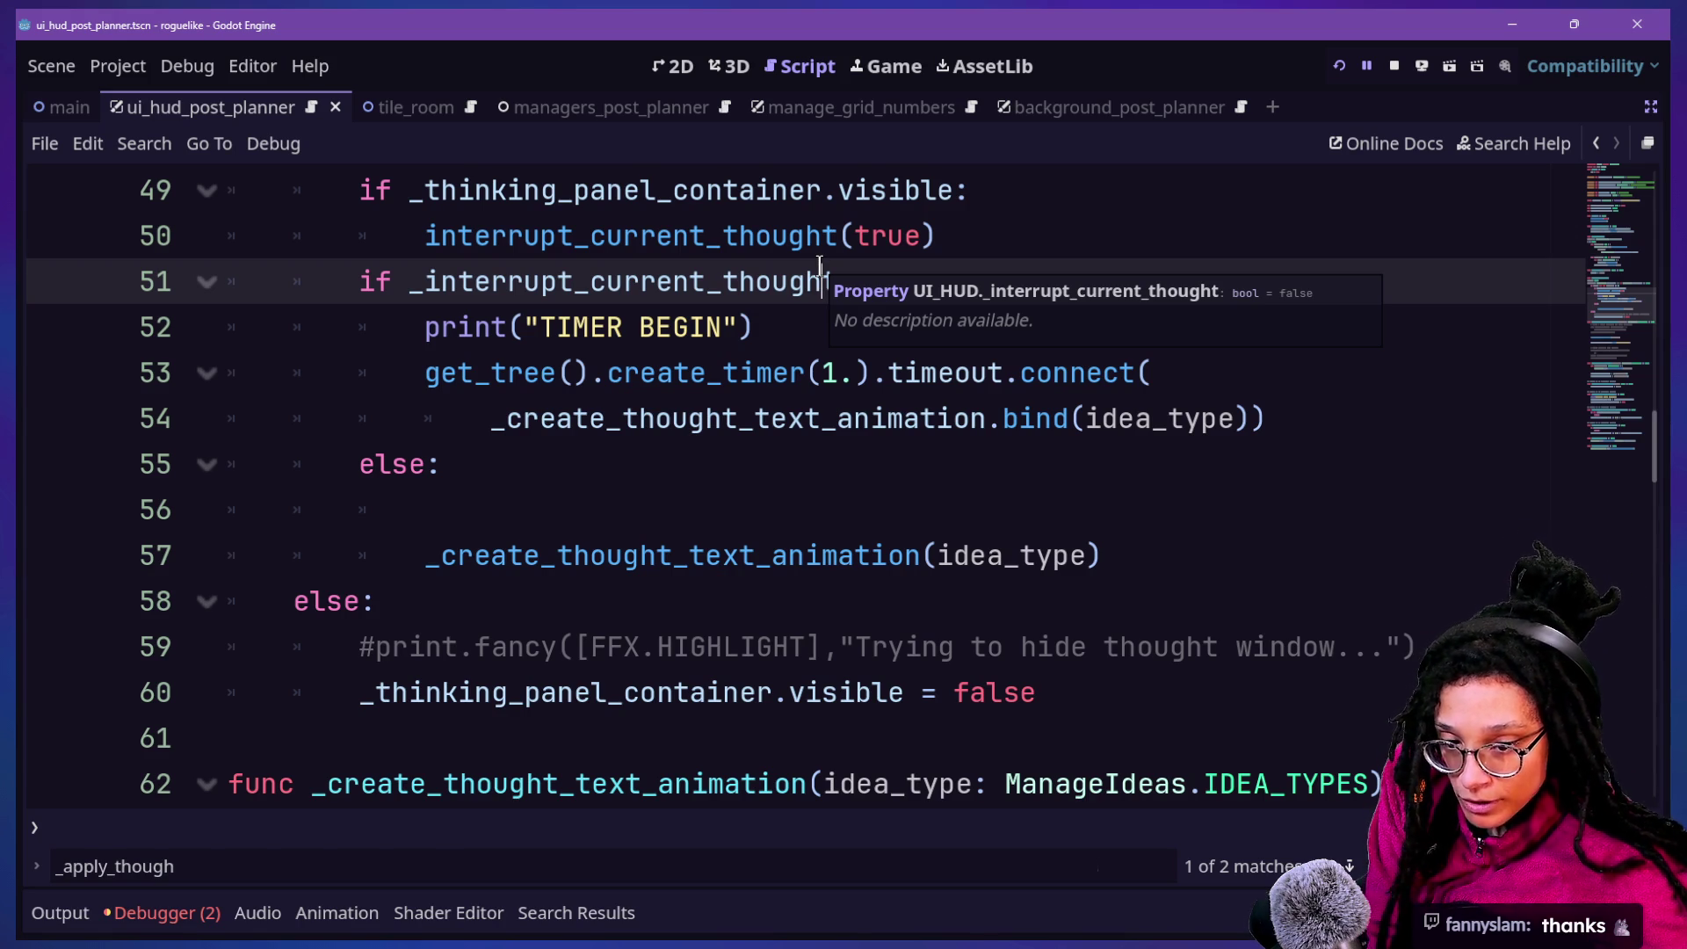
click(773, 334)
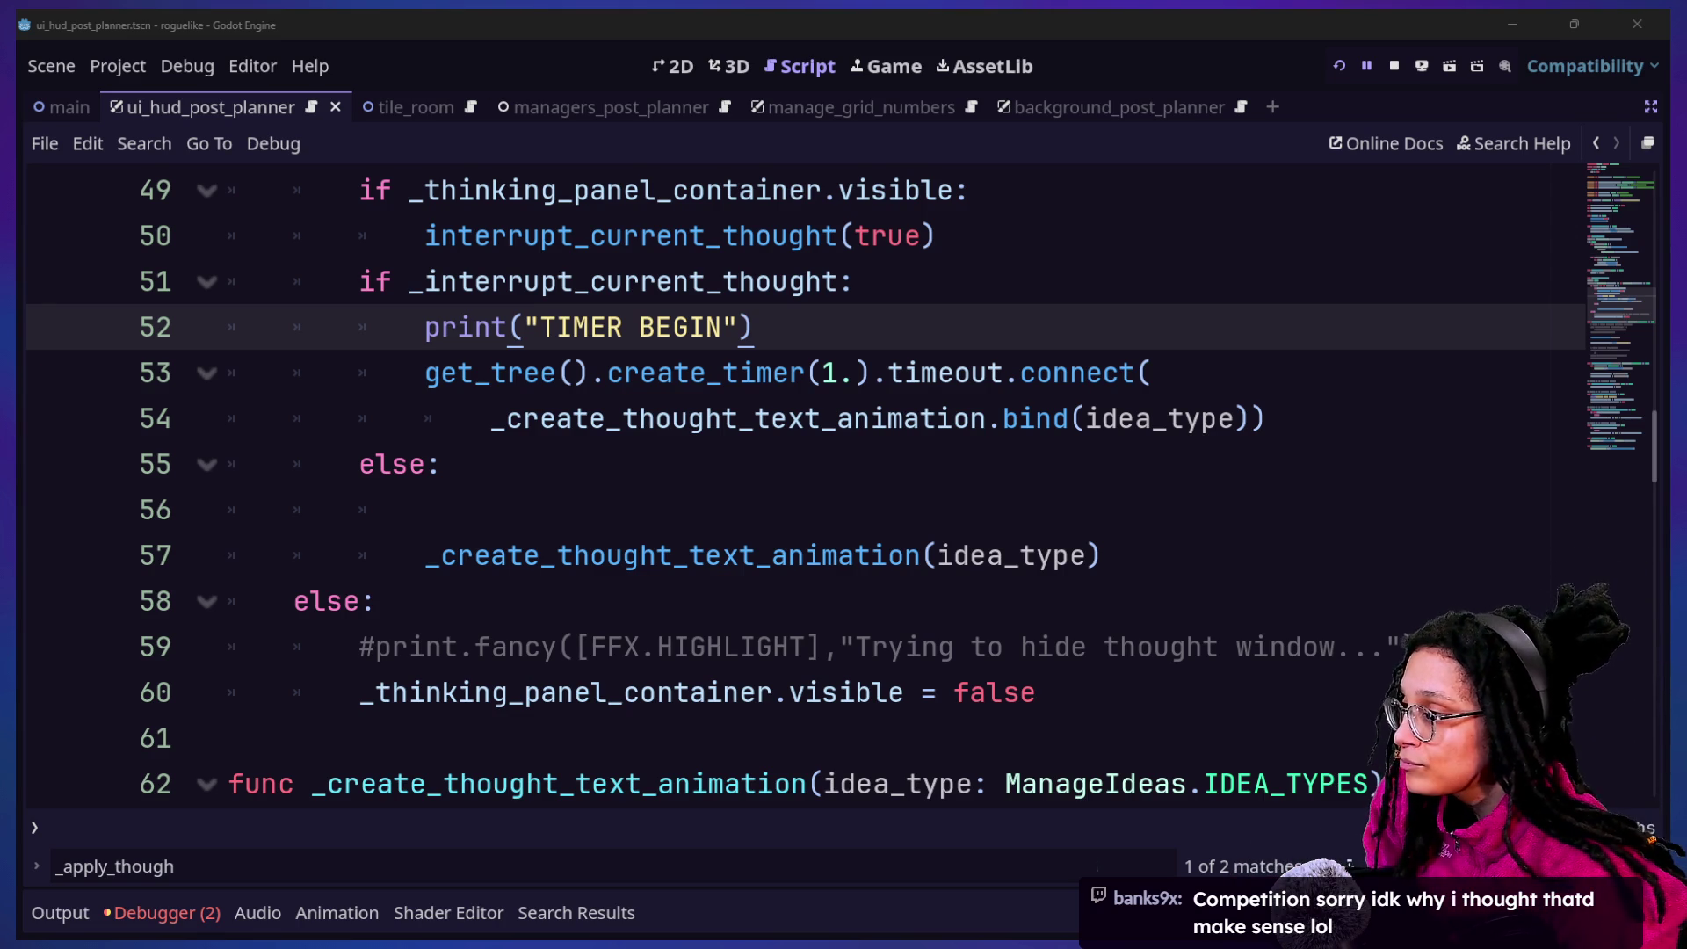
click(1036, 449)
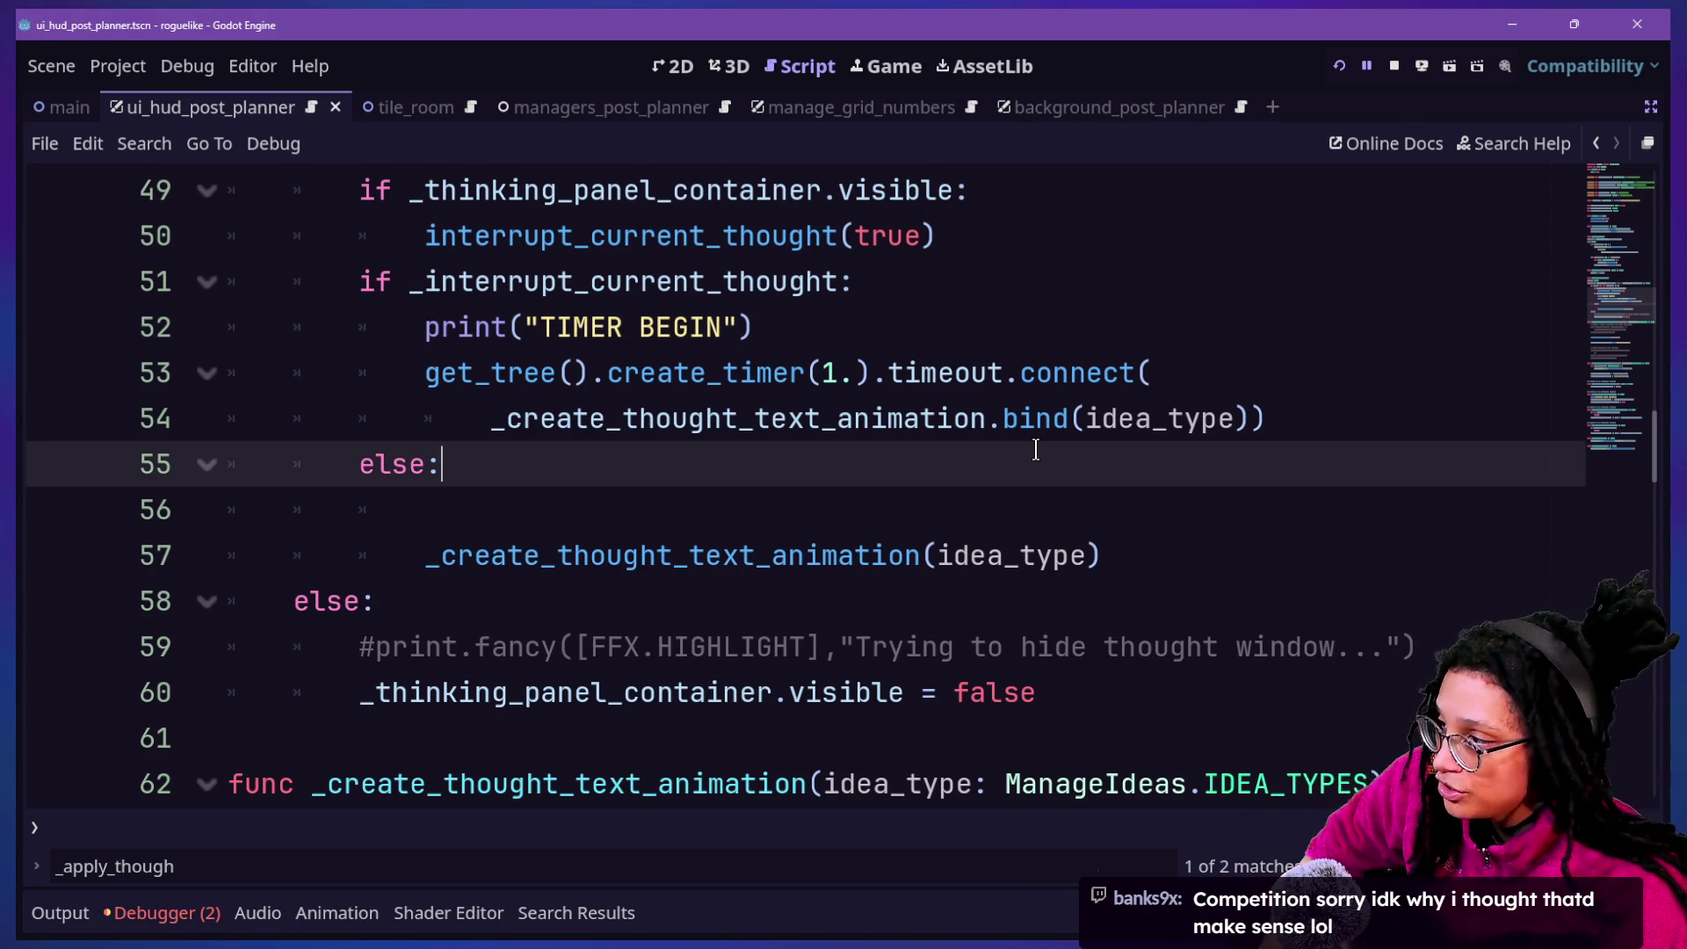
key(Down)
key(Down)
key(Up)
key(Up)
key(Down)
key(Up)
key(Up)
key(Down)
key(Down)
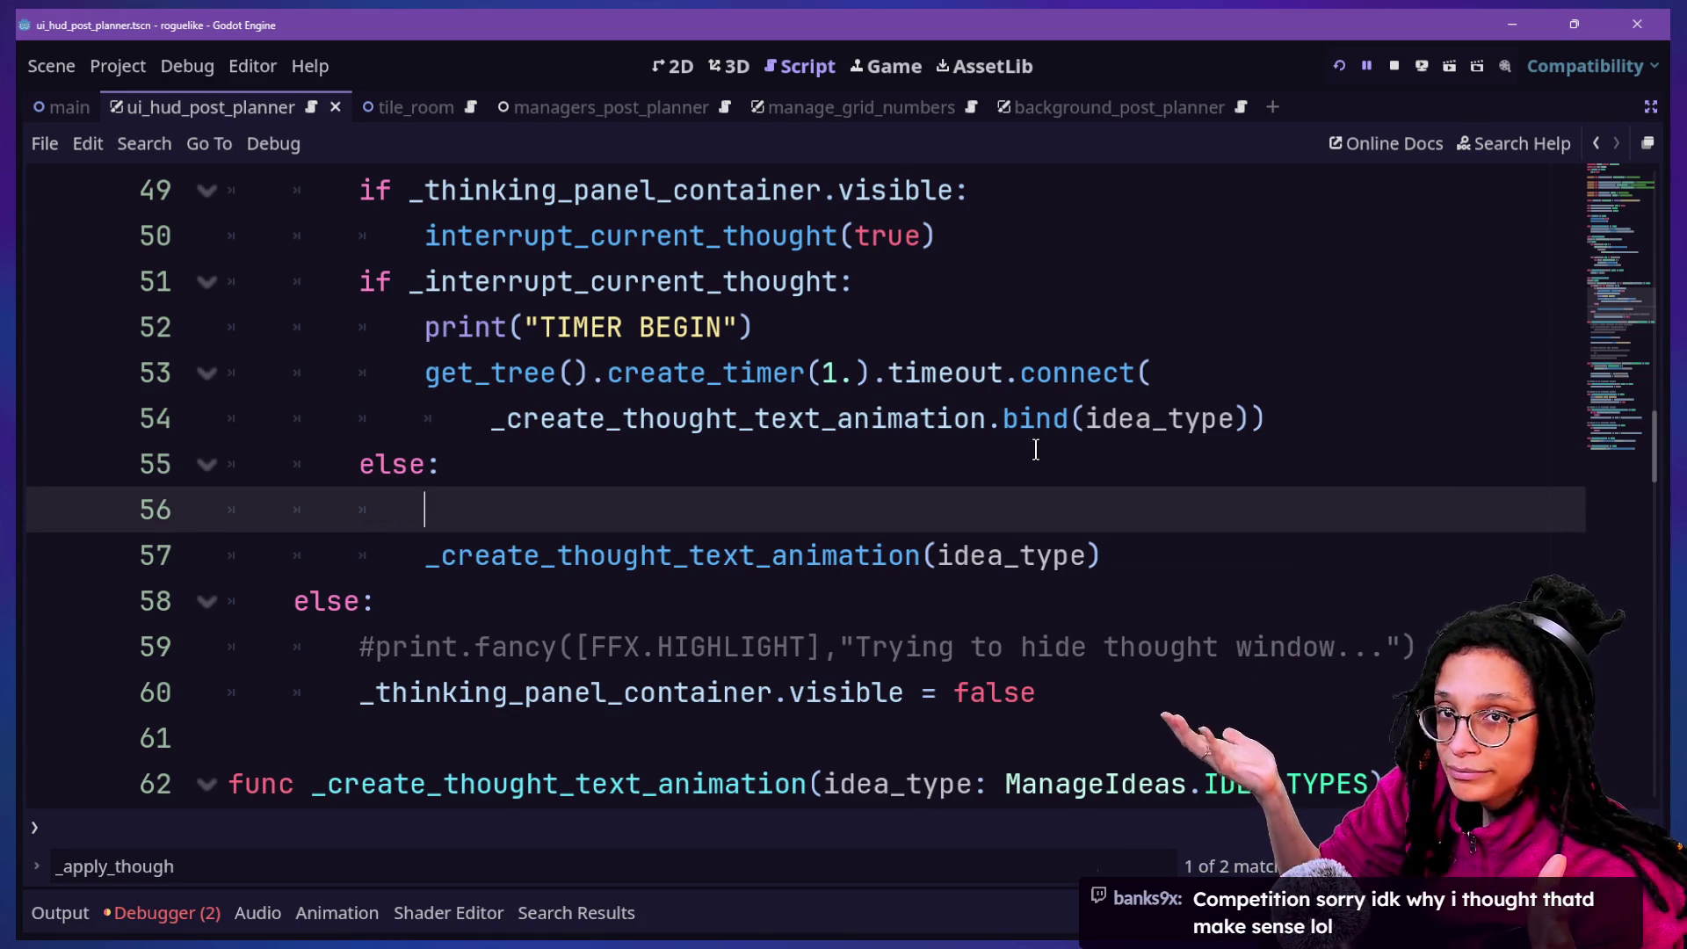
click(994, 453)
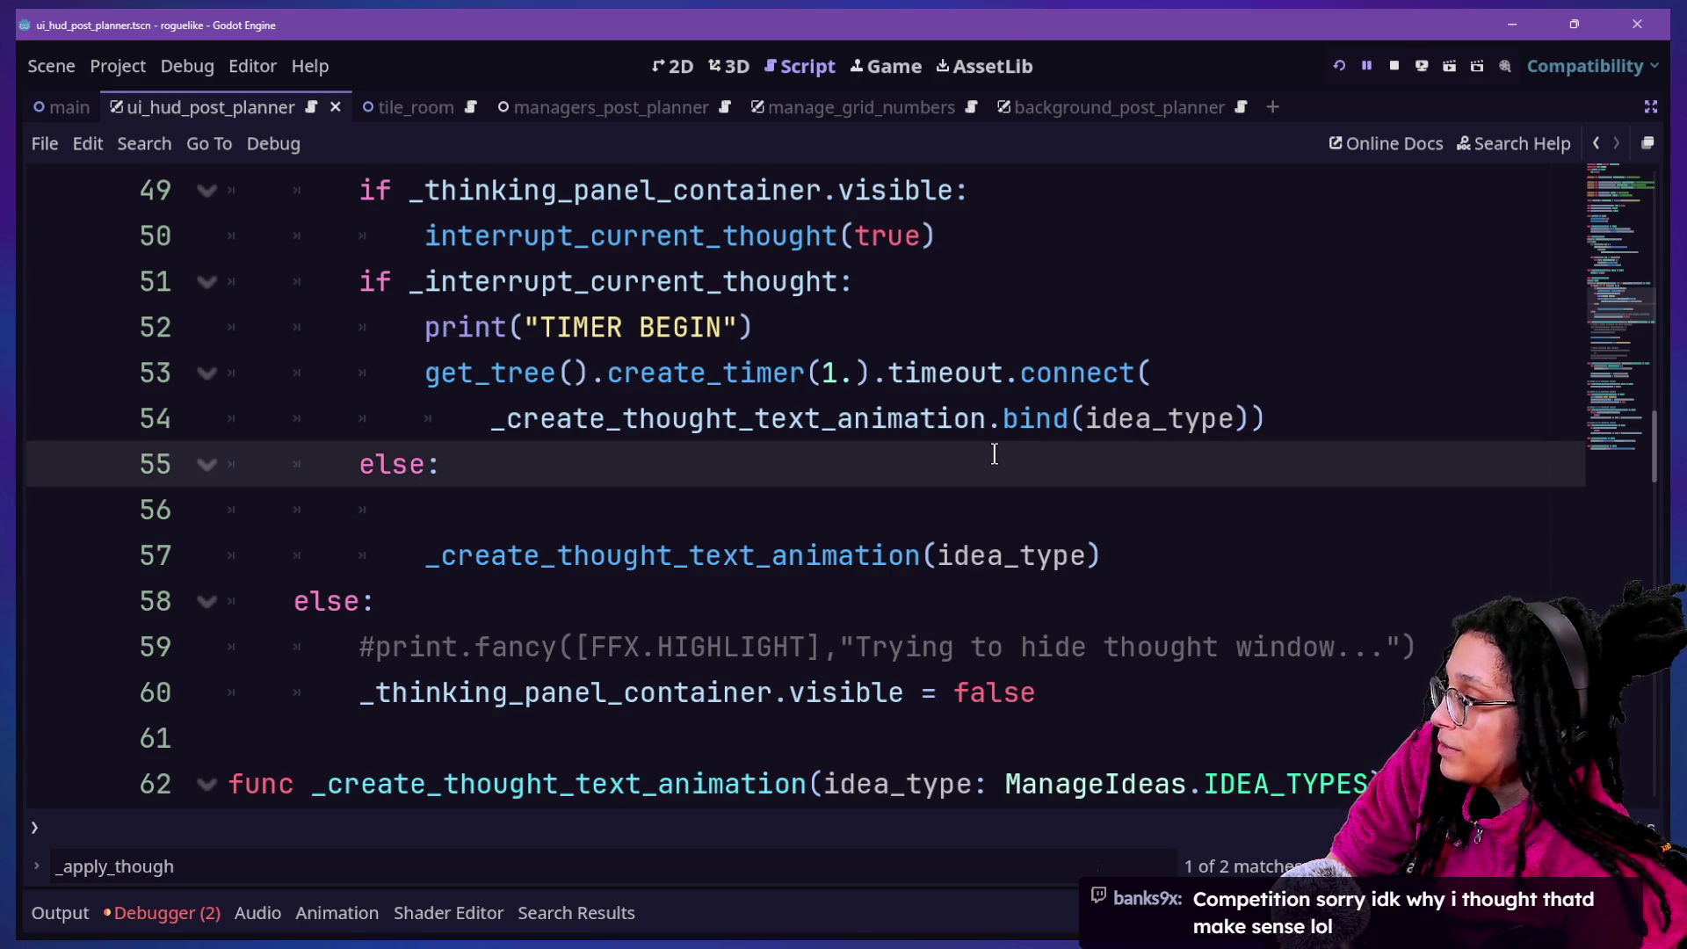
scroll(994, 454, up, 2)
scroll(994, 453, down, 1)
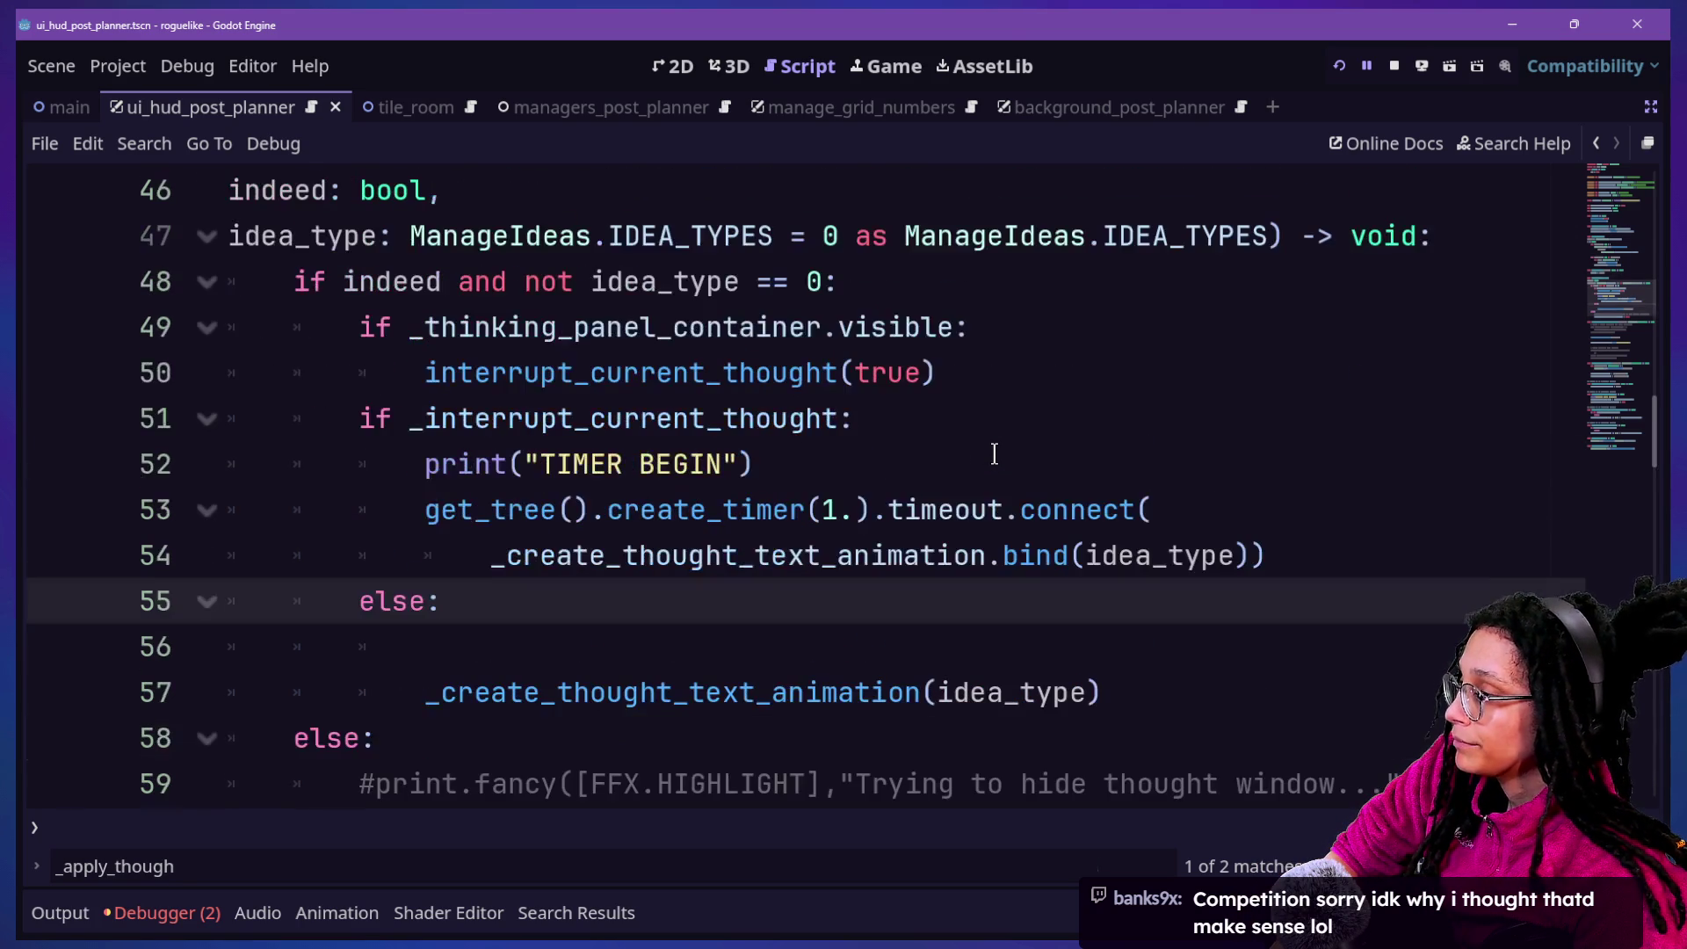
click(994, 453)
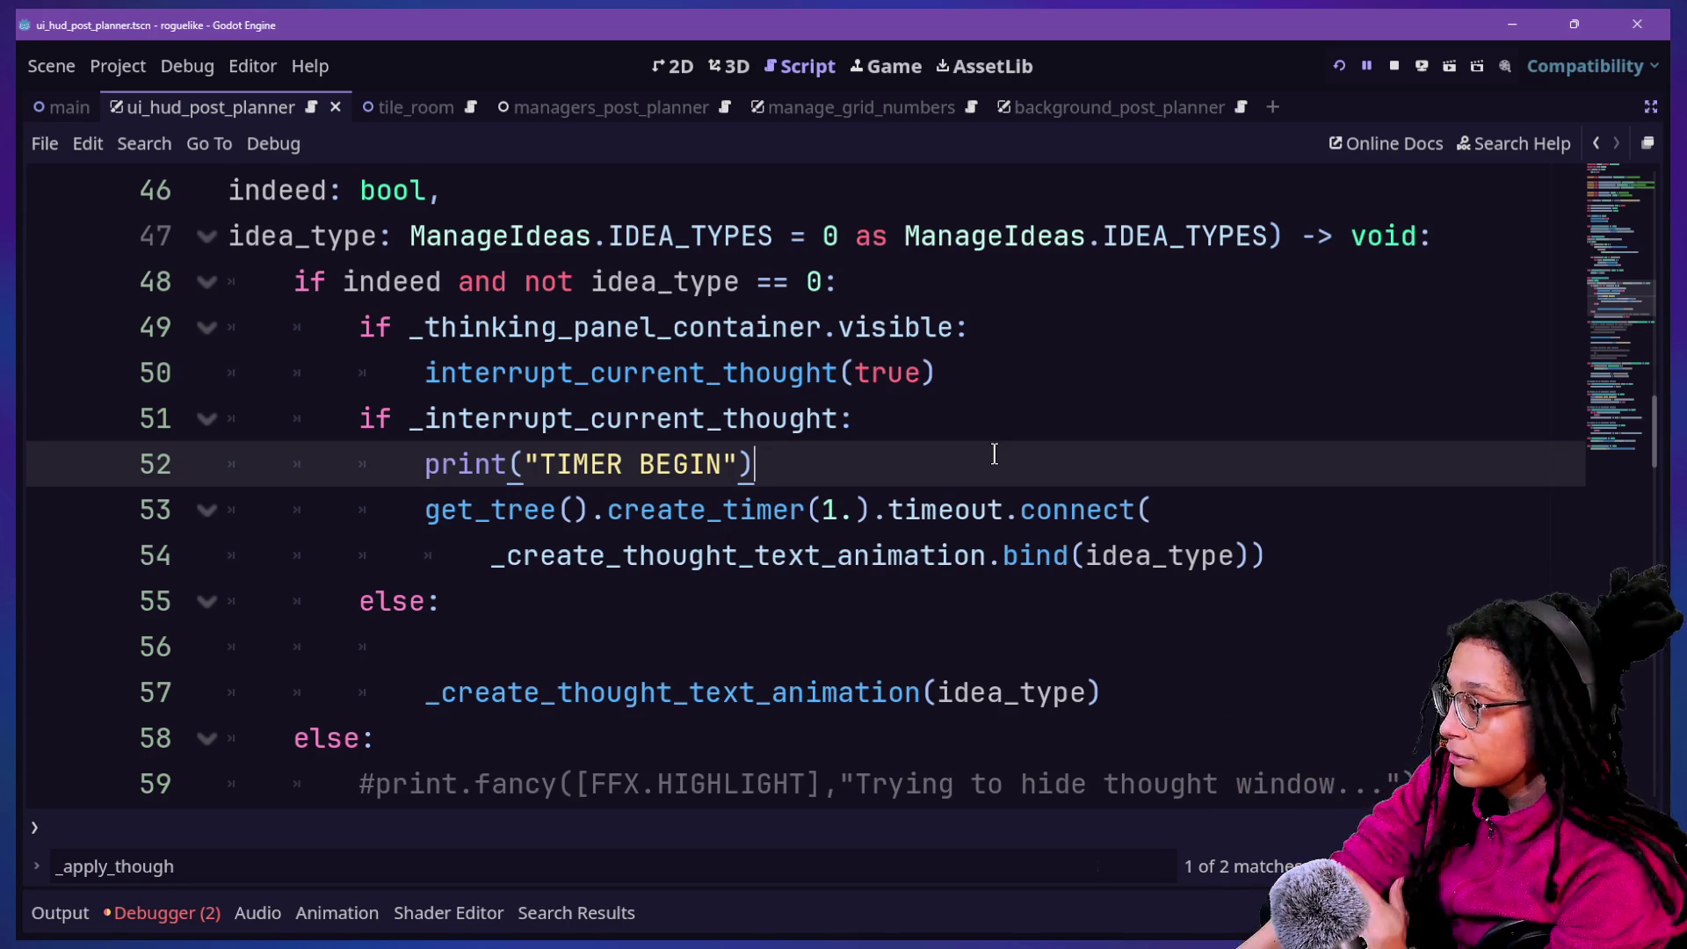
key(Down)
key(Down)
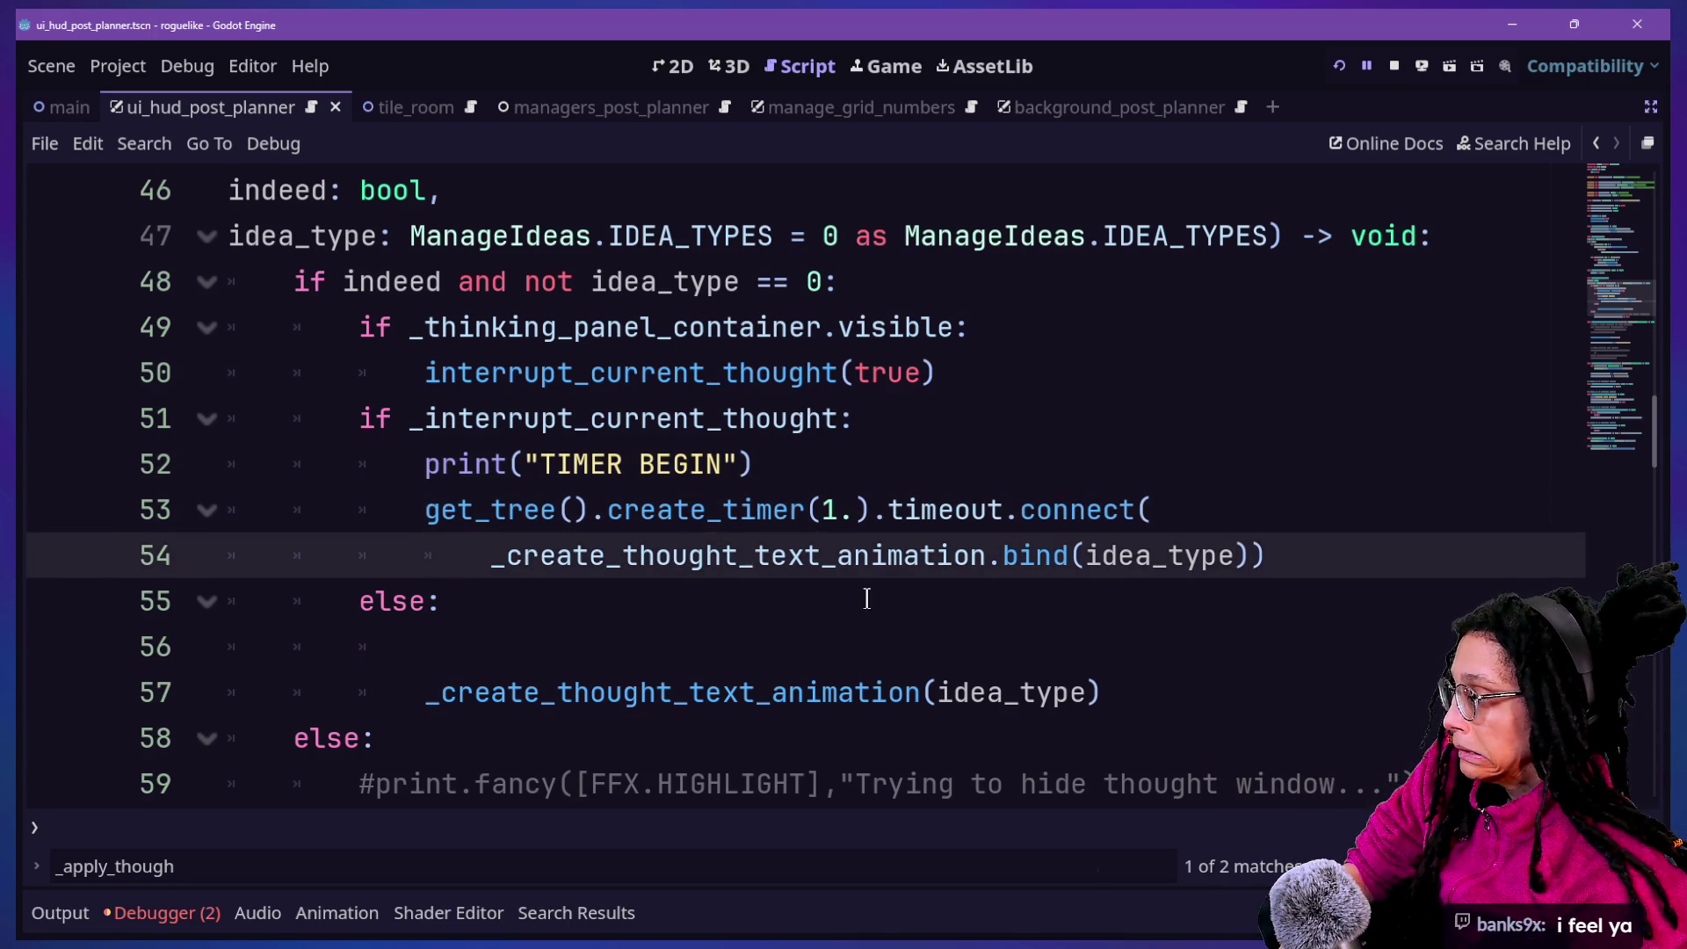
click(861, 608)
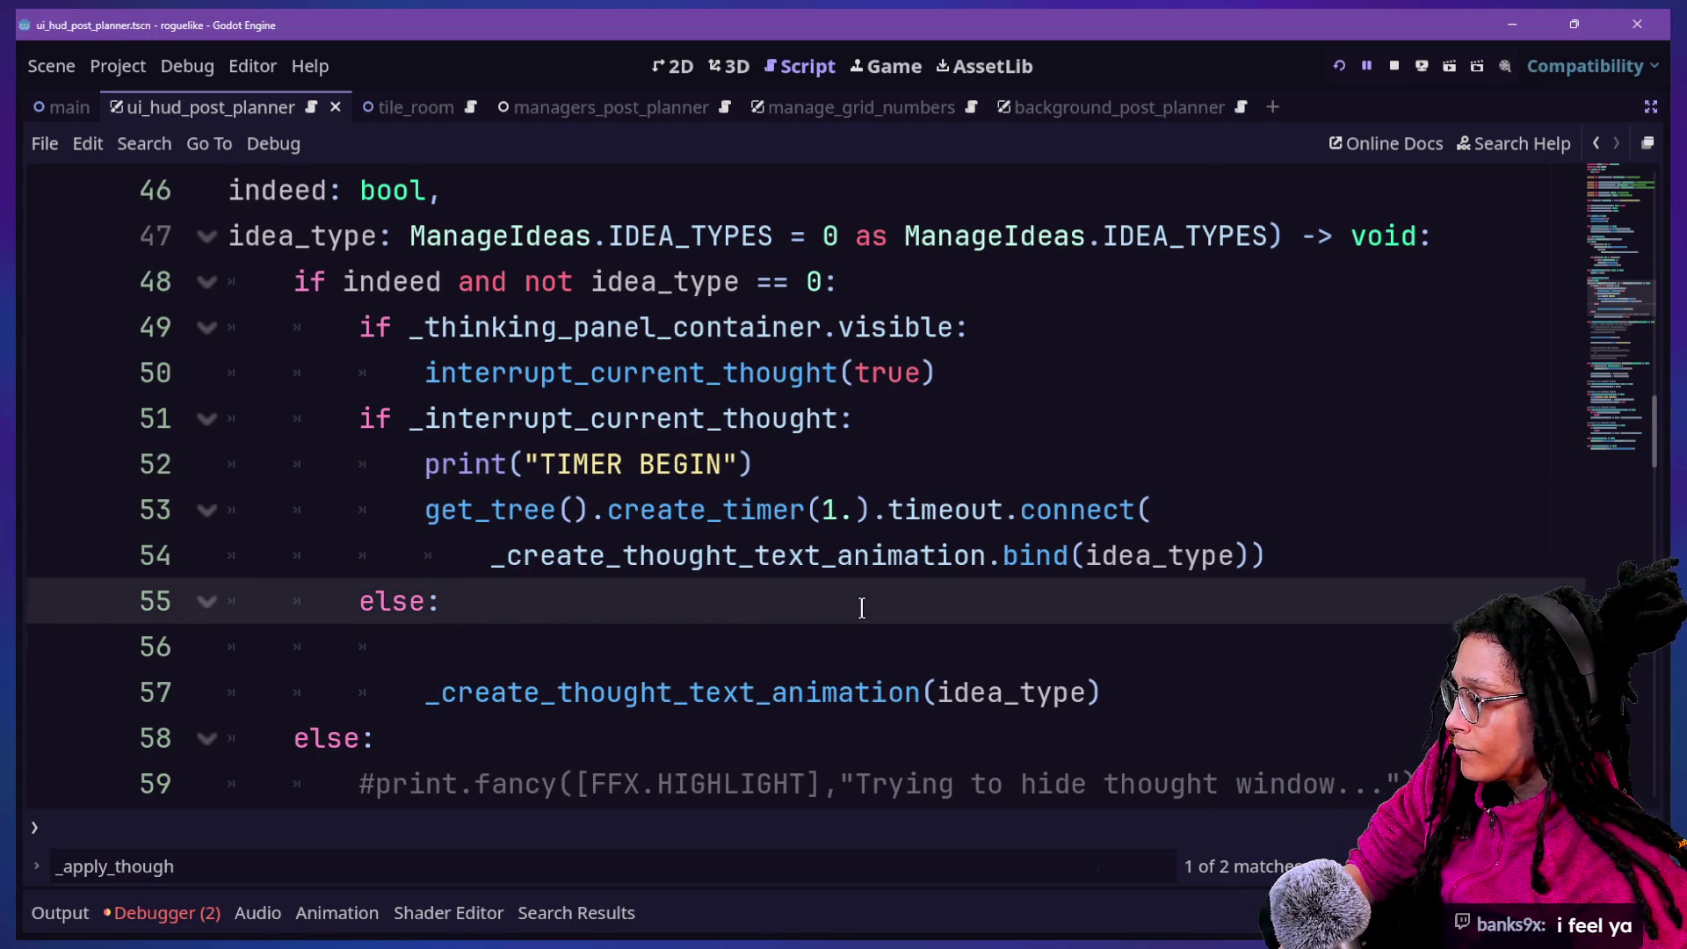
key(Down)
key(Down)
key(Down)
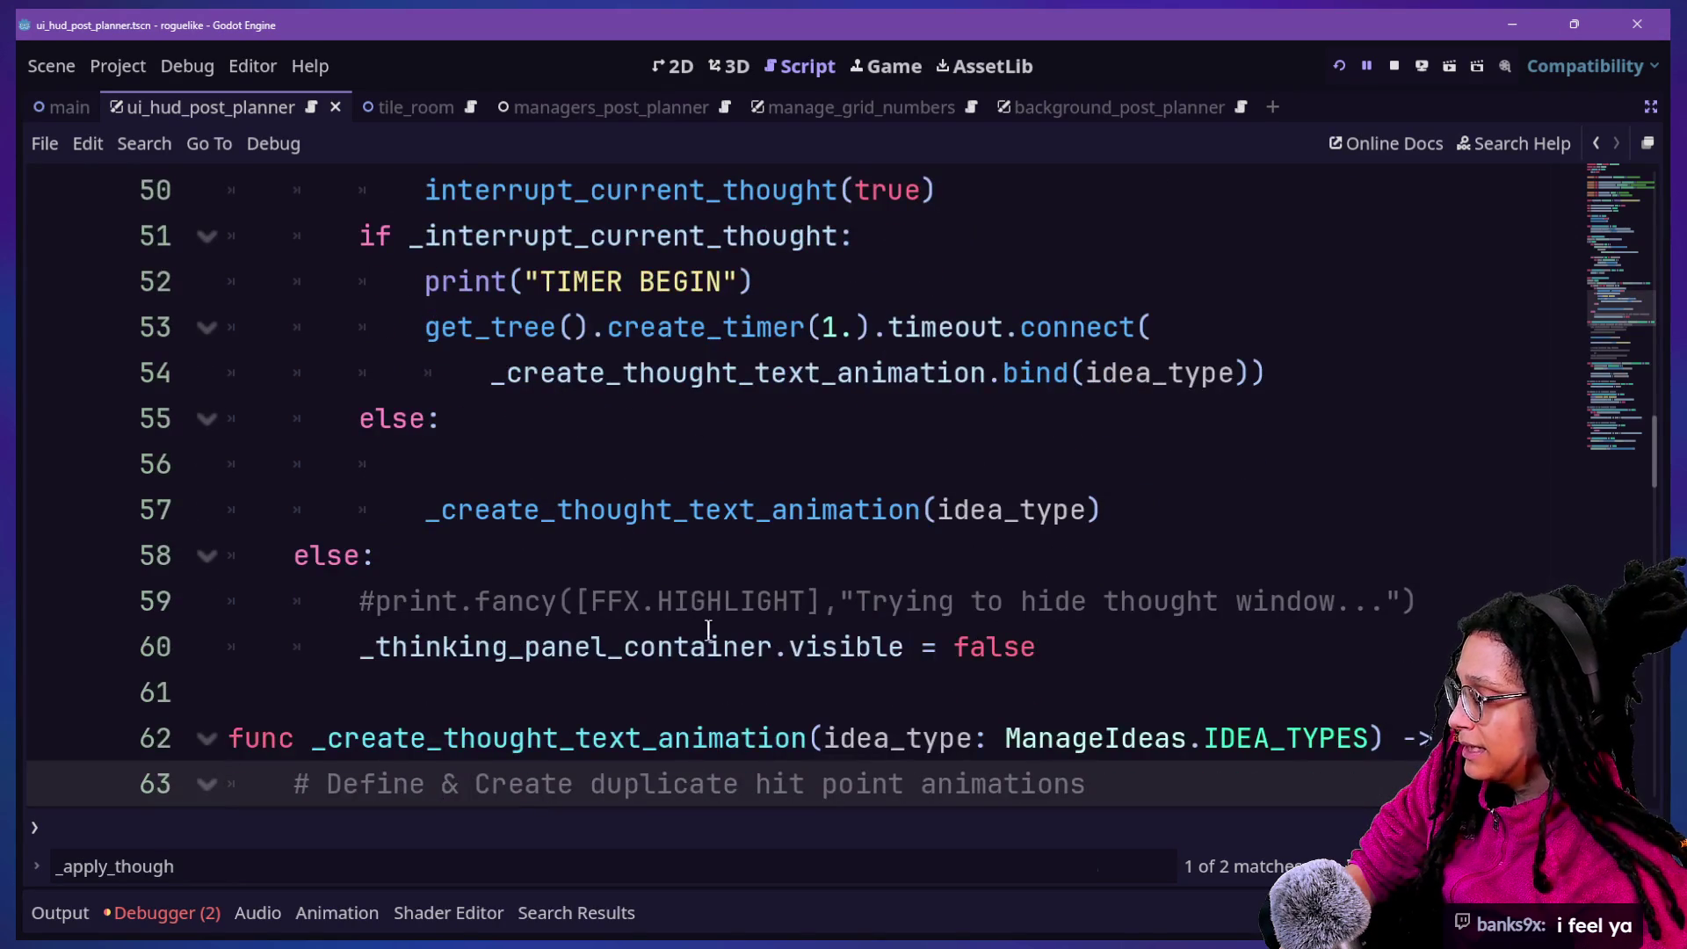
click(780, 678)
key(Down)
key(Down)
key(Down)
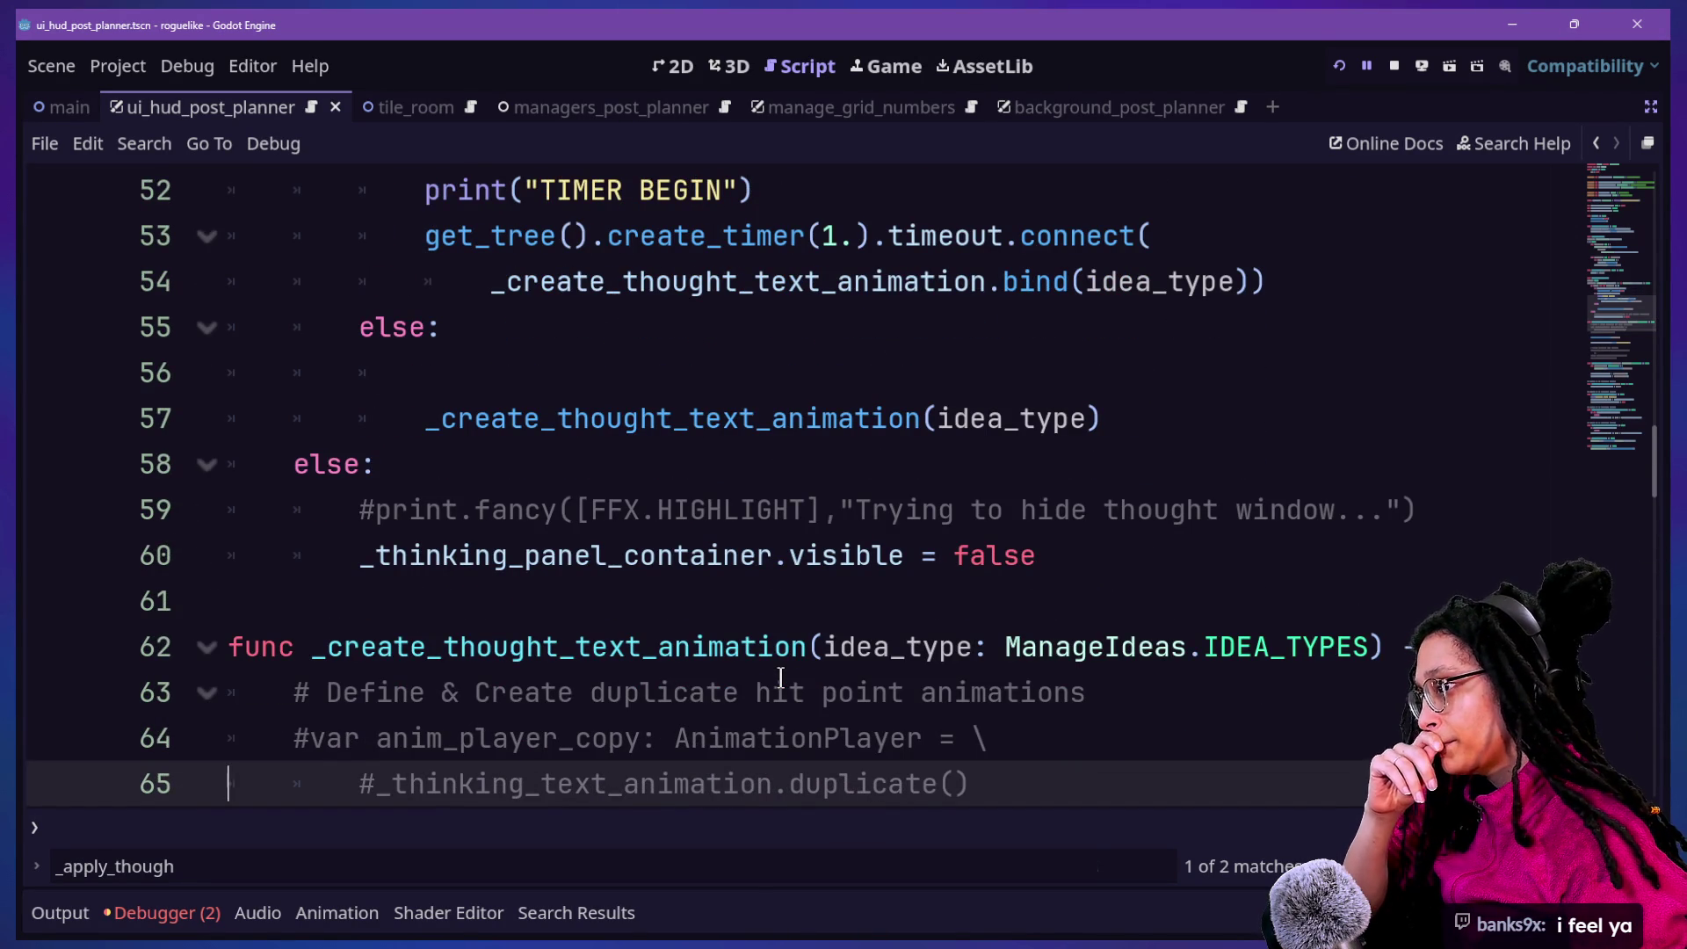
key(Down)
key(Up)
key(Up)
key(Up)
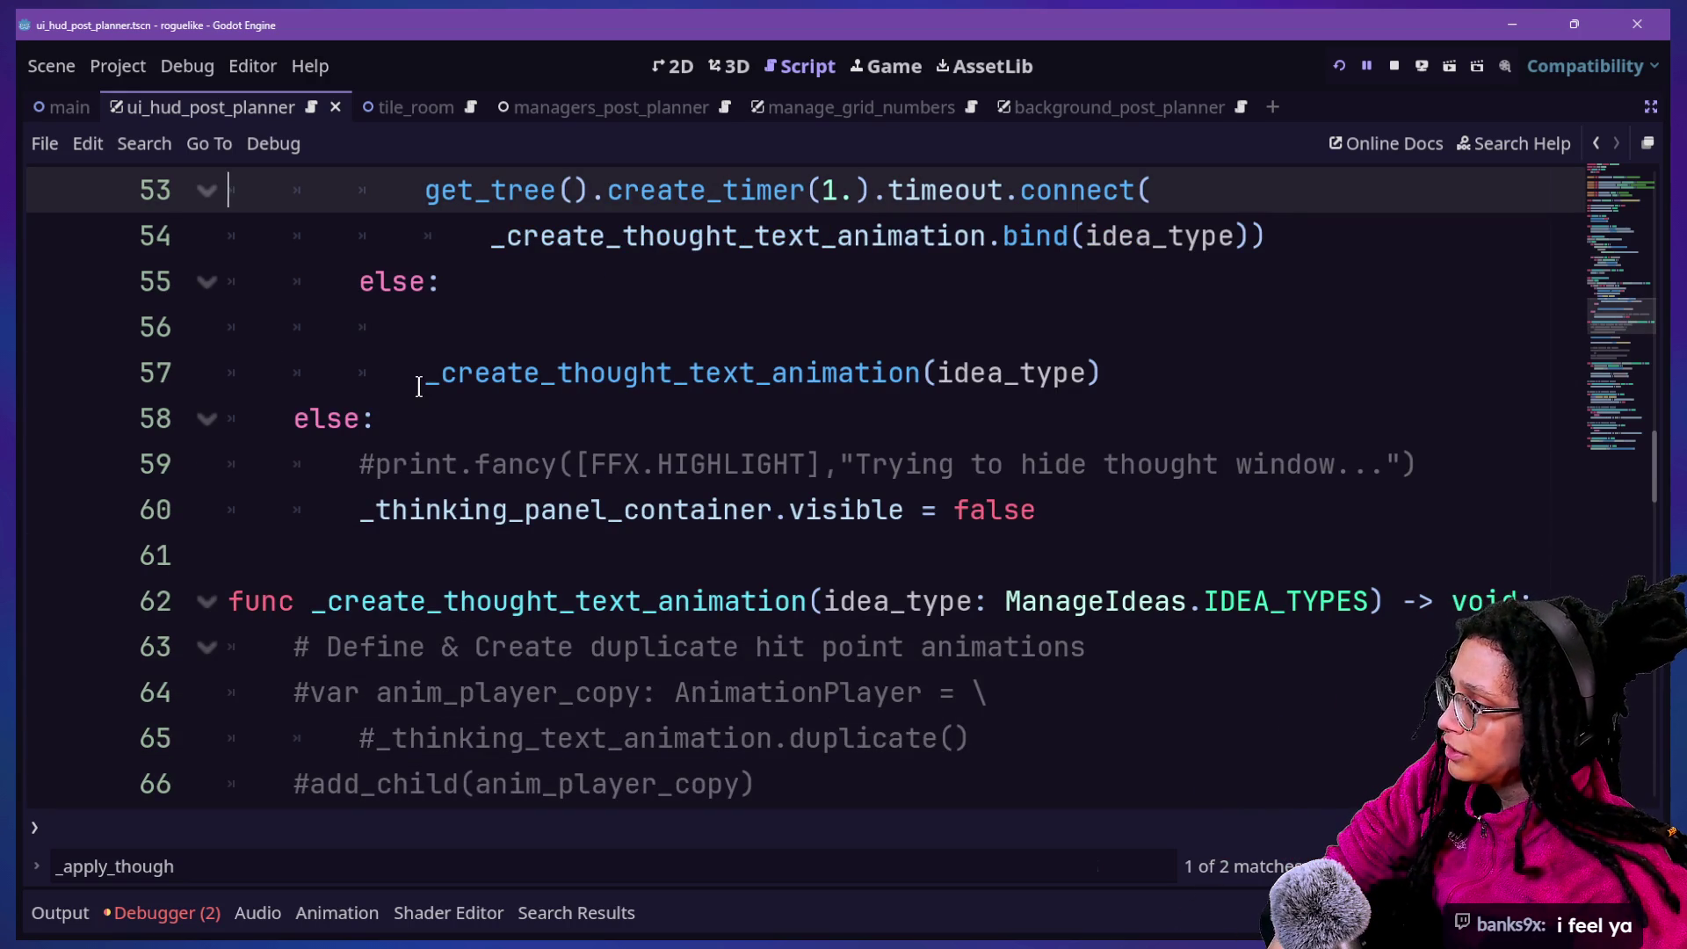
double_click(887, 376)
Scroll up to view thinking_visibility from its header through the line-57 animation call
key(ctrl+d)
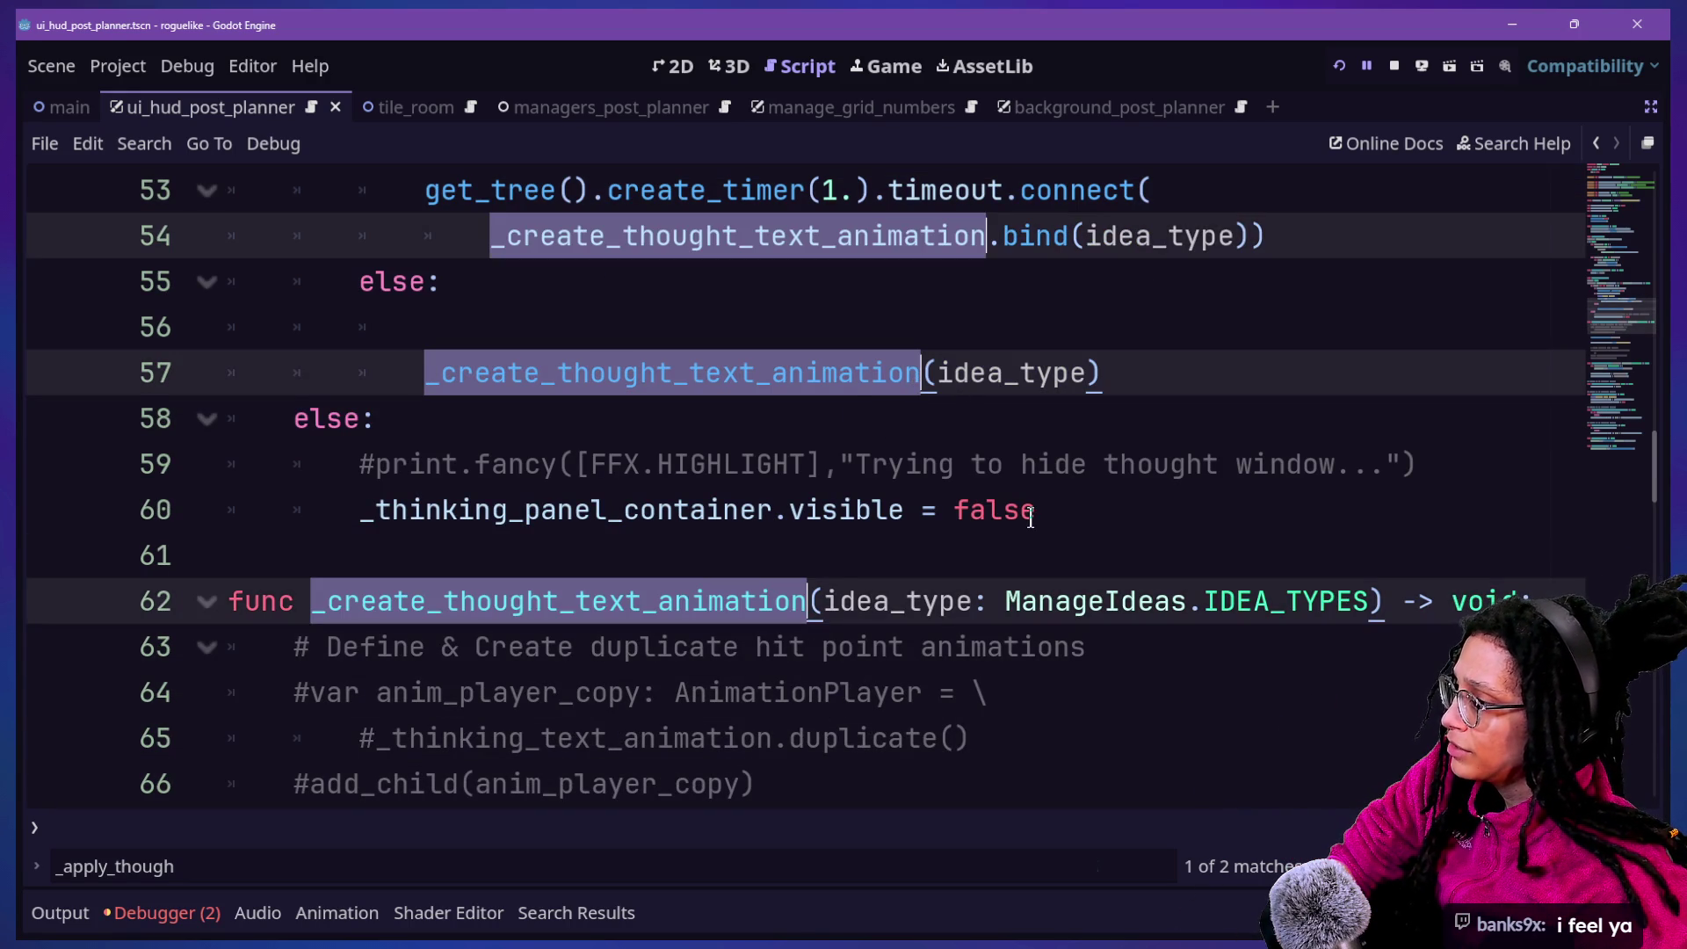
scroll(1031, 517, up, 3)
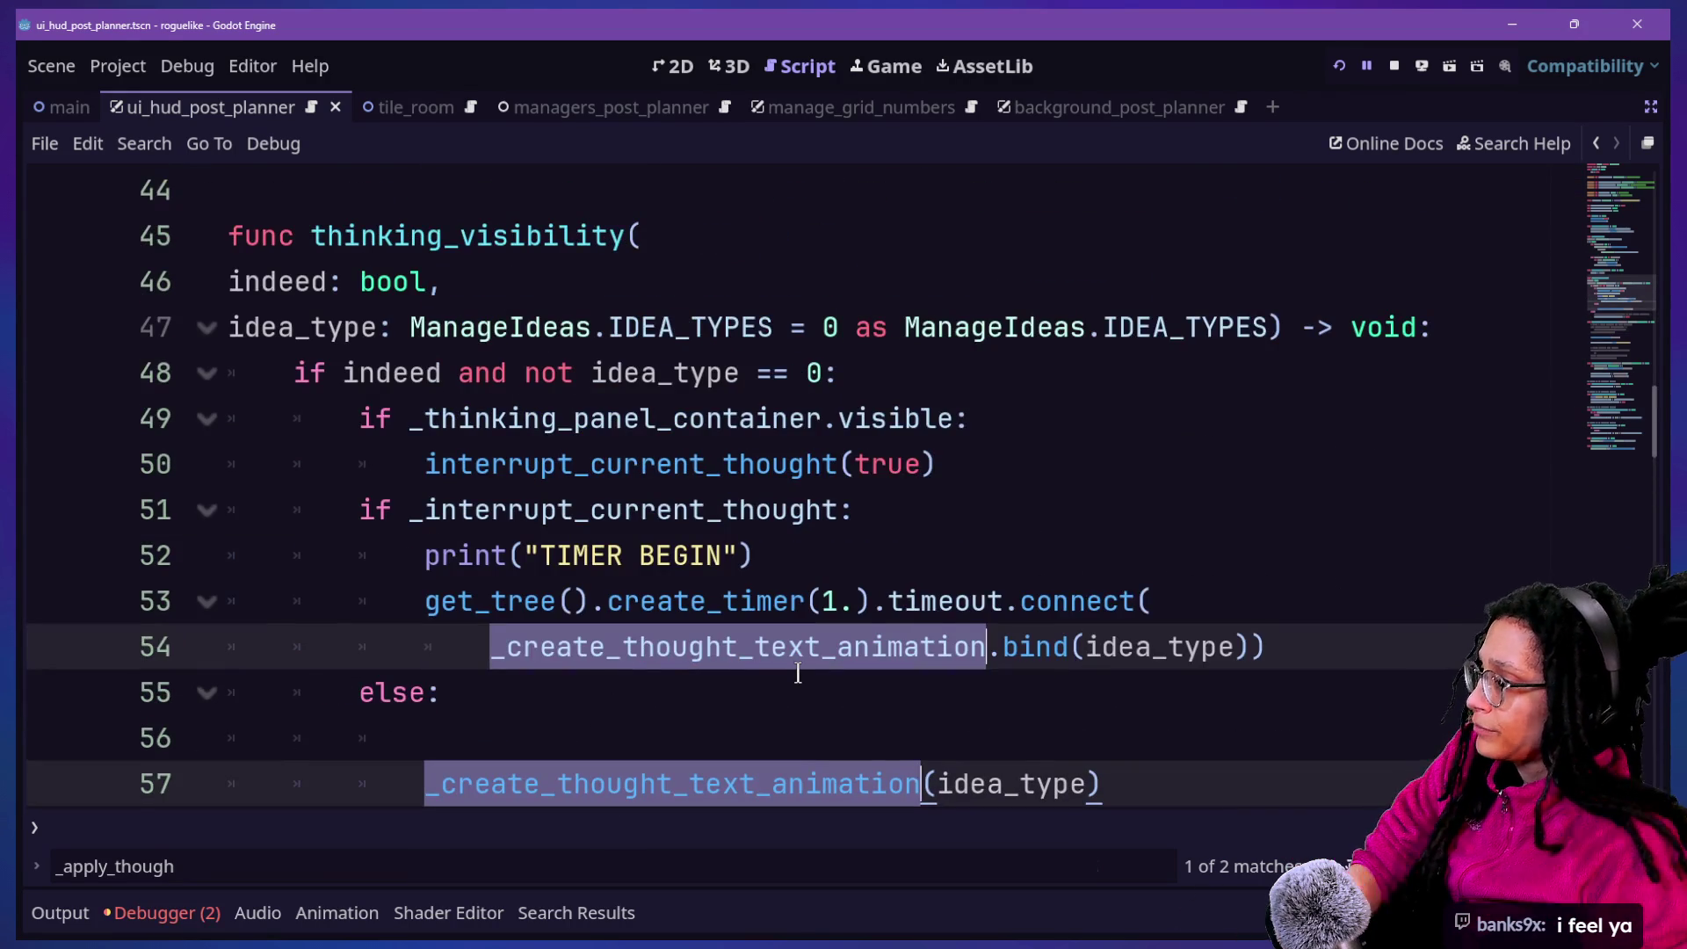
scroll(798, 674, down, 2)
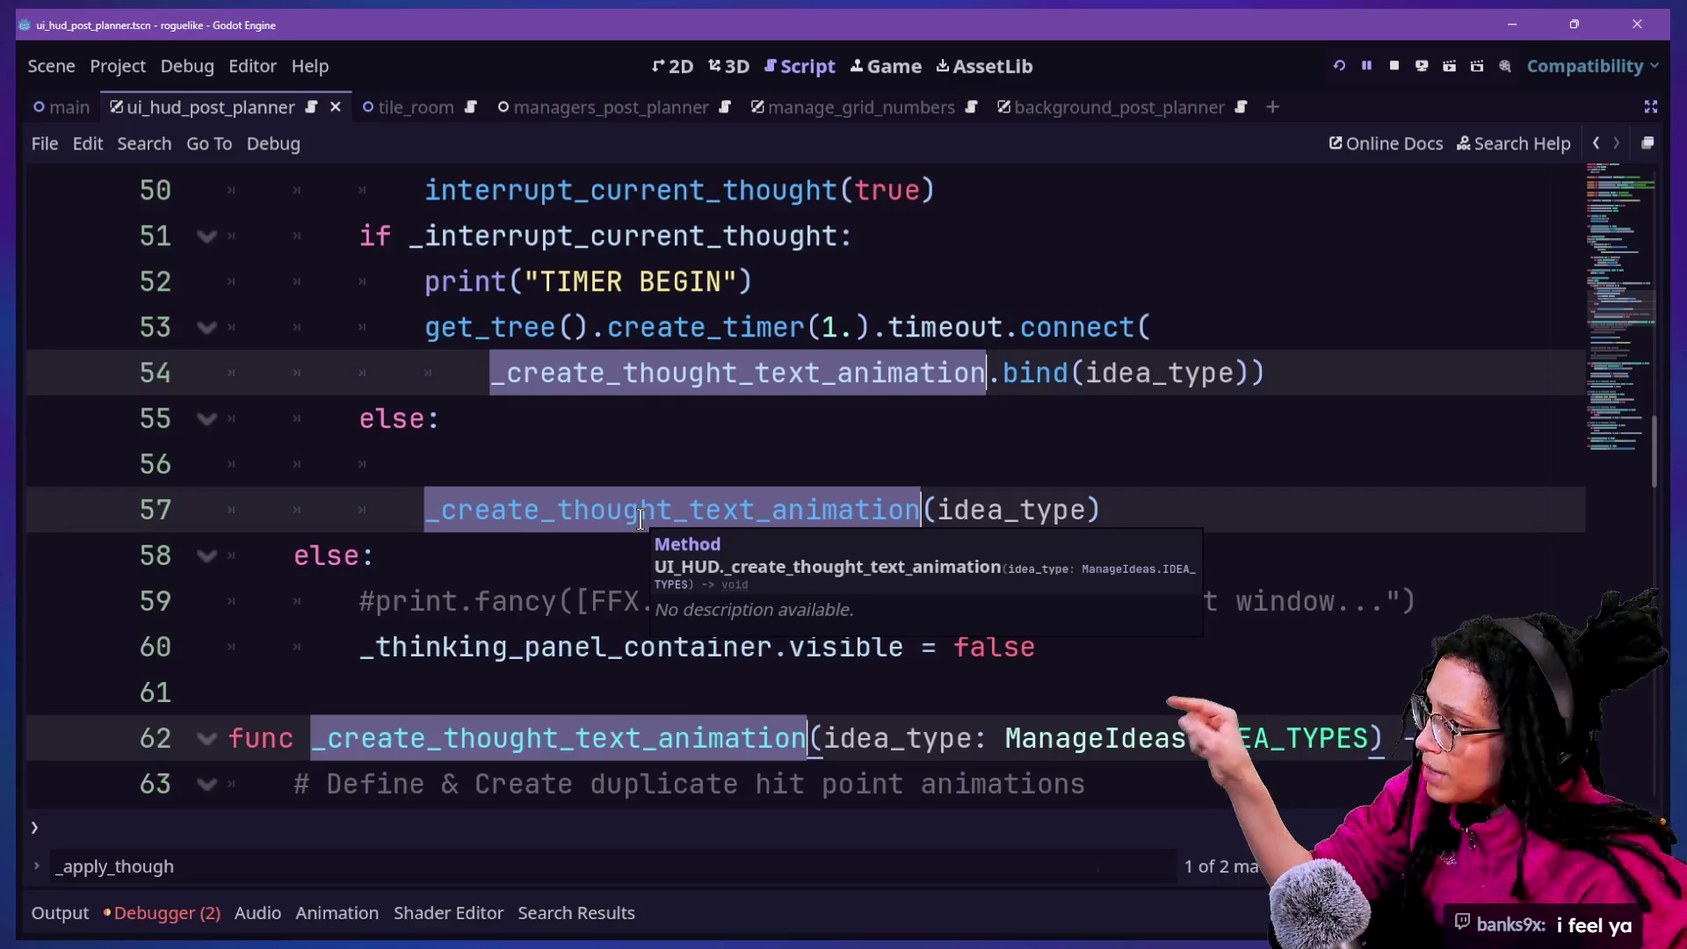
scroll(641, 518, up, 1)
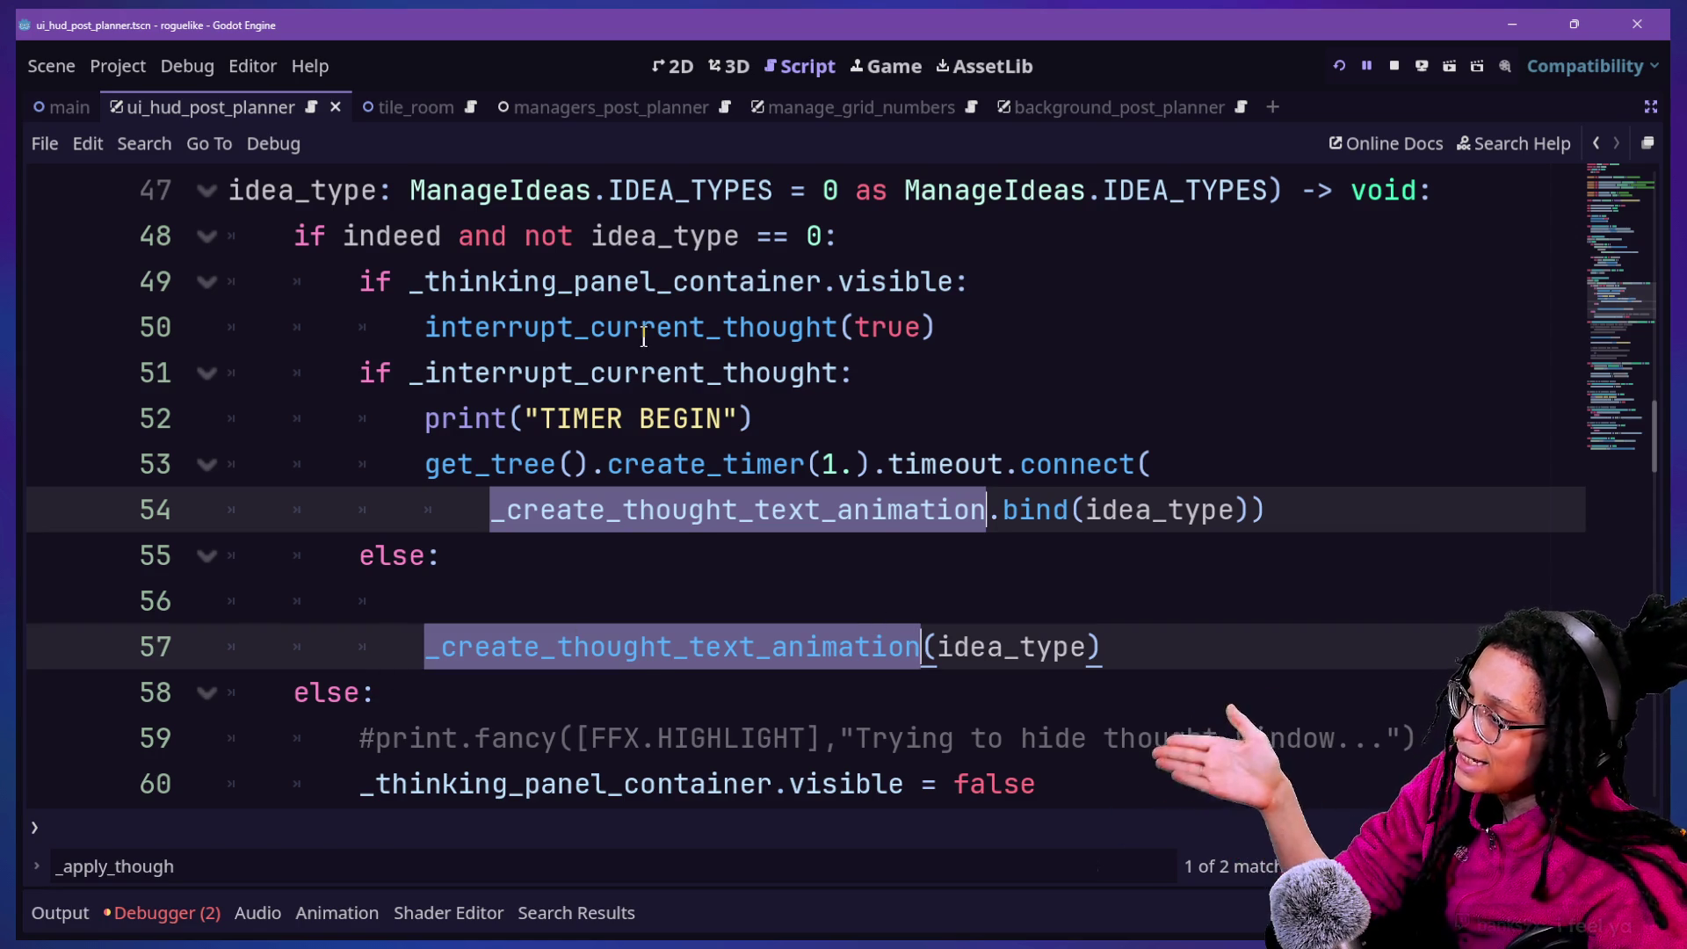
mouse_move(674, 522)
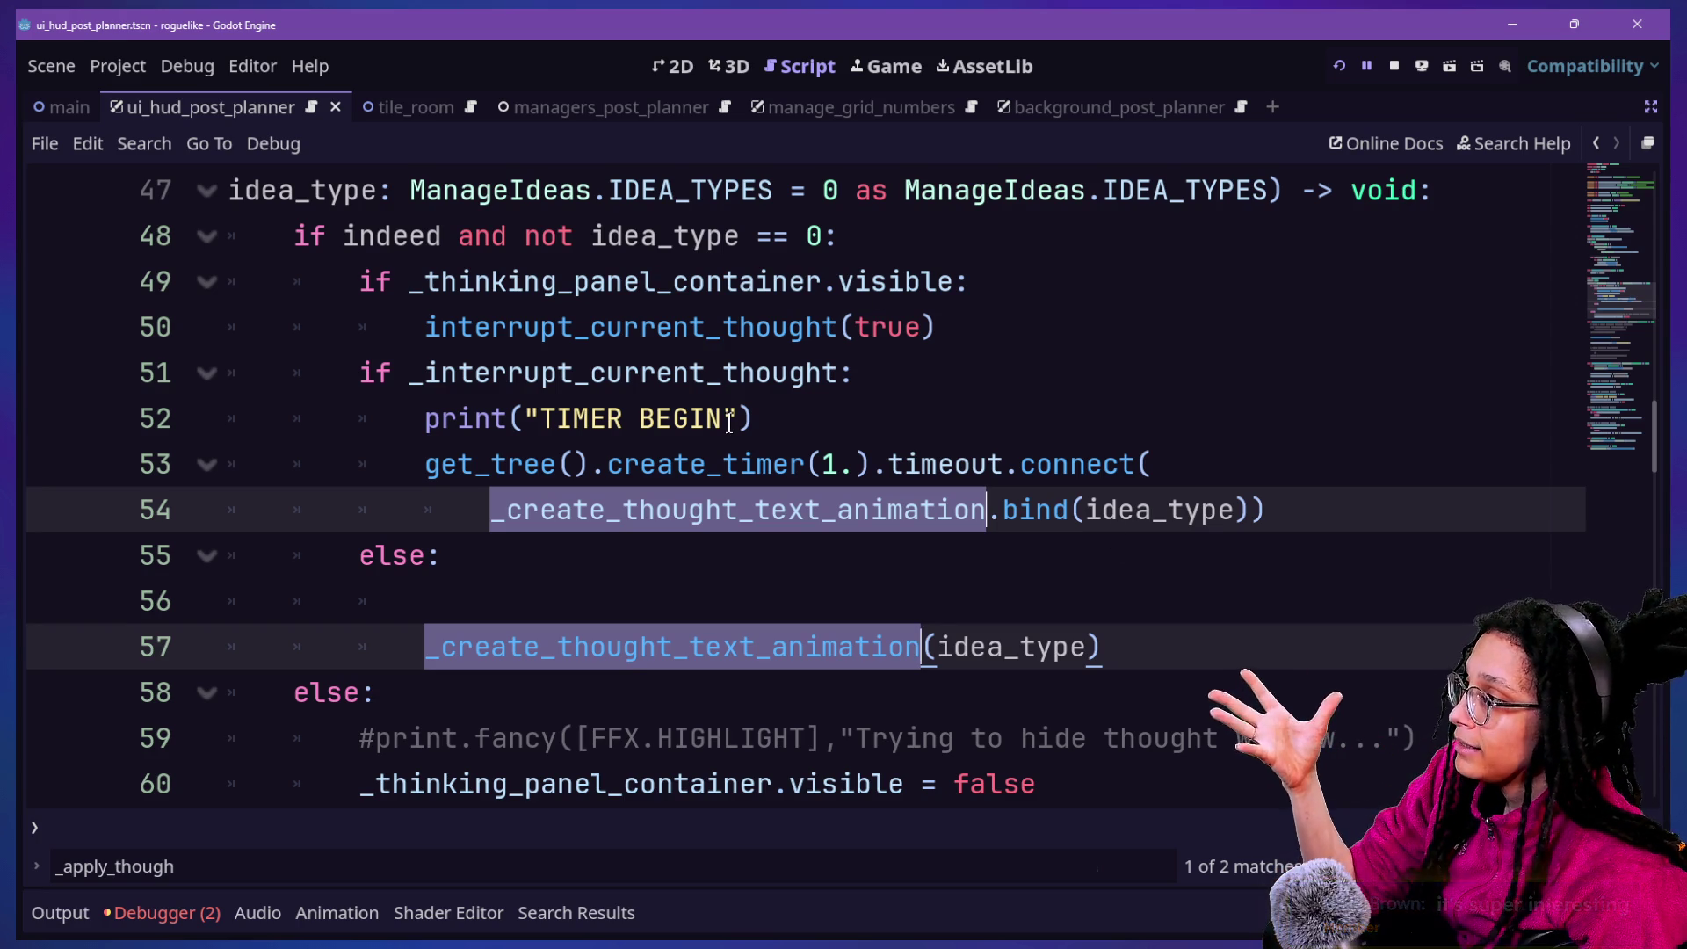
drag(839, 236, 294, 692)
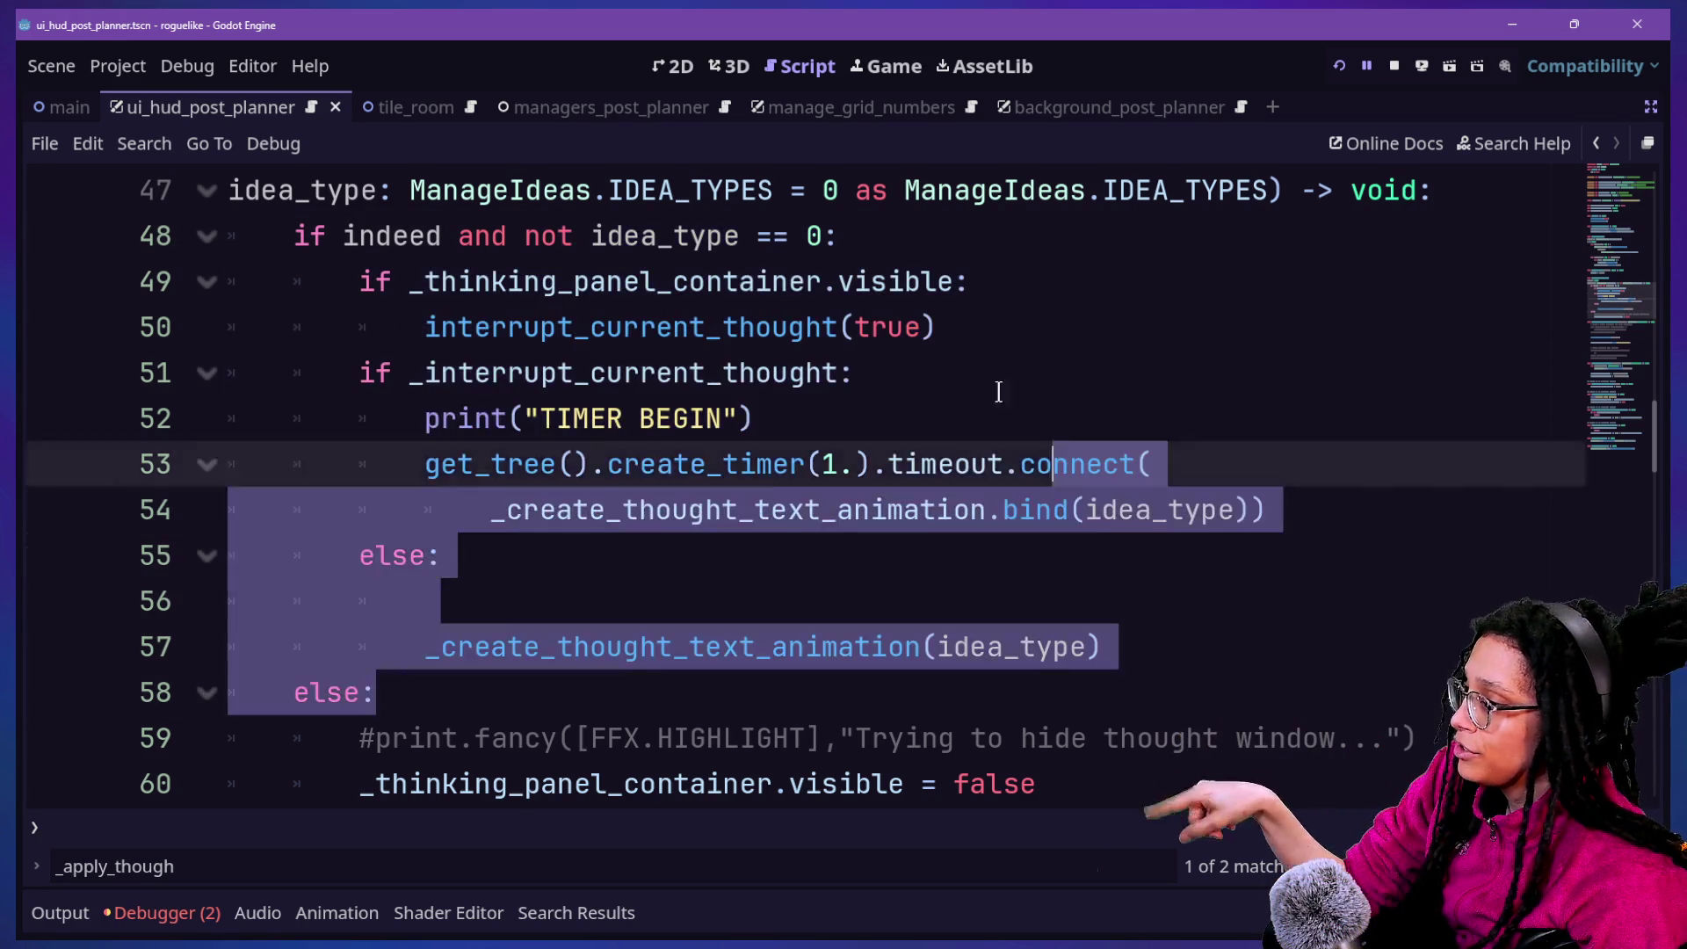
click(839, 235)
click(1077, 552)
key(Down)
key(Down)
key(End)
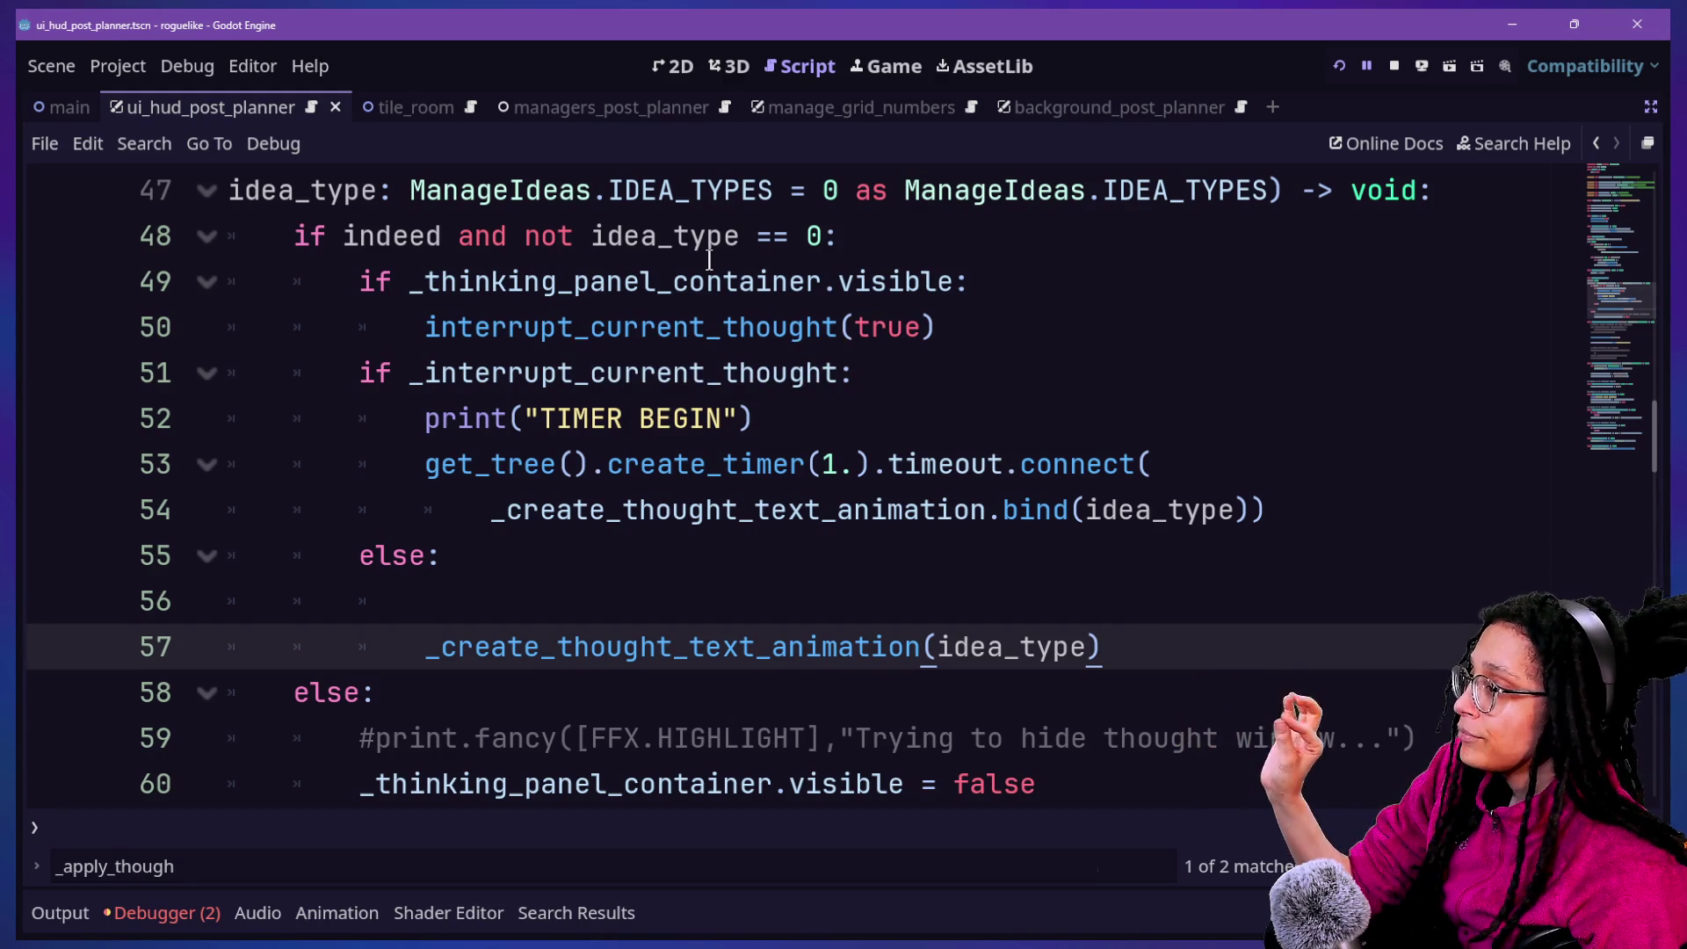
scroll(709, 260, up, 1)
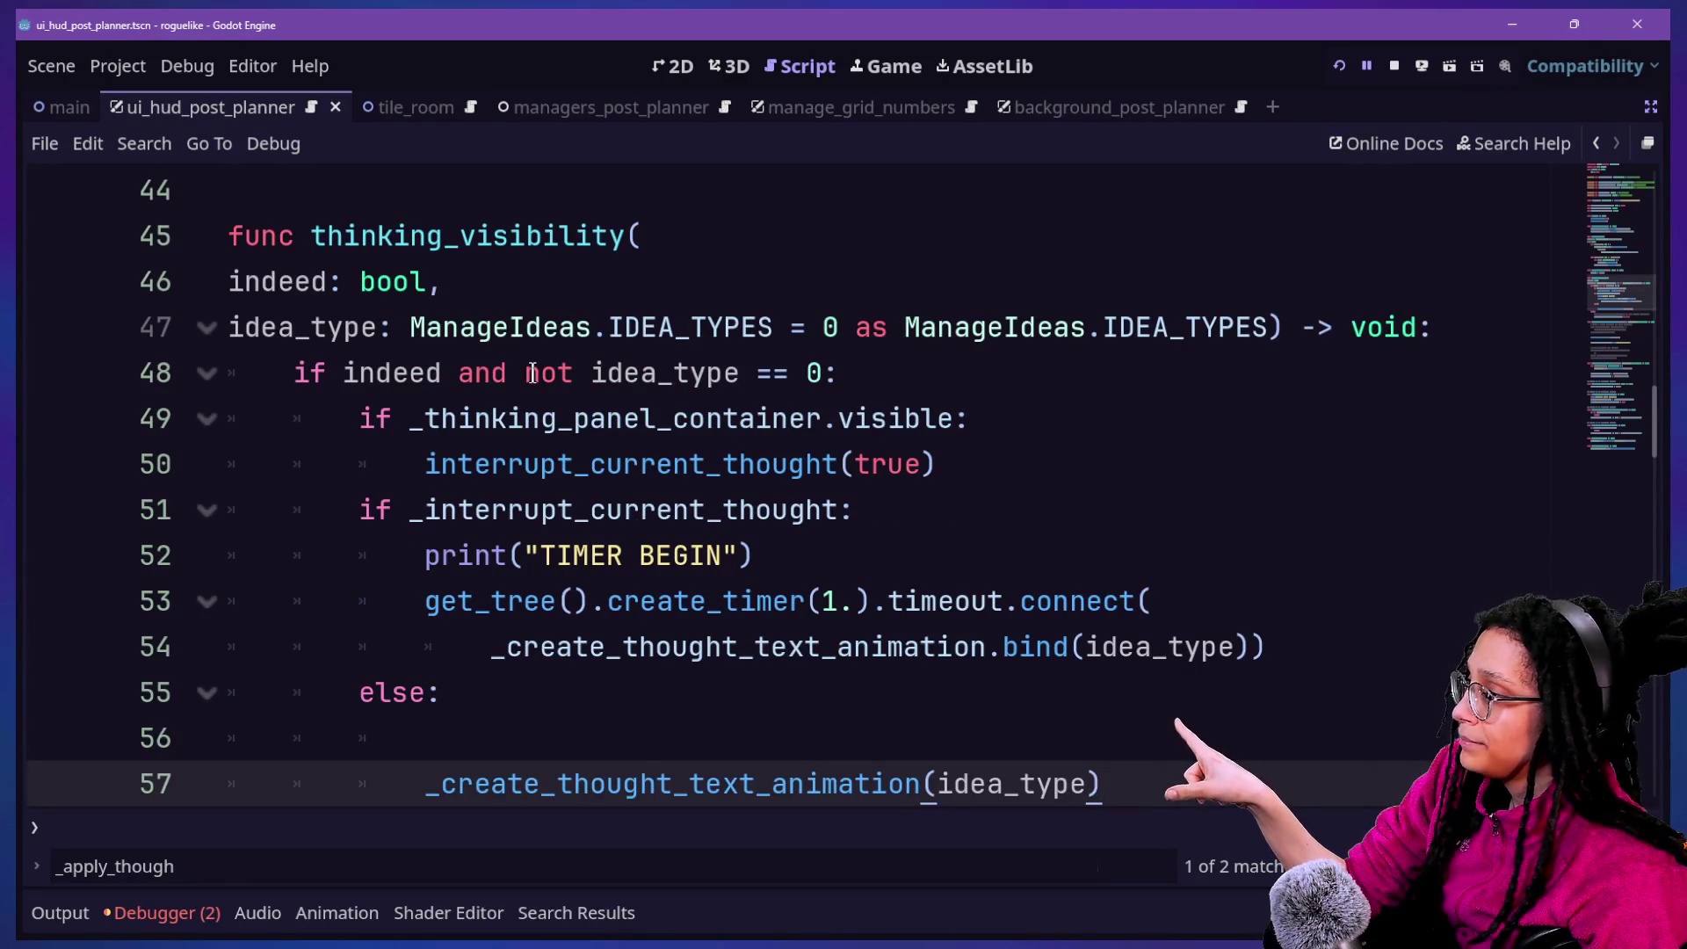
Insert print.fancy([FFX.HIGHLIGHT],"CHECKING IDEA_TYPE") as line 49 under the idea_type check and save
drag(365, 305, 510, 427)
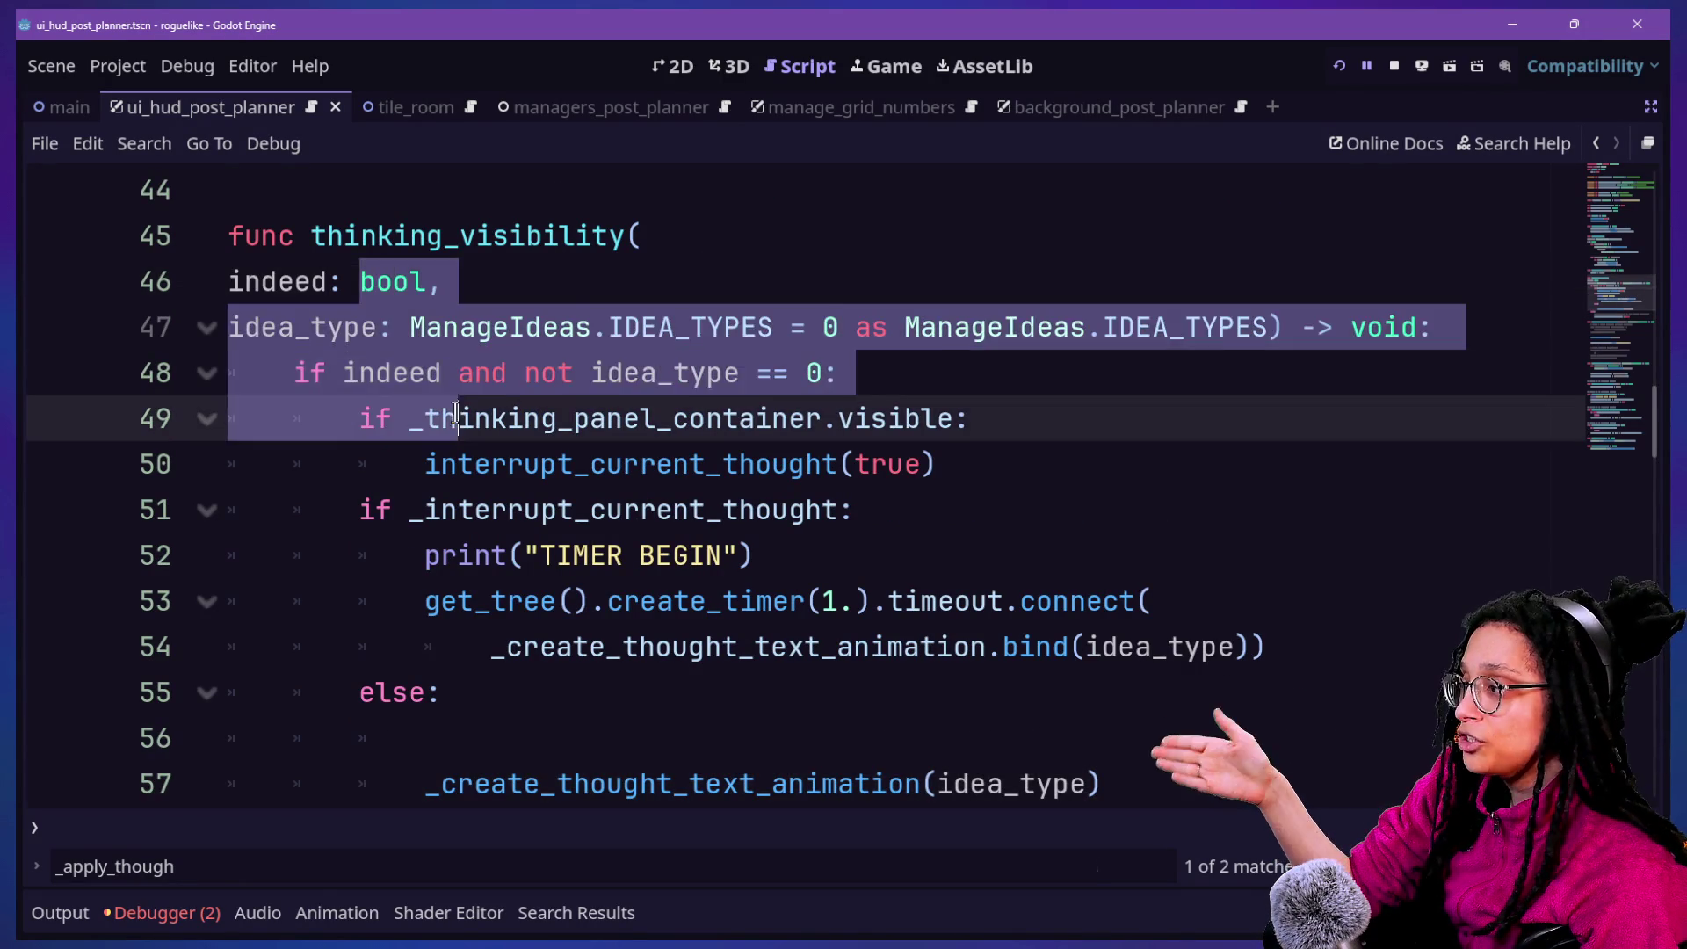
click(876, 362)
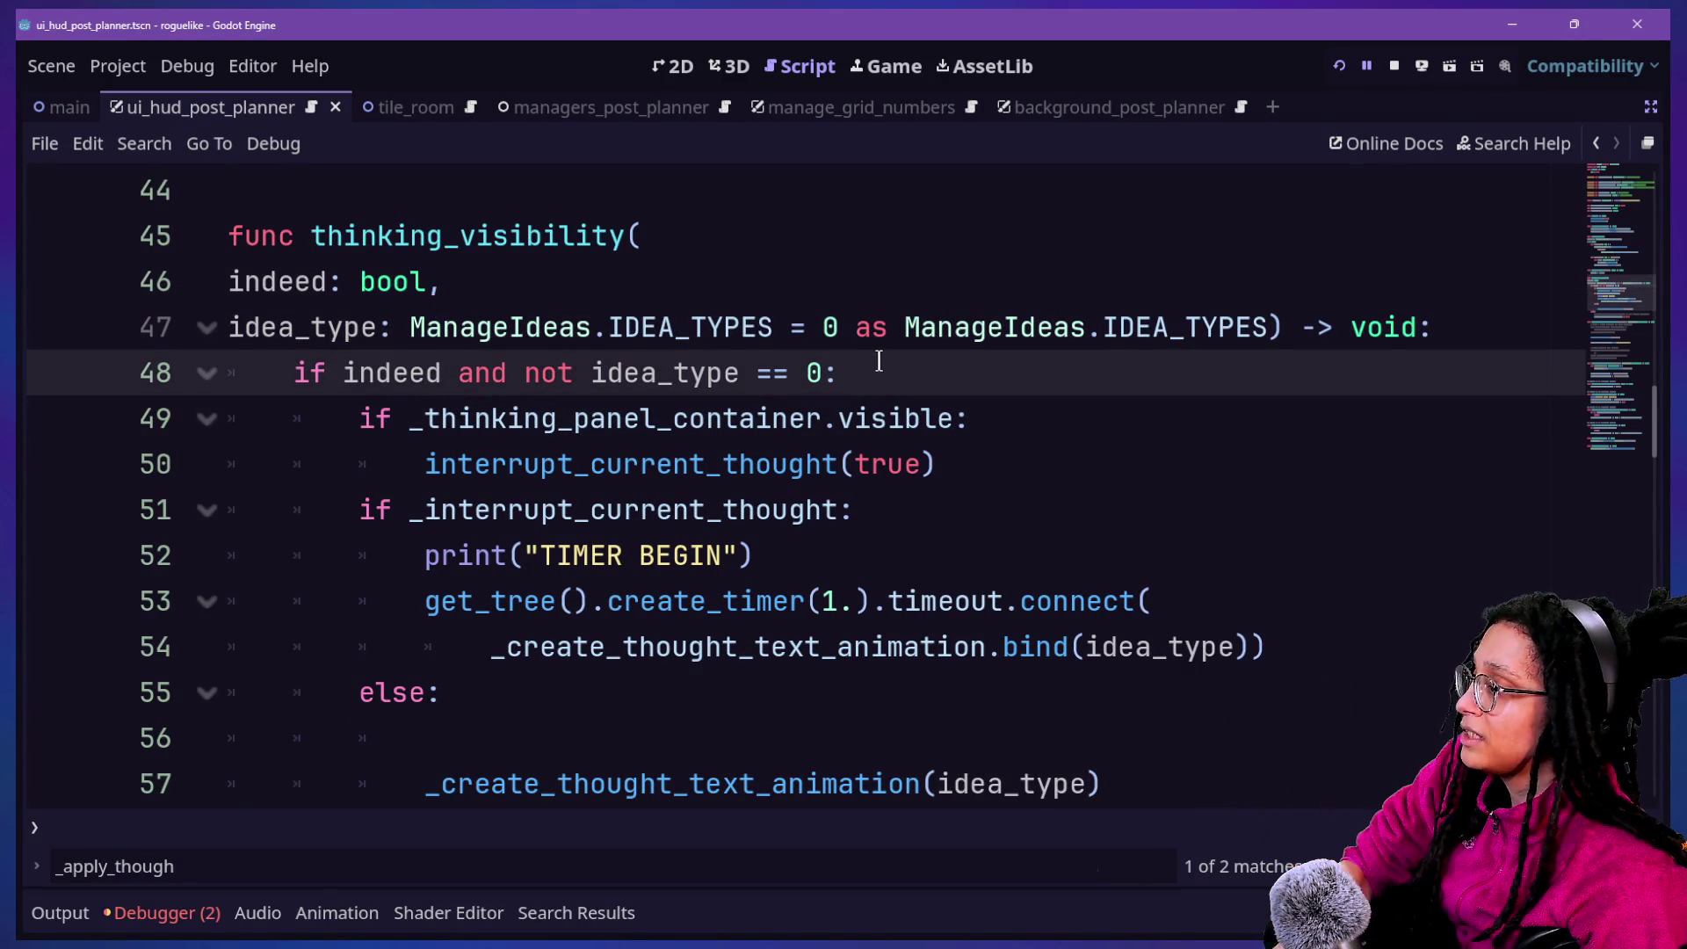
key(Return)
key(BackSpace)
text(print()
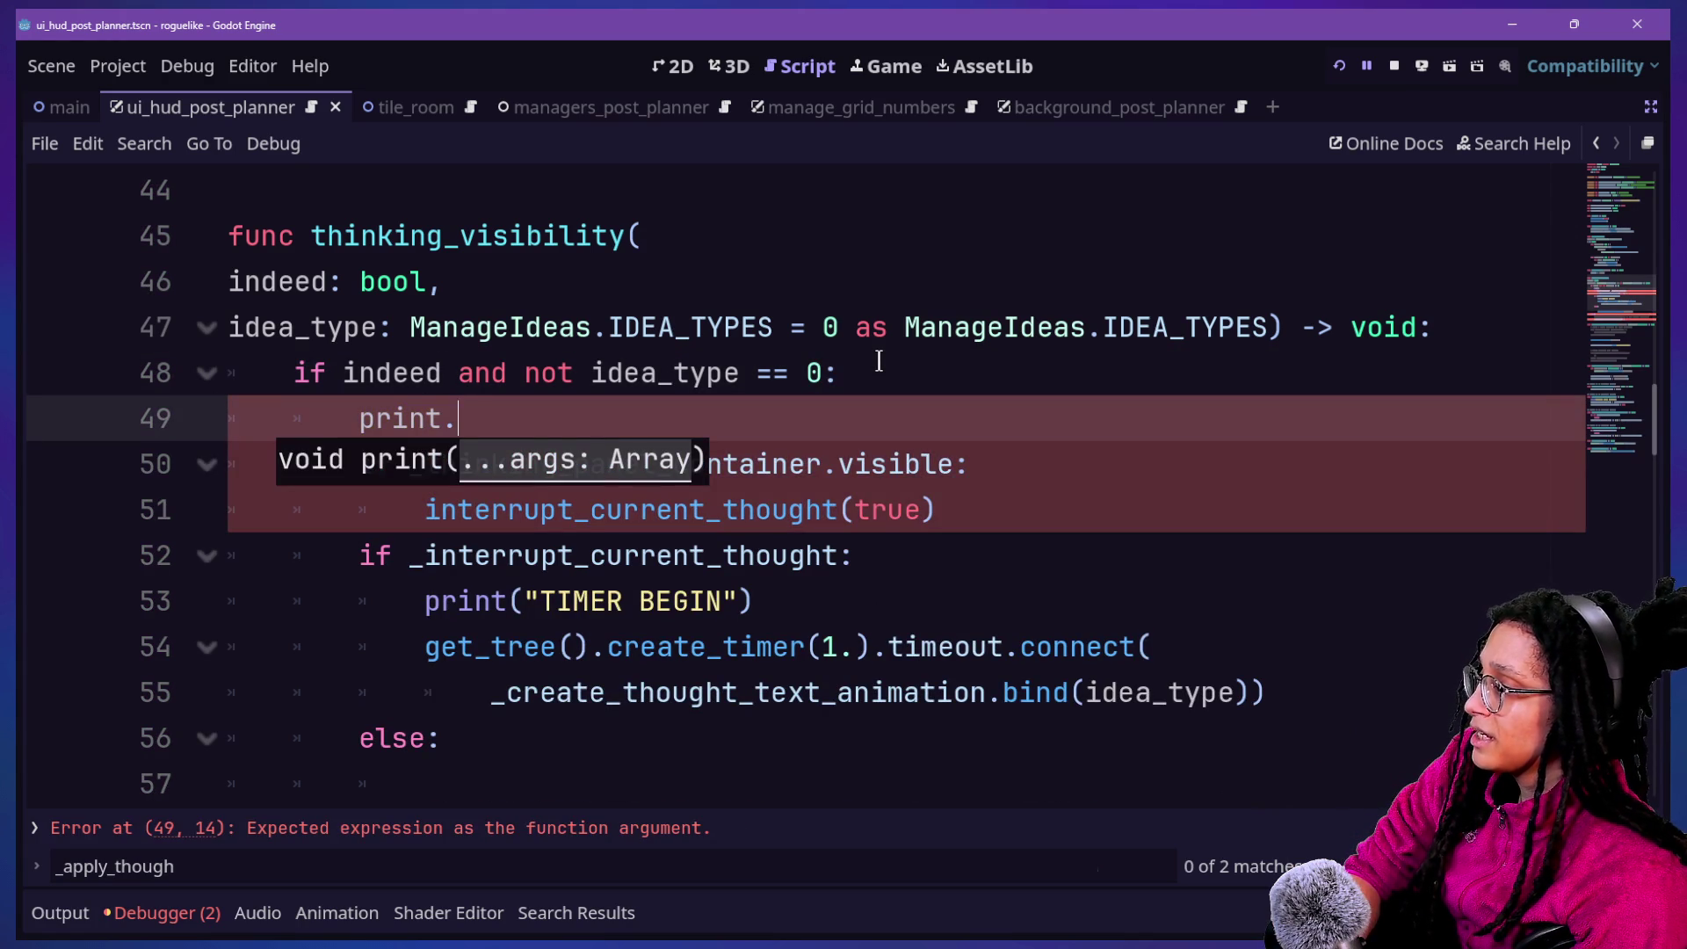
text(fancy([FF)
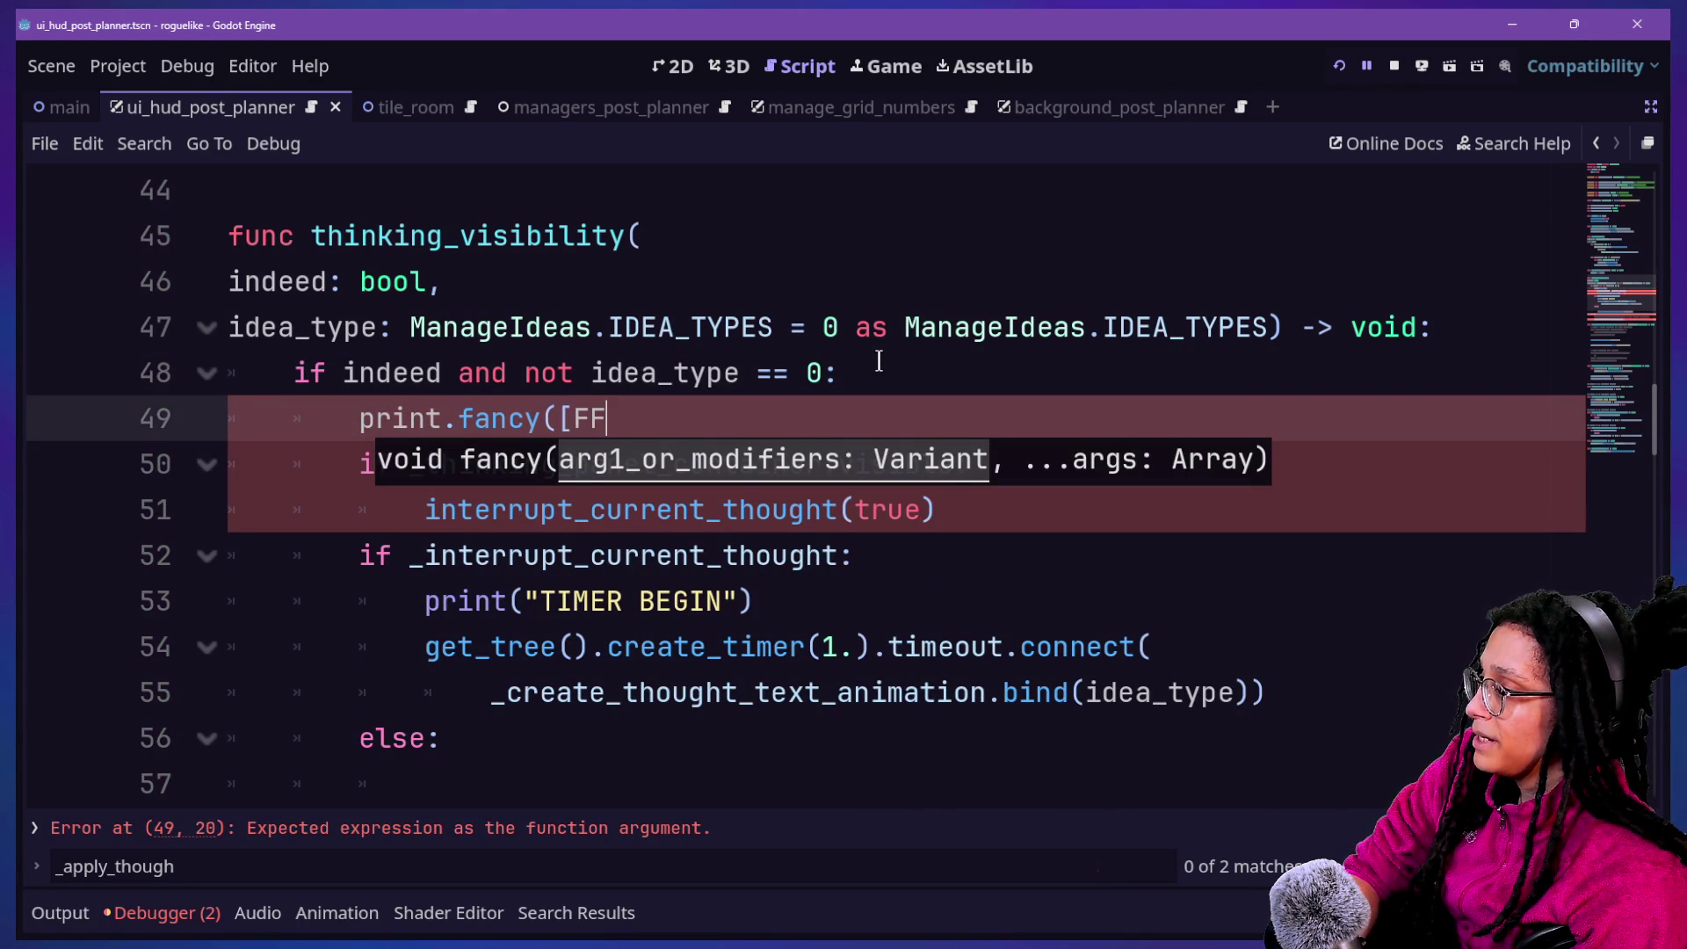
text(X.HIGH)
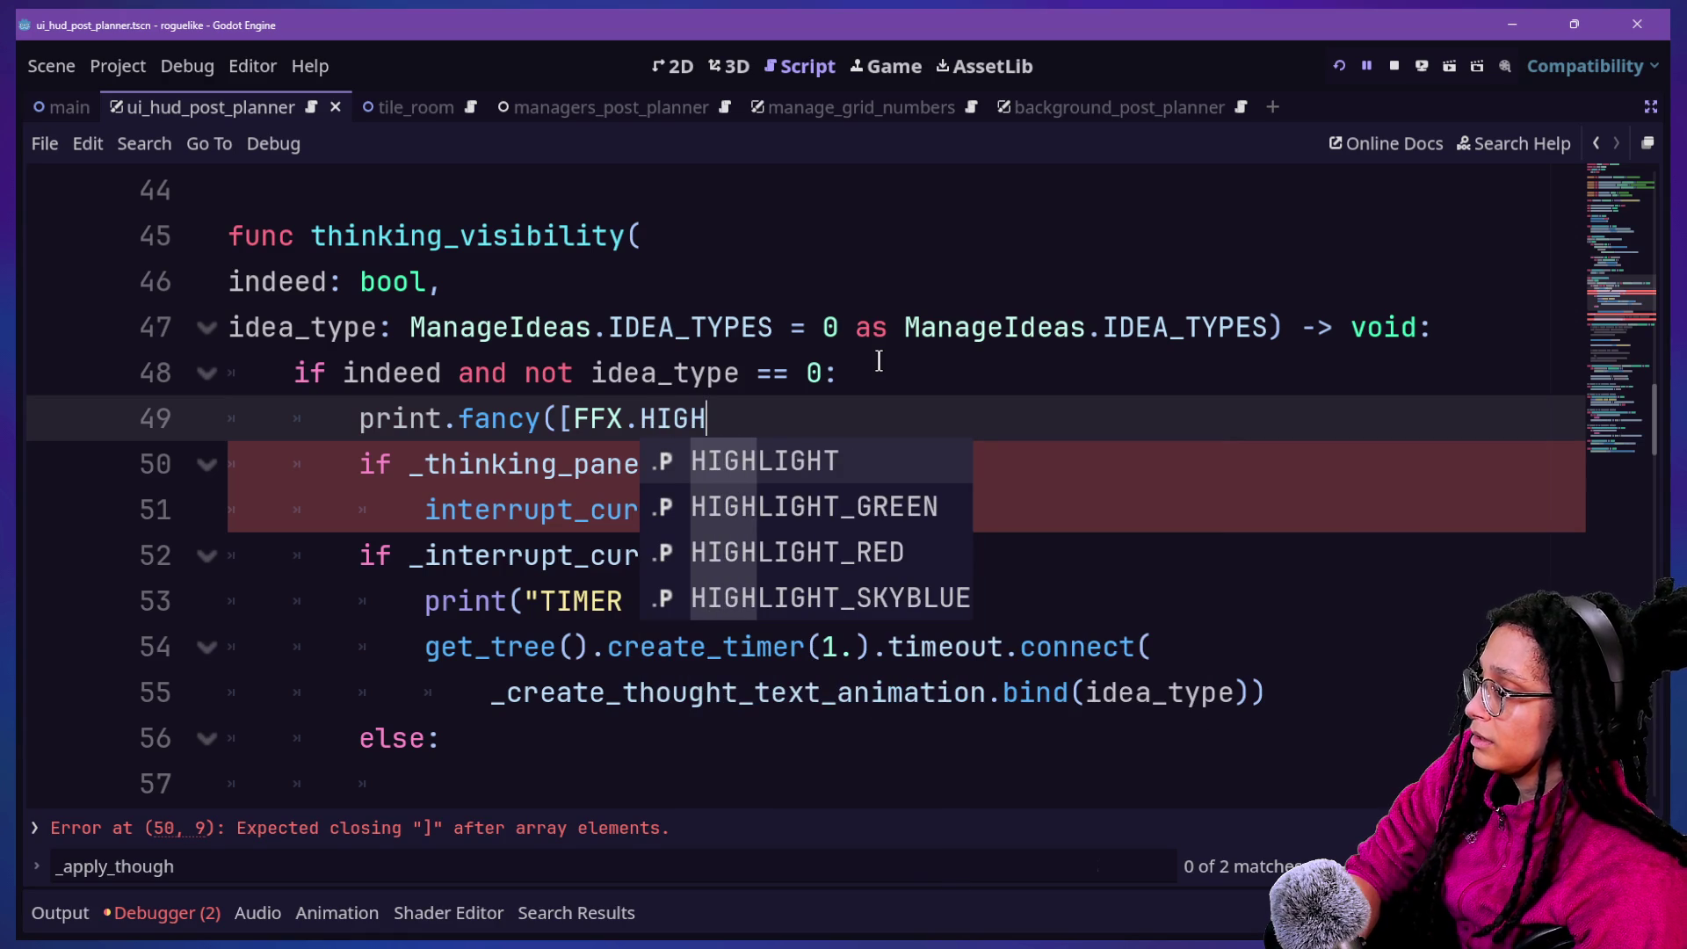
key(Down)
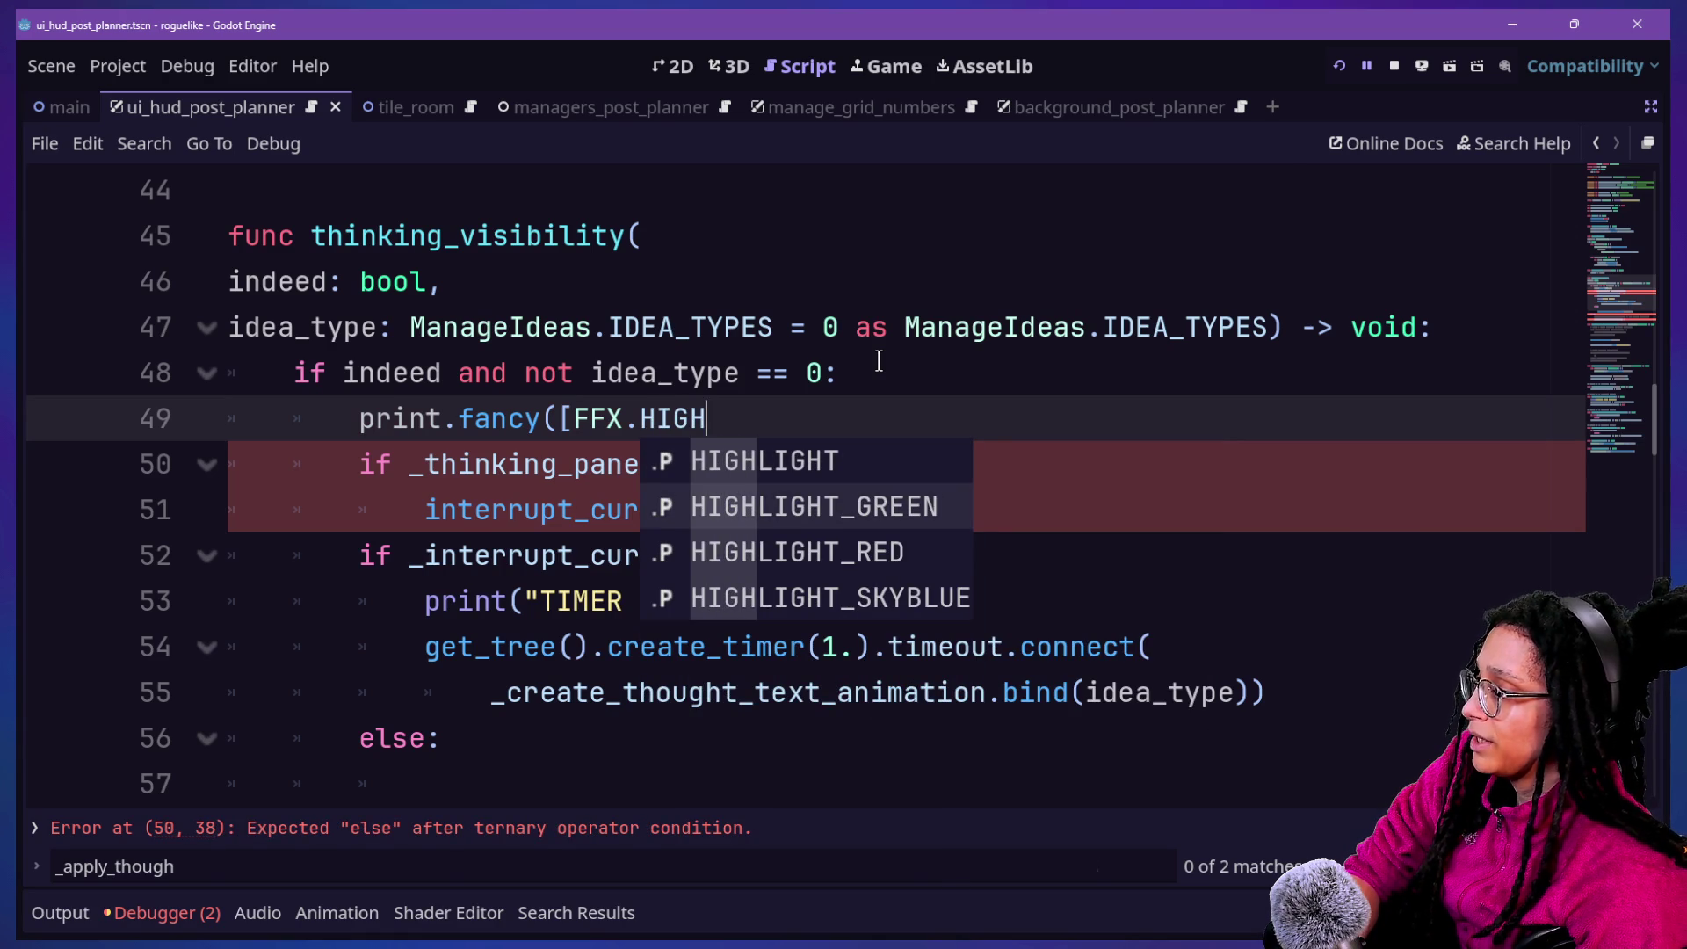
key(Up)
key(Return)
text("CHECKING IDEA)
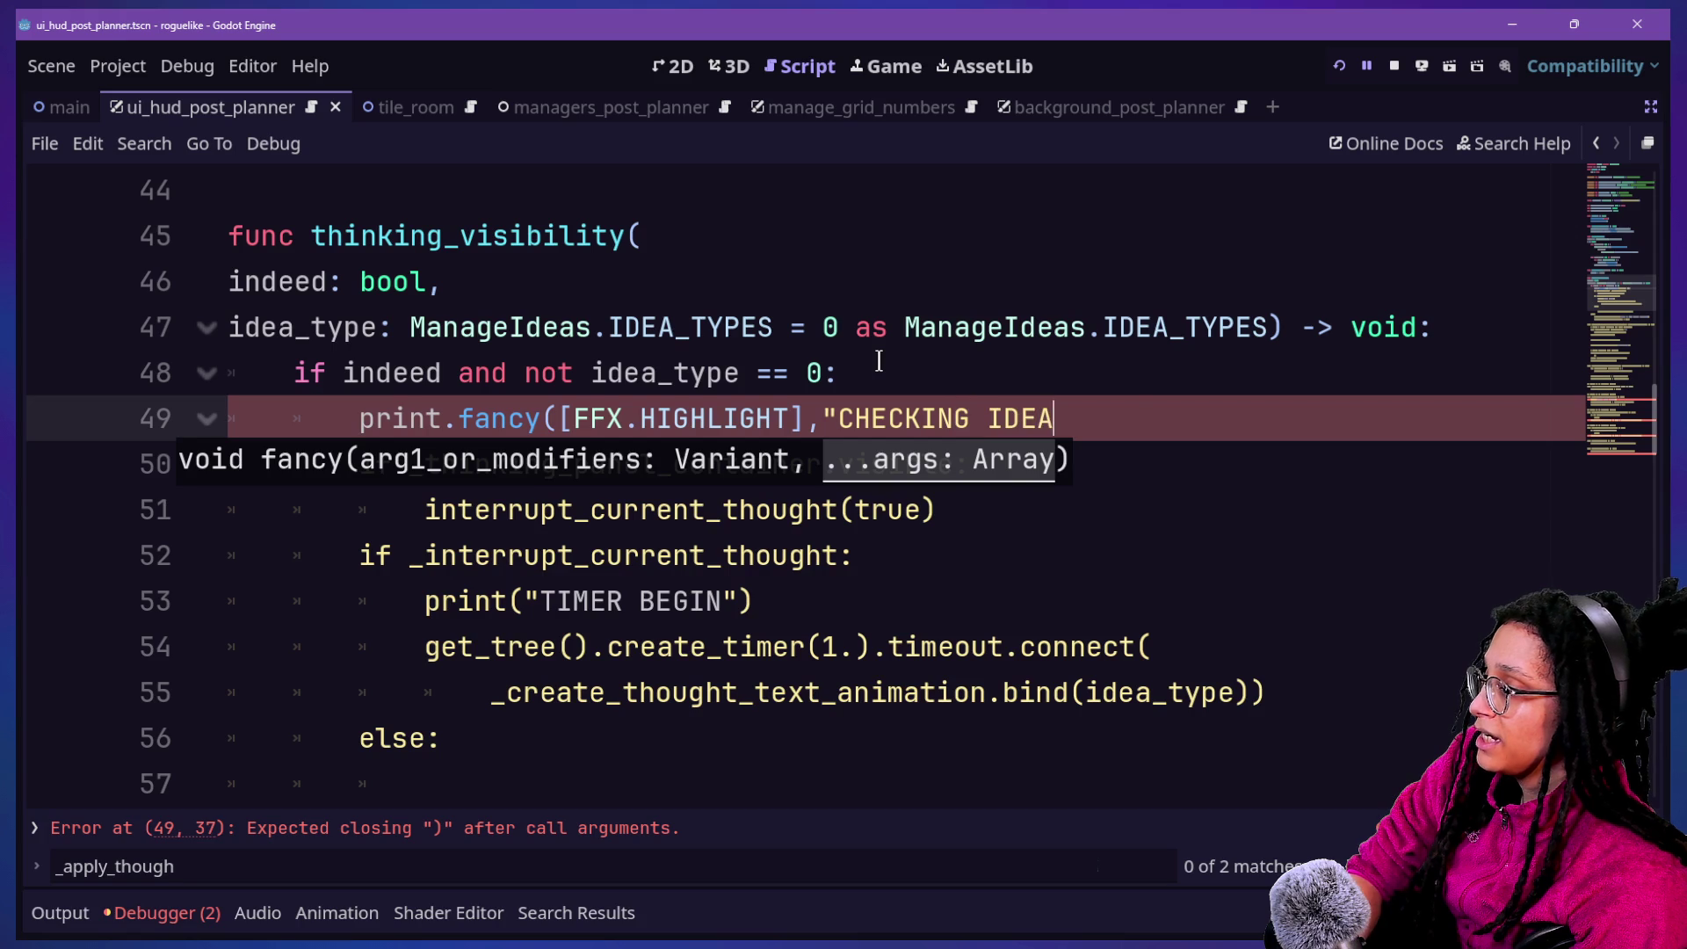
text(_TYPE")
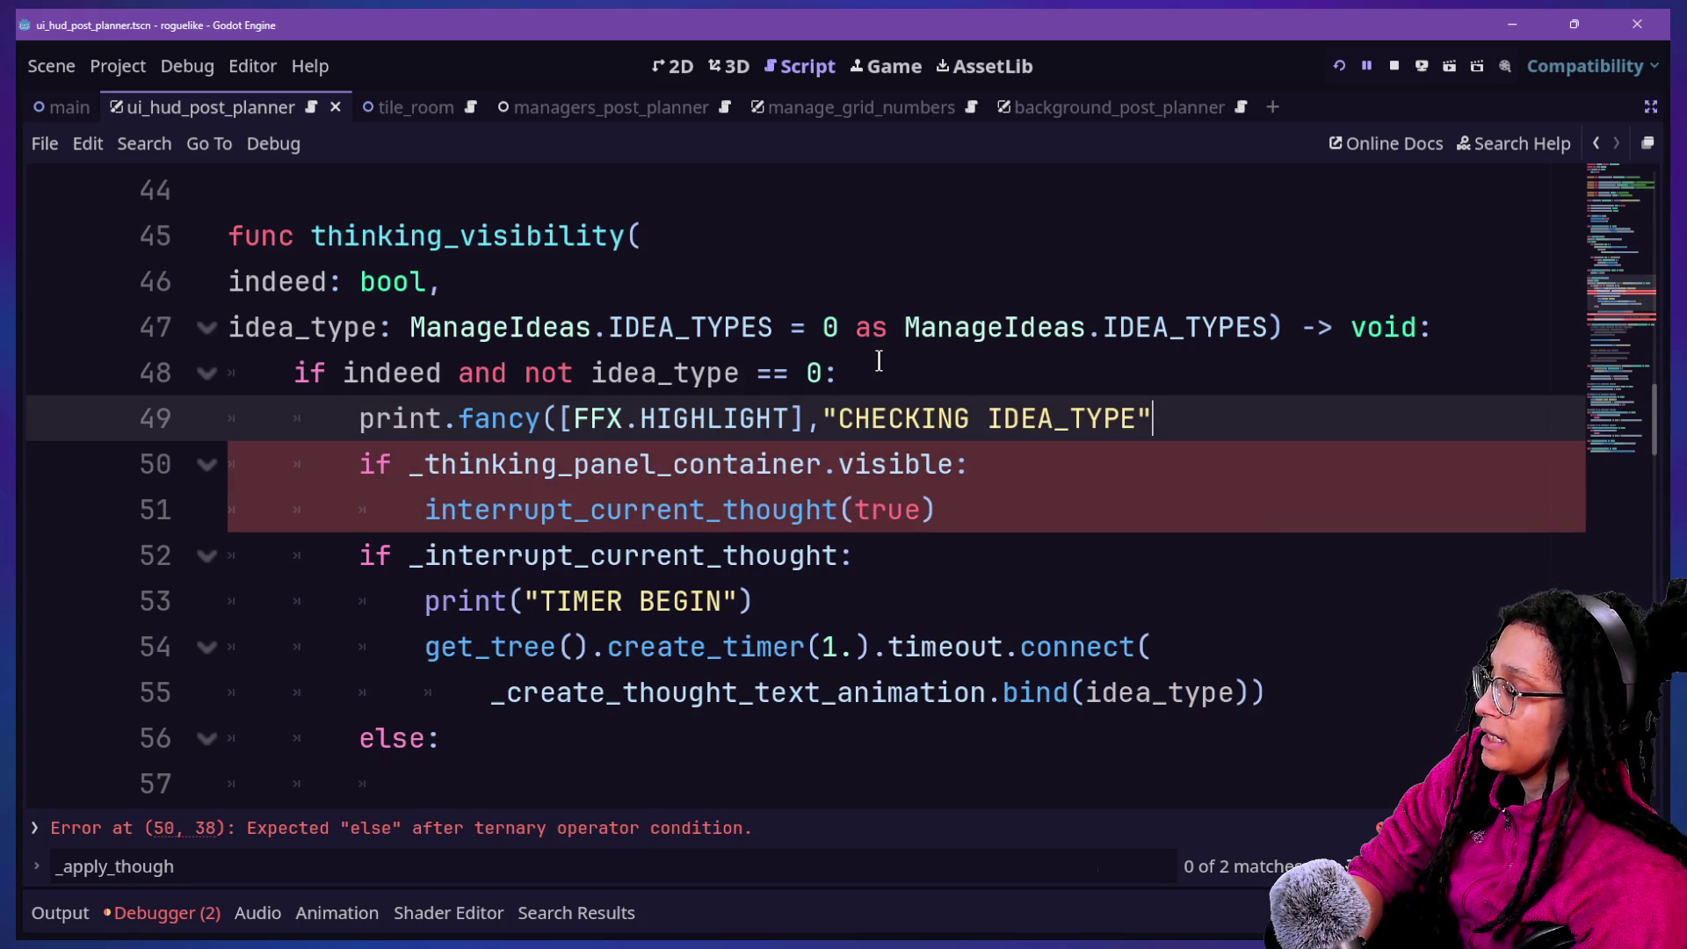
click(742, 373)
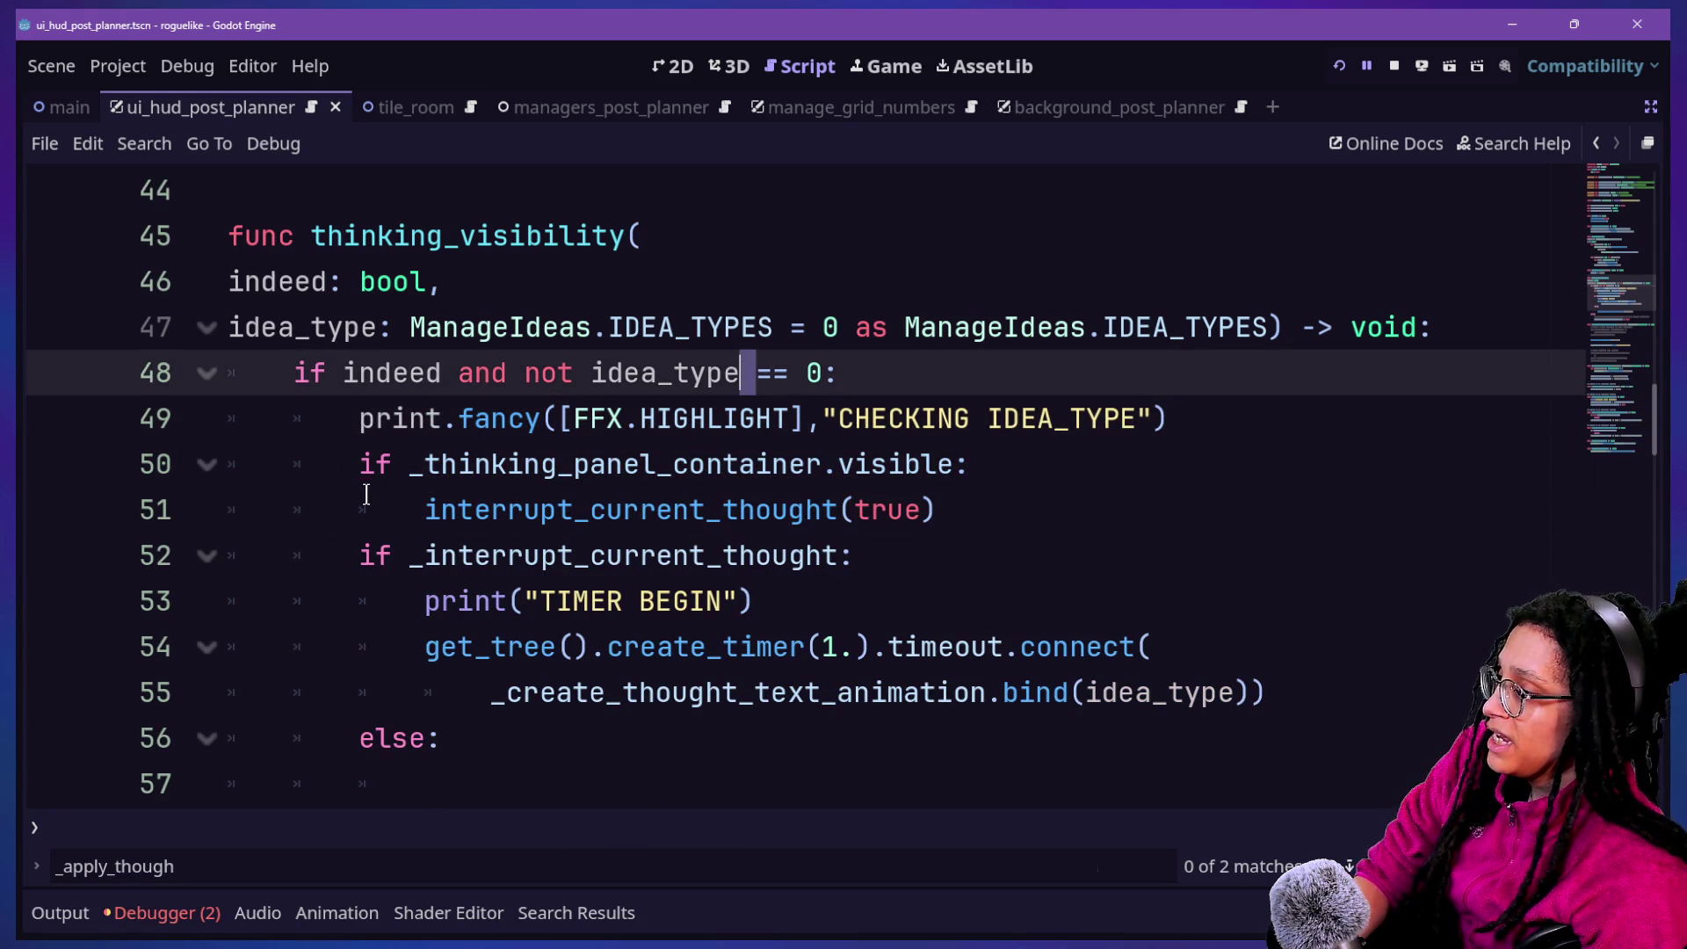
drag(349, 439, 1243, 440)
key(ctrl+s)
Look over the new print statement on line 49
click(772, 397)
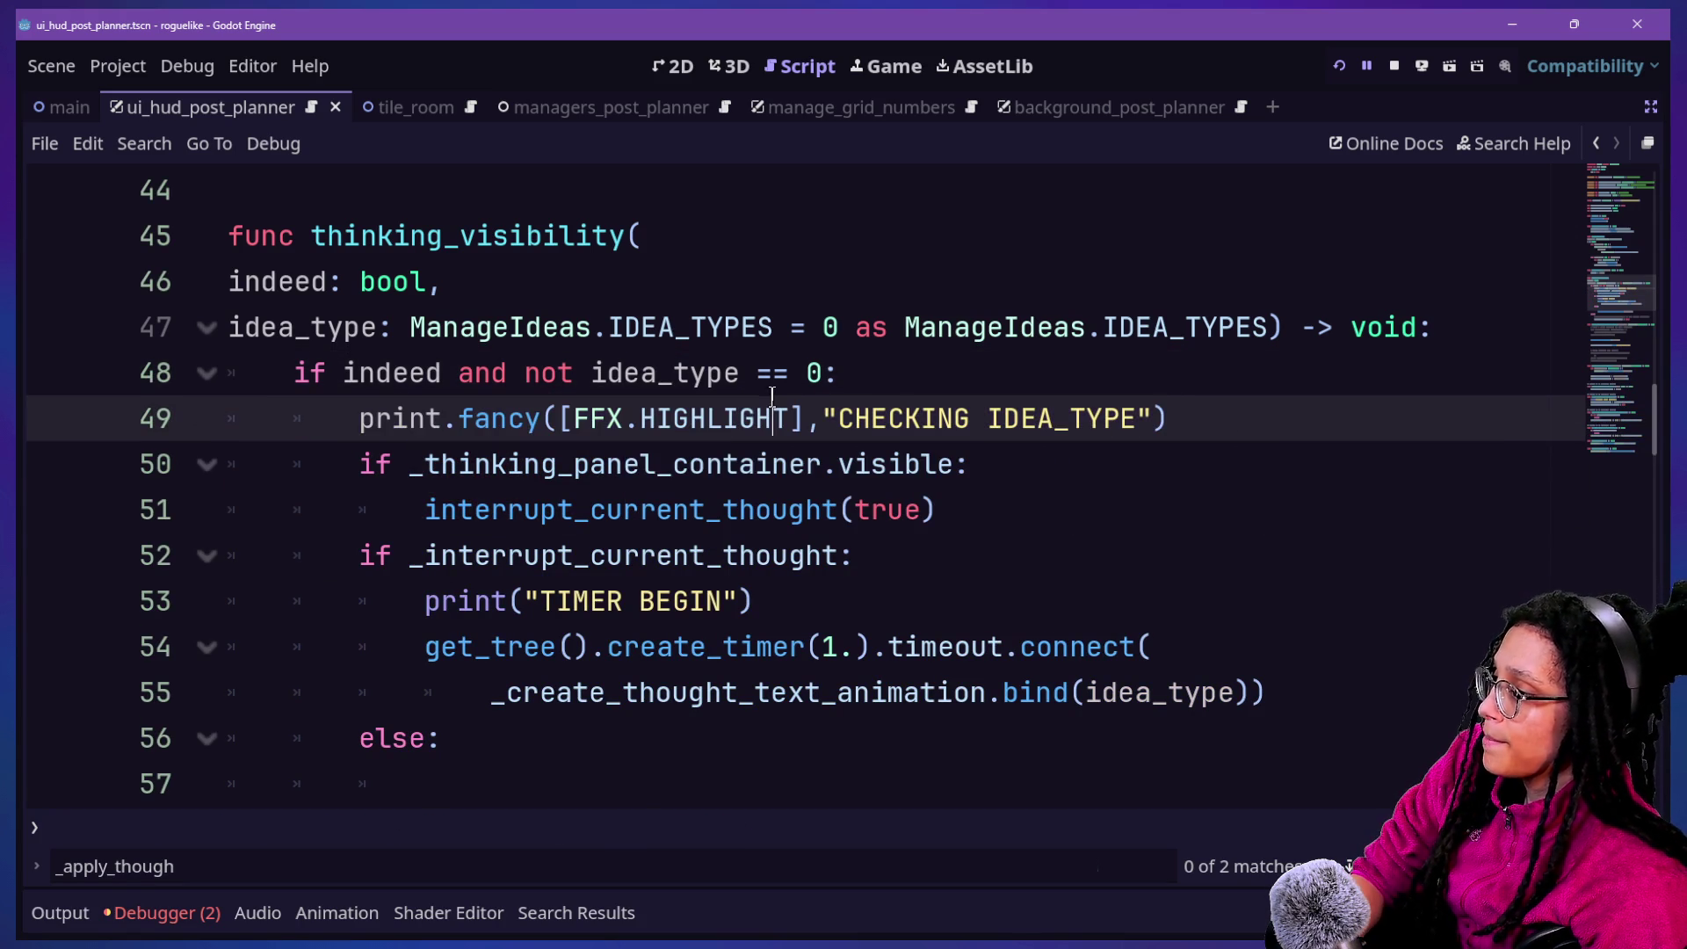
mouse_move(327, 410)
mouse_down()
mouse_move(1419, 414)
mouse_move(1269, 406)
mouse_up()
click(1269, 407)
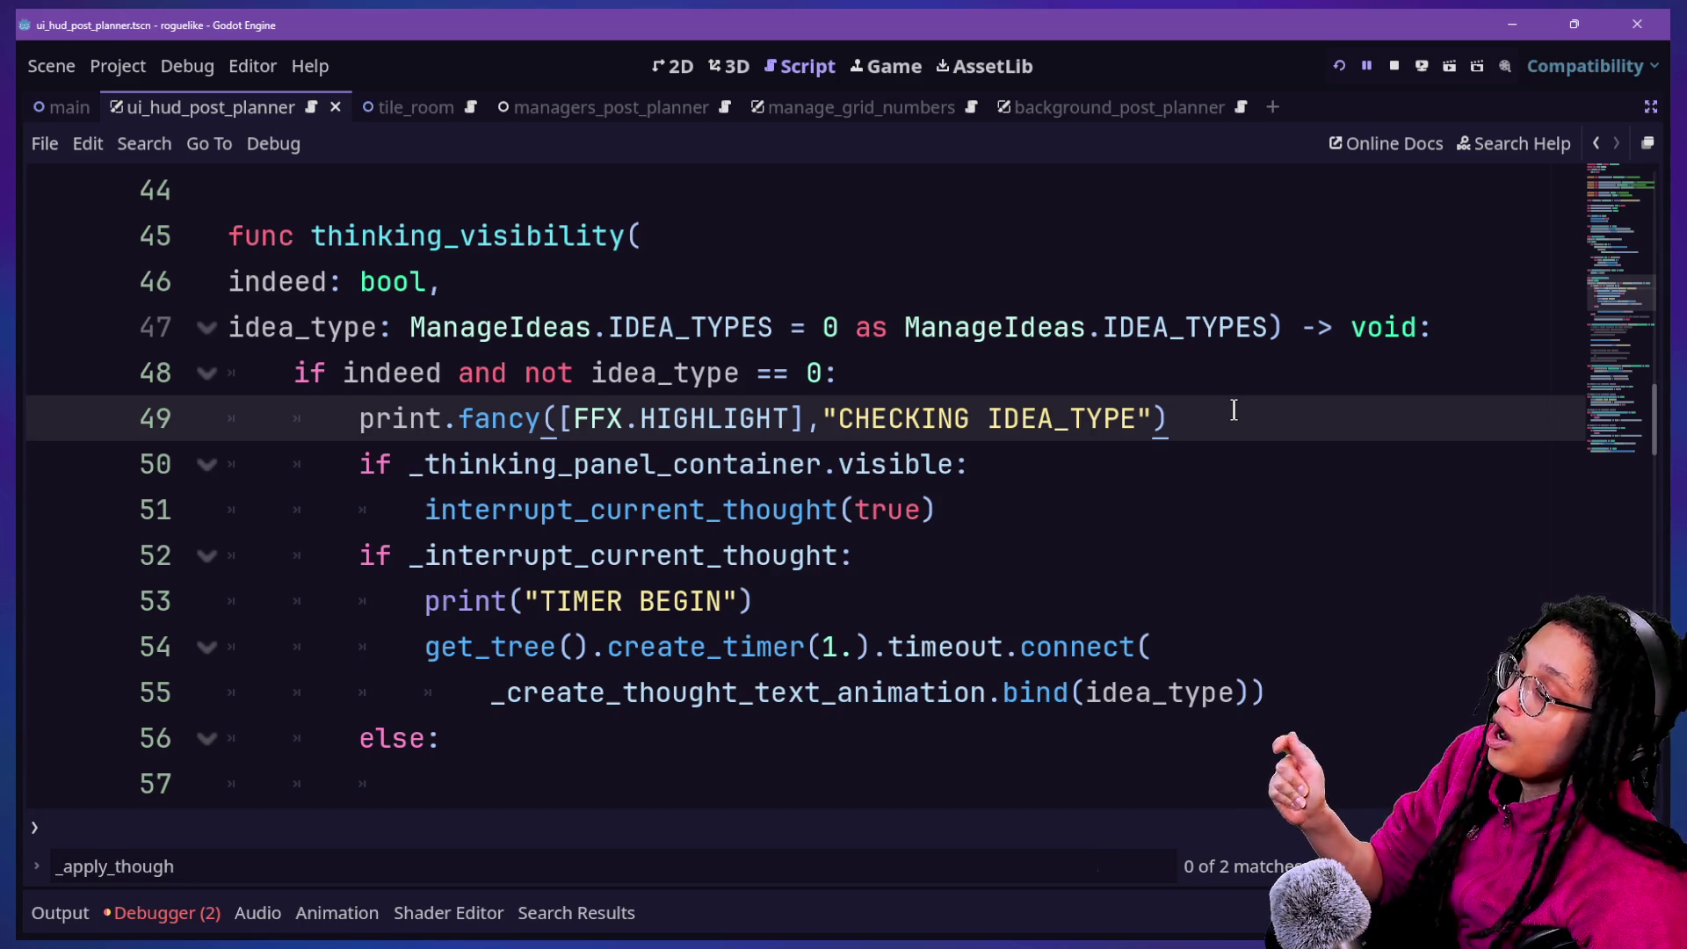
drag(362, 418, 1281, 411)
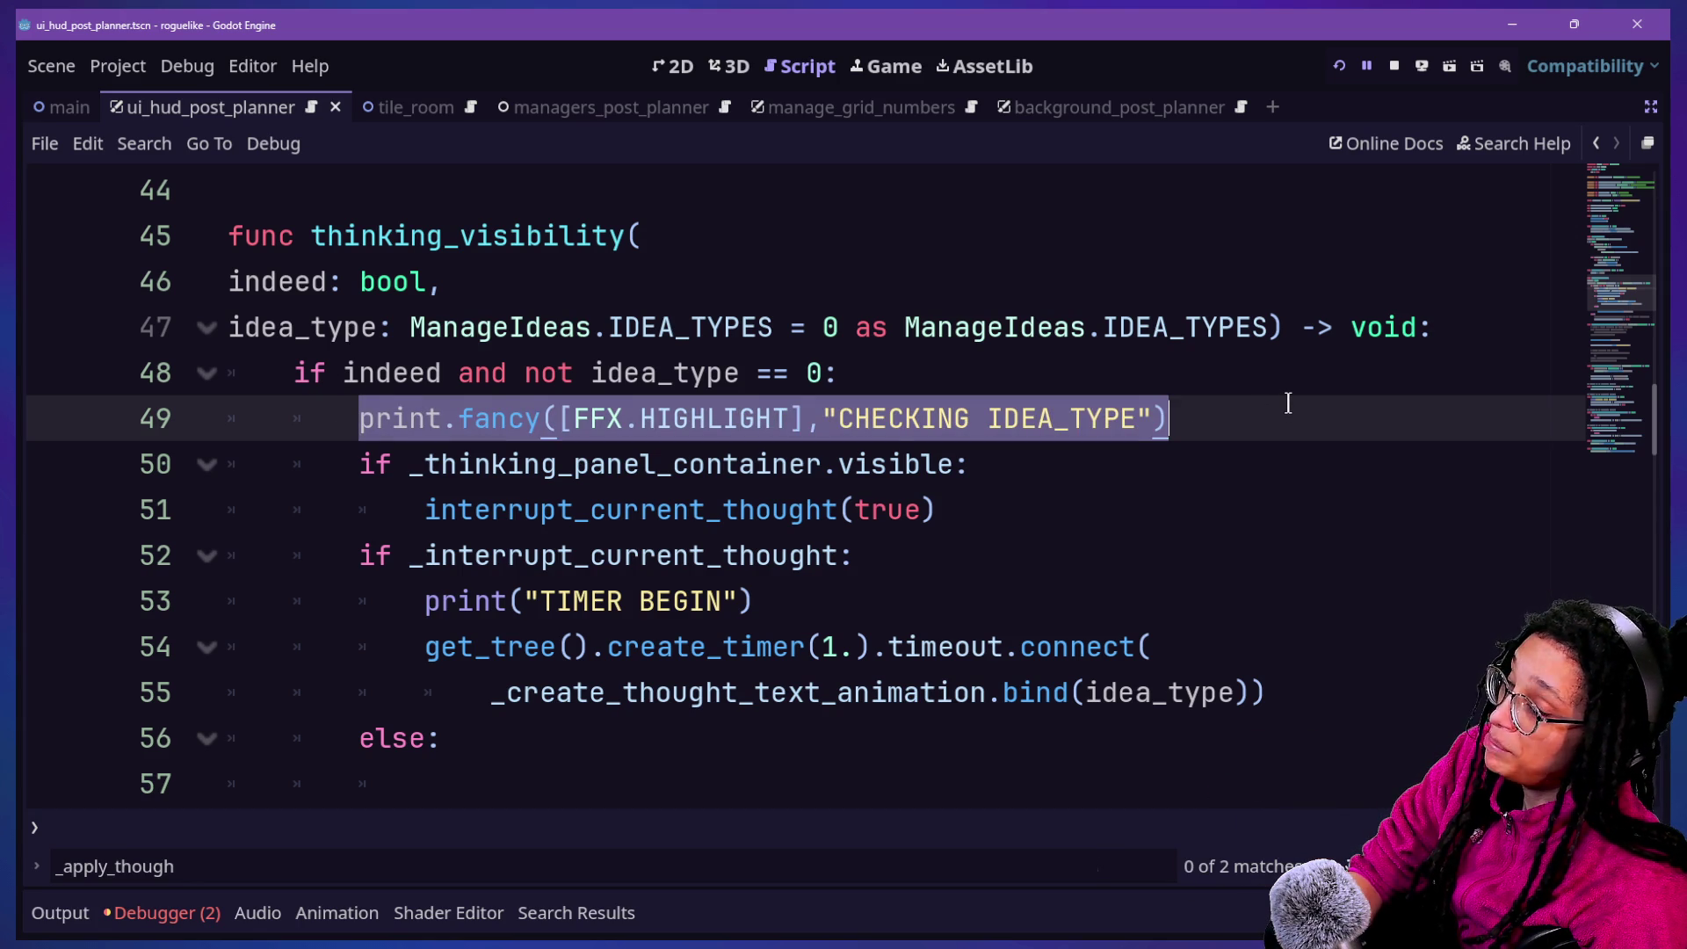
drag(255, 420, 1155, 406)
click(1207, 422)
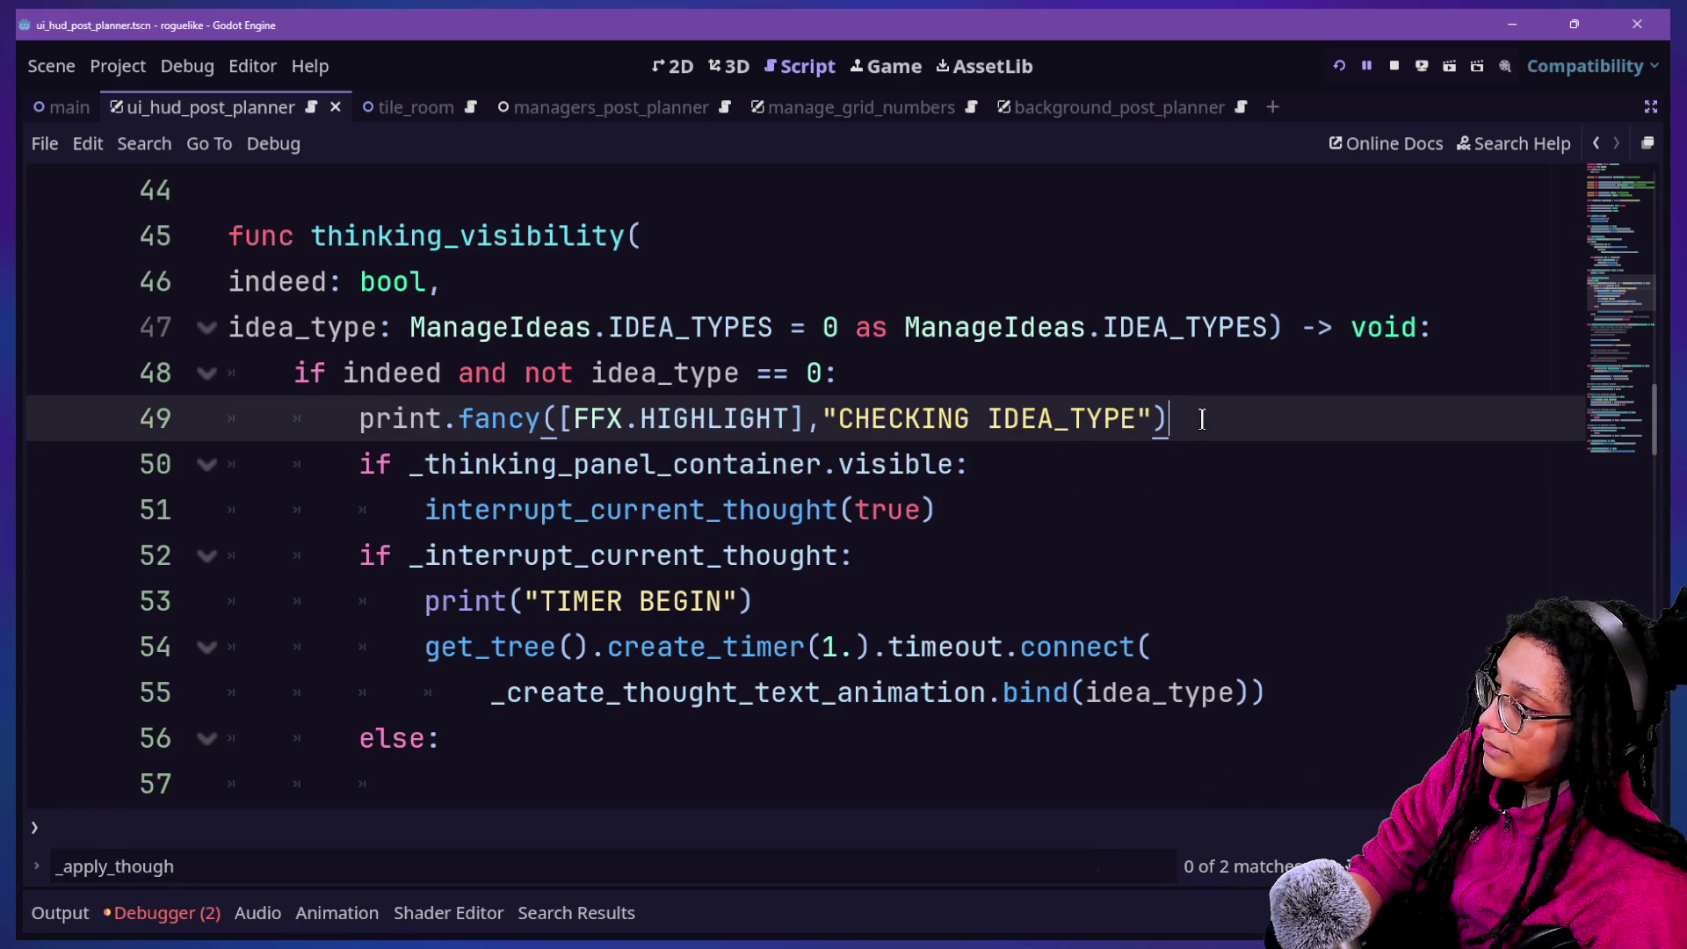
Inspect the line-50 panel visibility check and the line-48 idea_type condition around the print
mouse_move(596, 360)
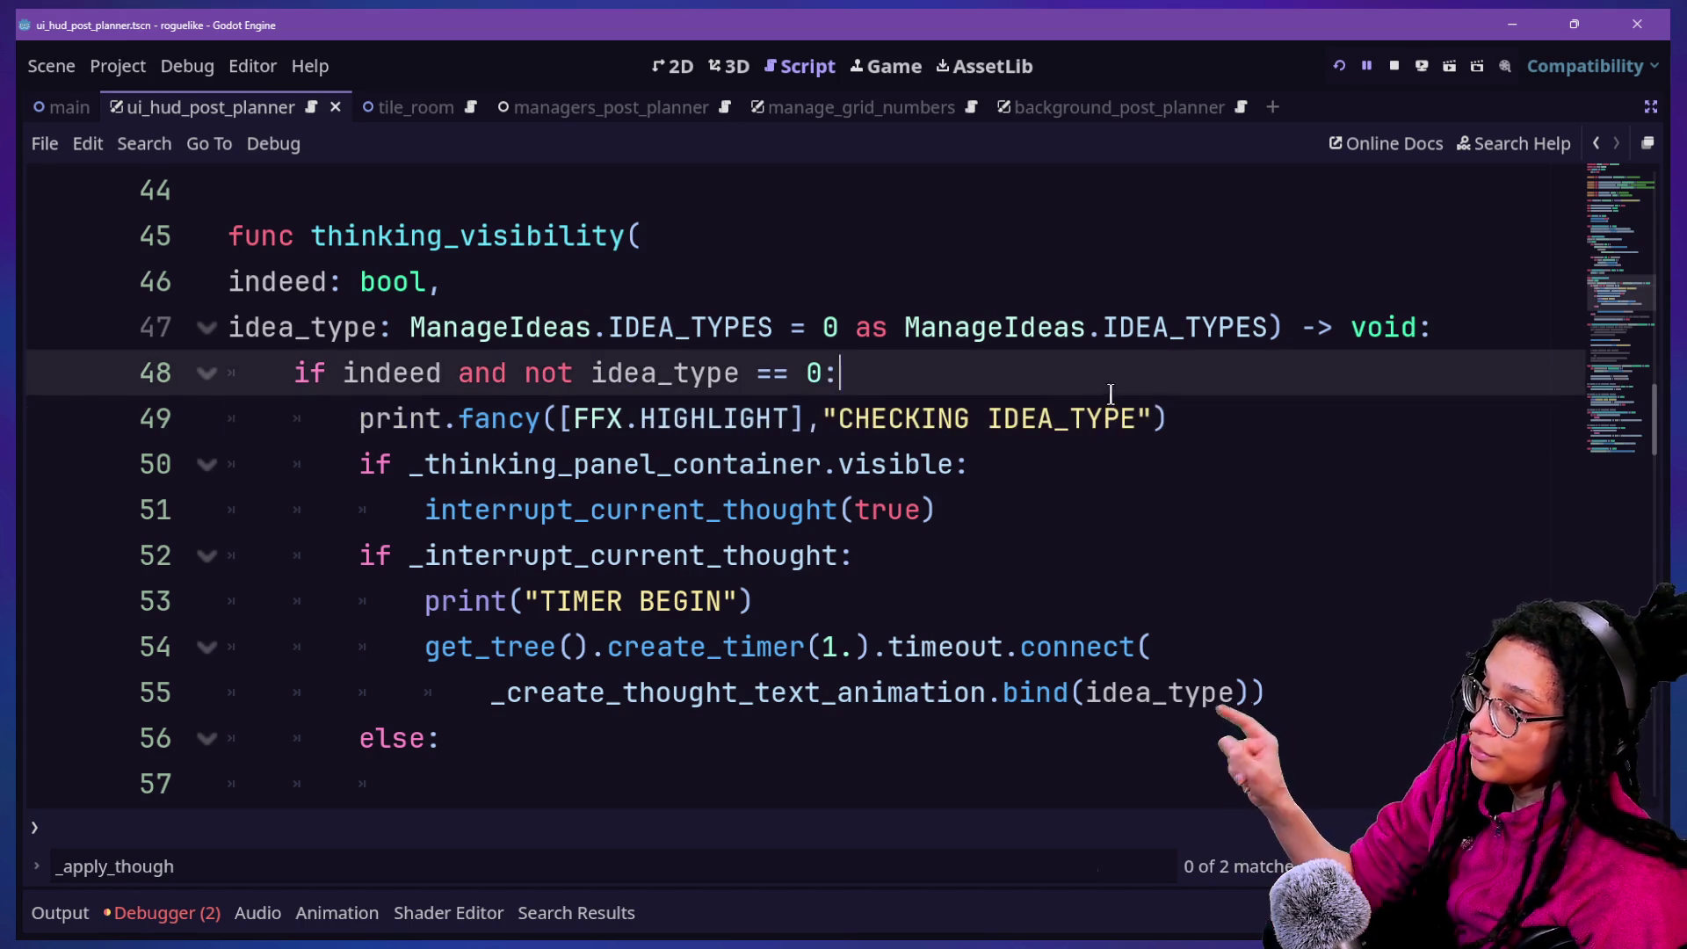
drag(393, 464, 923, 464)
click(946, 444)
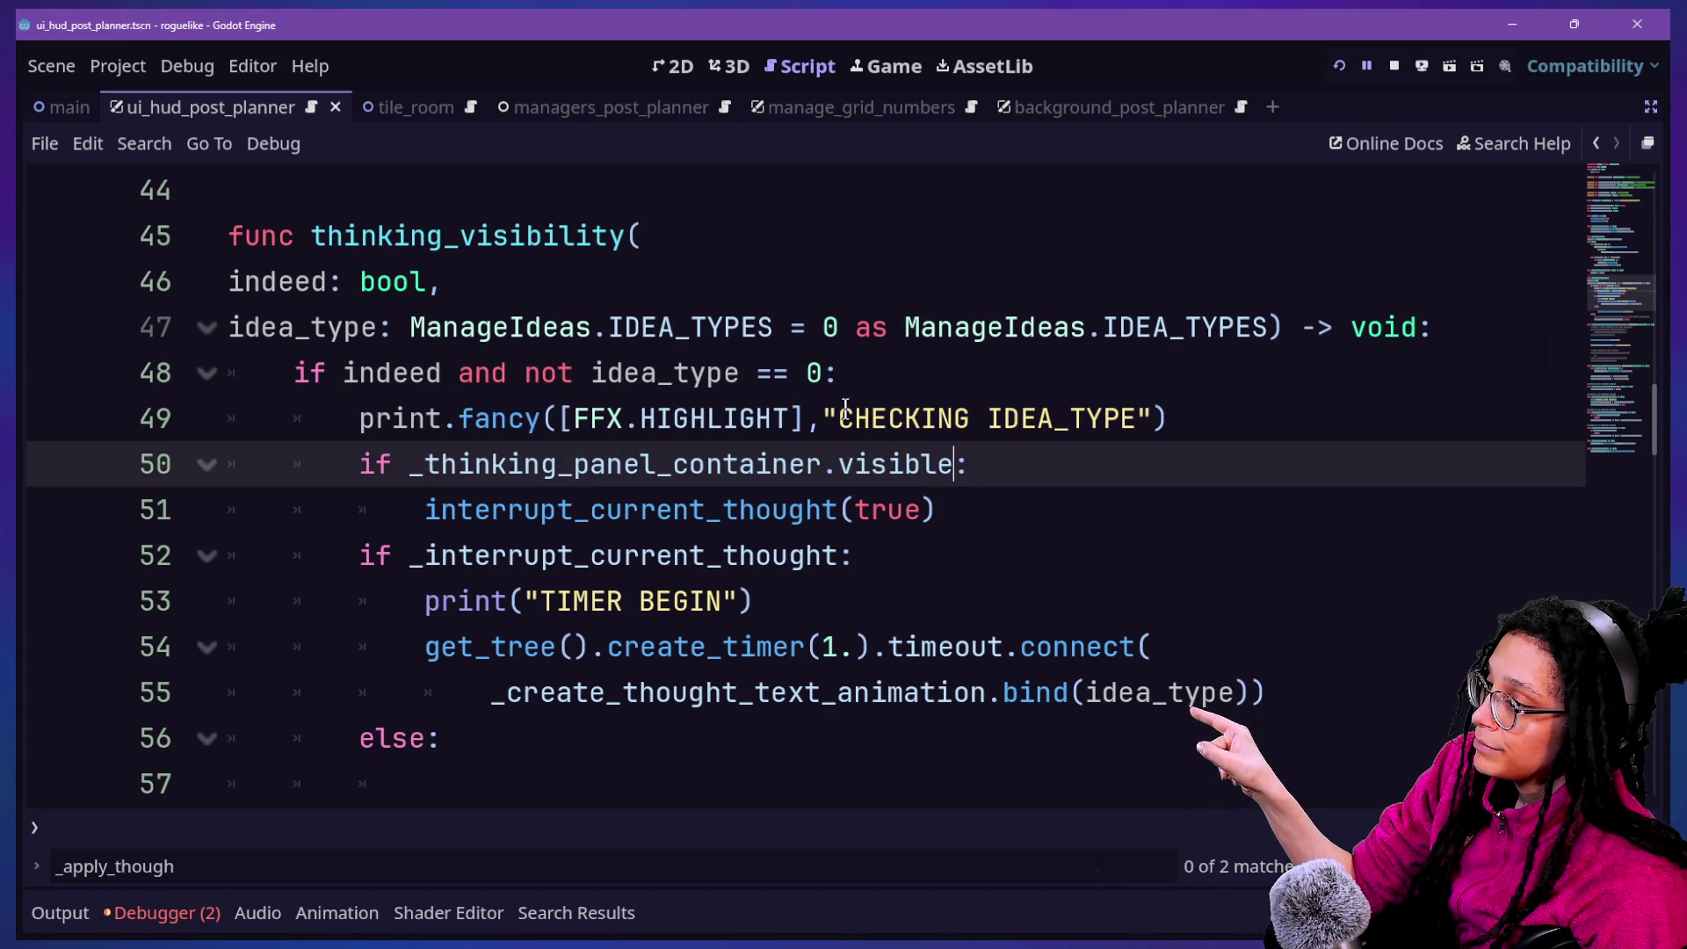
mouse_move(576, 373)
mouse_down()
mouse_move(1120, 400)
mouse_move(1057, 396)
mouse_move(1051, 369)
mouse_move(1063, 379)
mouse_up()
click(986, 413)
scroll(967, 439, down, 8)
click(960, 460)
scroll(960, 451, up, 8)
scroll(960, 451, up, 2)
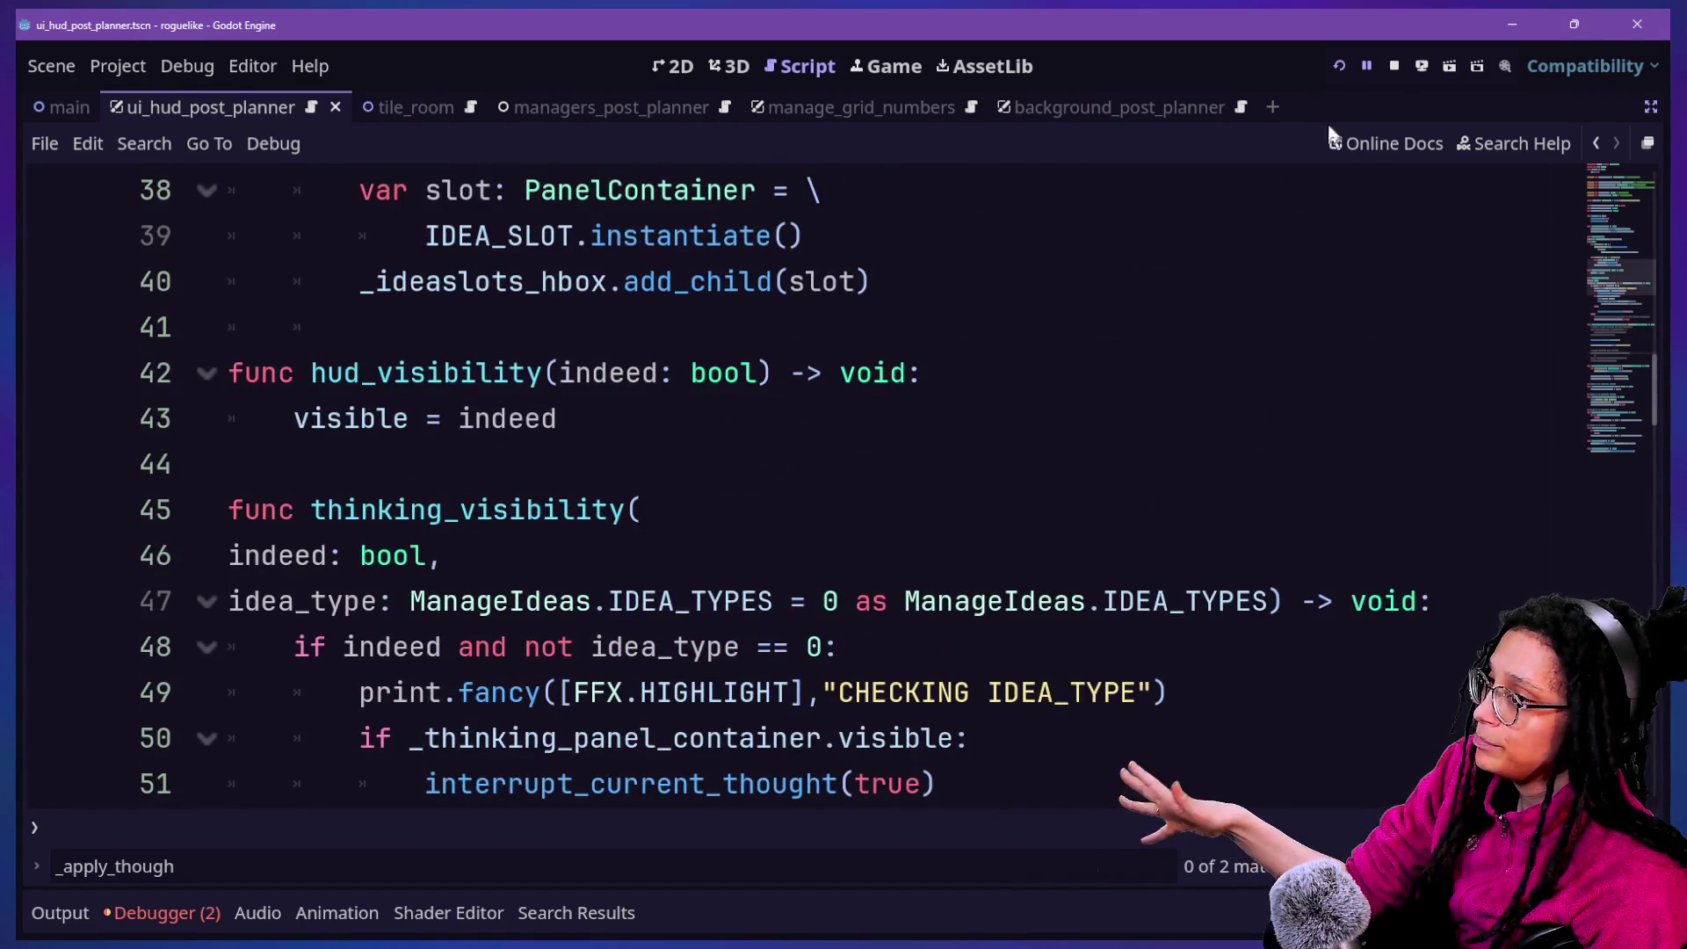
Run the project, then bring the stream Chat window forward from the window overview
click(1339, 66)
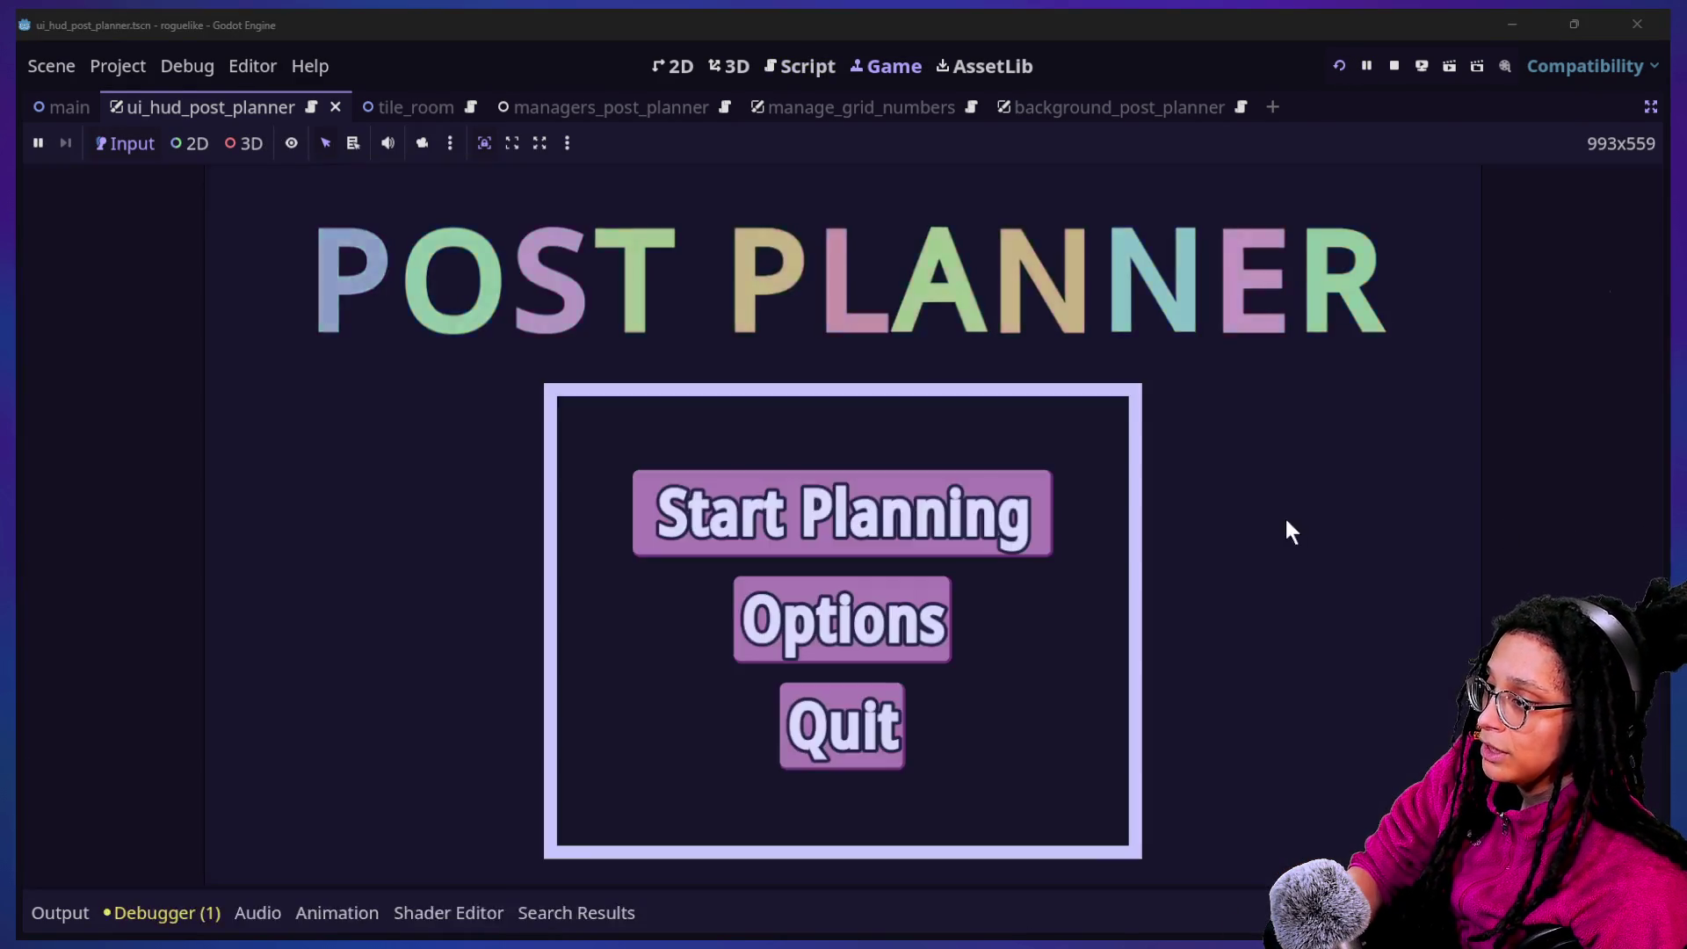
key(super+Tab)
click(754, 239)
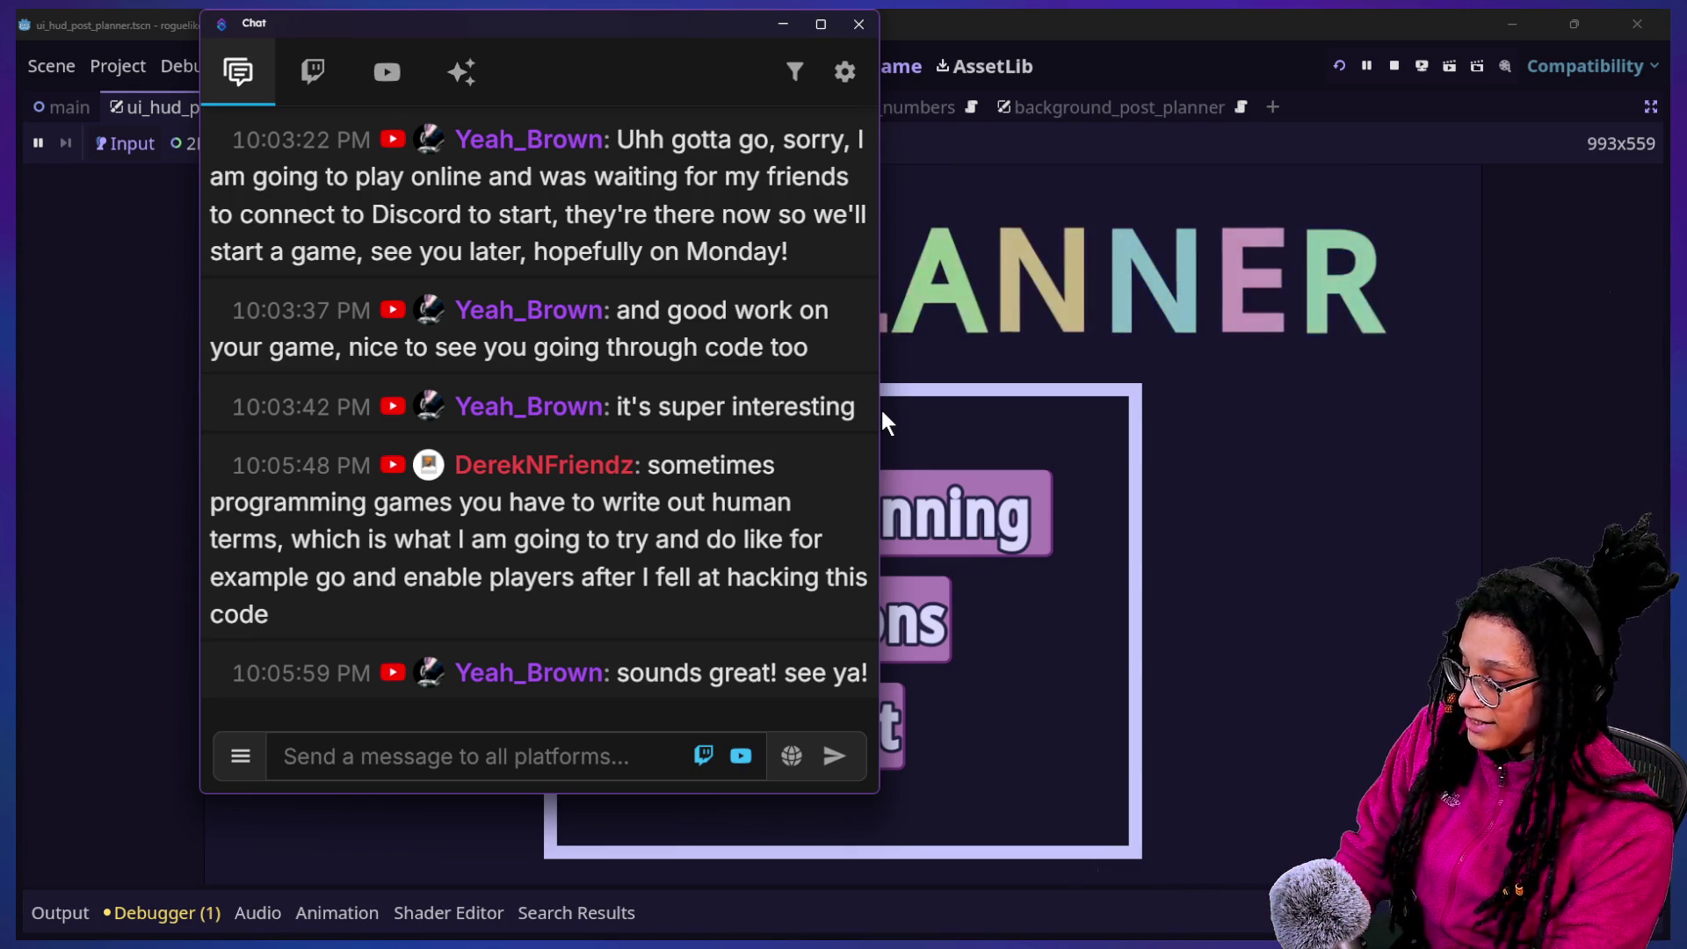
Scroll through recent chat, then return to Godot and click Start Planning in the game
scroll(778, 361, up, 2)
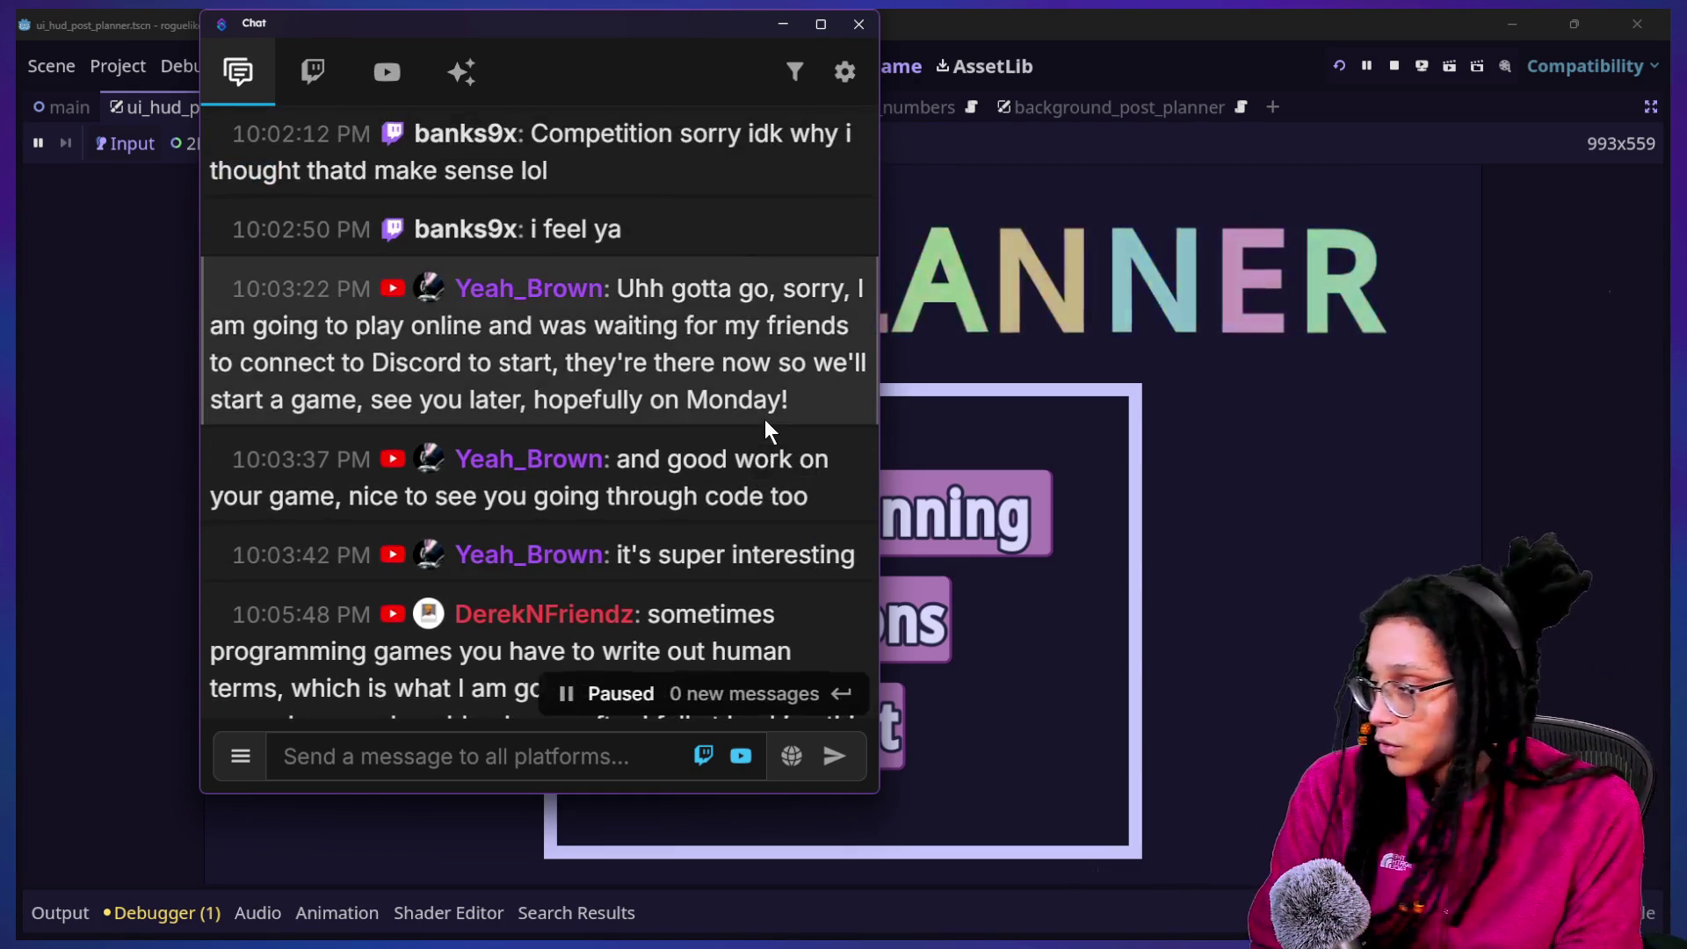
scroll(765, 419, up, 1)
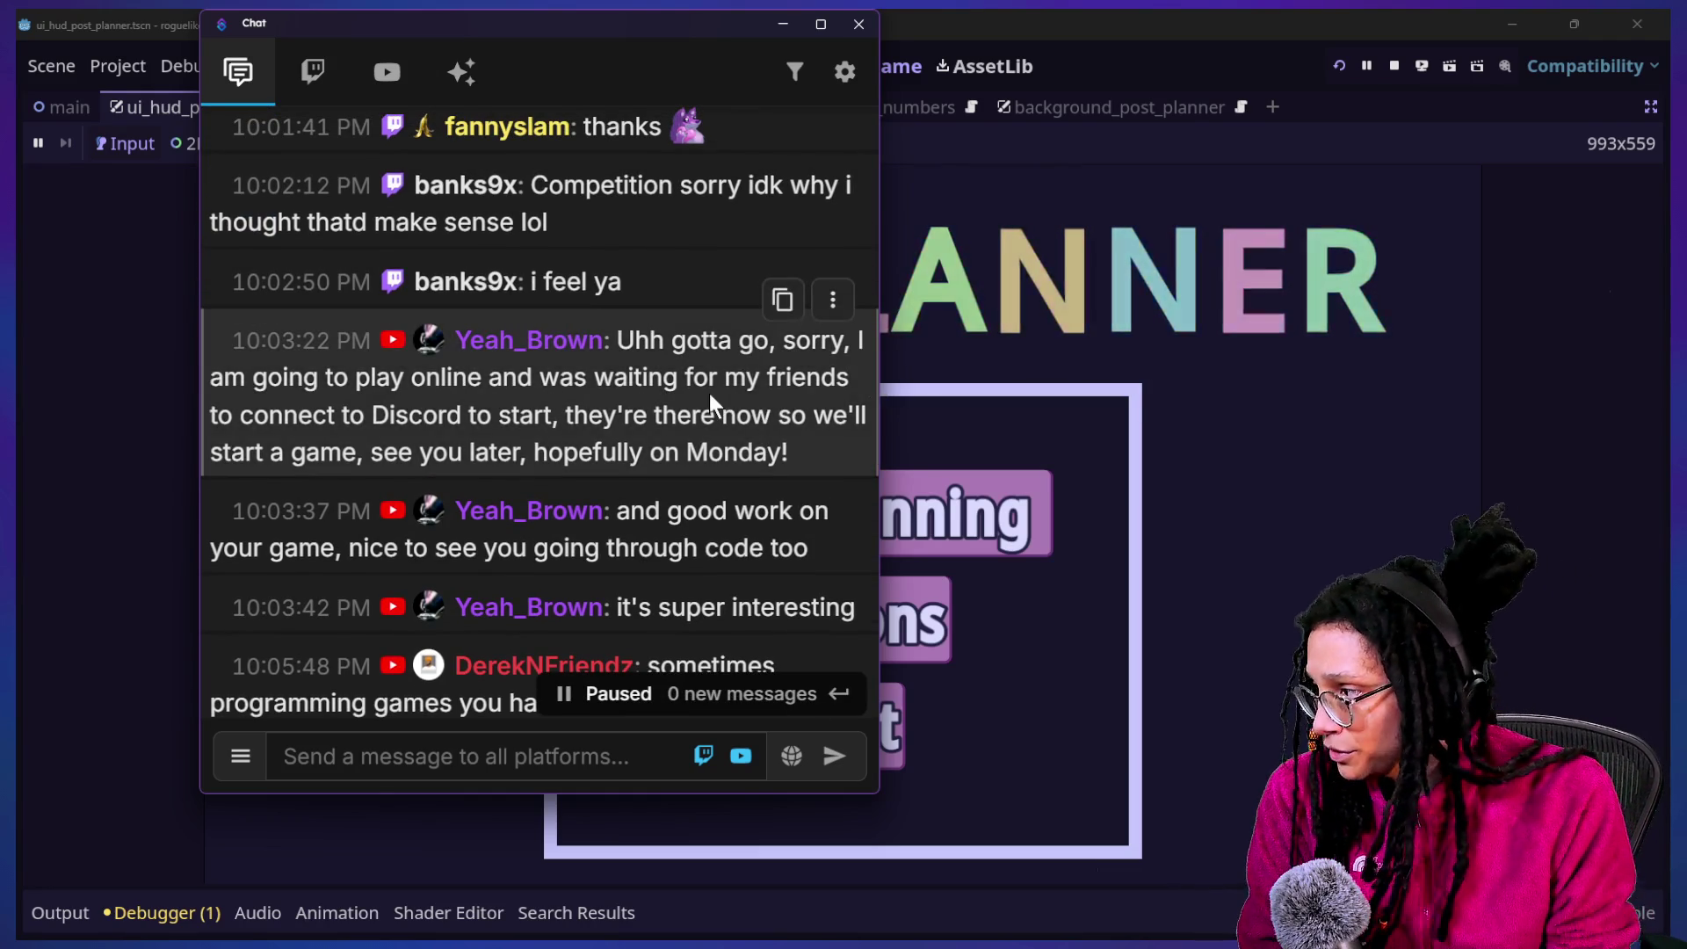
scroll(710, 404, up, 2)
scroll(616, 308, down, 3)
scroll(615, 302, up, 4)
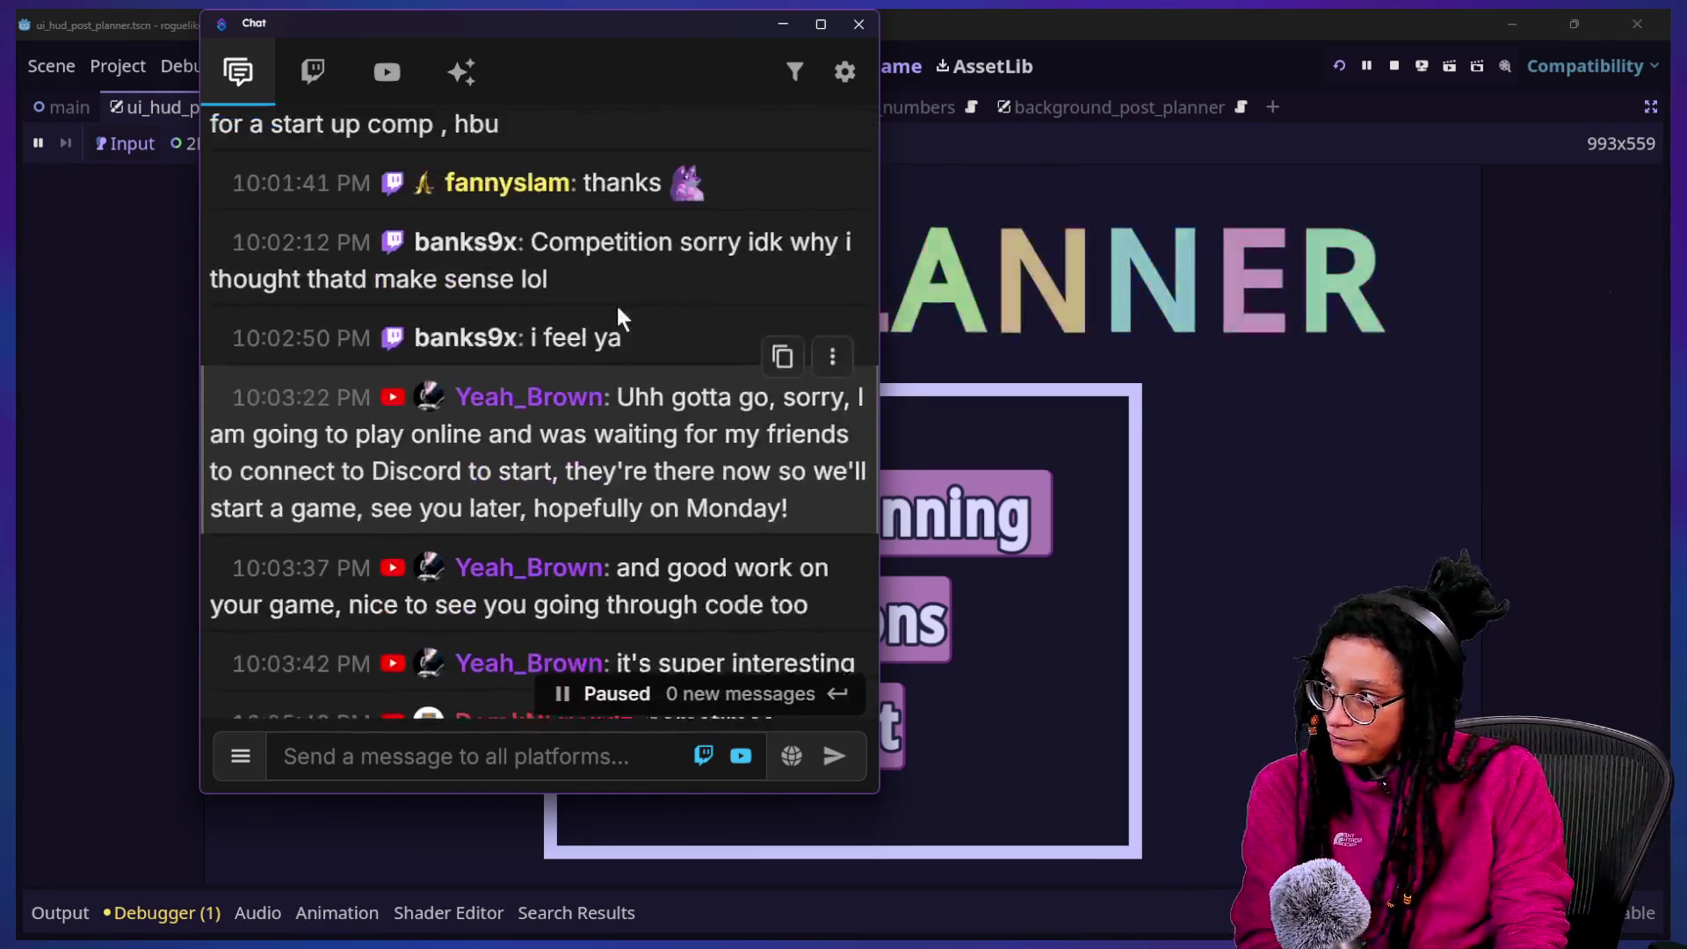
scroll(587, 403, down, 5)
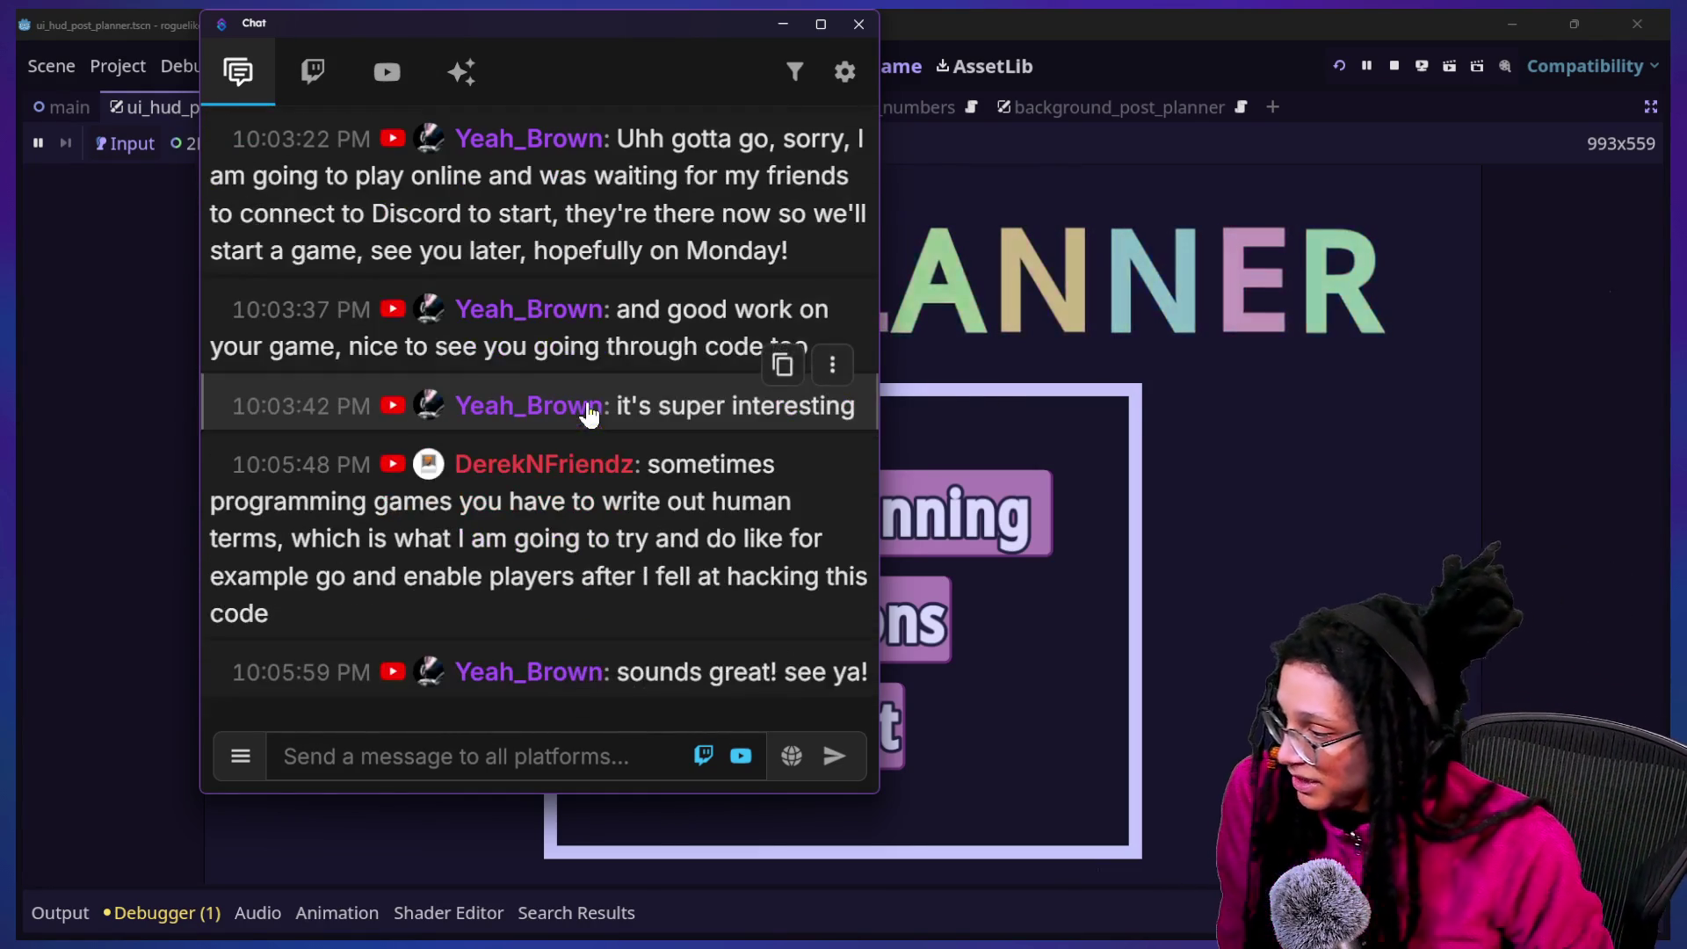
click(1399, 459)
click(967, 514)
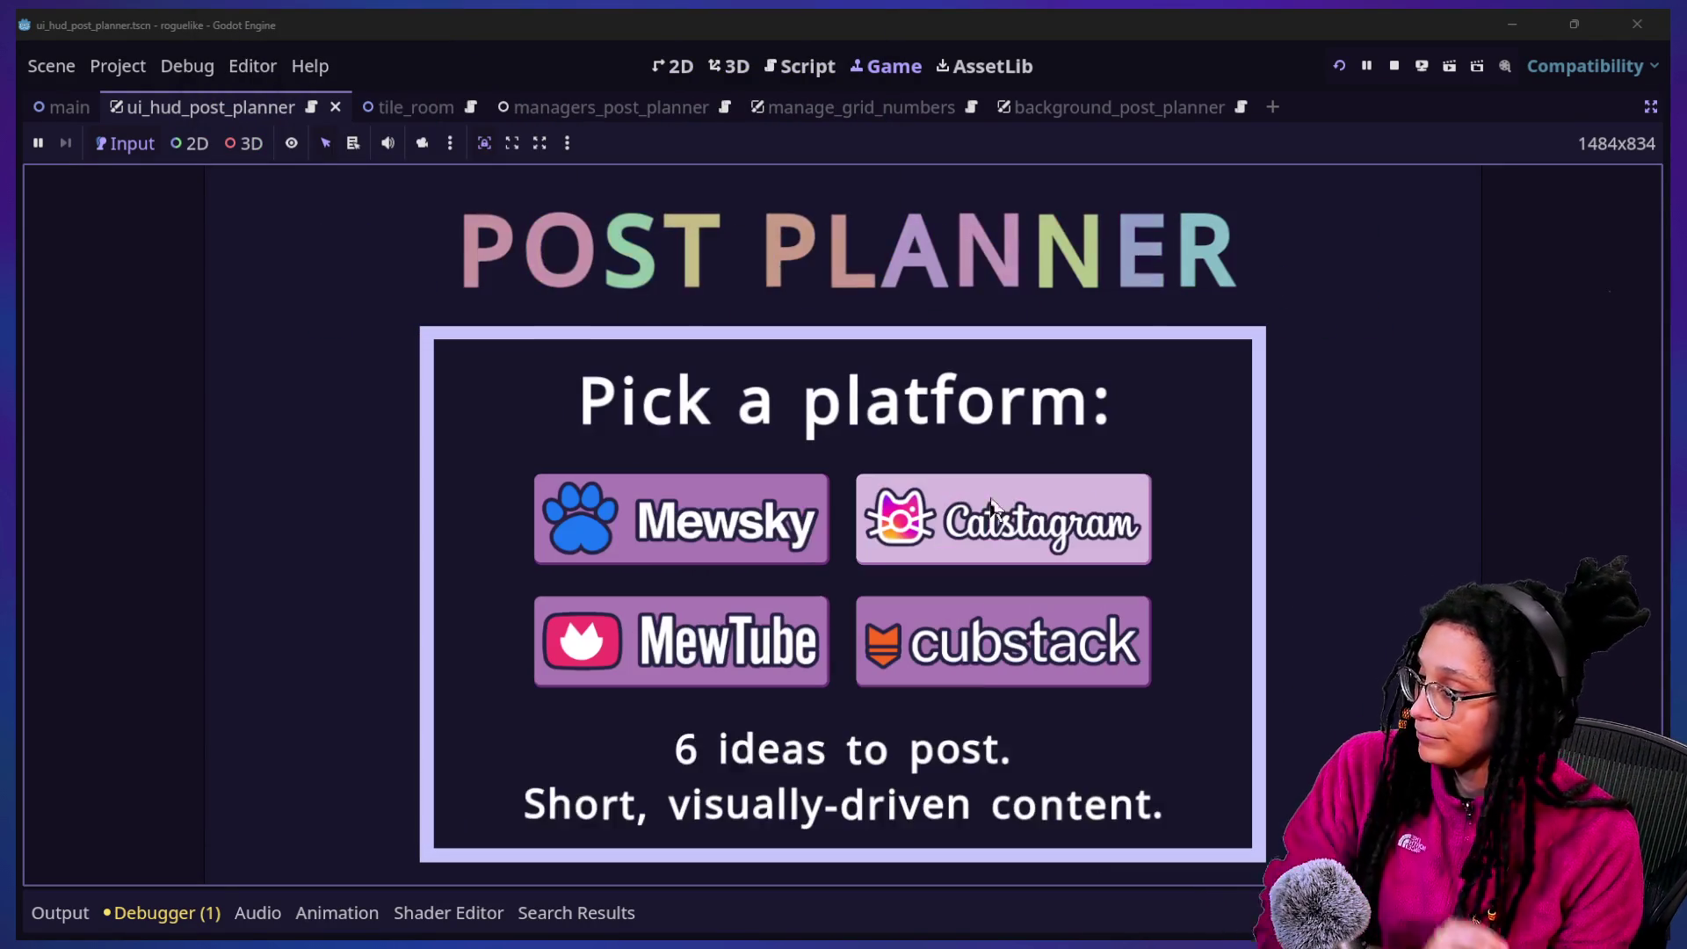
Show the Output log, pick a platform, then select a CHECKING IDEA_TYPE line after the line-24 break
click(65, 913)
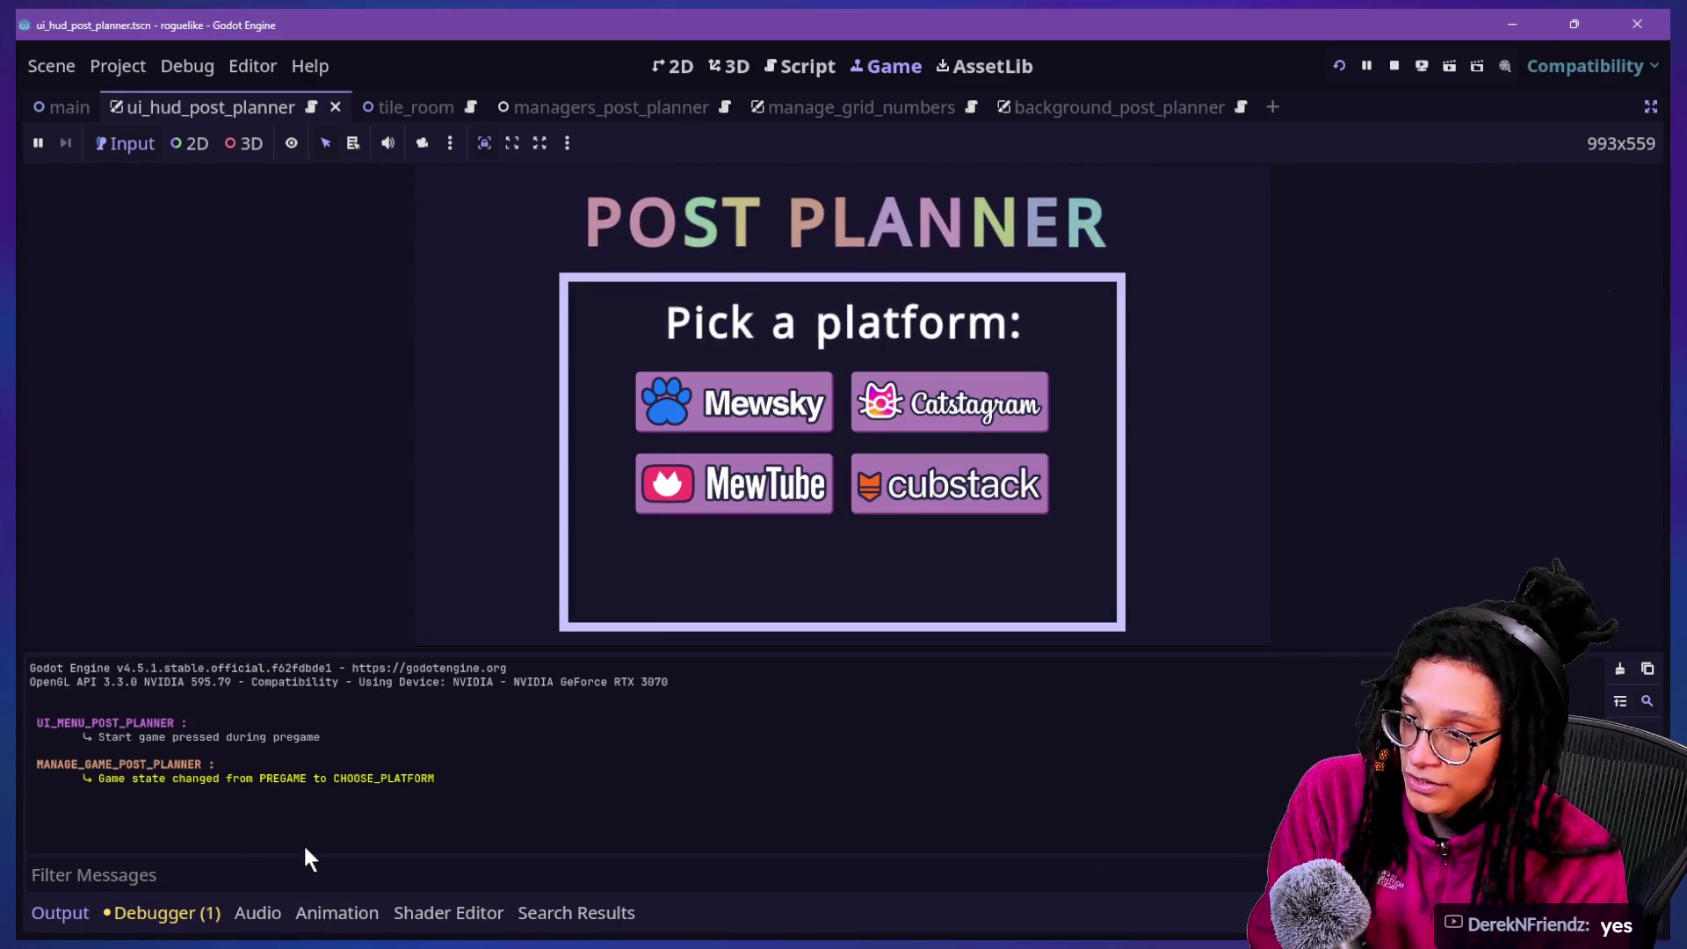
click(921, 429)
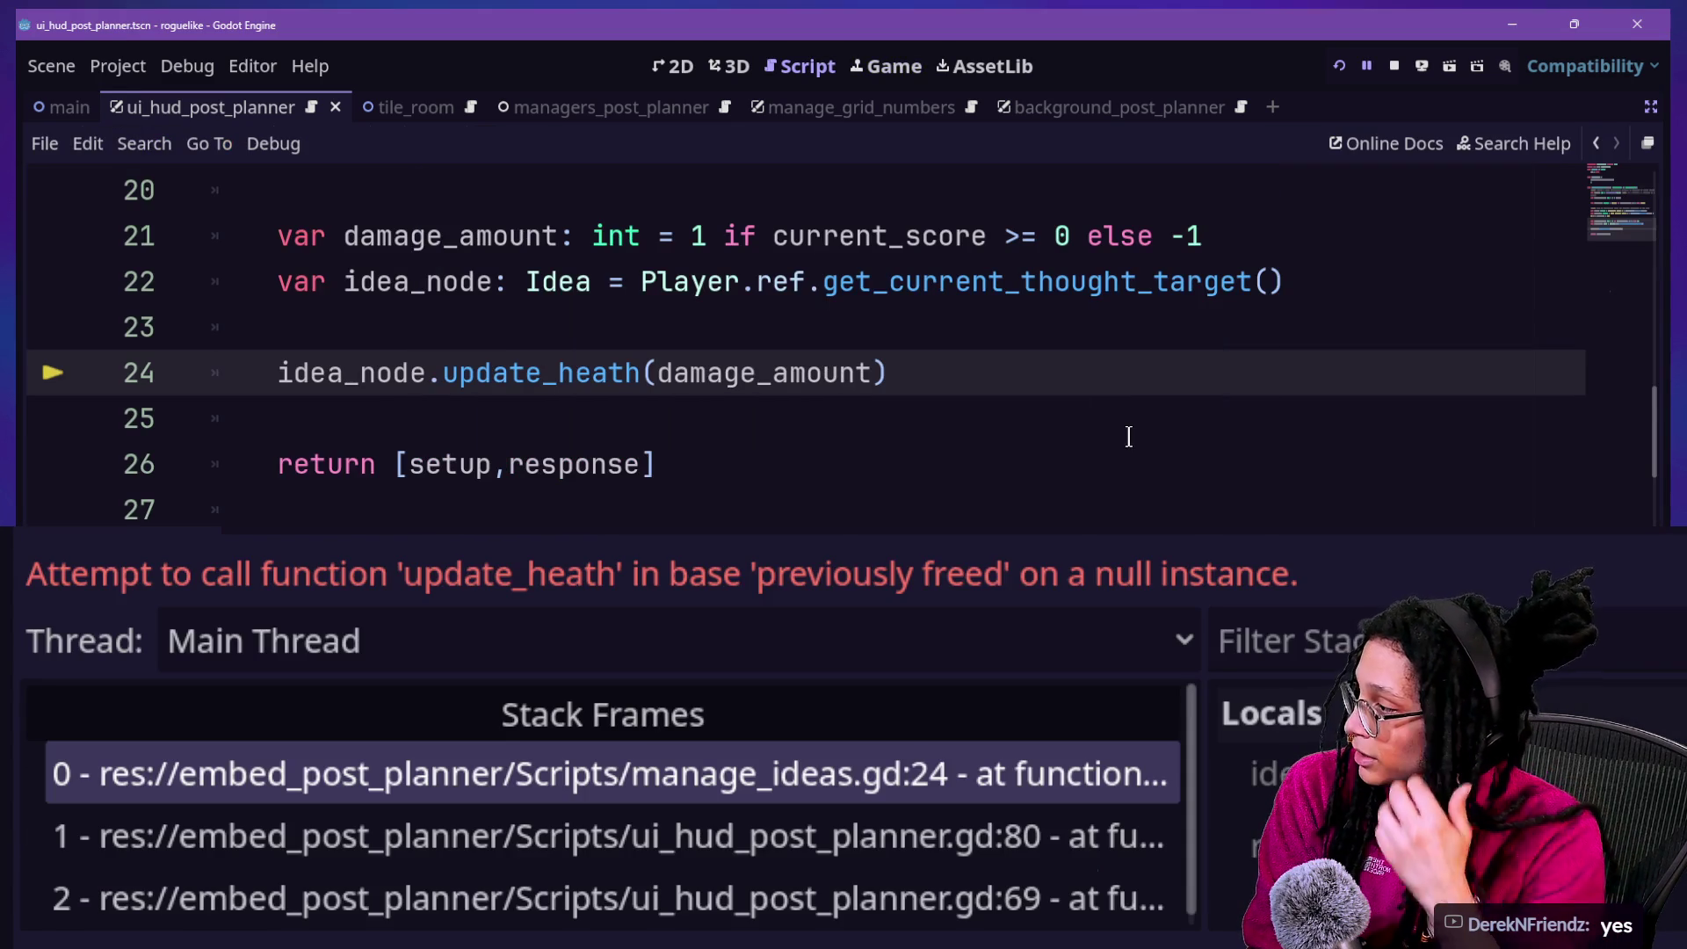
click(85, 942)
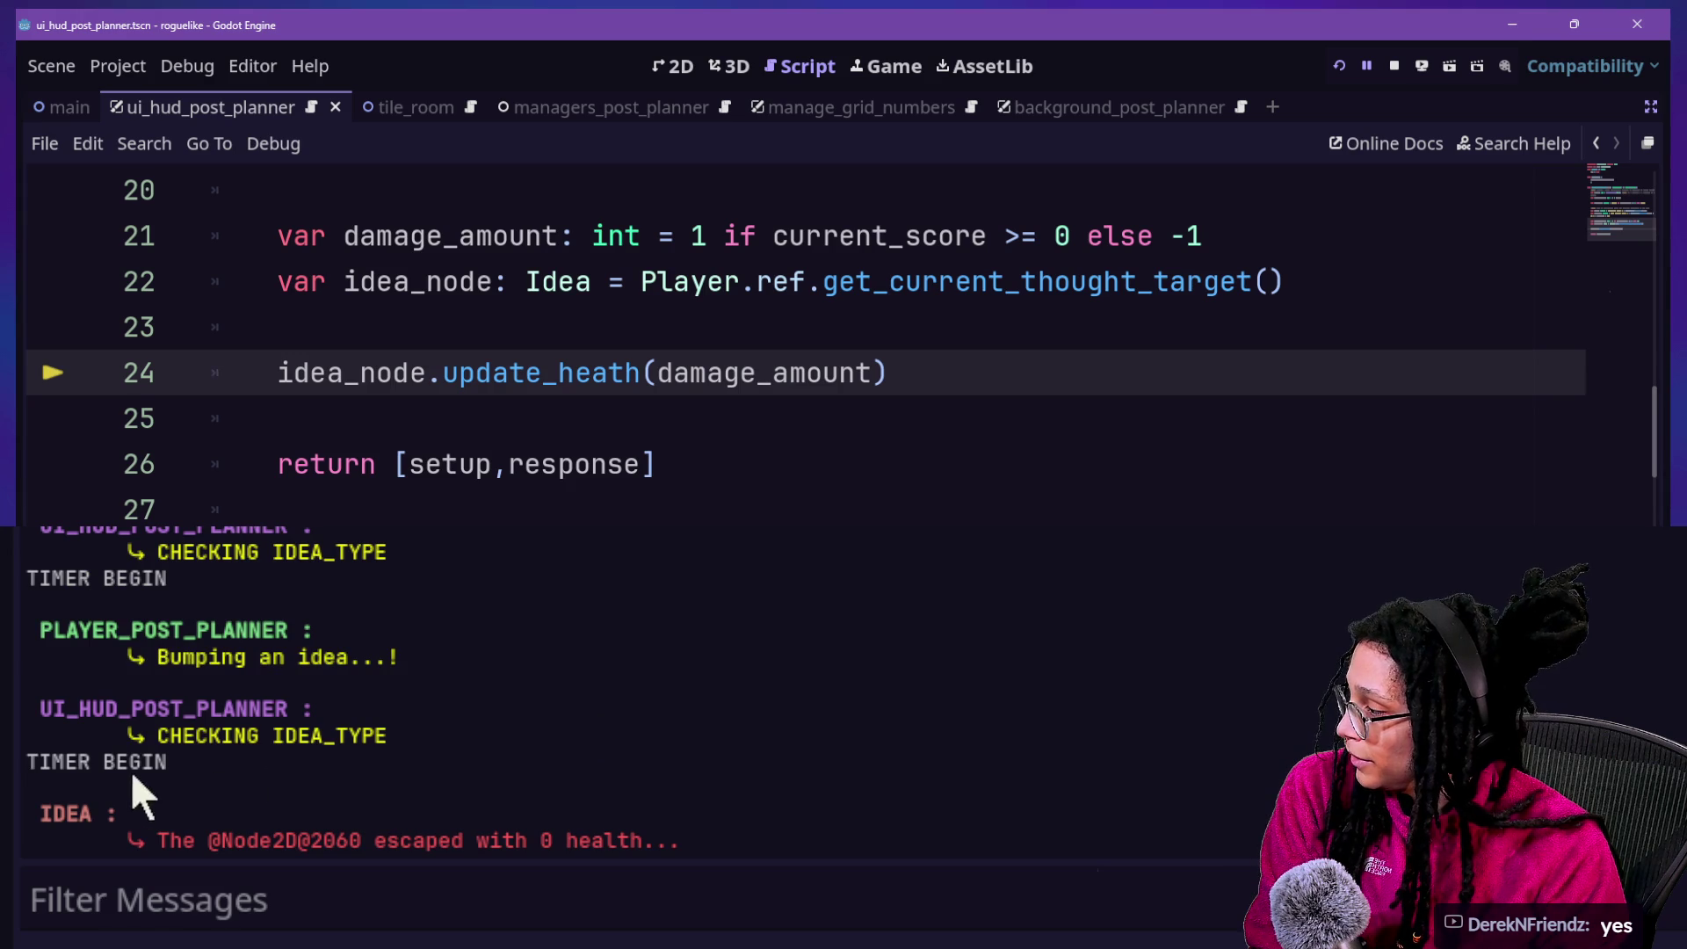
triple_click(431, 740)
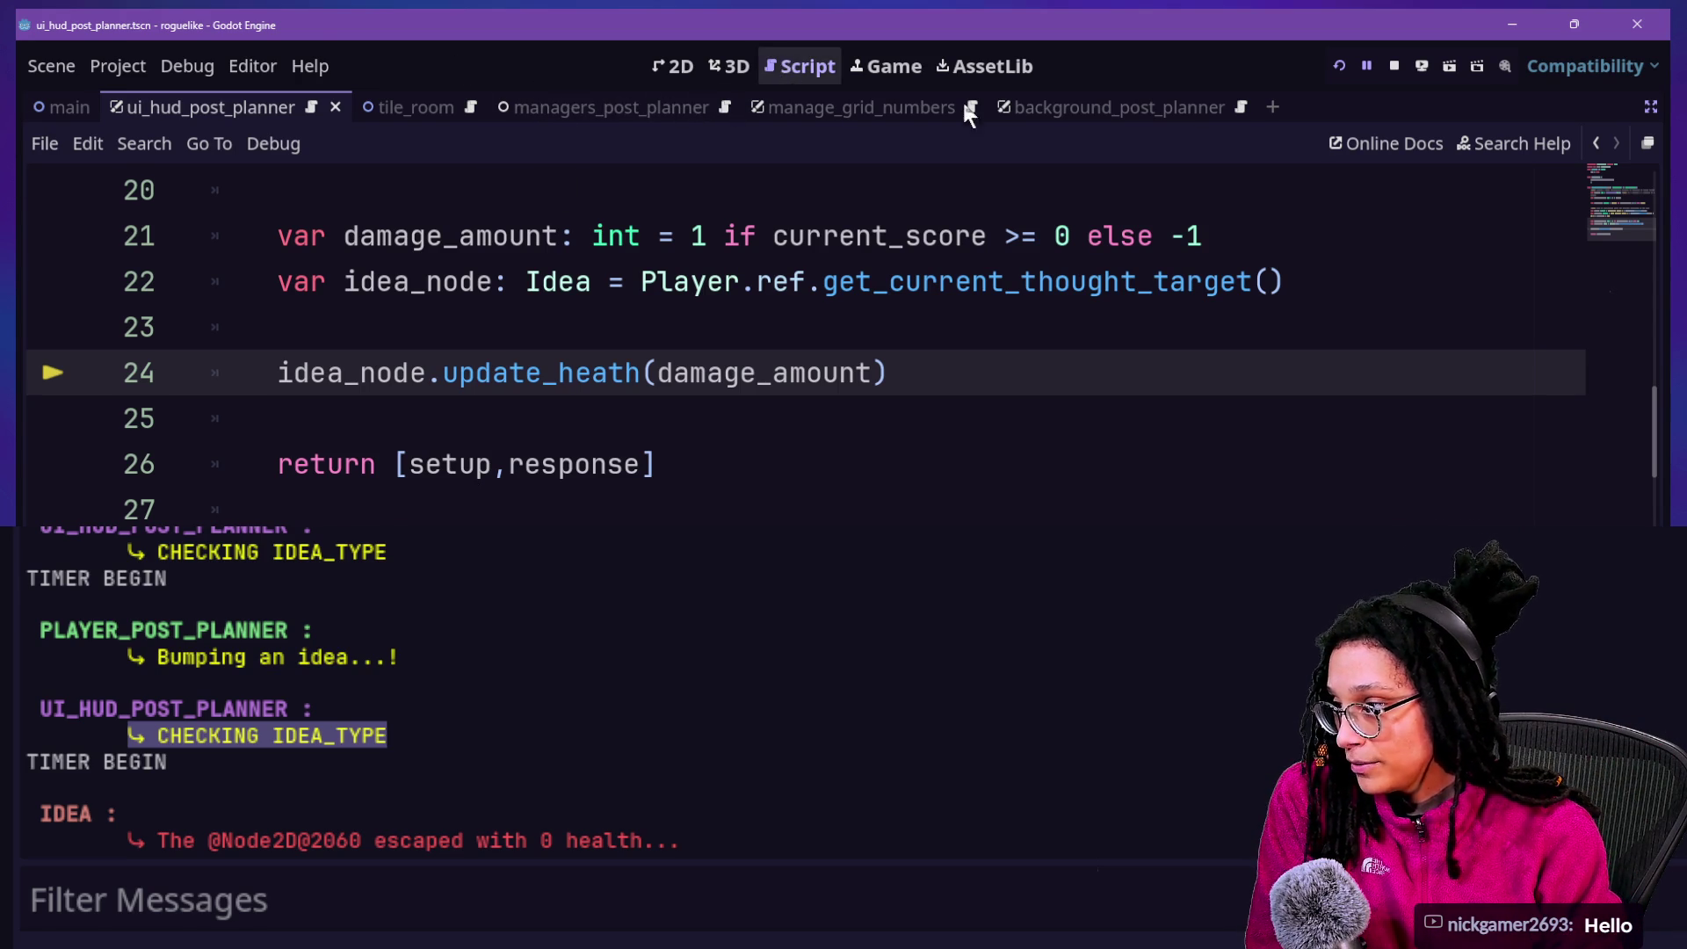
Restart the game, start planning, choose Catstagram, then return to the script at line 23
click(1341, 66)
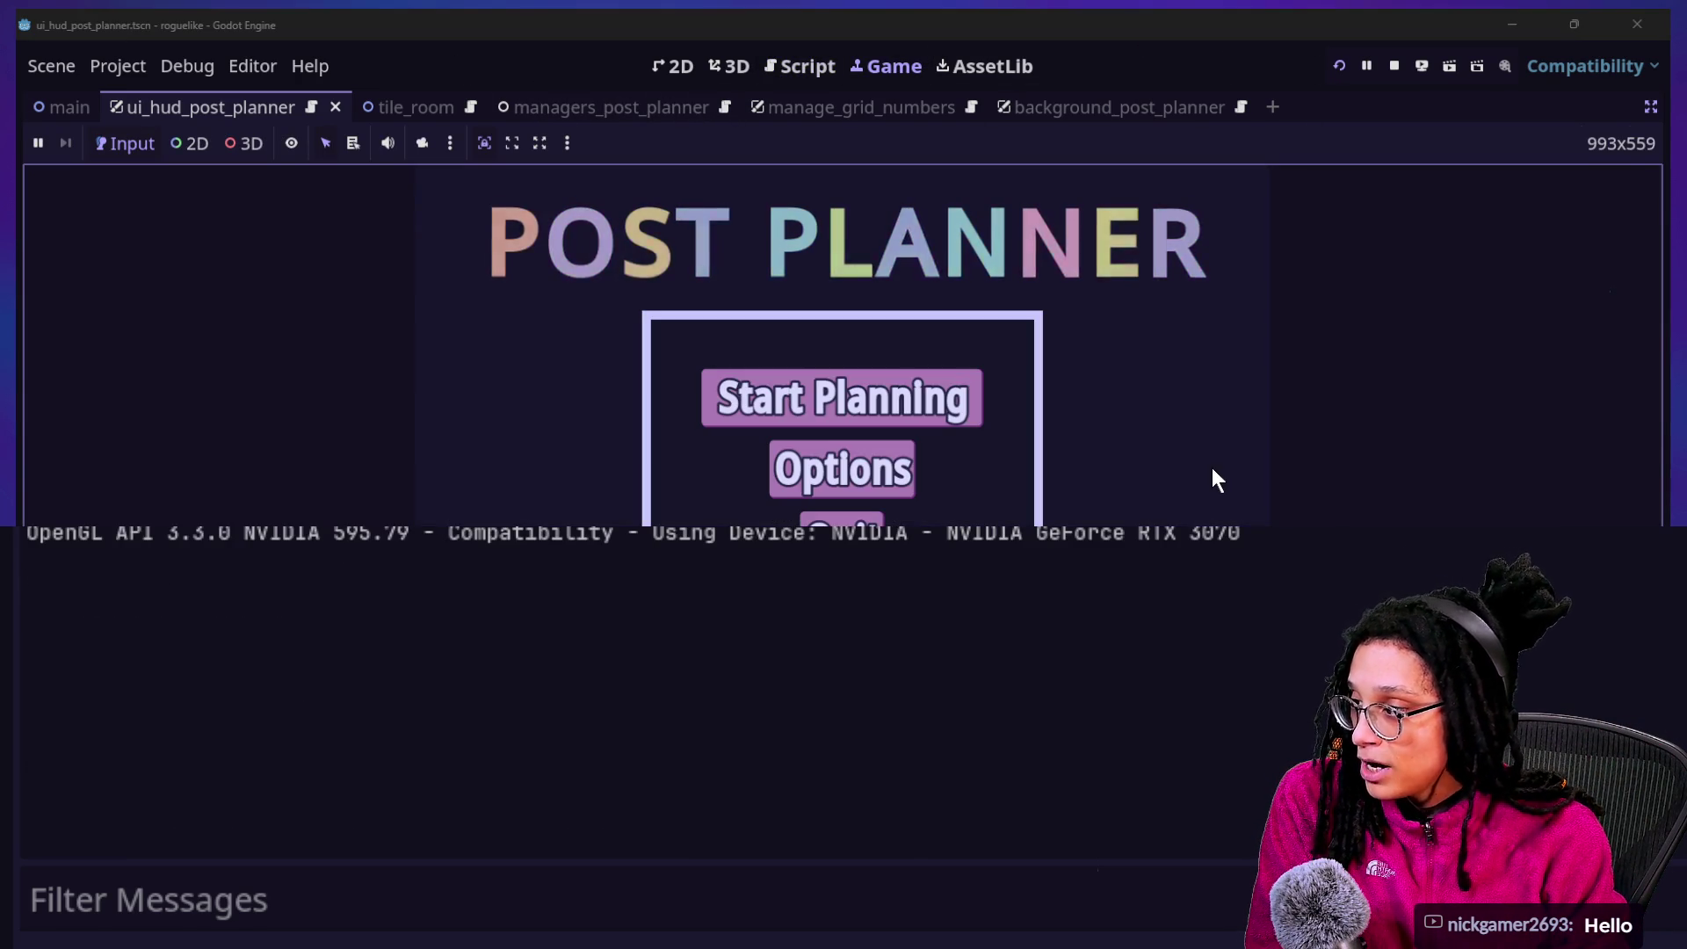
click(967, 413)
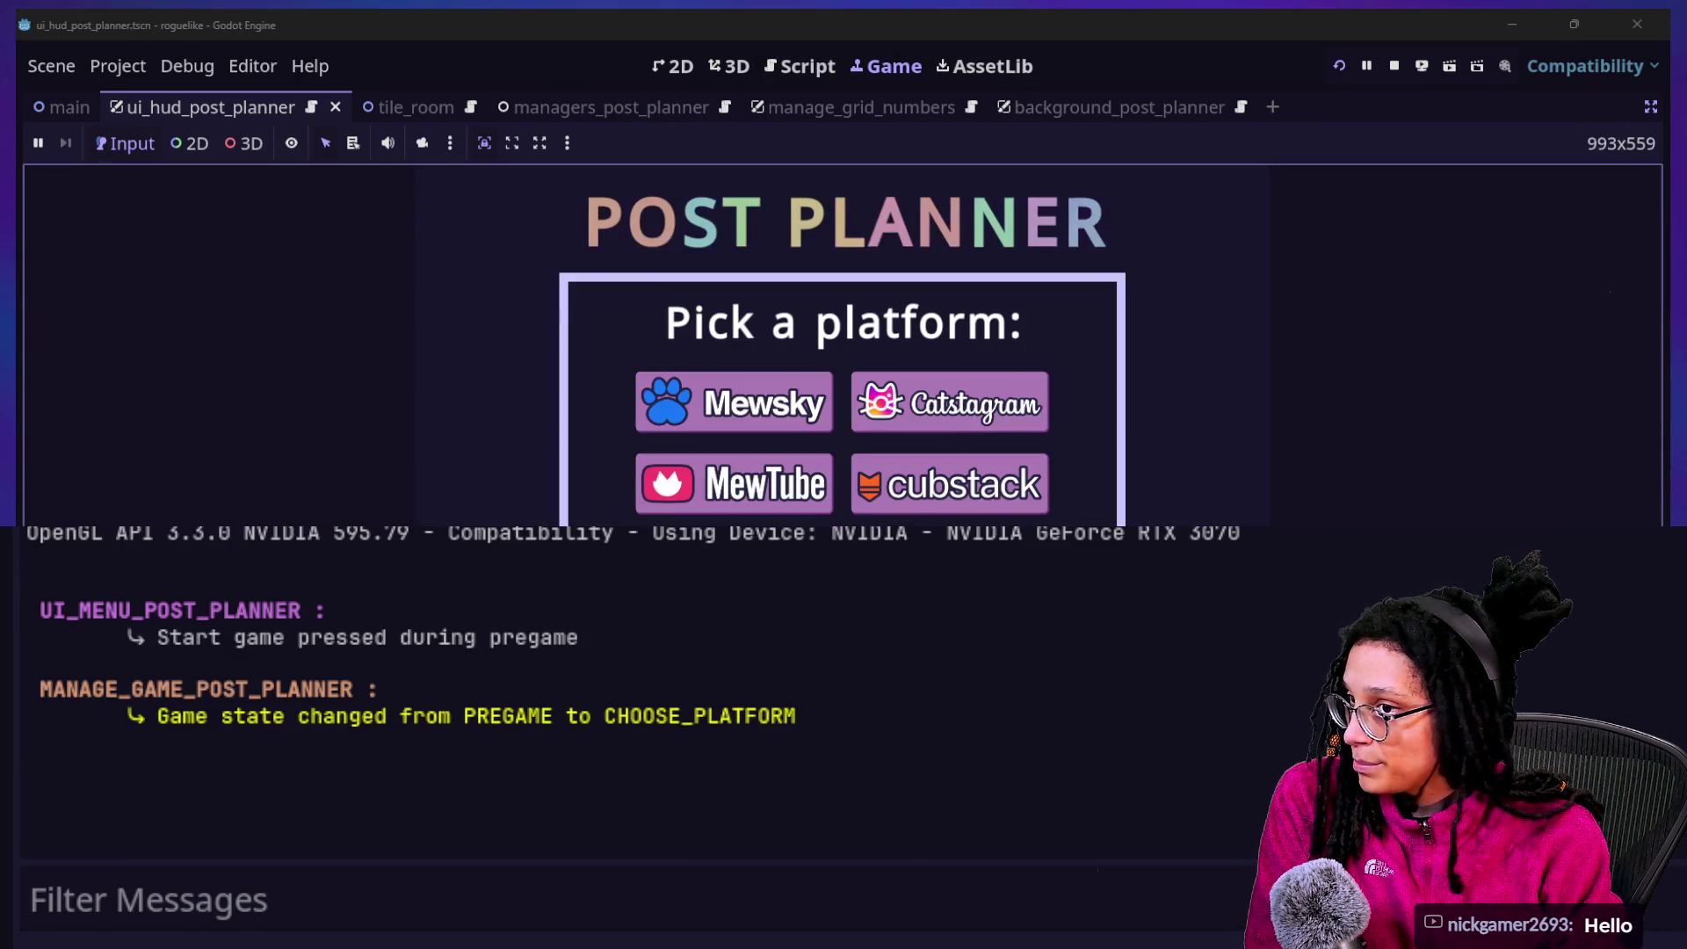
click(913, 422)
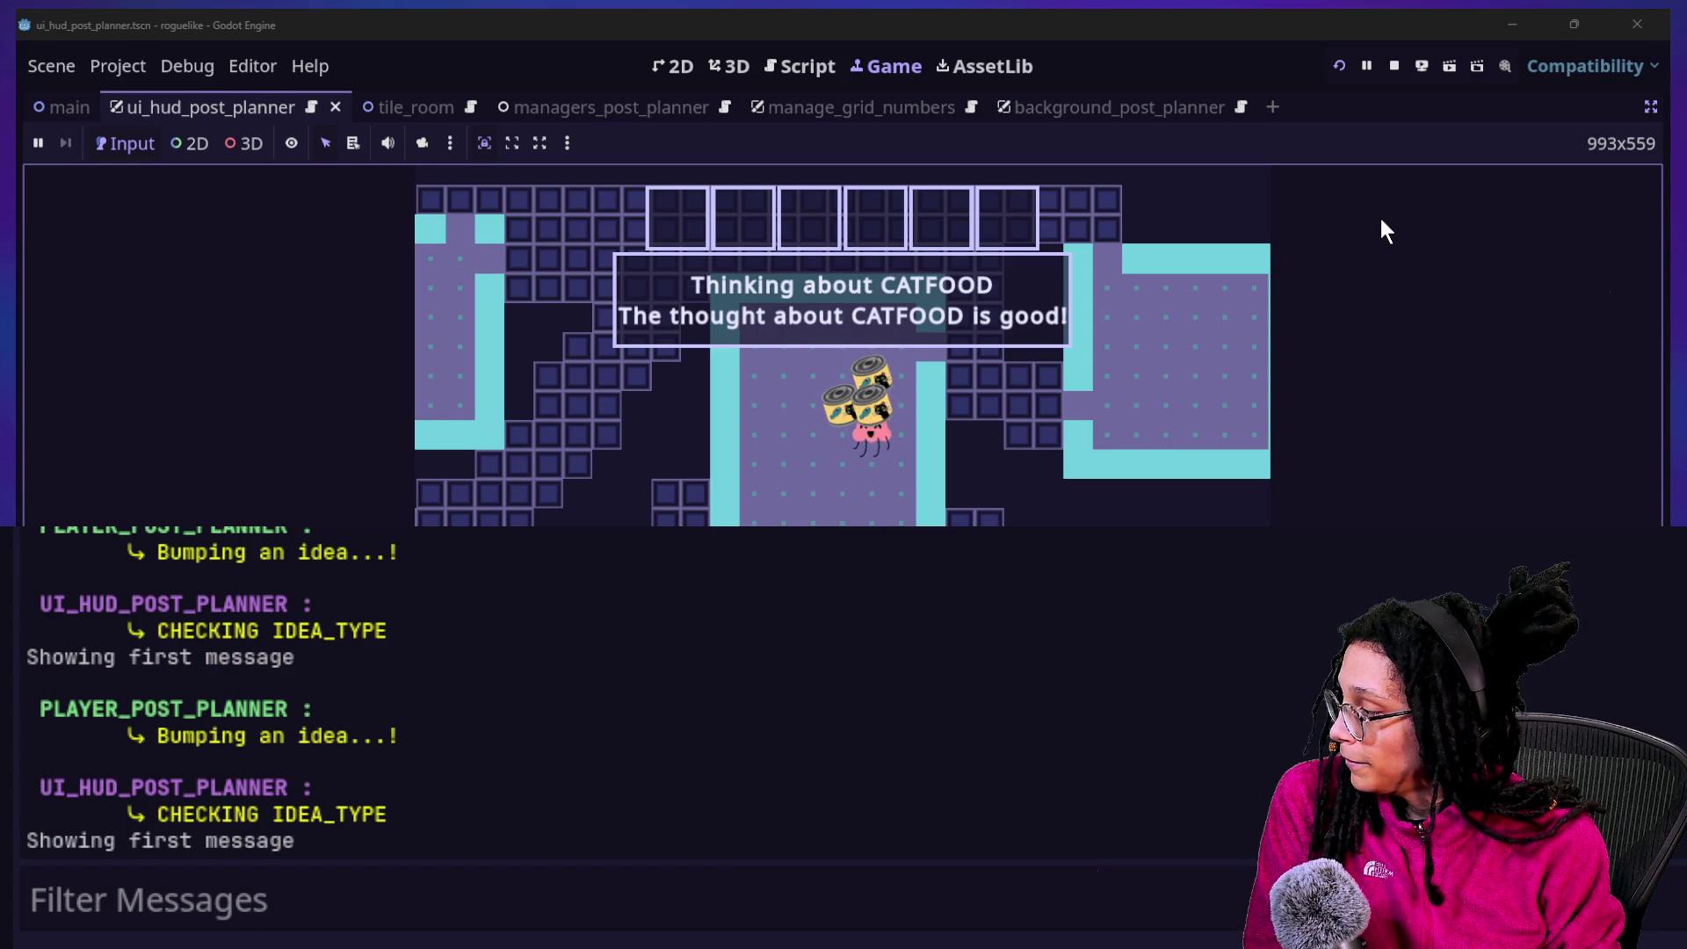
click(787, 66)
click(882, 319)
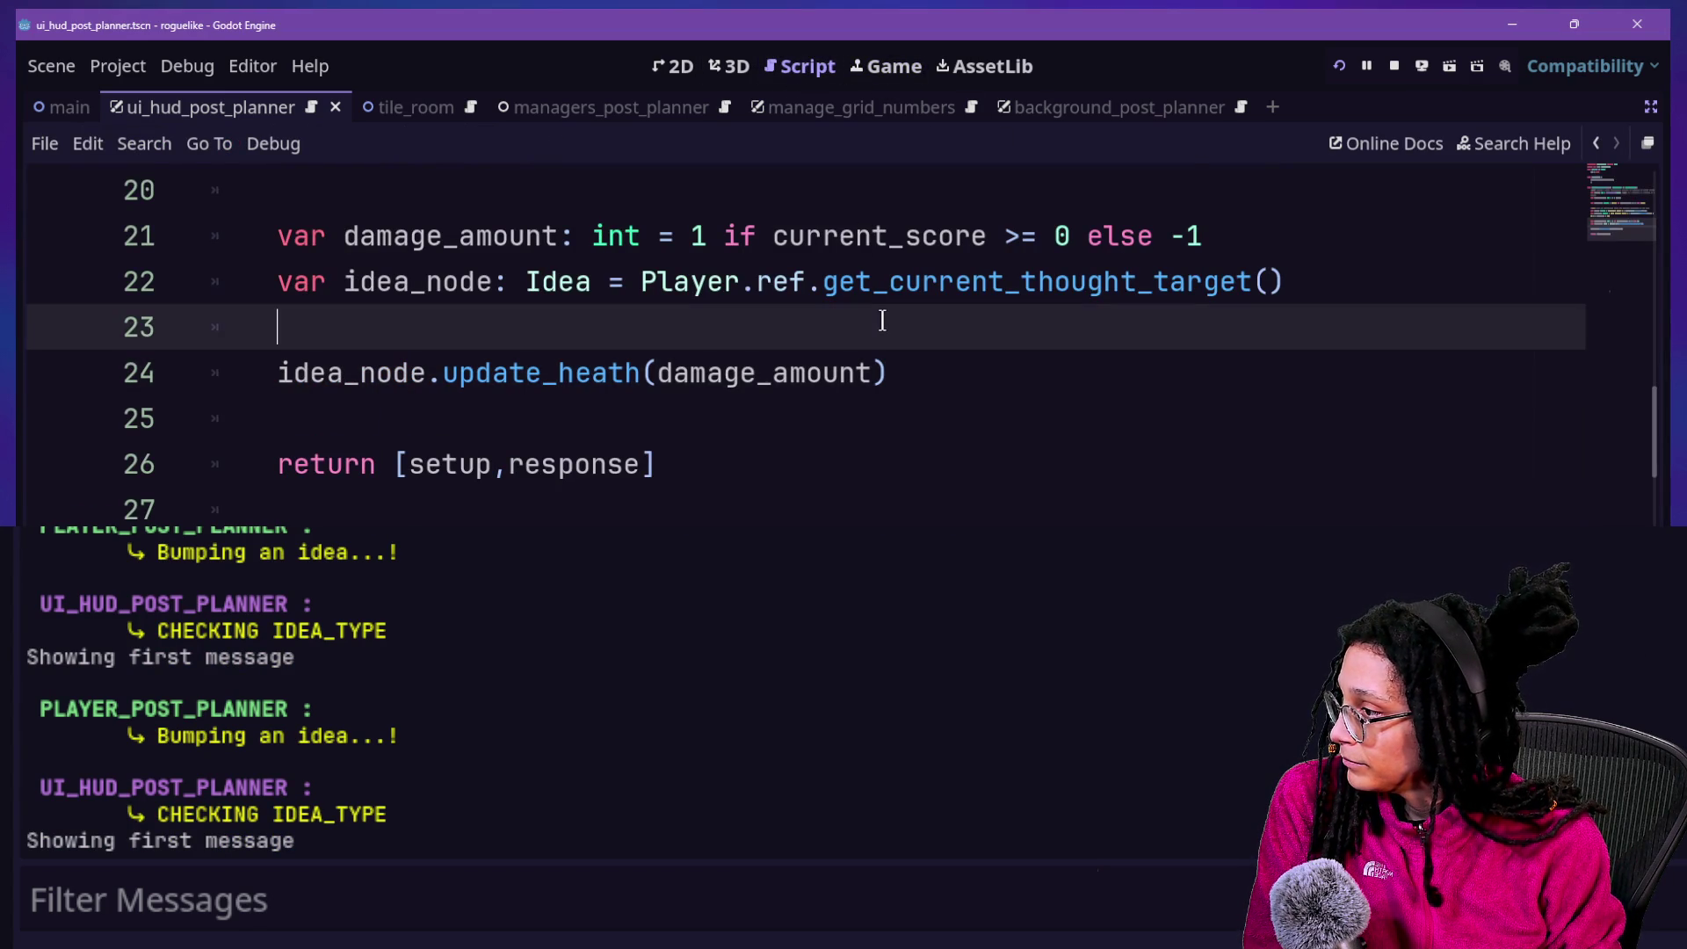
Browse the update_heath script around lines 20–23, dismissing the code context menu
scroll(621, 372, down, 2)
scroll(735, 350, up, 4)
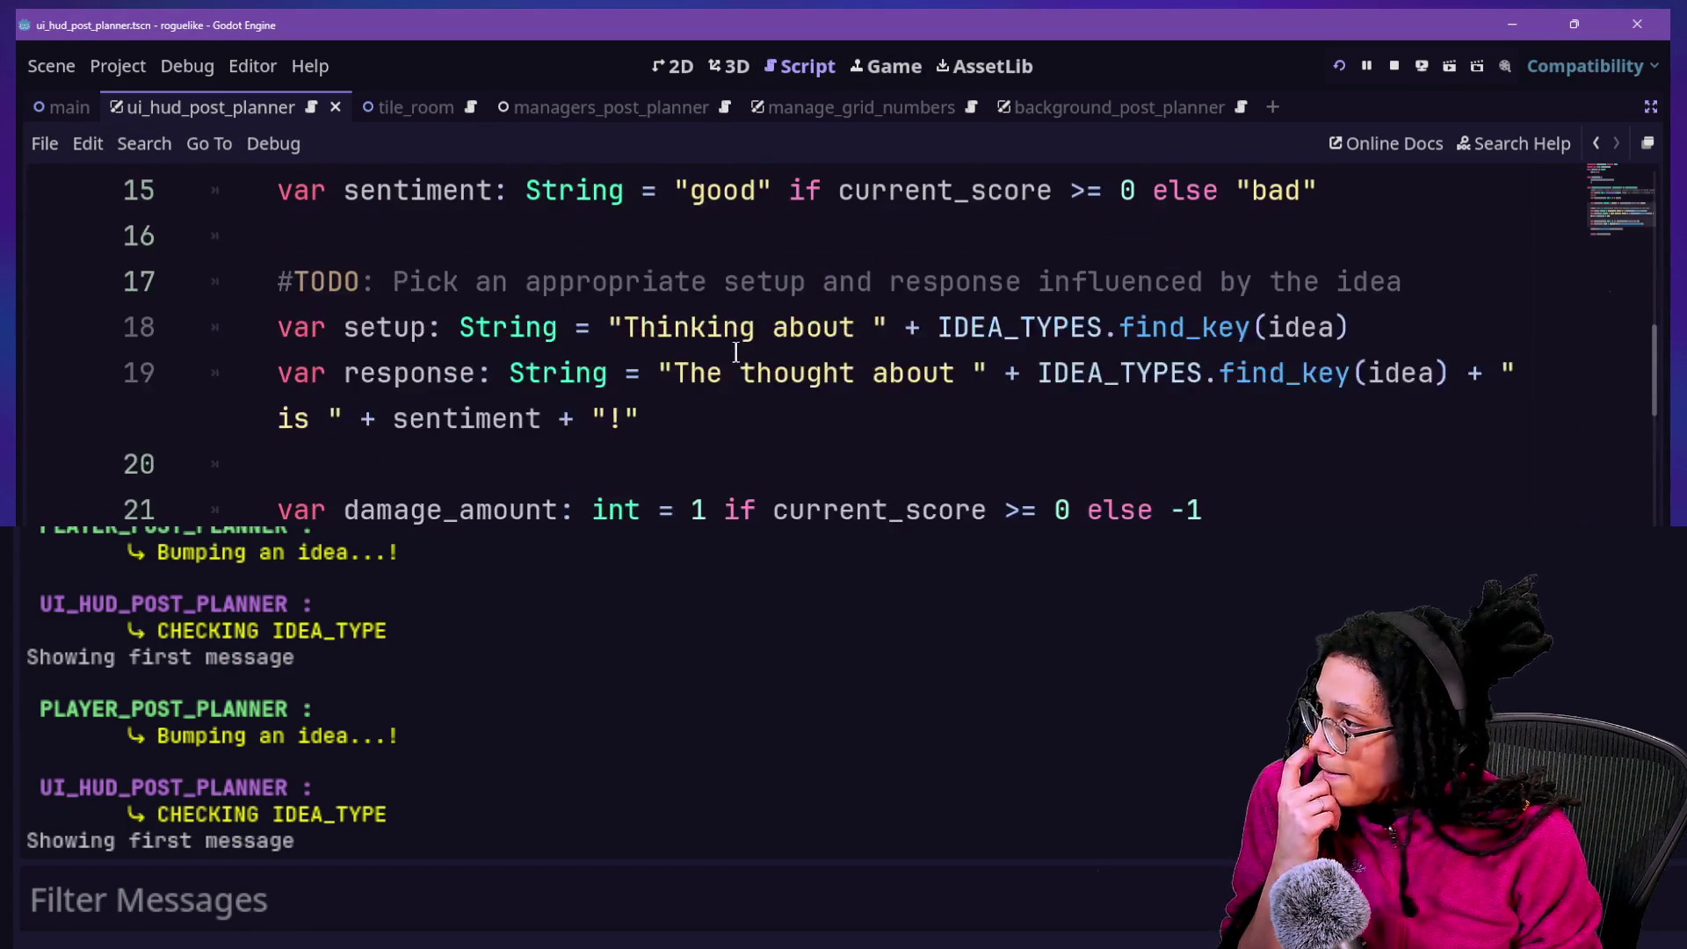
scroll(735, 351, down, 1)
click(762, 318)
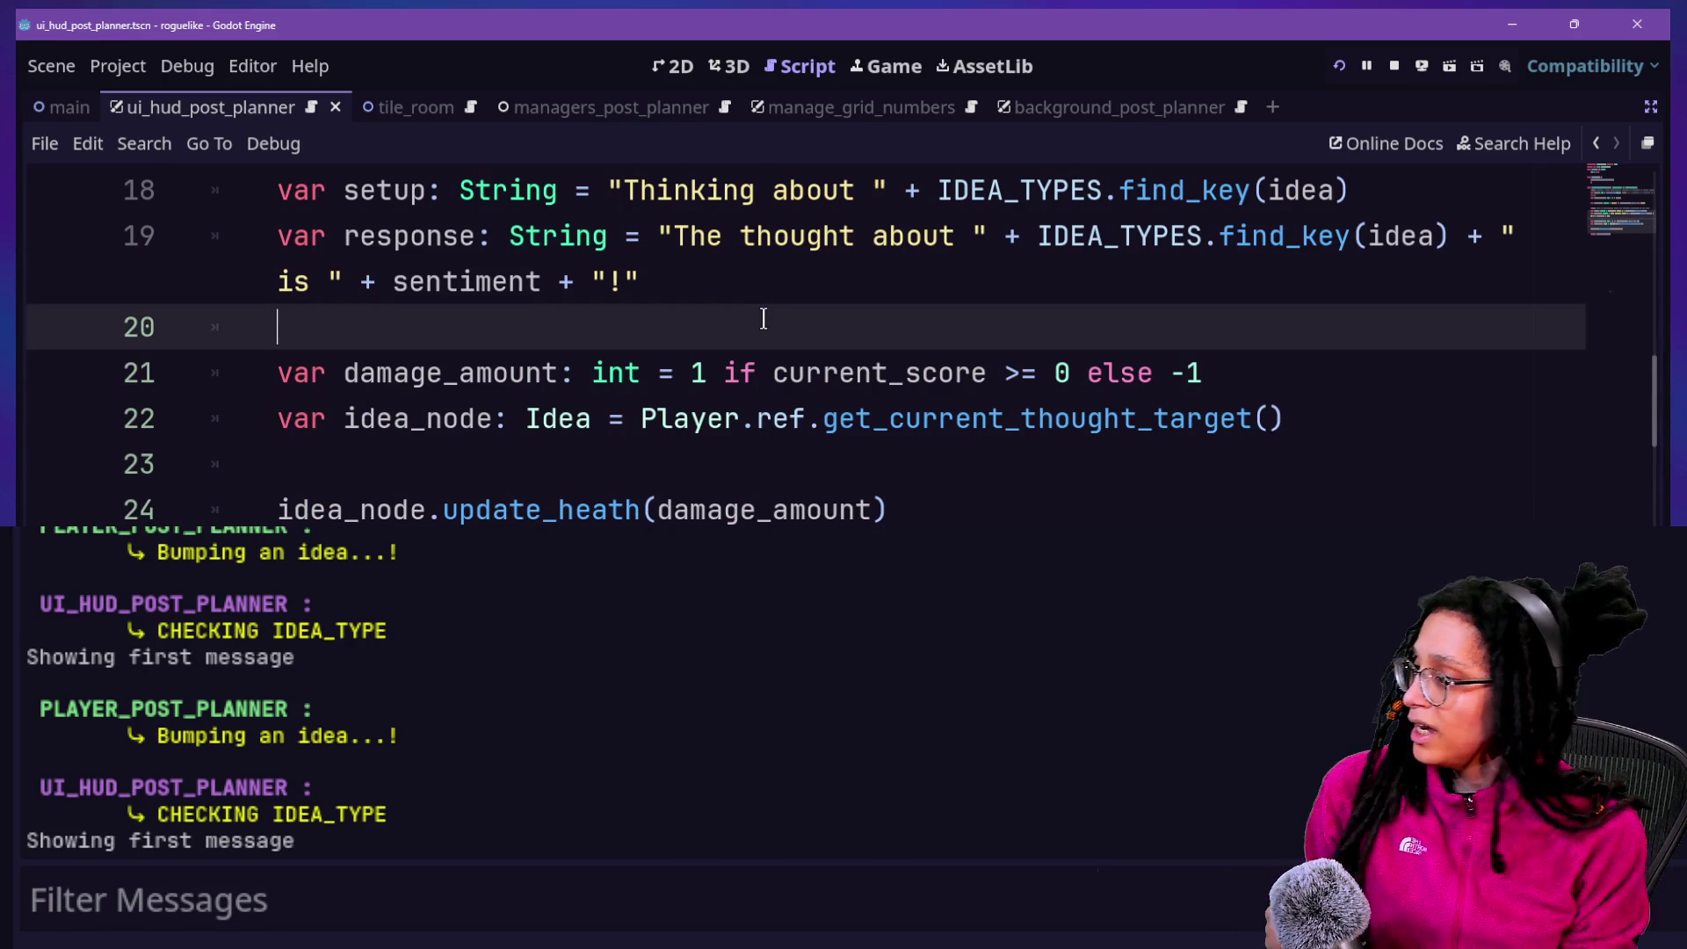
scroll(762, 318, up, 2)
scroll(766, 319, up, 3)
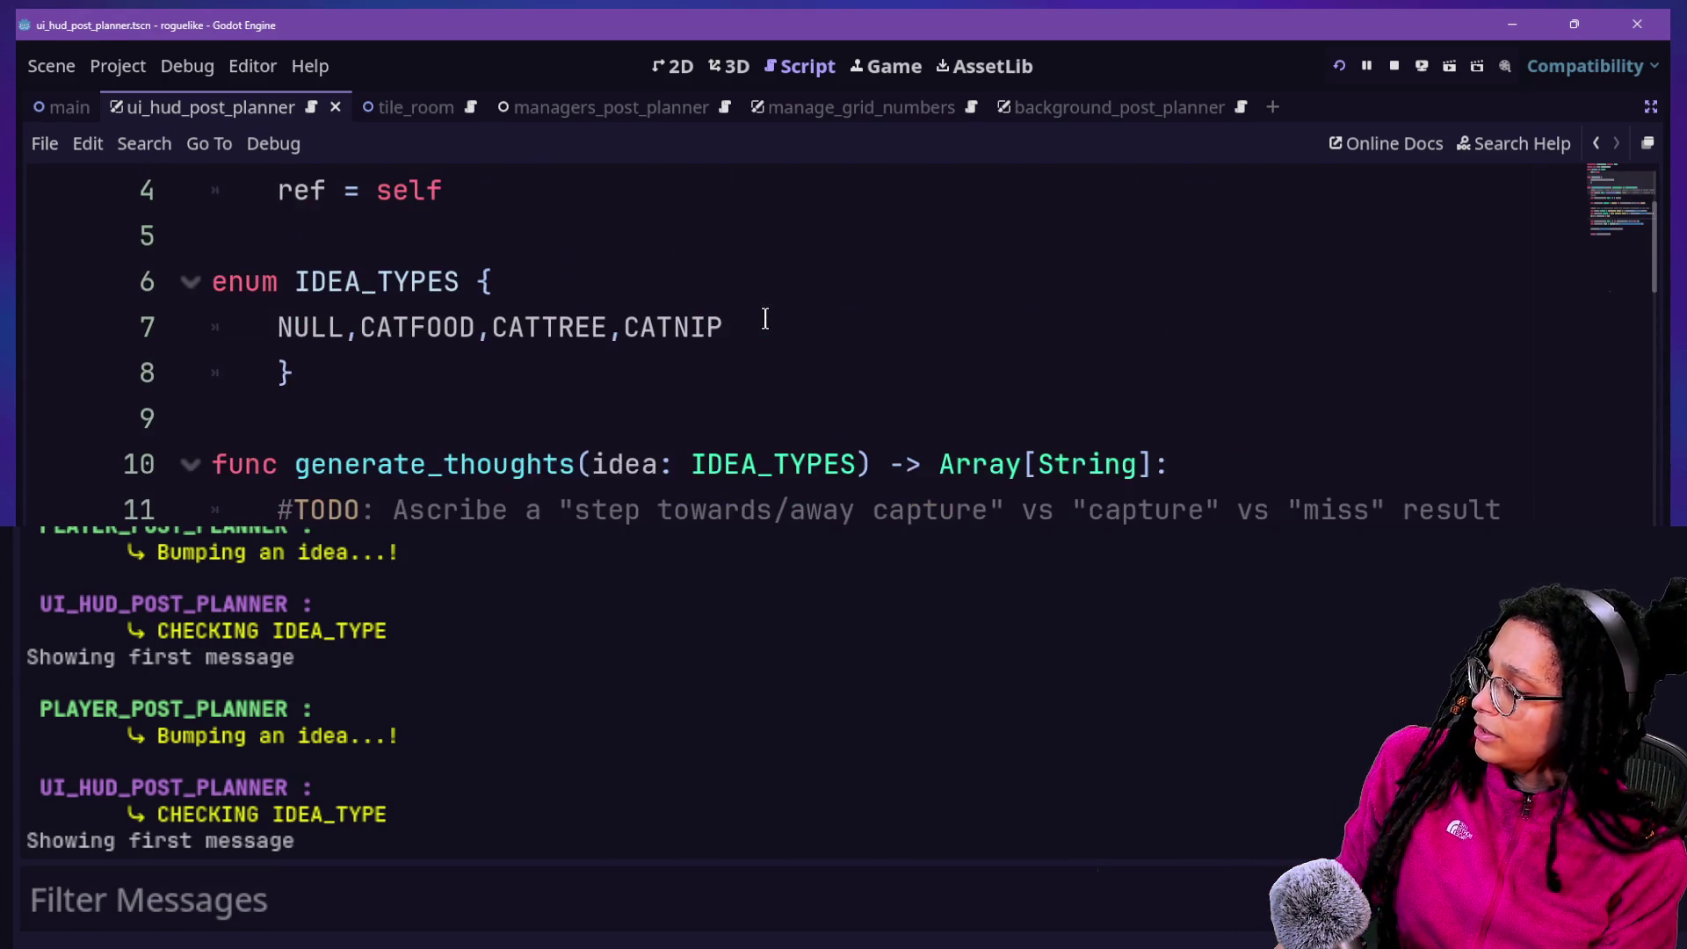
scroll(766, 319, down, 2)
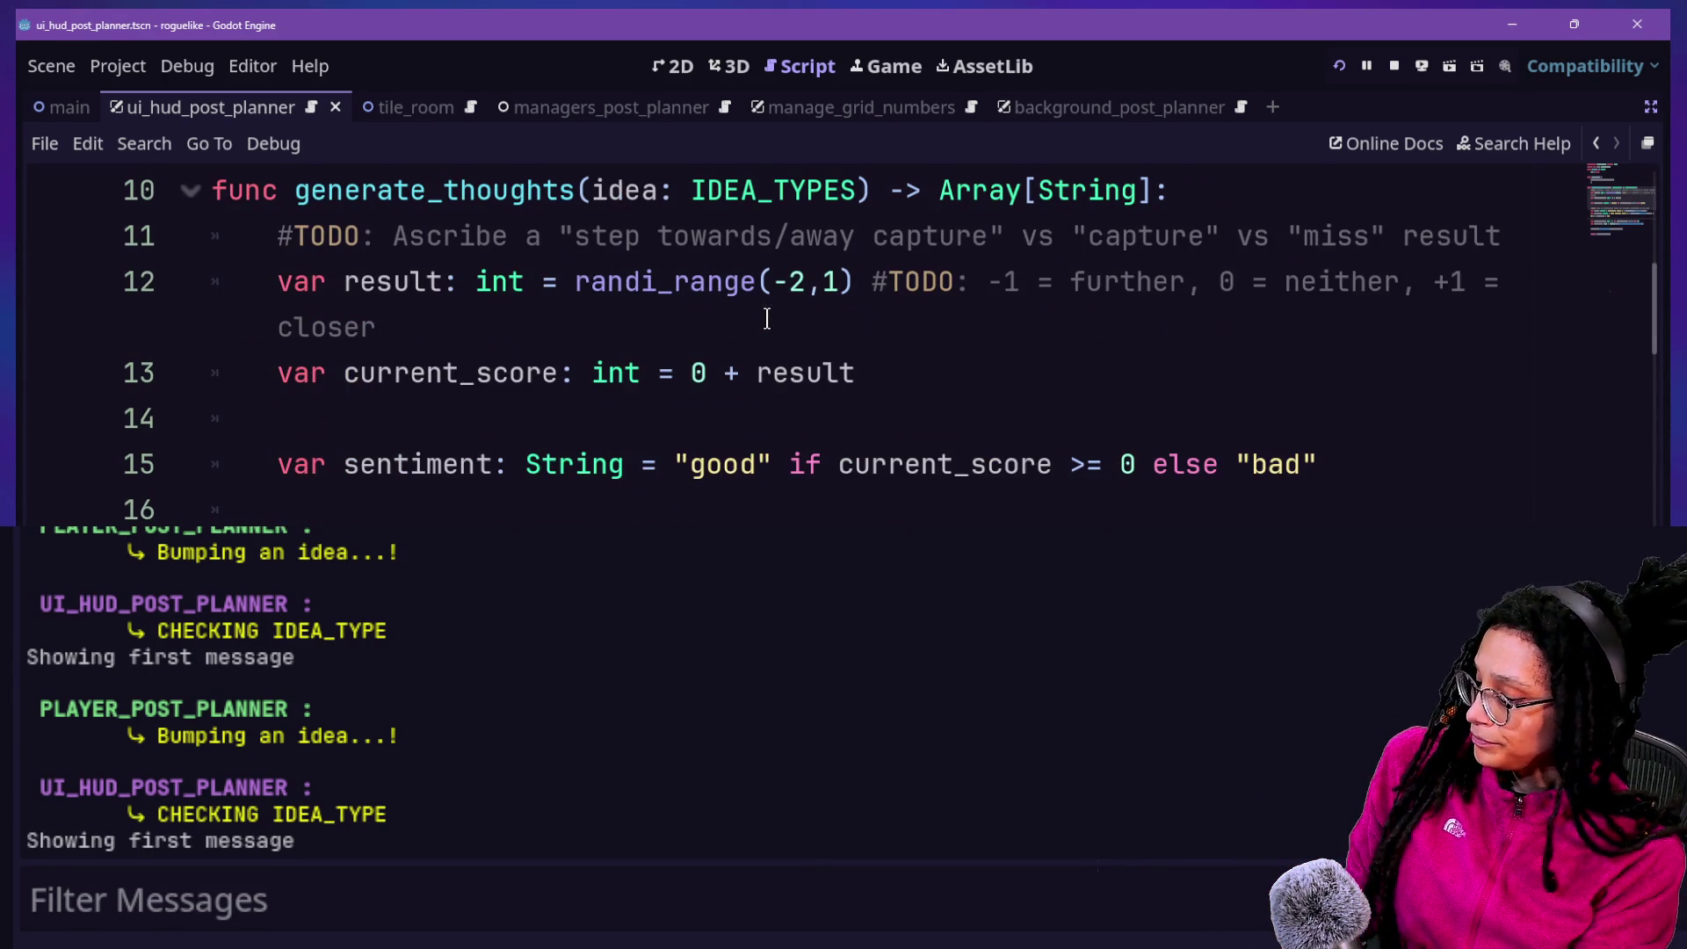
right_click(767, 318)
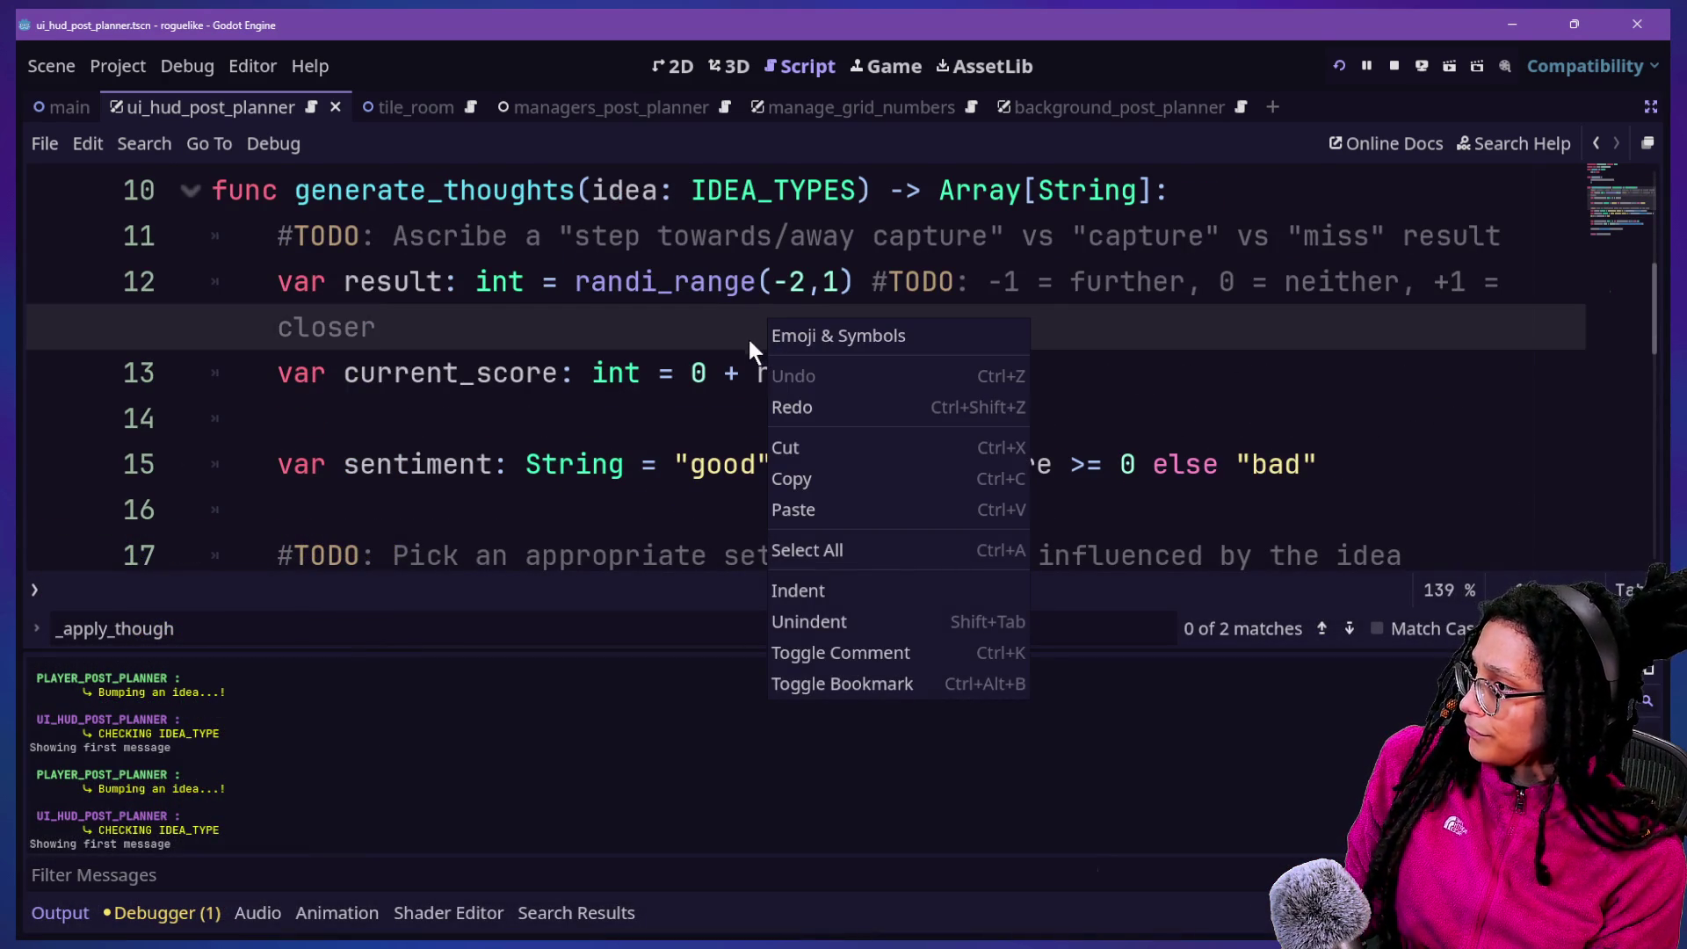
click(745, 373)
scroll(742, 411, up, 1)
scroll(742, 410, down, 1)
scroll(742, 410, down, 1)
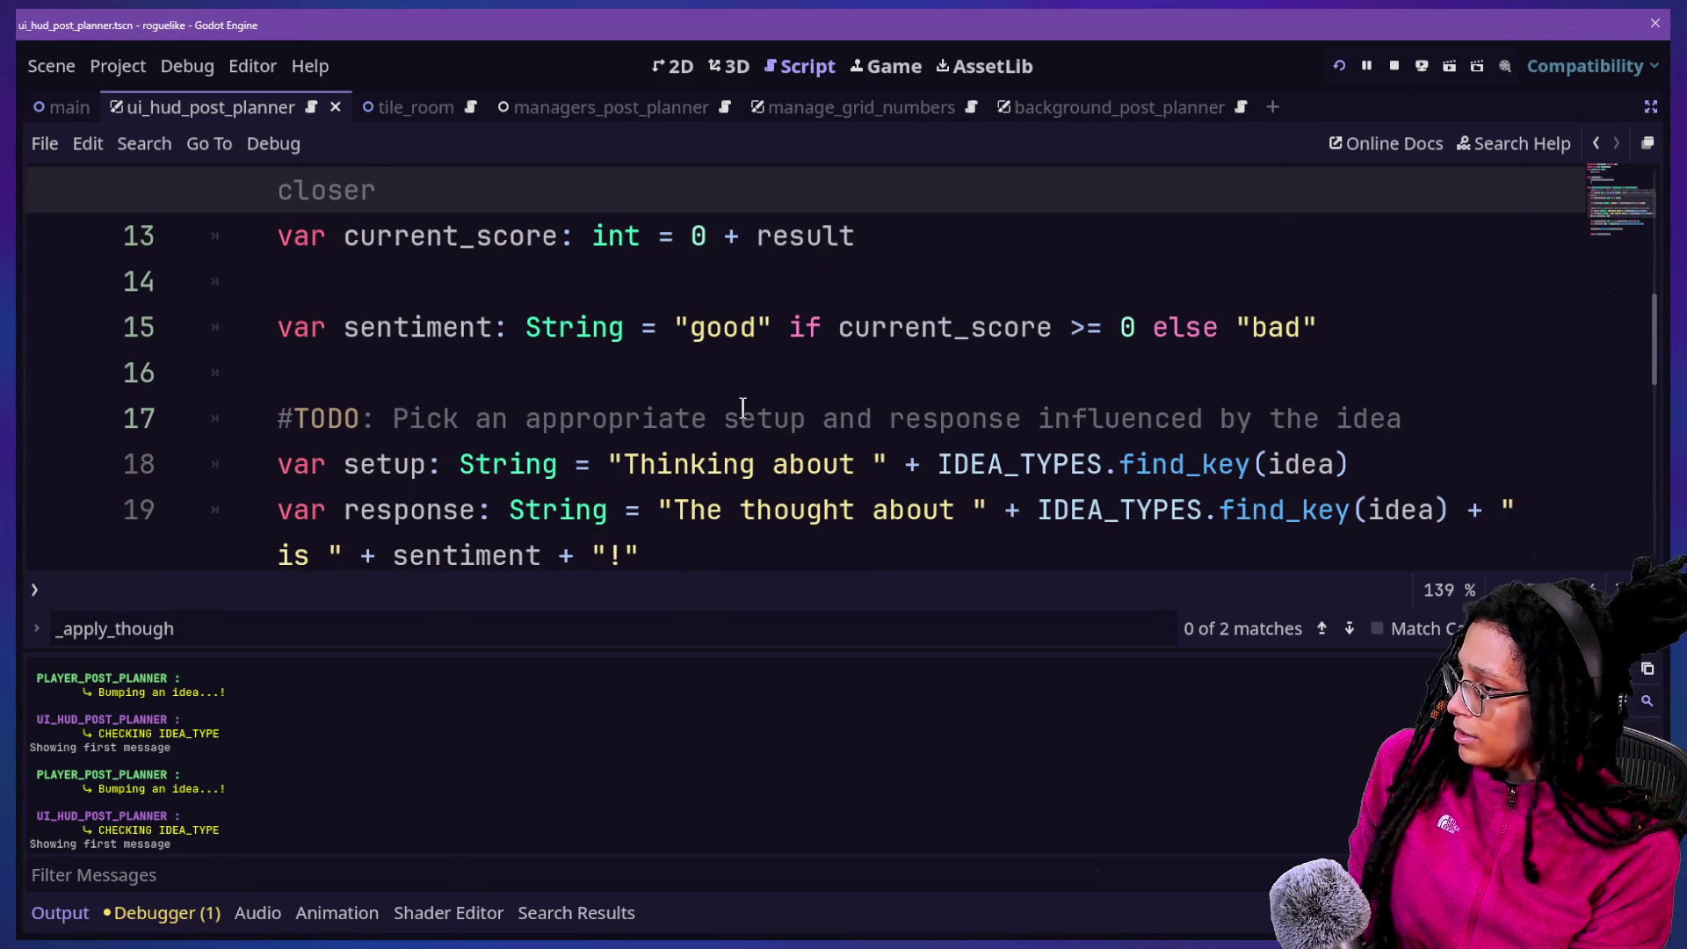
Switch to ui_hud_post_planner.gd and examine the thinking_visibility header and its idea_type parameter
key(ctrl+alt+o)
key(Return)
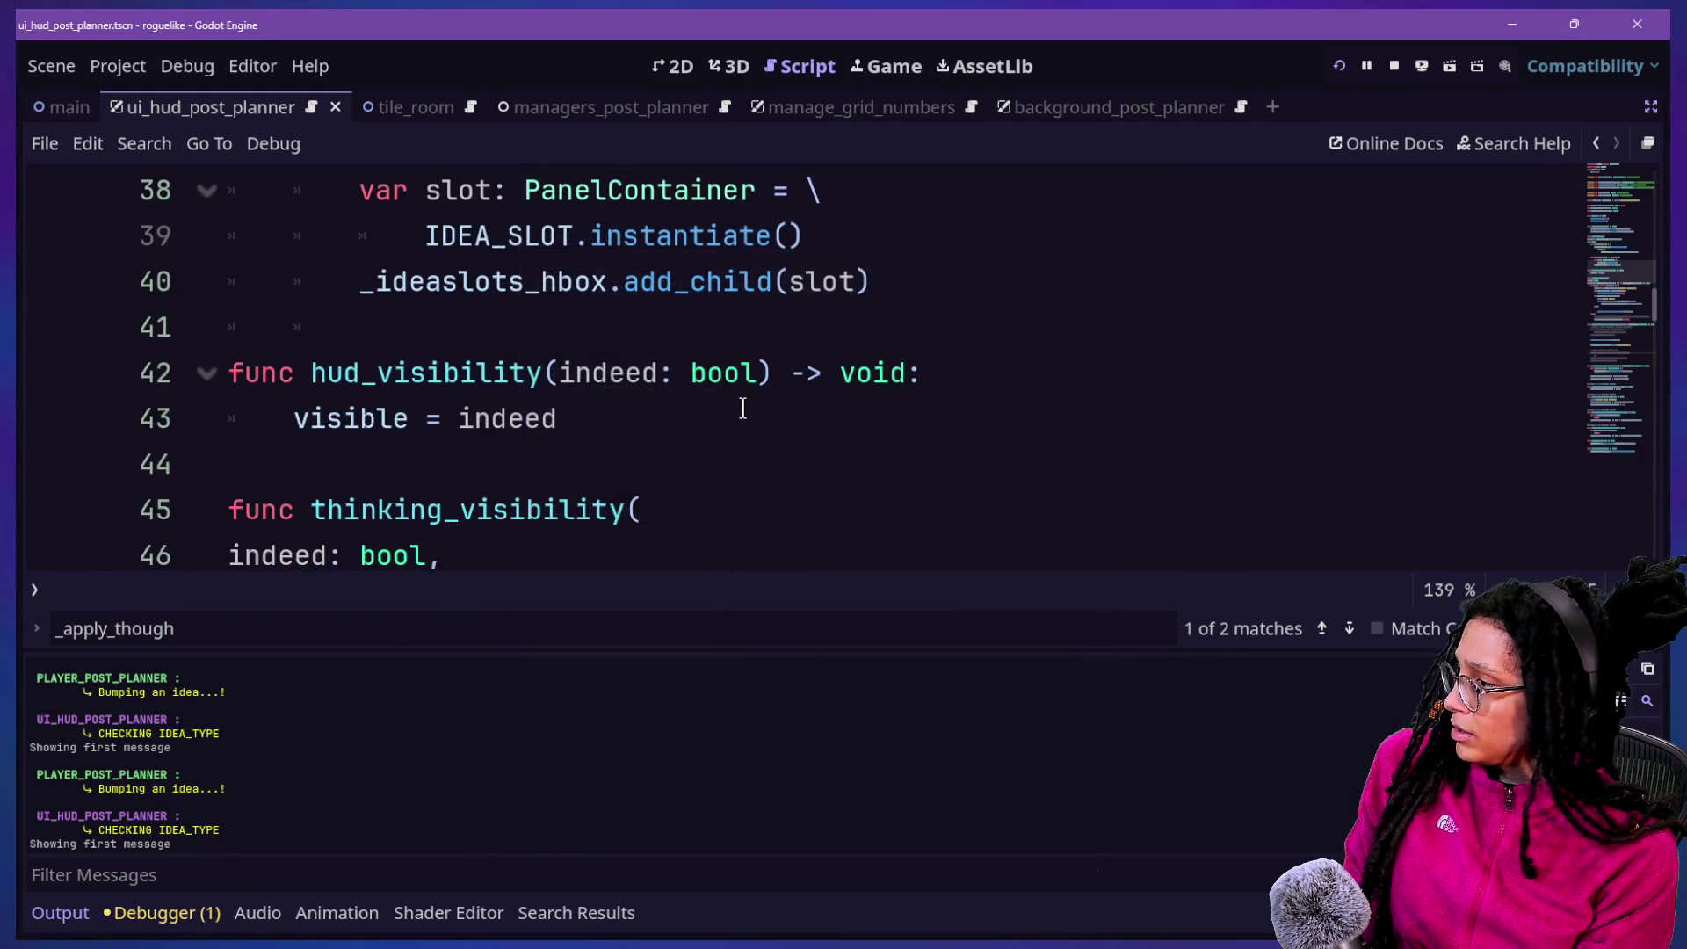
scroll(428, 367, down, 5)
scroll(428, 367, up, 2)
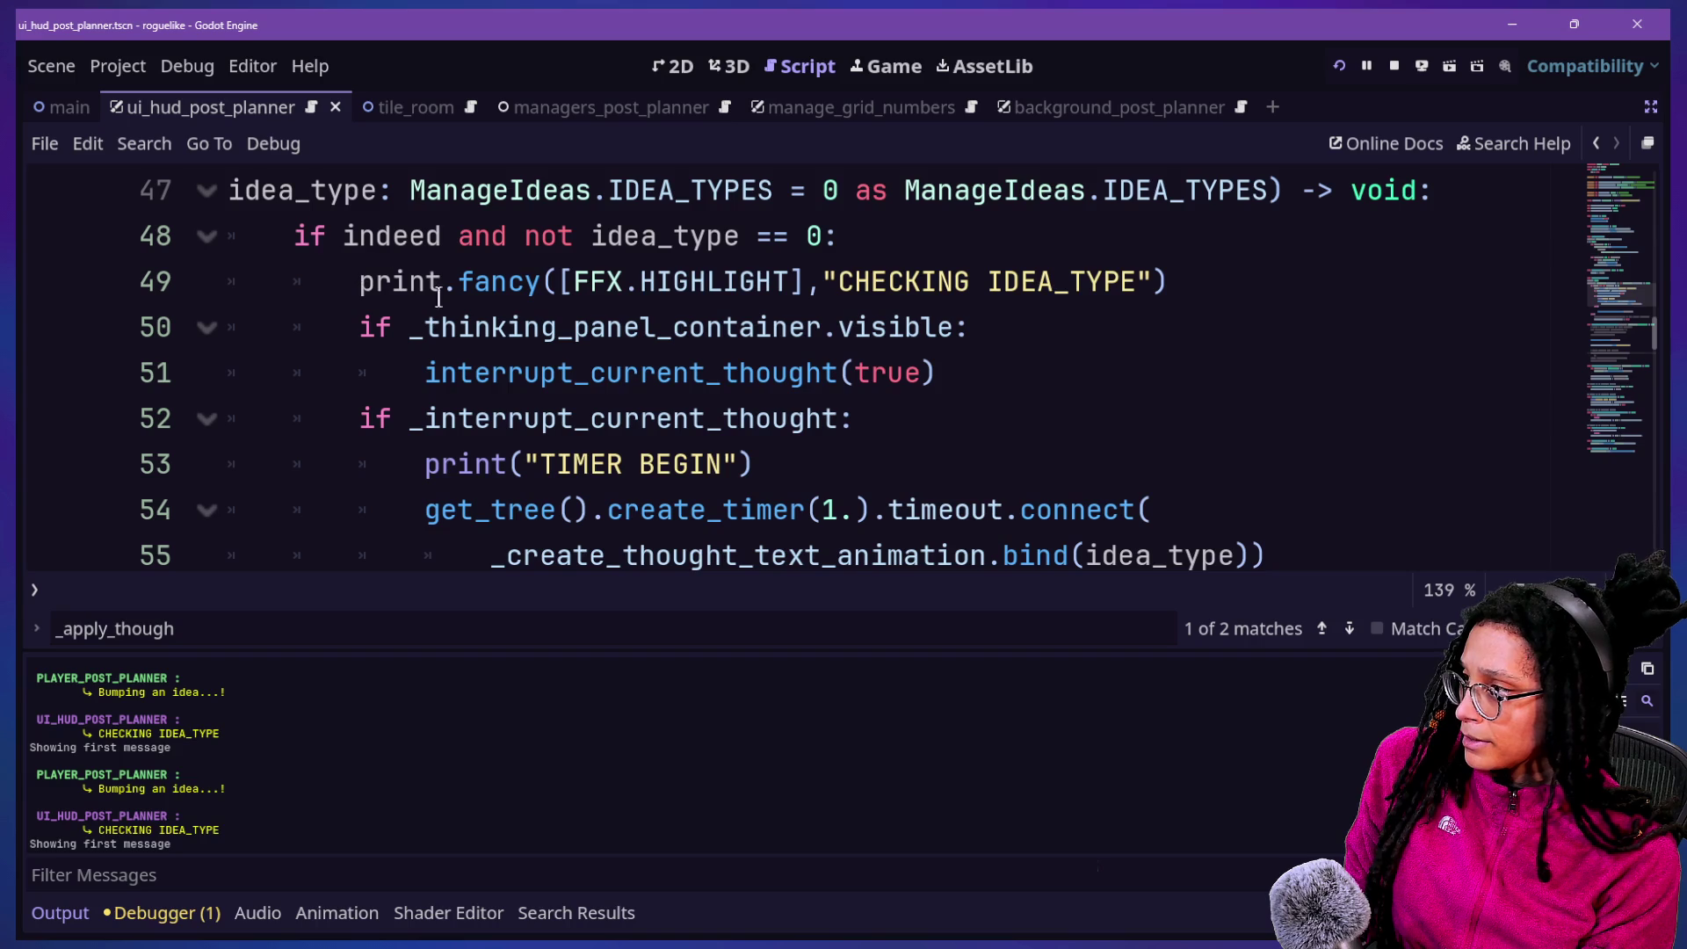
mouse_move(490, 325)
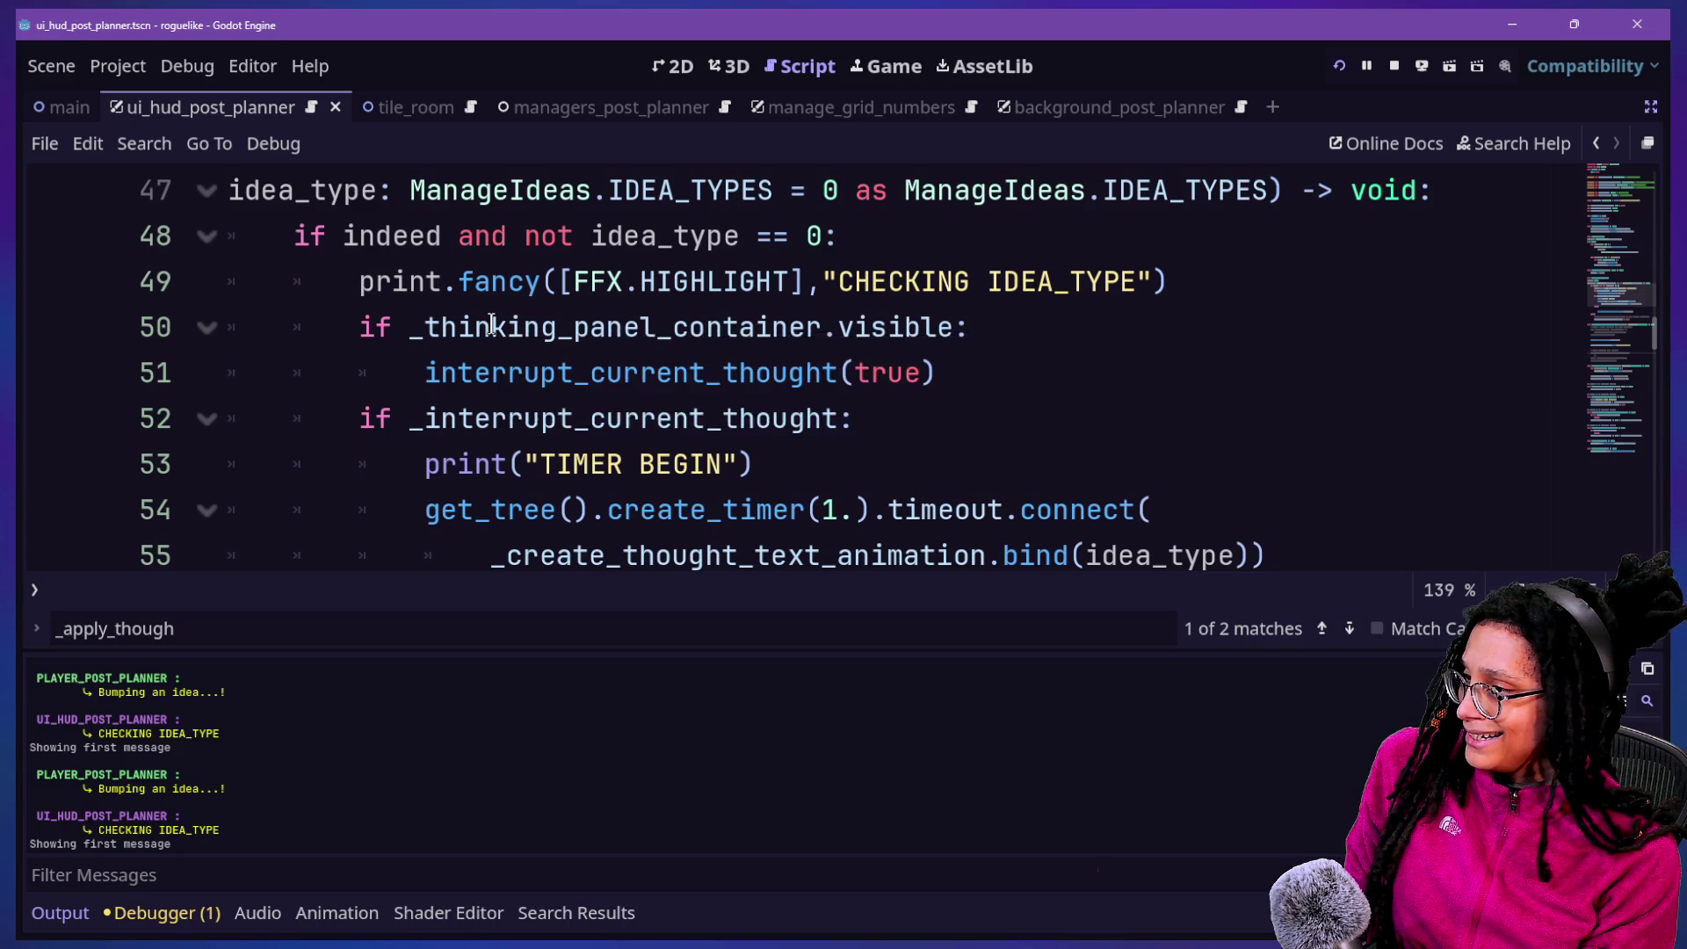
scroll(491, 325, up, 1)
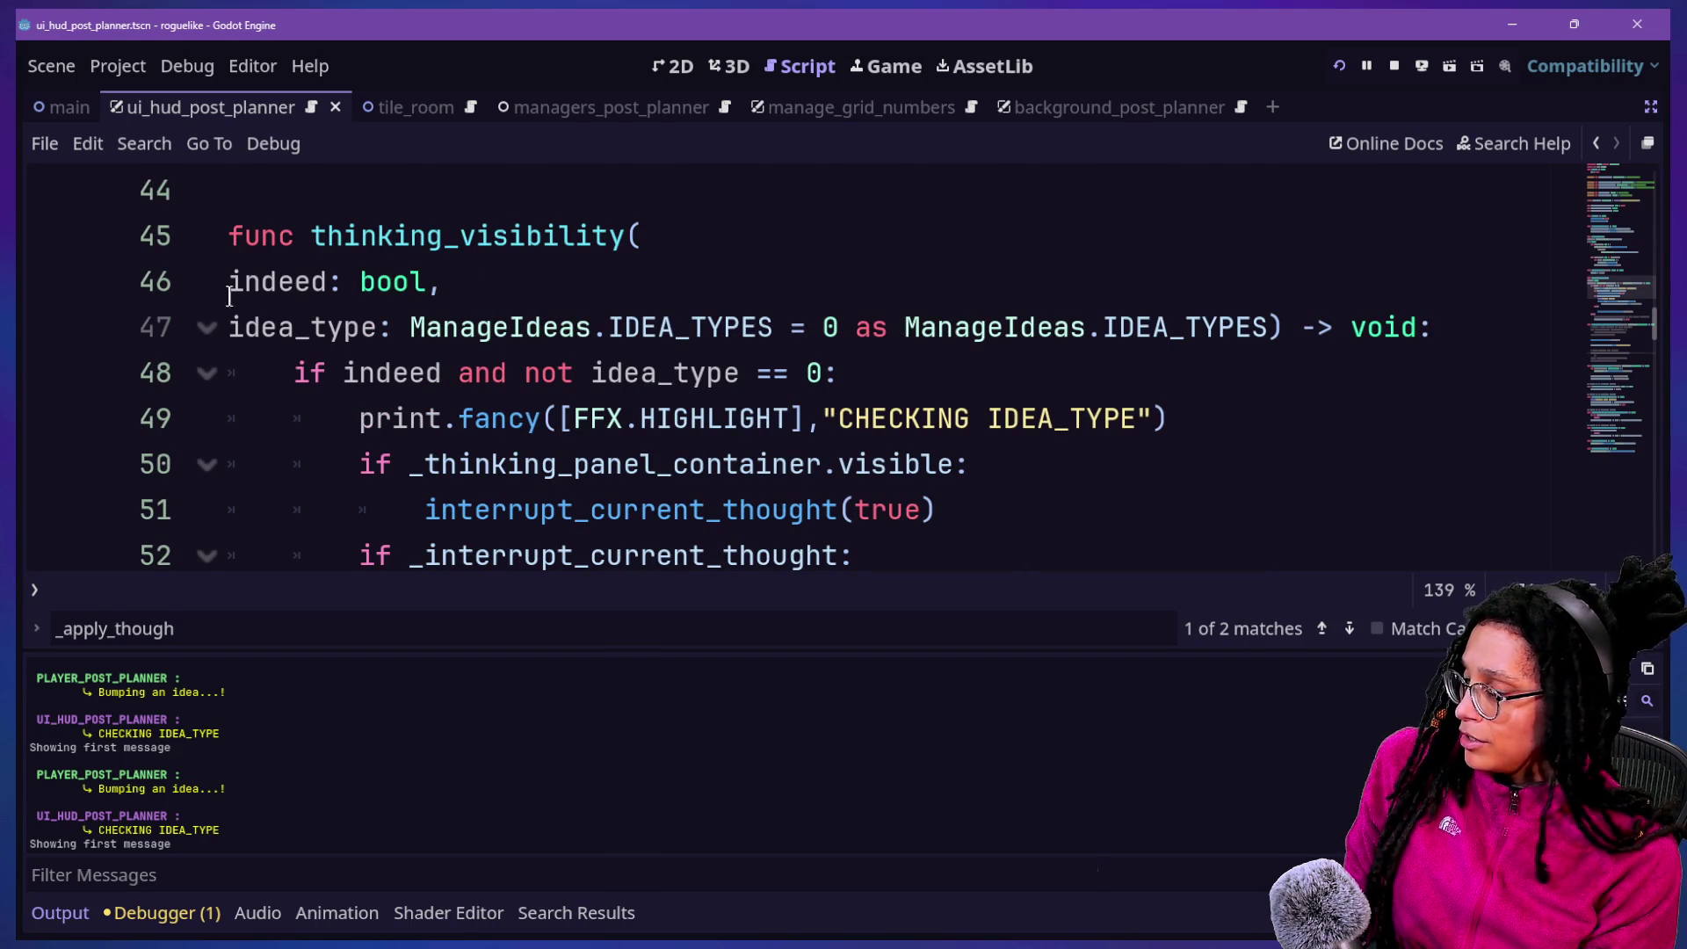
click(639, 313)
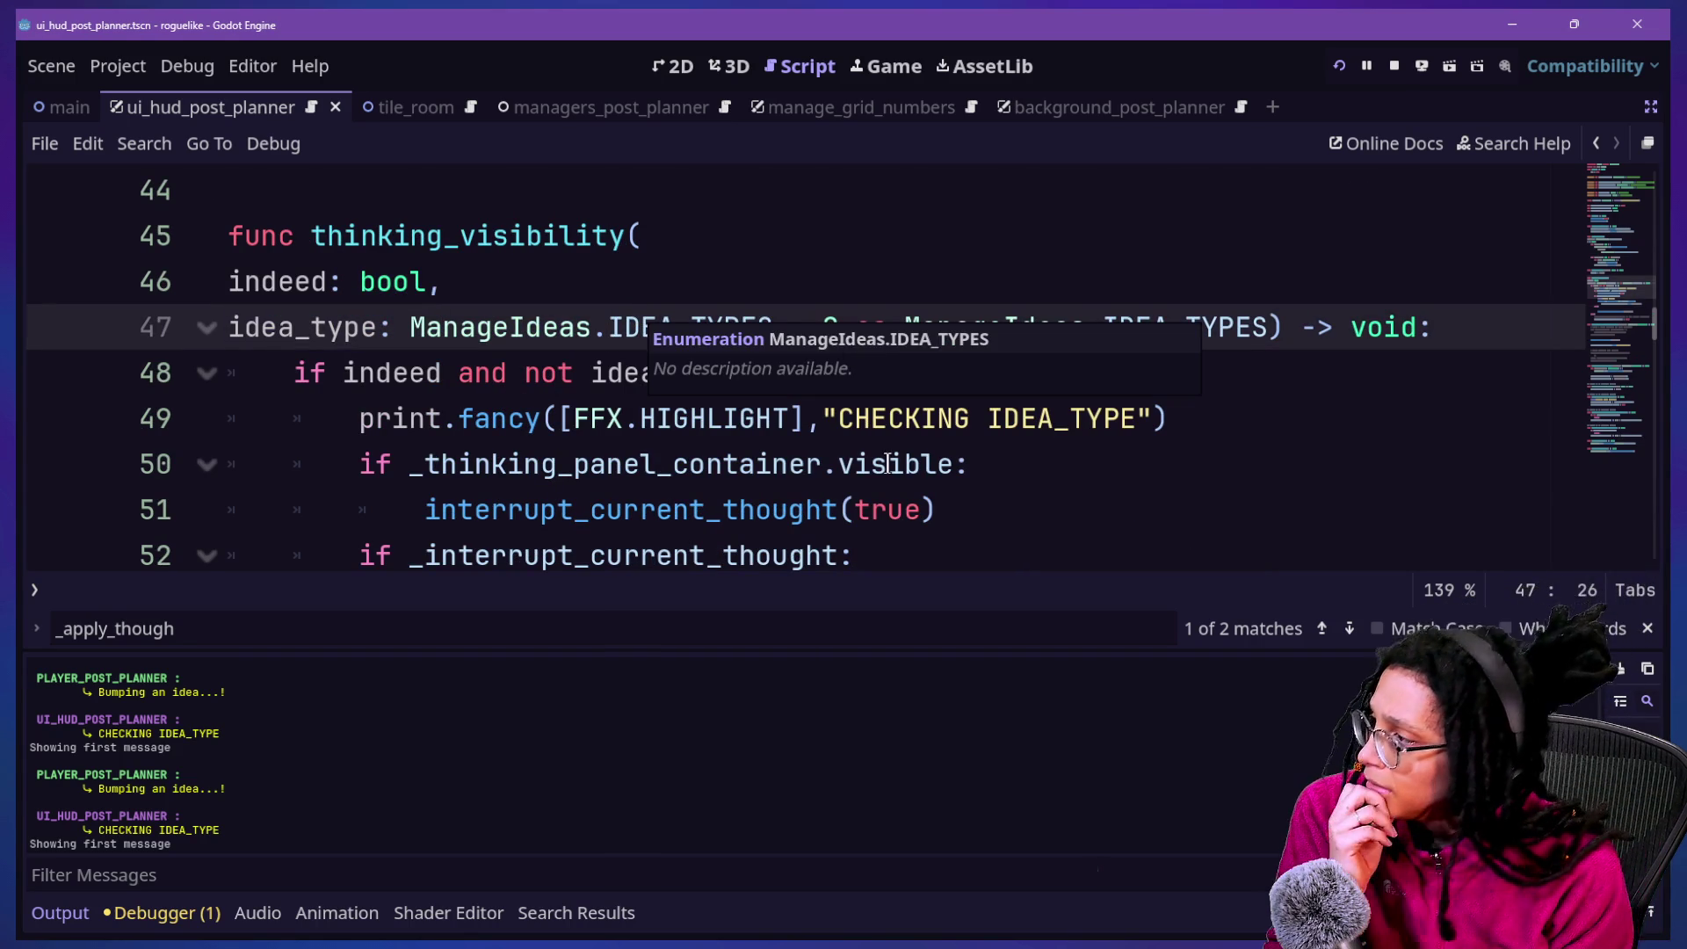
click(888, 459)
key(ctrl+z)
click(932, 314)
key(Up)
key(Up)
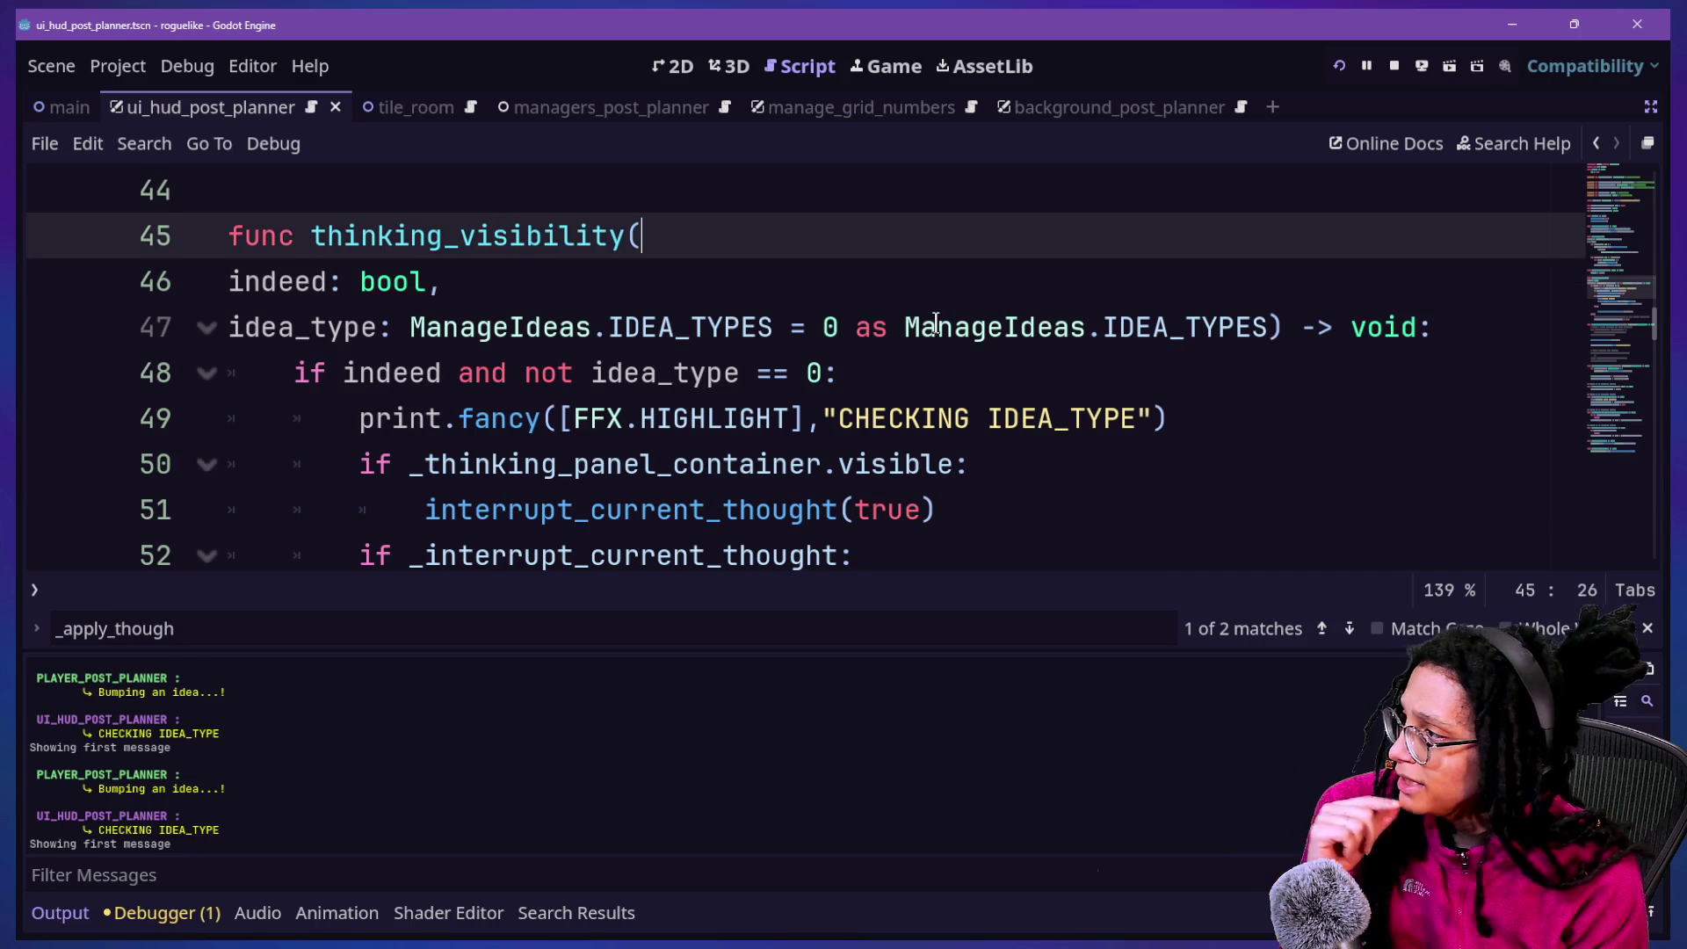
scroll(936, 324, up, 2)
scroll(936, 324, up, 12)
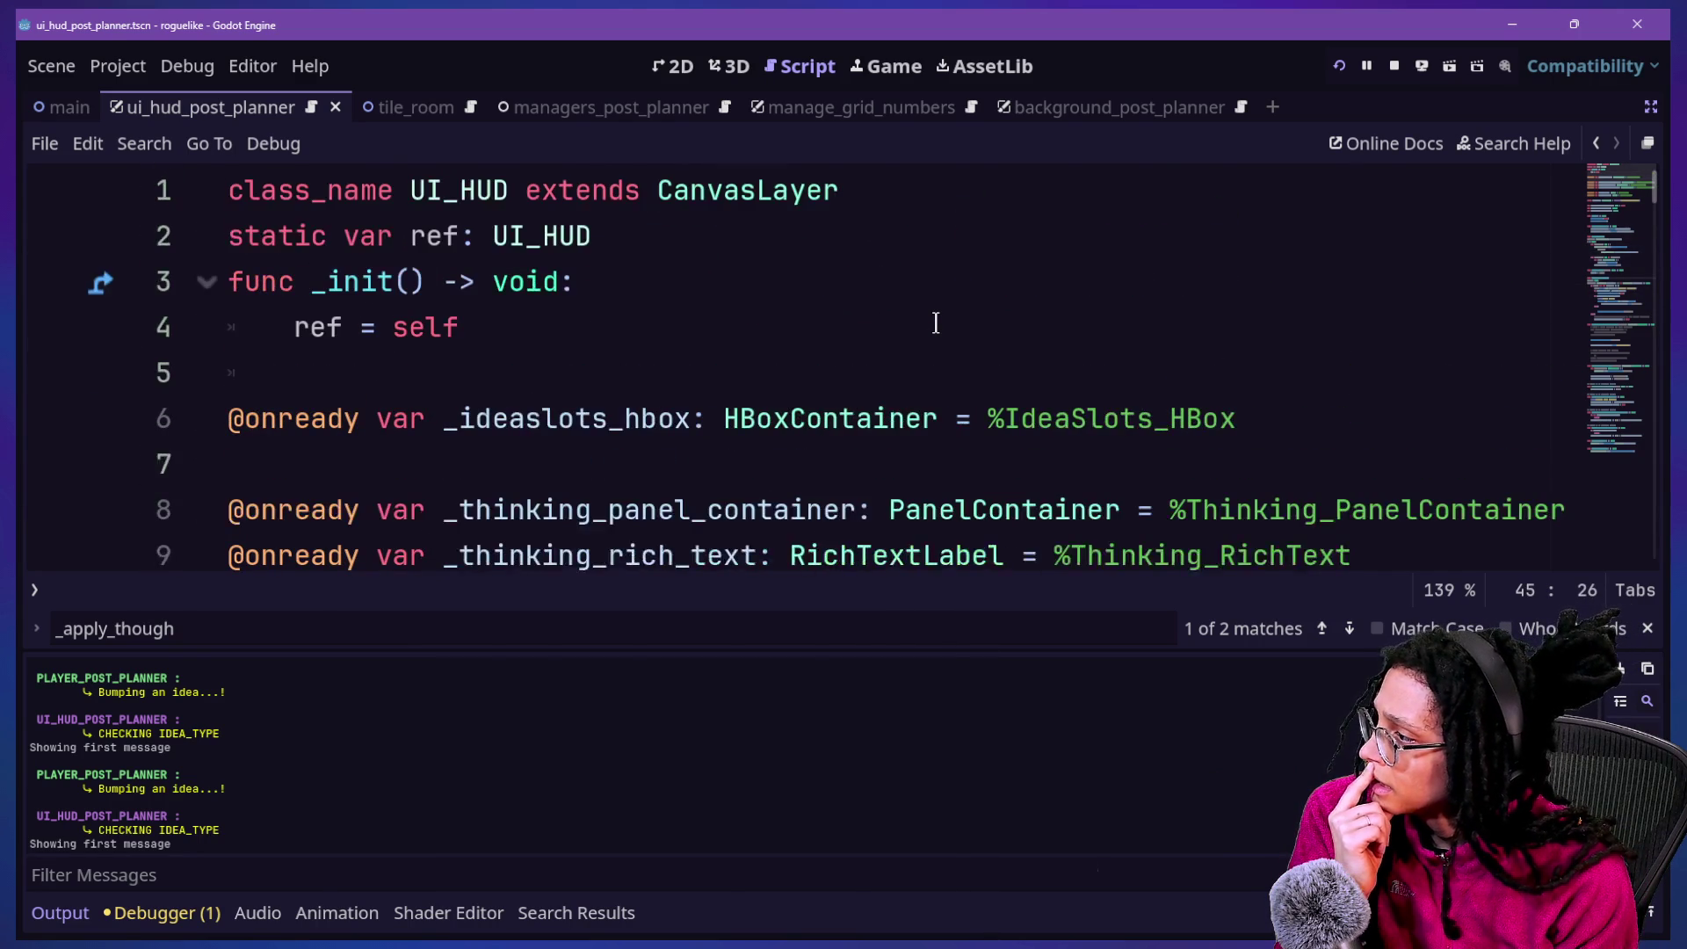
scroll(936, 323, down, 4)
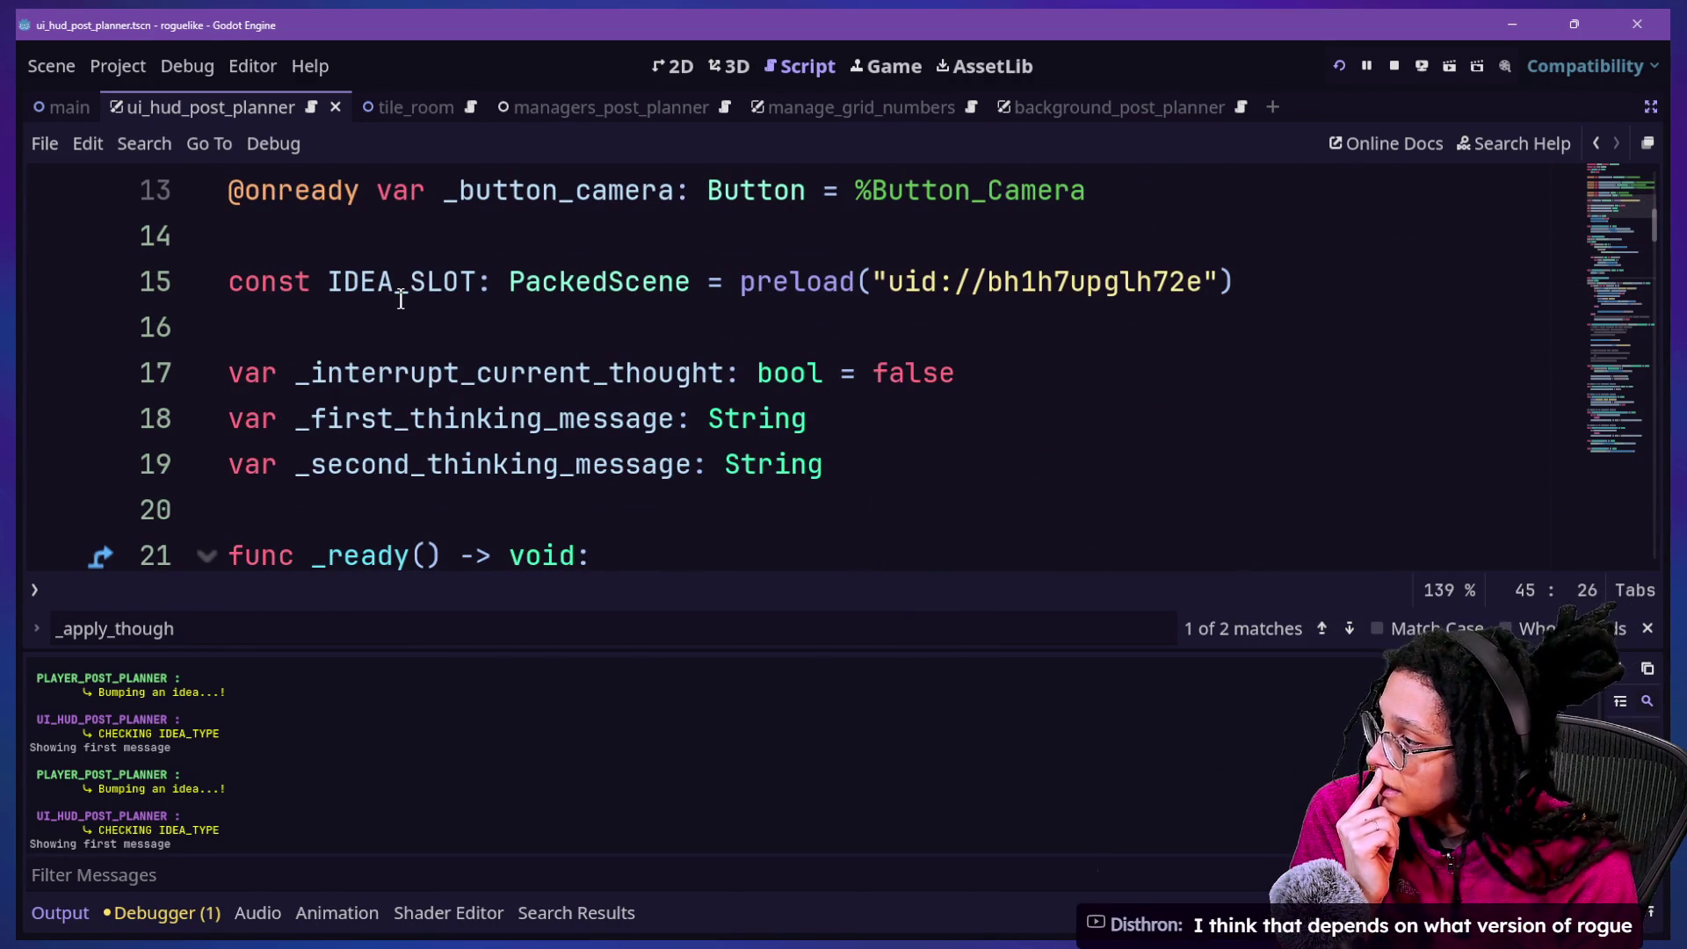
Step down from the variable declarations through _create_thought_text_animation to interrupt_current_thought
click(739, 341)
key(Down)
key(Down)
key(Down)
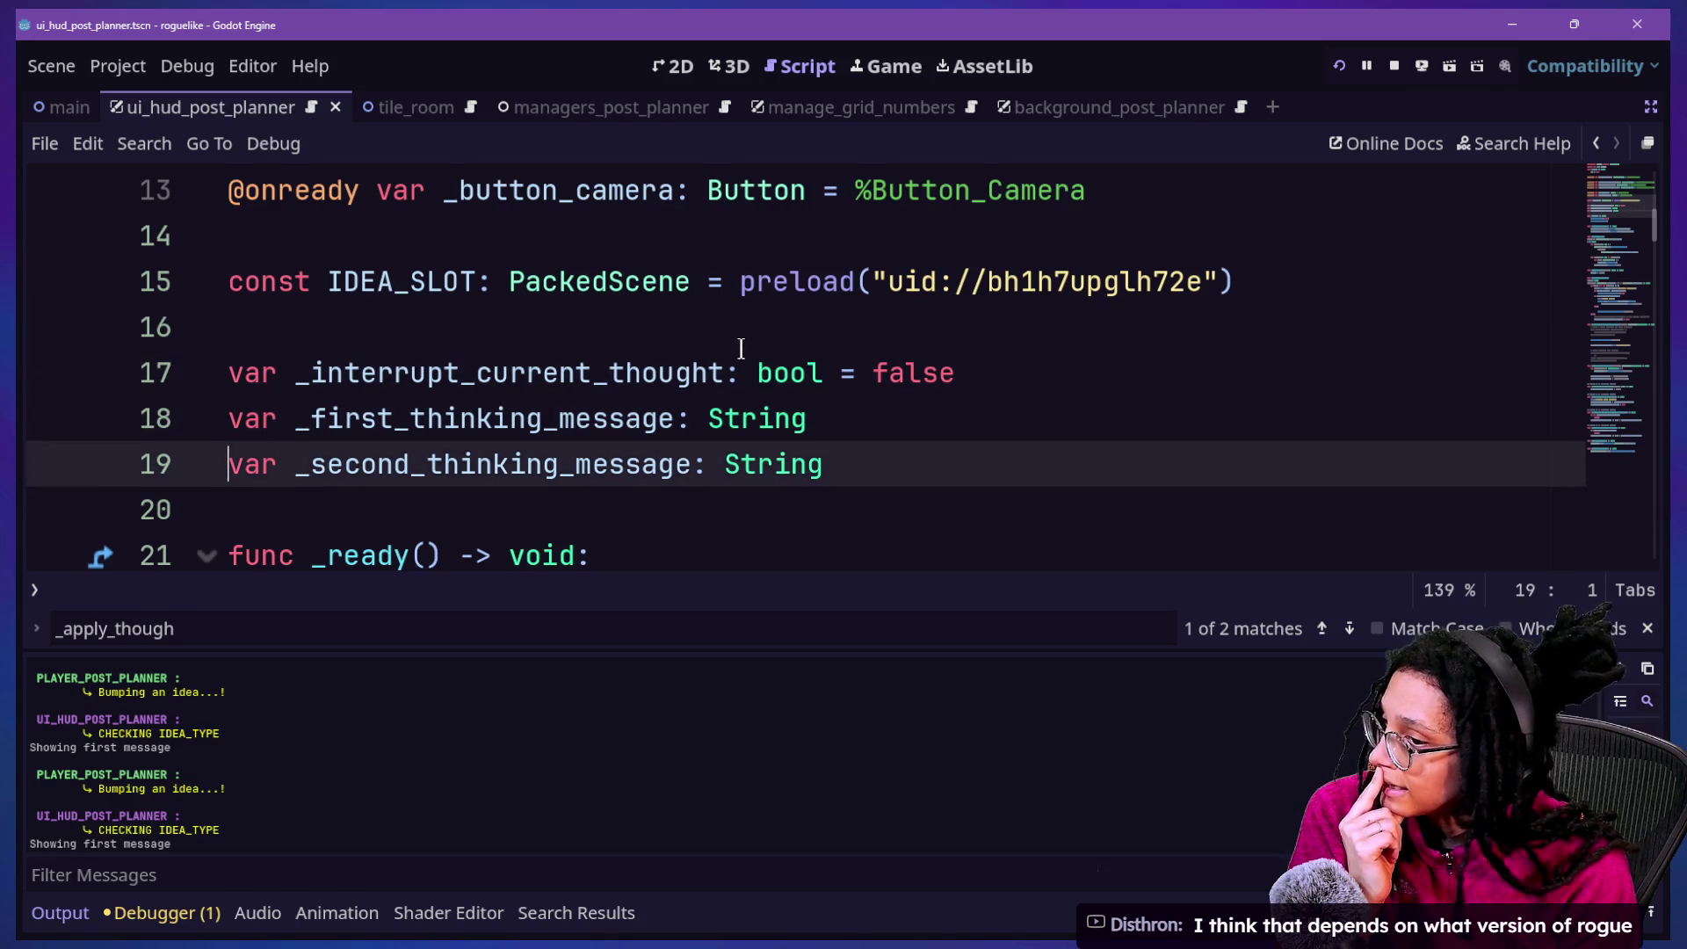
key(Down)
key(Down)
key(Down)
key(Down)
key(Down)
key(Down)
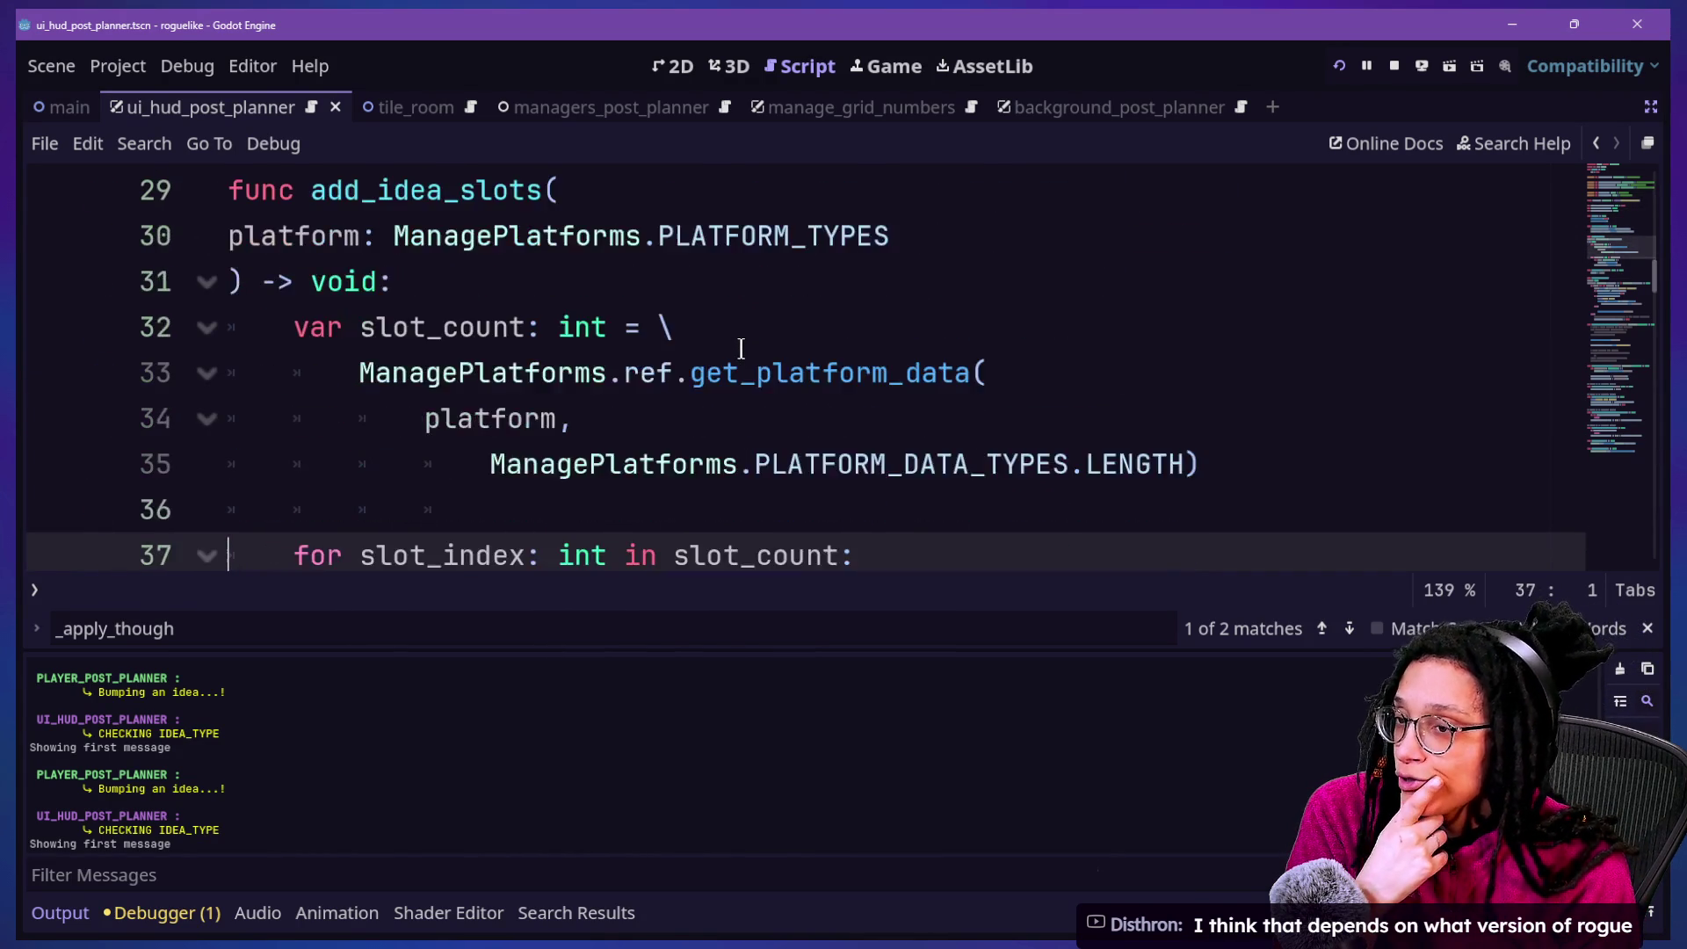
key(Down)
key(Down)
key(Down)
key(Down)
key(Down)
key(Down)
key(Down)
key(Down)
key(Down)
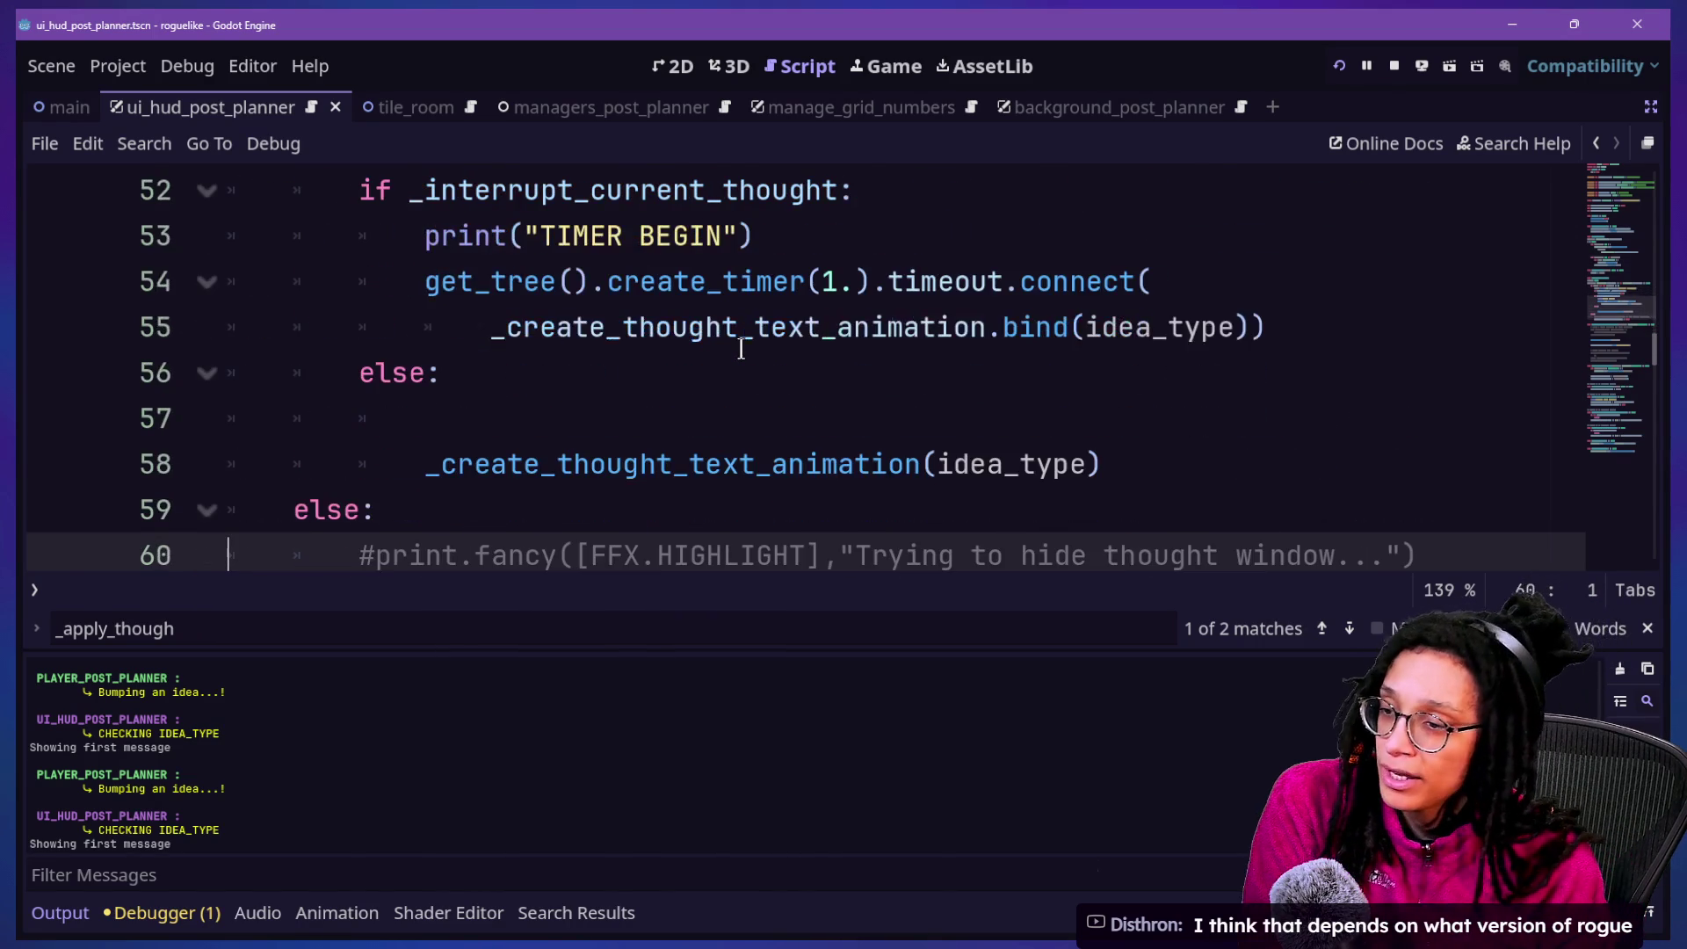
key(Down)
key(Down)
key(Down)
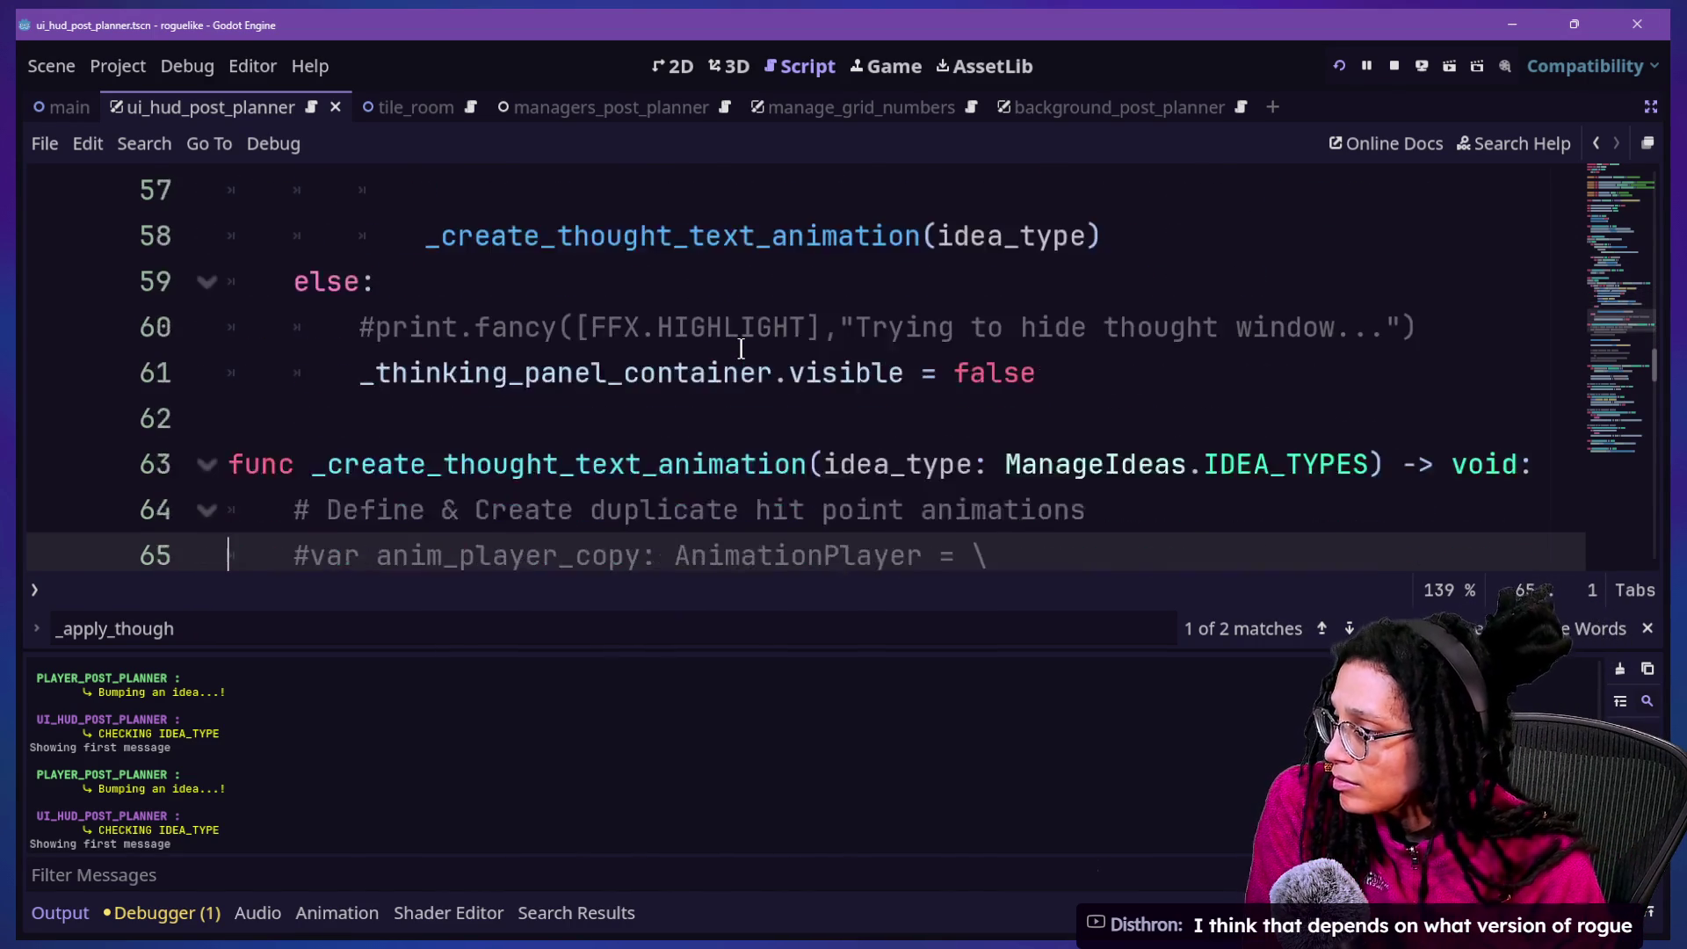
key(Down)
key(Down)
key(Down)
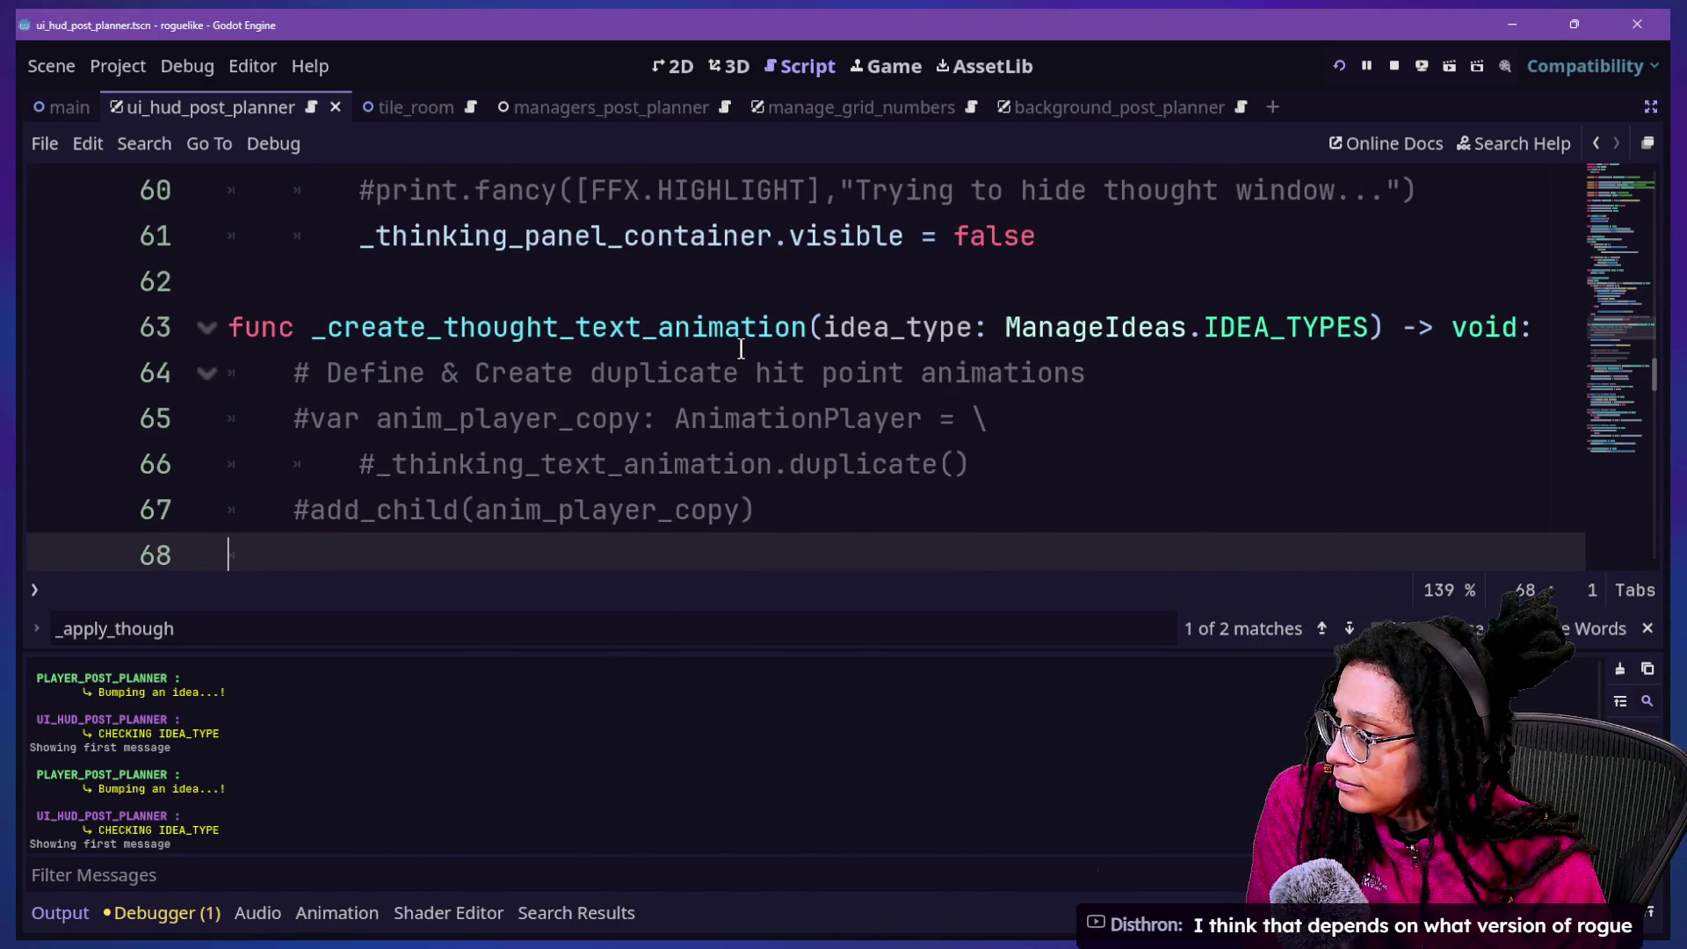
key(Down)
key(Down)
key(Down)
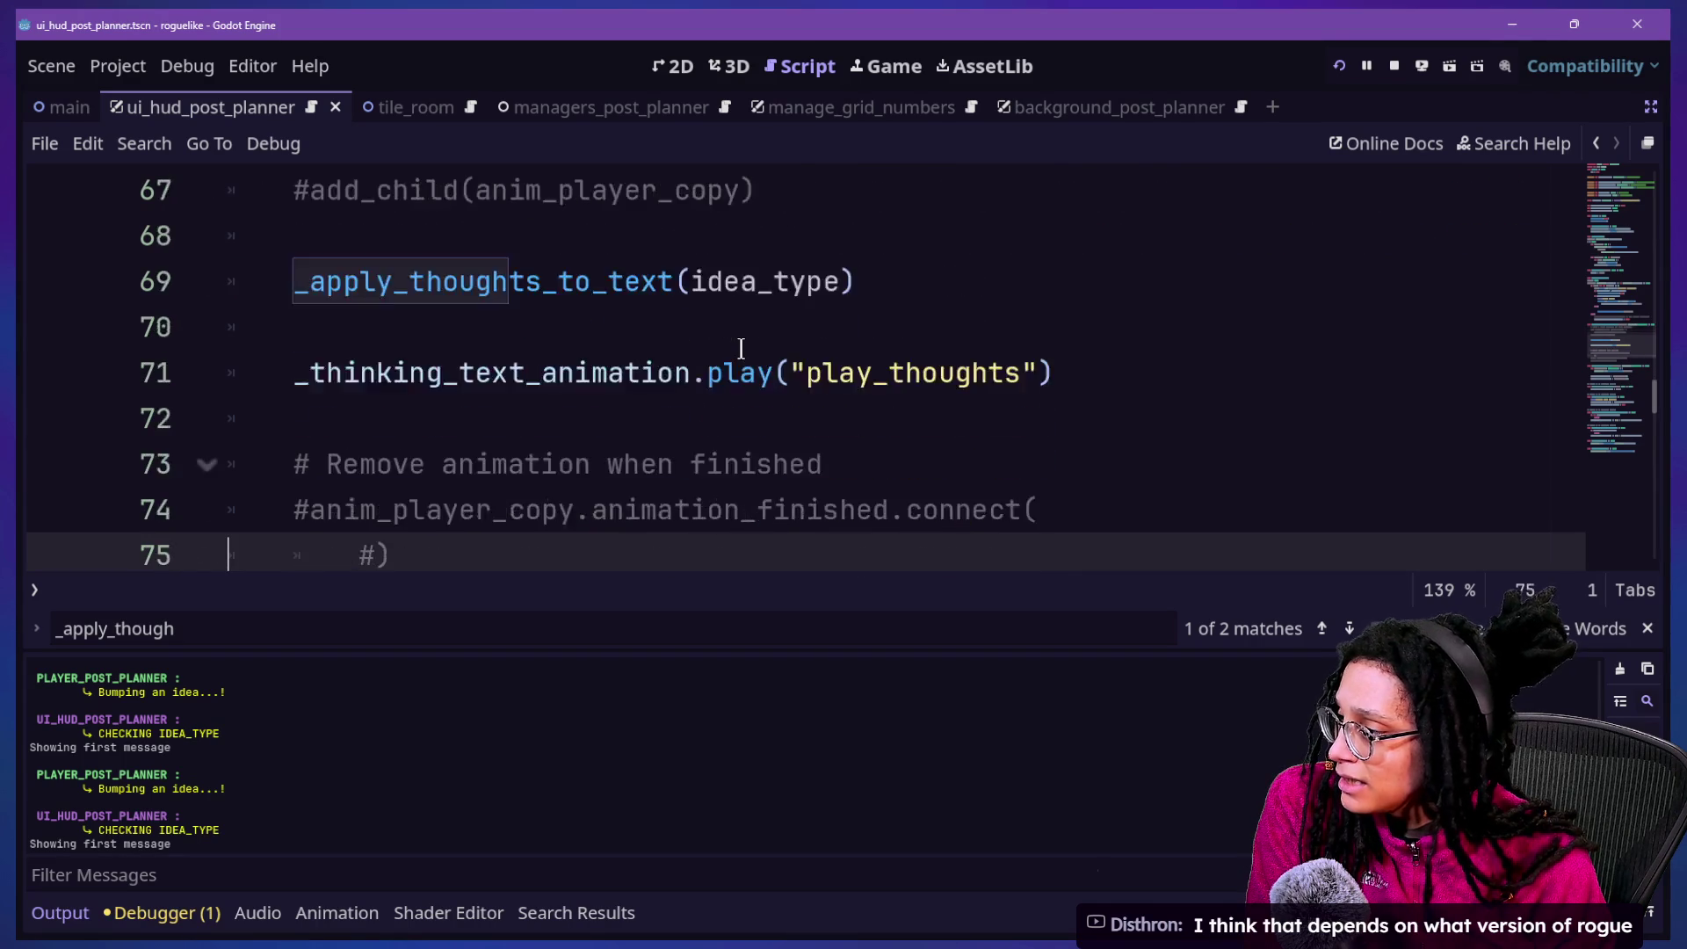
key(Down)
key(Down)
key(Down)
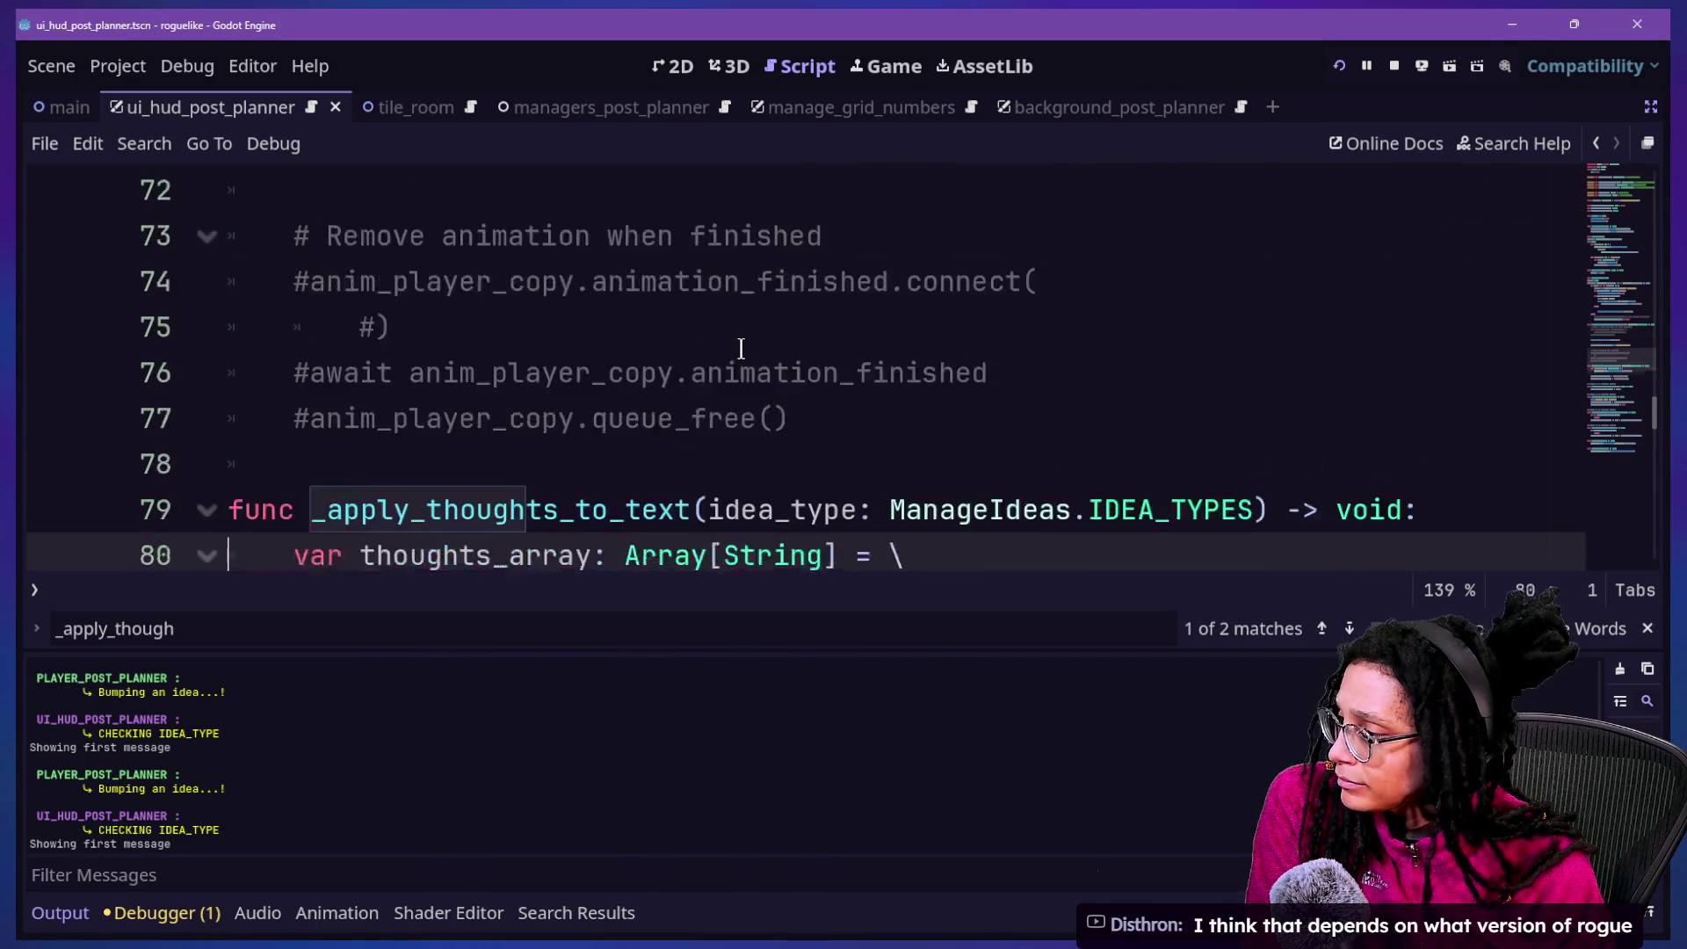
key(Down)
key(Down)
key(Down)
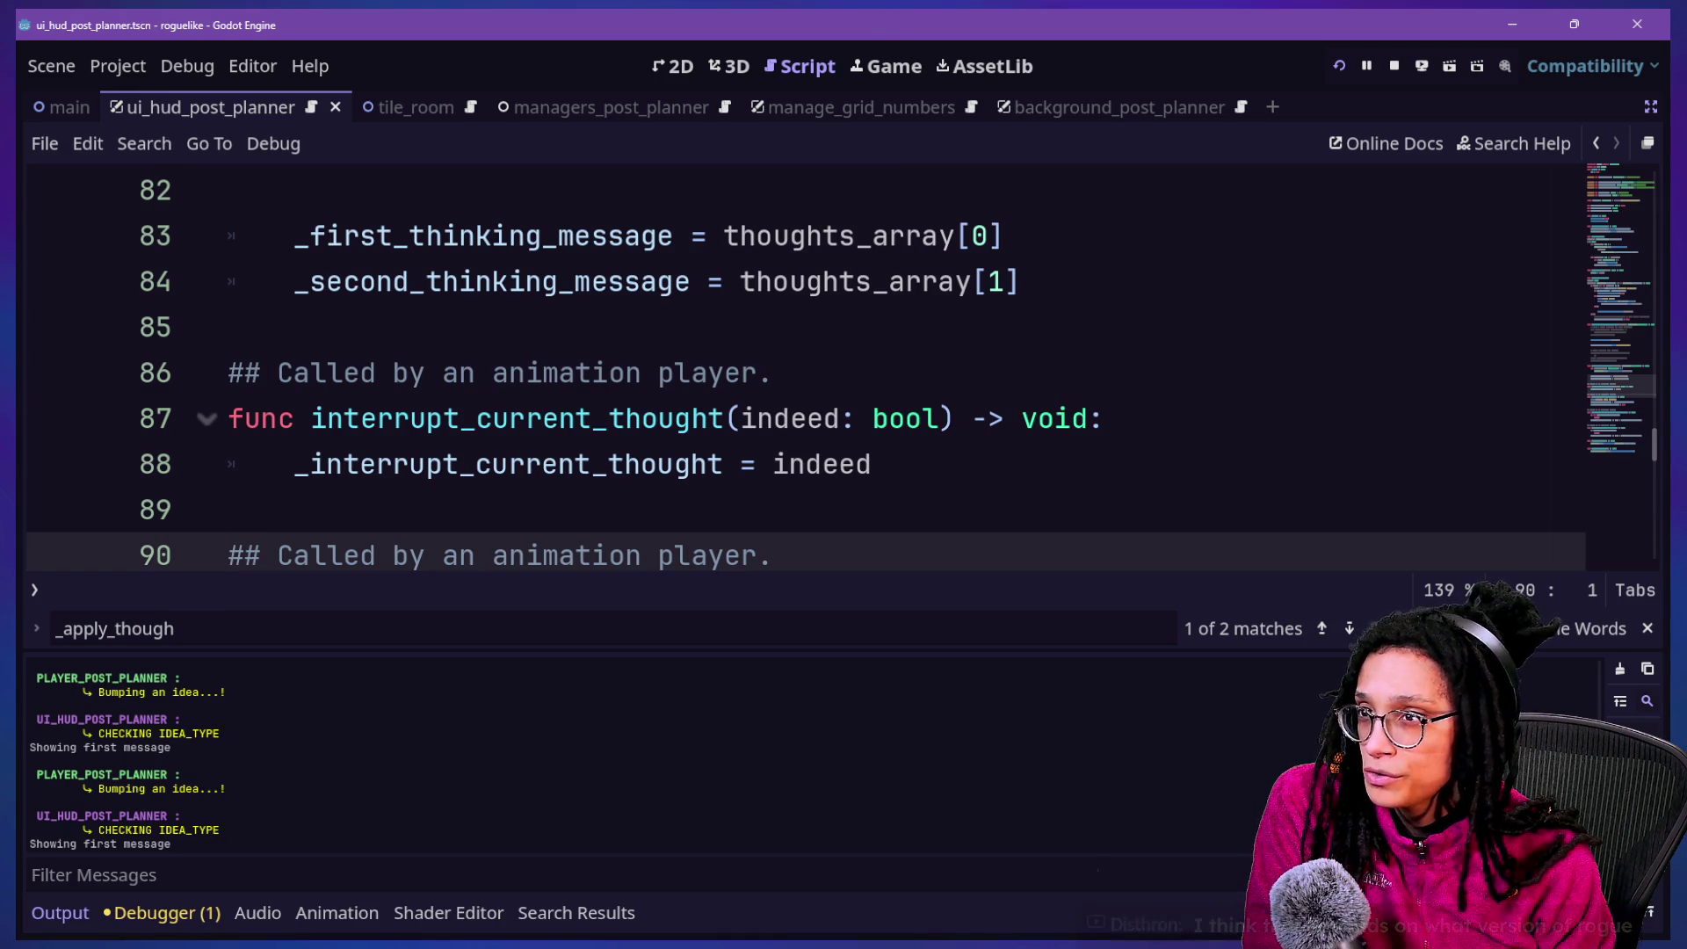
Review show_first_thinking_message around lines 96–102, then bring up the project file quick-open list
key(alt+Tab)
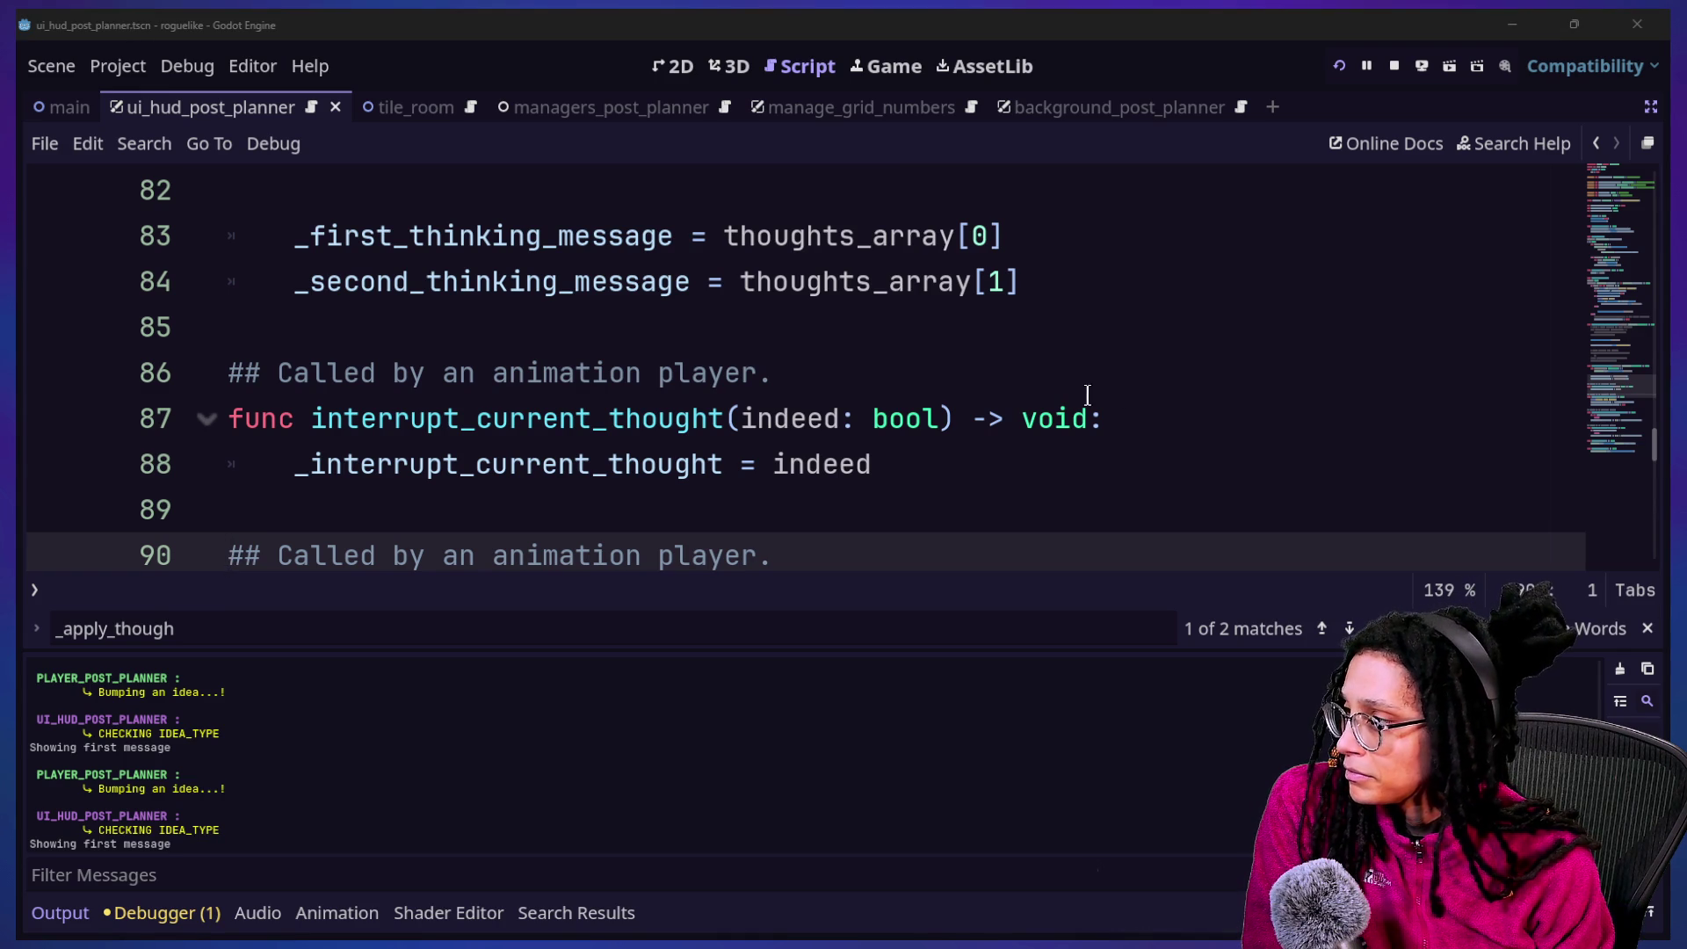
click(1081, 397)
key(Down)
key(Down)
key(Down)
key(Down)
key(Down)
key(Down)
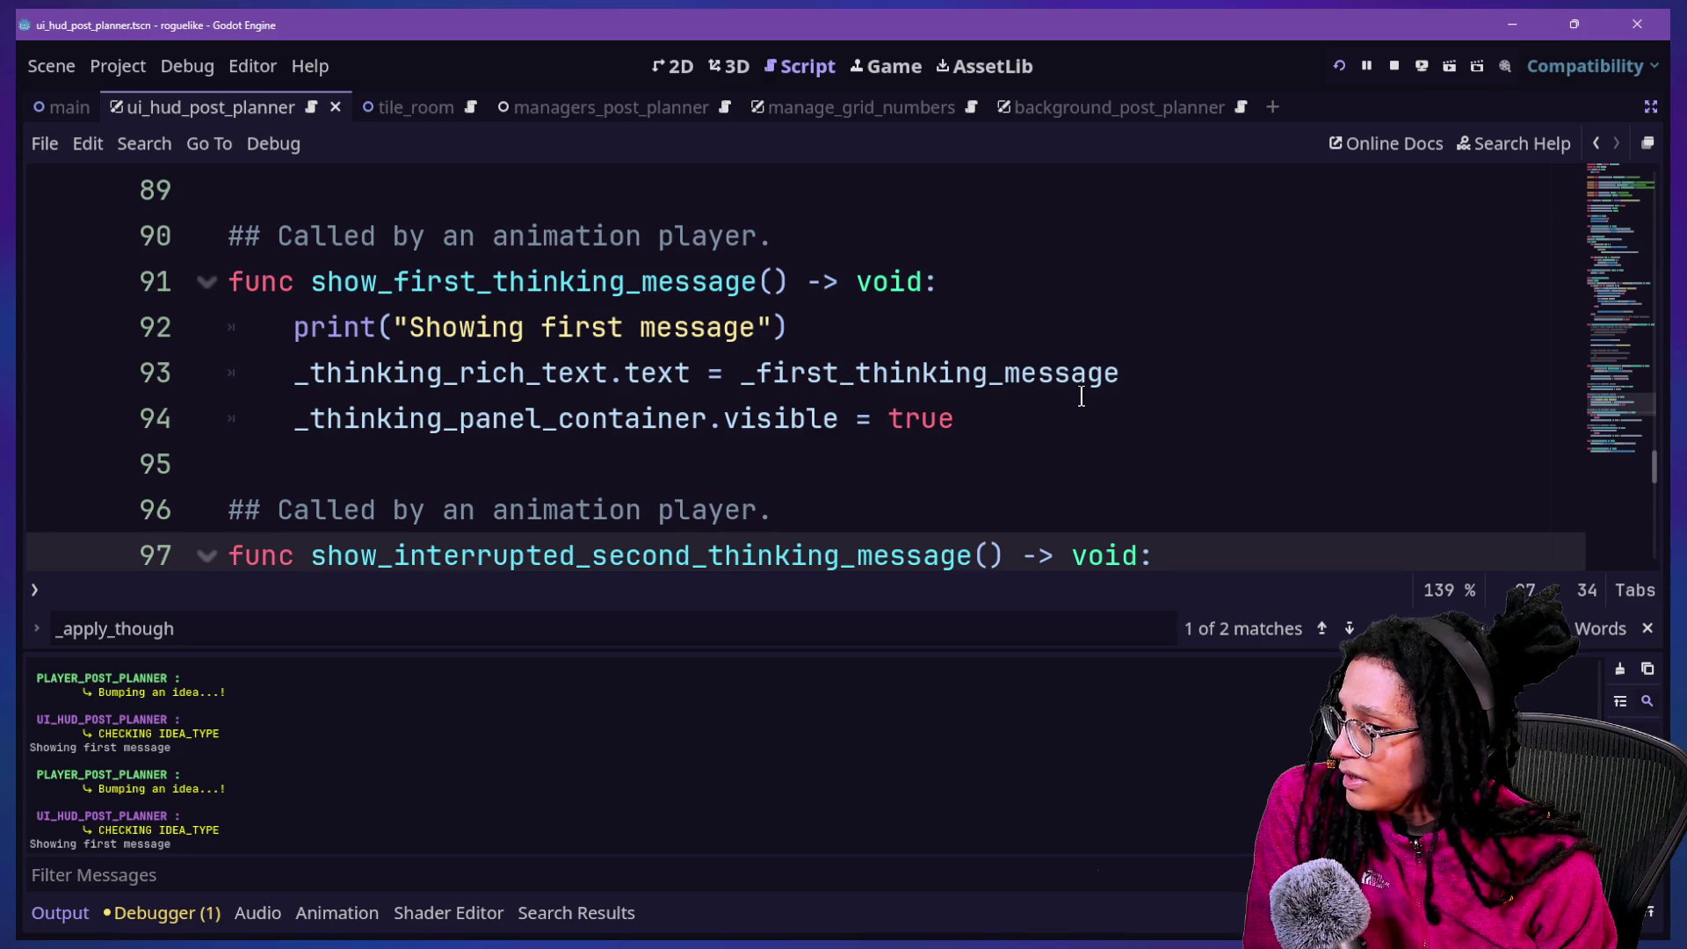
key(Down)
key(Down)
key(Down)
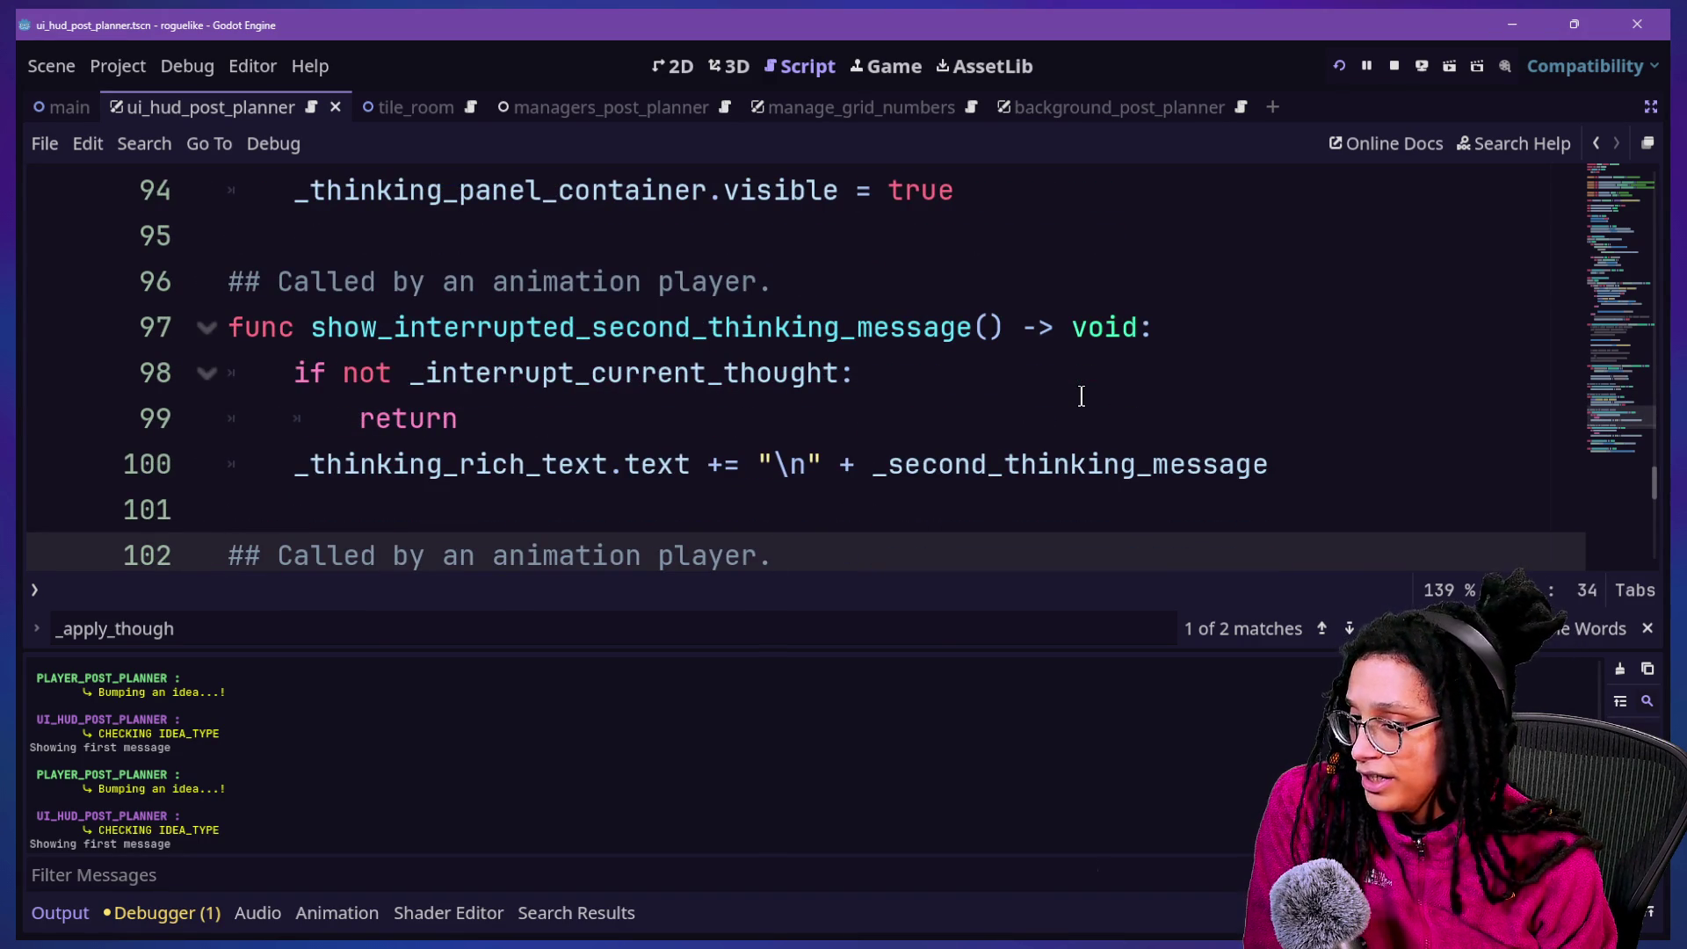
key(Up)
key(Down)
key(Up)
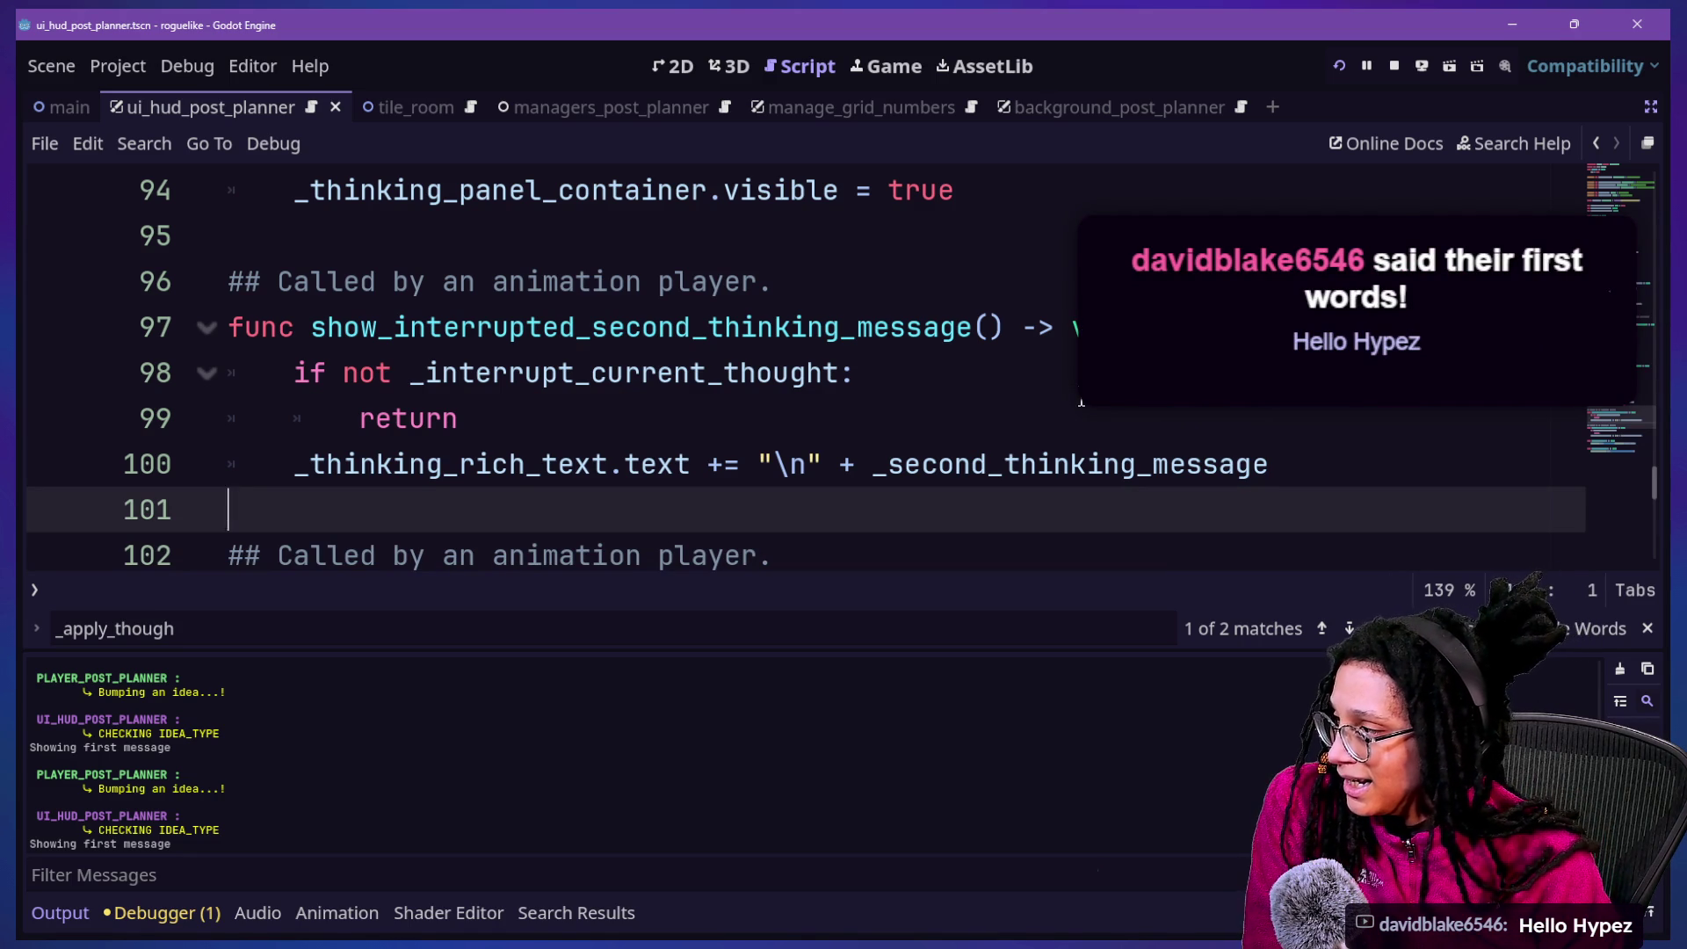
key(Down)
key(Down)
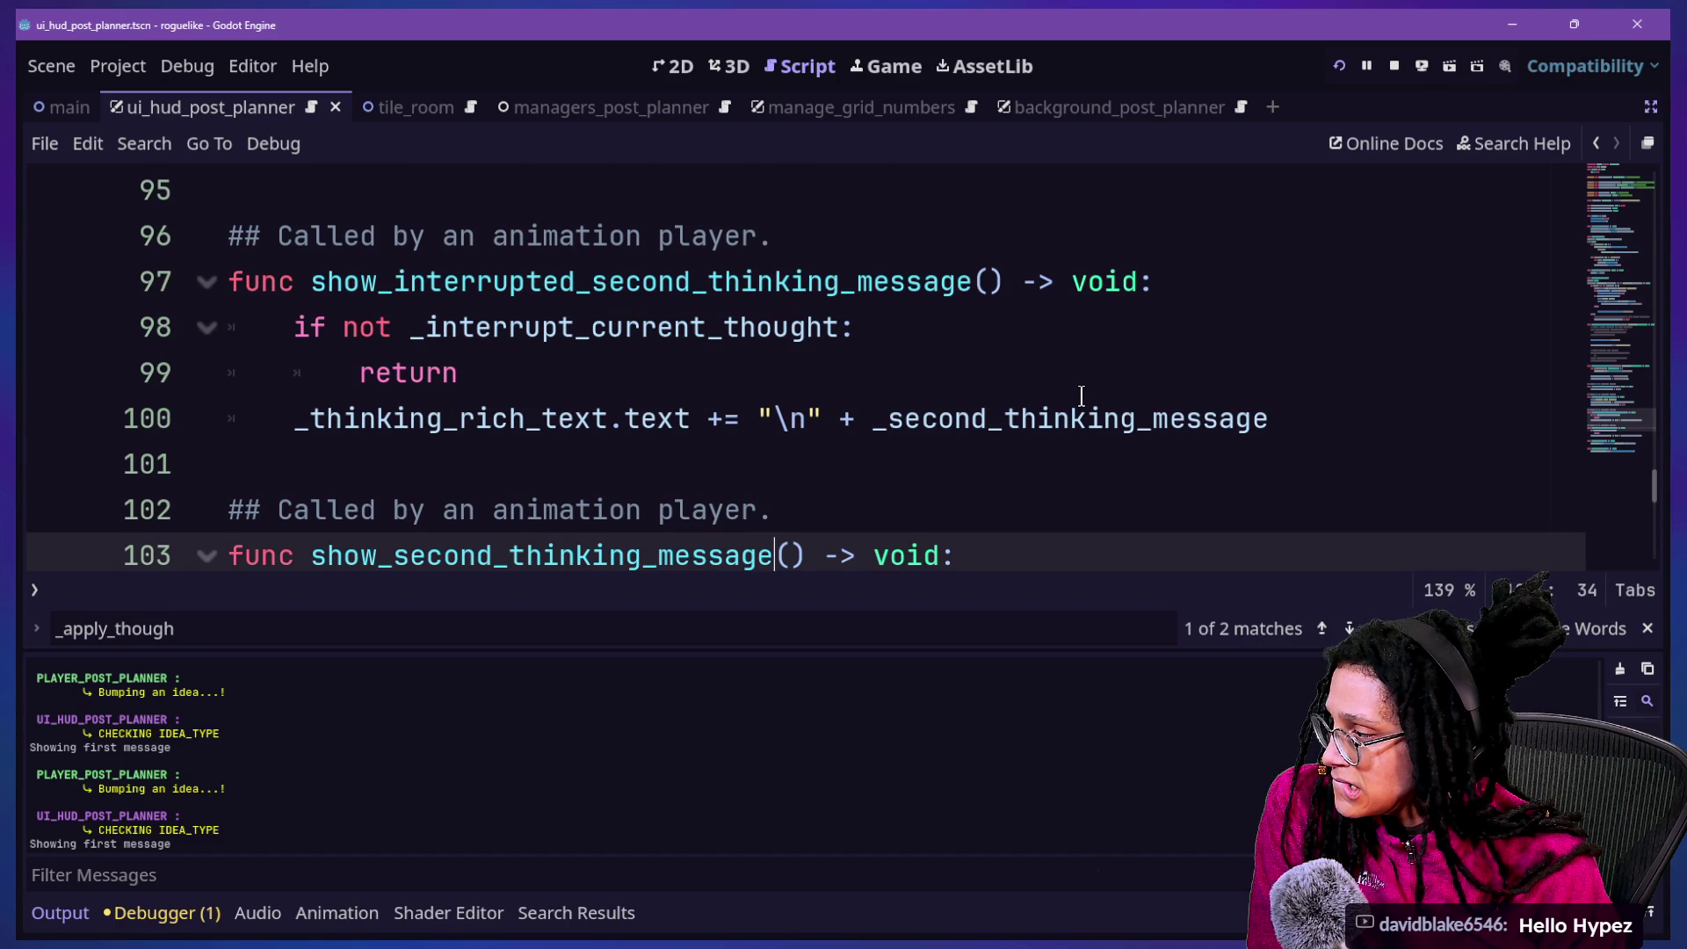
key(Up)
key(Up)
key(Up)
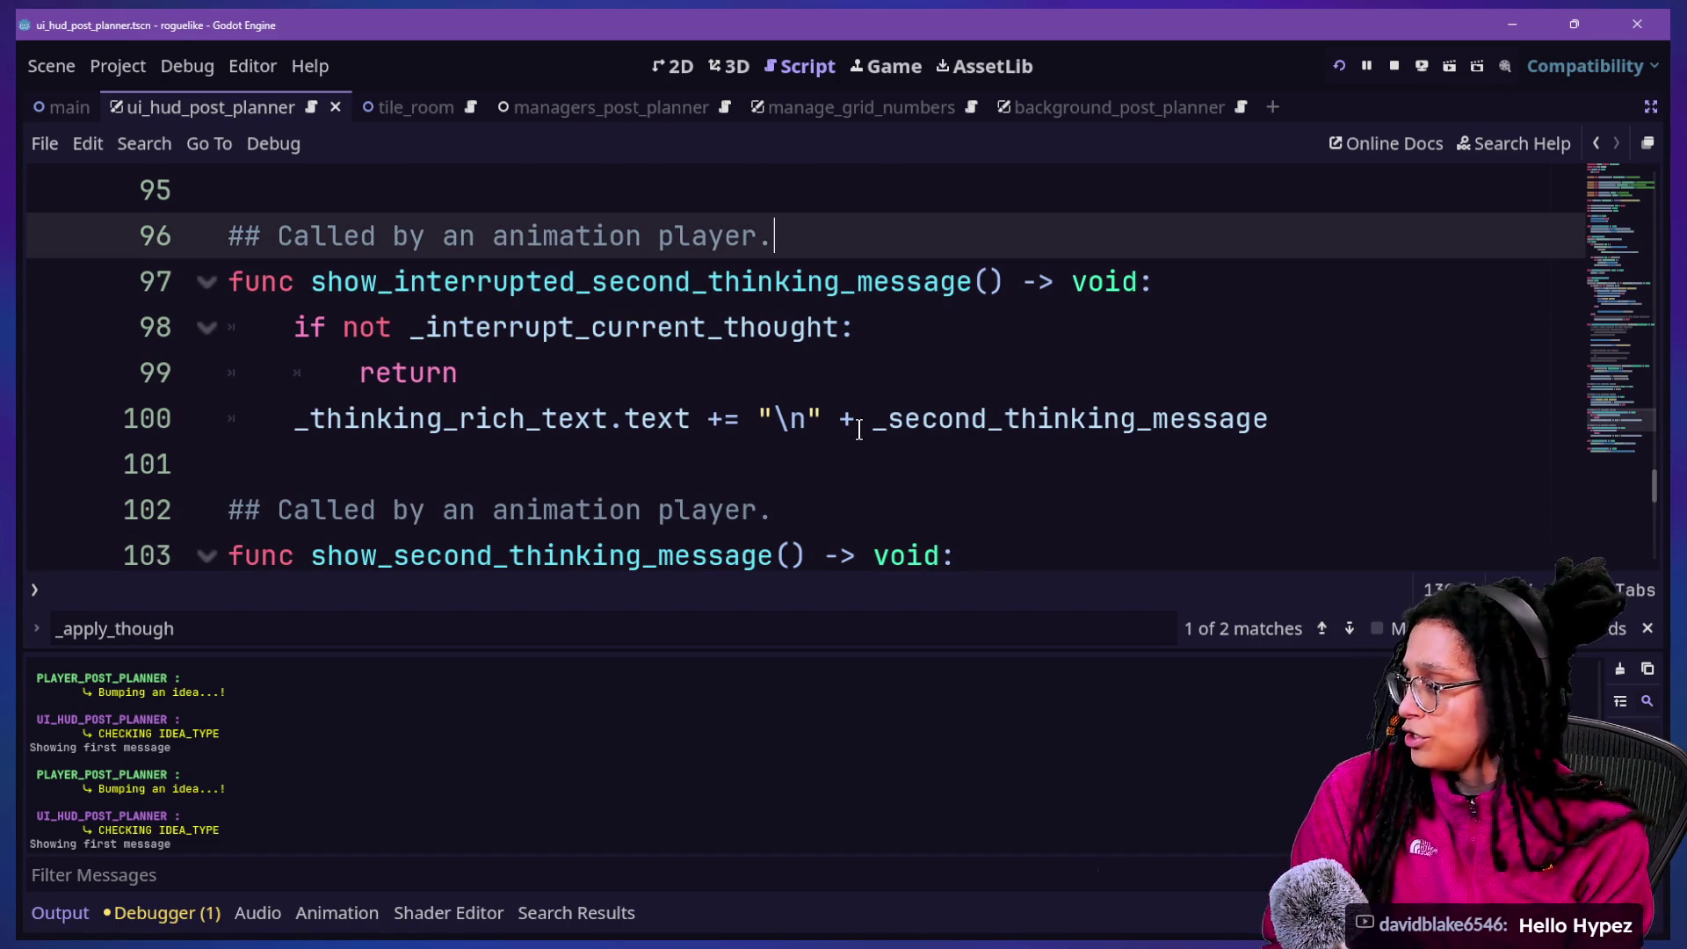
click(743, 420)
key(shift+alt+o)
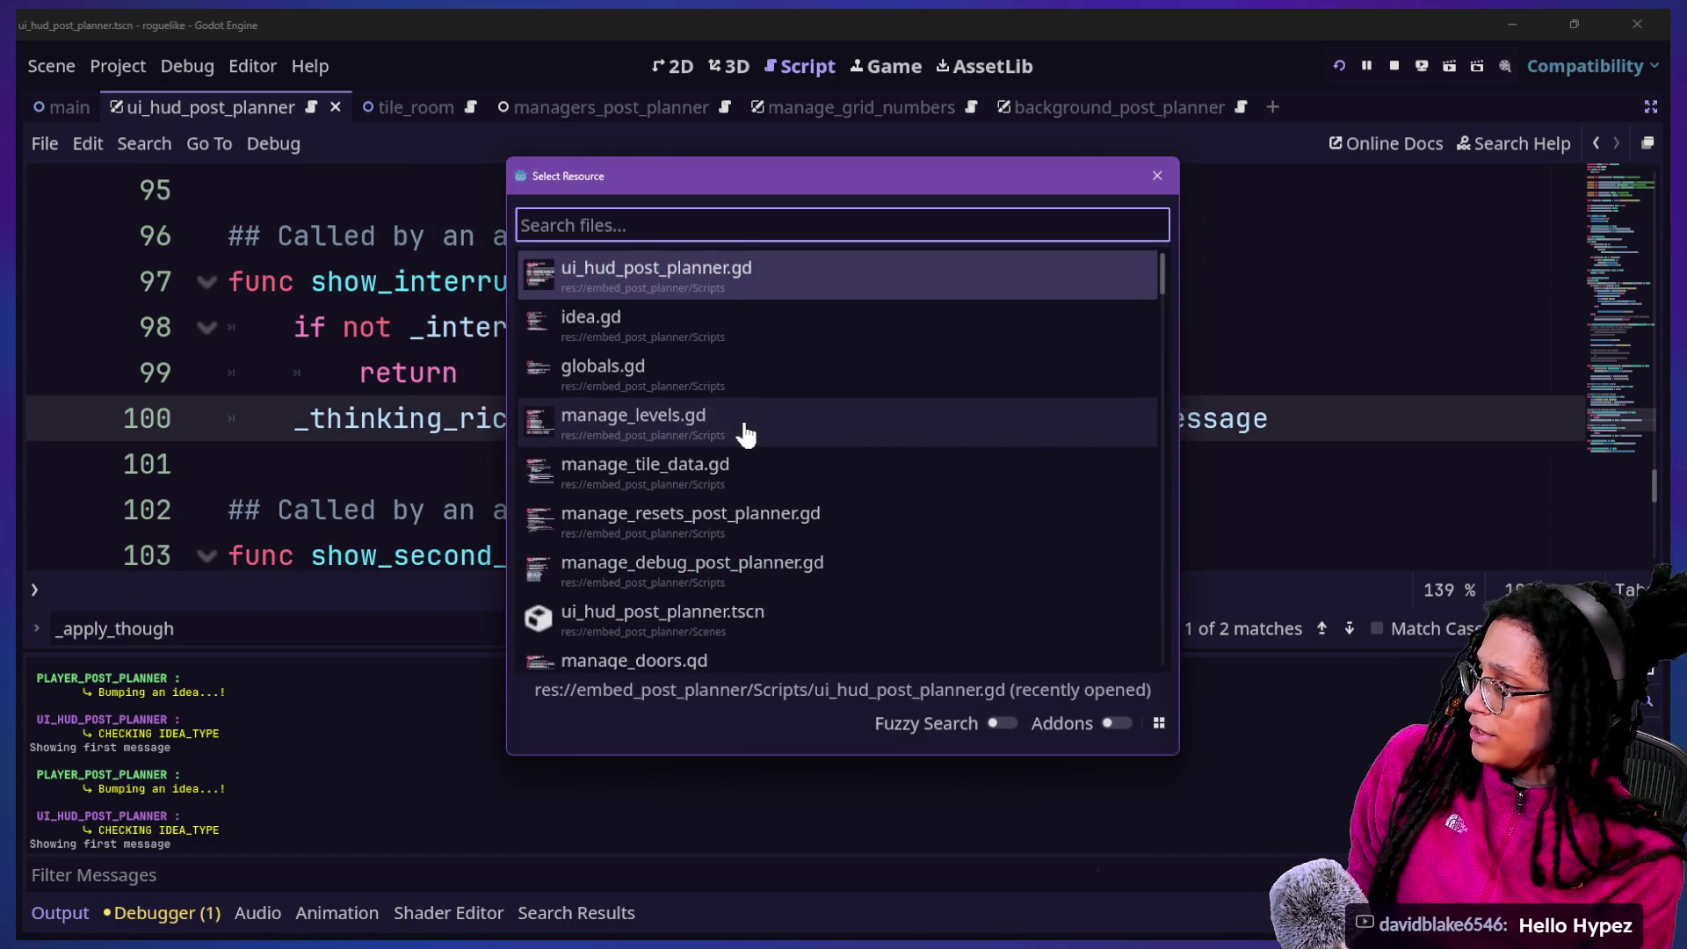
key(Down)
key(Down)
key(Down)
key(Up)
key(Up)
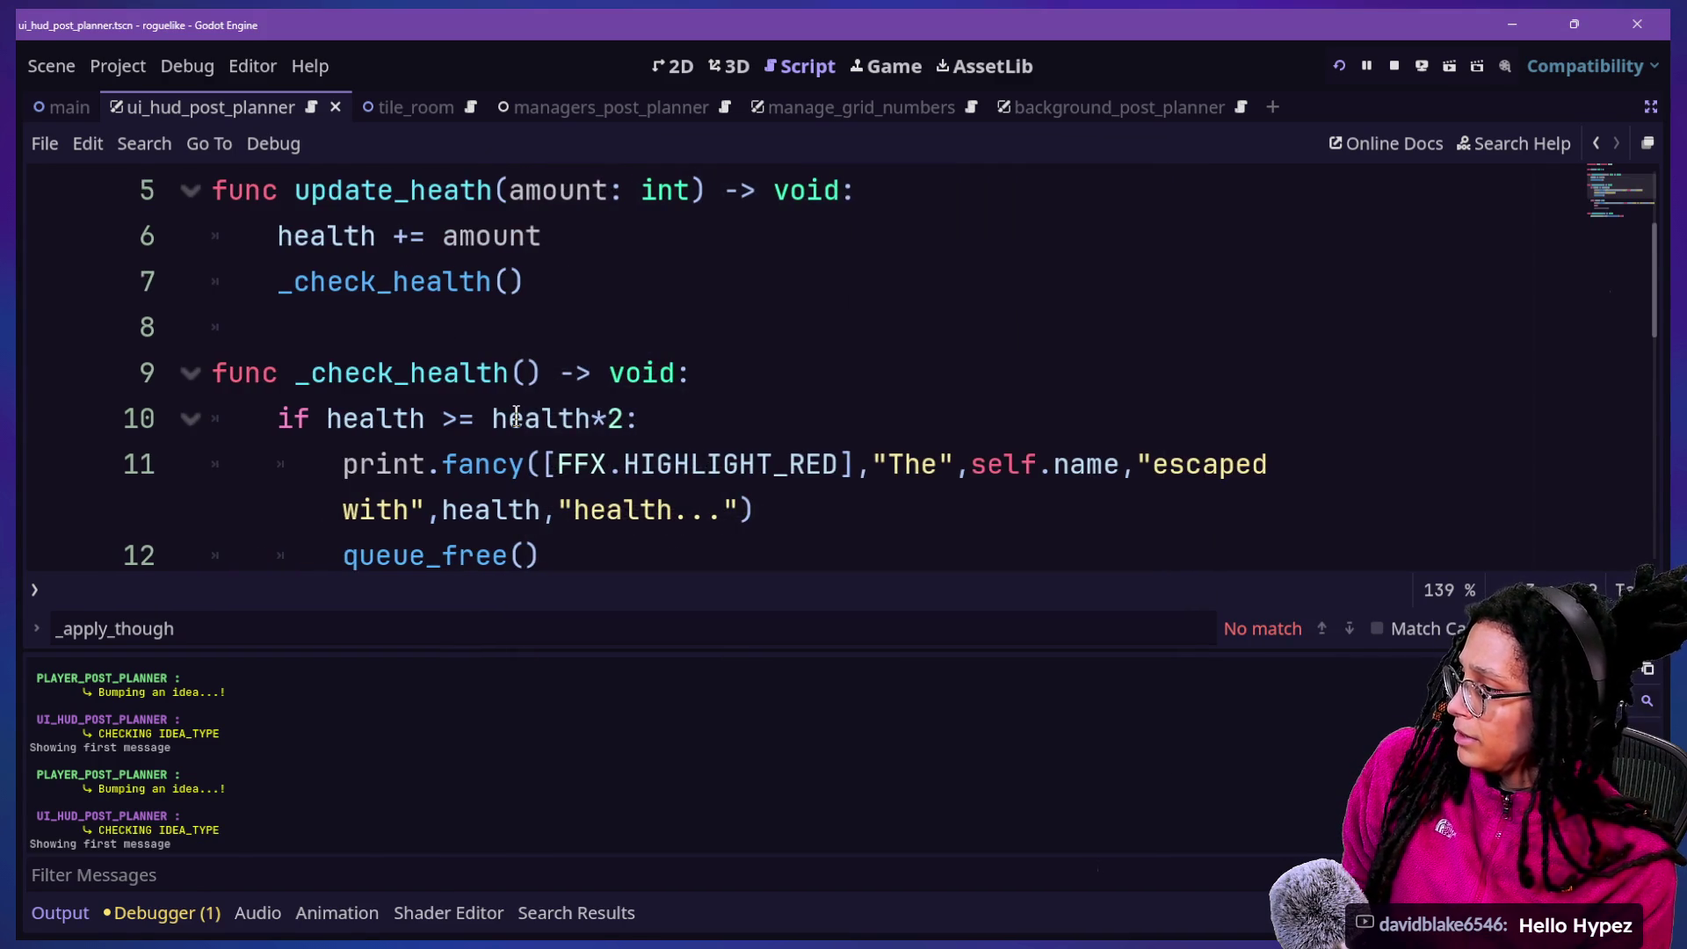
scroll(518, 420, down, 1)
scroll(598, 401, up, 2)
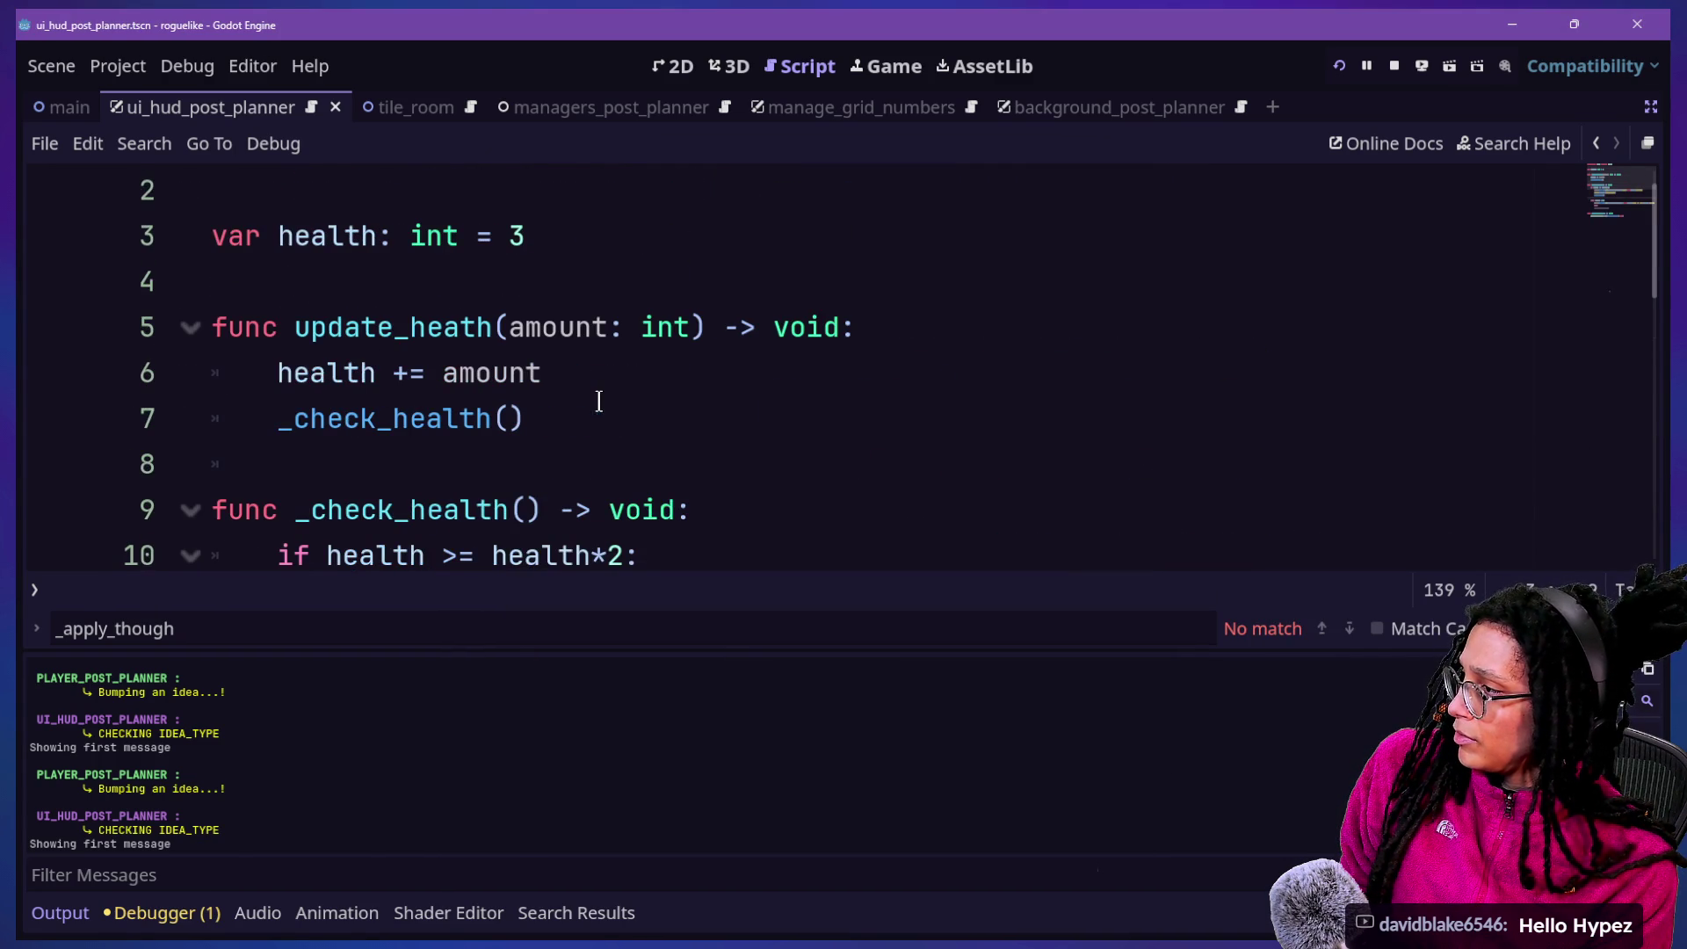
drag(775, 327, 926, 350)
click(918, 325)
click(937, 359)
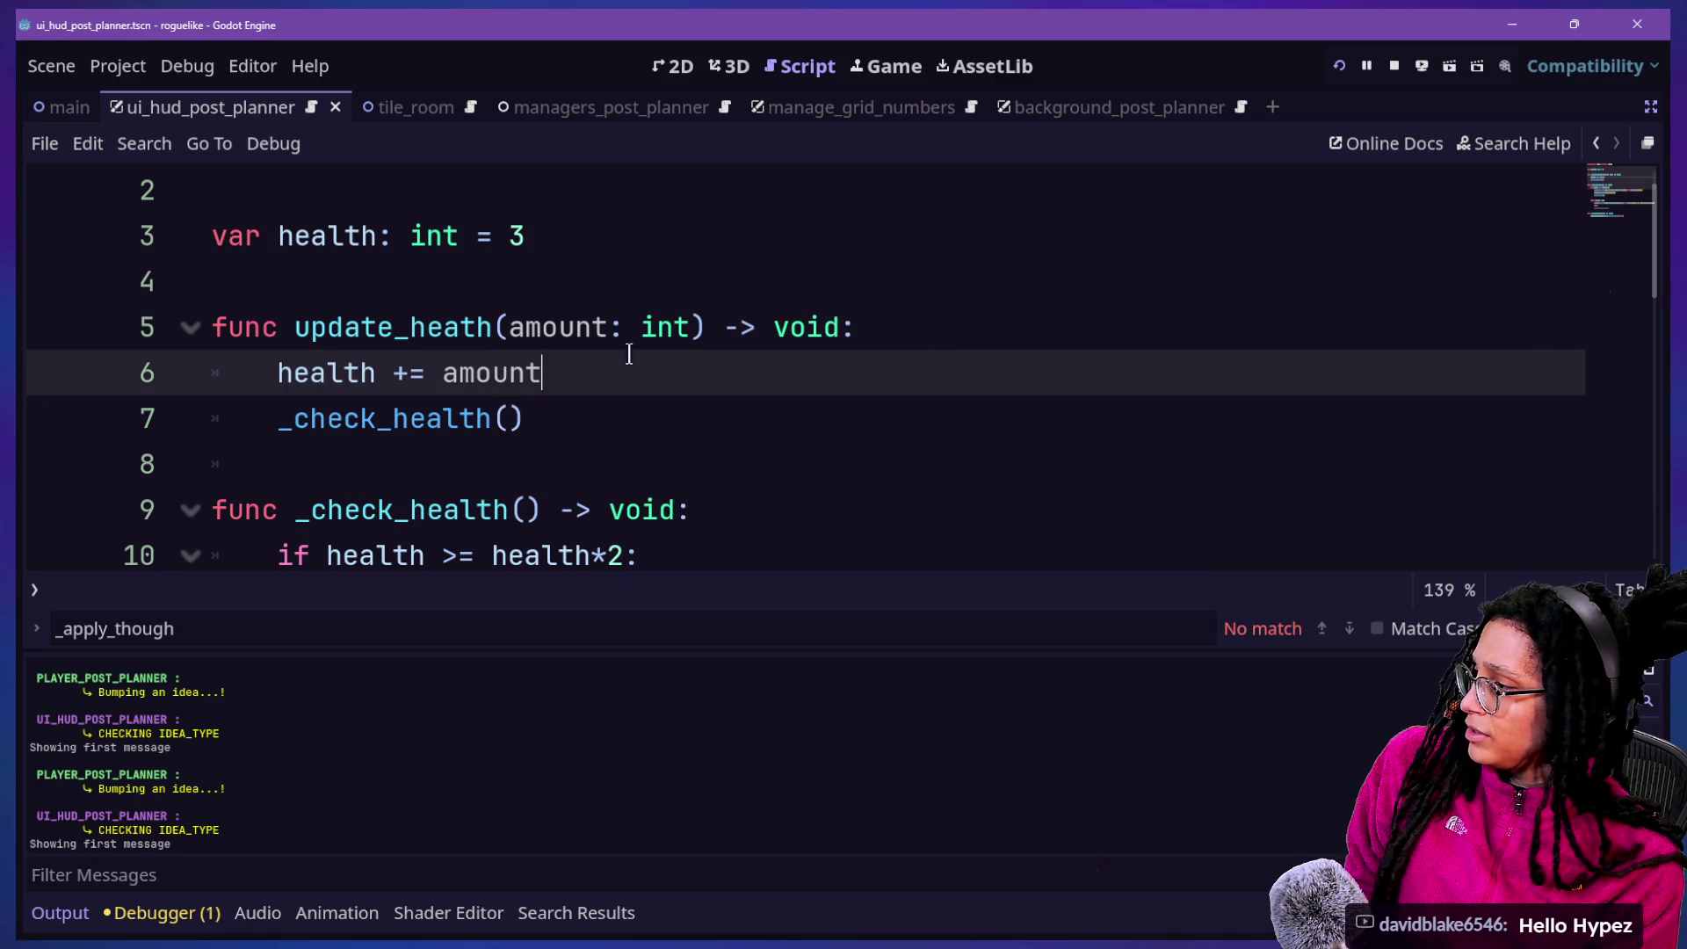
ctrl+click(470, 418)
scroll(708, 401, down, 1)
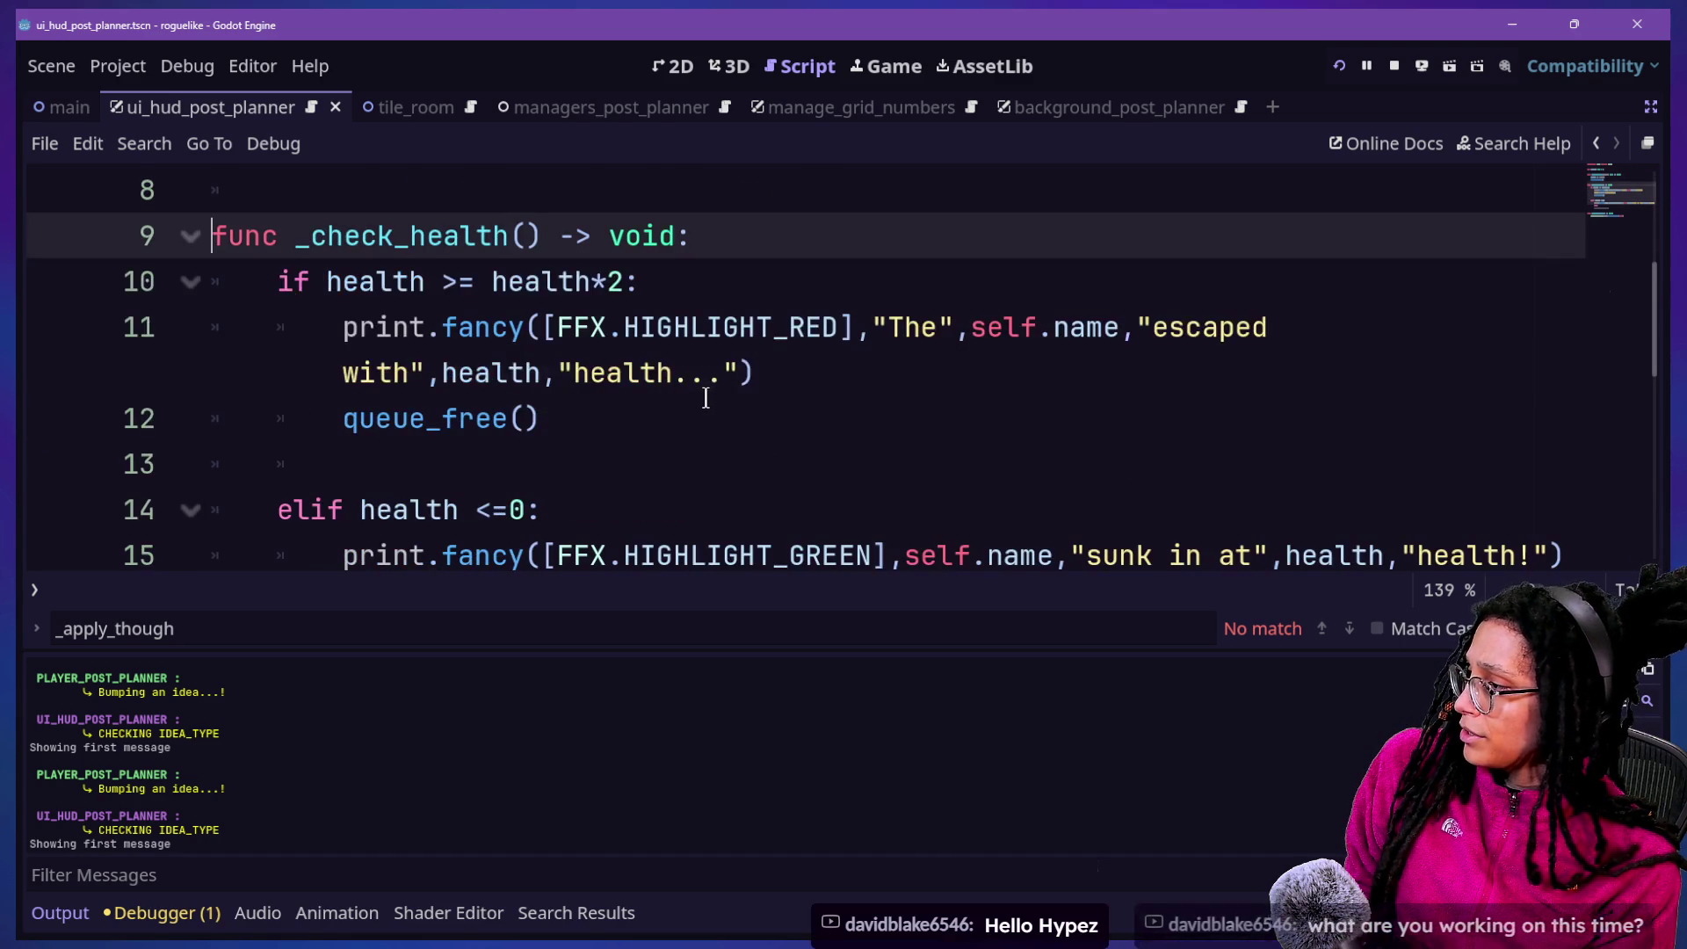
drag(490, 281, 650, 326)
click(794, 395)
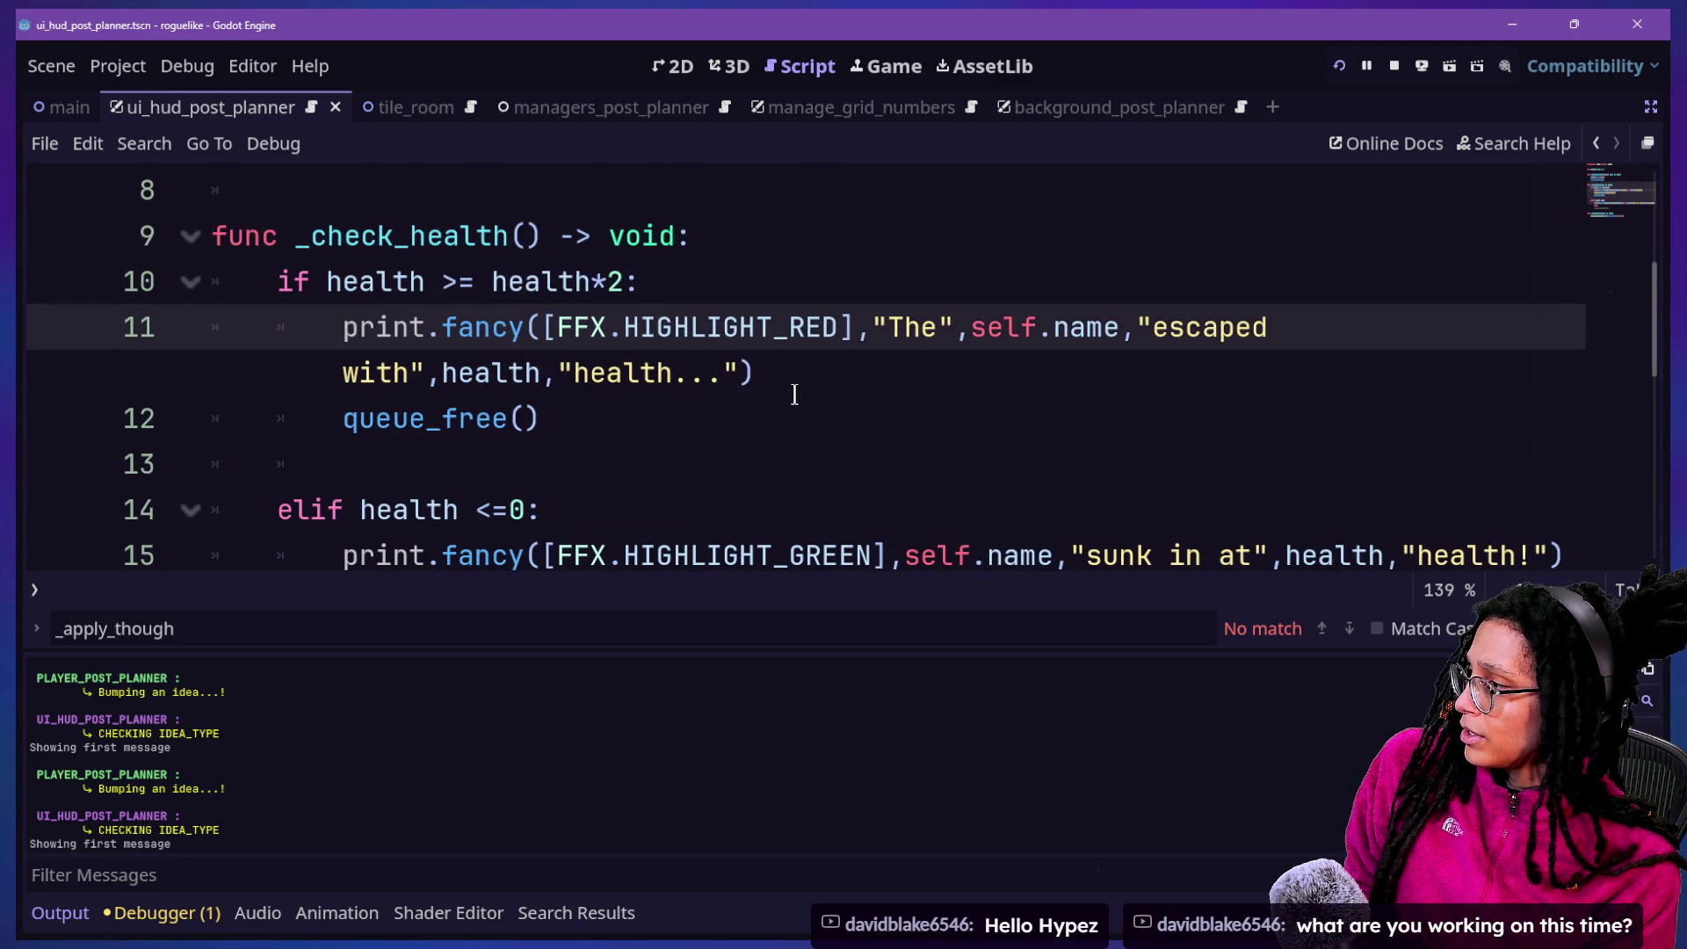
scroll(795, 394, down, 3)
scroll(794, 394, up, 5)
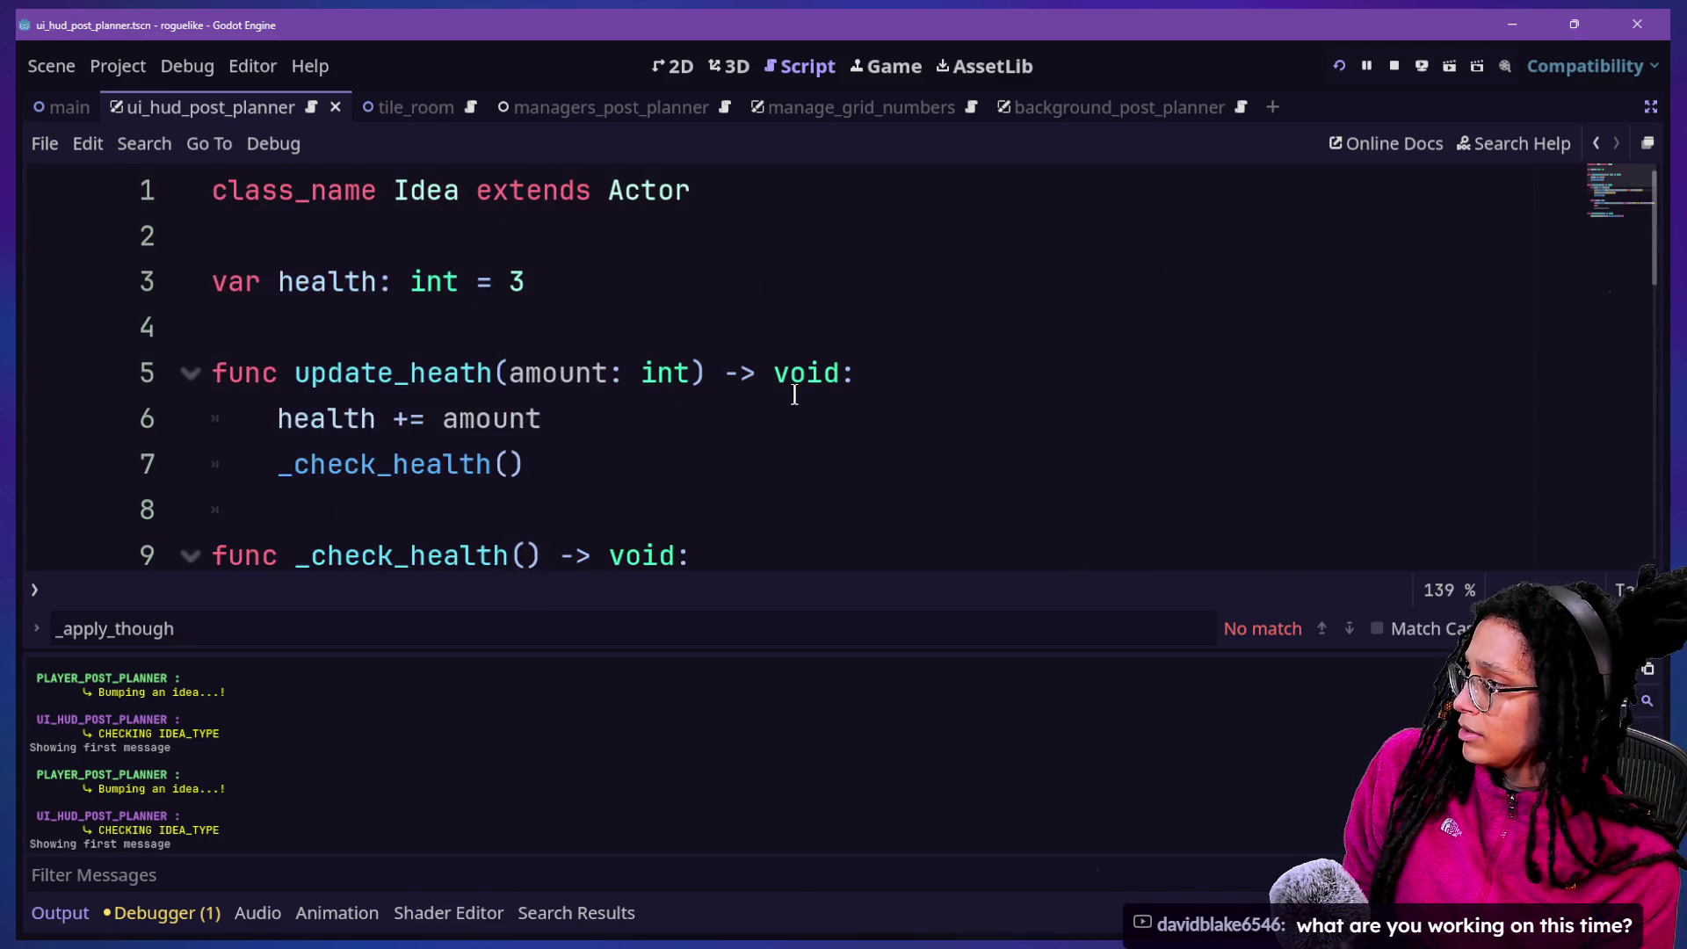
click(703, 402)
Add an 'if amount <0:' check below the health update in update_heath
key(Return)
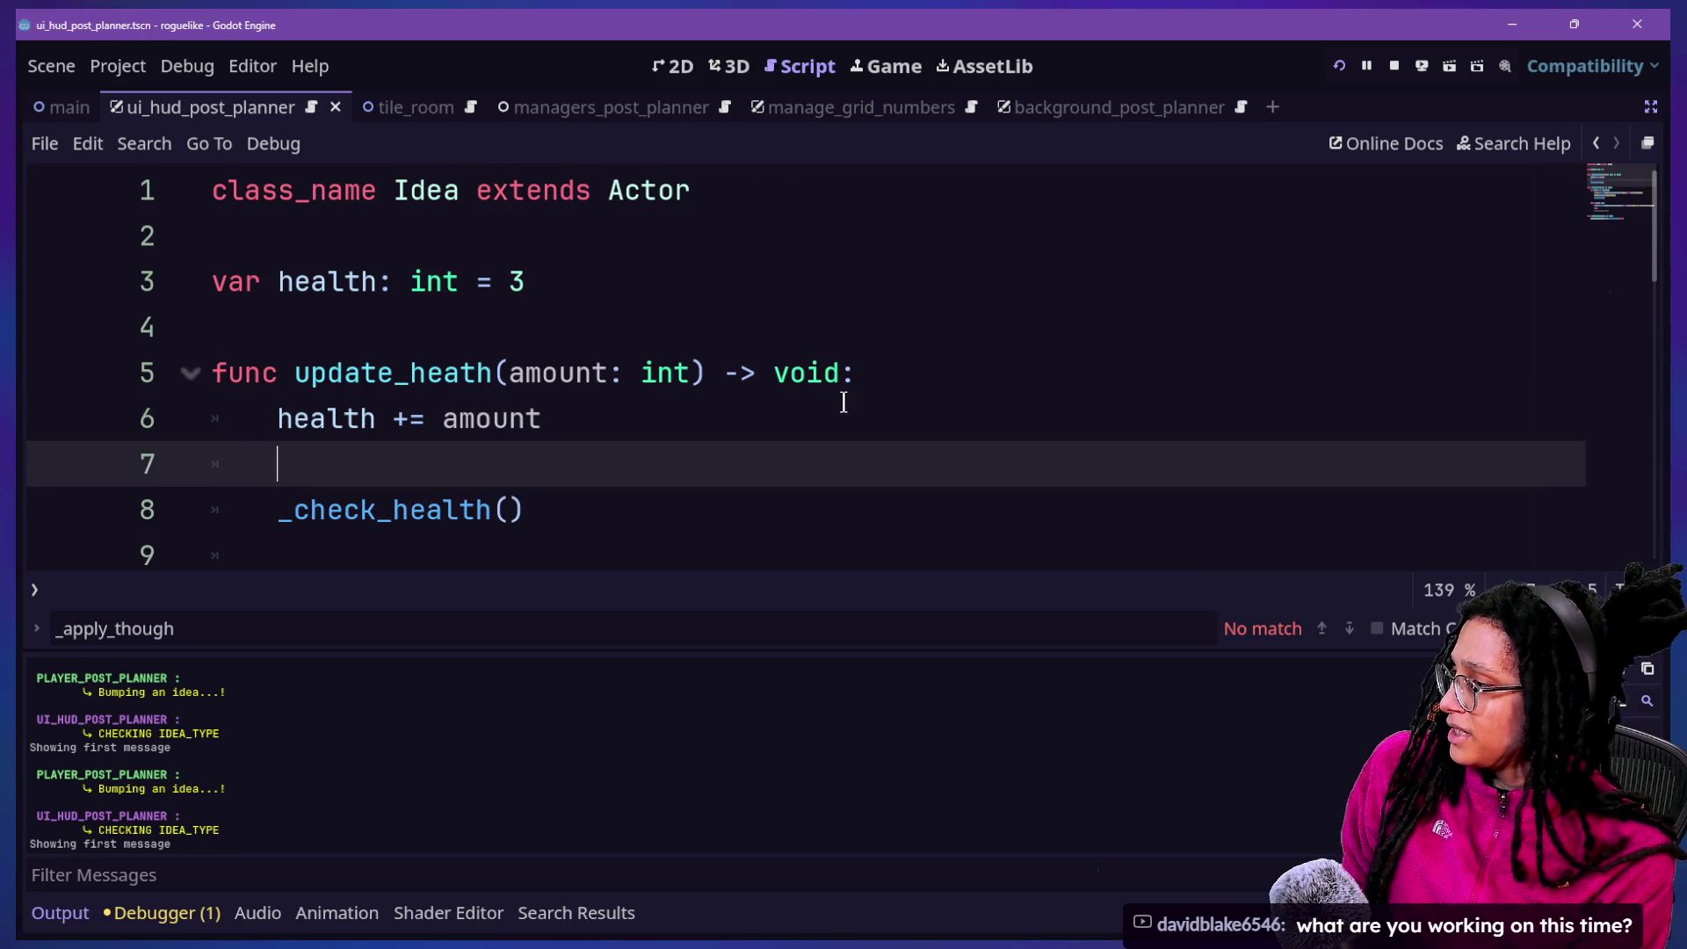
text(if)
key(BackSpace)
key(BackSpace)
key(BackSpace)
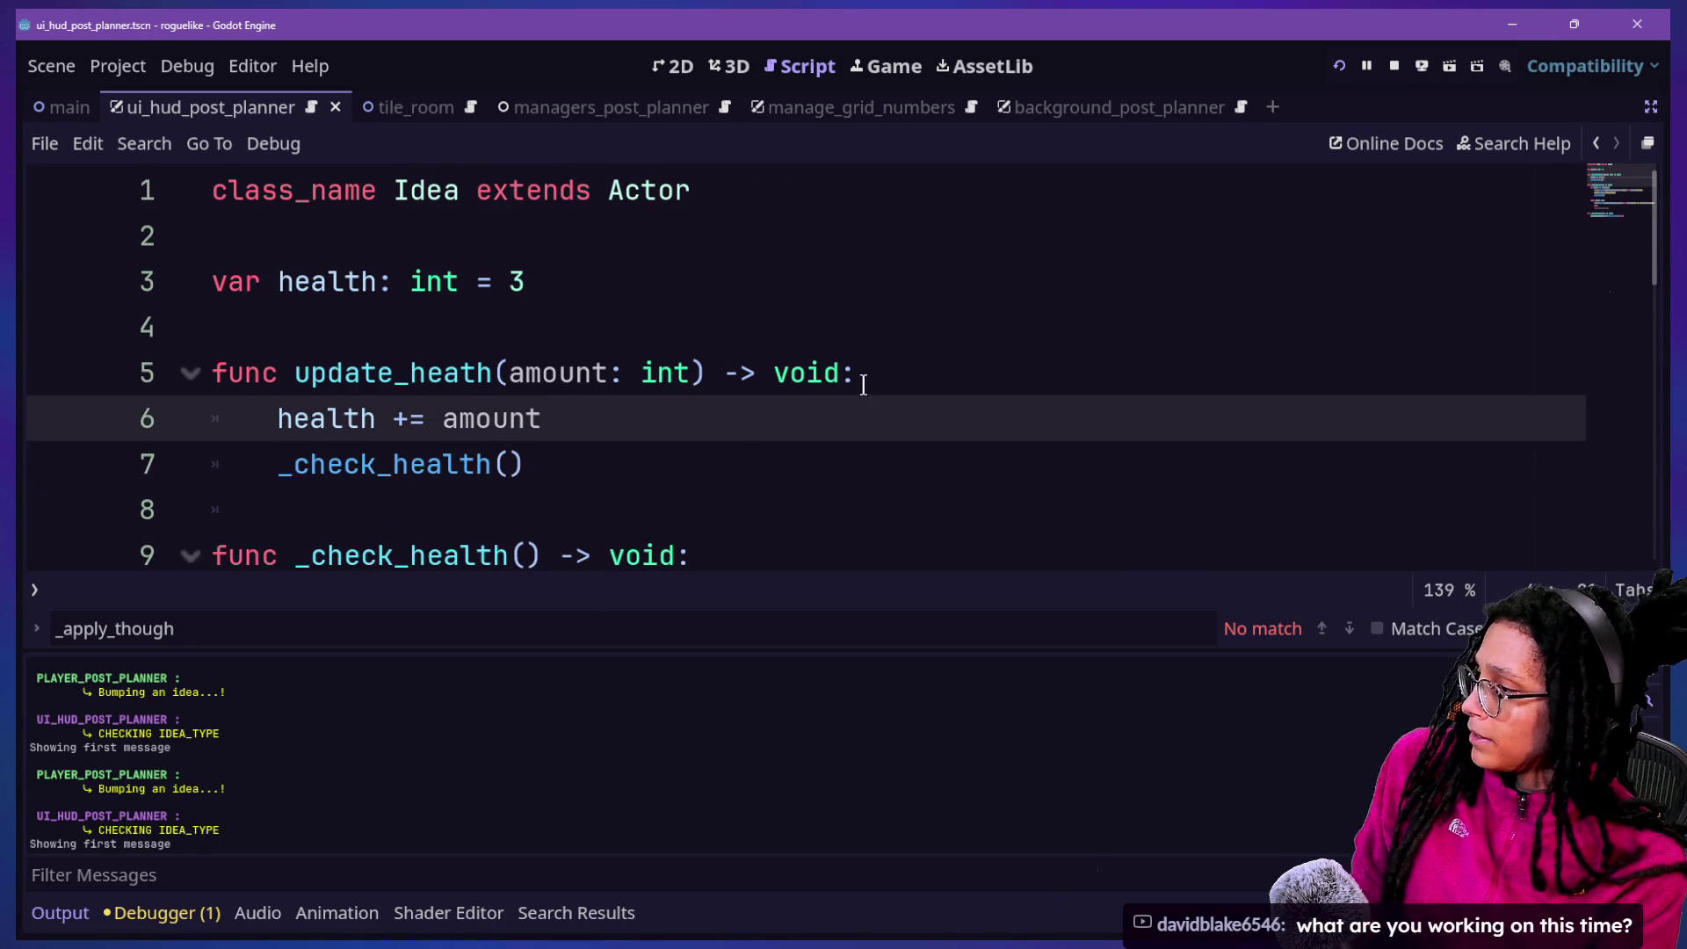
click(879, 372)
key(Down)
key(Return)
text(if)
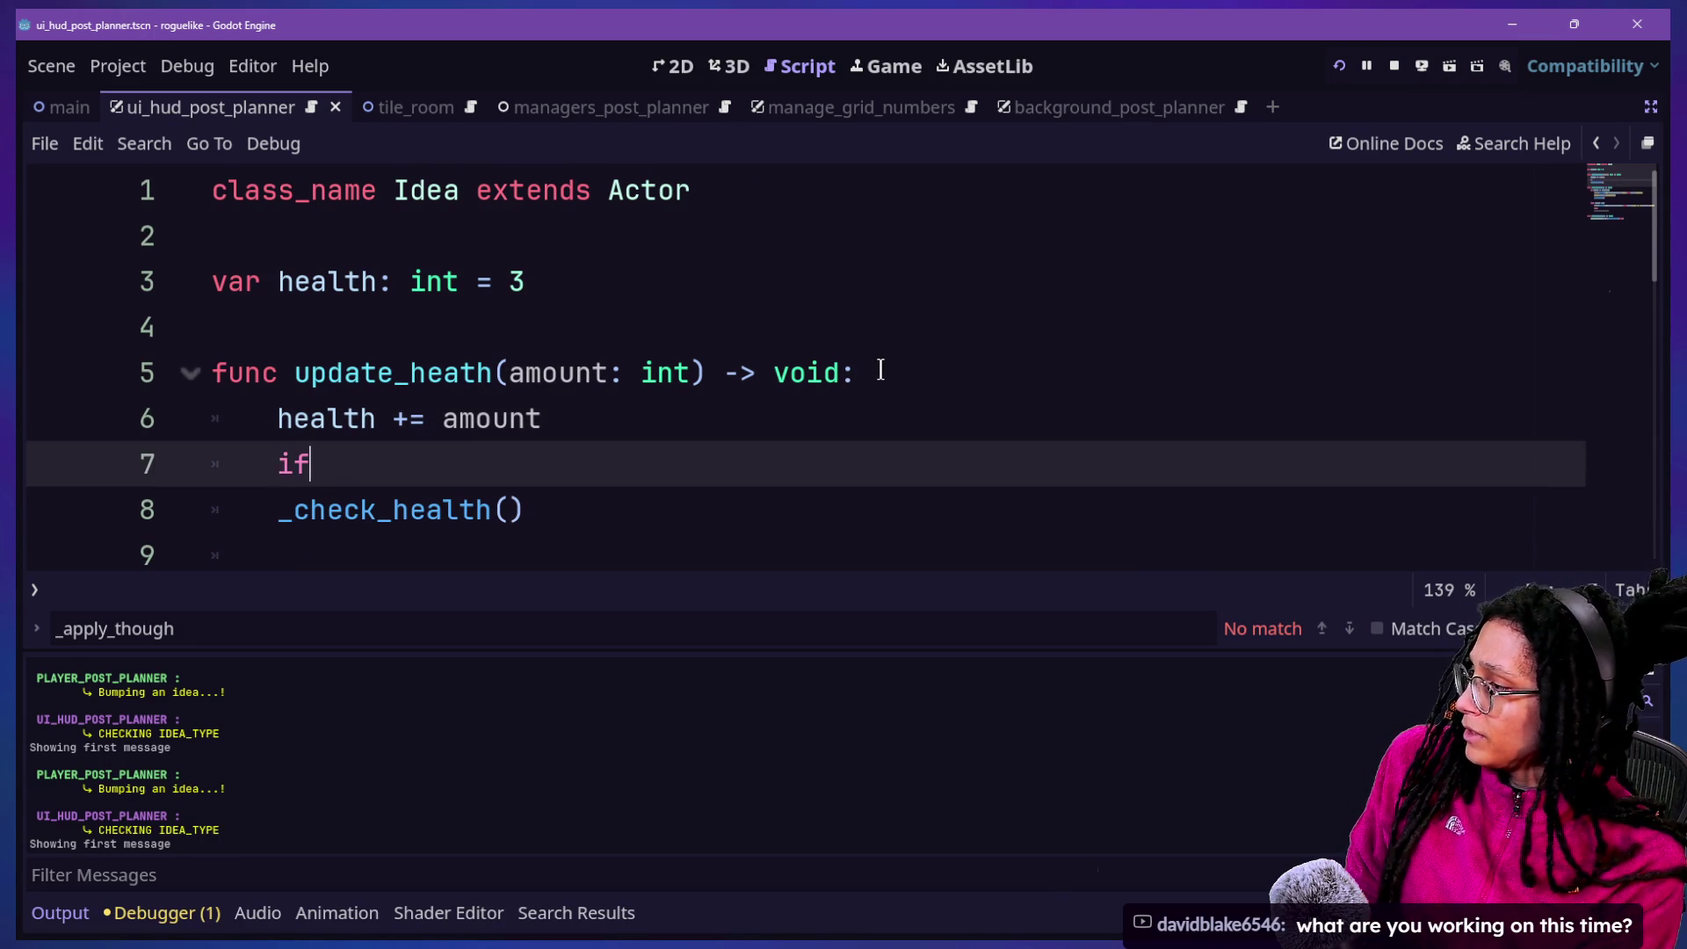
text( amount <0)
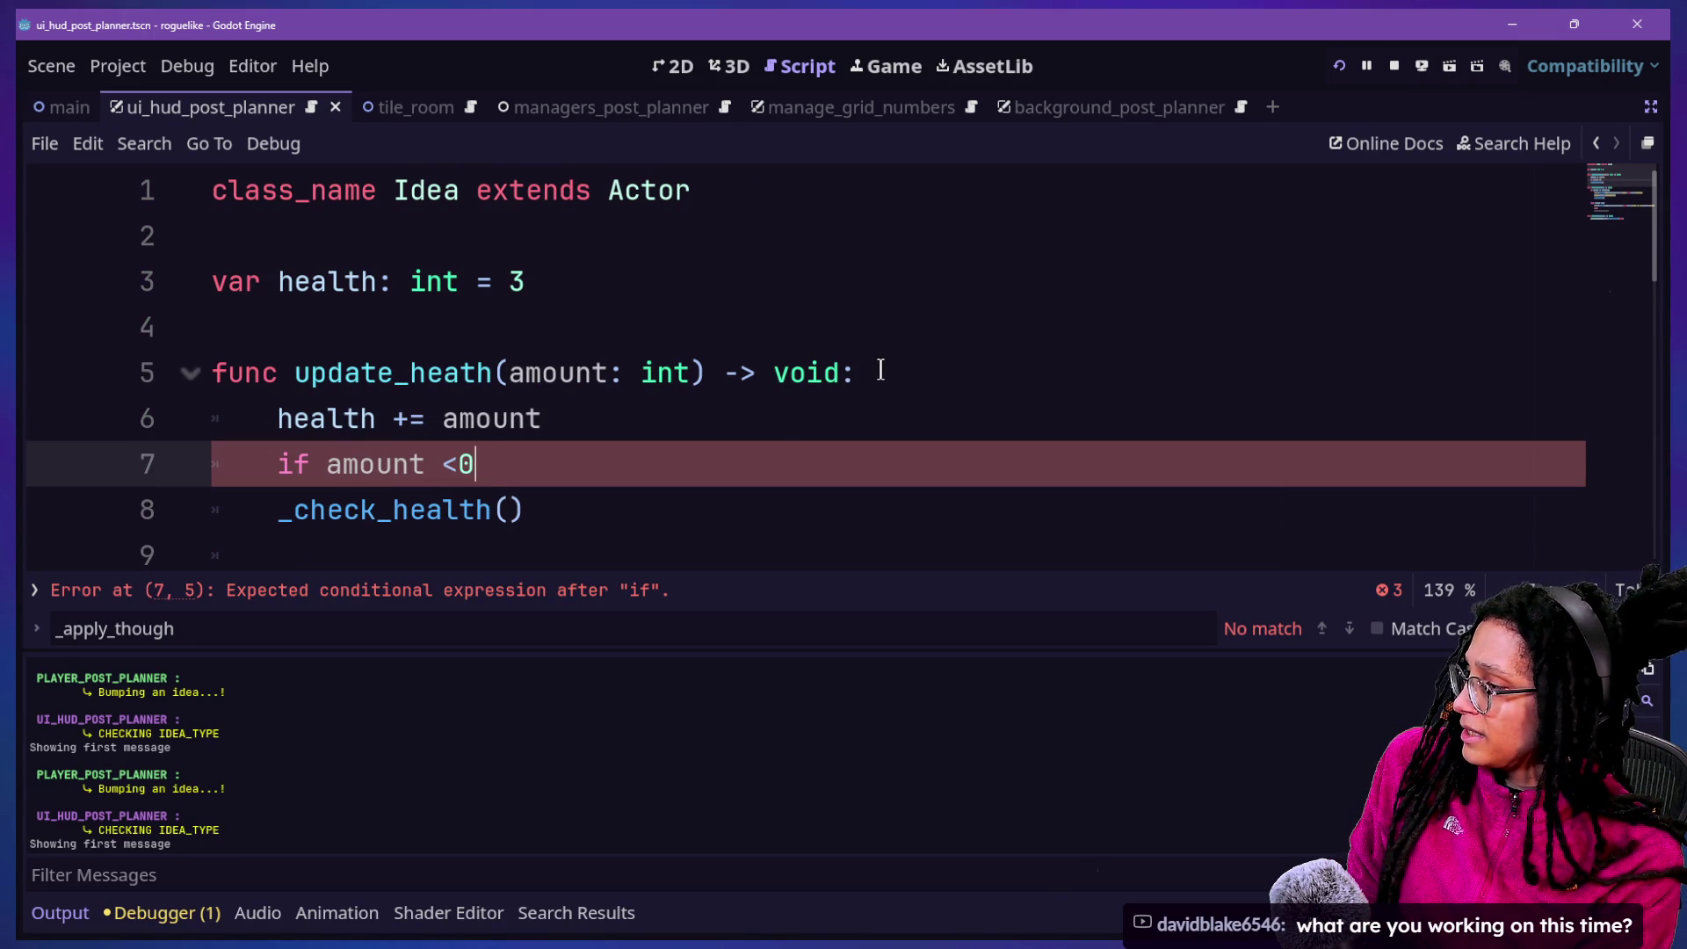
text(:)
Inside the if block, start a print.fancy call coloured FFX.HIGHLIGHT_SKYBLUE
key(Return)
text(rint()
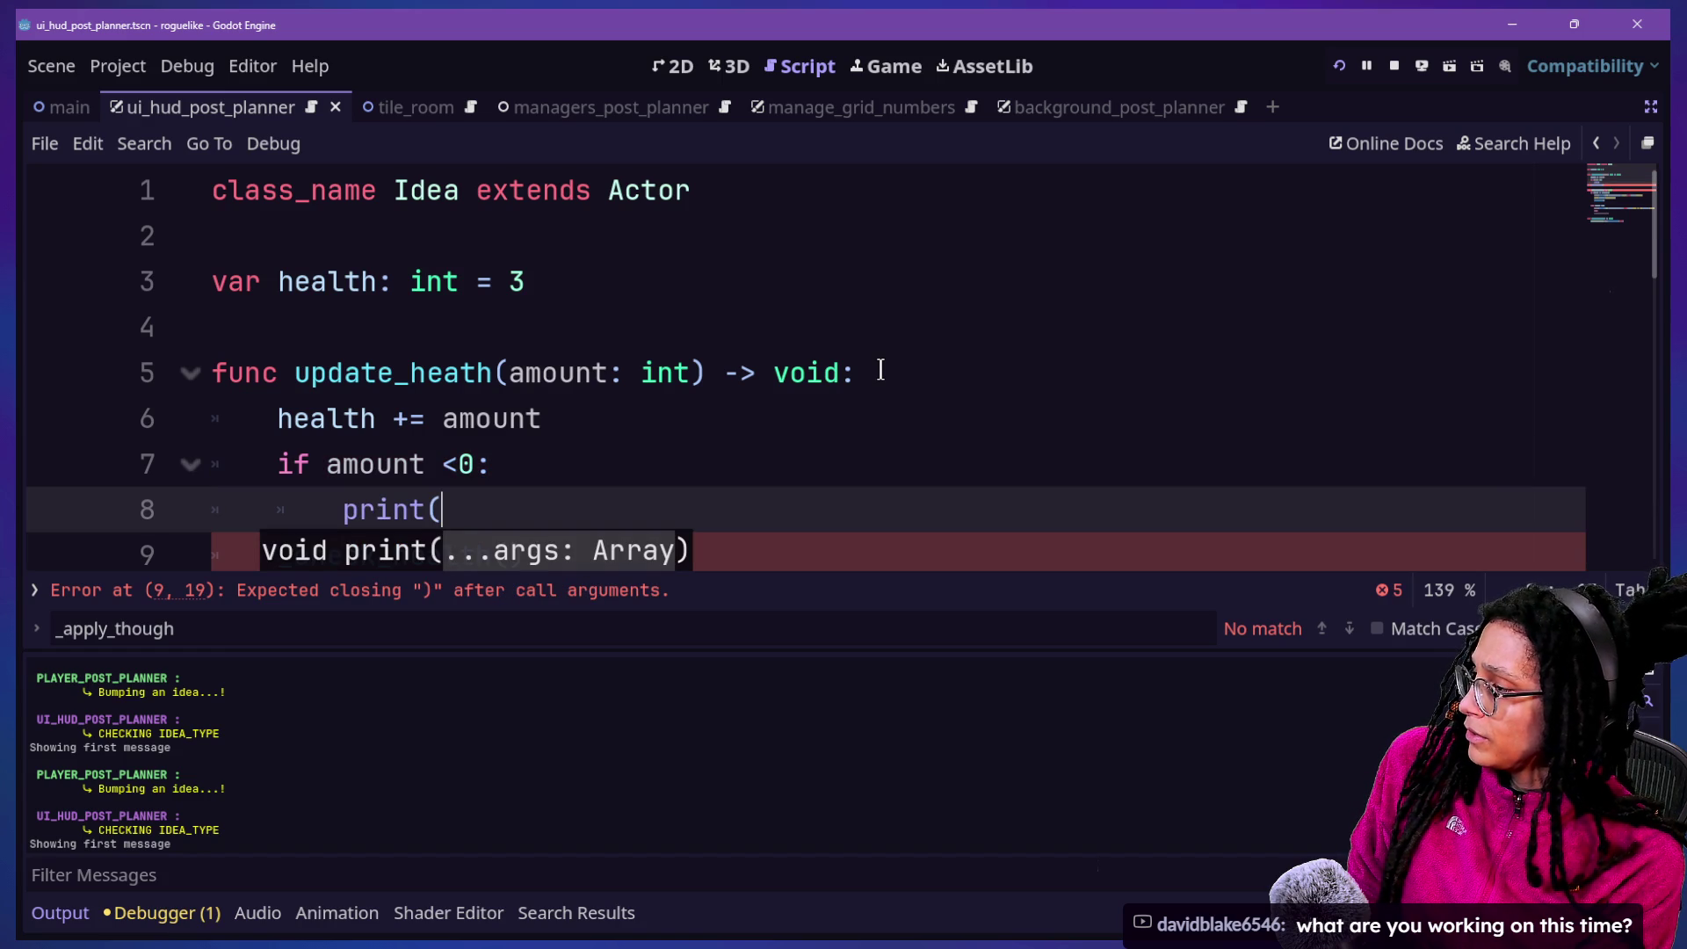
text(")
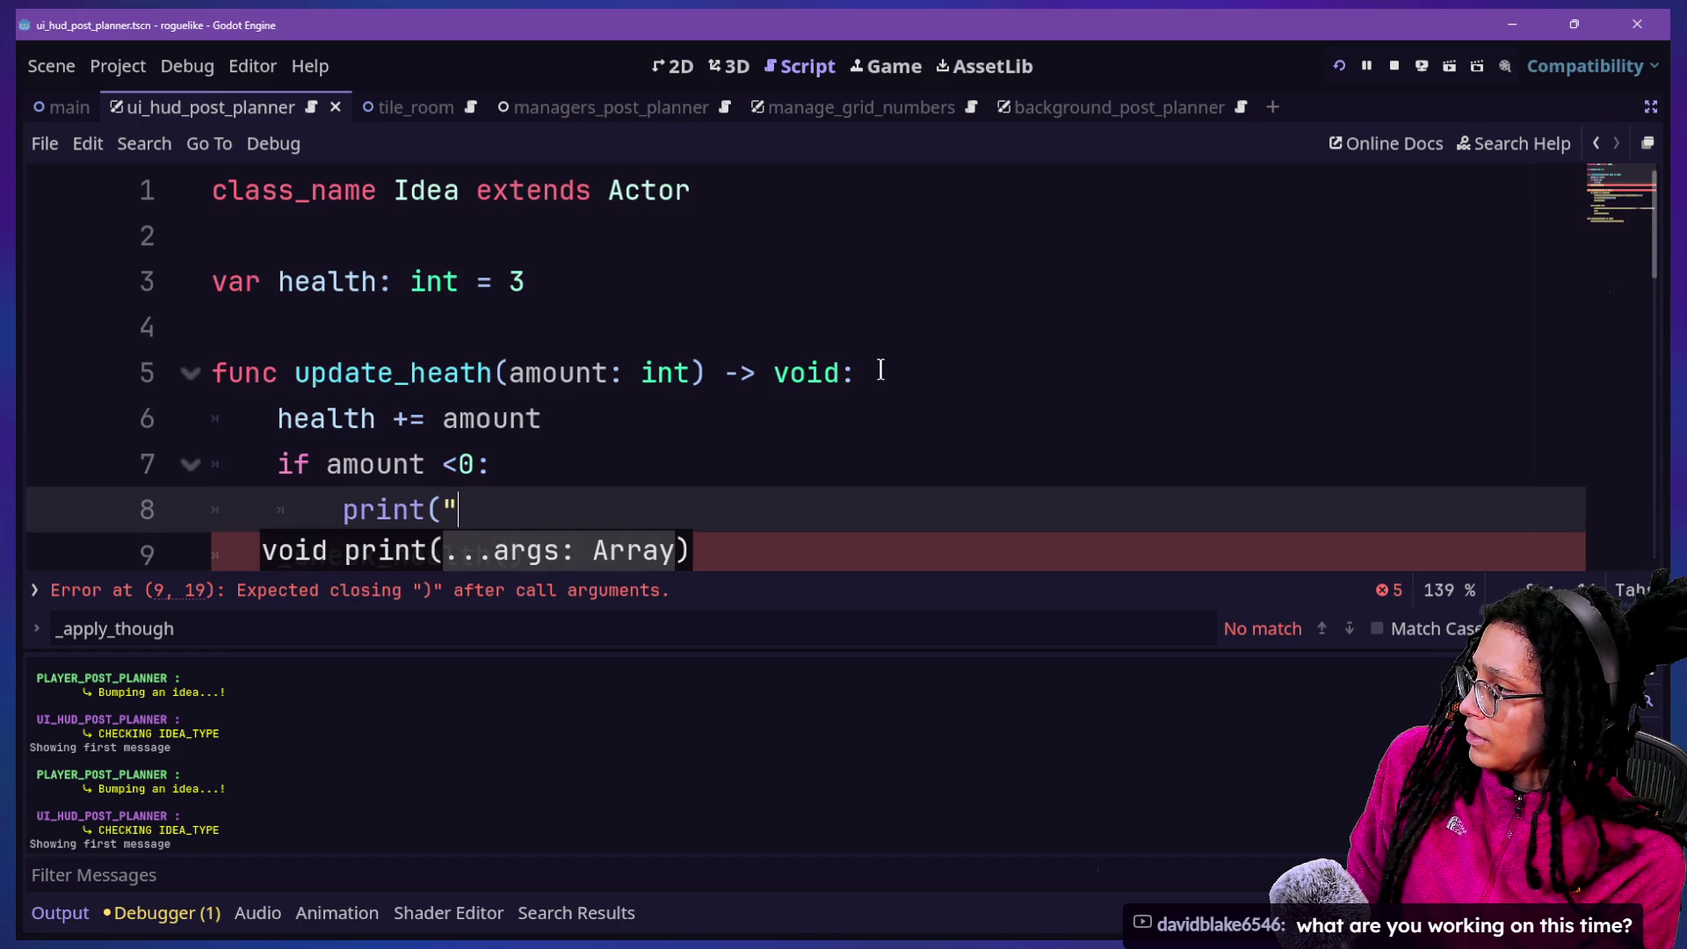
key(BackSpace)
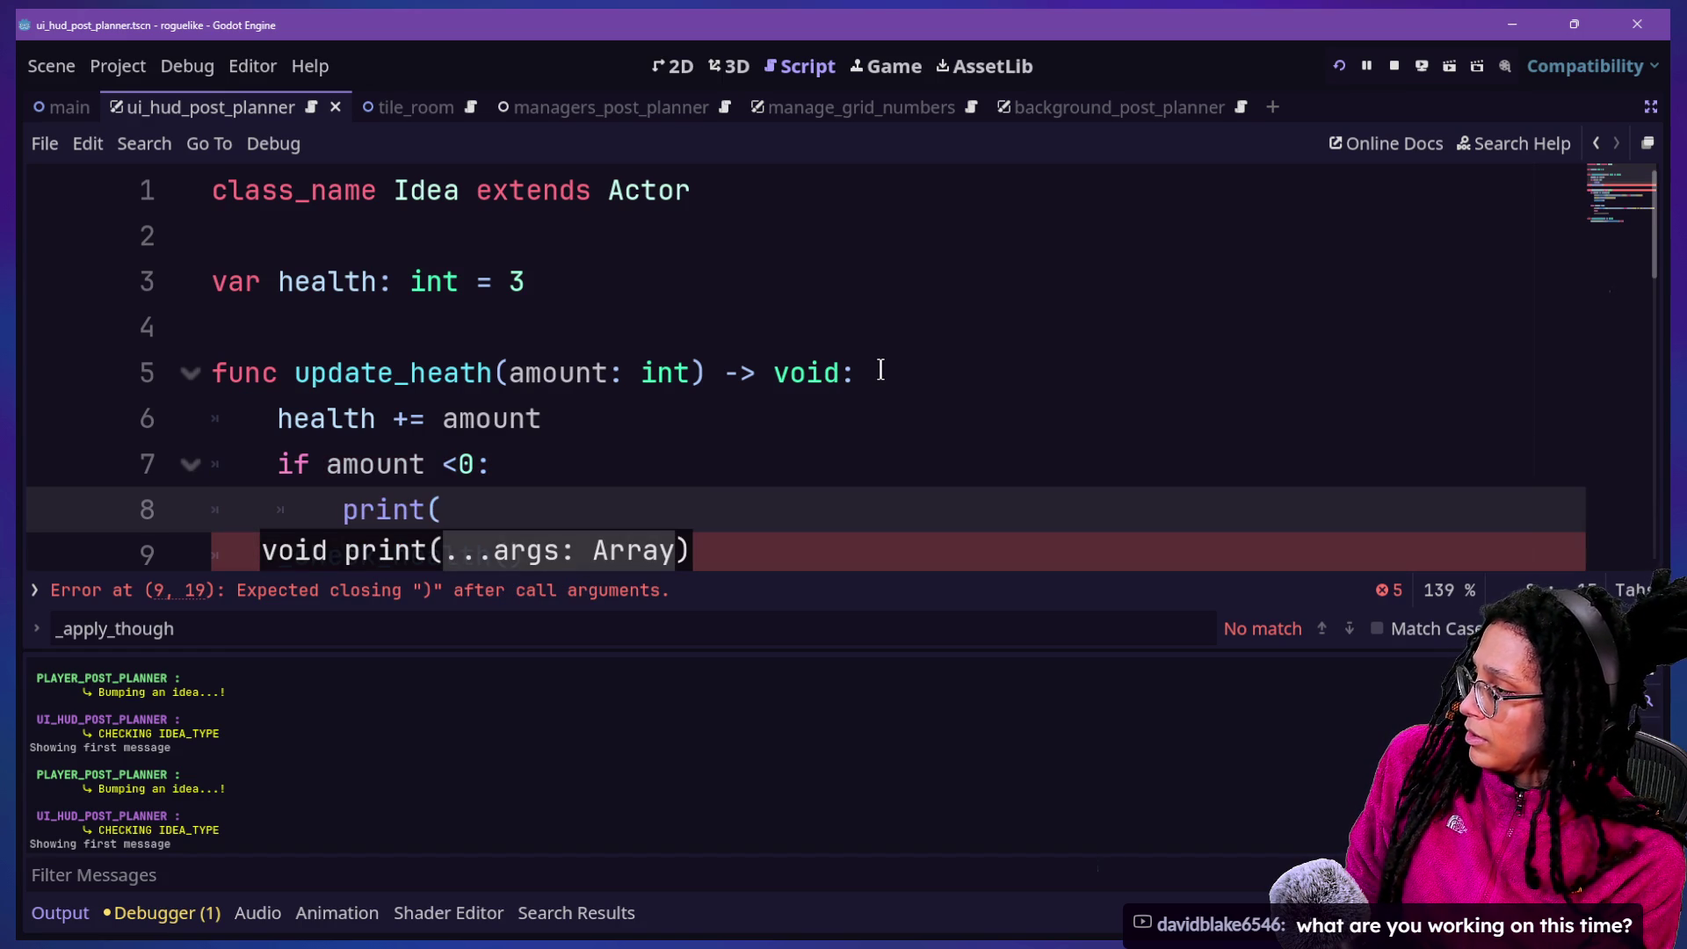
key(BackSpace)
text(.)
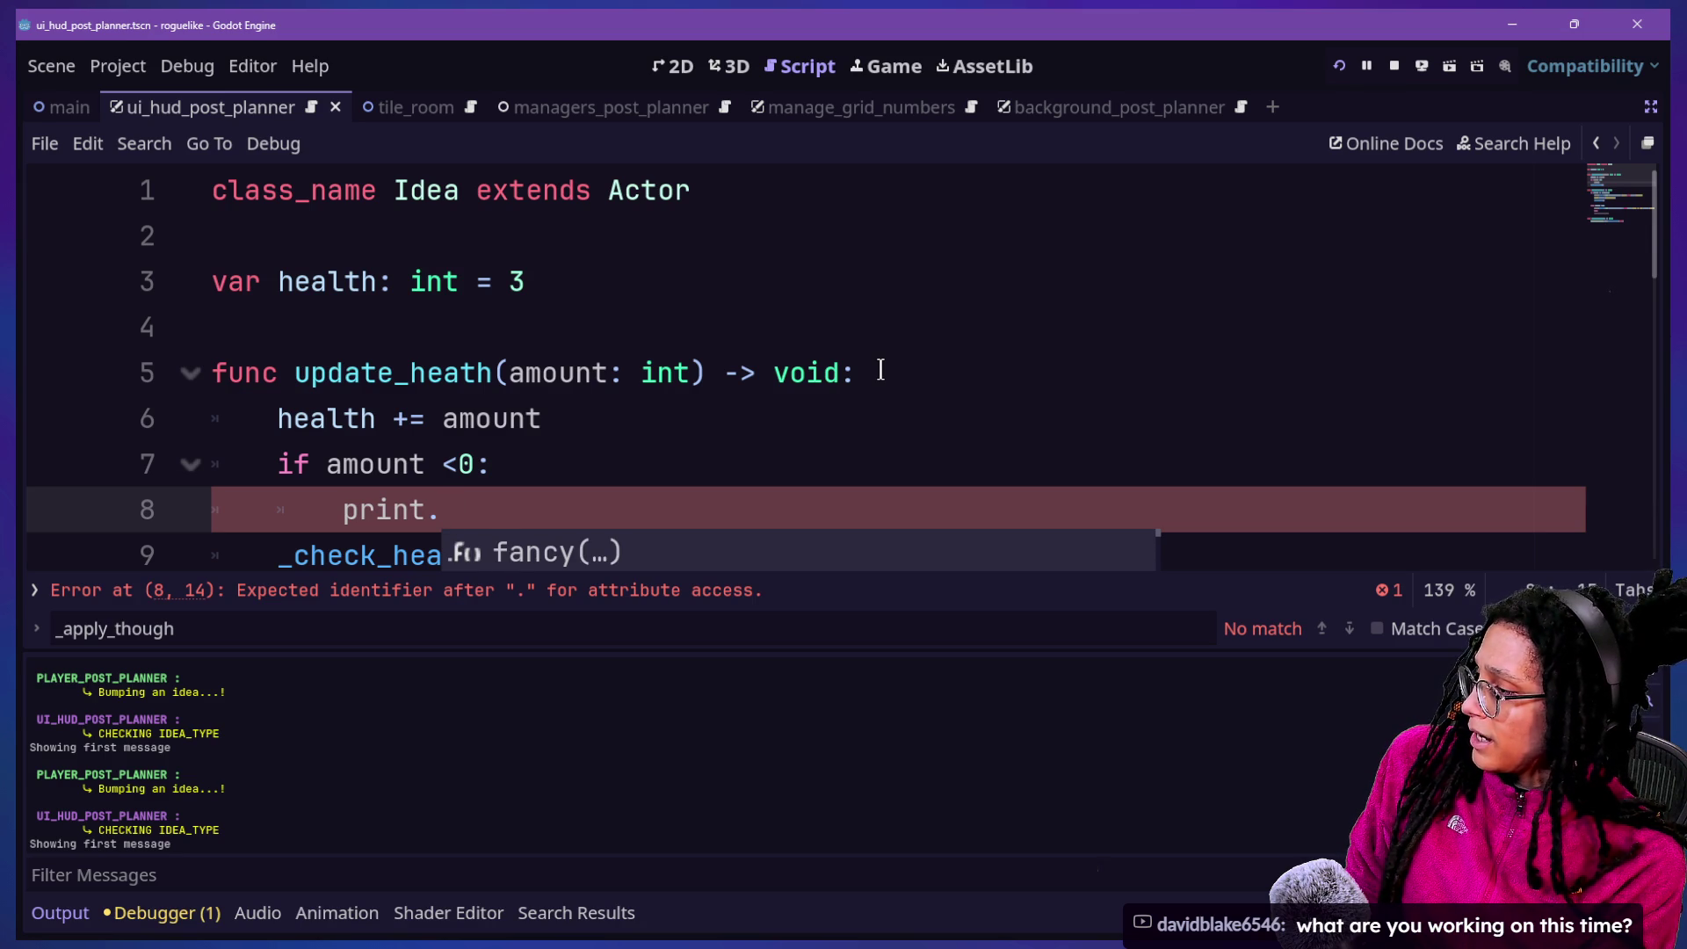
key(Return)
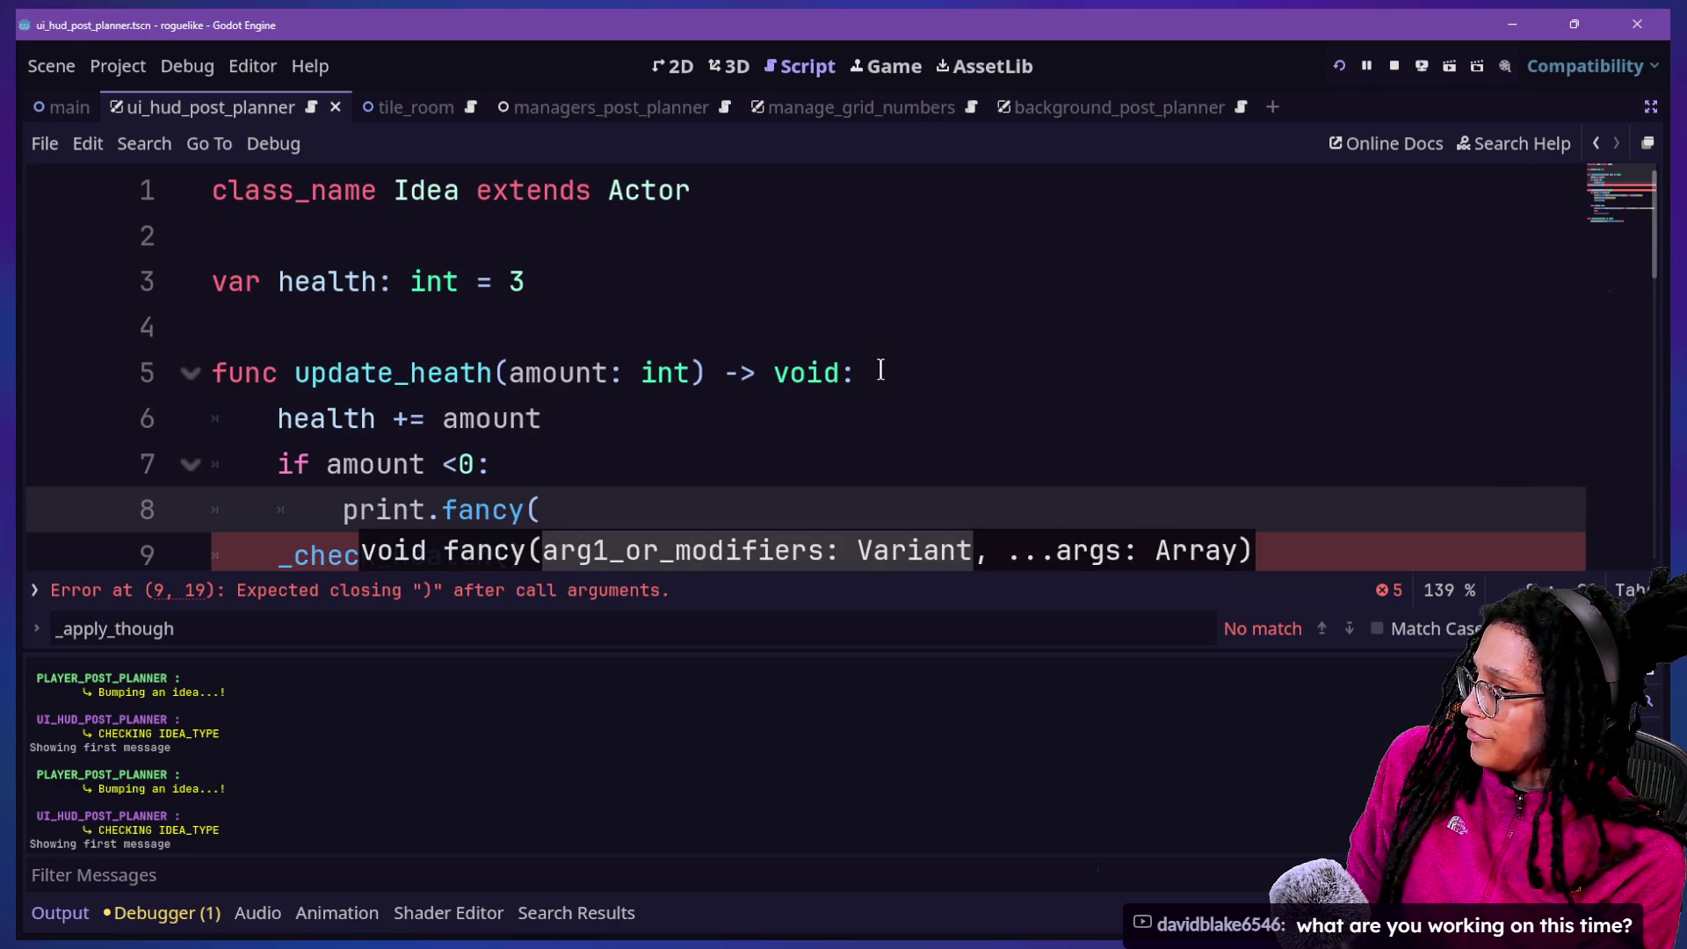
text(")
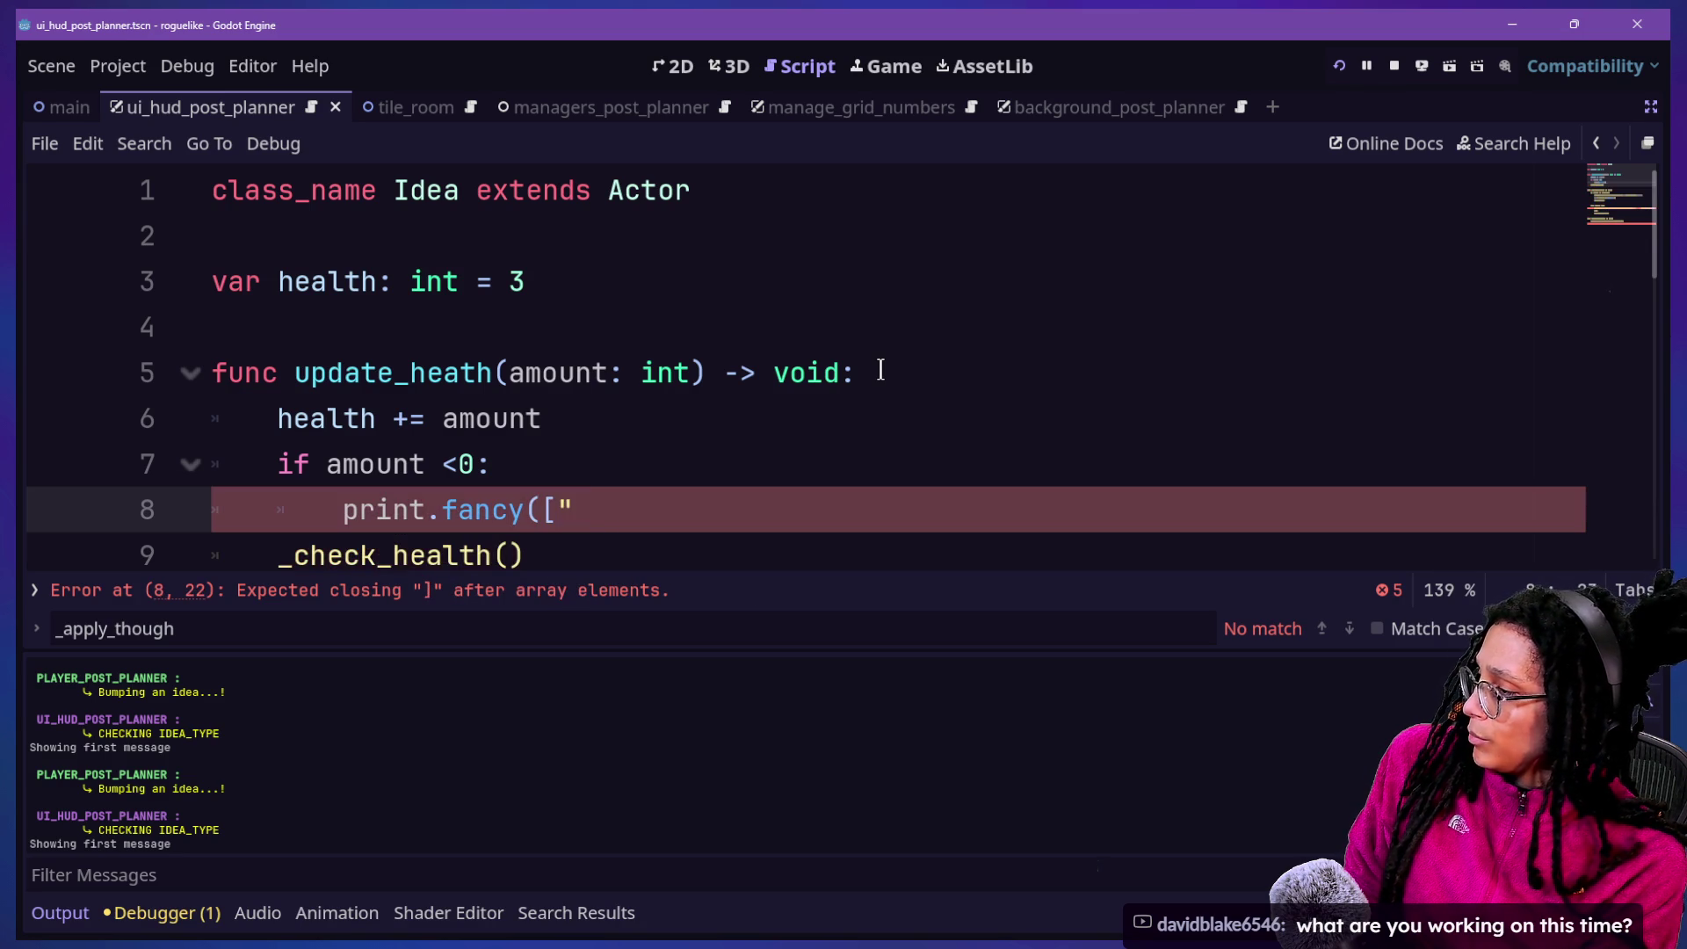
text(f)
key(BackSpace)
key(BackSpace)
text(FFX.)
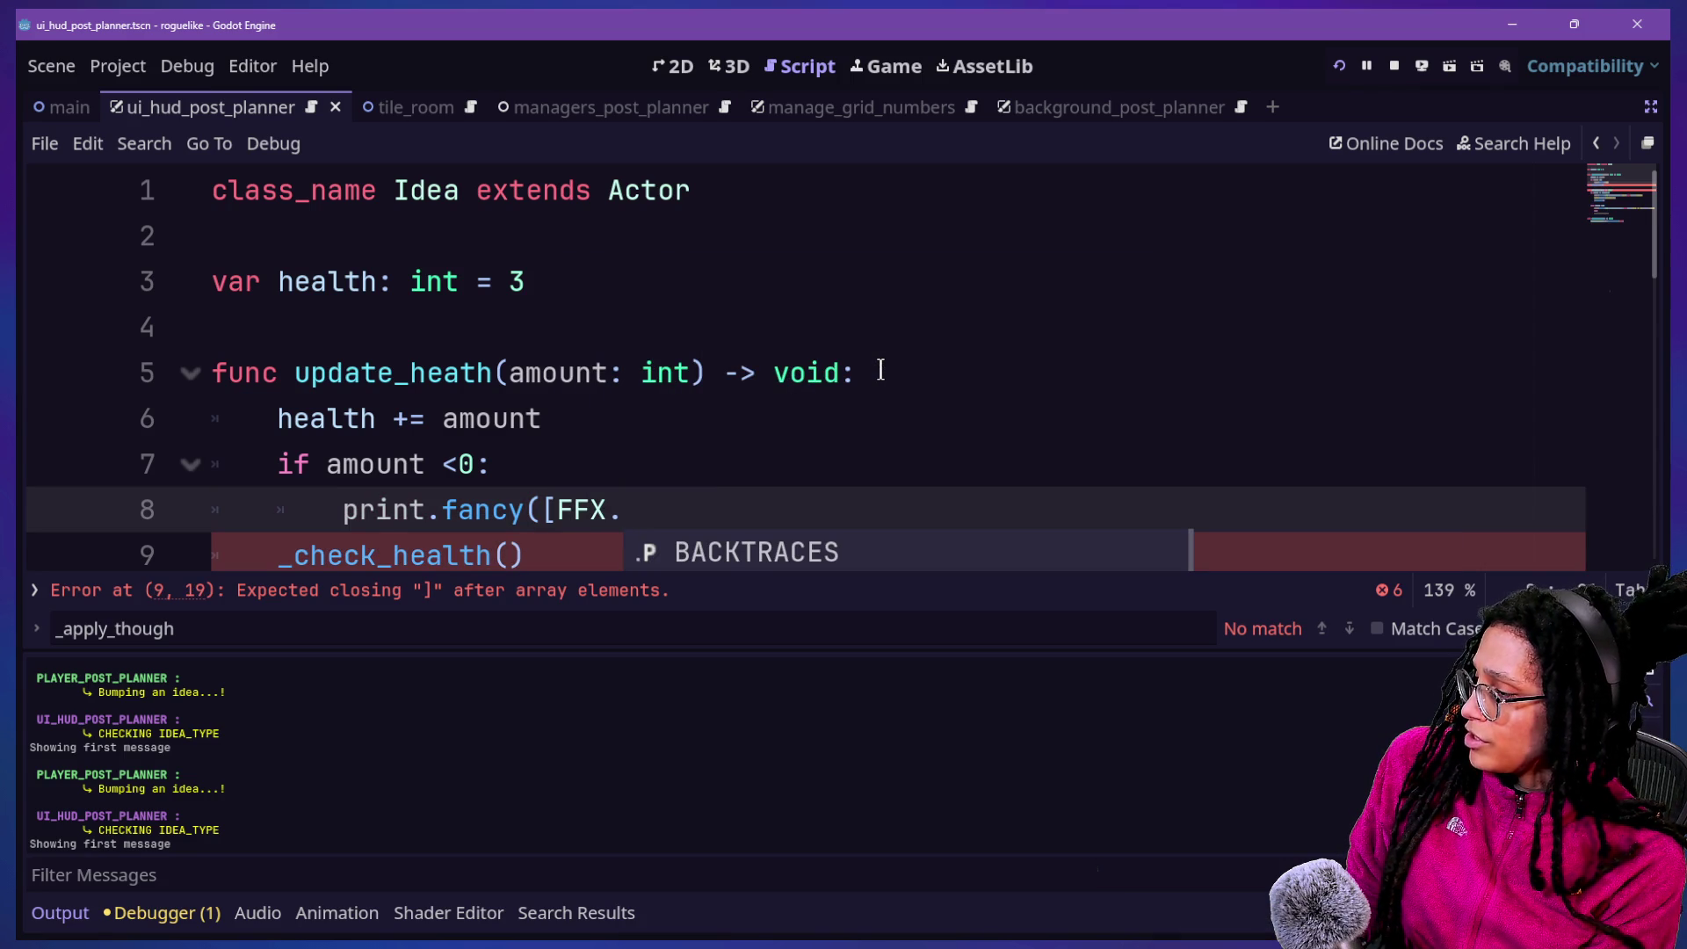
text(H)
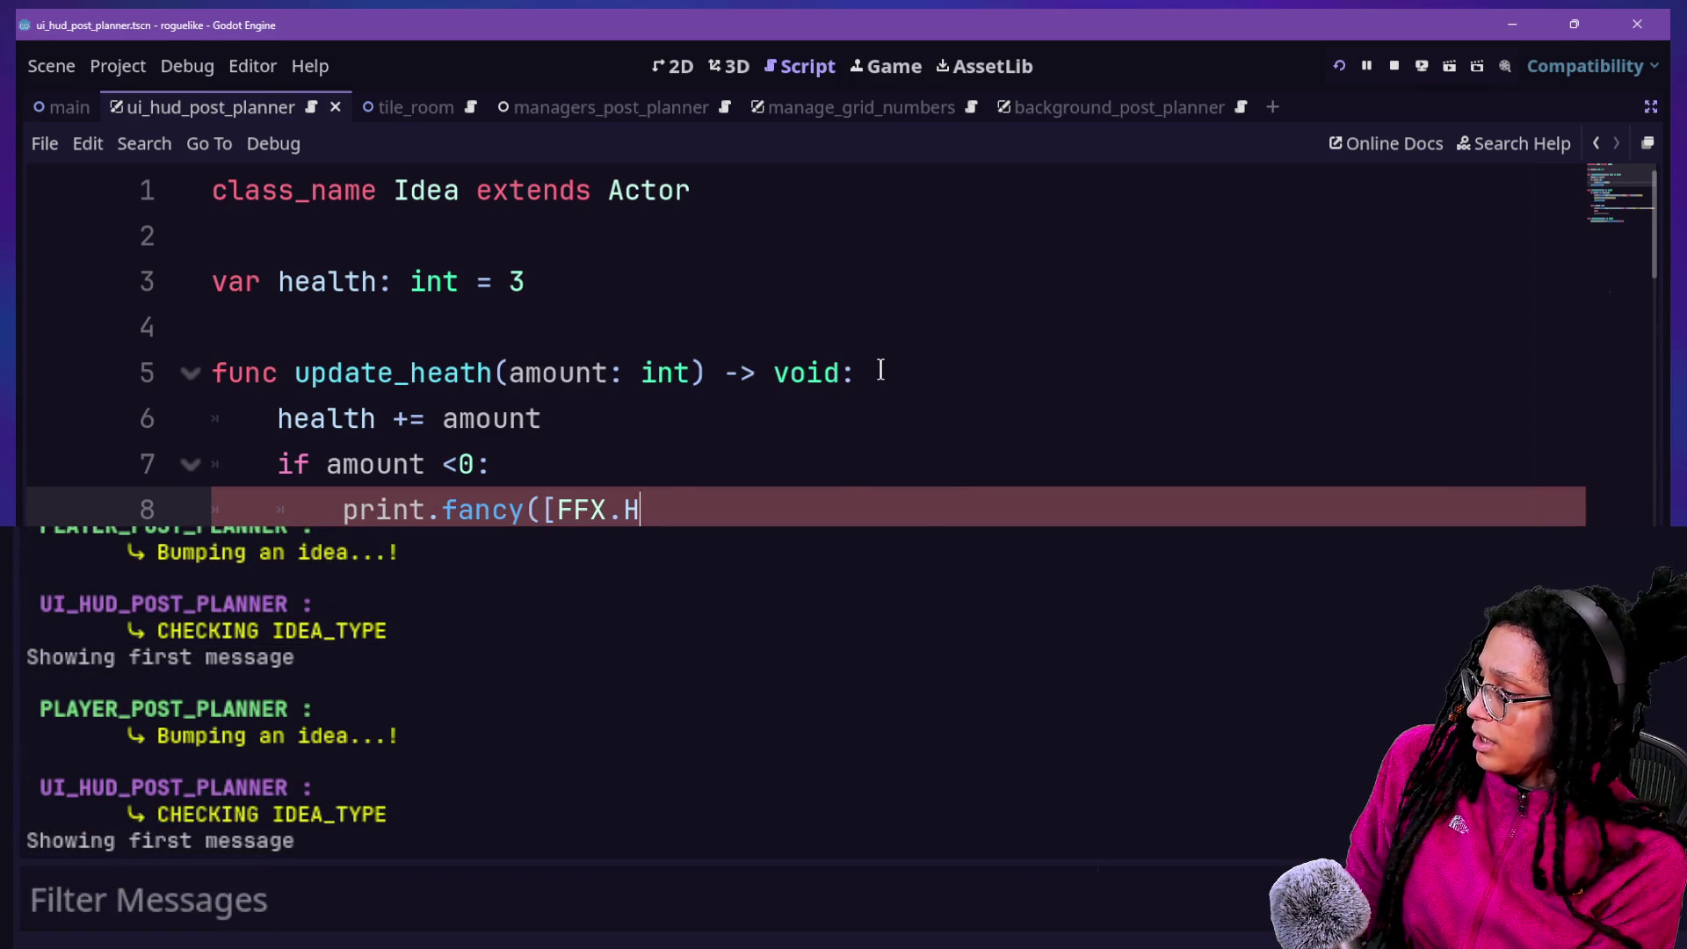
text(I)
key(Down)
key(Down)
key(Down)
key(Return)
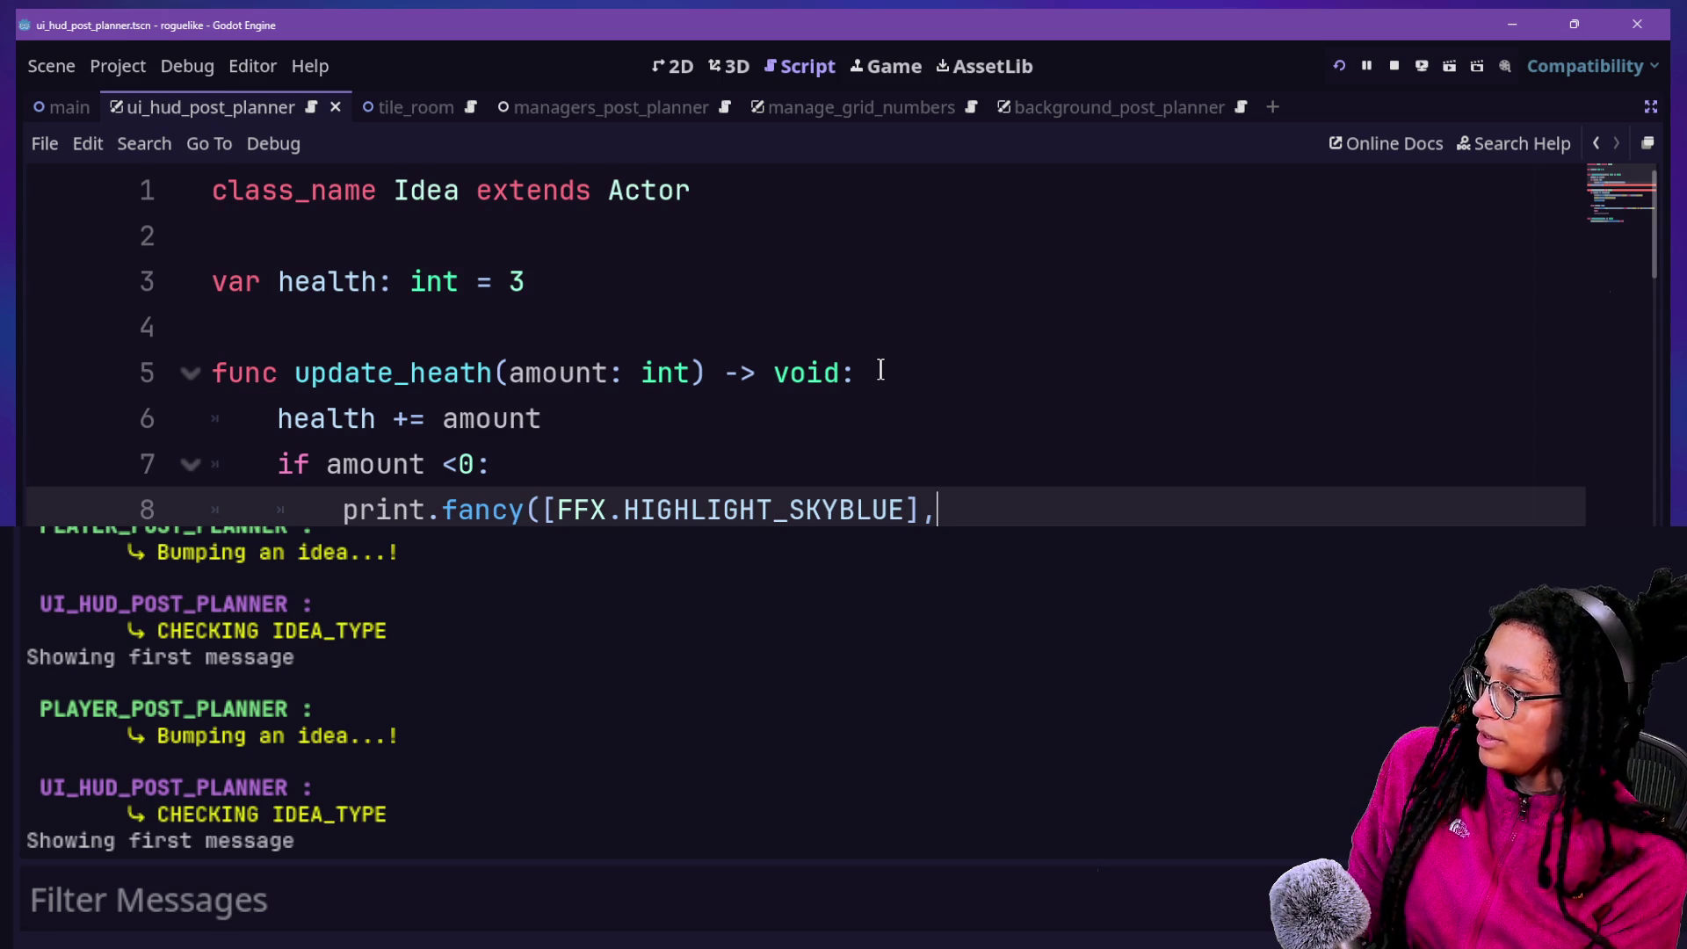
text(")
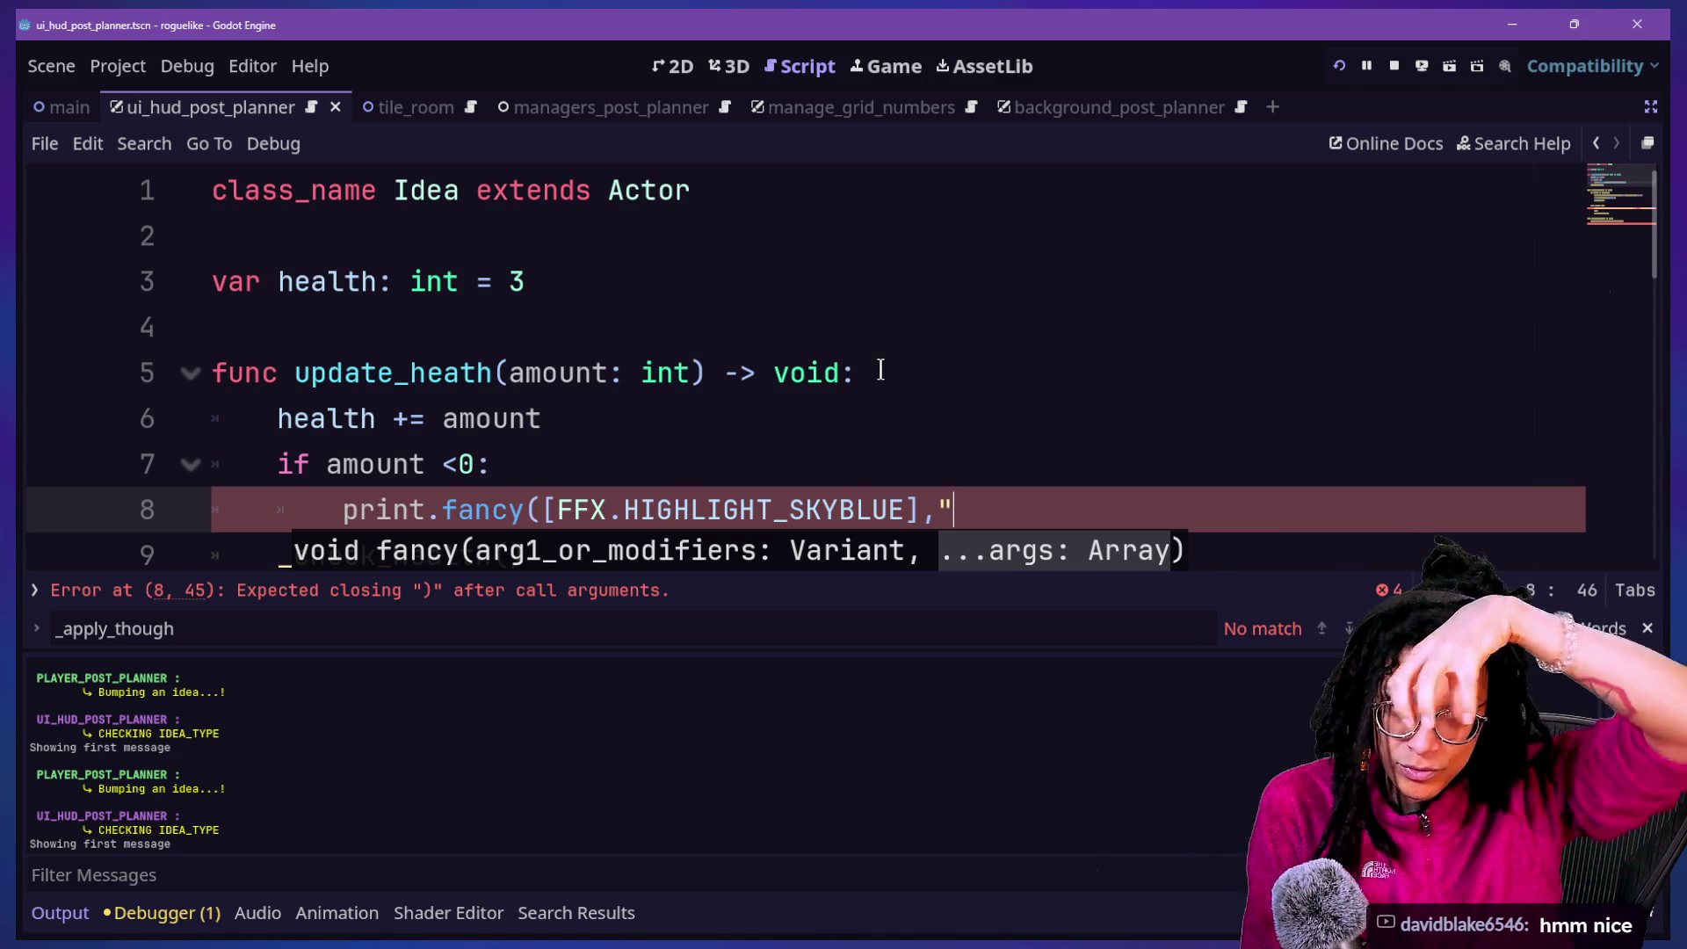
Finish the print with name, "'s health dropped to", health, "!" and run the game with F5
click(1086, 381)
key(Down)
key(Down)
key(Down)
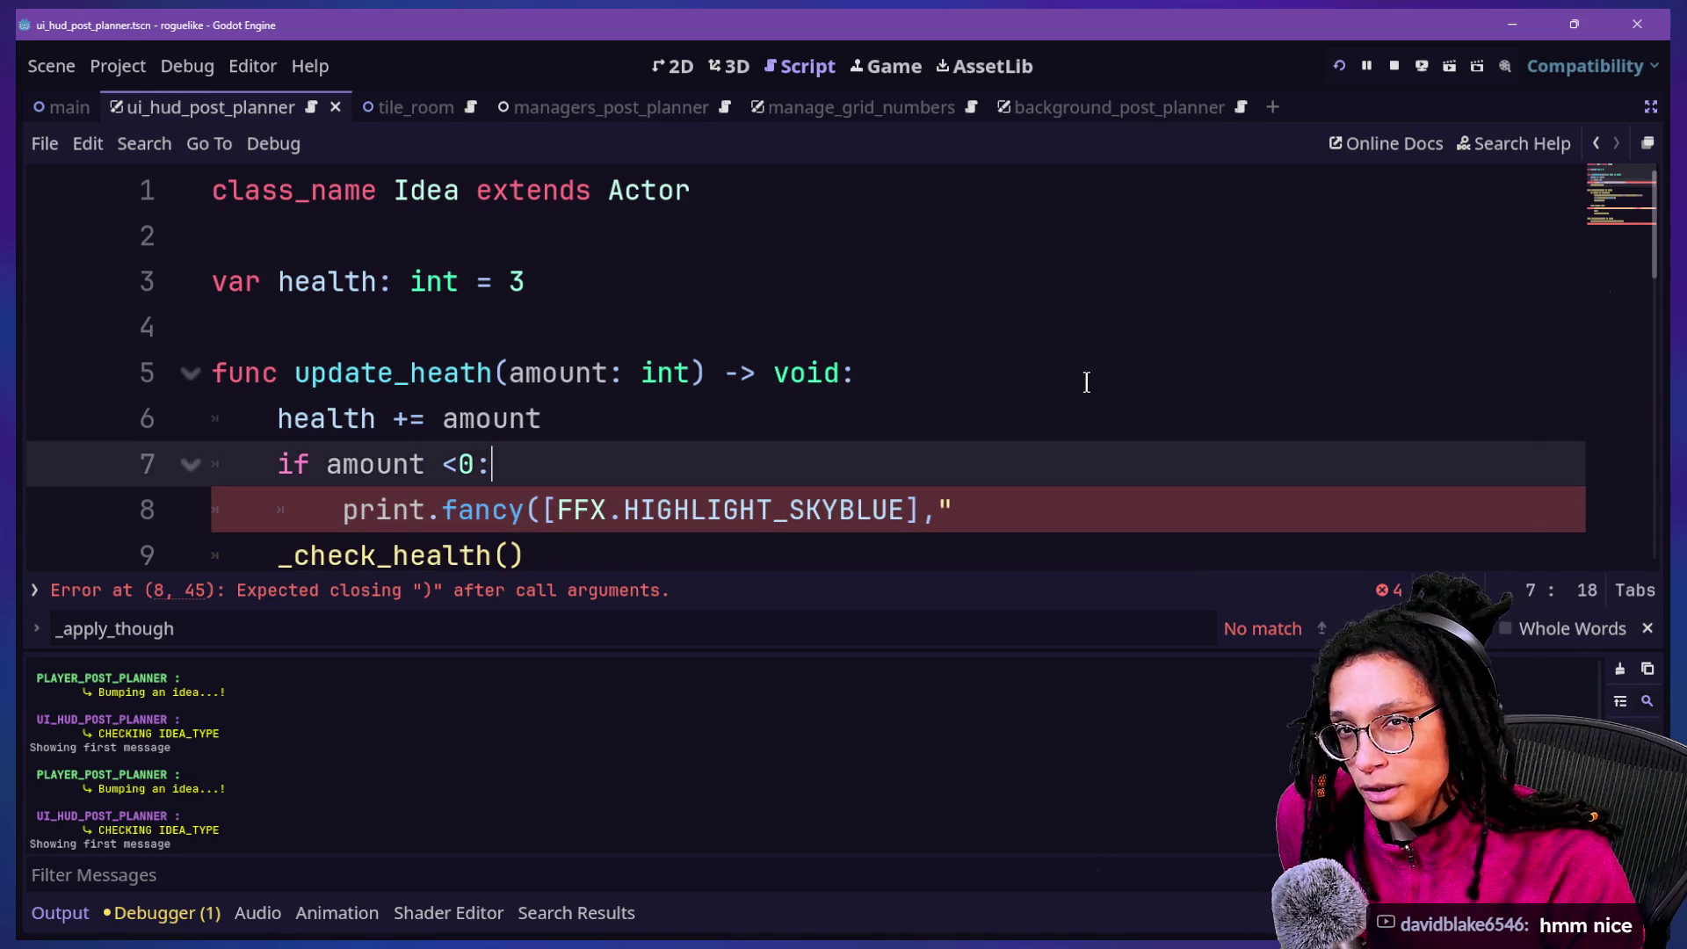
key(Up)
key(Up)
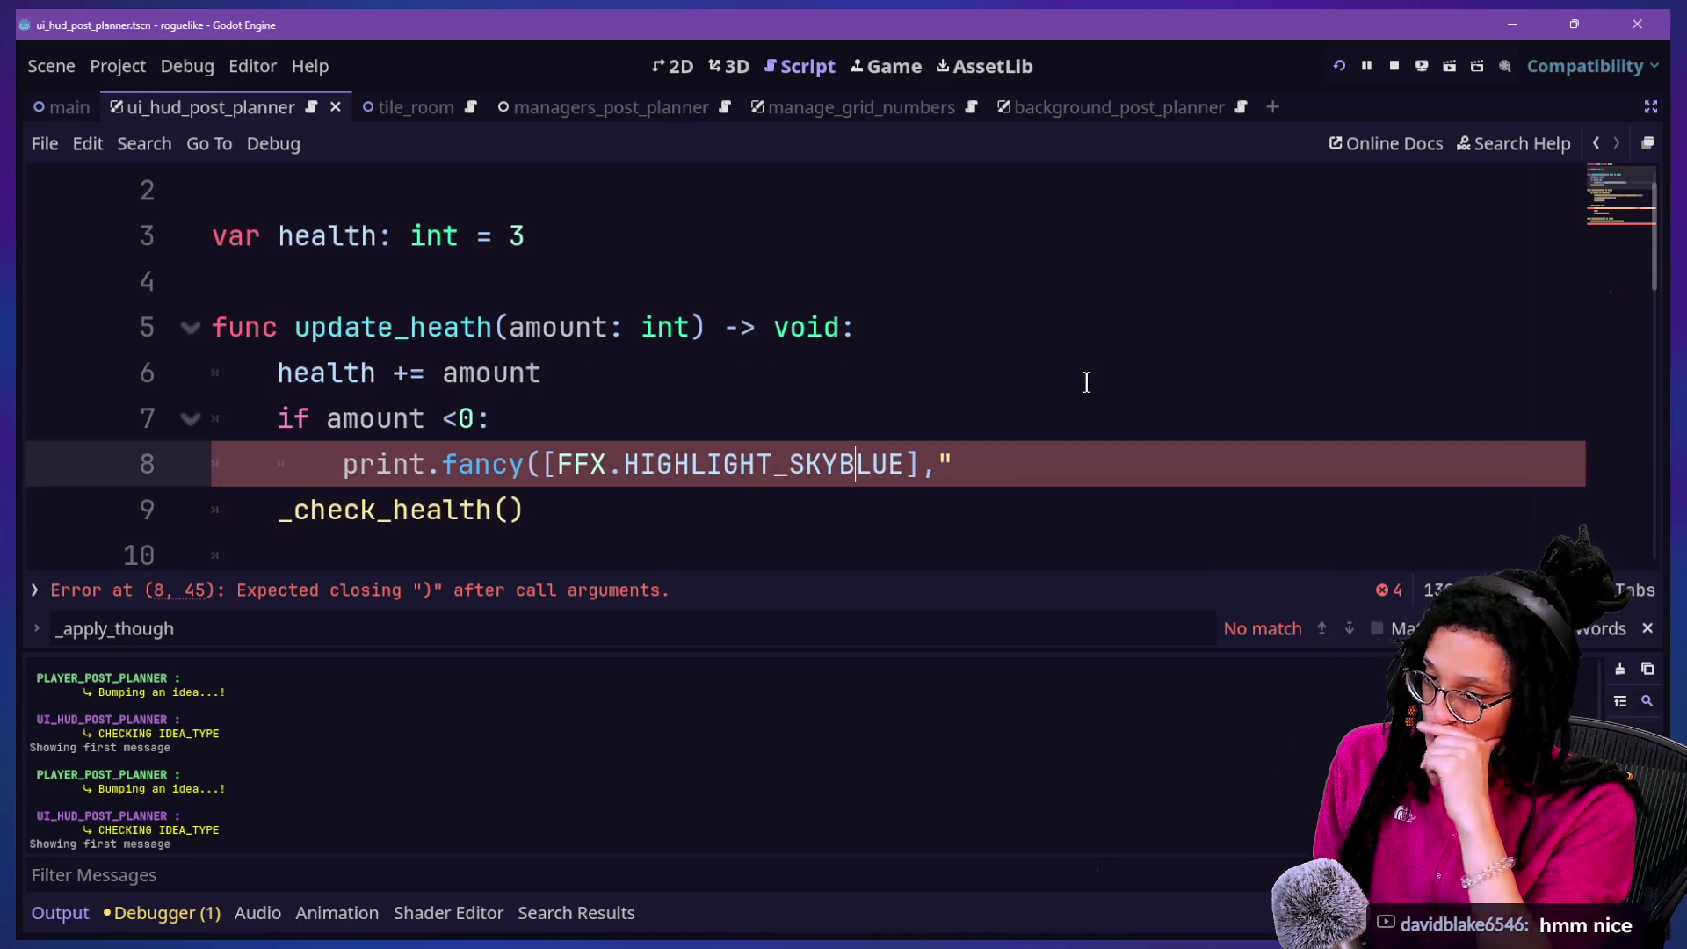
key(Up)
key(Up)
click(1068, 469)
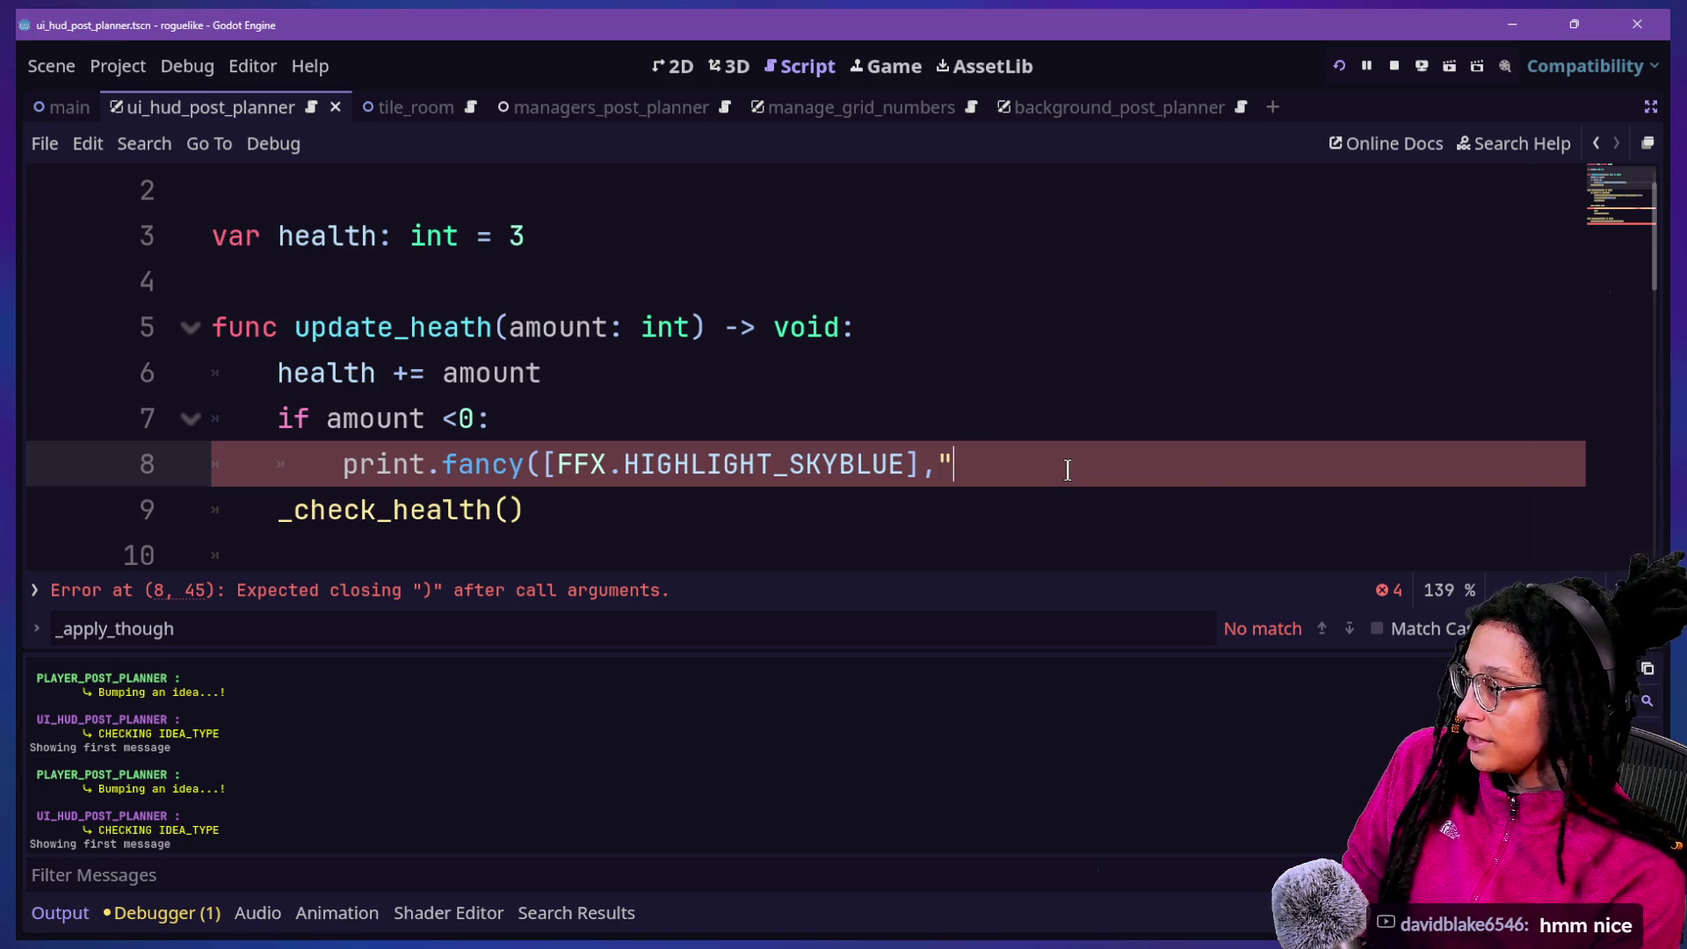
text(na)
key(BackSpace)
key(BackSpace)
key(BackSpace)
text(name)
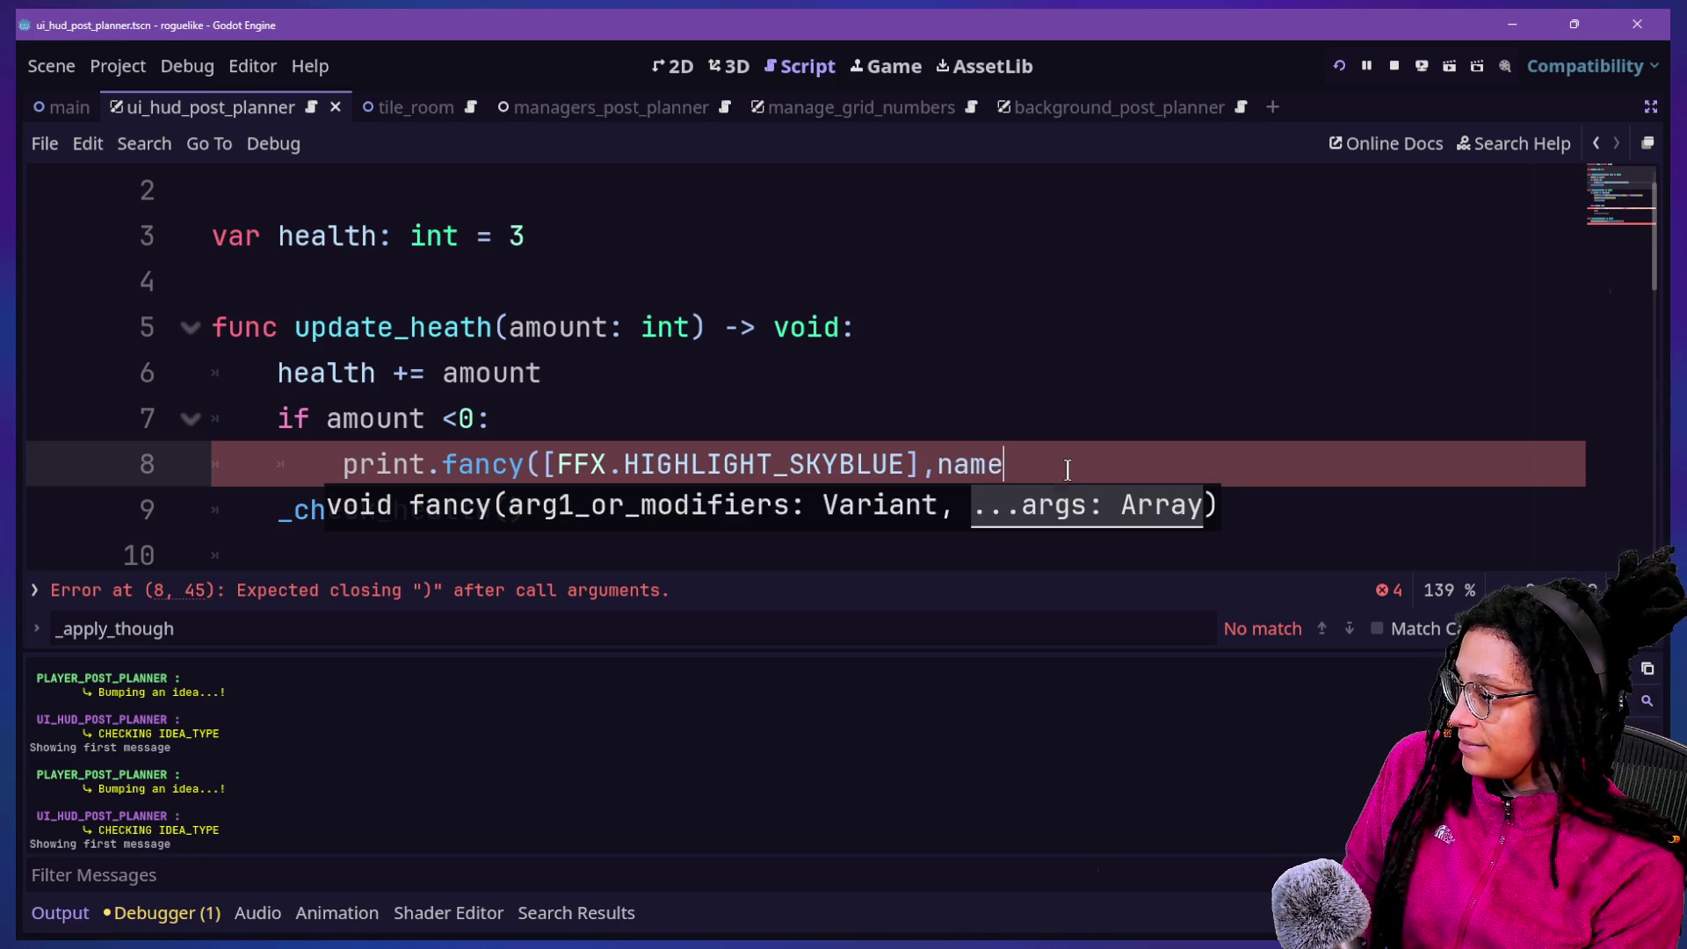
text(,")
key(BackSpace)
text(,"'s)
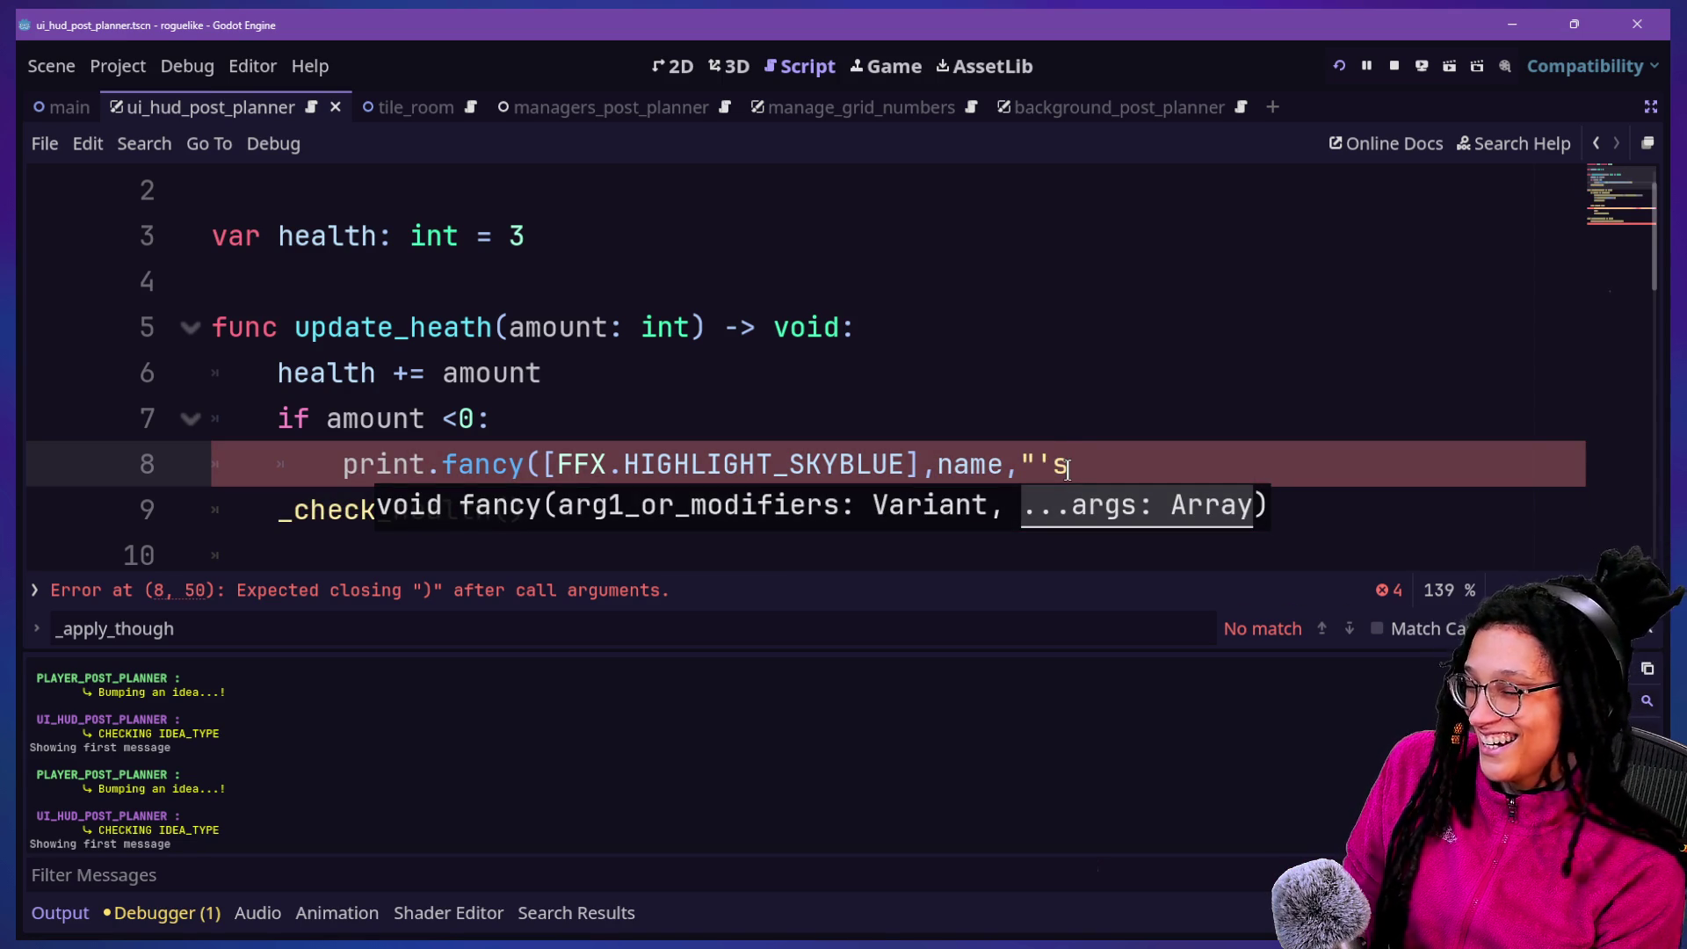
text( health)
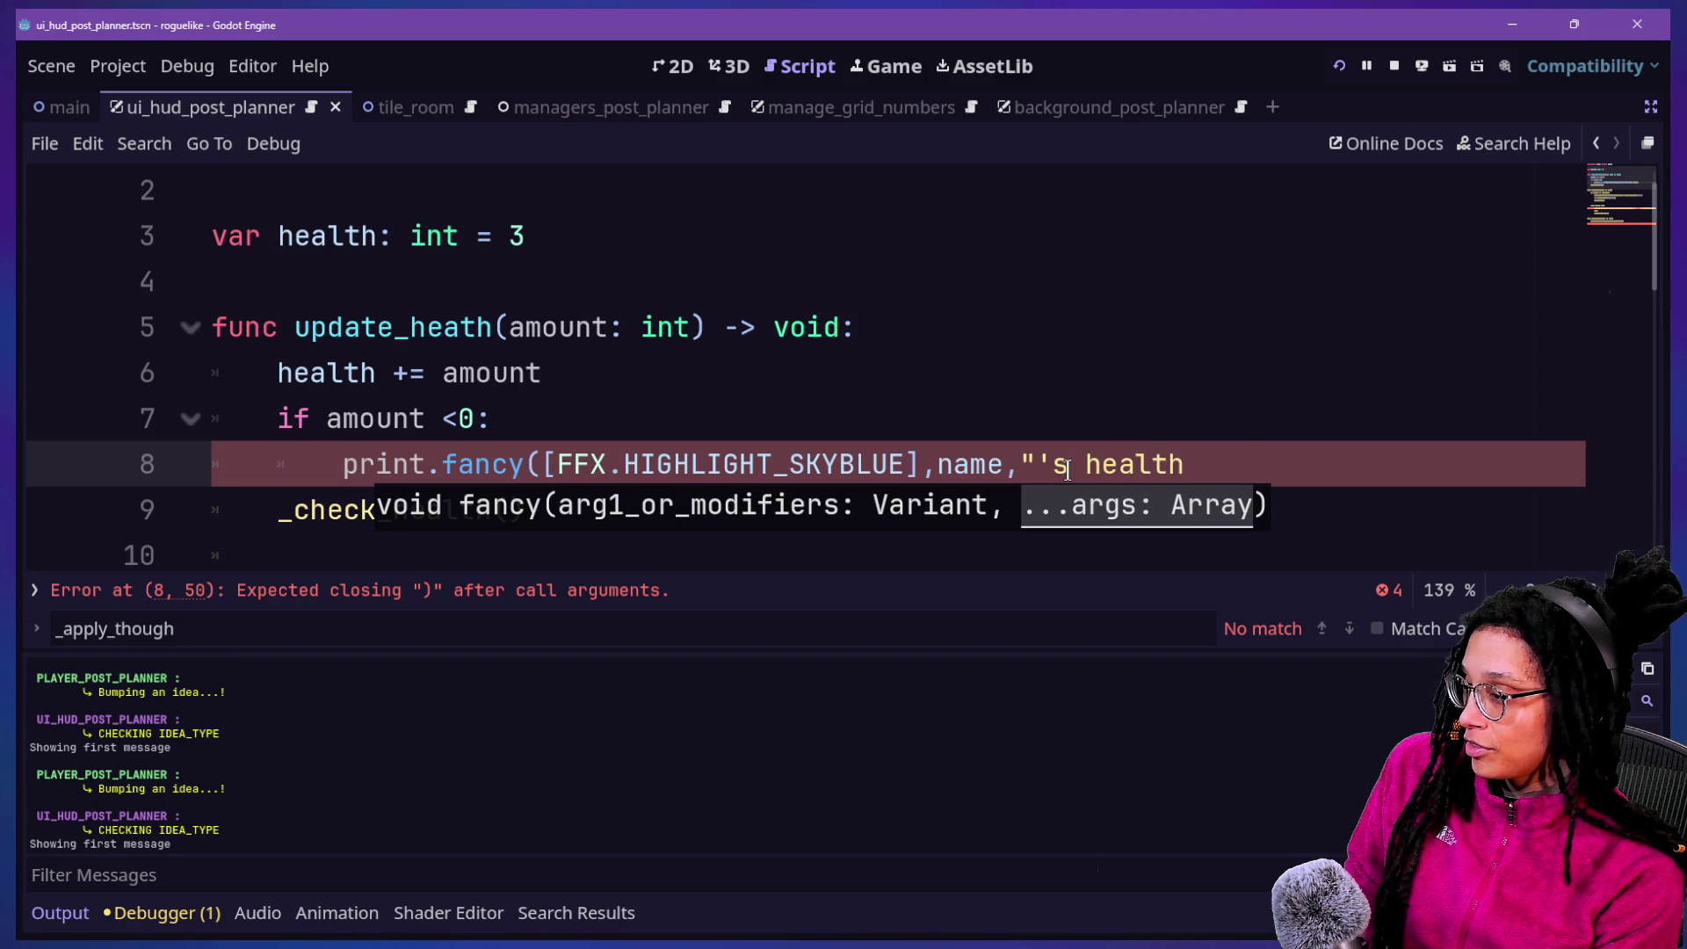
text( dropped to",hea)
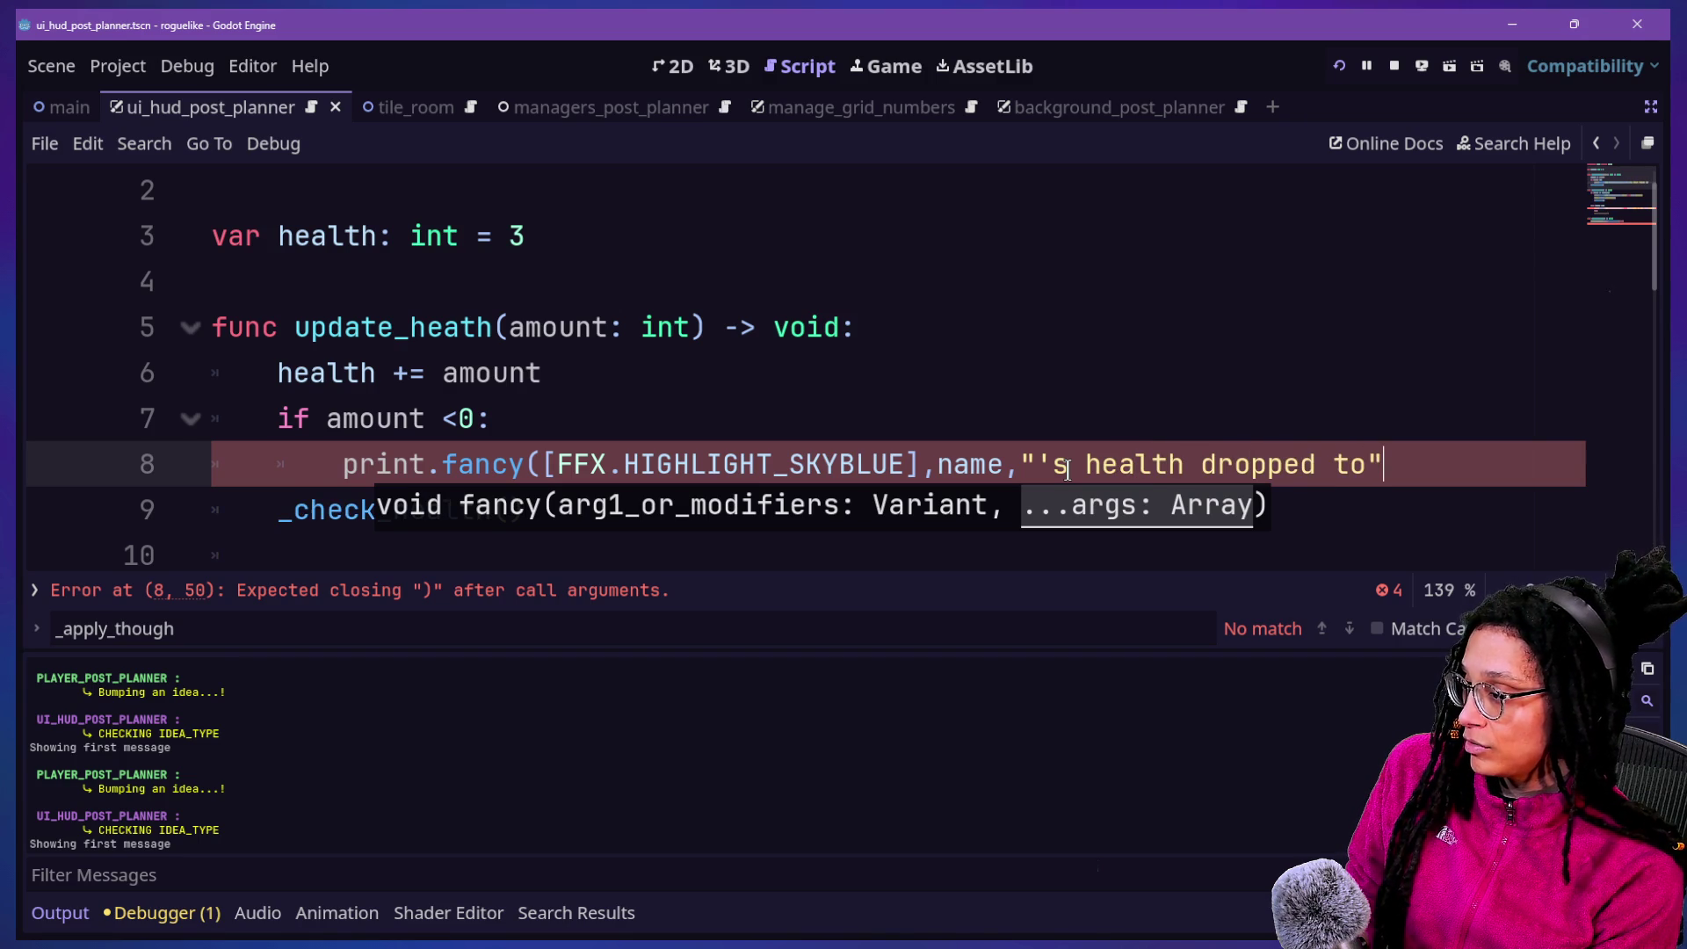
text(lth,"!")
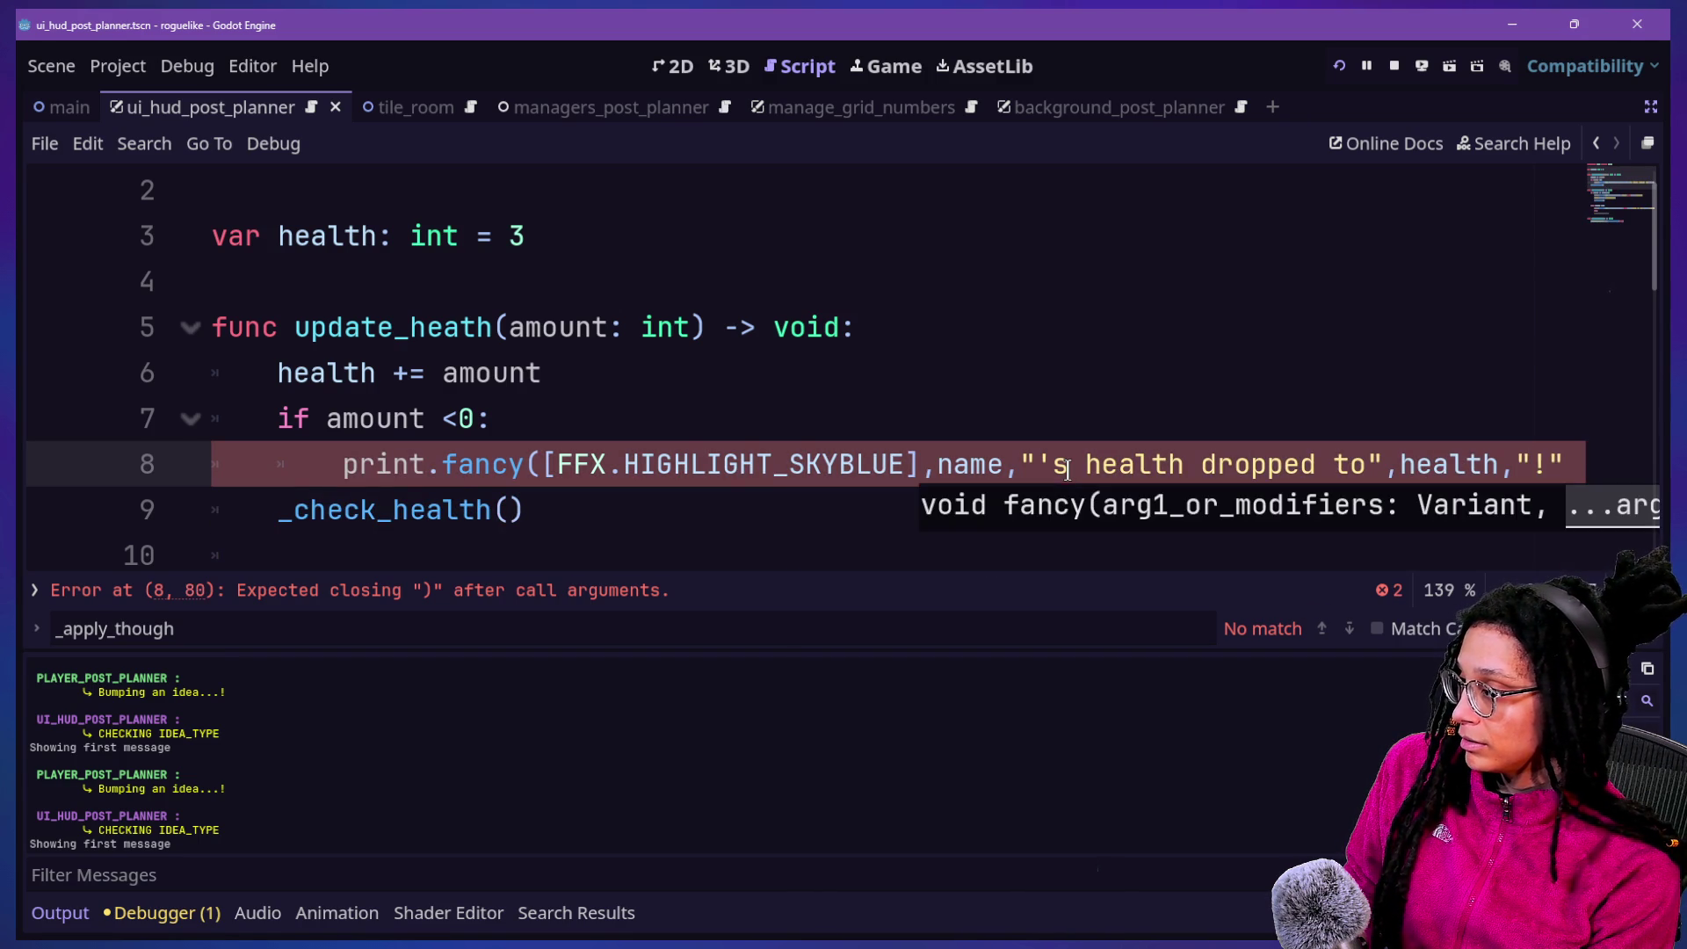
text())
key(F5)
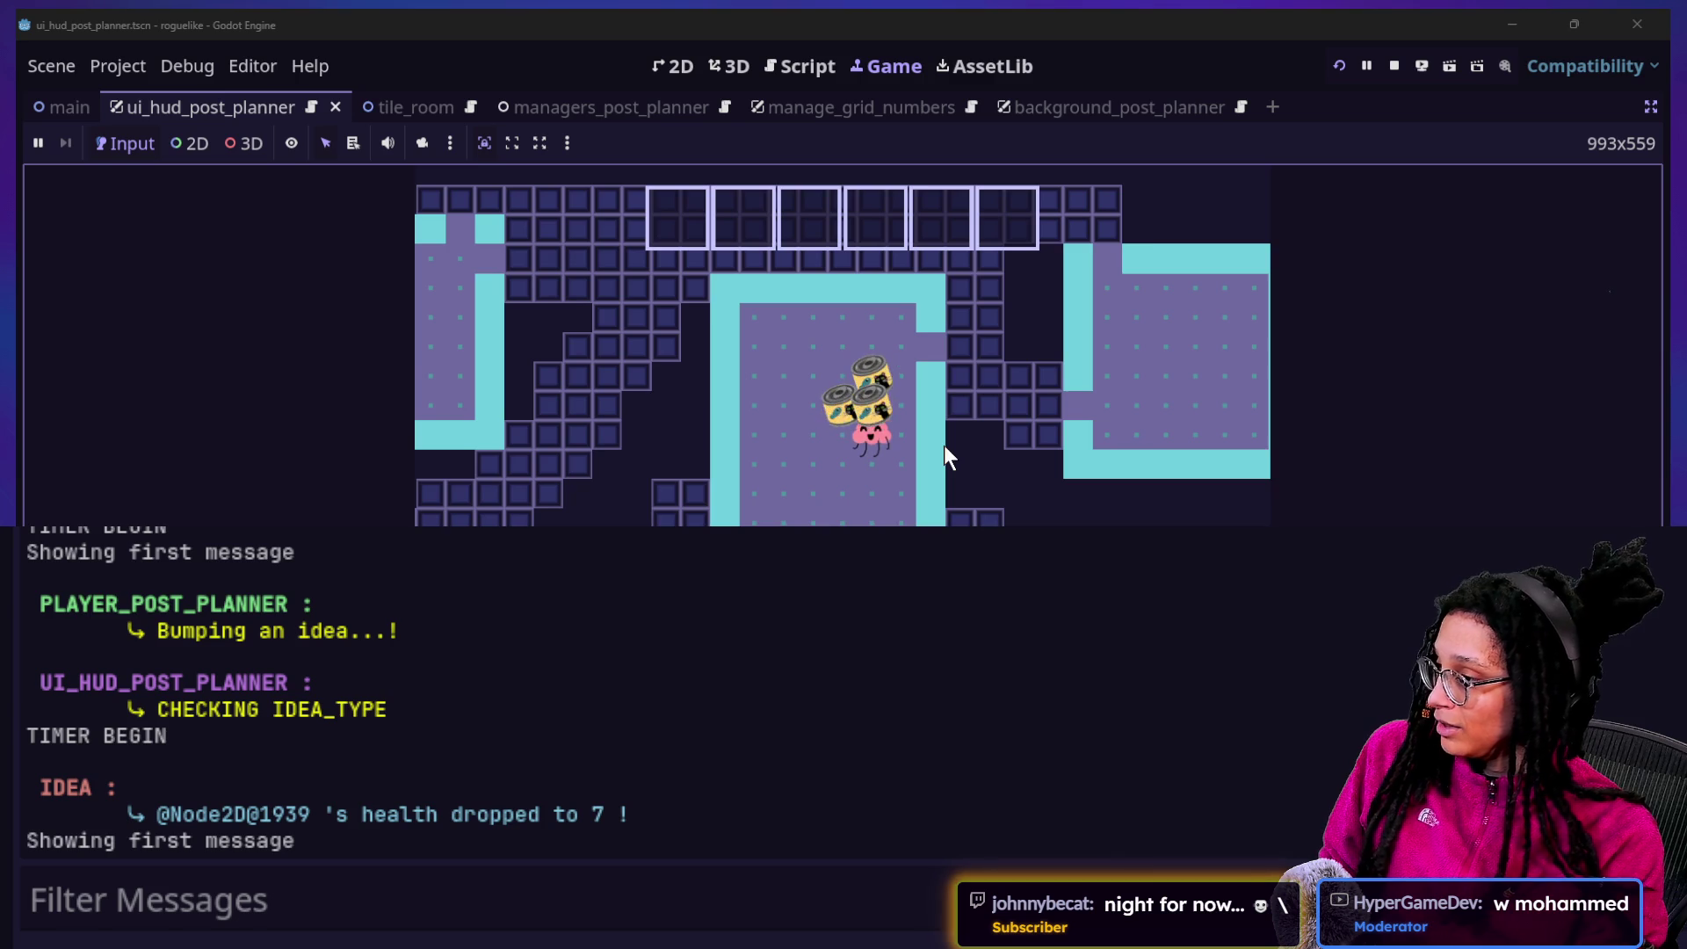
Walk the player into ideas, checking the health-drop logs (7, then 3) and dismissing the CATFOOD thought
key(Left)
key(Left)
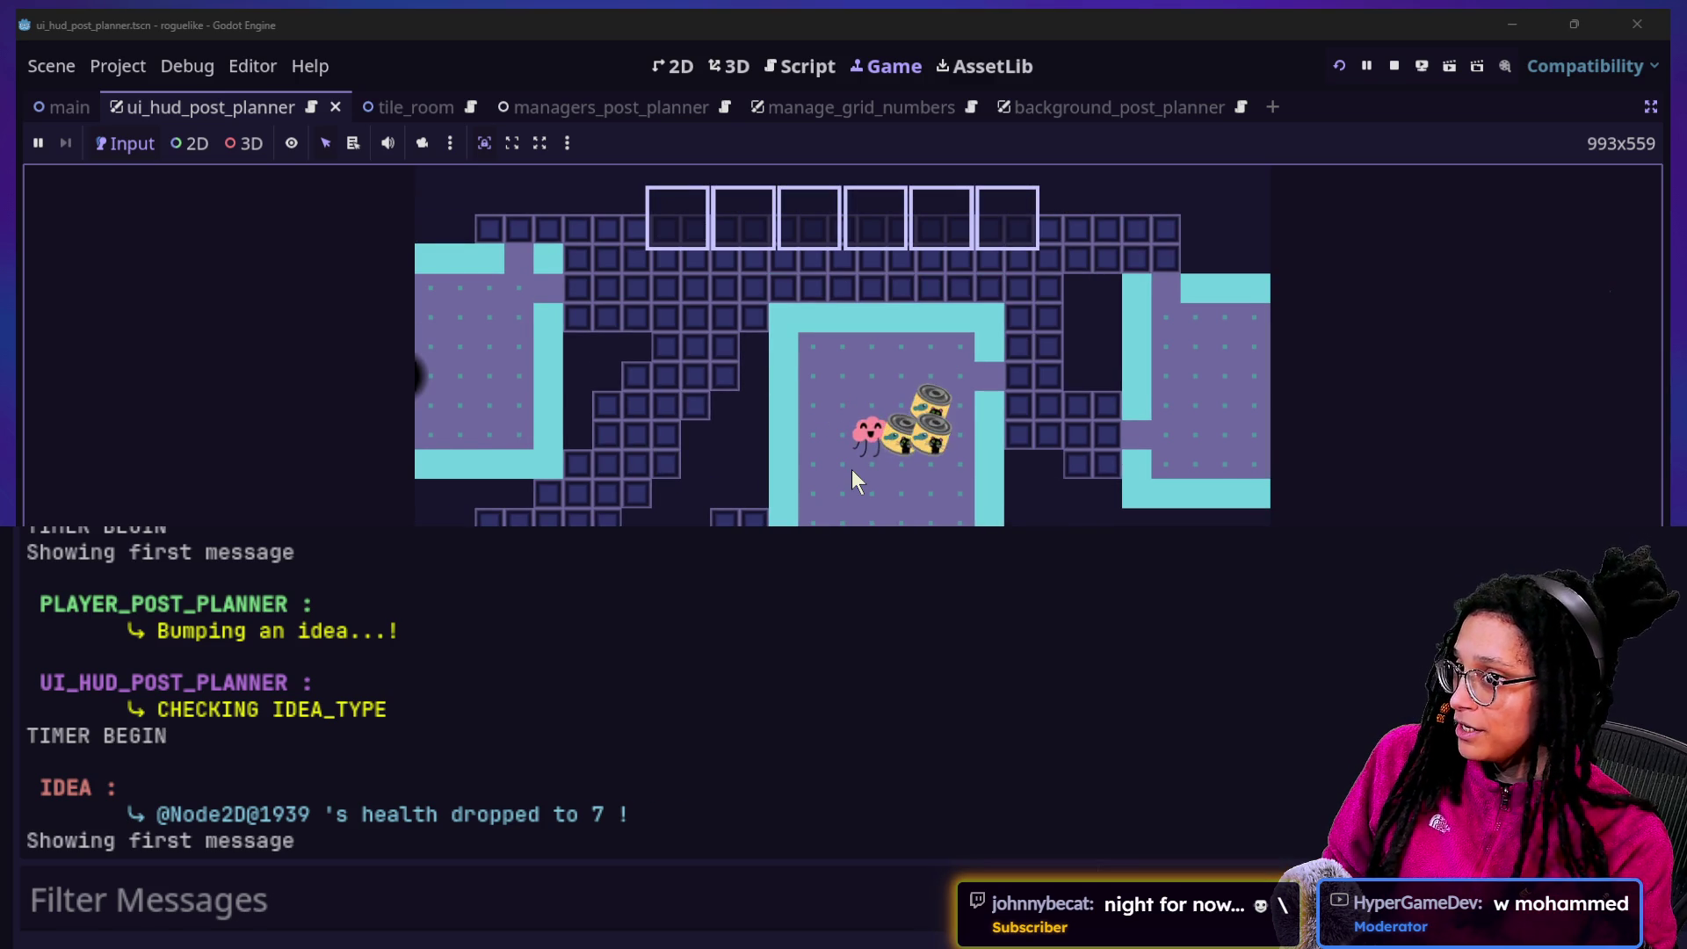
key(Right)
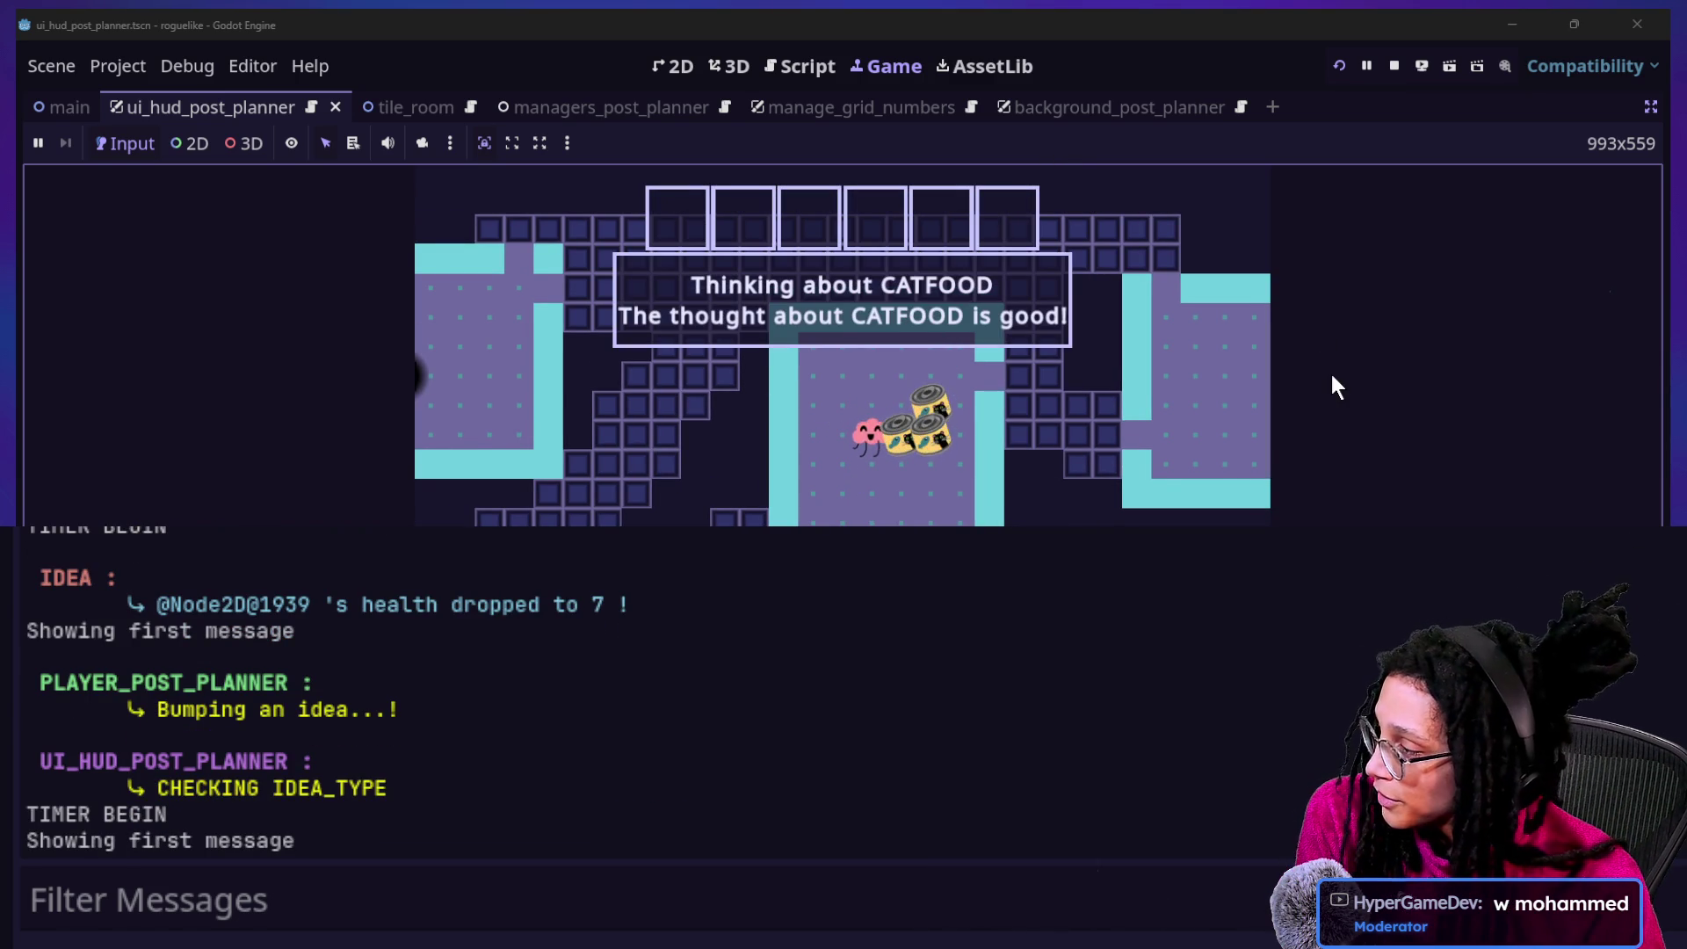
key(Right)
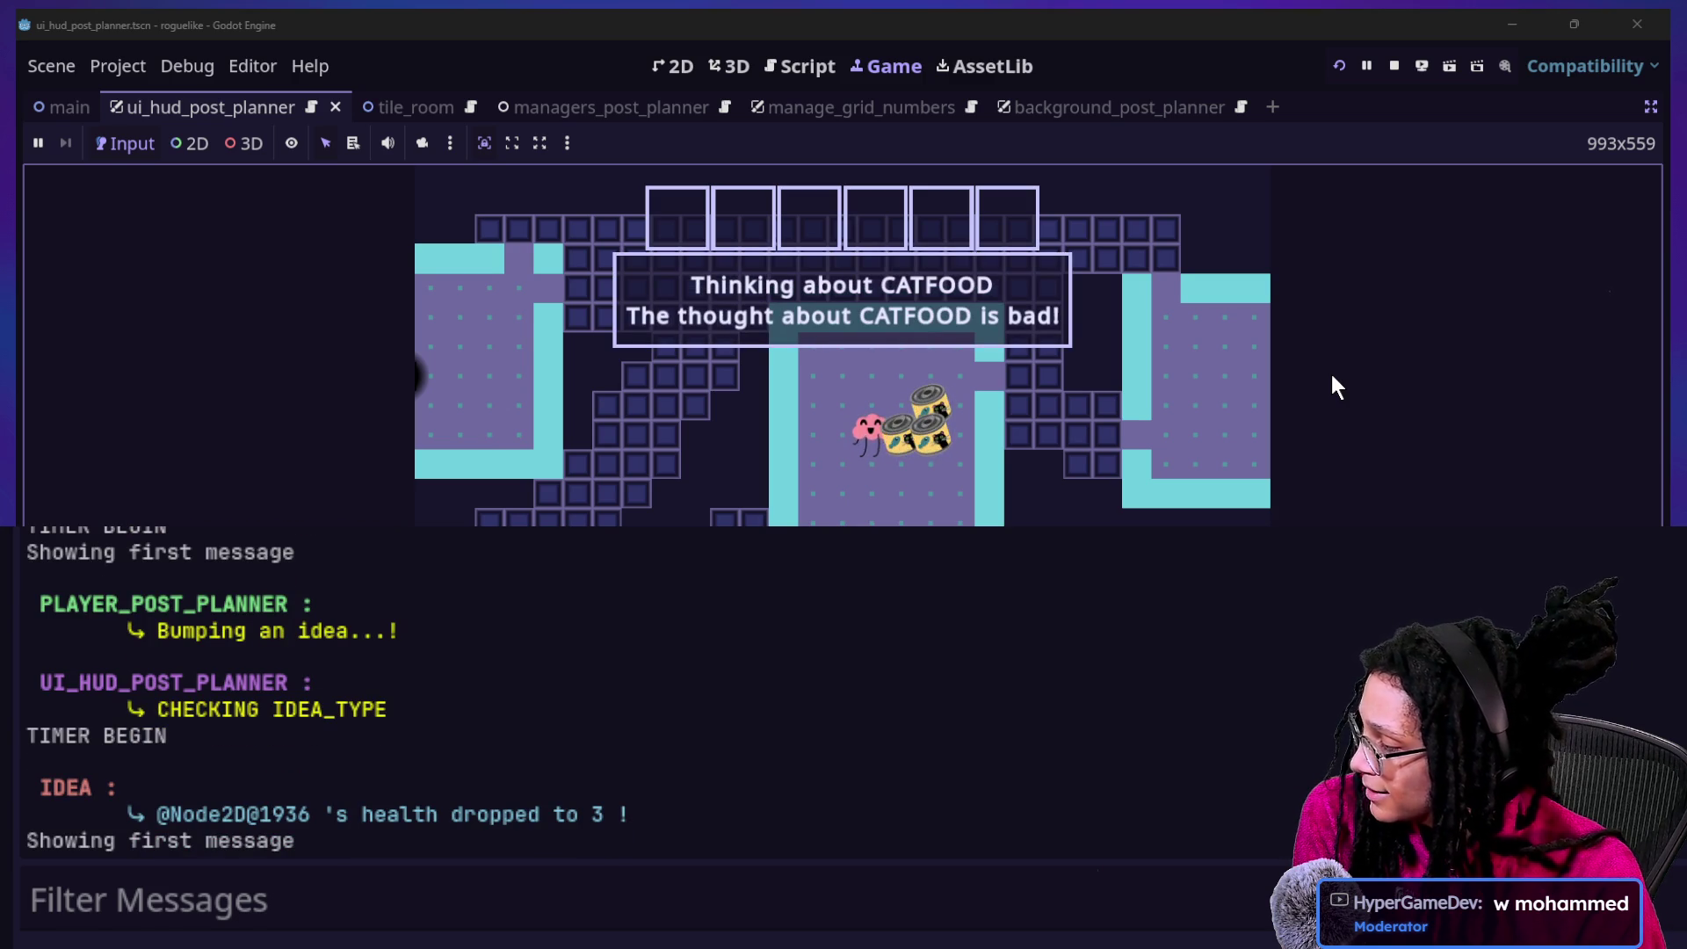
key(Right)
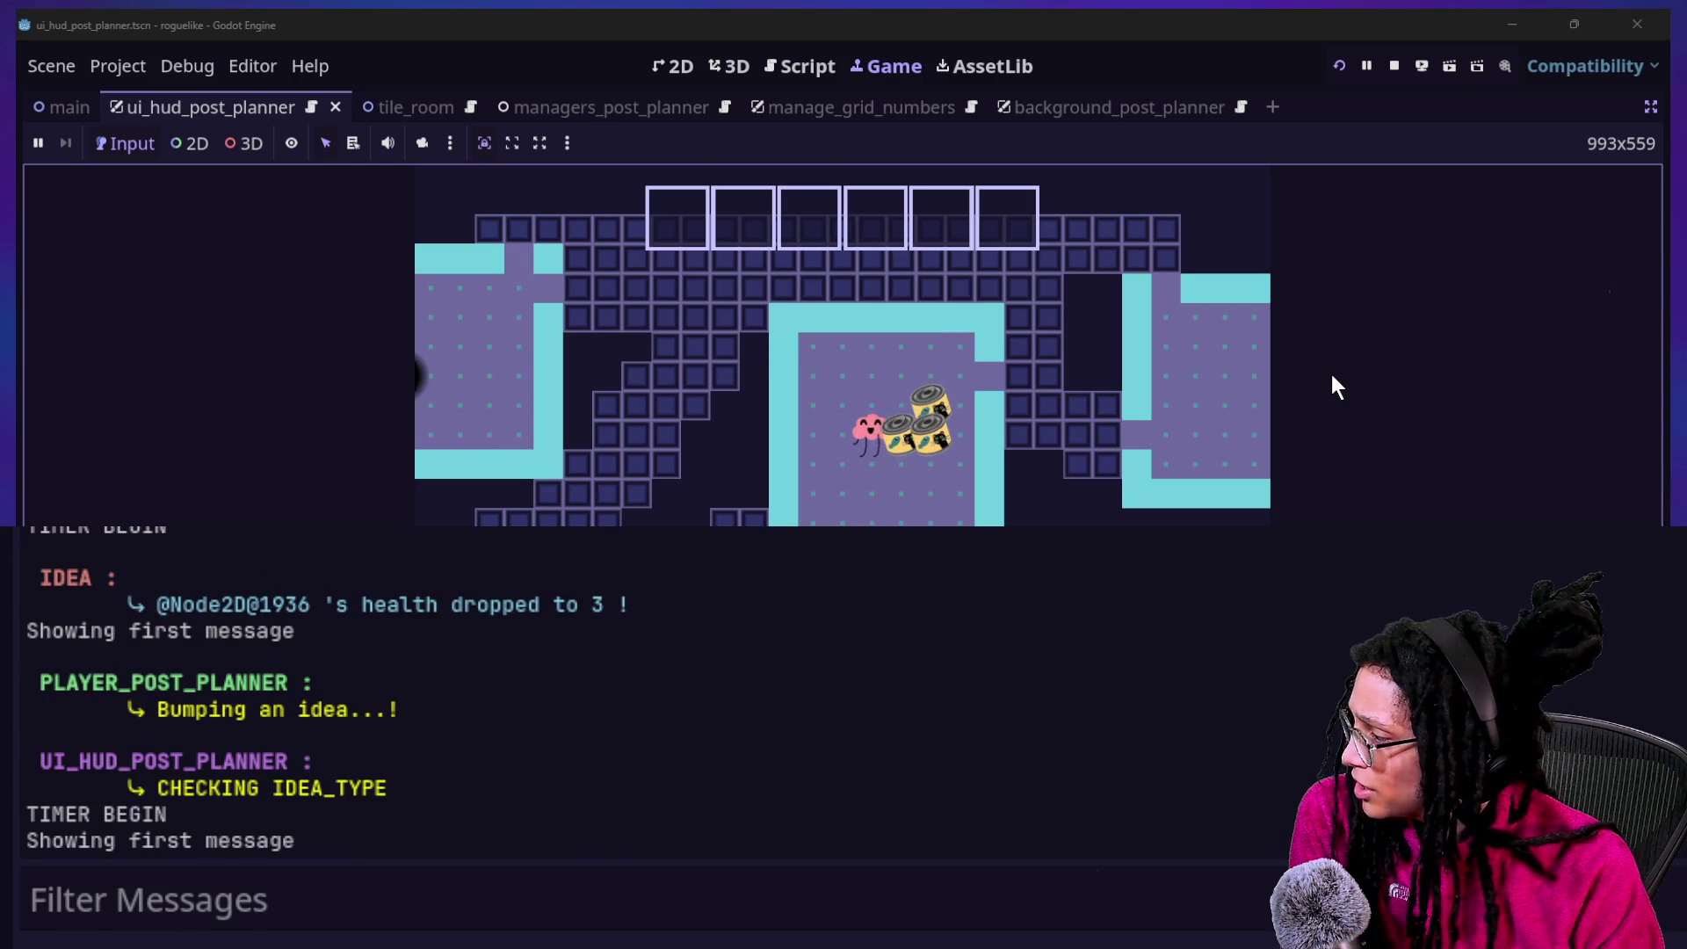
key(Right)
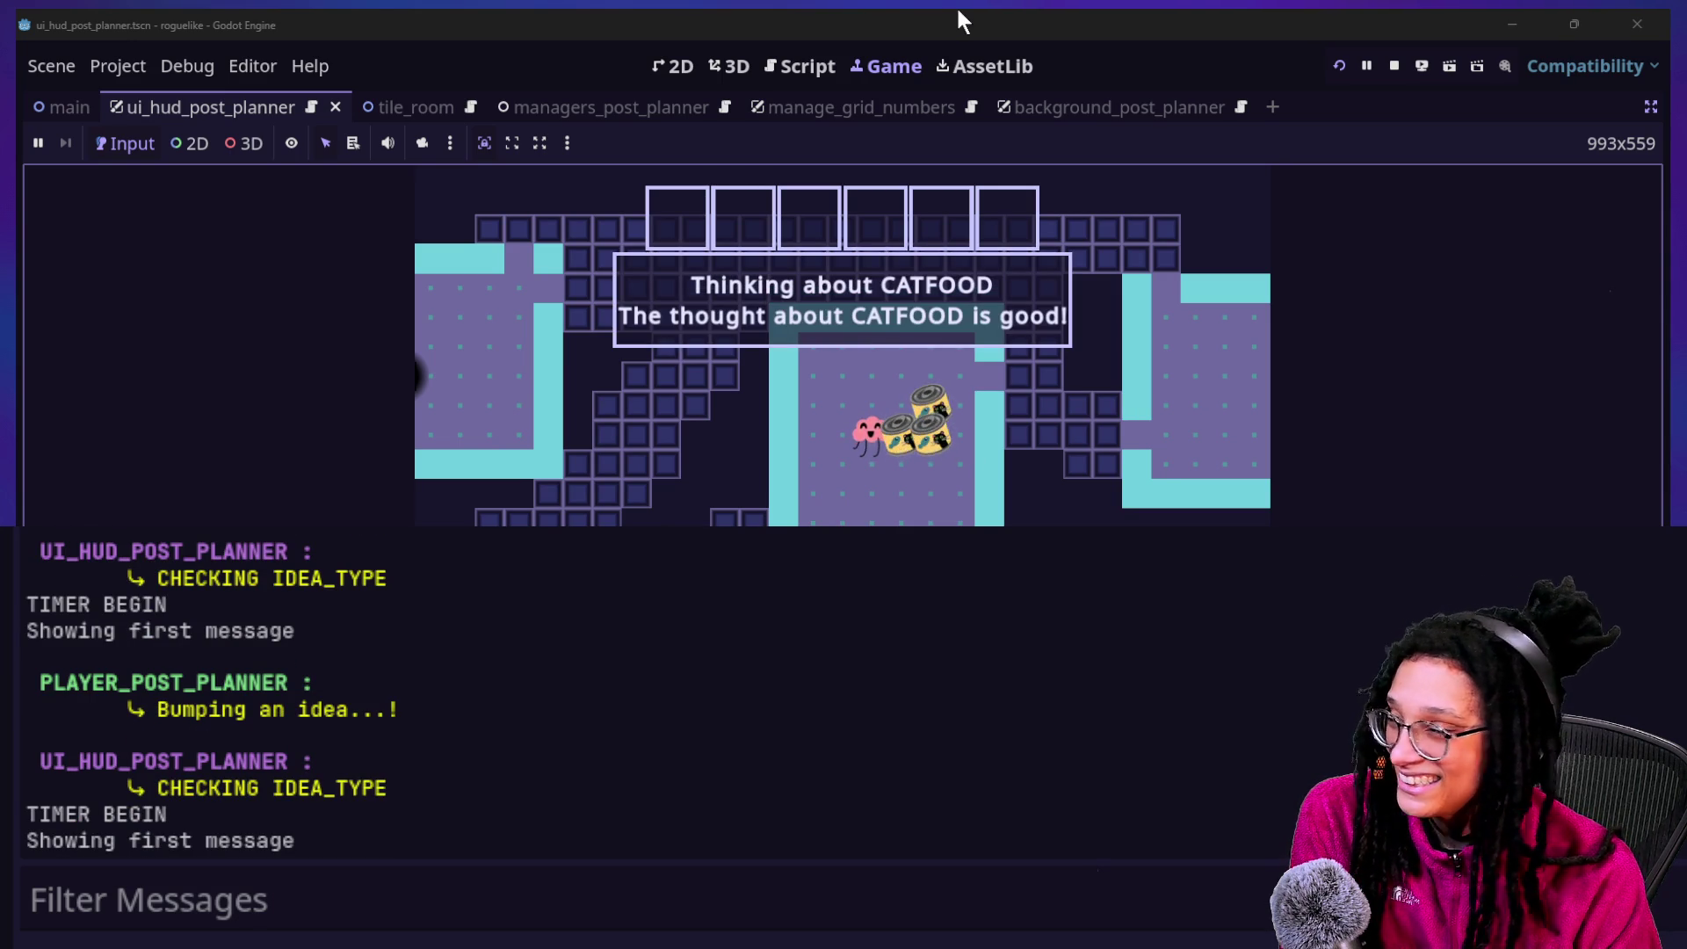
click(799, 69)
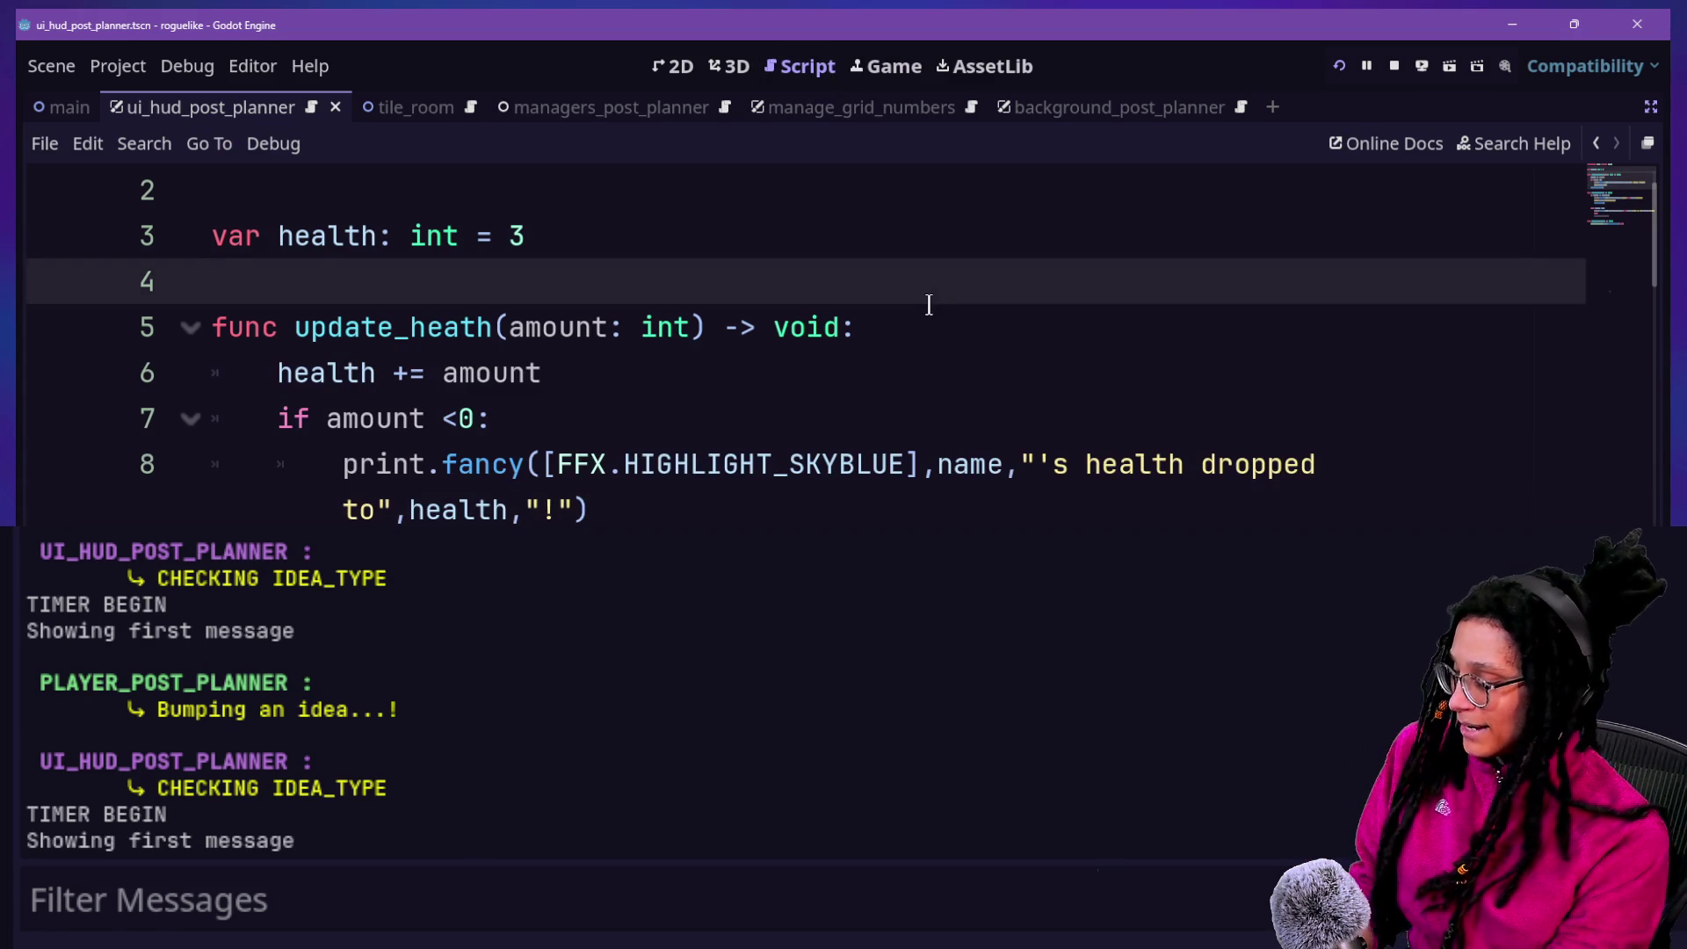
Search all project files for 'rol' and collapse the manage_levels.gd matches
key(ctrl+shift+f)
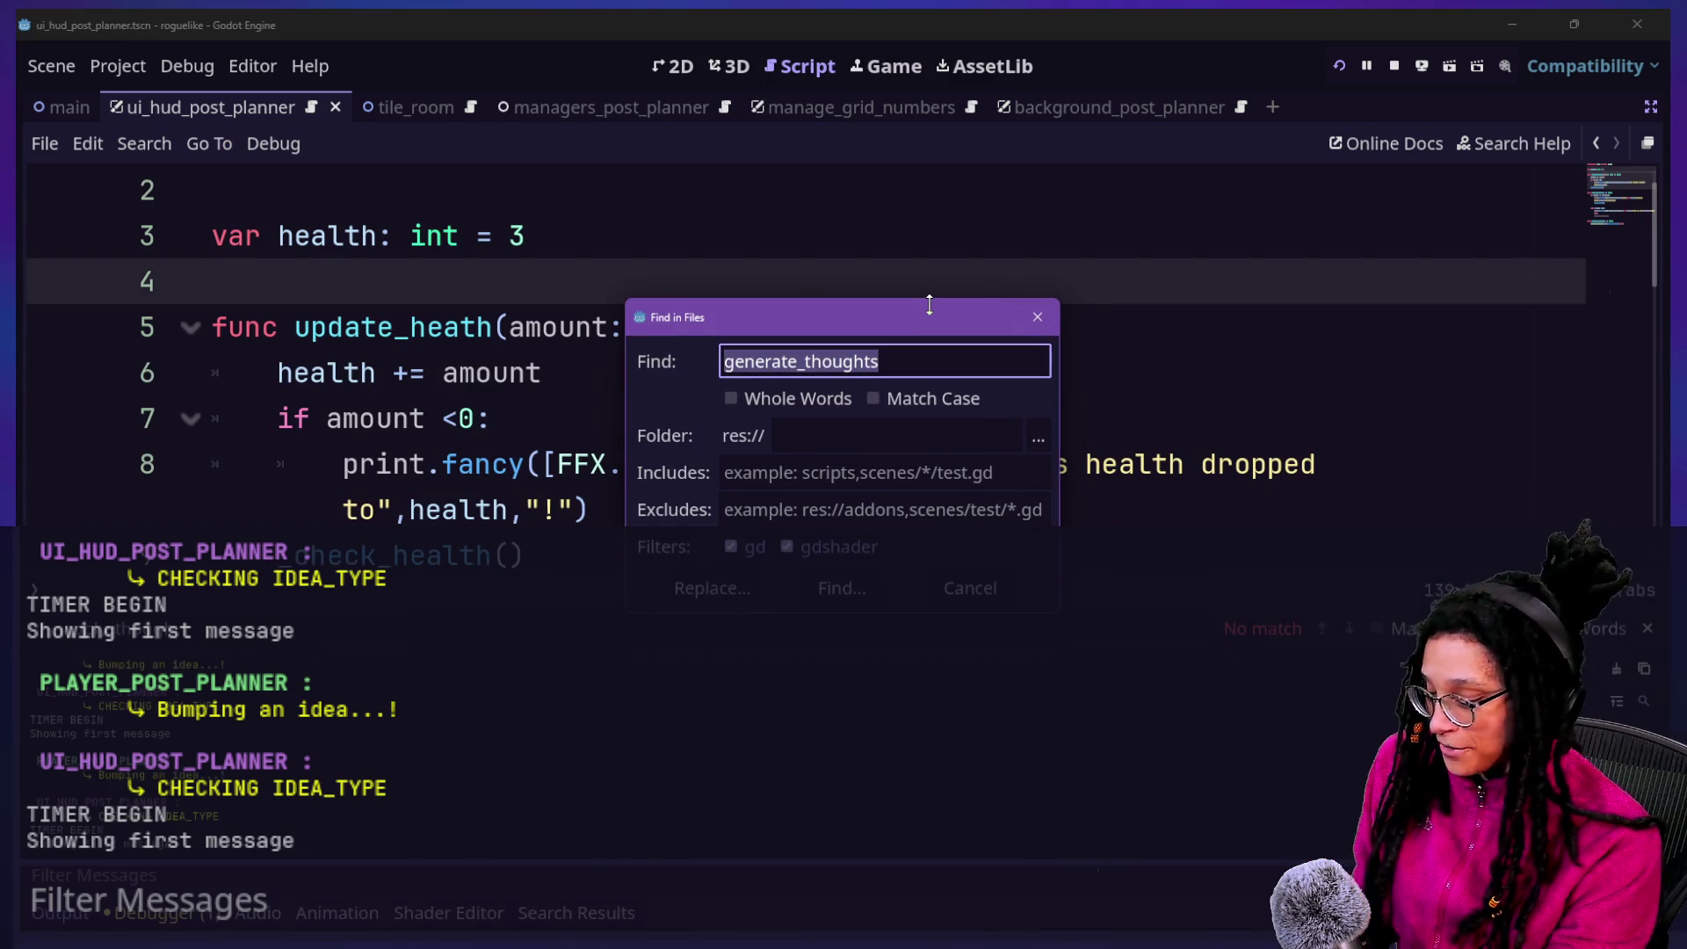
text(rol)
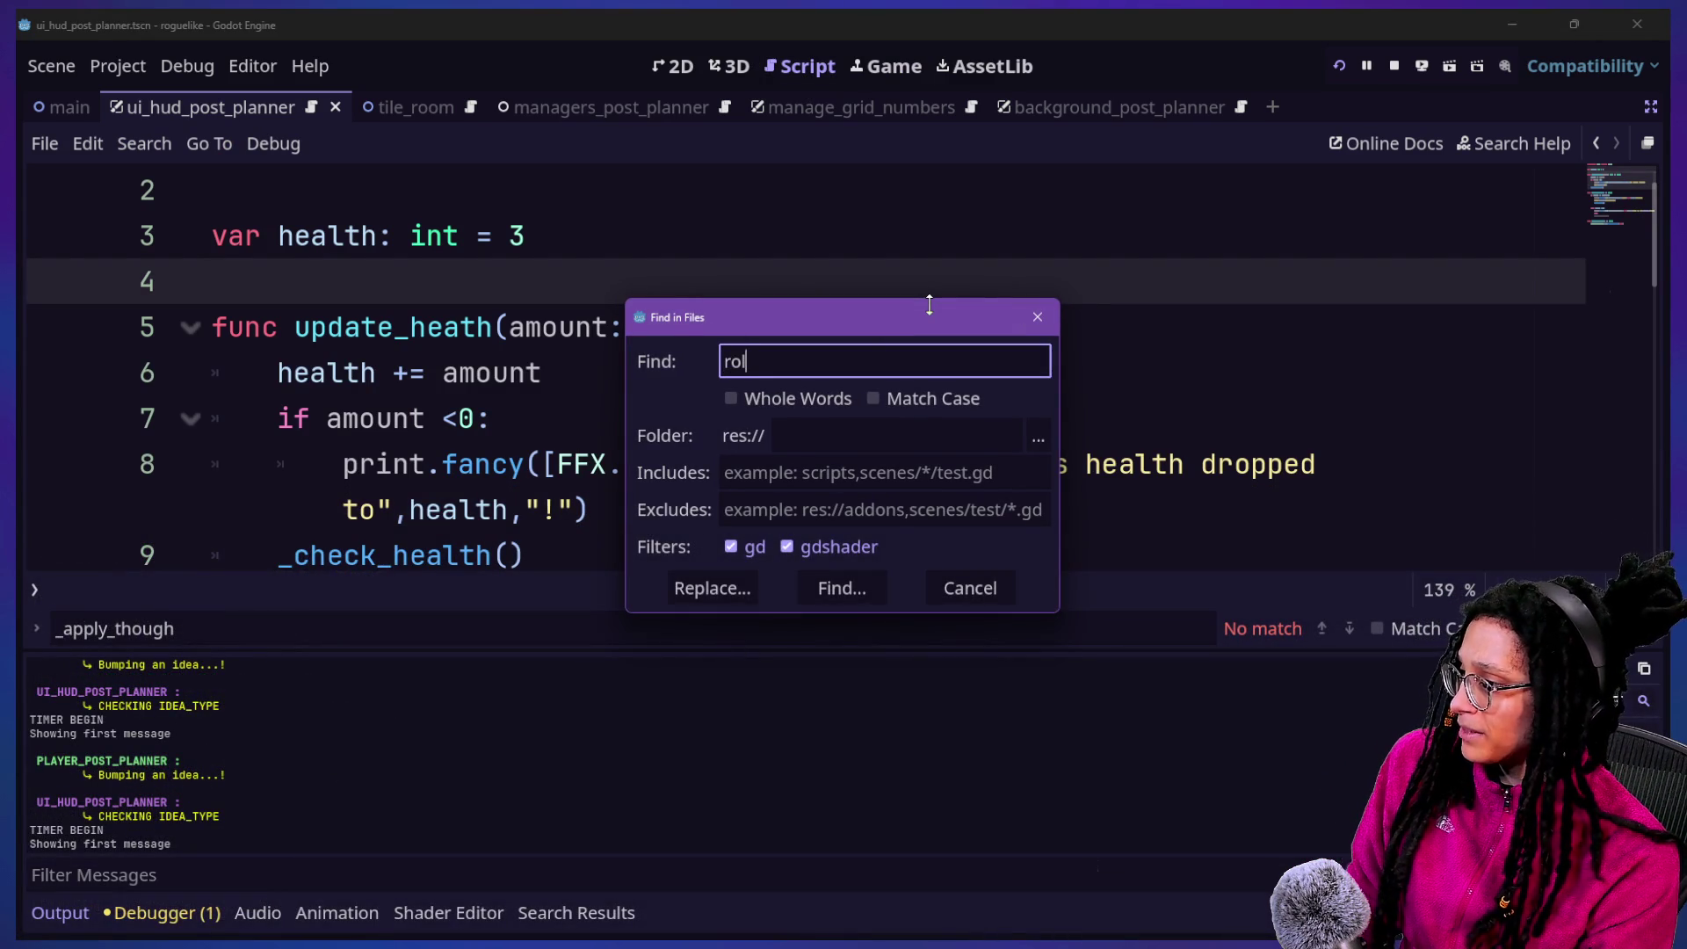
key(Return)
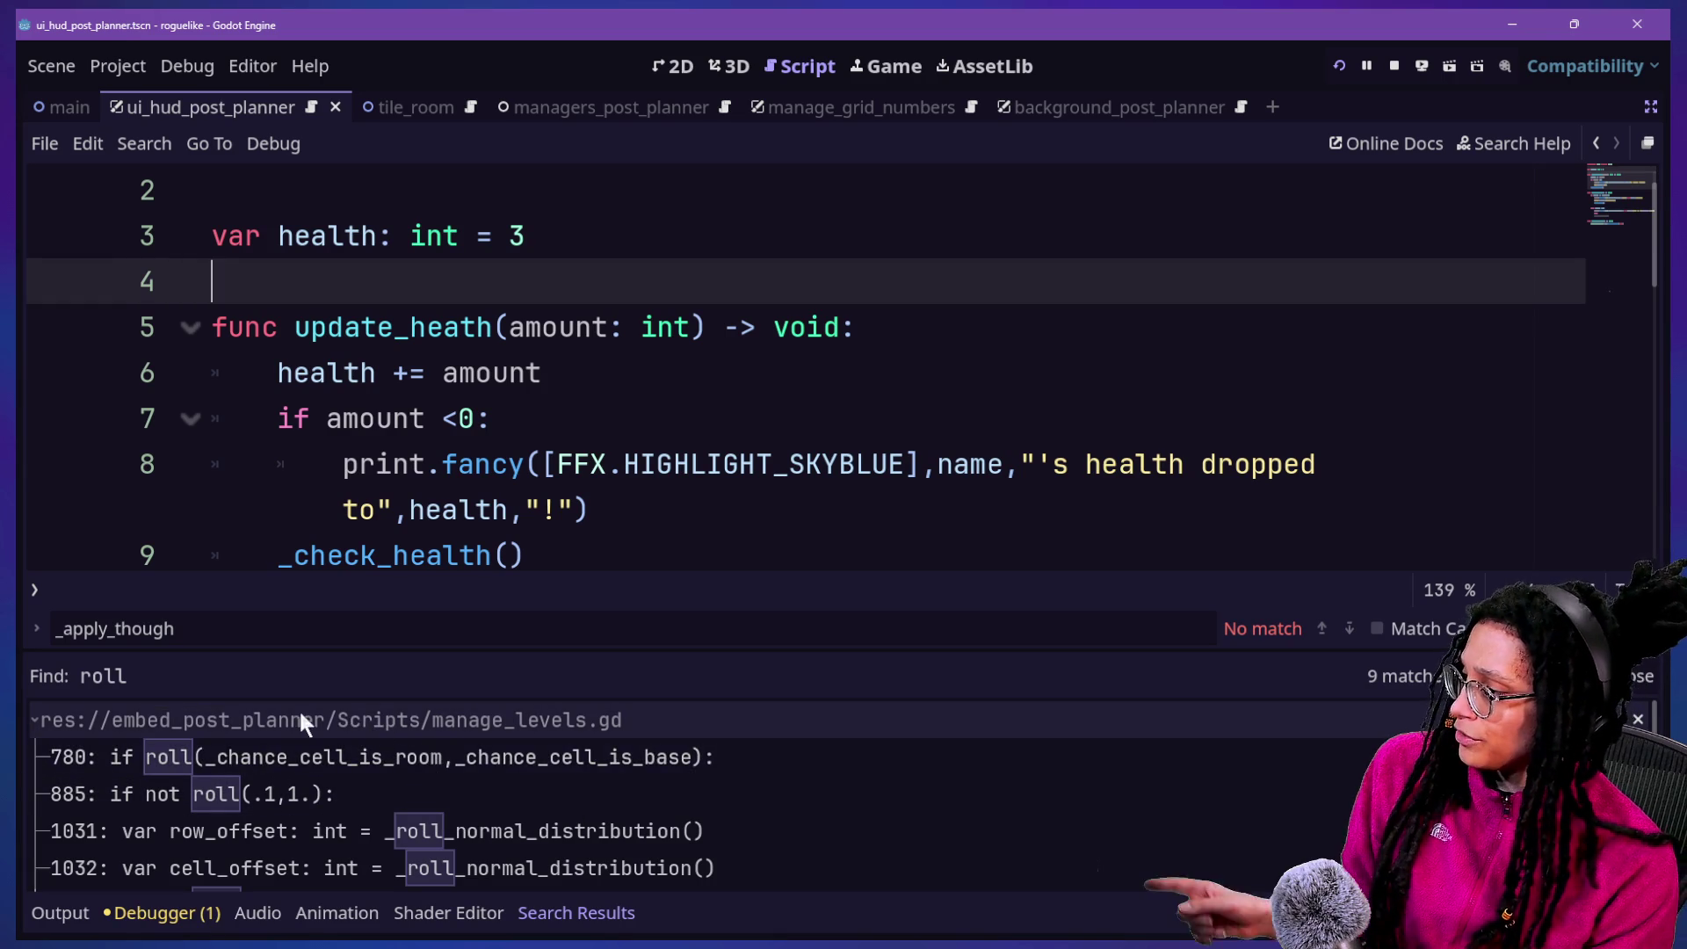
click(299, 713)
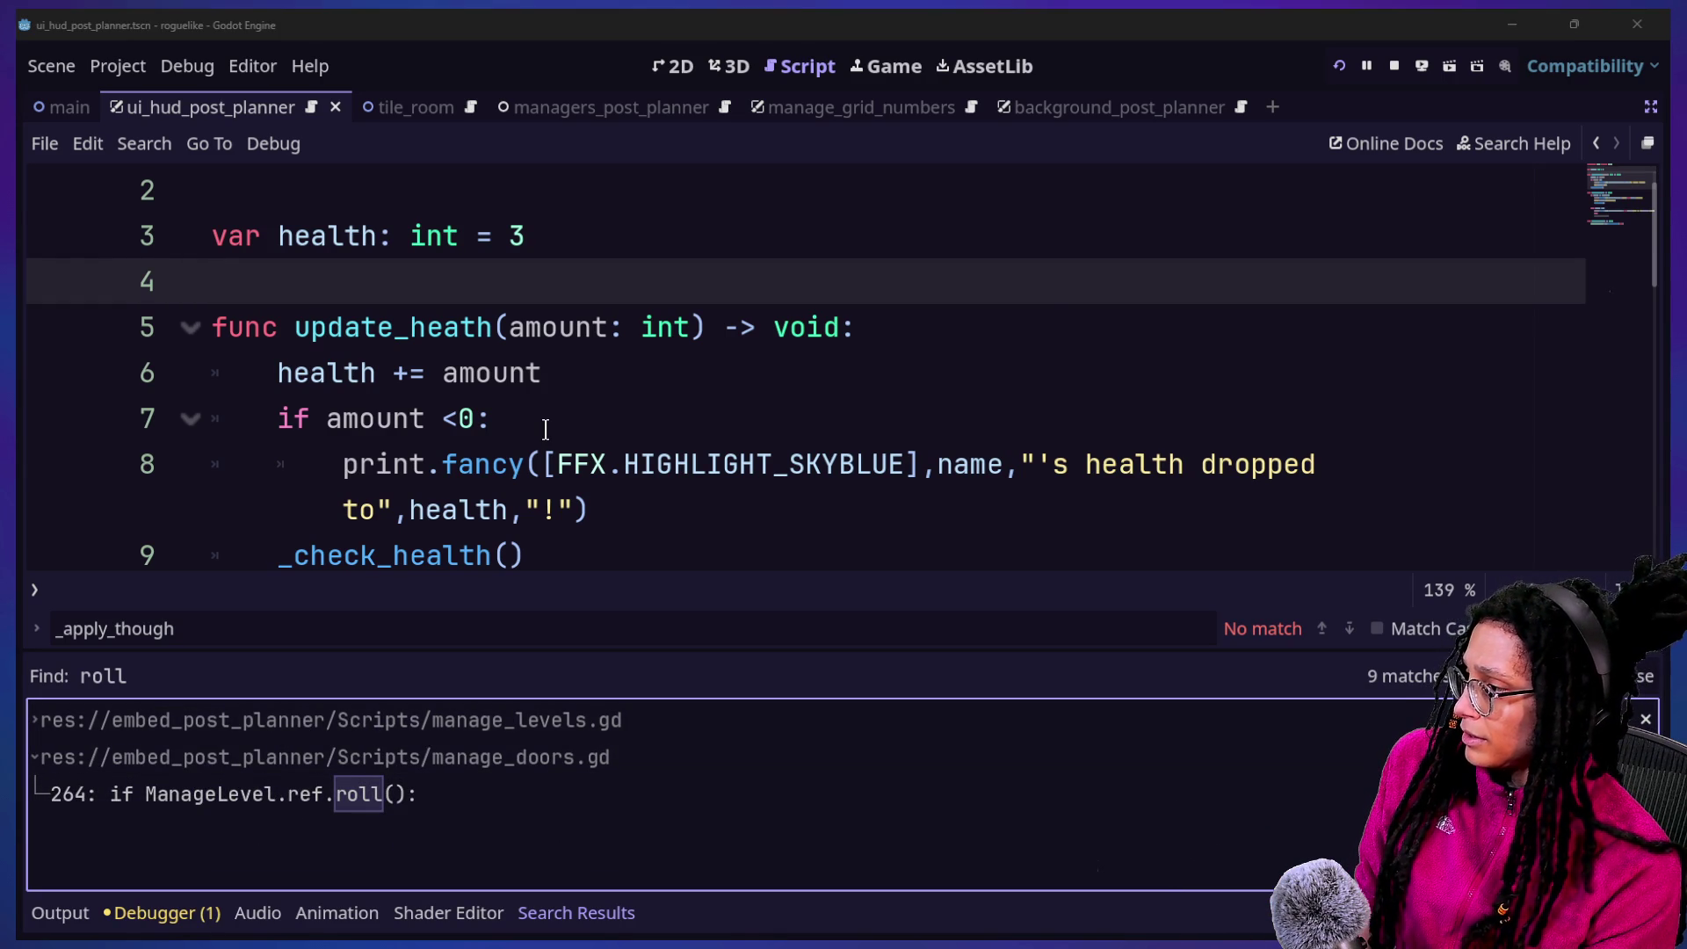
Run a project-wide search for 'coin'
key(ctrl+shift+f)
text(coin)
key(Return)
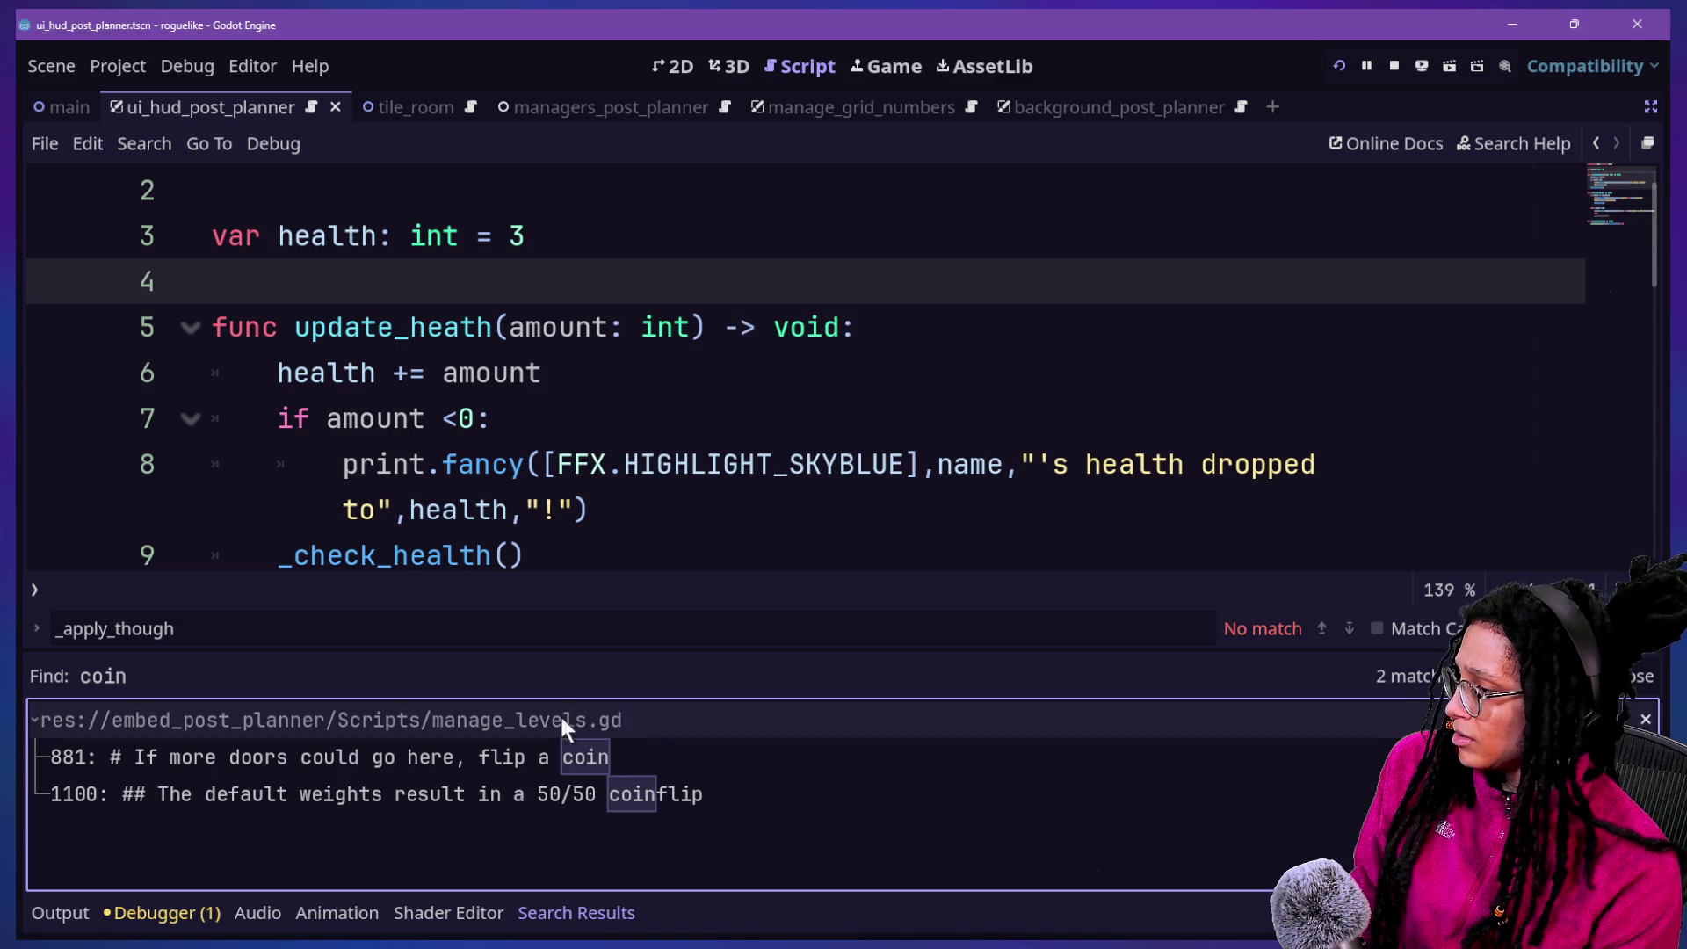
click(557, 517)
Search the project for 'idea' (134 matches), then hide the bottom panel
key(ctrl+shift+f)
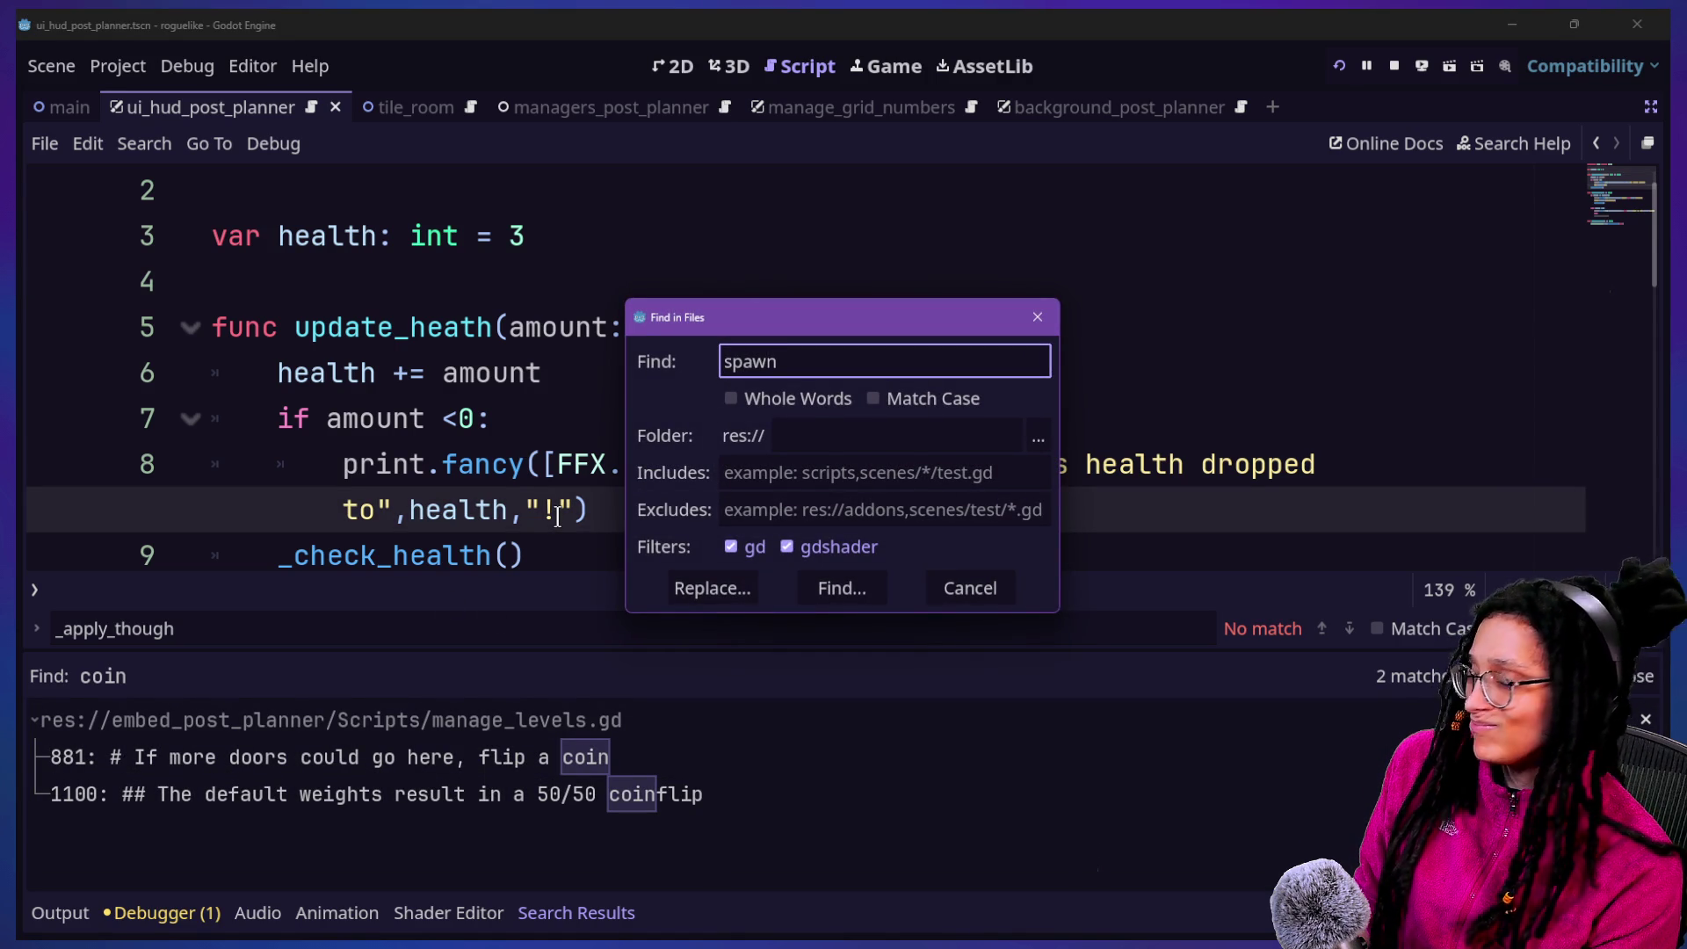
key(Return)
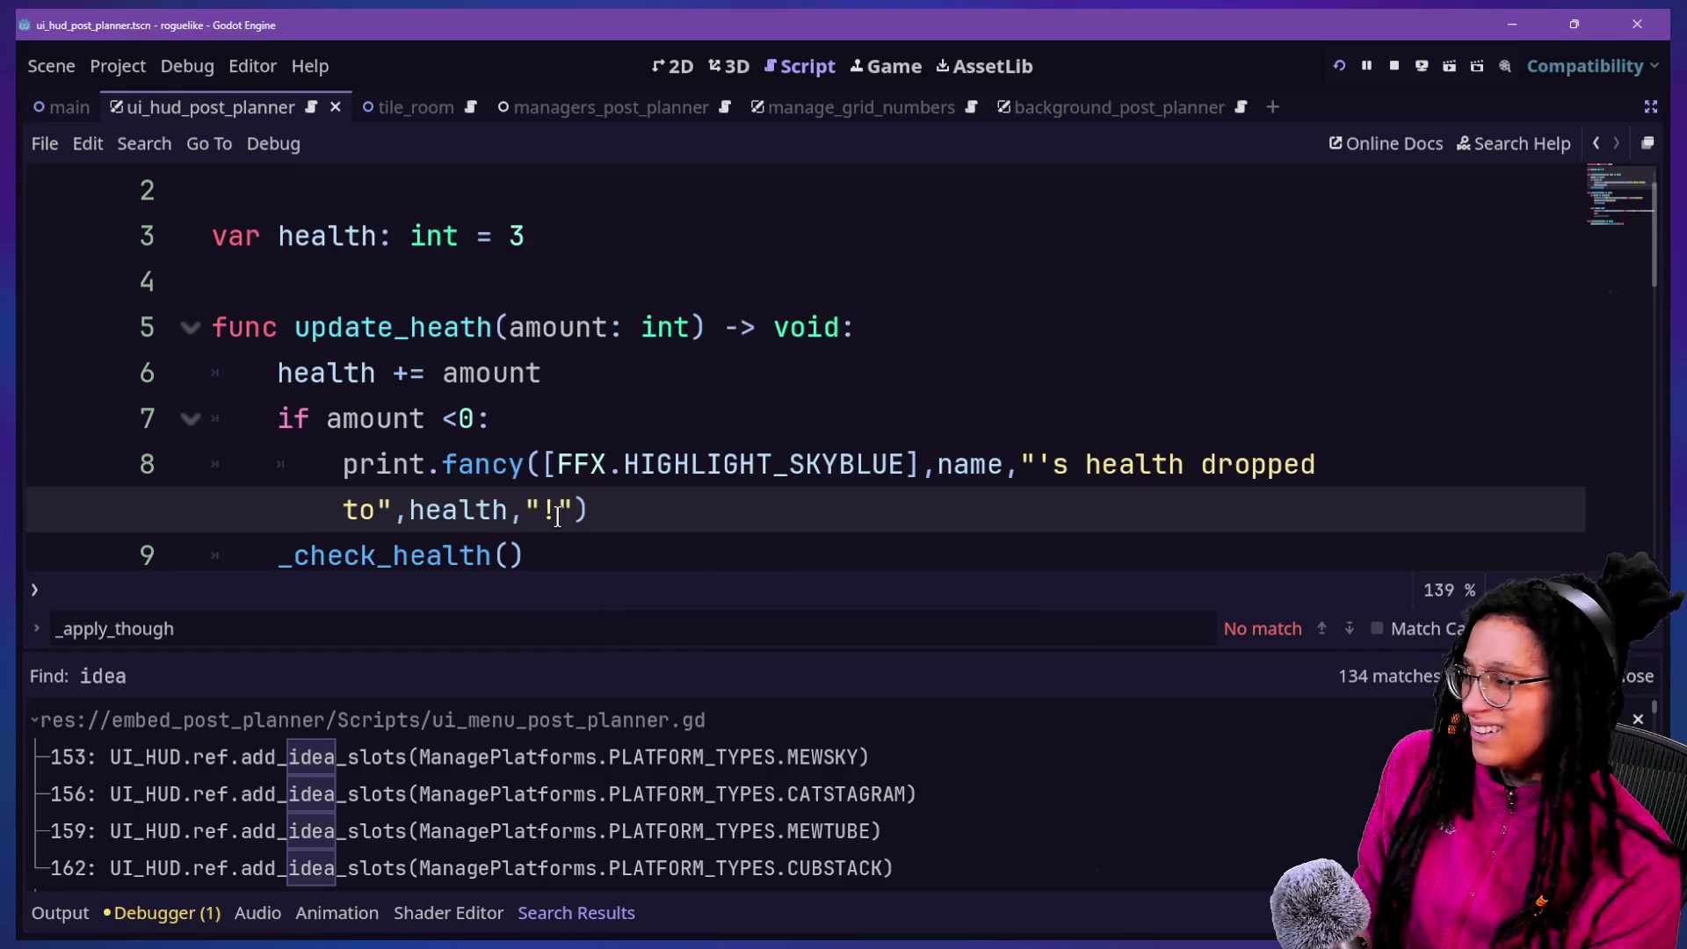
click(525, 412)
key(alt+space)
key(Escape)
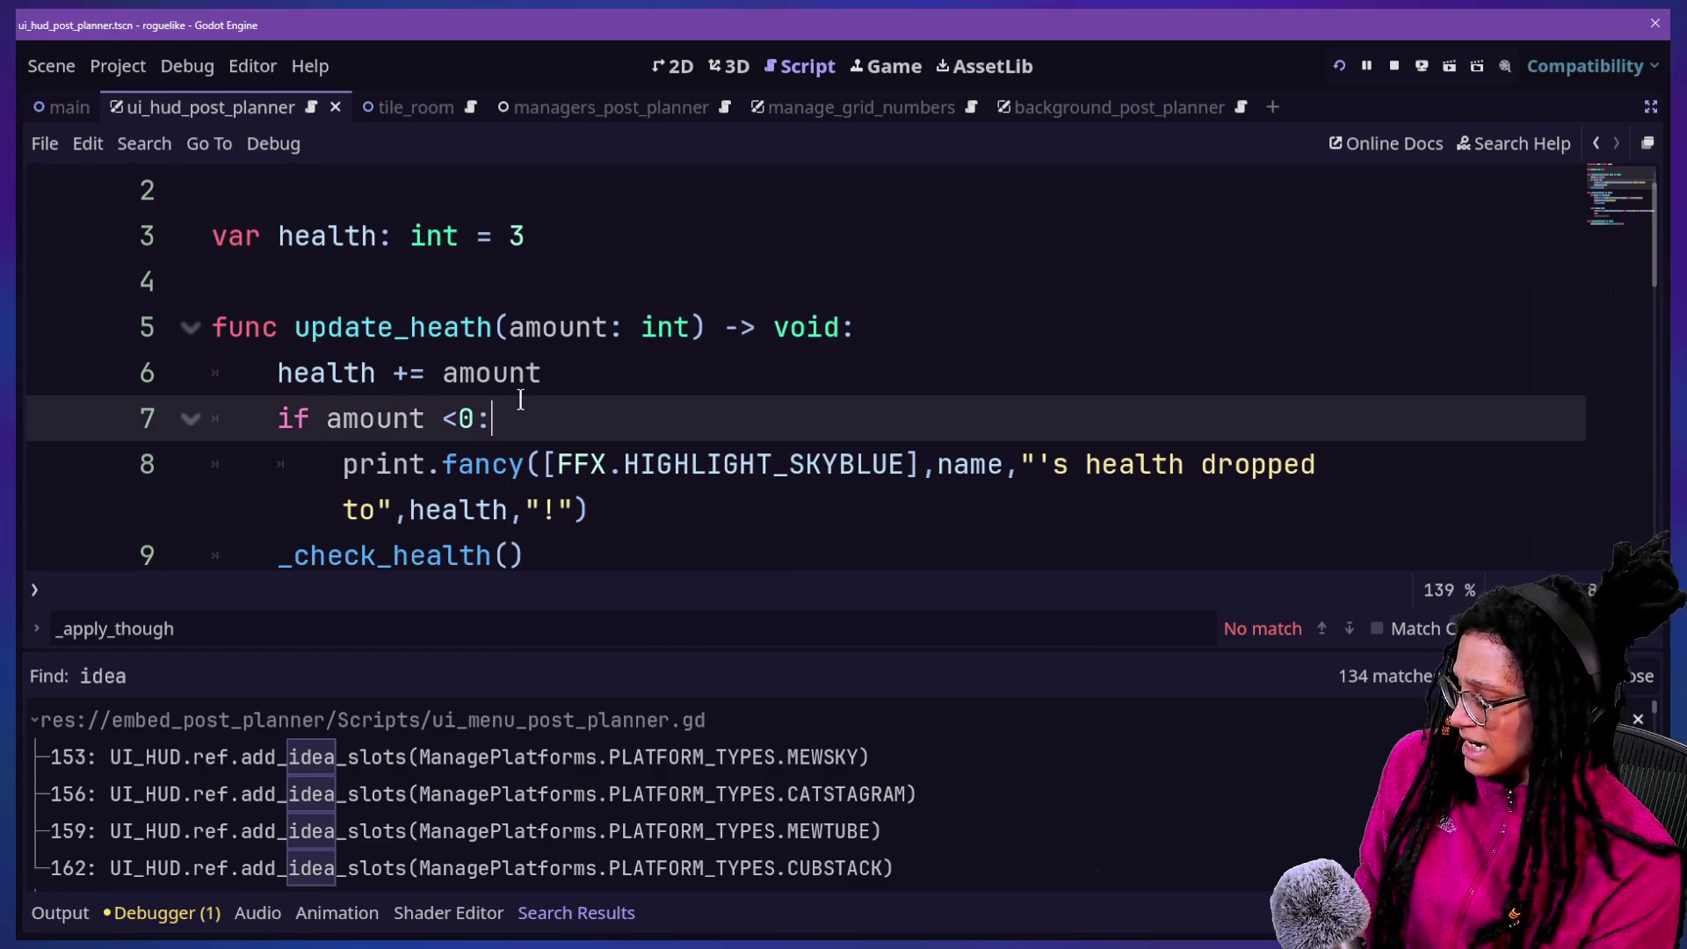
key(ctrl+j)
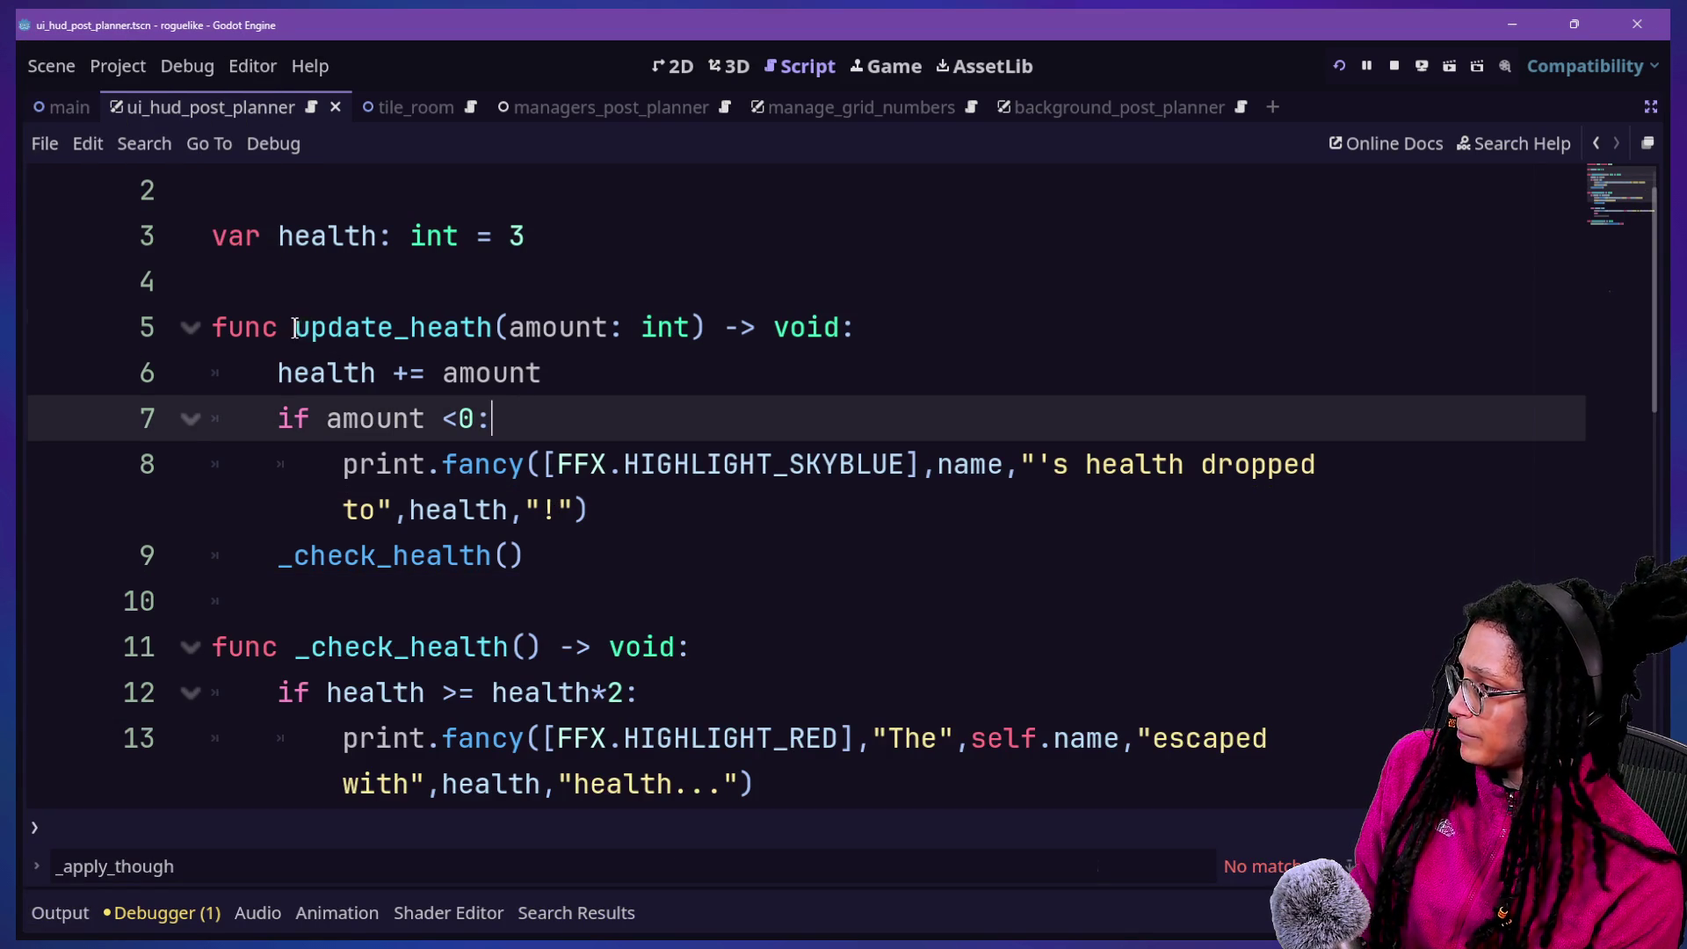
Find where update_heath is called and jump to line 24 of manage_ideas.gd
drag(297, 328, 498, 318)
key(ctrl+shift+f)
key(Return)
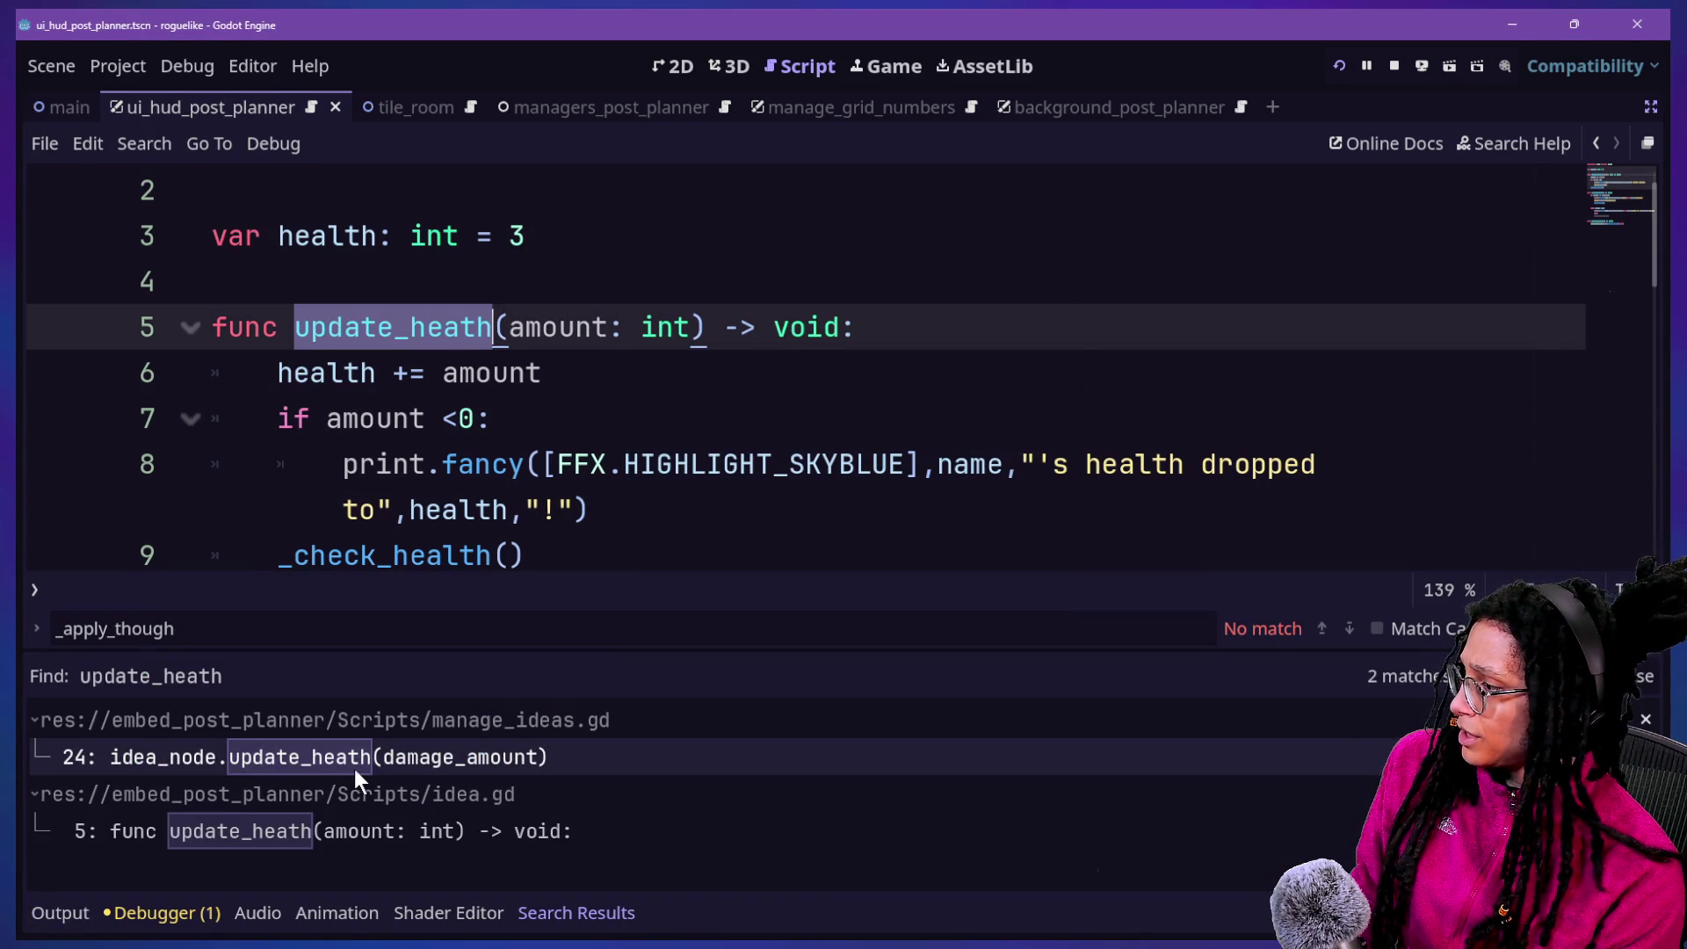
click(330, 763)
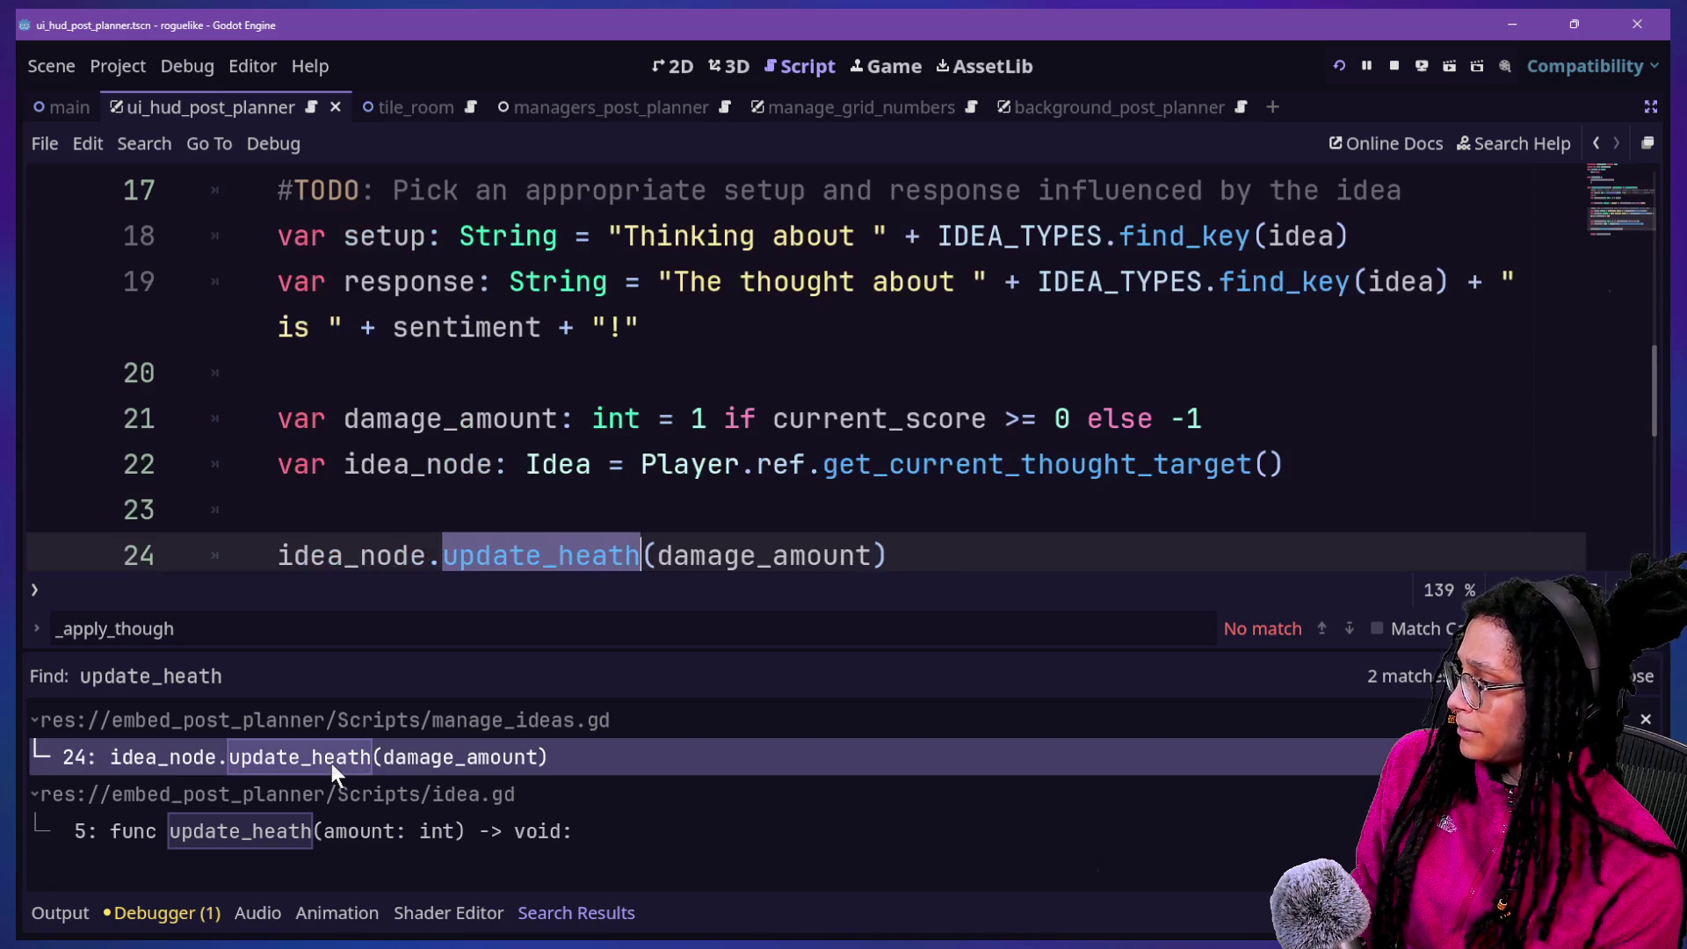
click(514, 494)
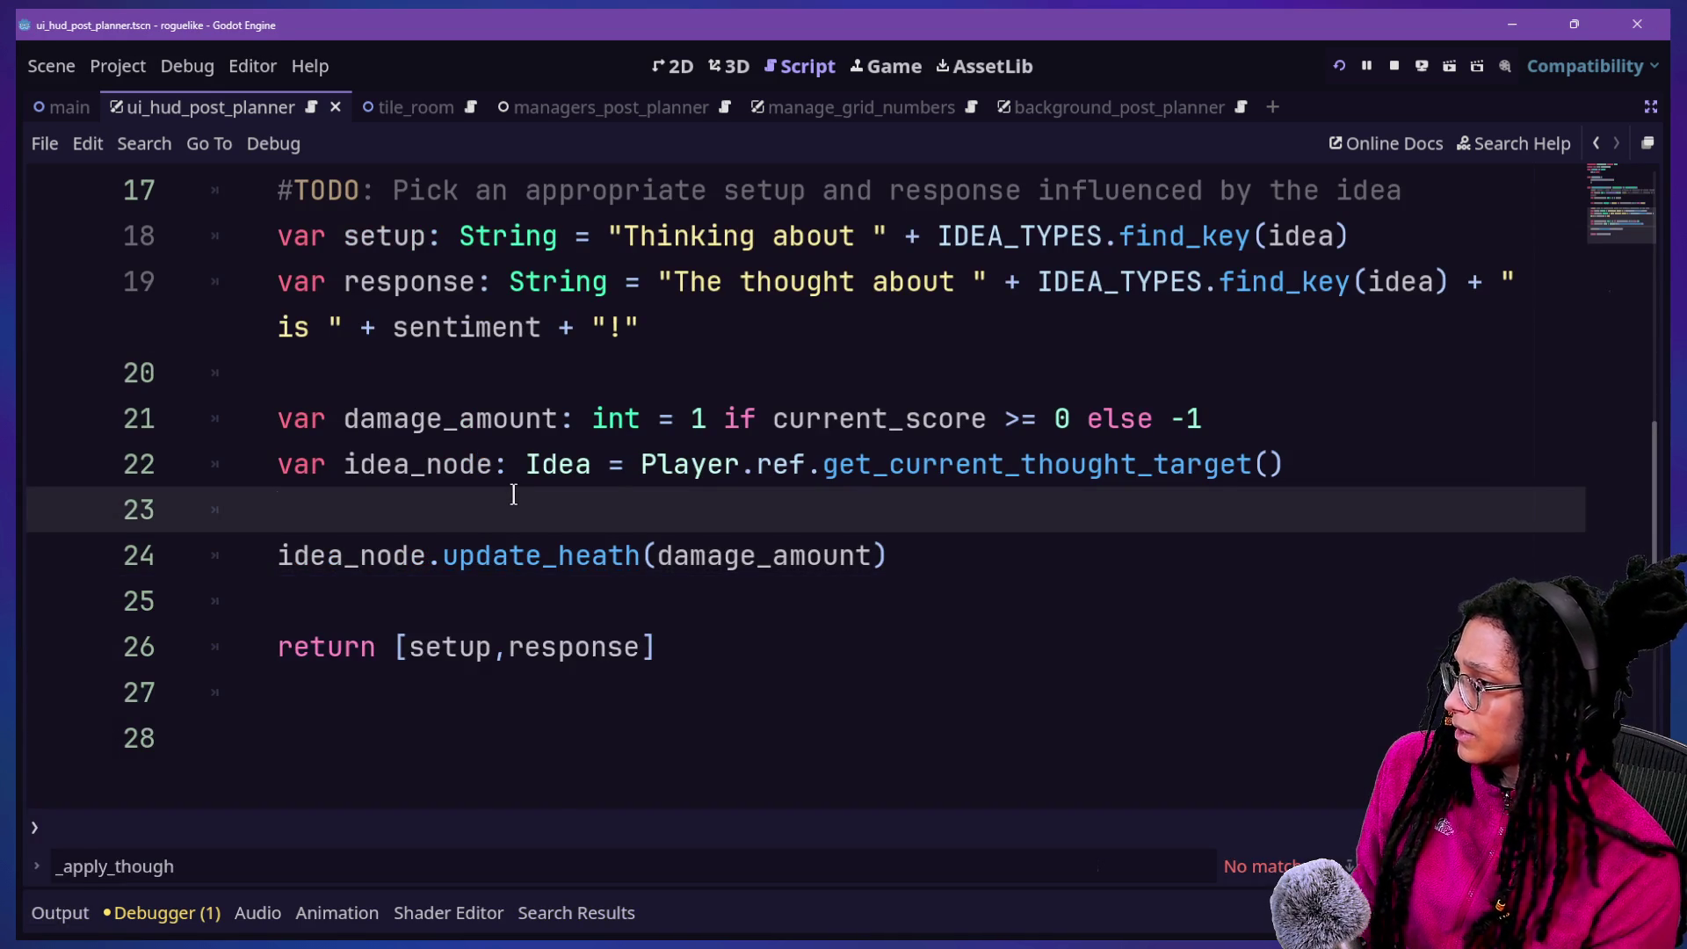
scroll(514, 495, up, 5)
Inspect the randi_range(-2,1) roll and its TODO comment, selecting the -2 argument
drag(277, 418, 809, 501)
click(809, 501)
key(Down)
click(607, 464)
click(905, 464)
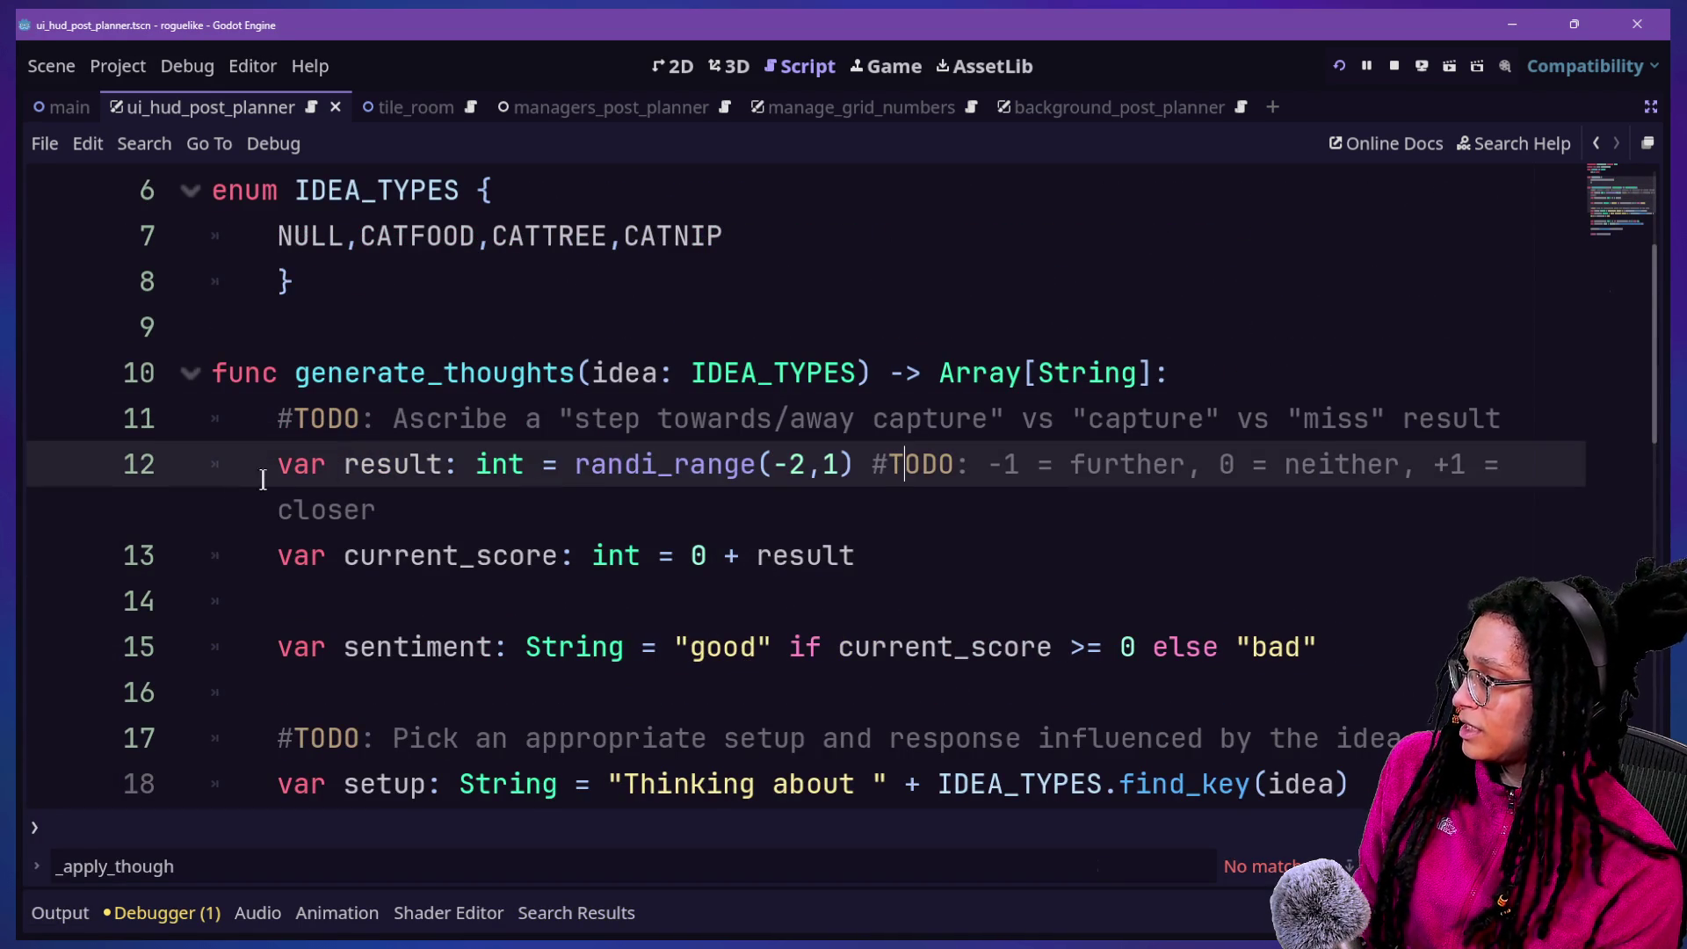
drag(393, 464, 795, 464)
mouse_move(392, 464)
mouse_down()
mouse_move(672, 459)
mouse_move(831, 422)
mouse_up()
click(673, 459)
click(834, 435)
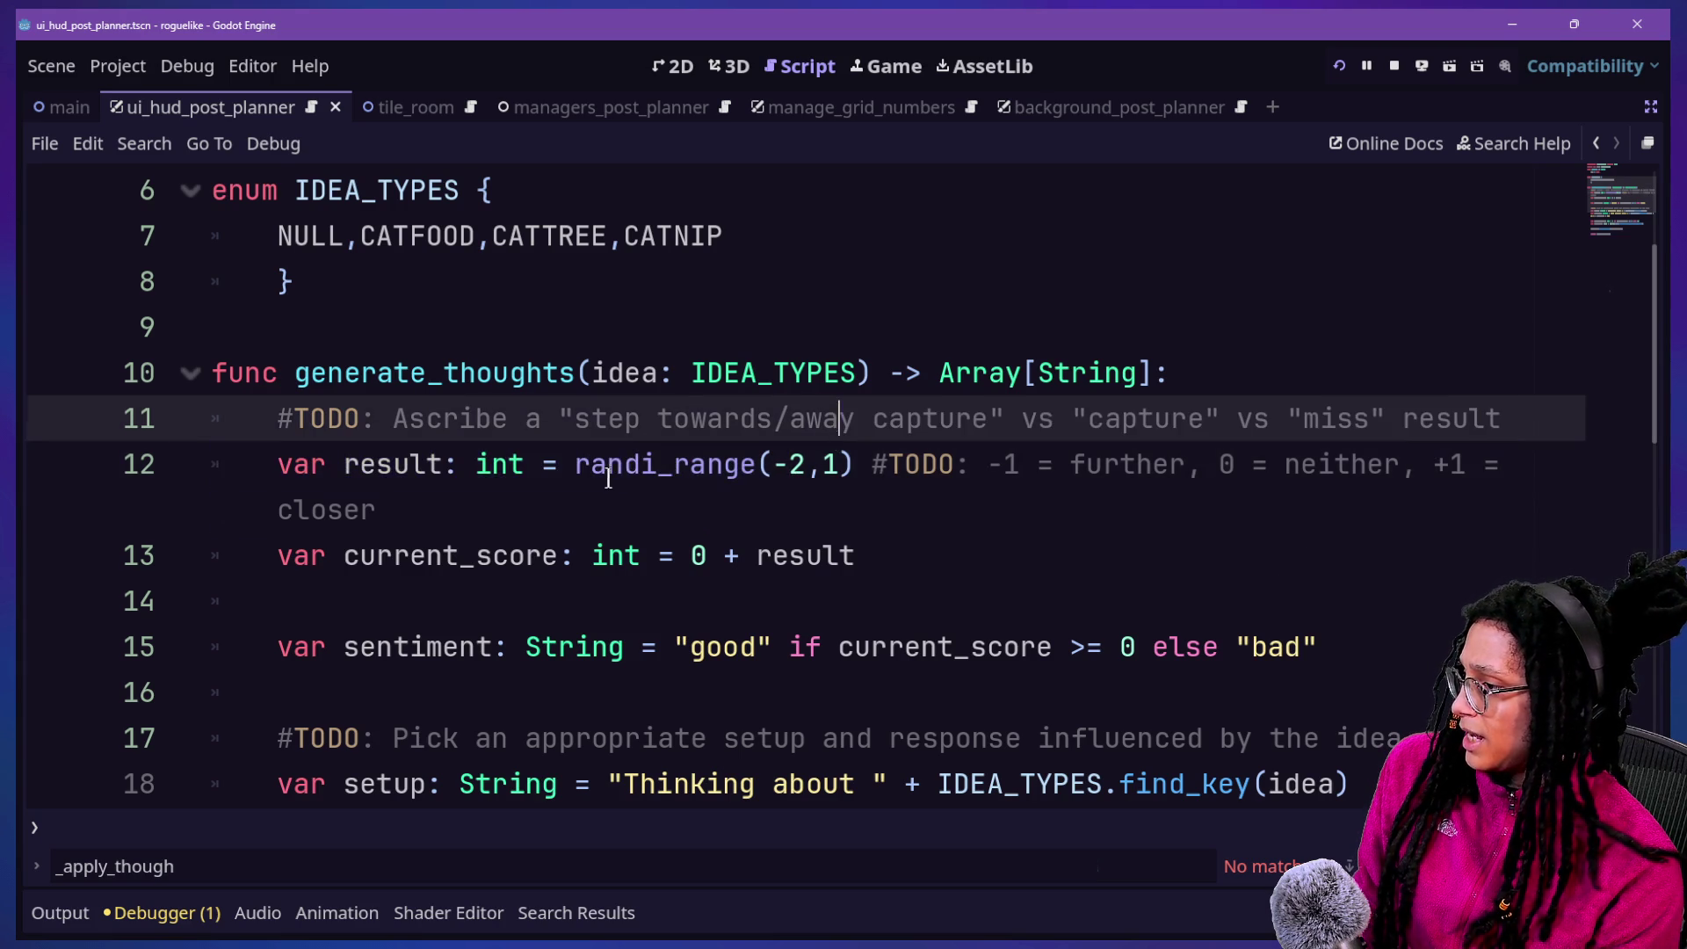
click(920, 466)
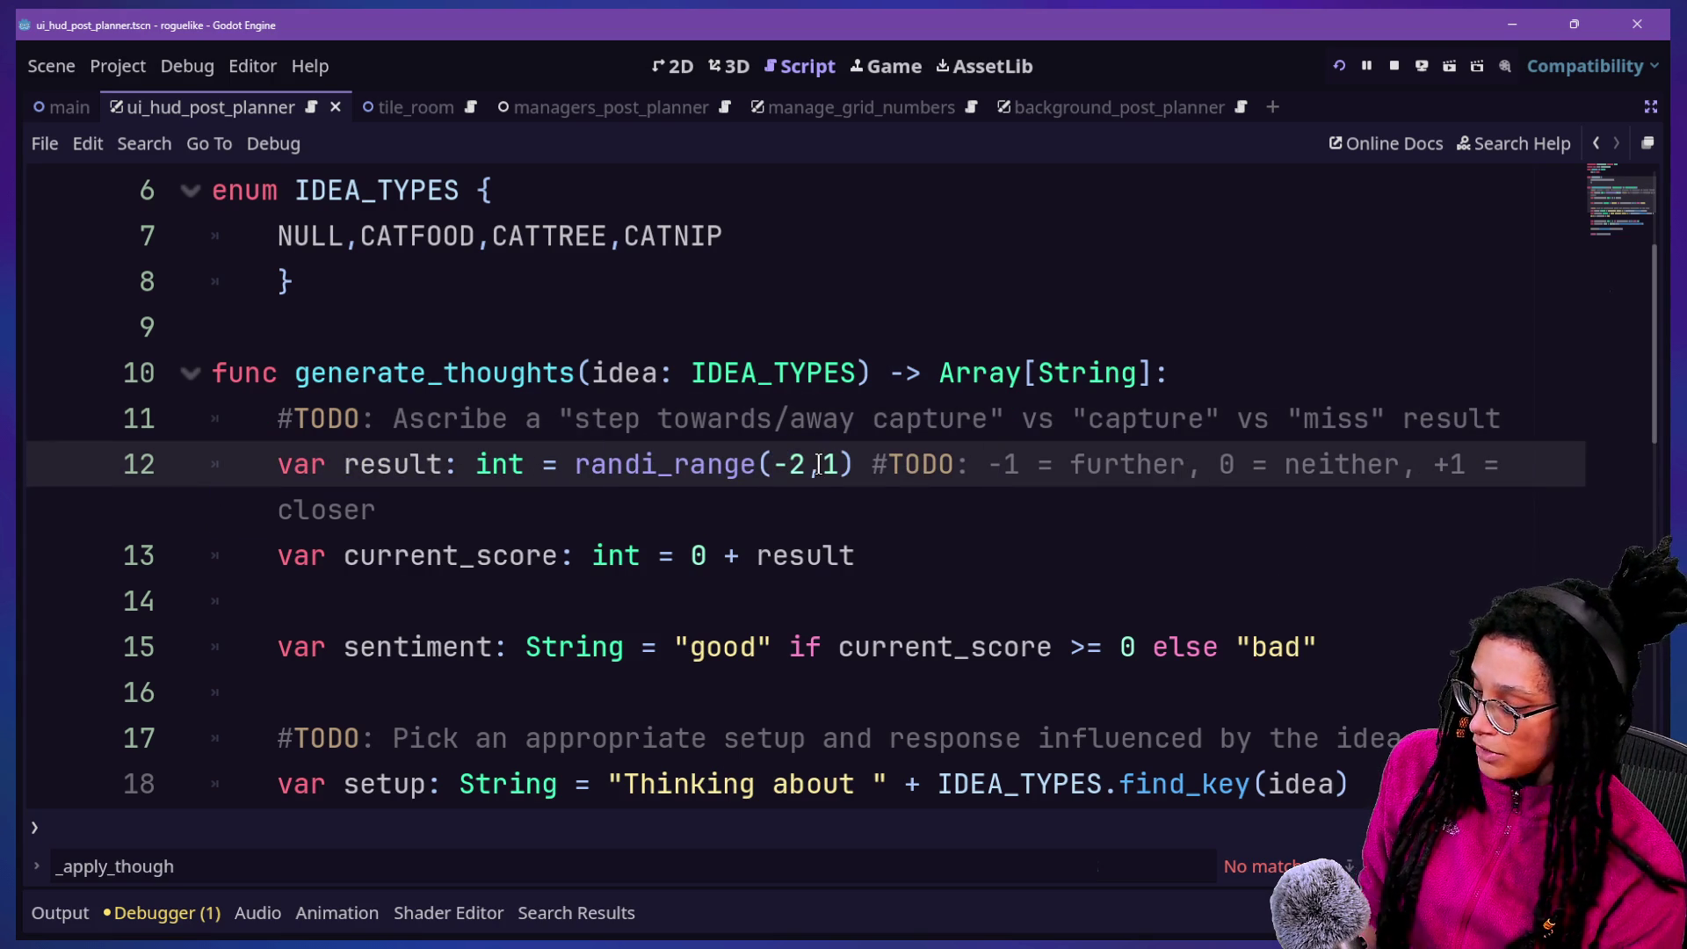
drag(771, 469, 813, 471)
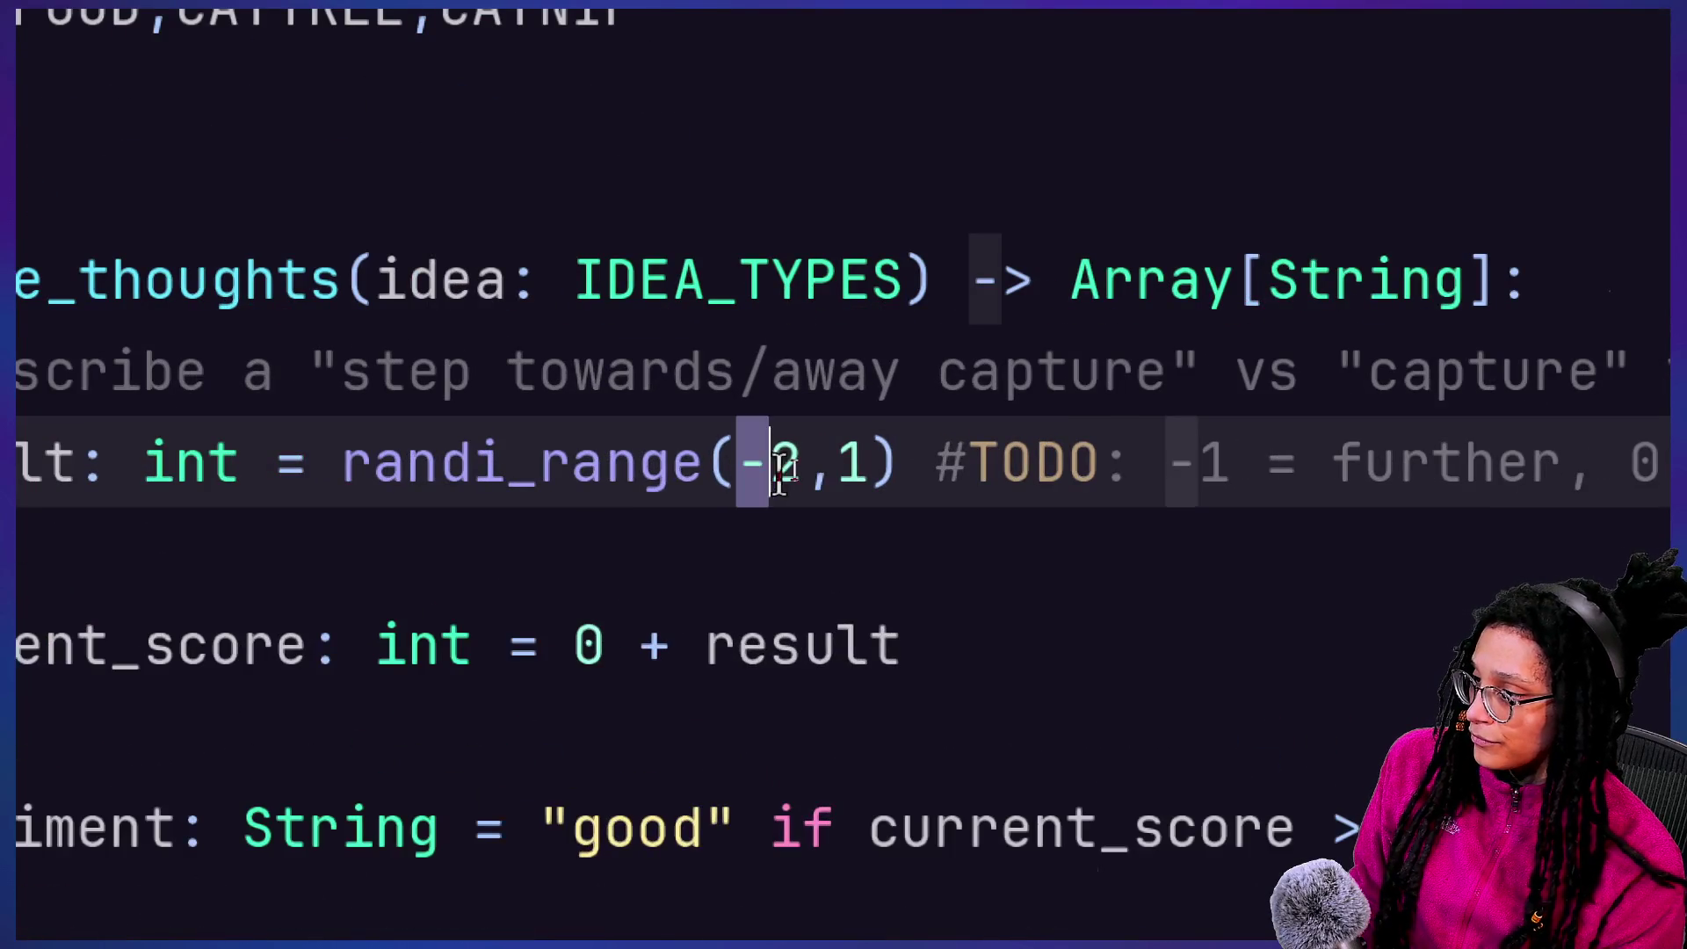
Change the roll's upper bound so line 12 reads randi_range(-2,0)
key(Right)
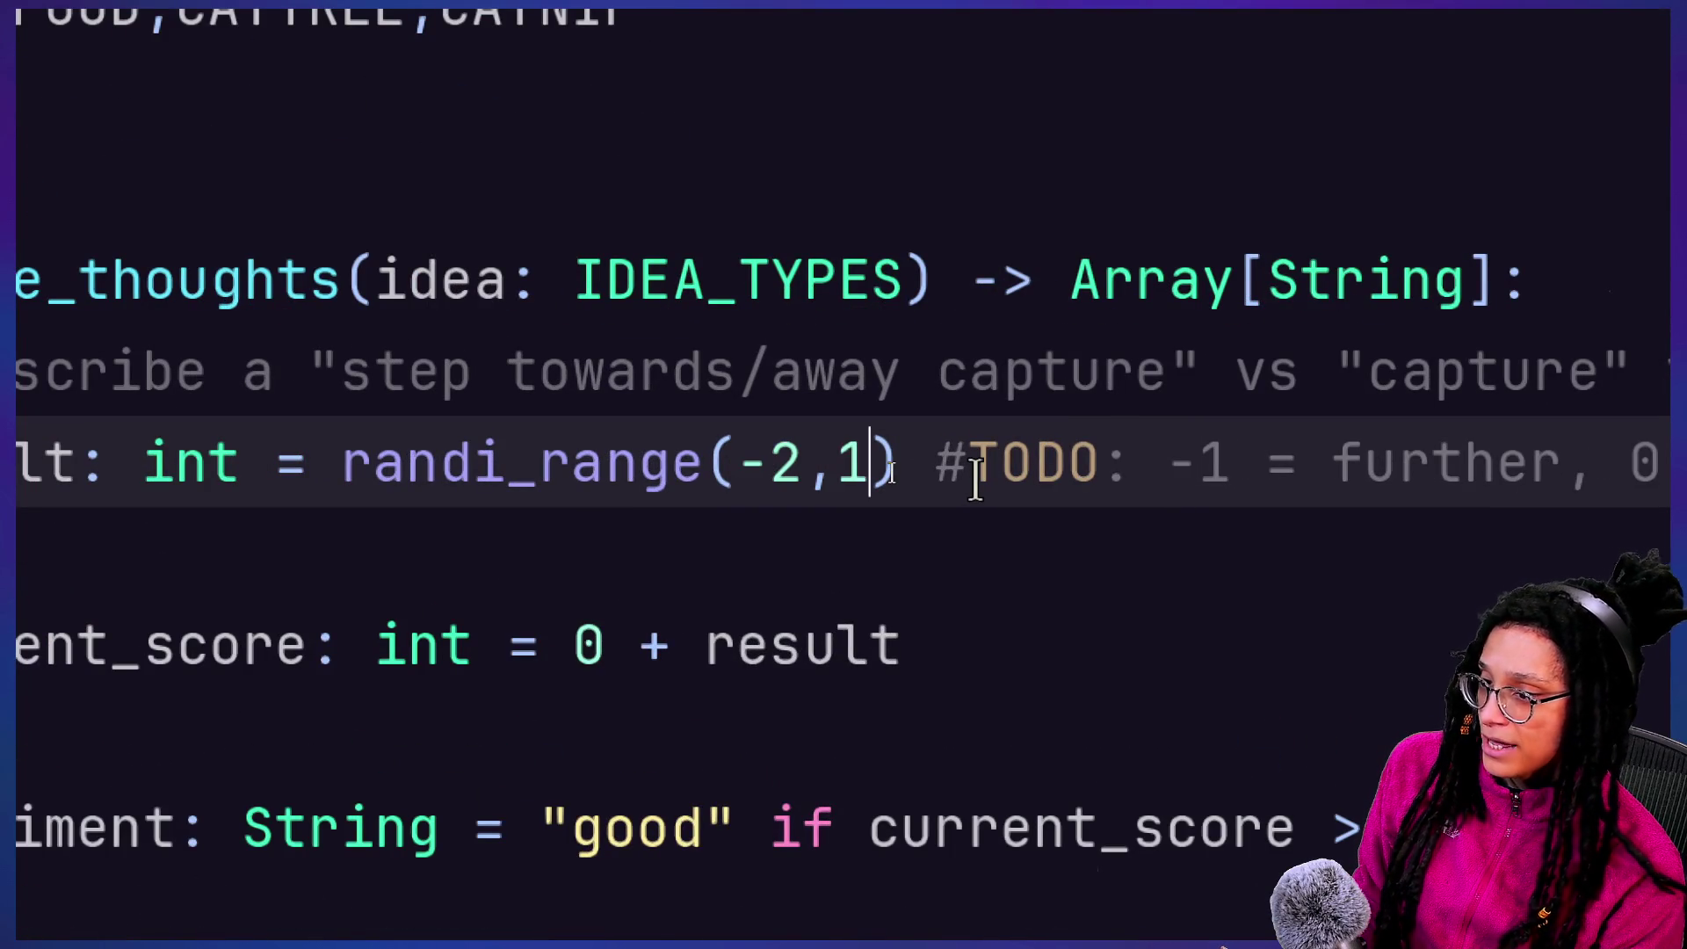
key(shift+Left)
key(shift+Left)
key(shift+Left)
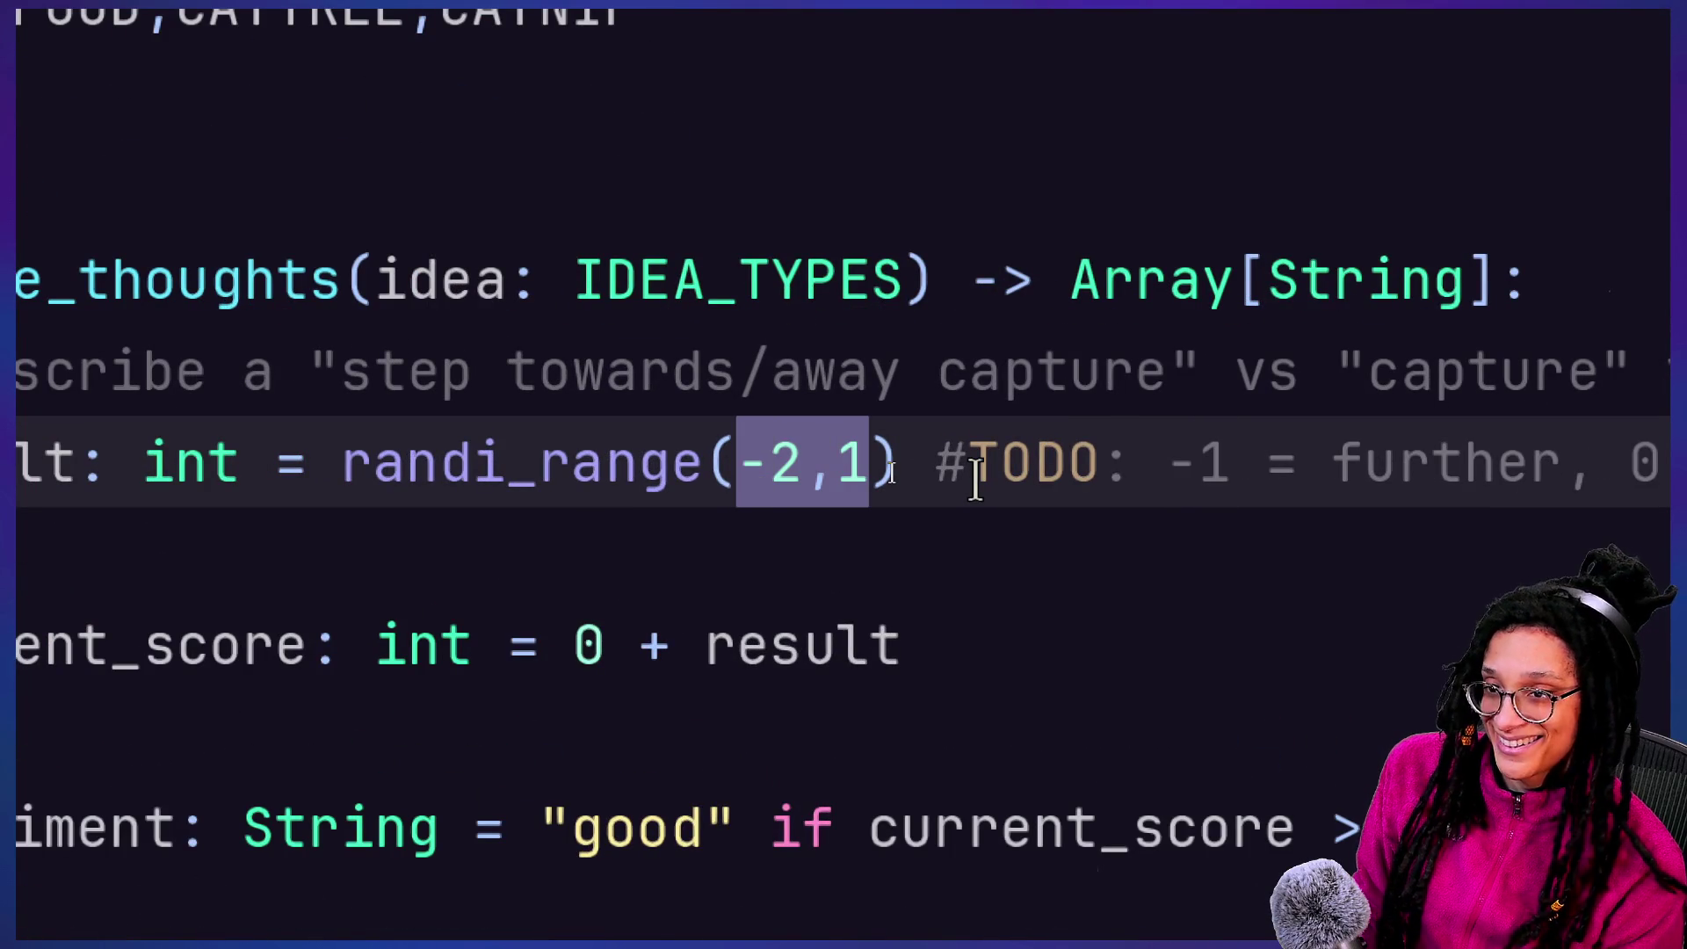
key(Left)
key(shift+Right)
key(shift+Right)
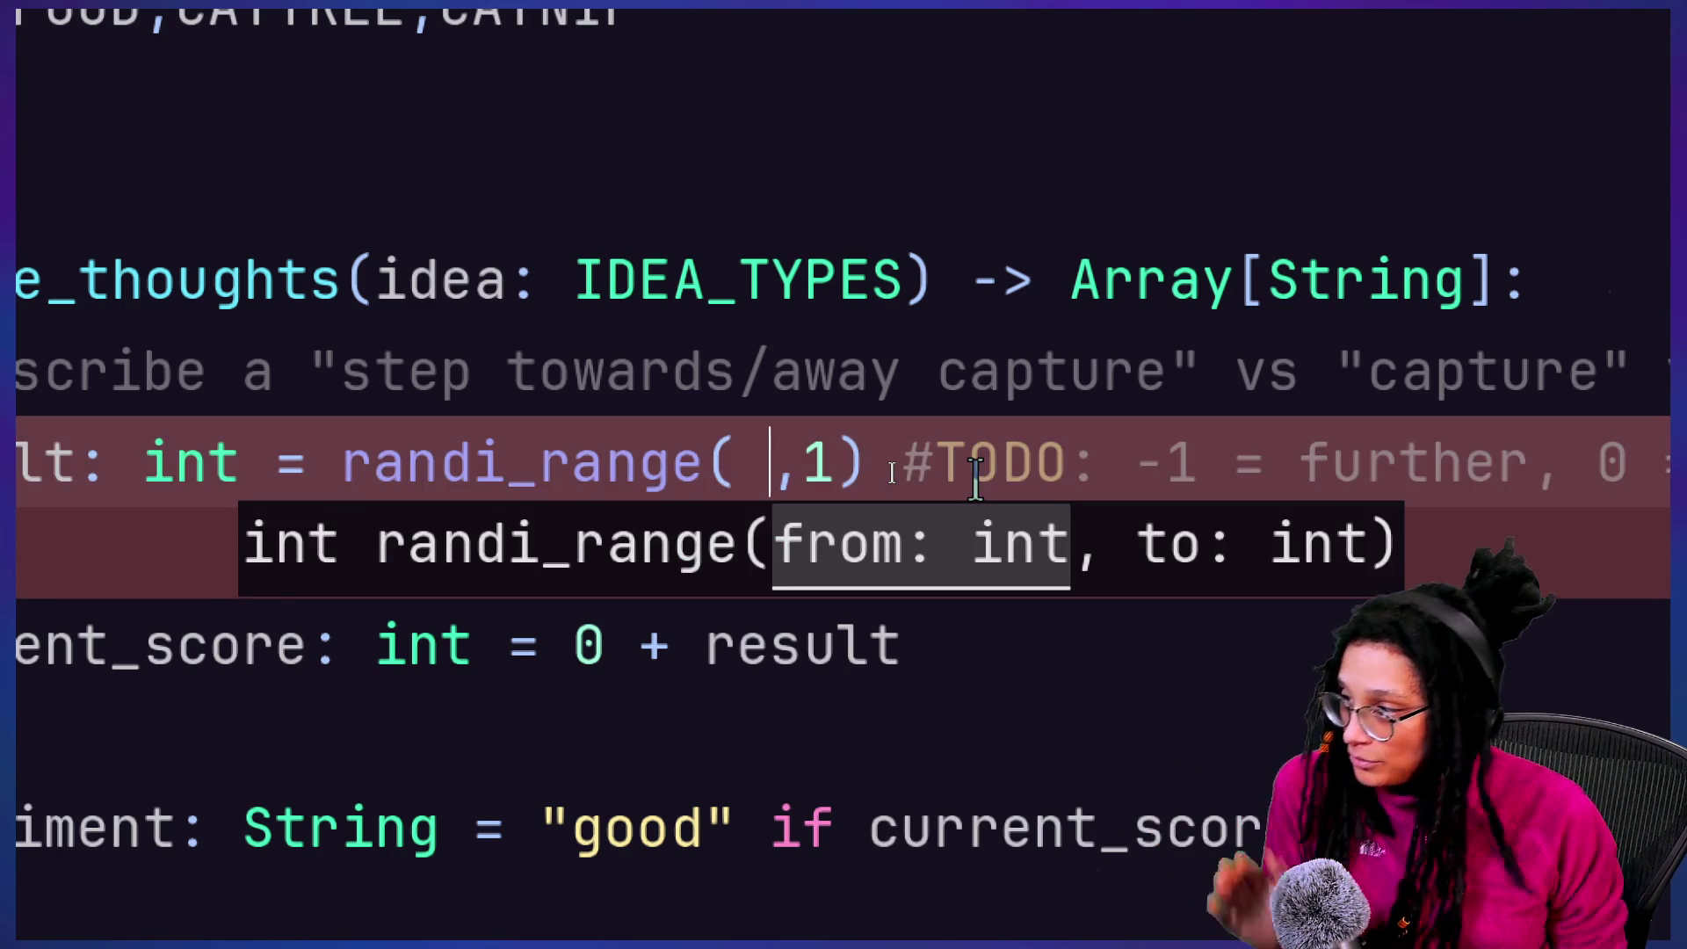
text(z)
key(ctrl+z)
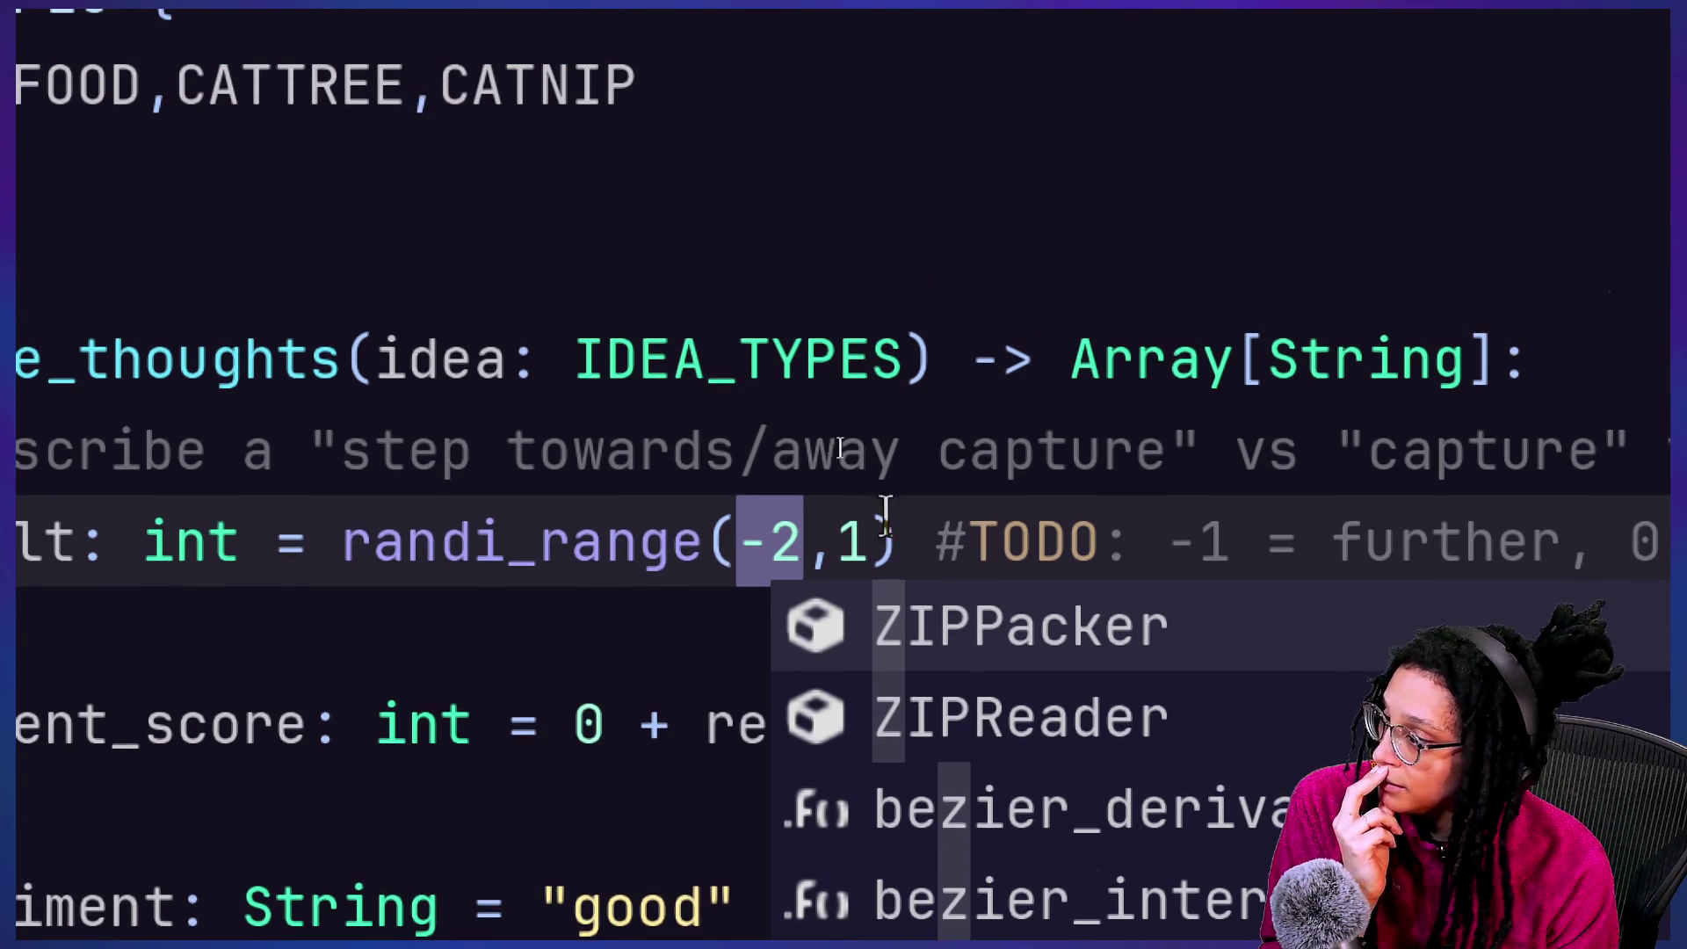
click(811, 525)
click(854, 576)
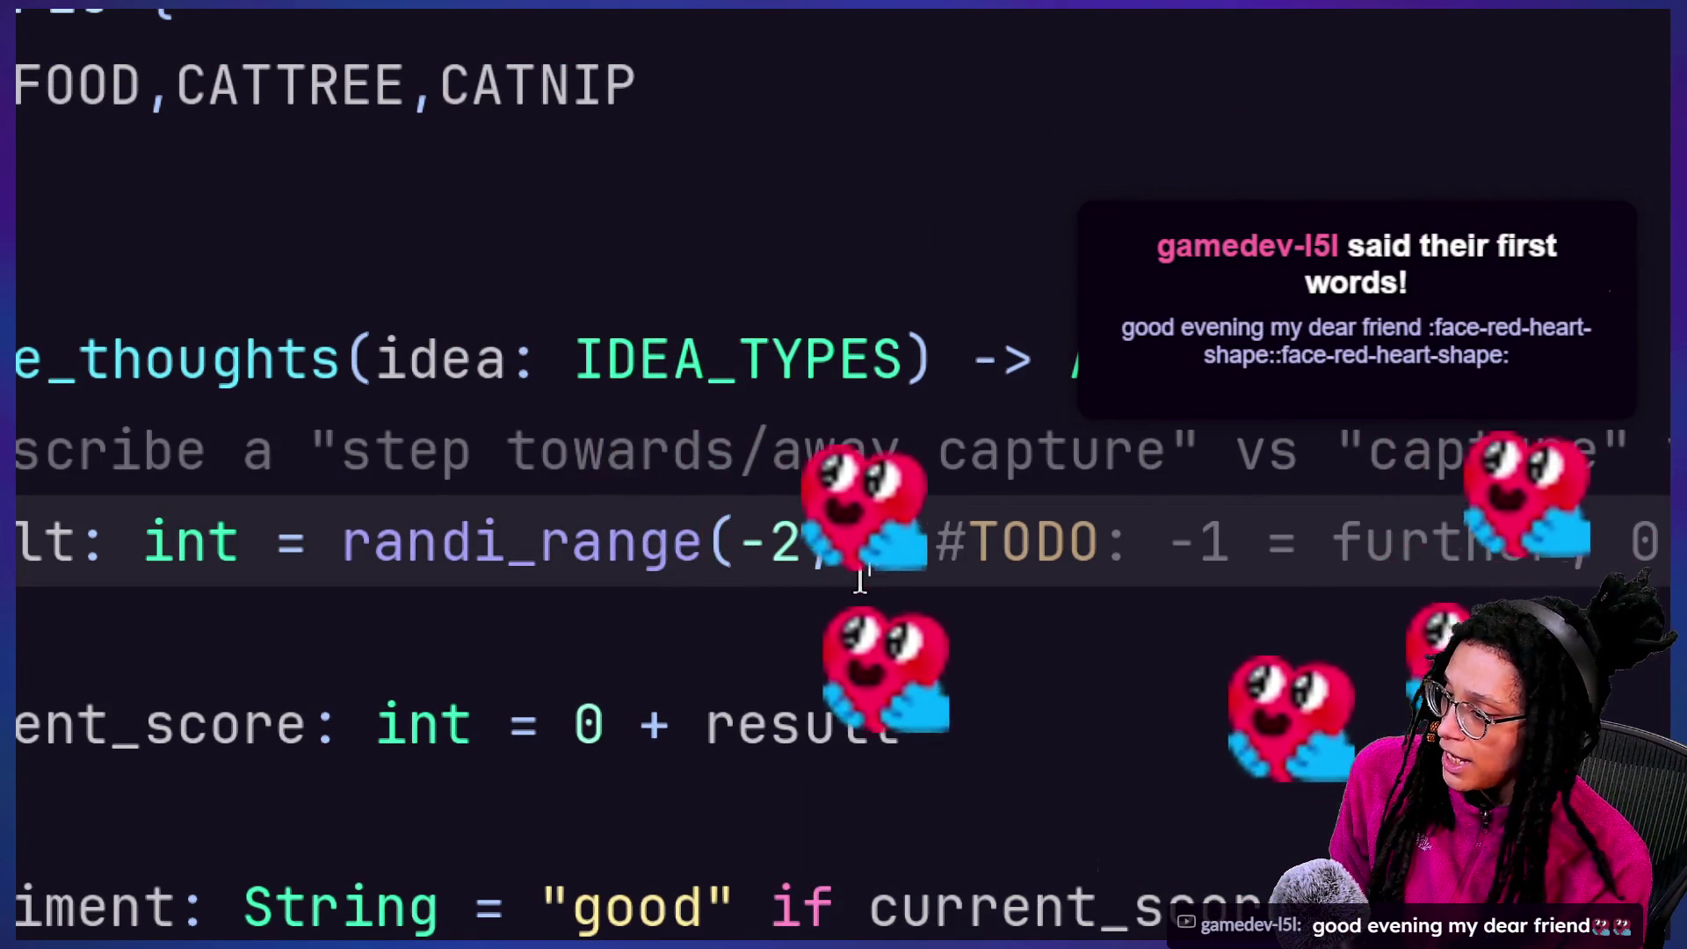
key(BackSpace)
text(0)
key(BackSpace)
text(0)
Save the script and bring up the Task View of open windows
key(ctrl+s)
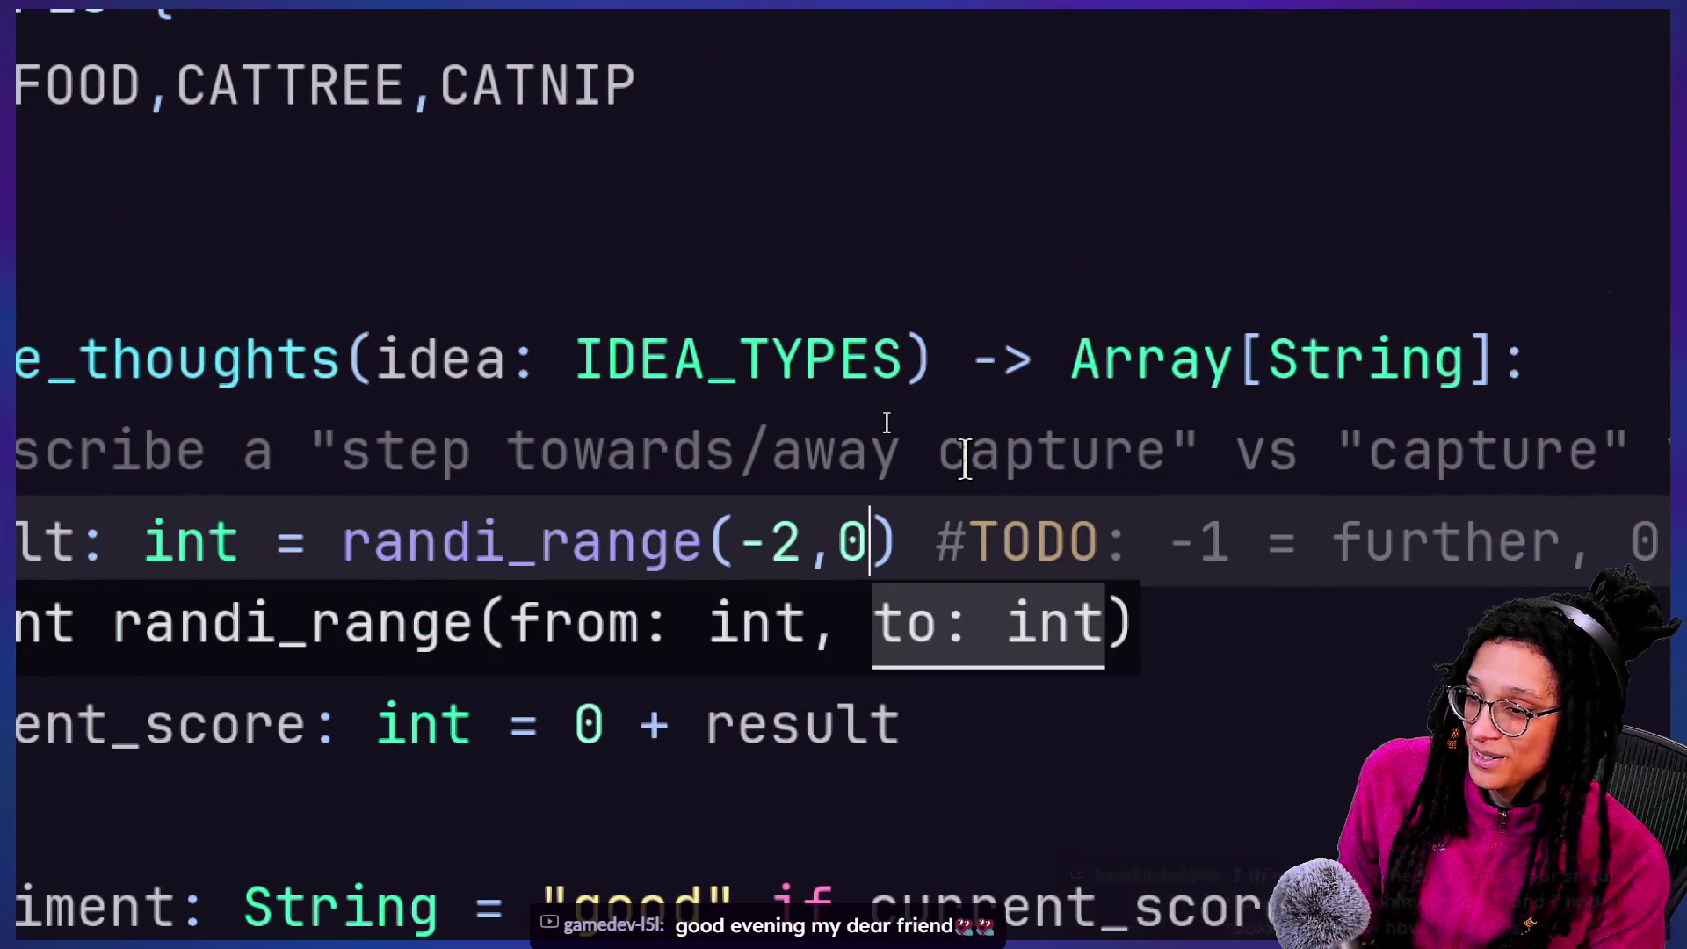
key(ctrl+s)
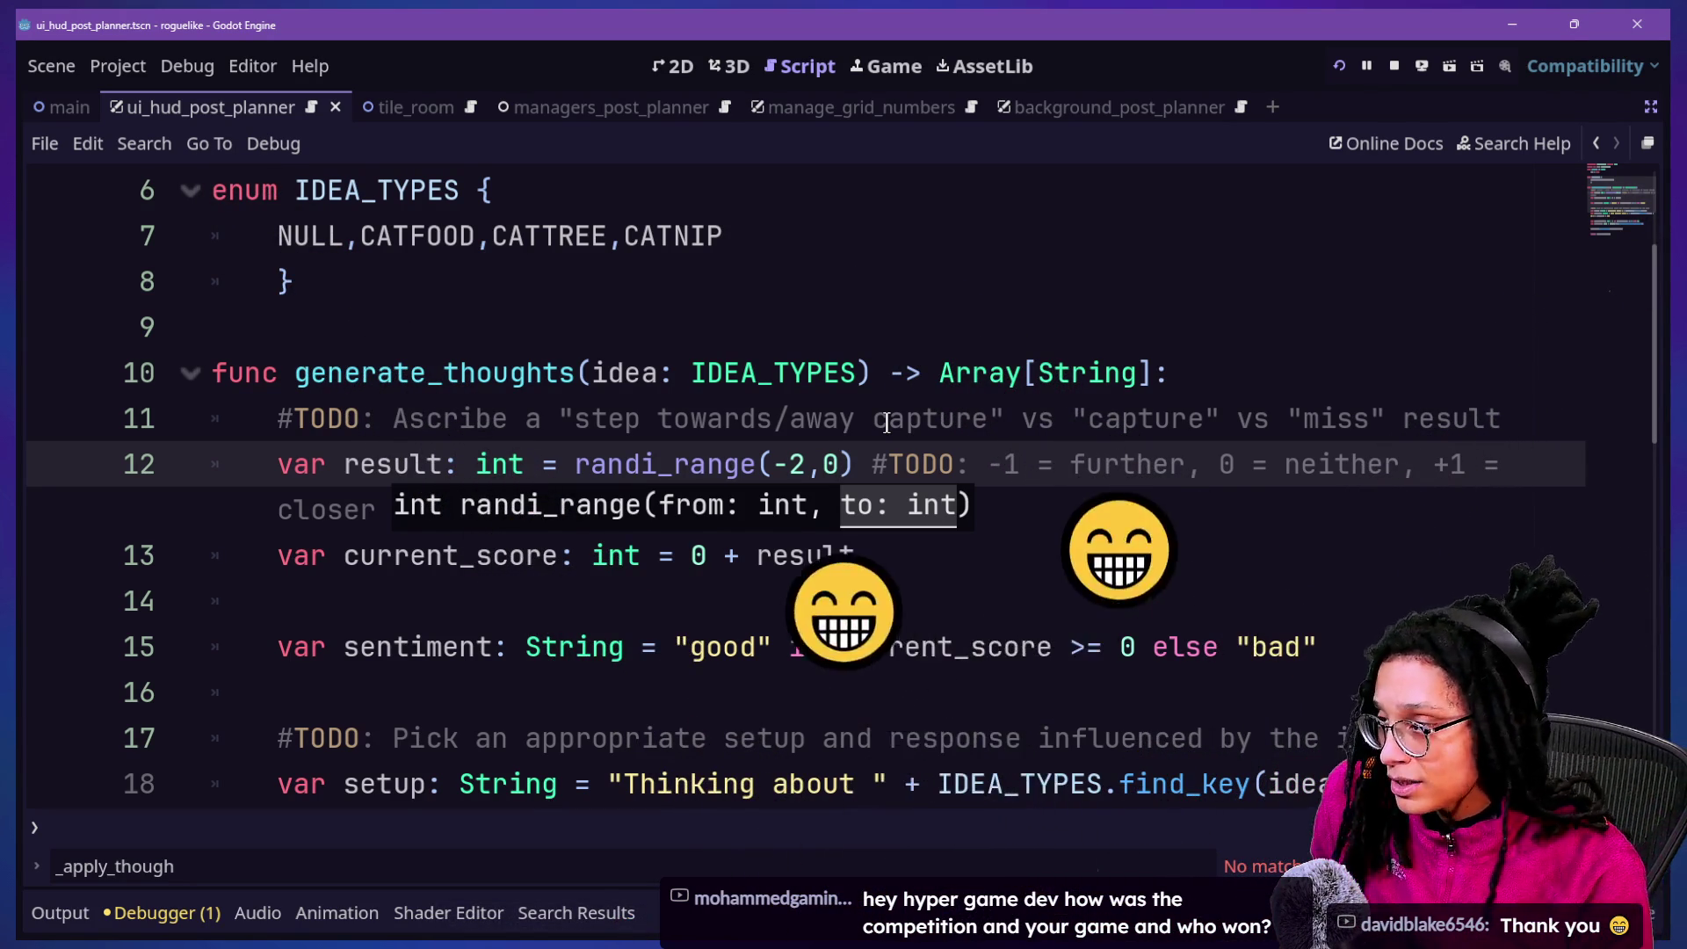
key(super+Tab)
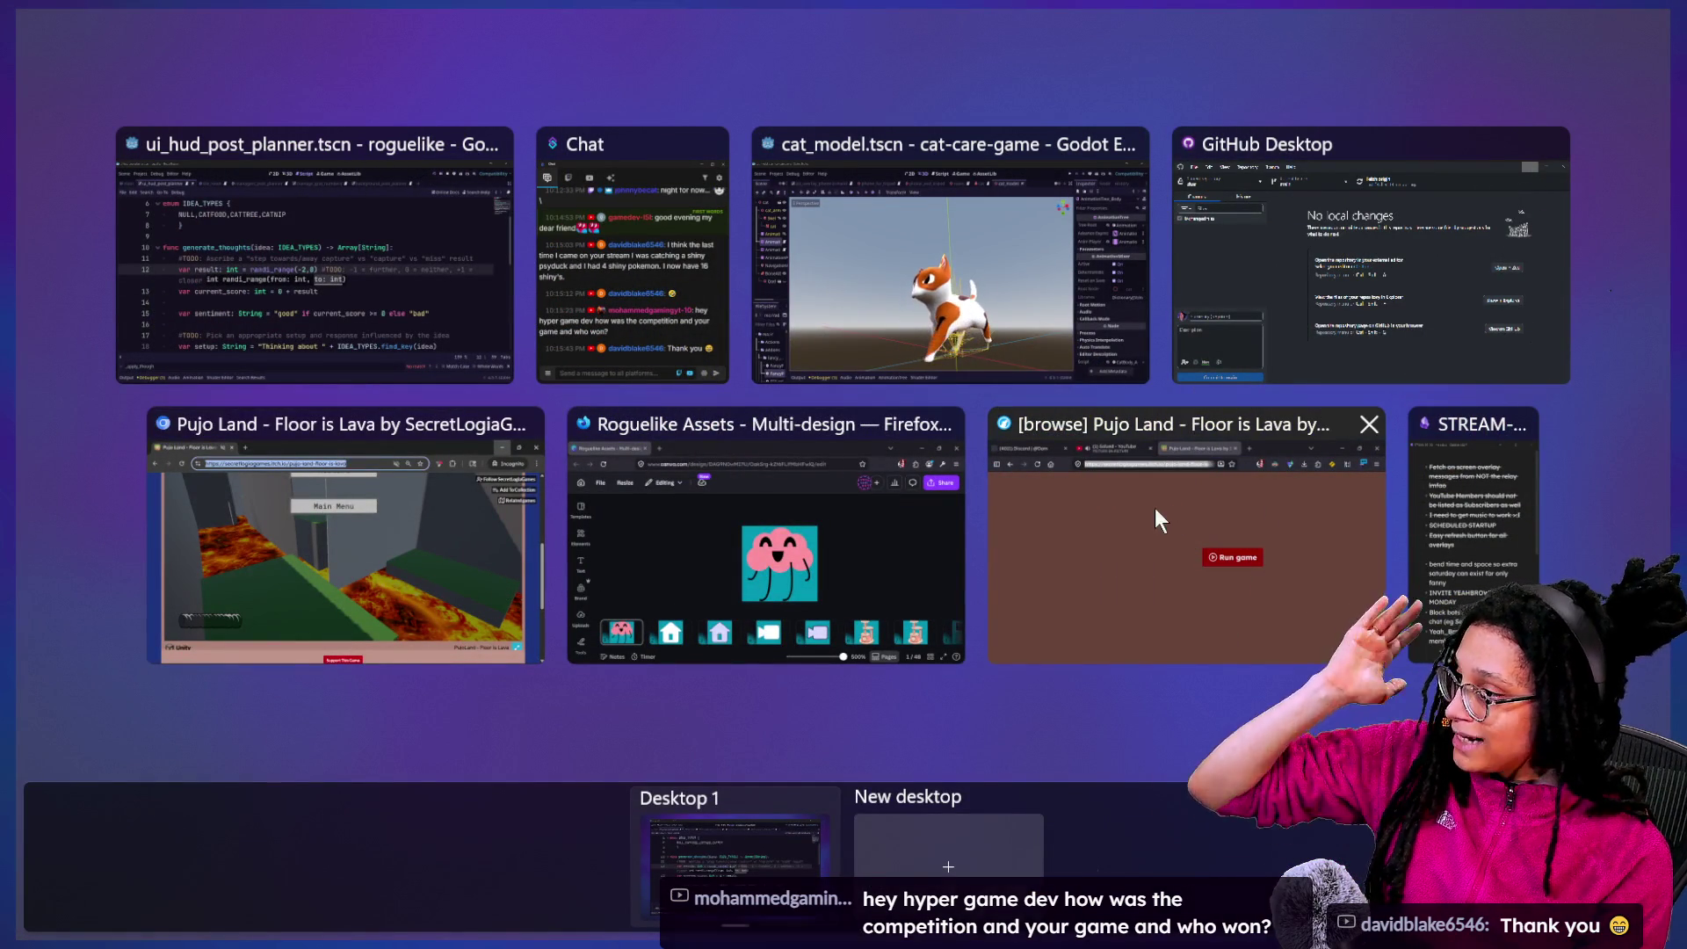
In Firefox, open the Game-like Jam submissions page from the itch bookmarks in a new tab
click(1041, 483)
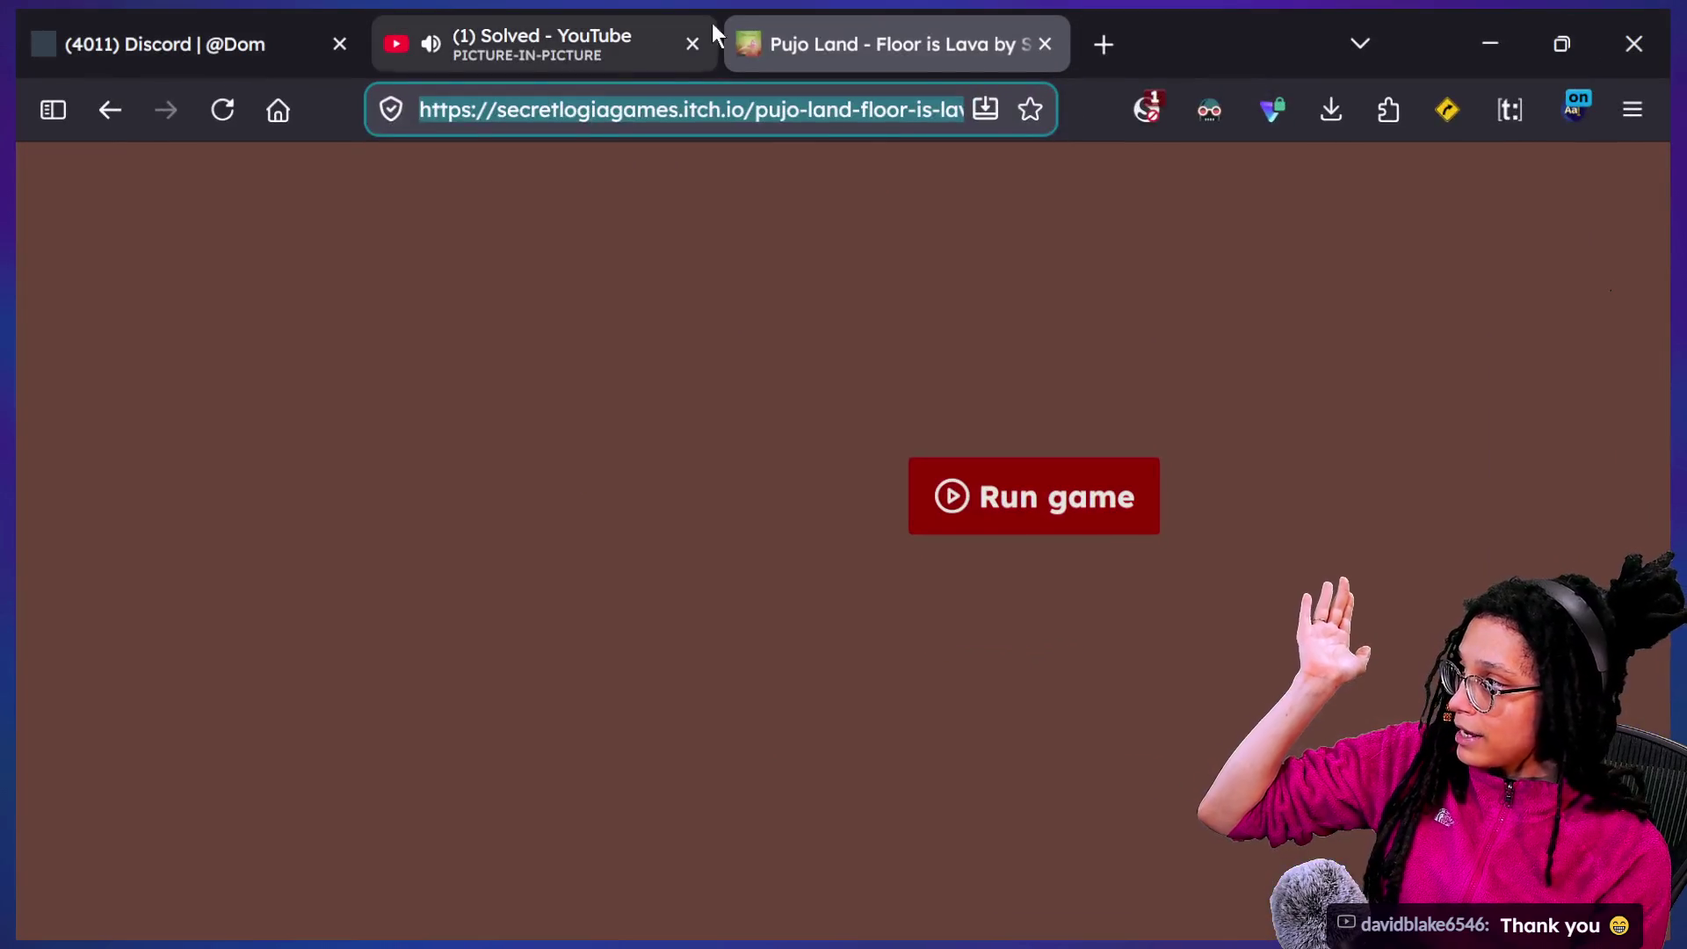
click(1098, 40)
click(398, 167)
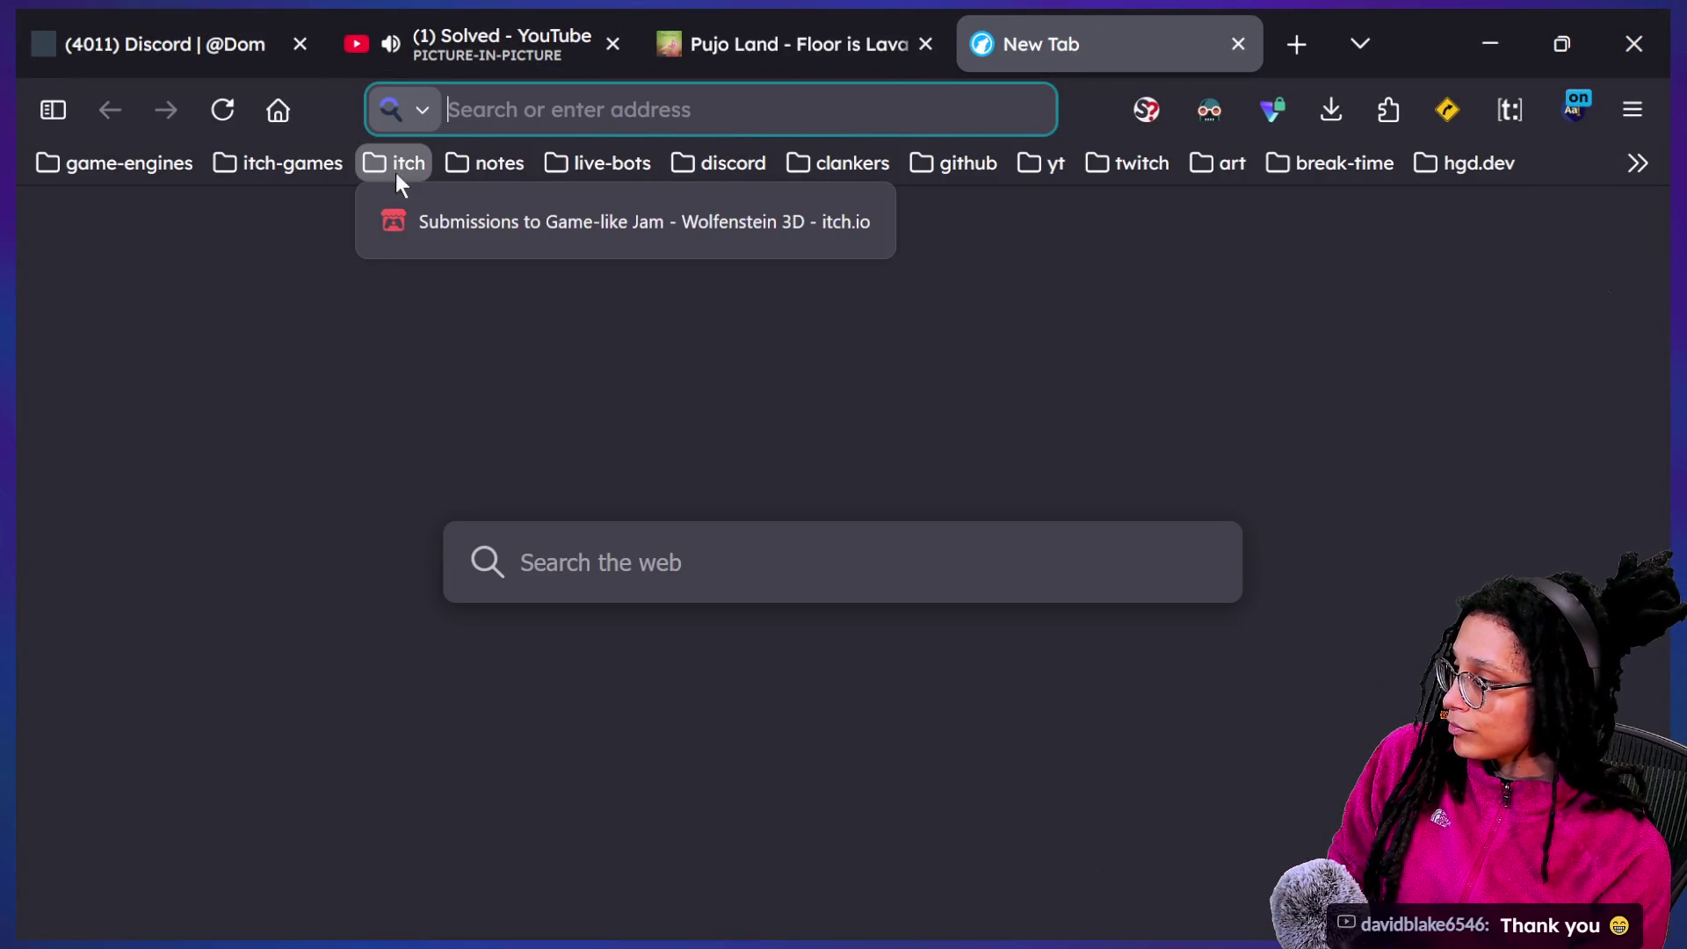
click(458, 224)
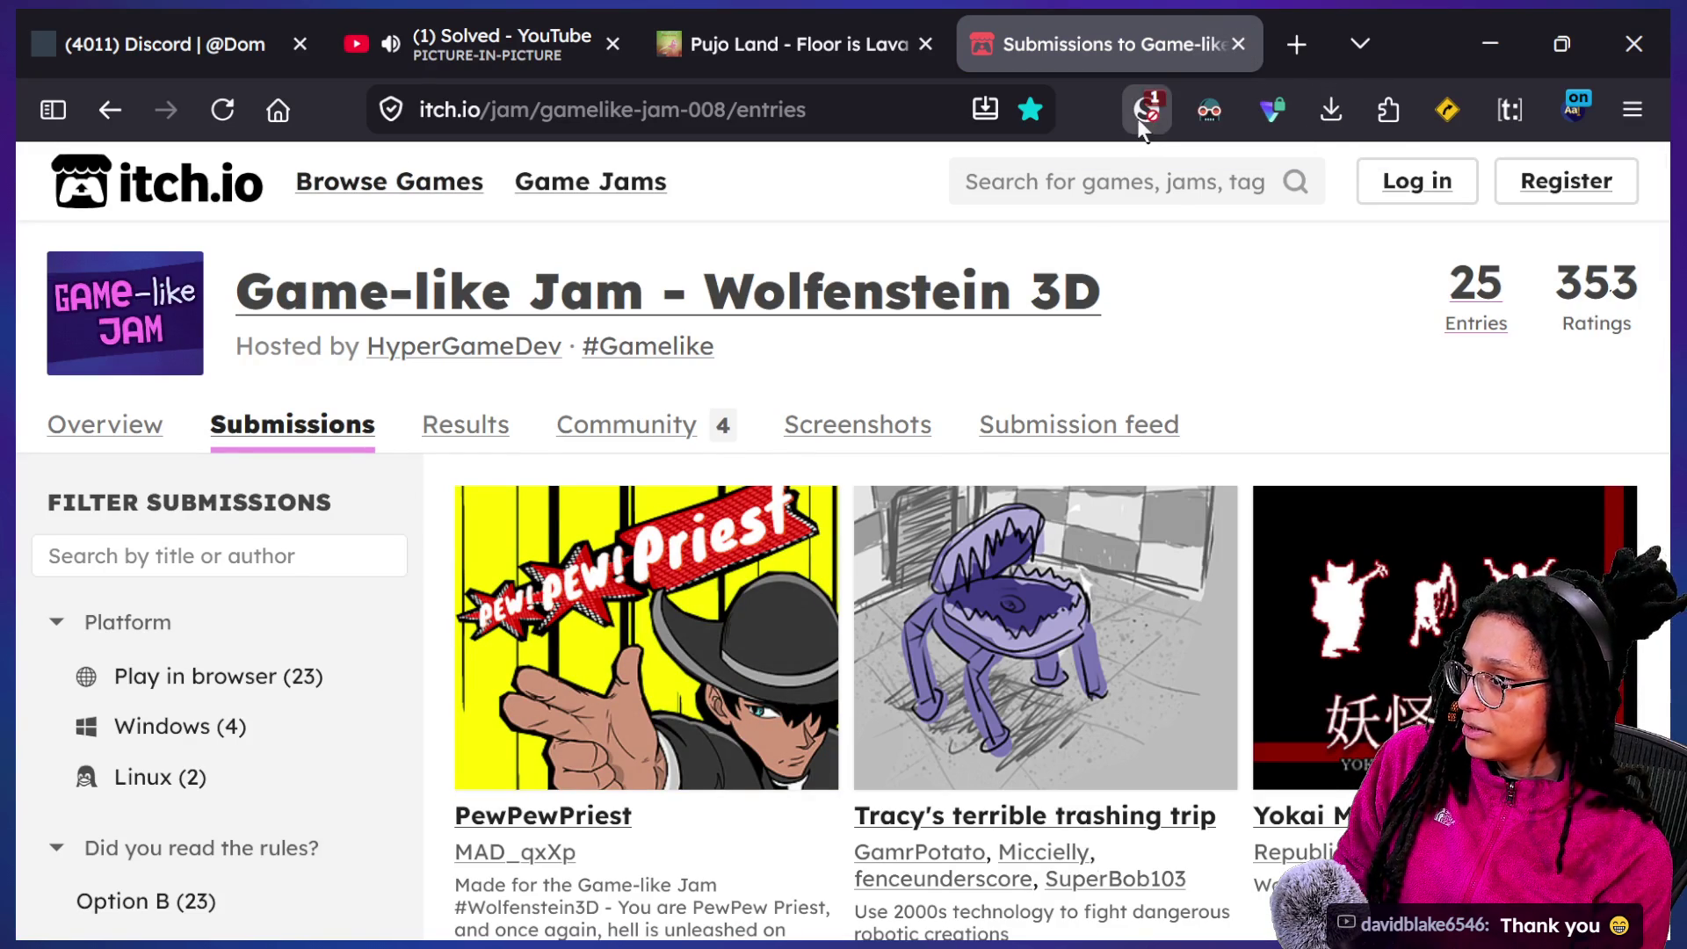
Turn on Dark Reader dark mode for itch.io
click(1145, 110)
click(1210, 110)
click(928, 235)
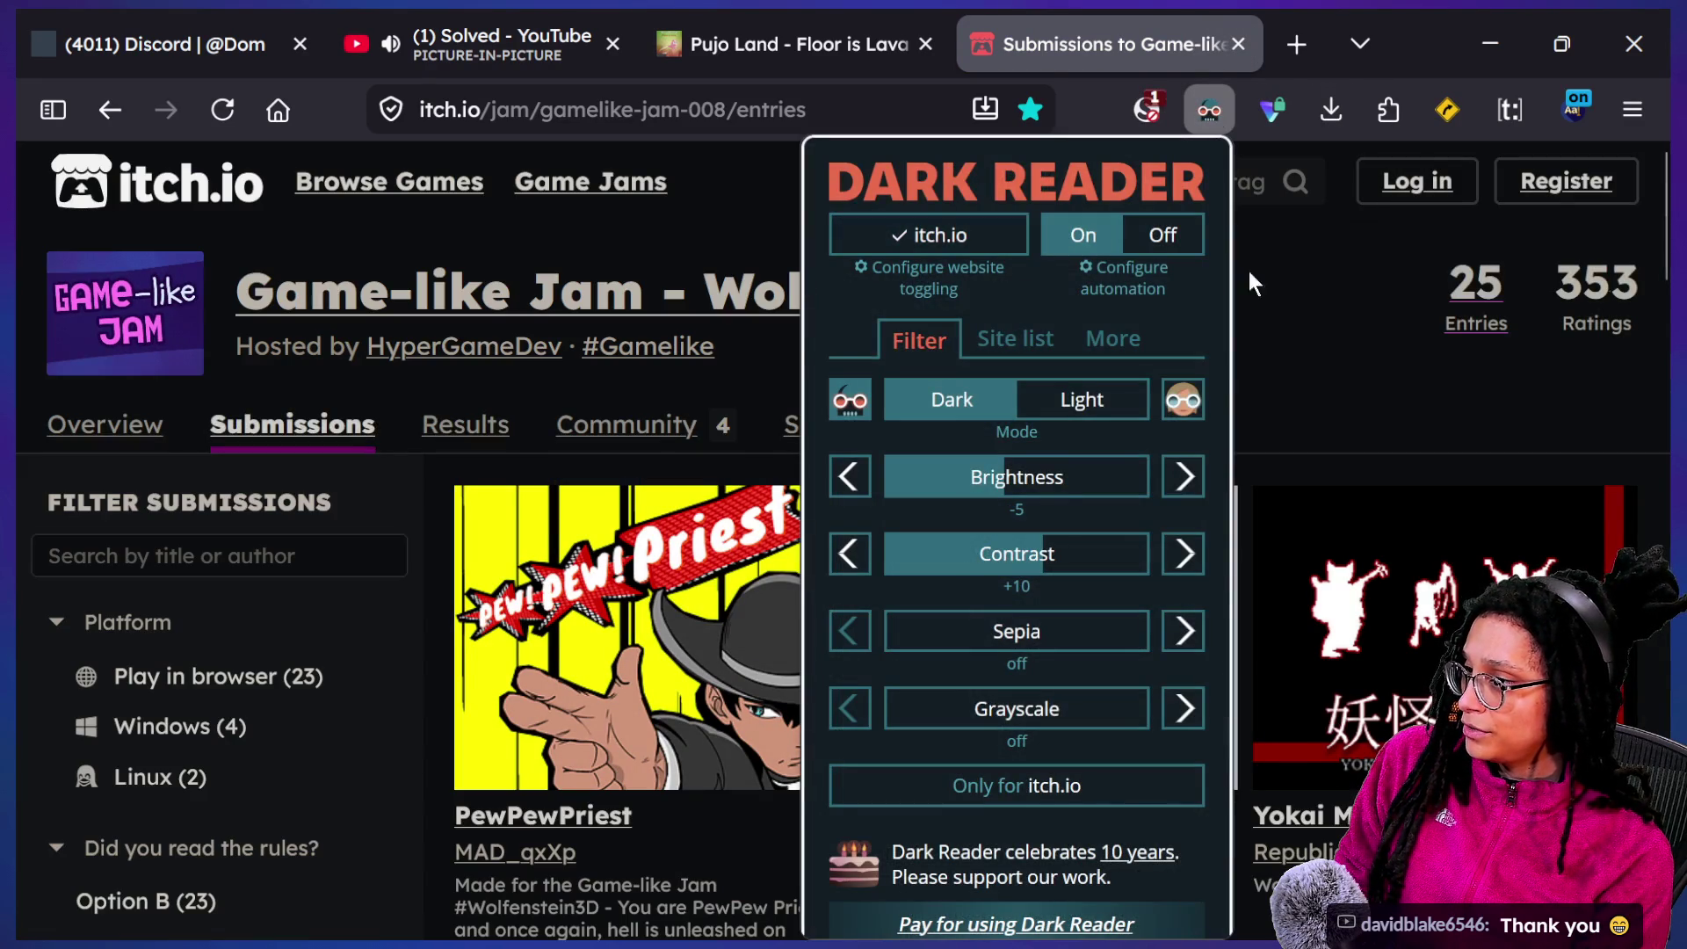
click(283, 316)
Open the jam overview, scroll to the winners and honorable mentions, and zoom to 90%
click(283, 317)
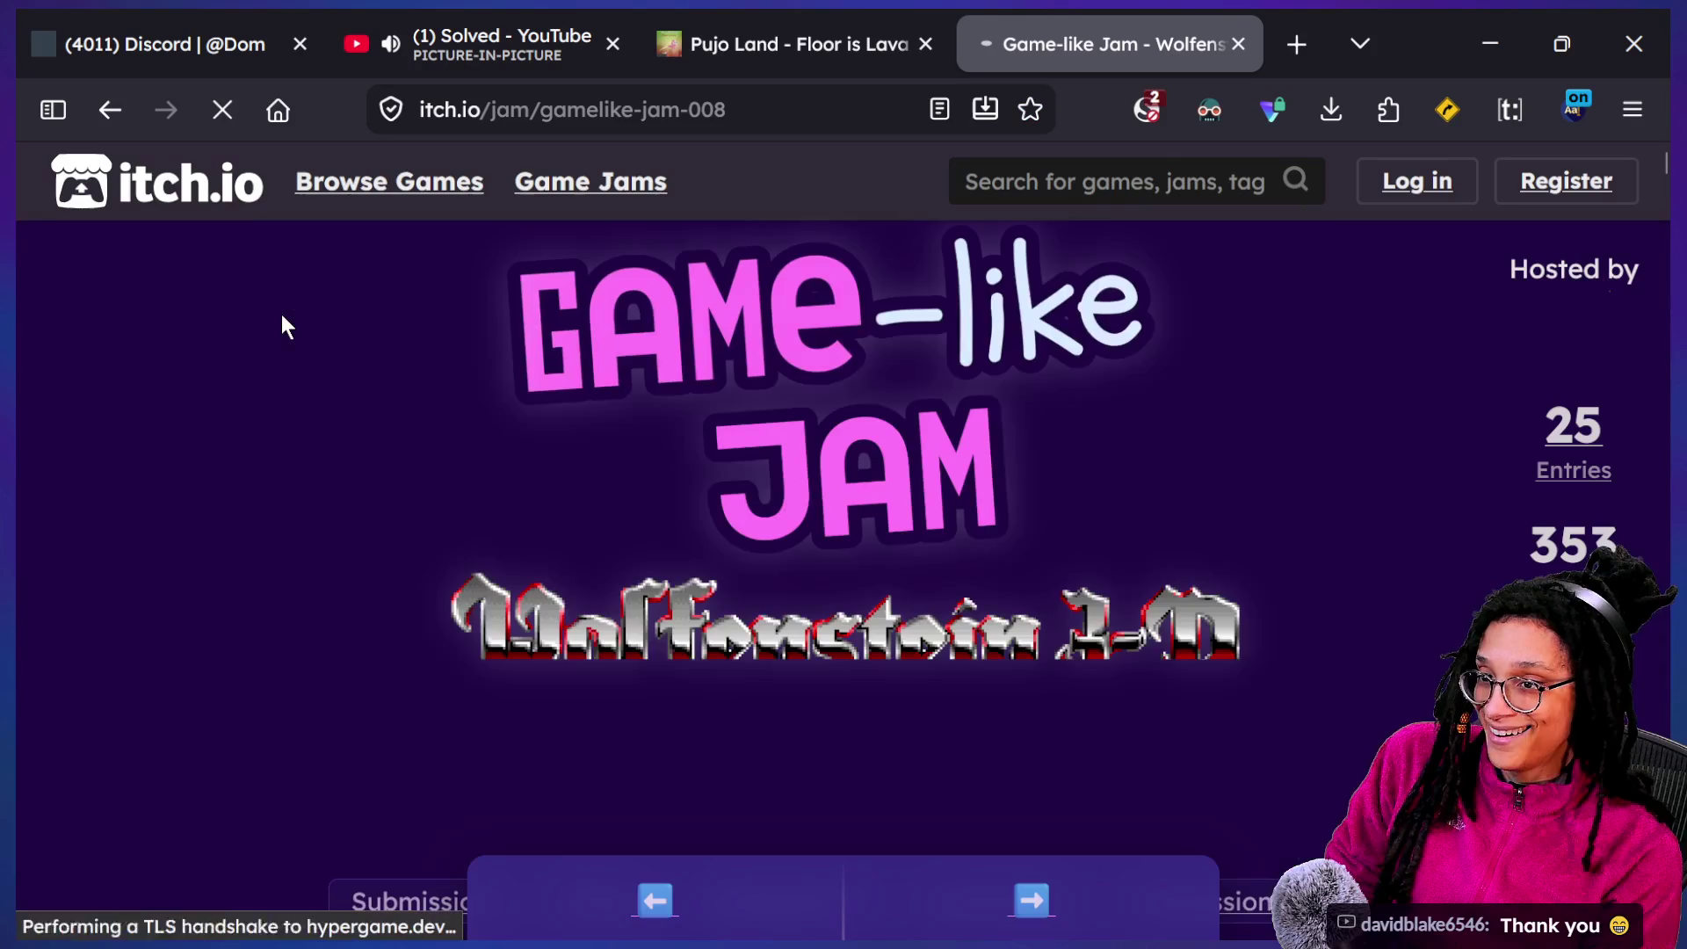
scroll(297, 350, down, 5)
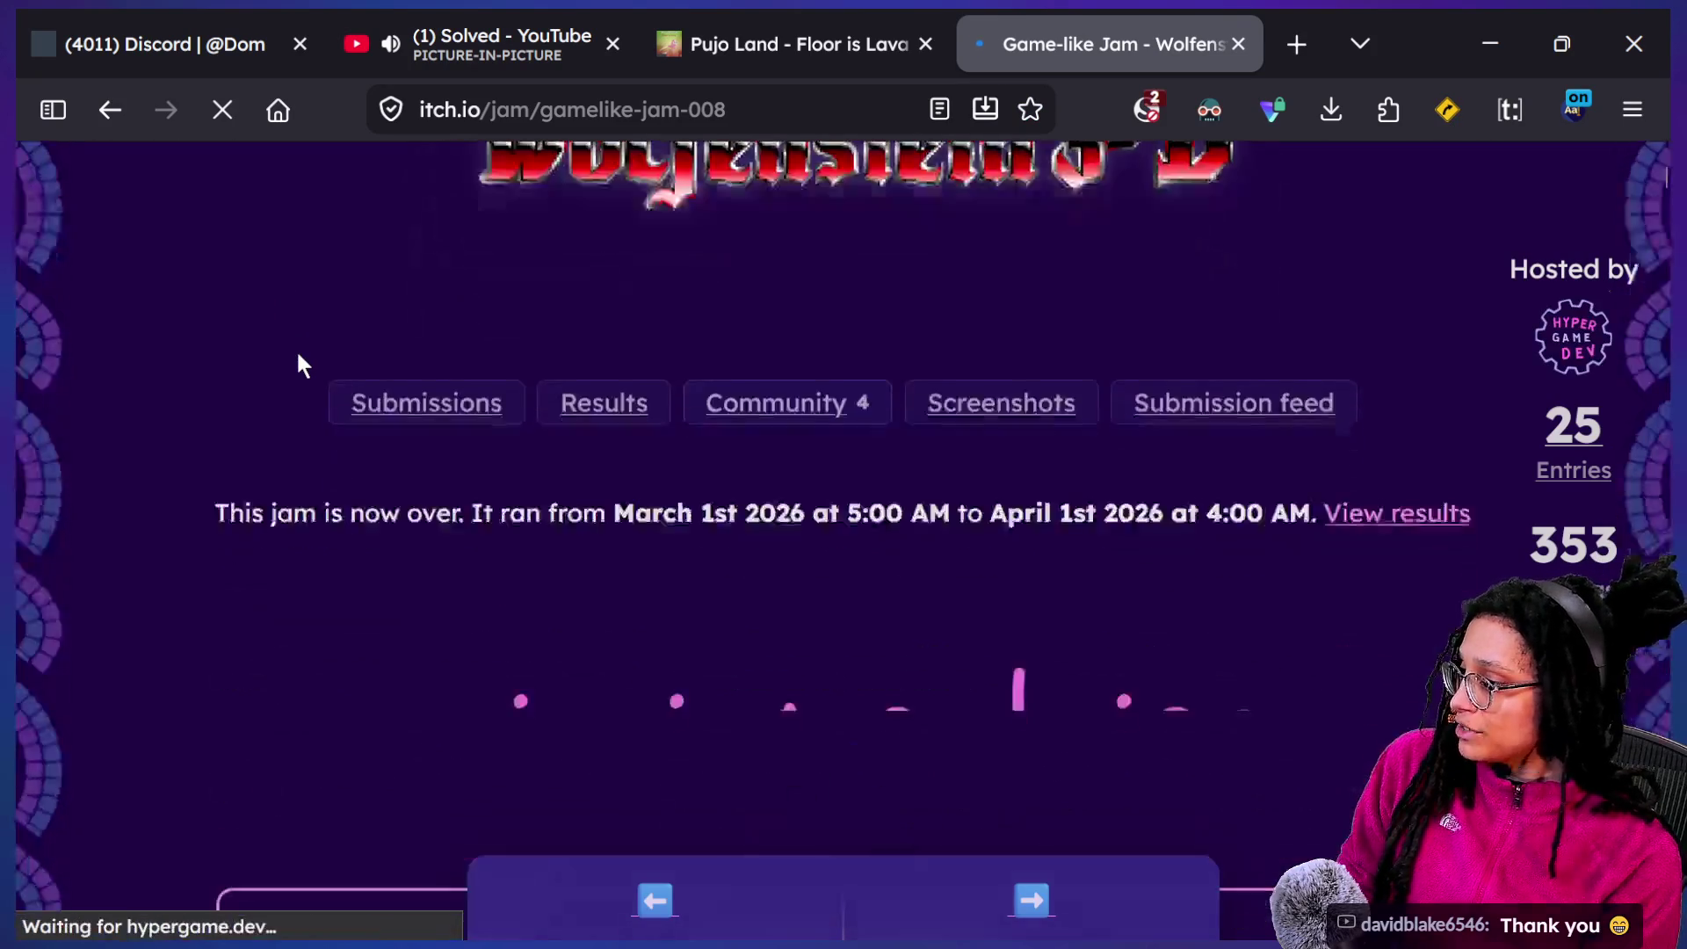
scroll(299, 358, down, 6)
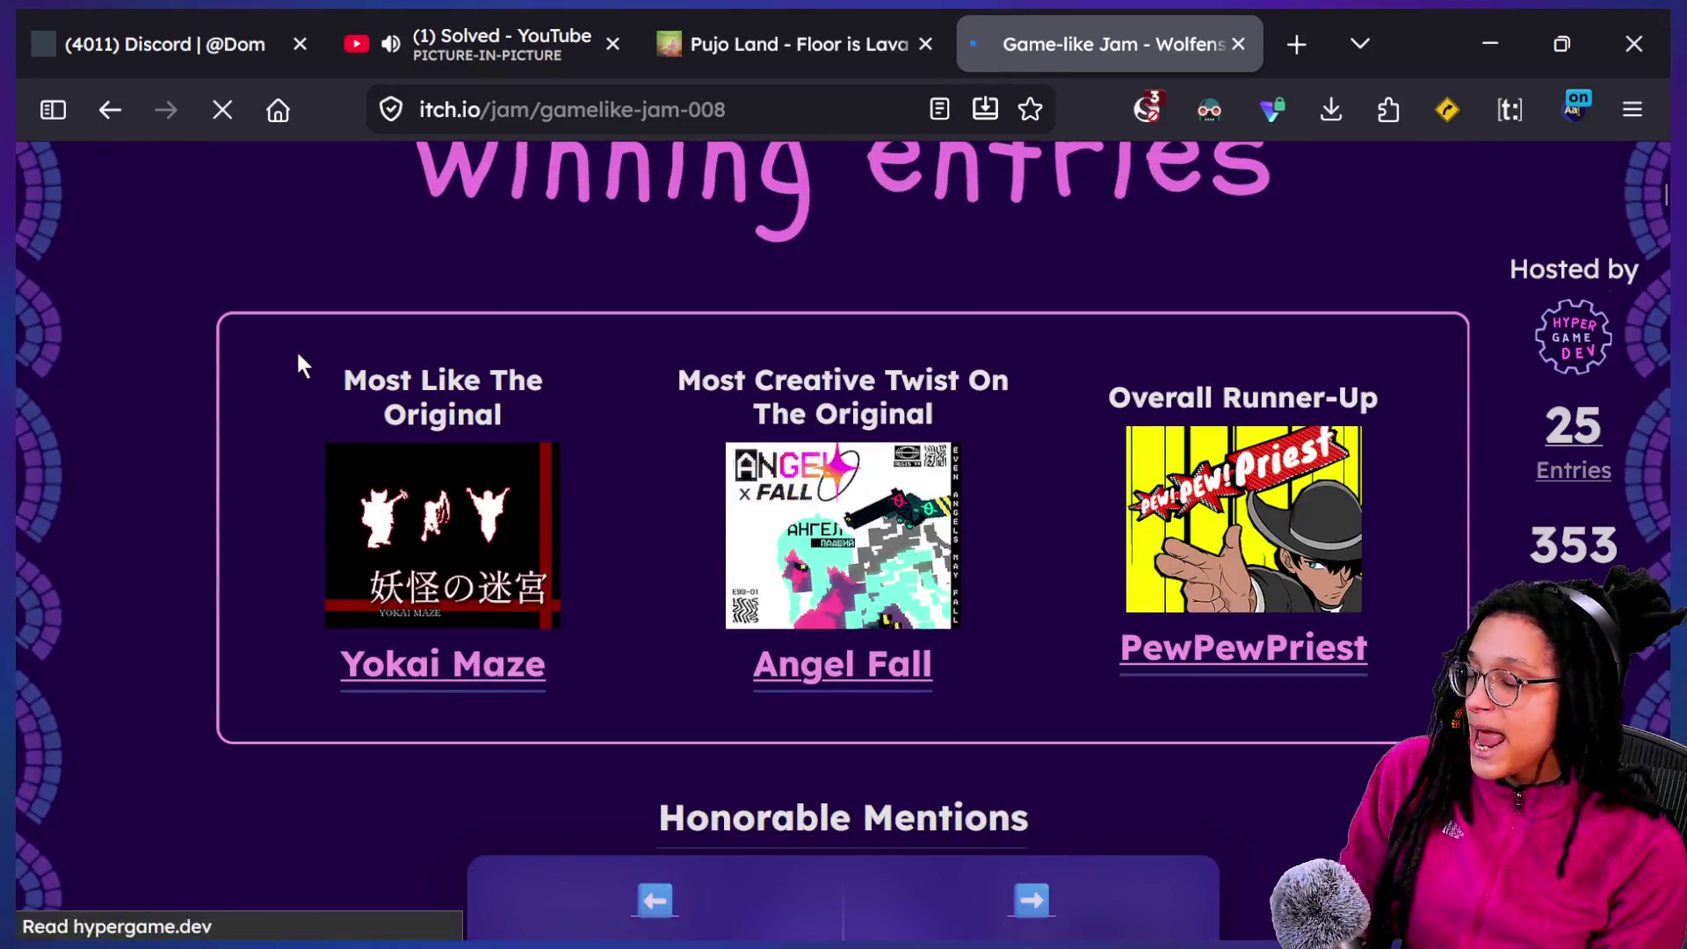
scroll(298, 355, down, 2)
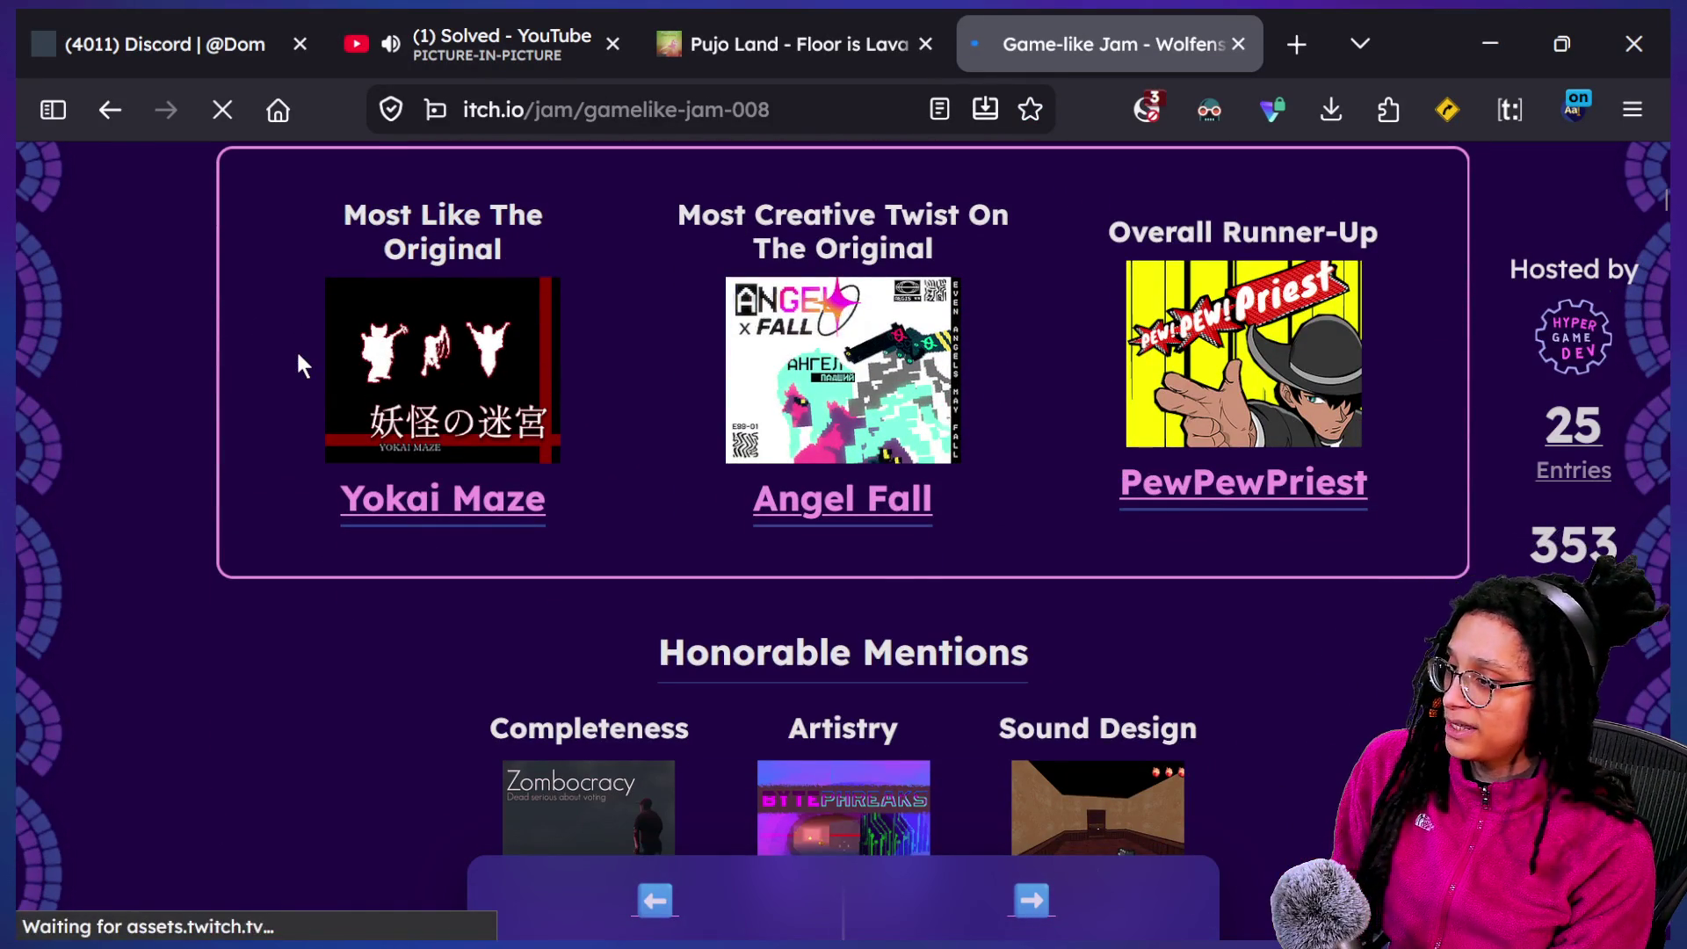
key(ctrl+minus)
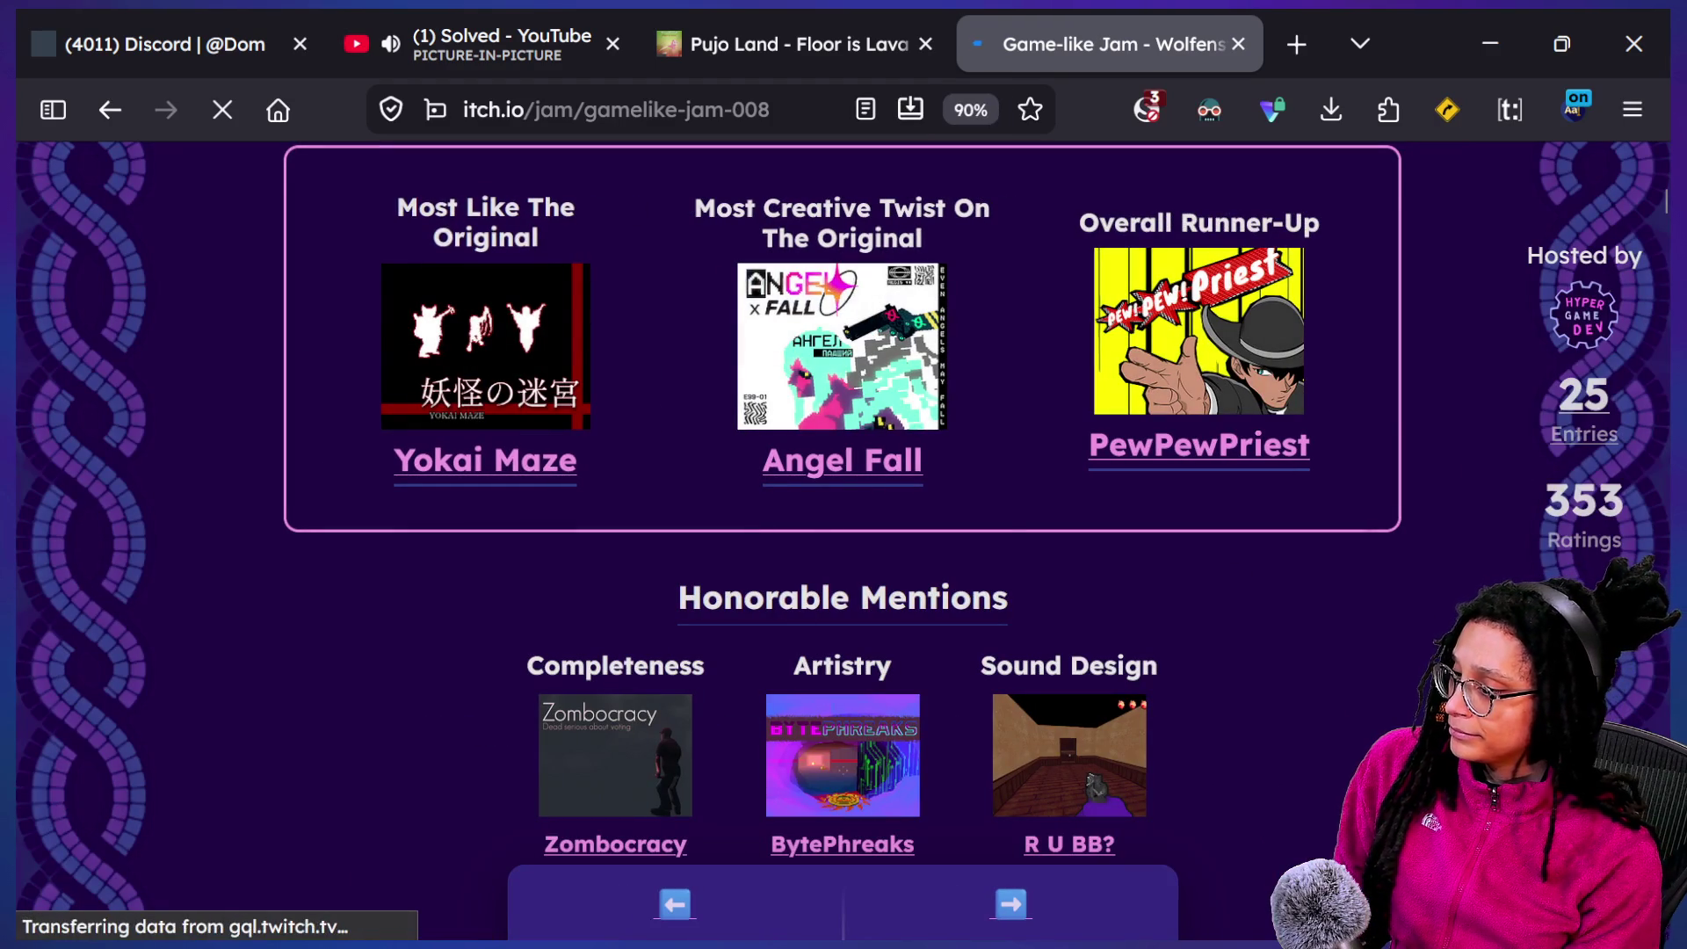
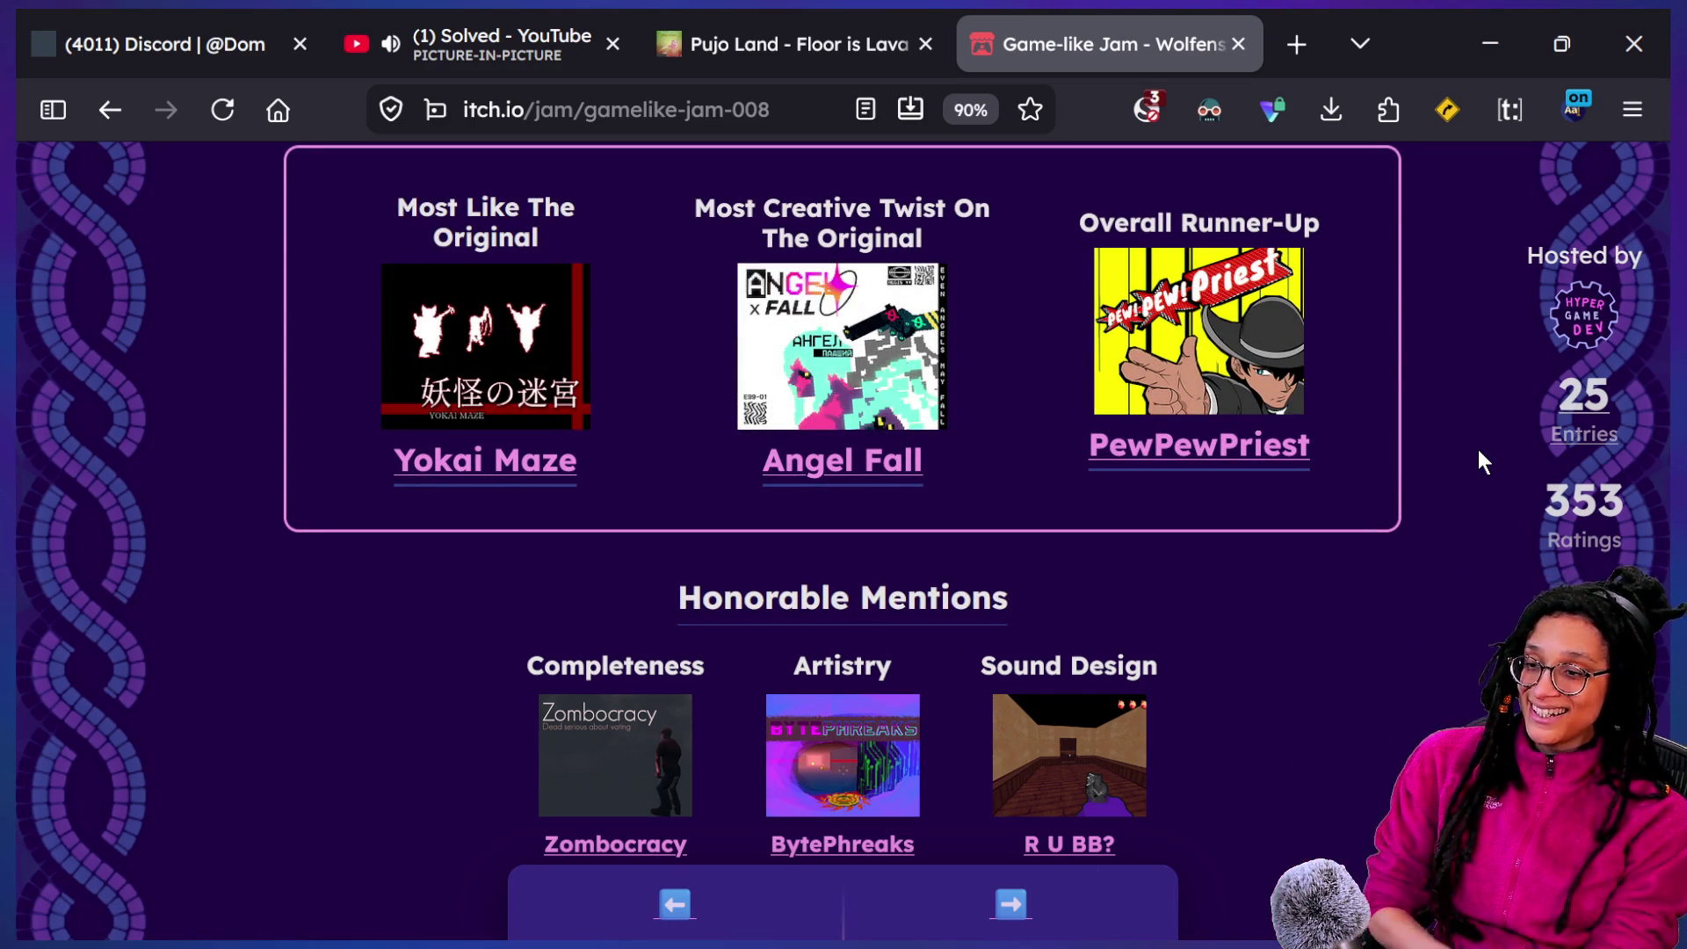
Switch from itch.io back to the Godot thoughts script and save it with Ctrl+S to run the game
key(super+Tab)
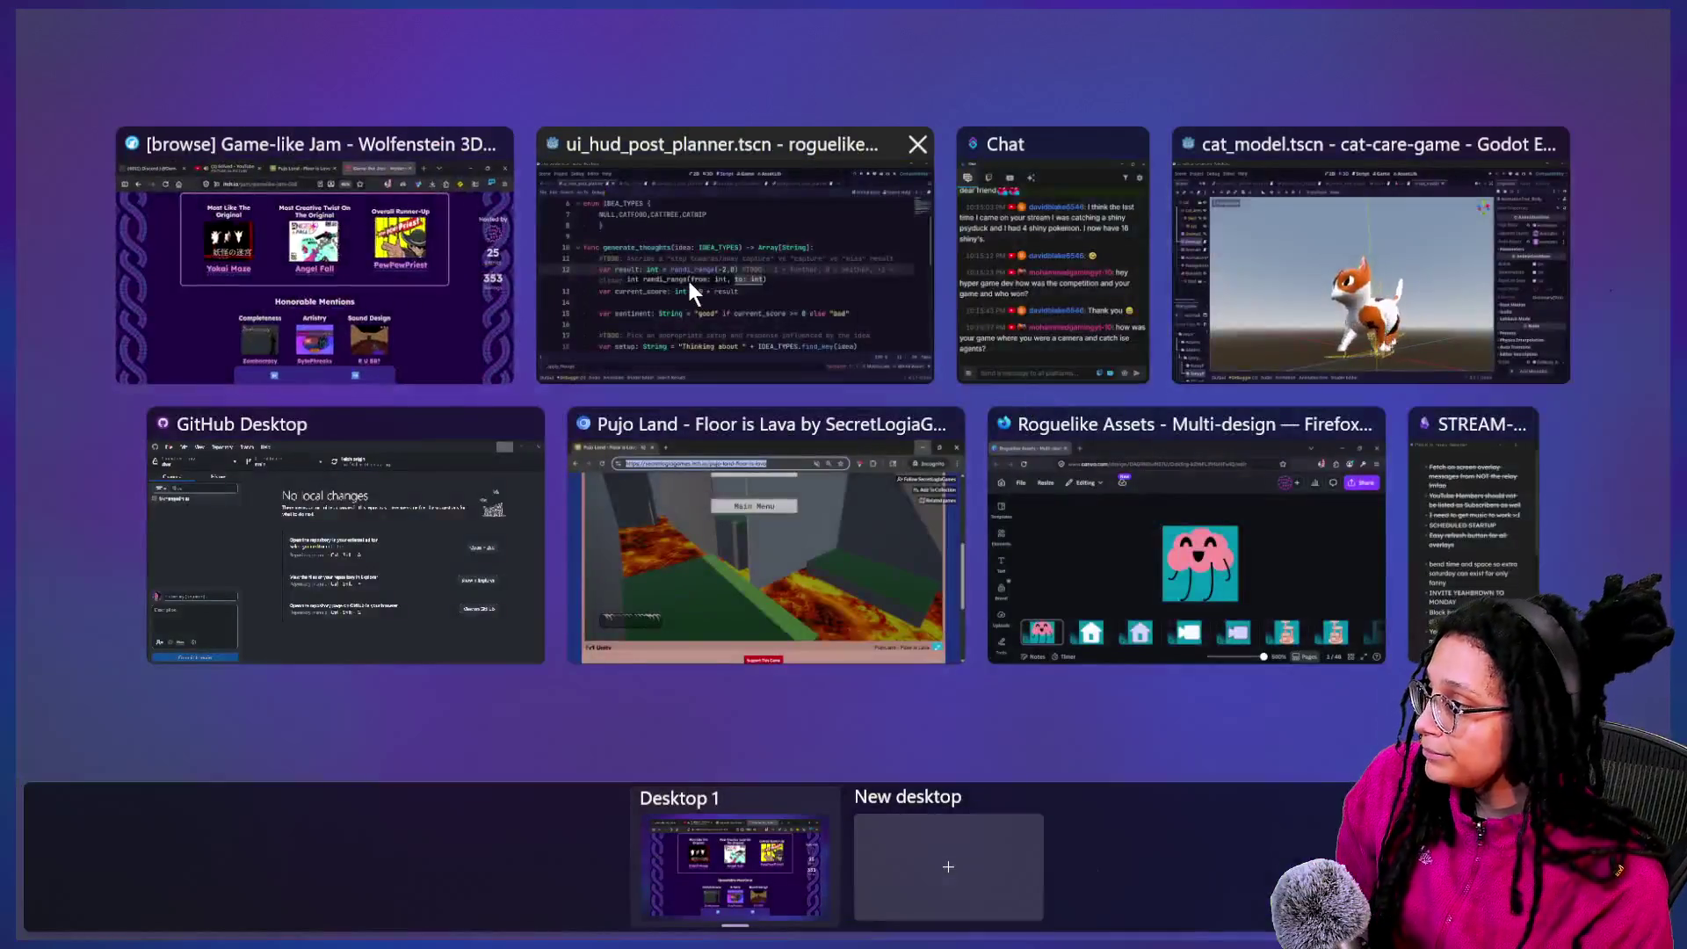
click(692, 279)
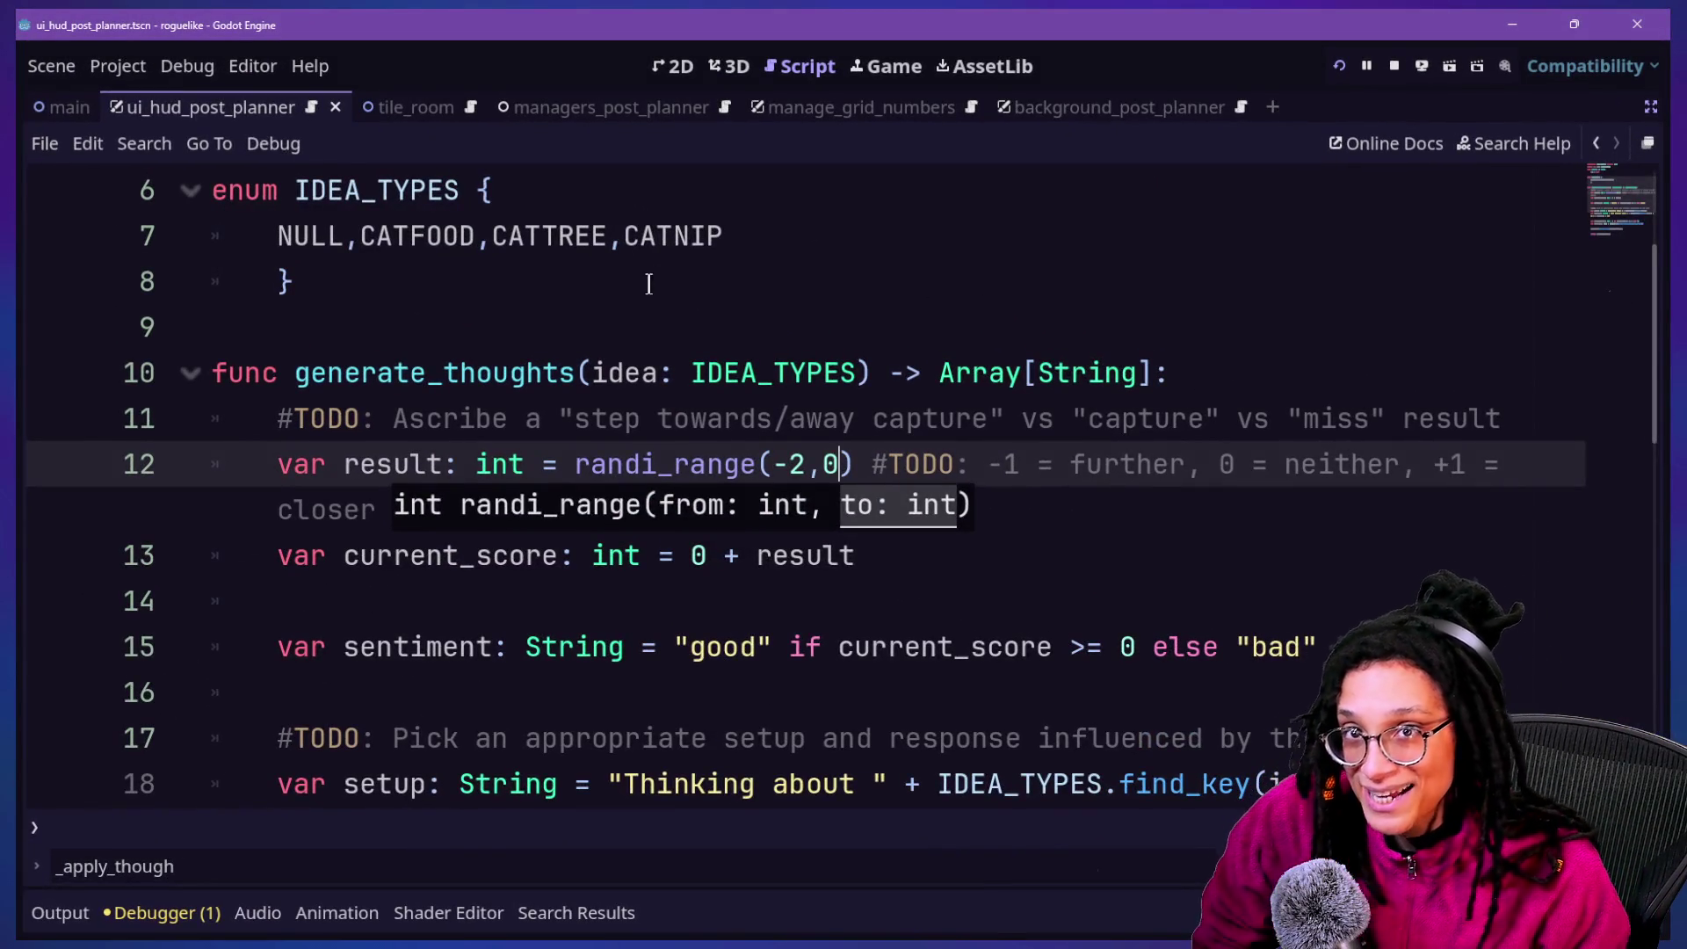
click(881, 376)
key(Down)
key(Down)
key(ctrl+s)
Show the running game in the Game view with the Output log open
click(886, 67)
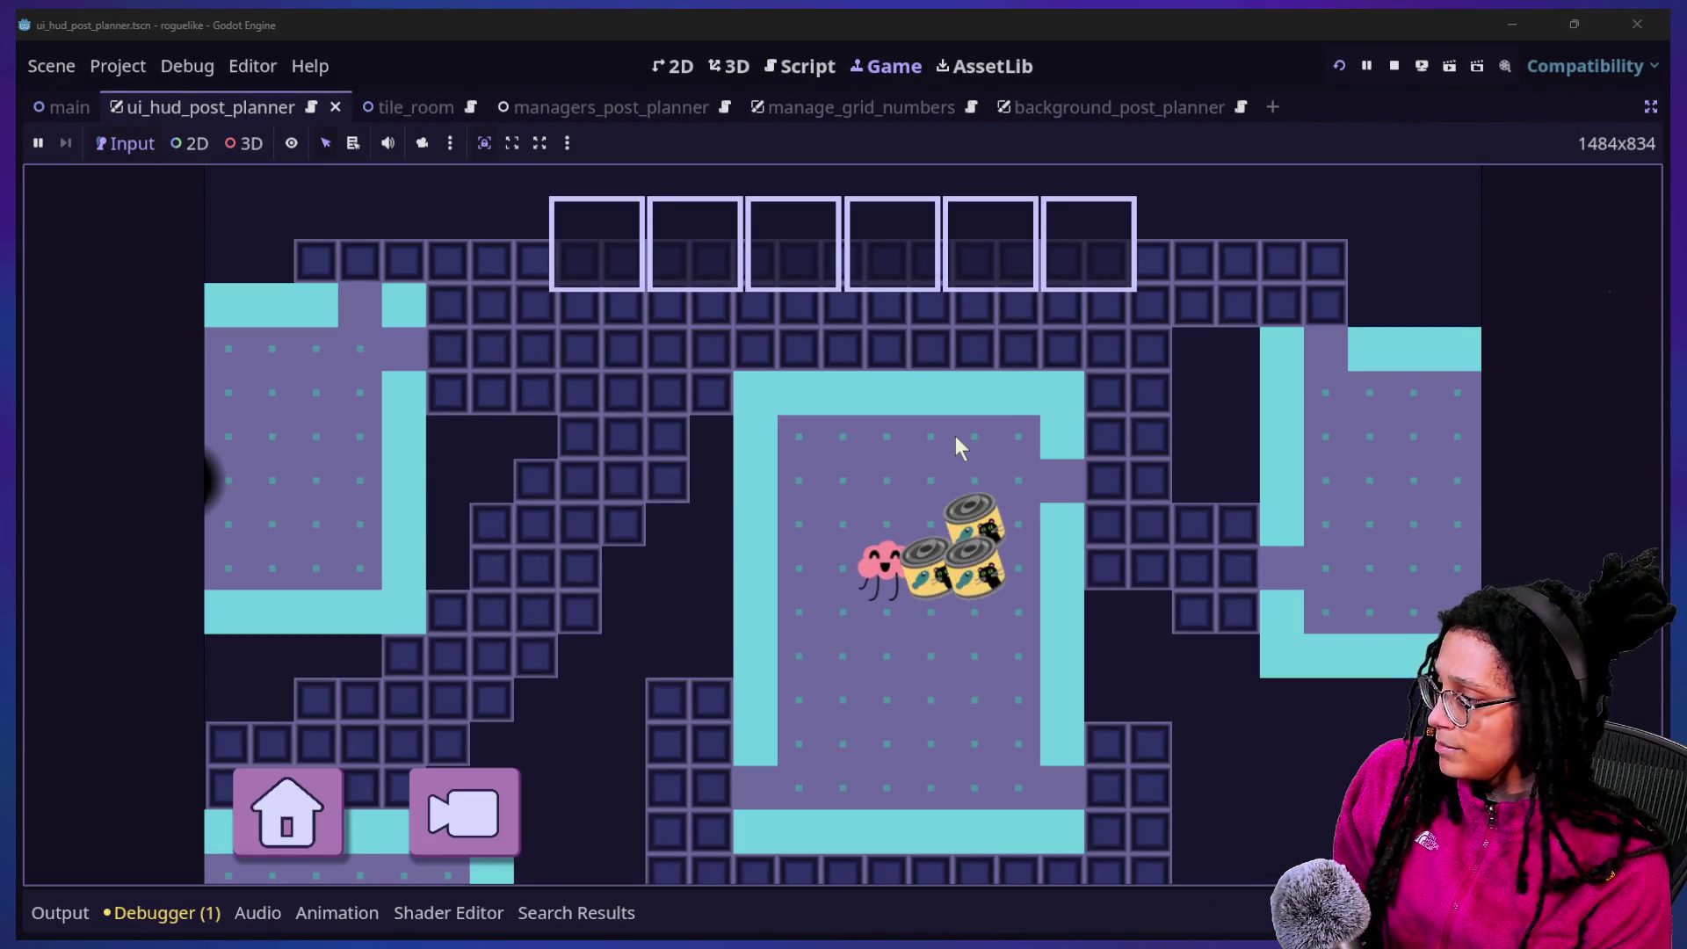
click(89, 922)
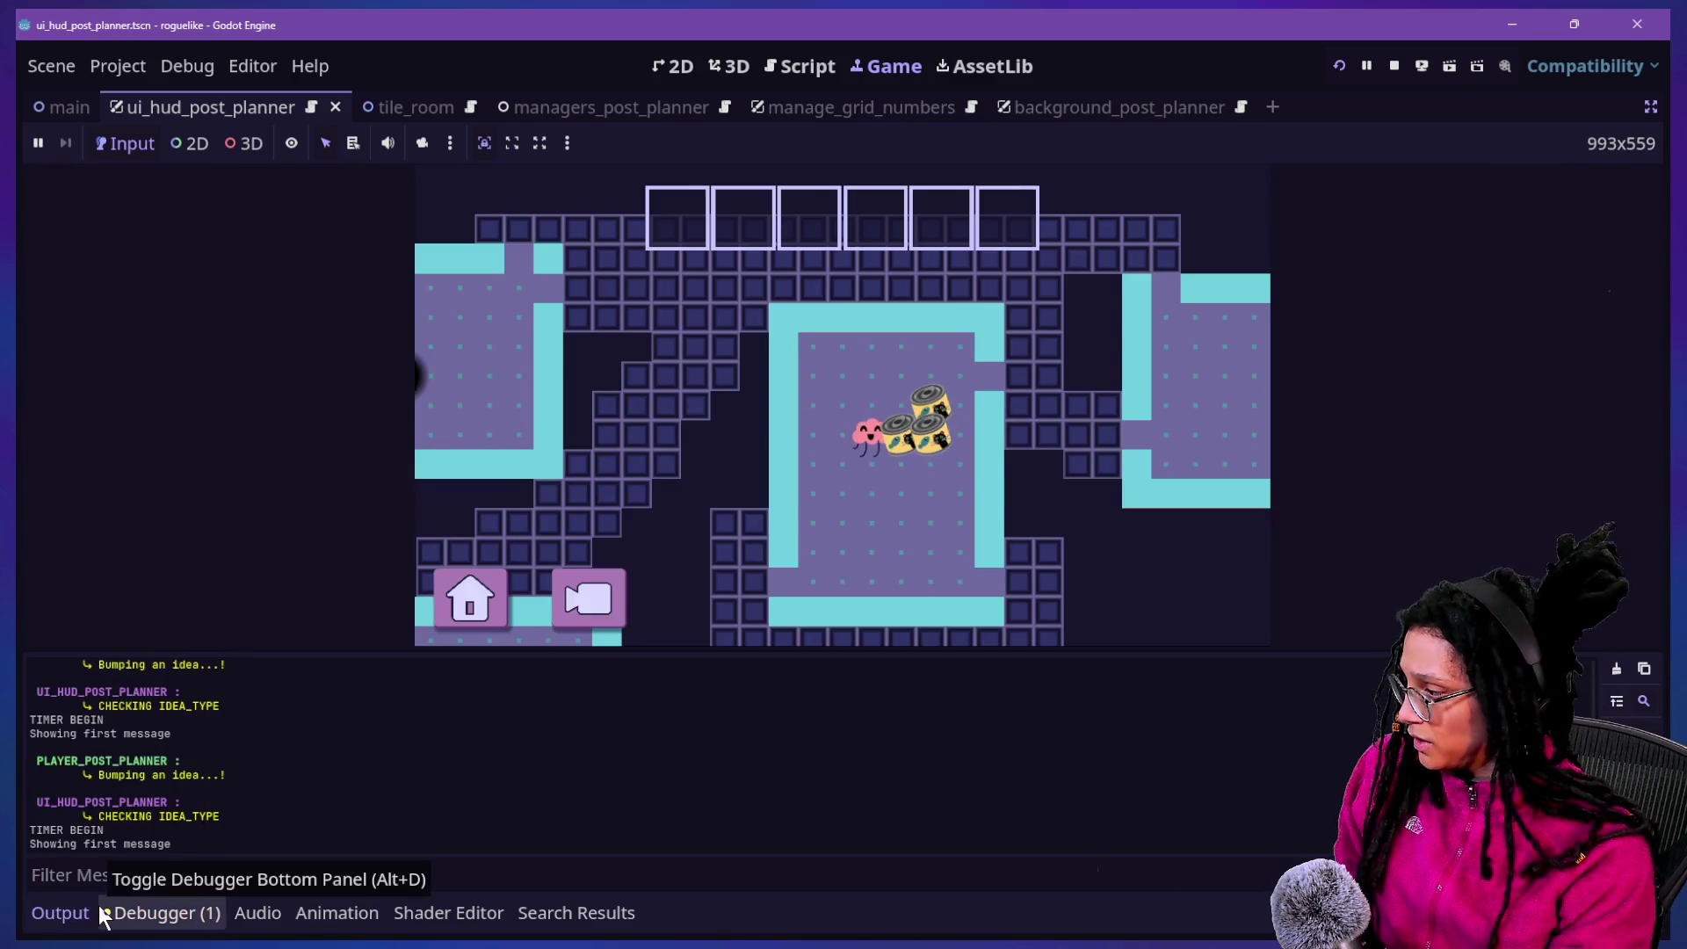
click(622, 545)
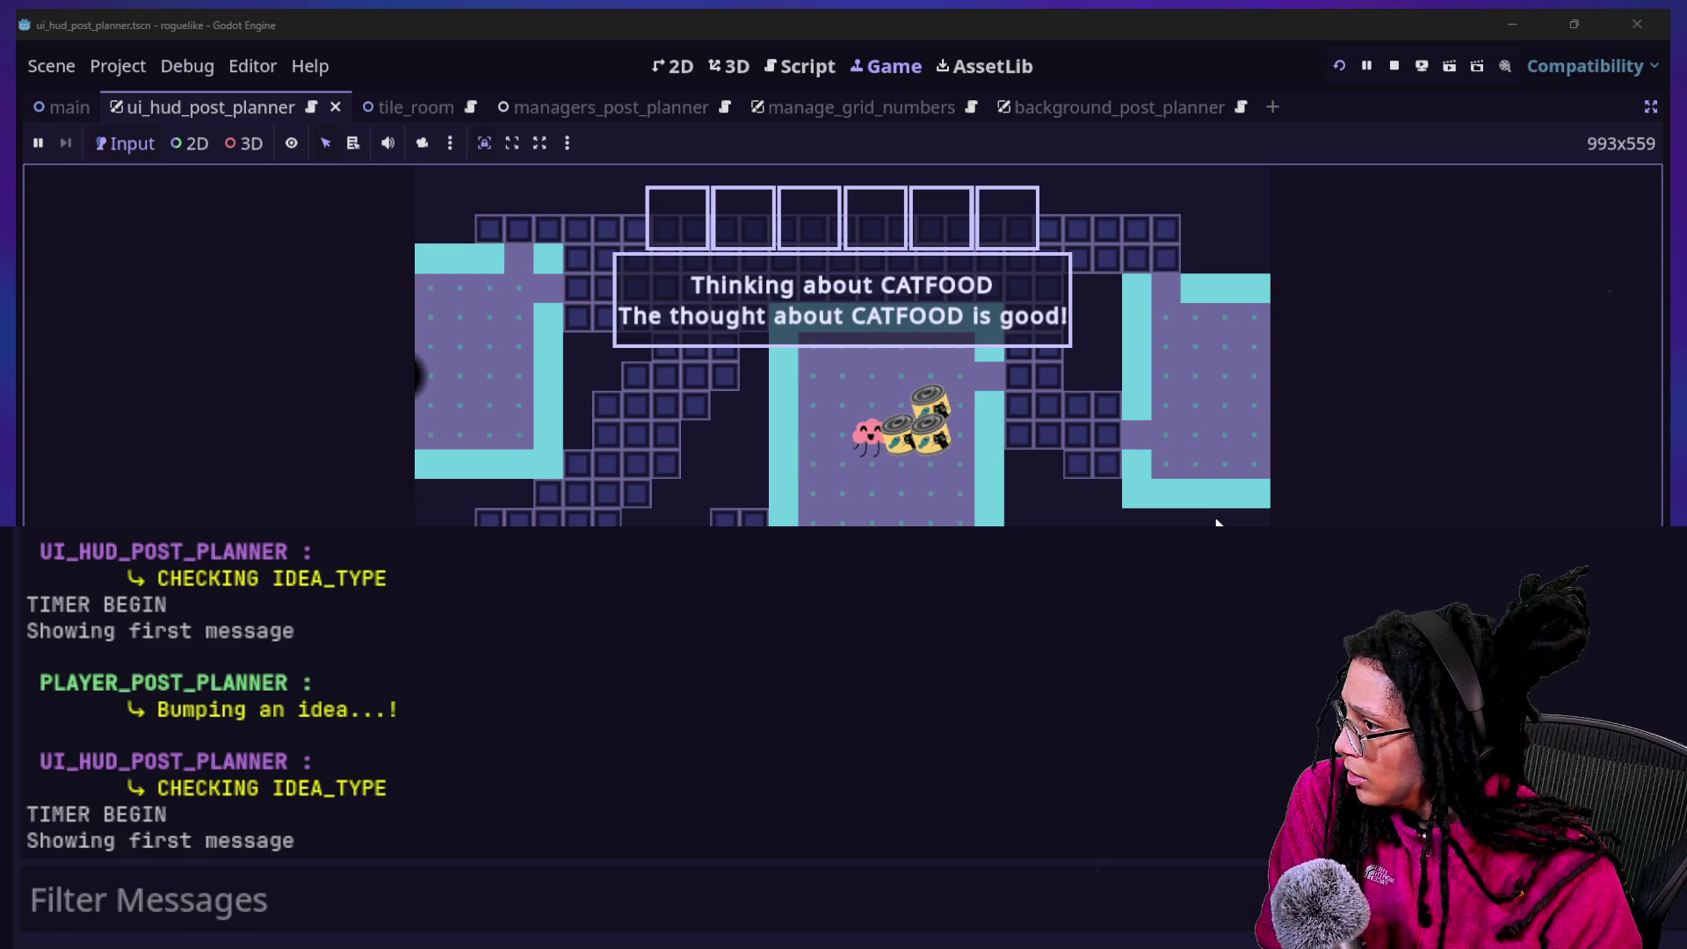
Restart the game, start planning and pick the Catstagram platform
click(1337, 68)
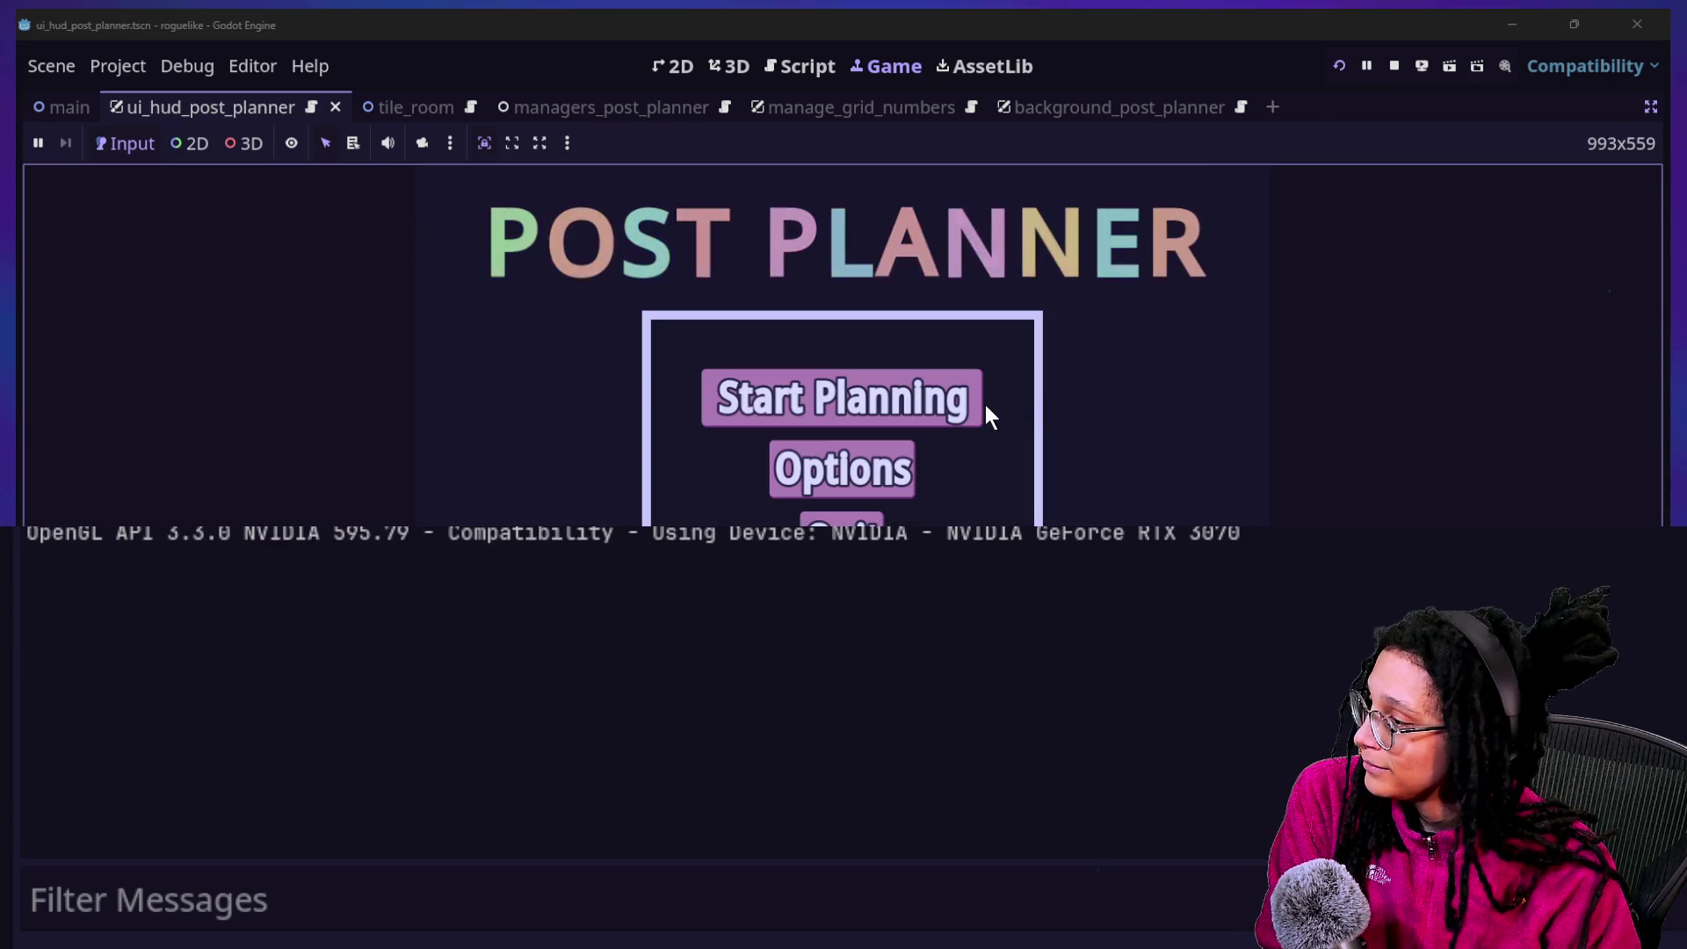
click(974, 407)
click(970, 413)
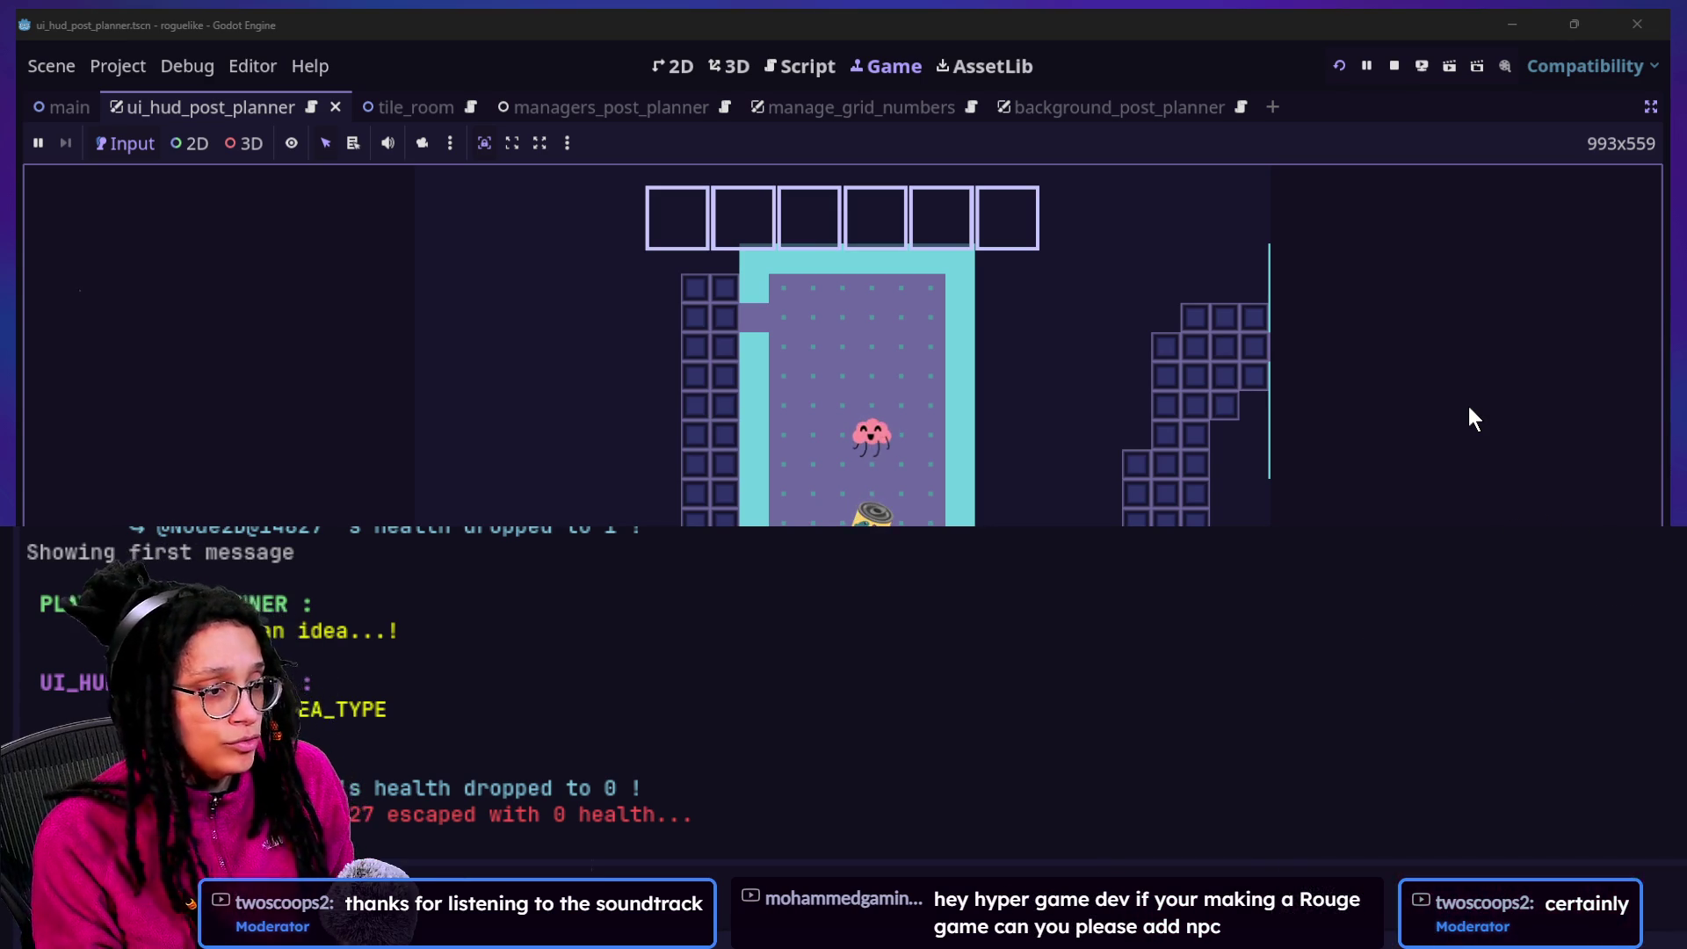
key(super+Tab)
click(980, 315)
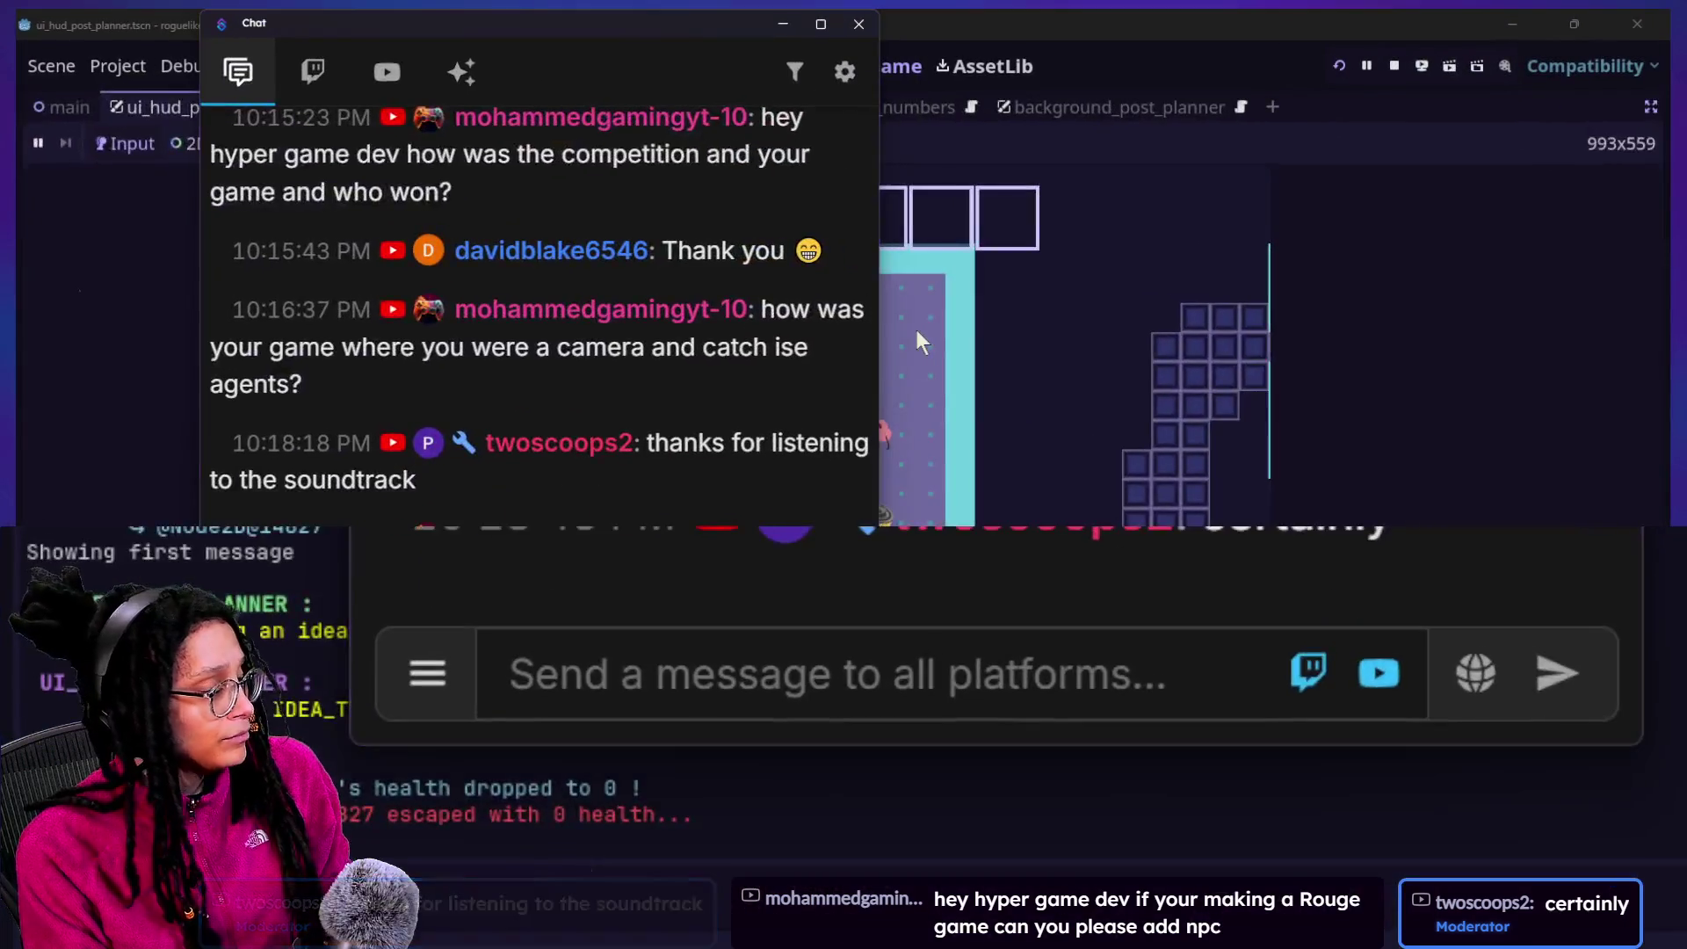
key(super+Tab)
key(Escape)
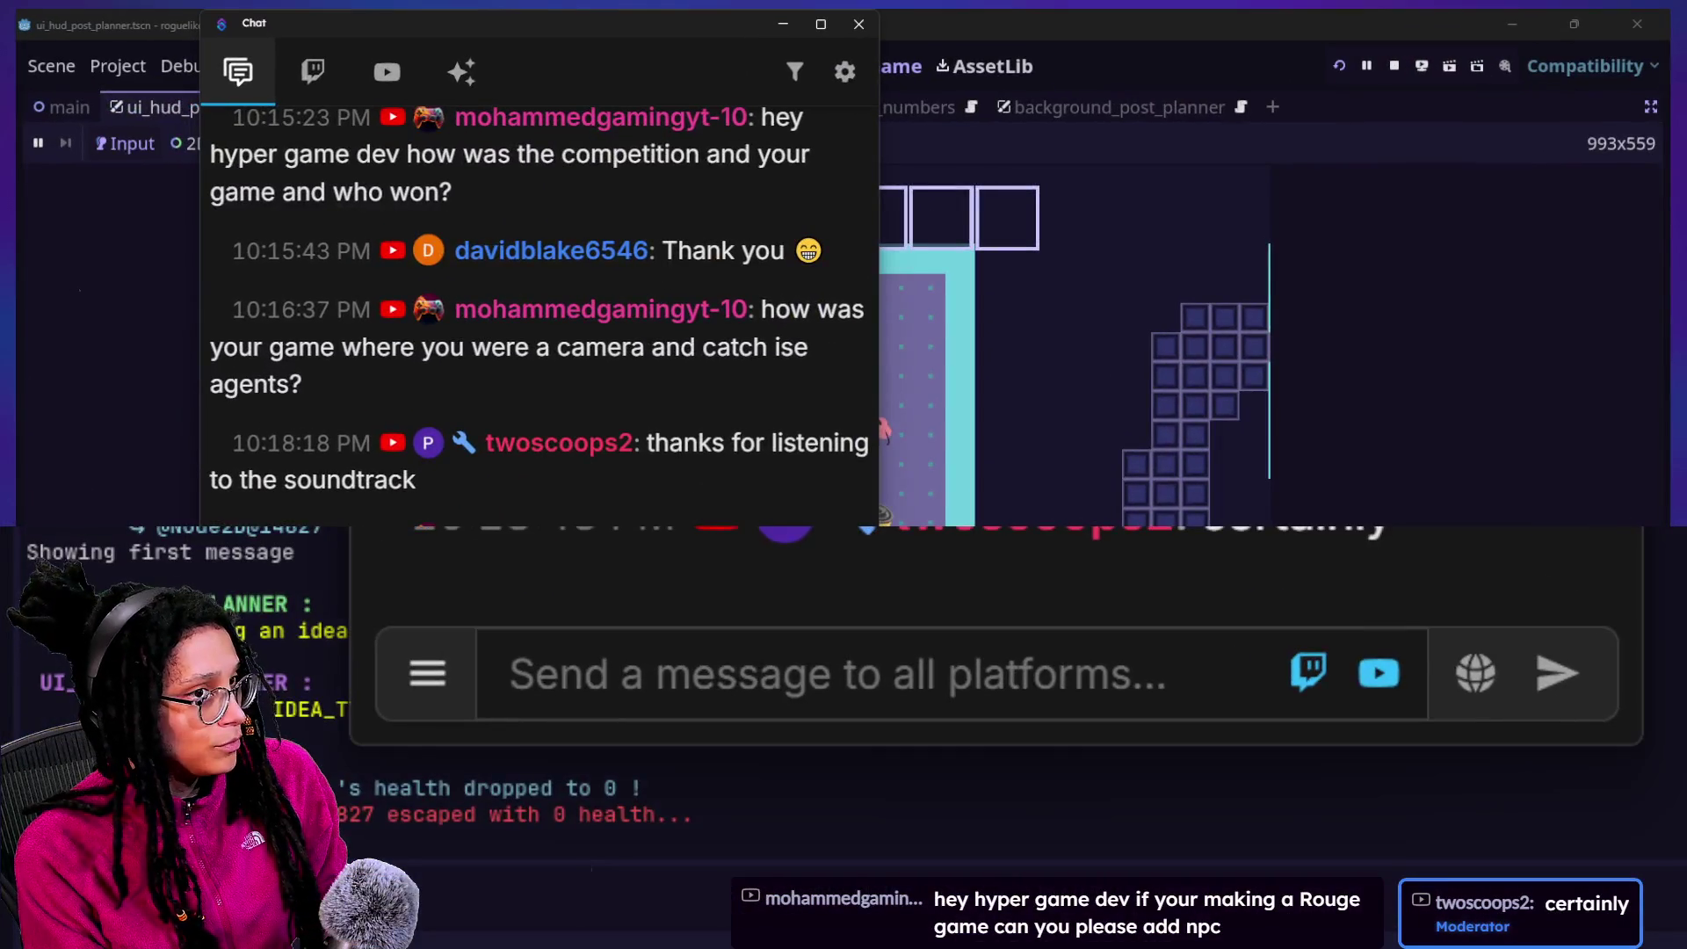
key(super+Tab)
click(1476, 439)
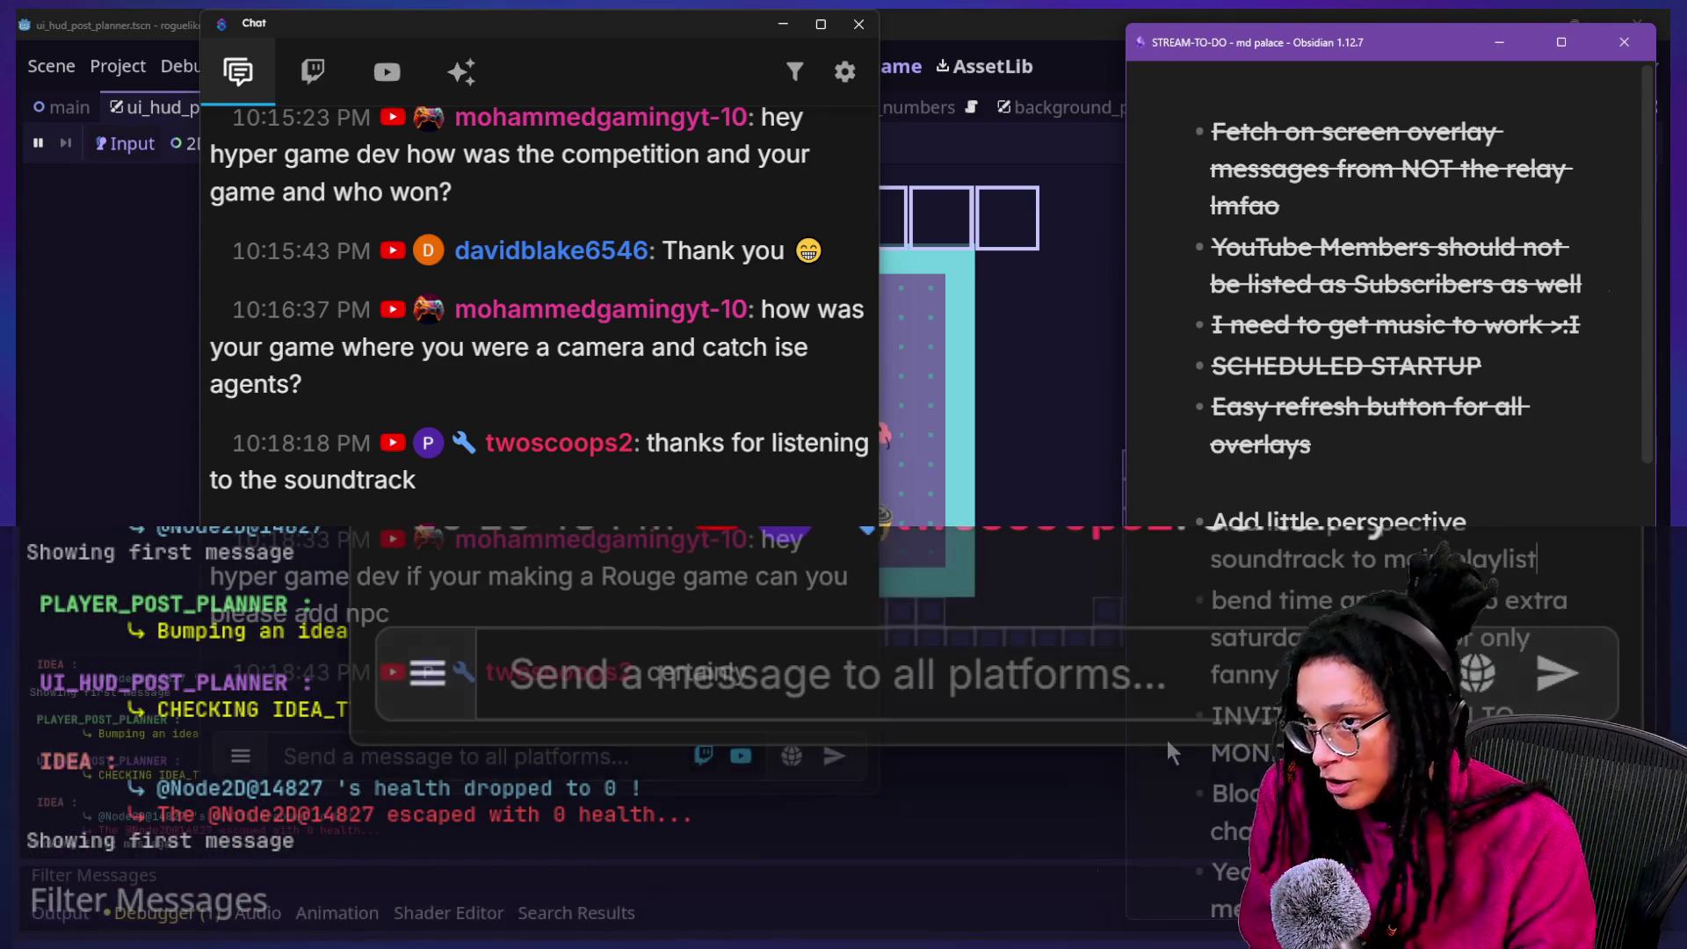
click(1030, 757)
click(1060, 466)
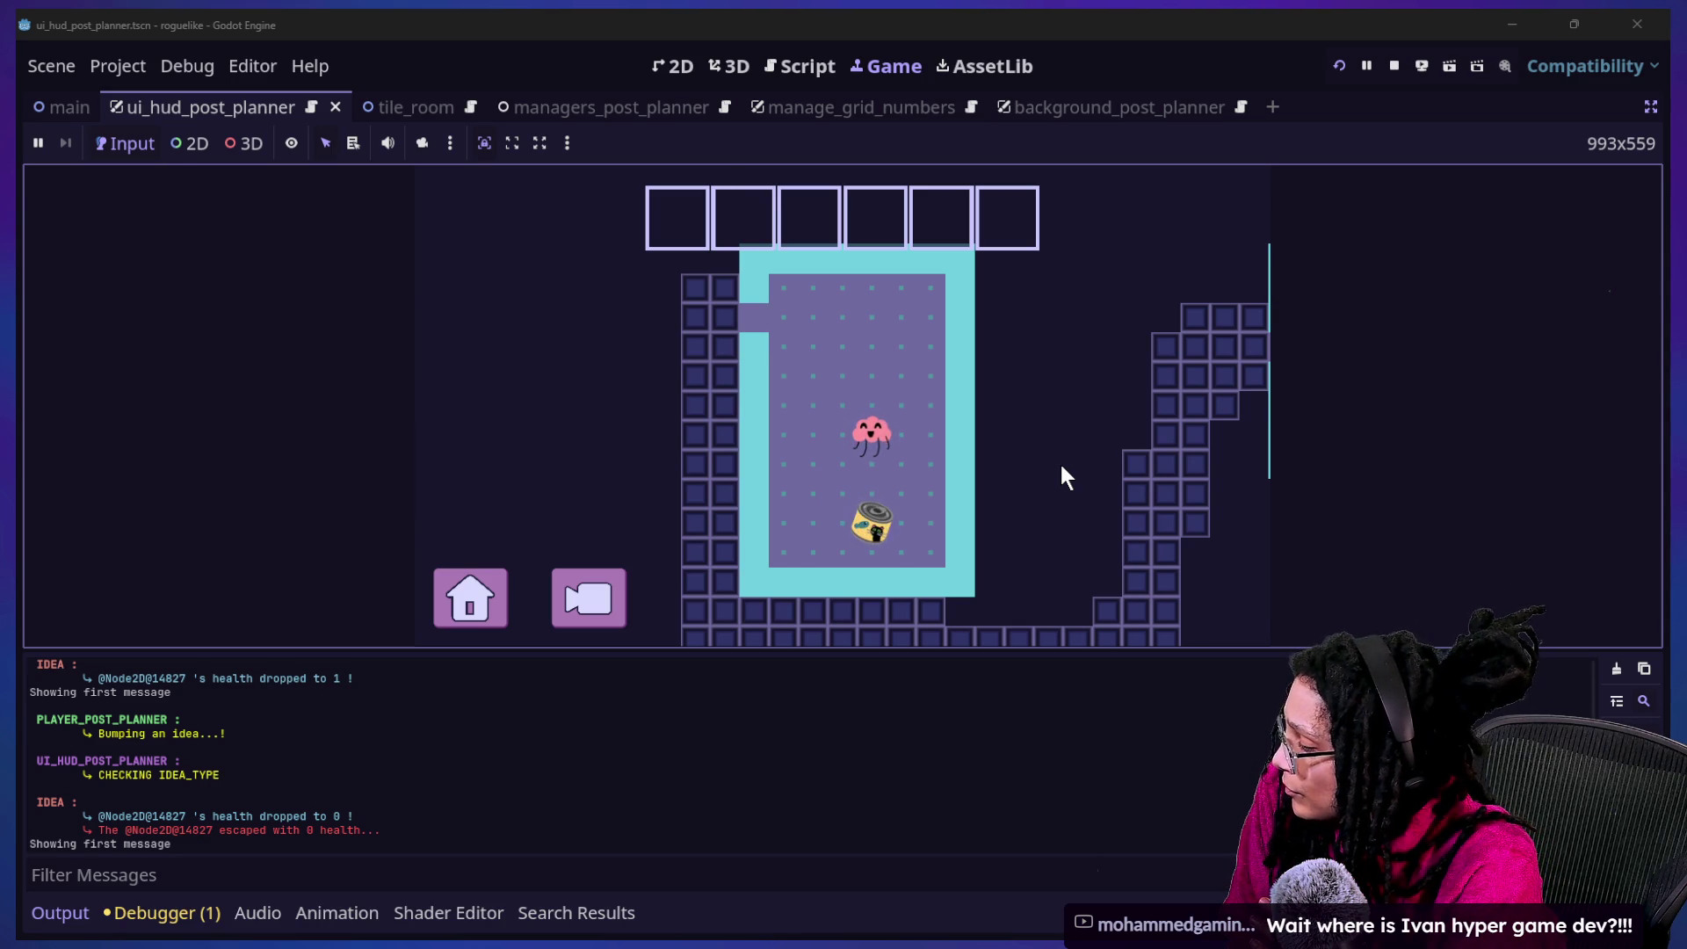
Return to Godot's running game and move the brain down into the catfood idea
key(super+Tab)
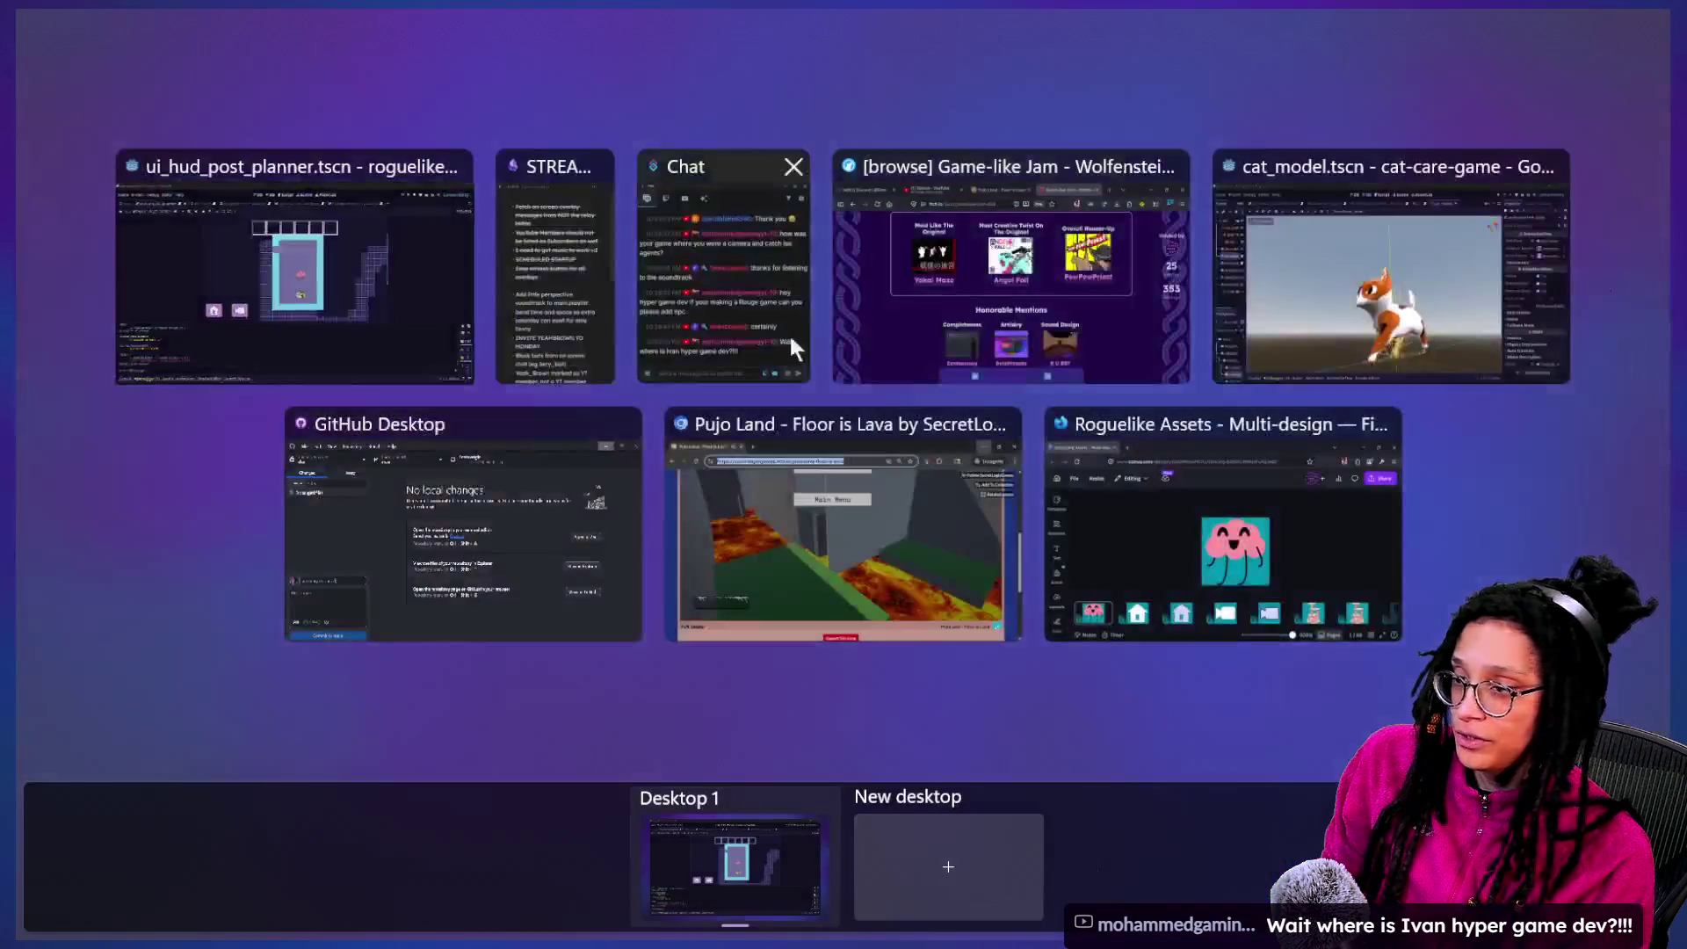
key(Escape)
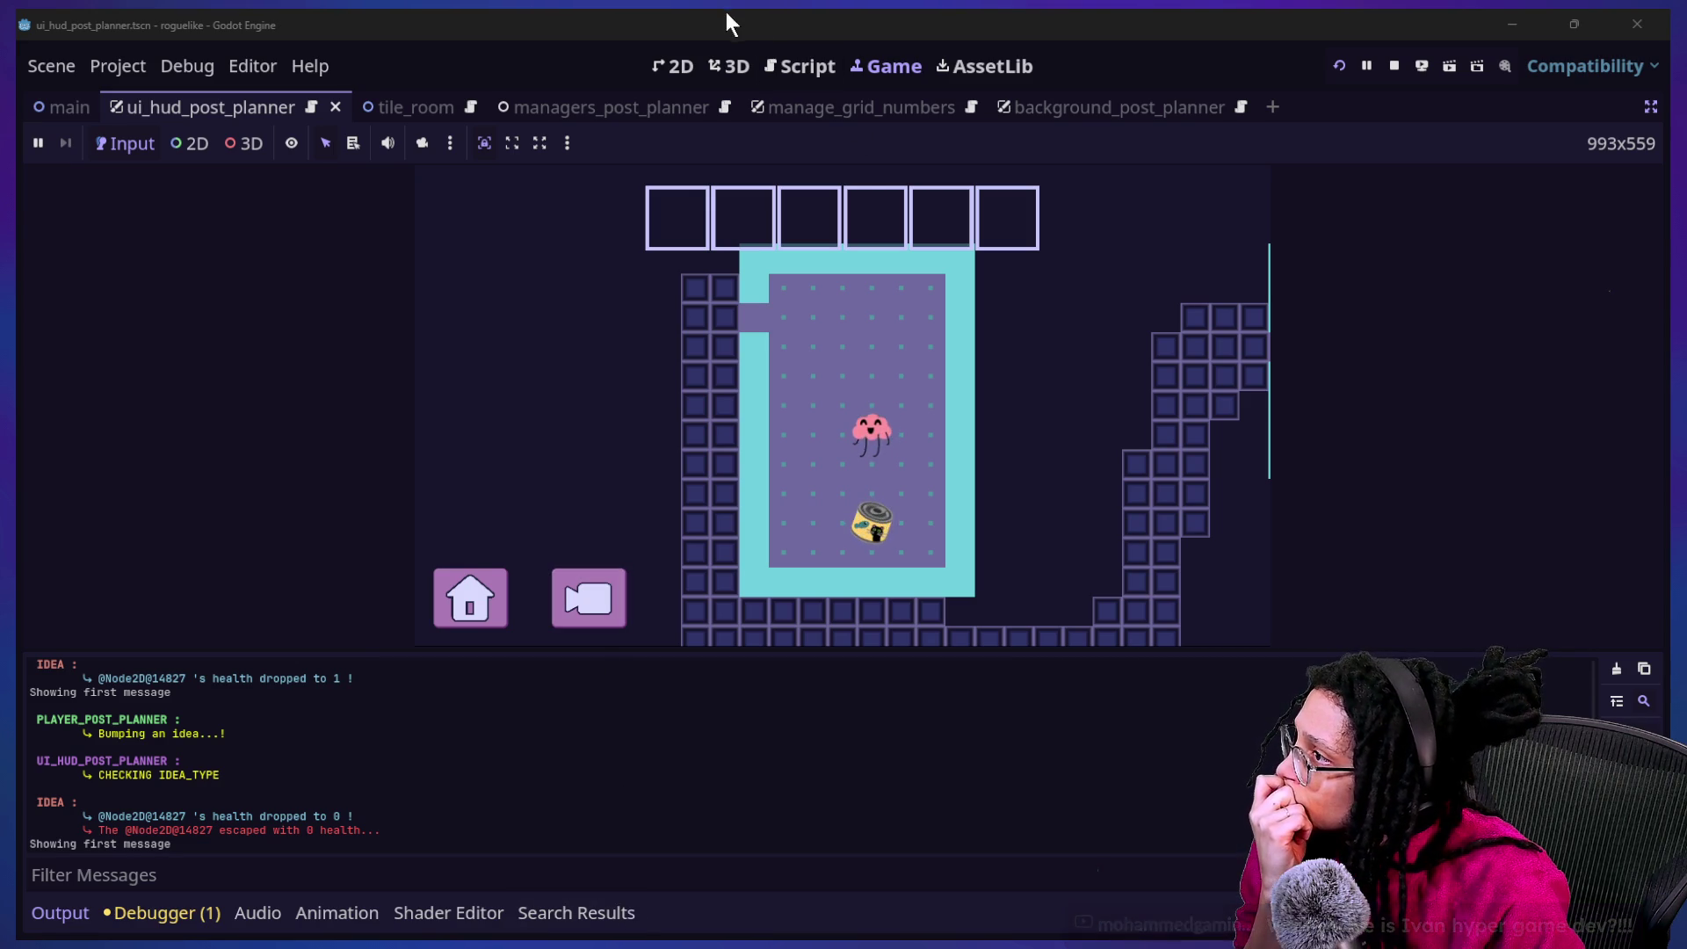
click(799, 66)
click(888, 66)
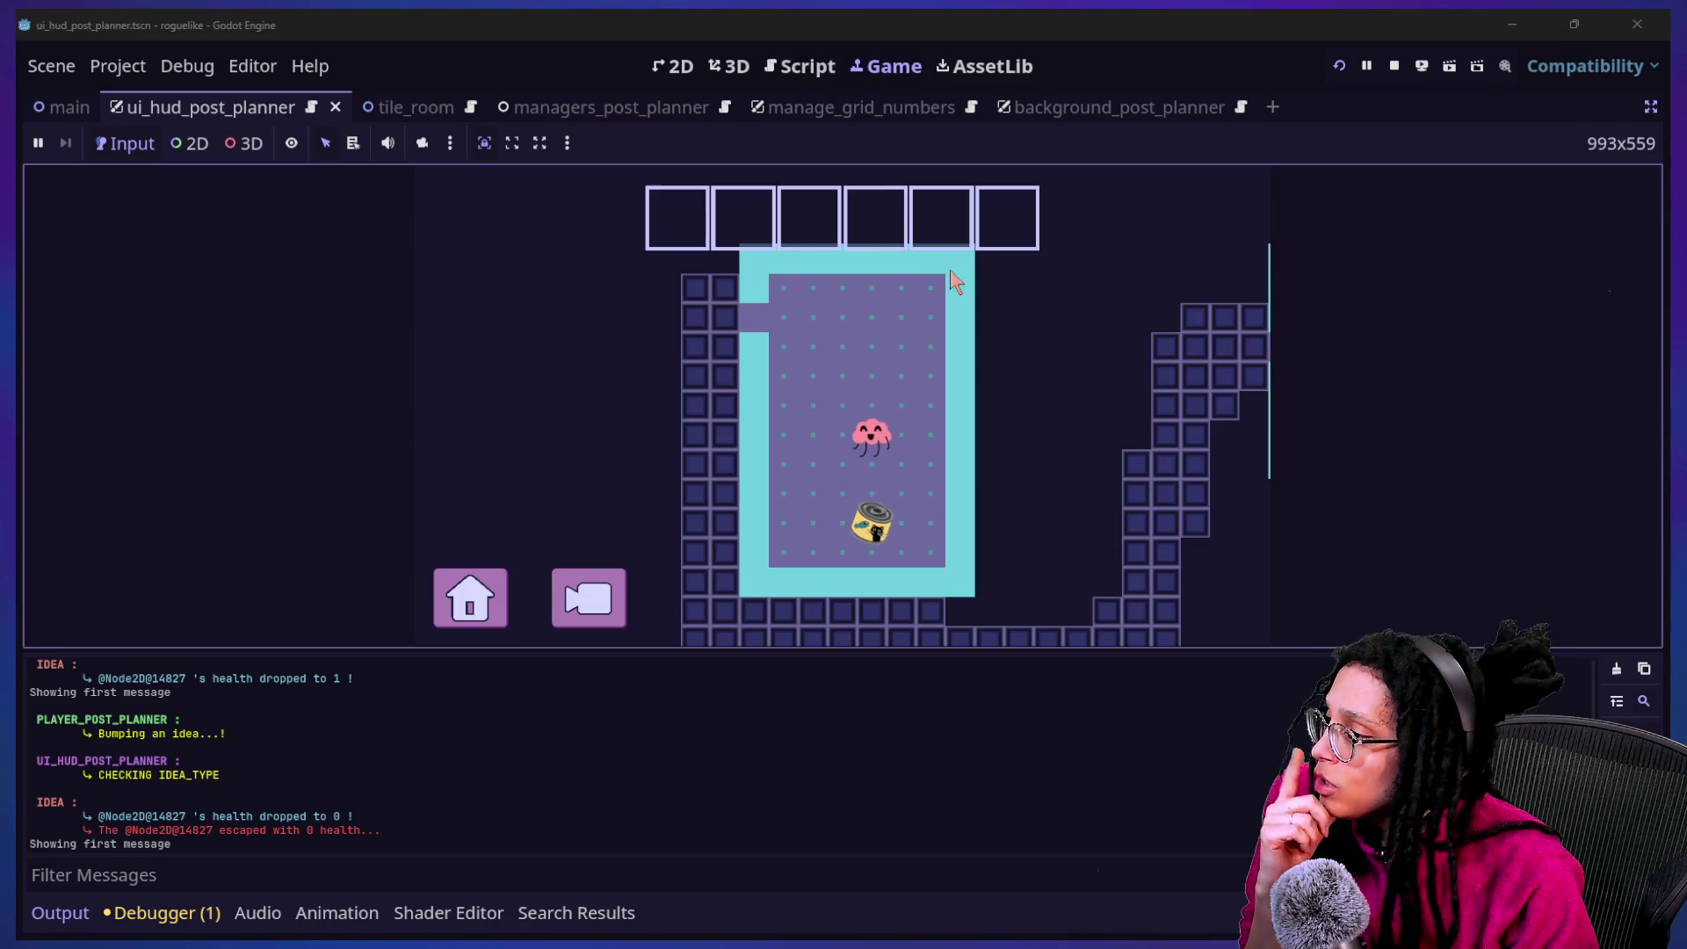
key(Down)
key(Down)
key(Down)
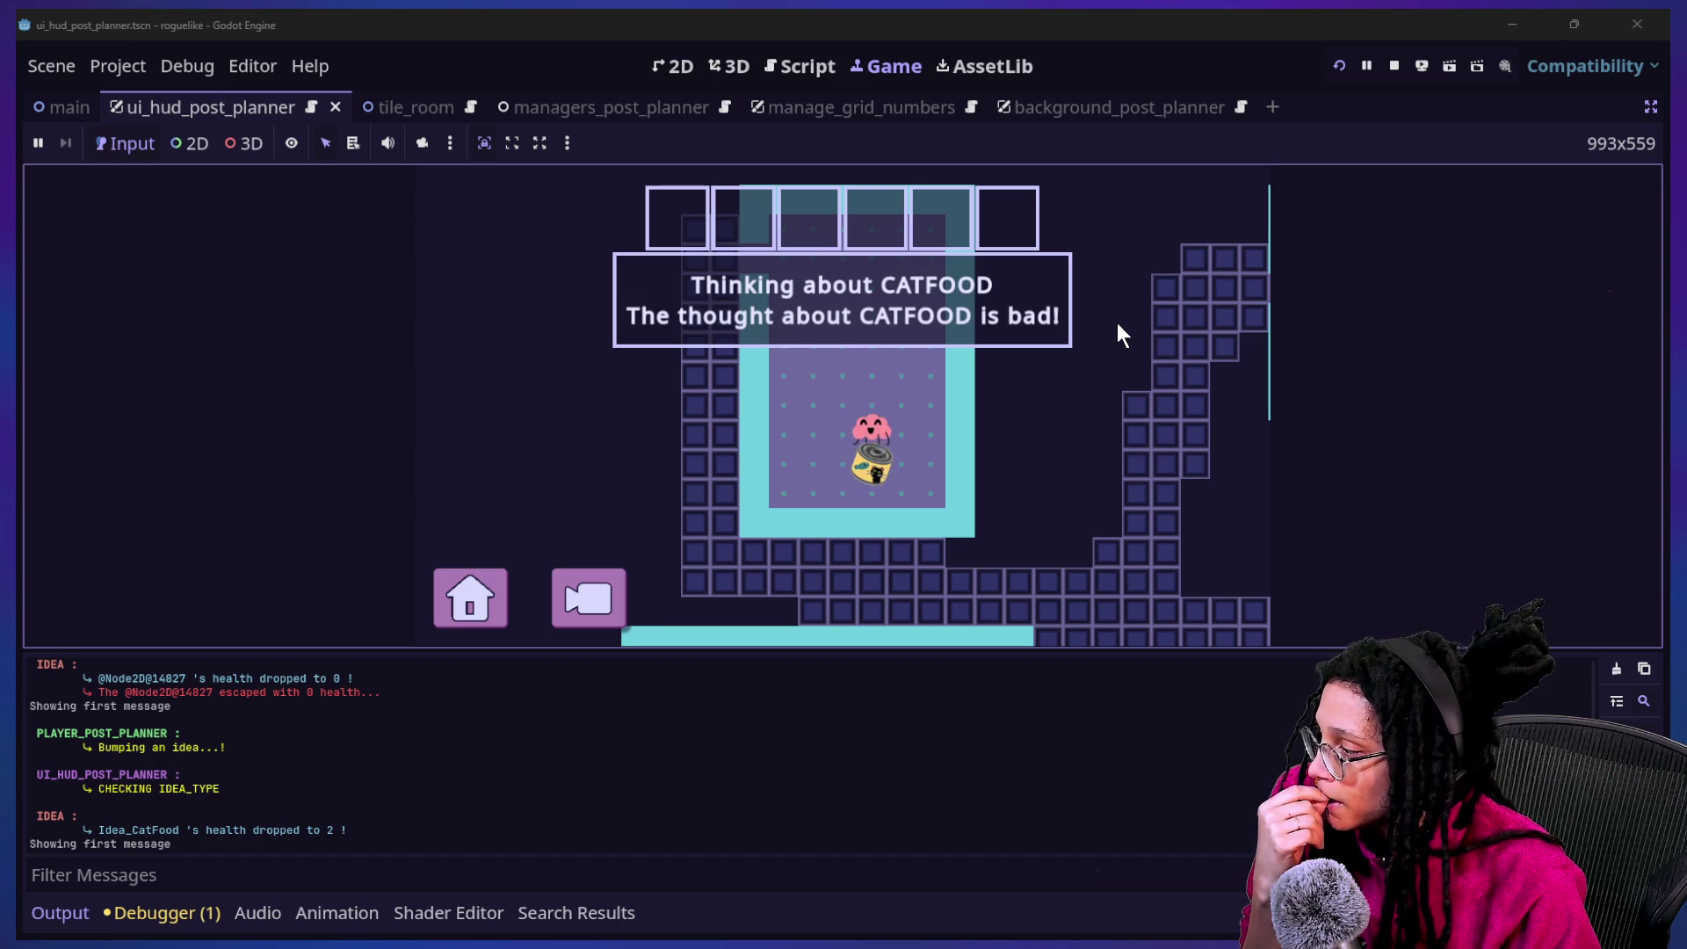
Bump the catfood idea ten more times until its health reaches 0 and it escapes
key(Down)
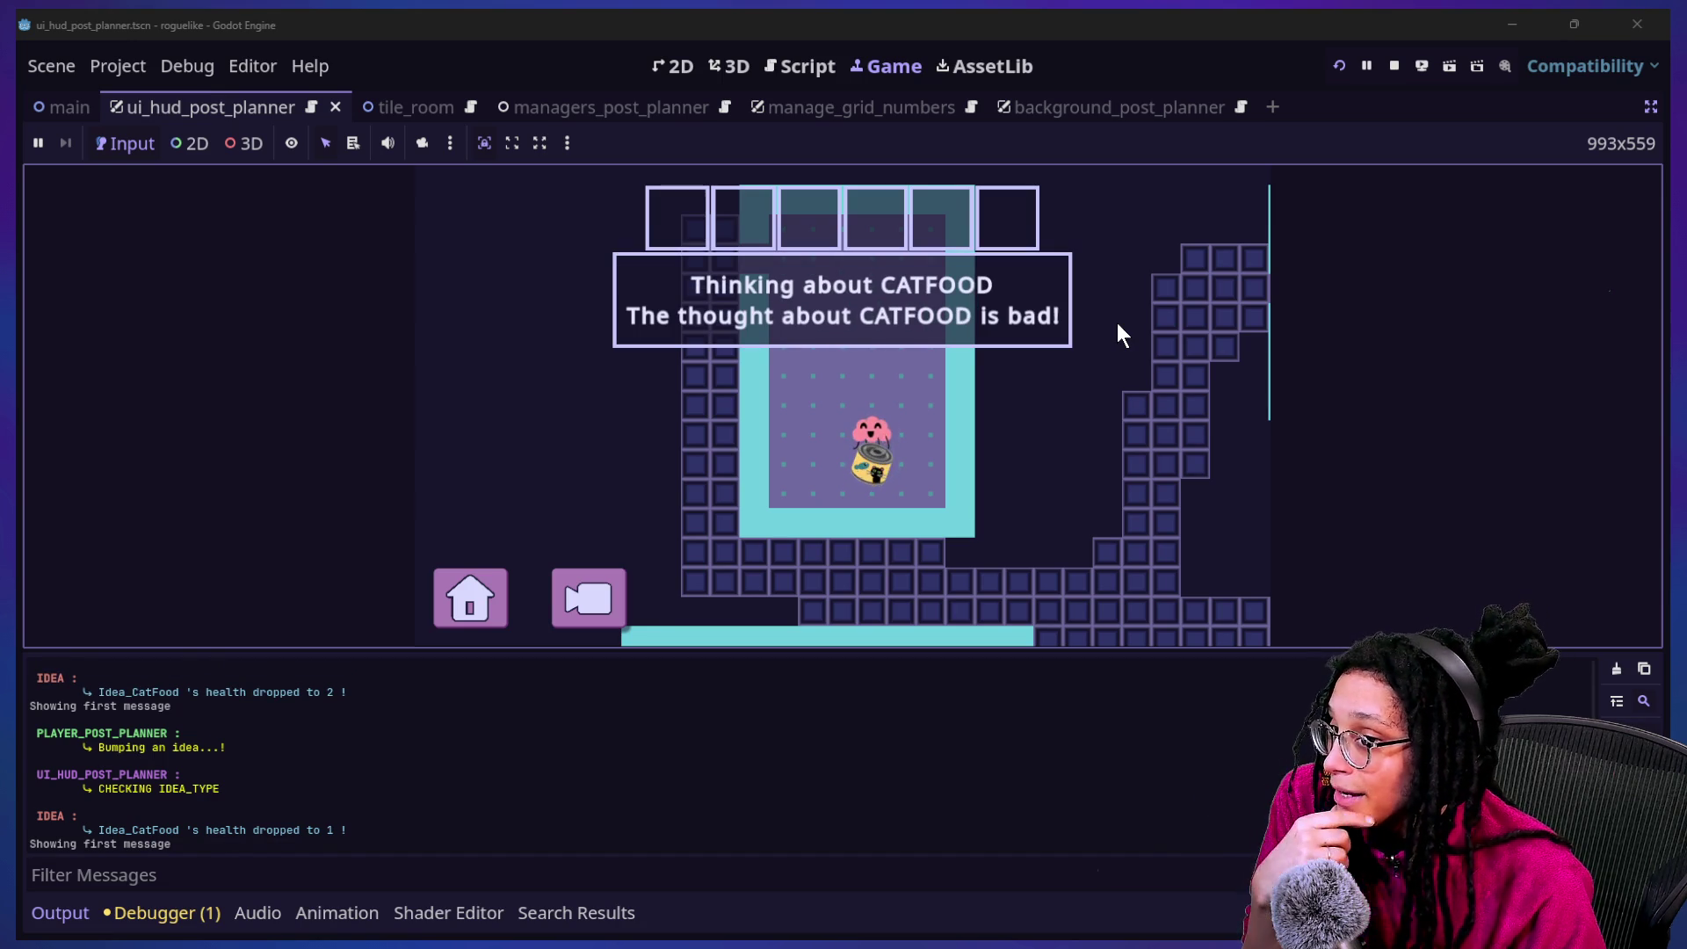
key(Down)
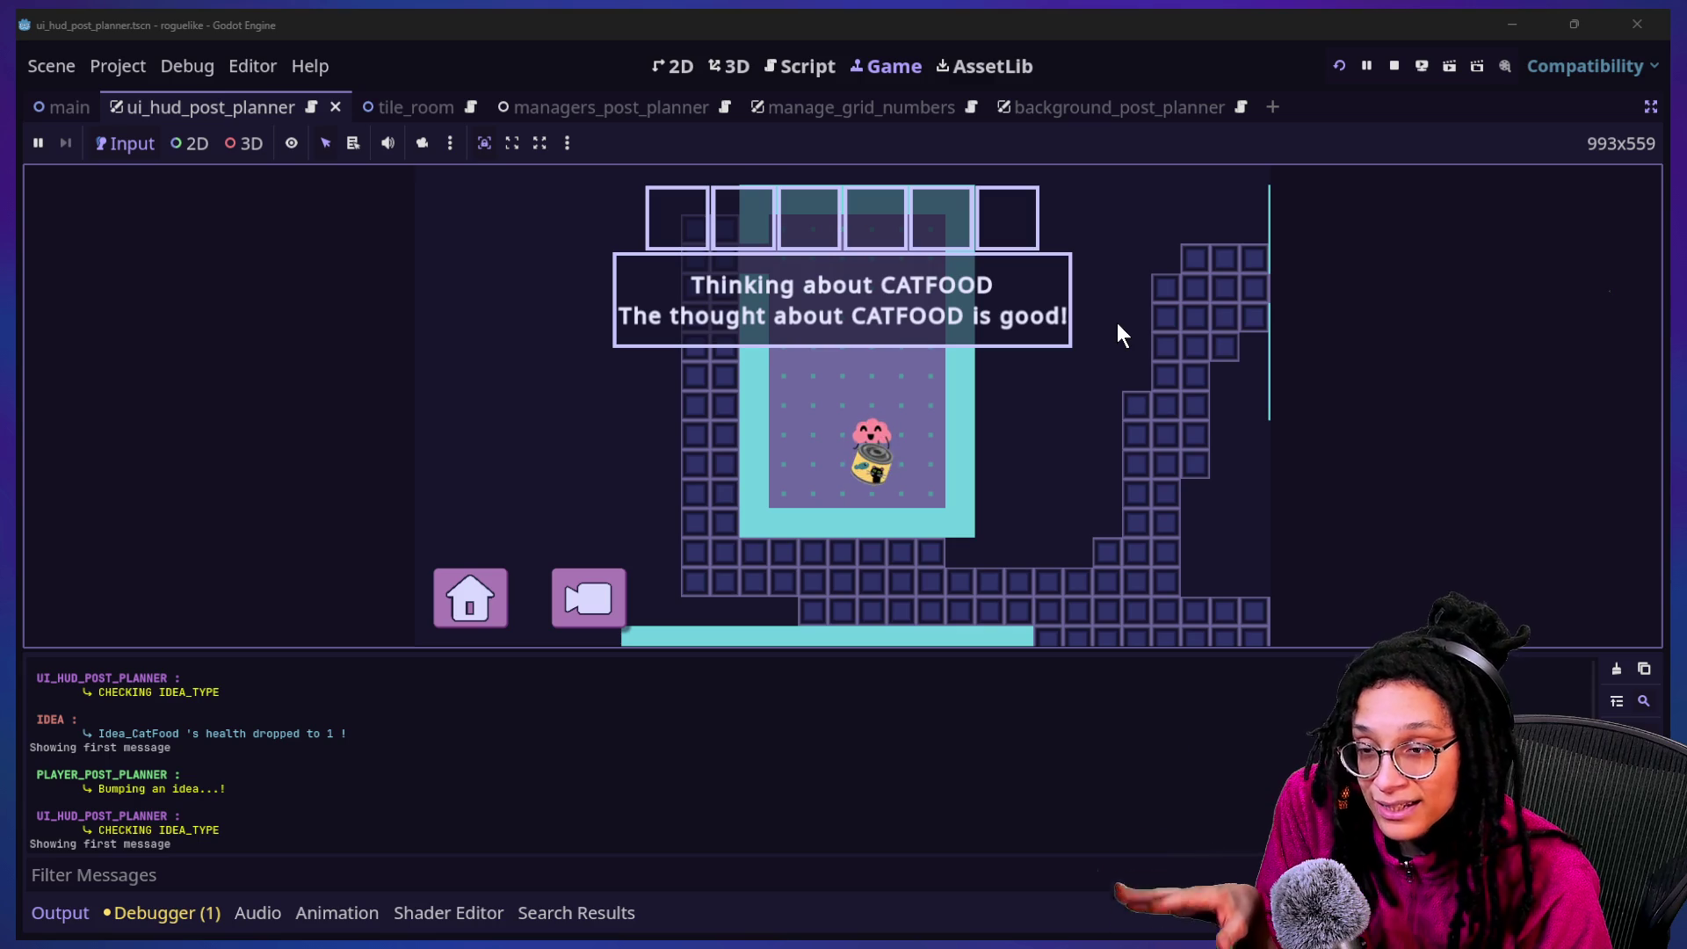
key(Down)
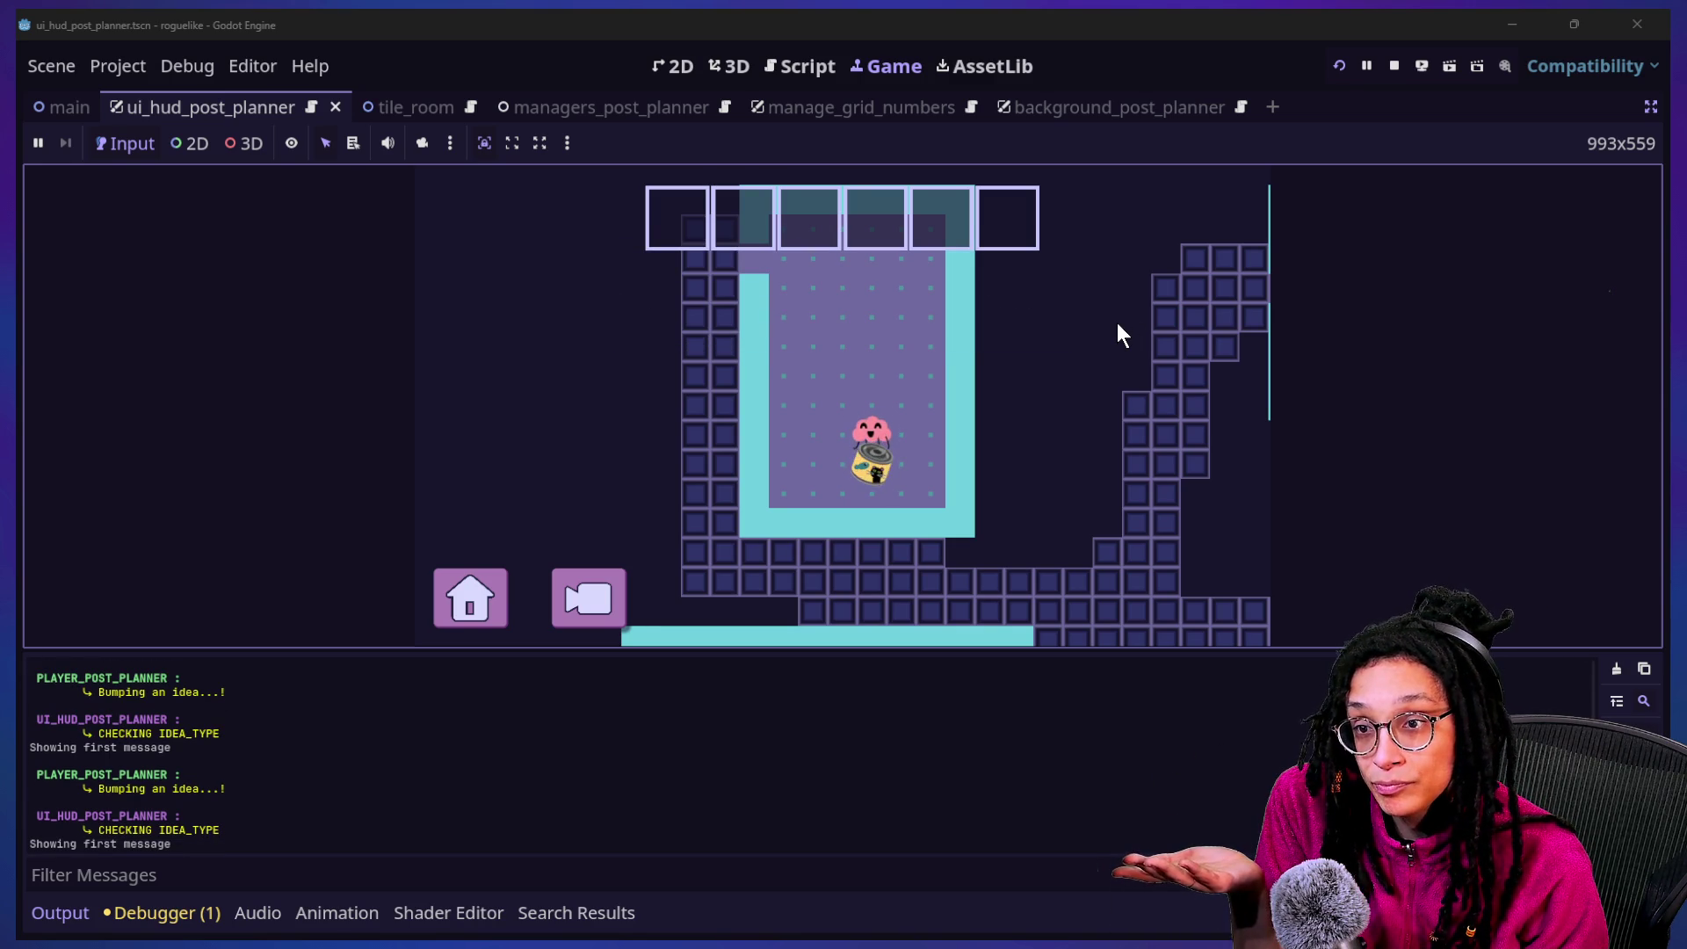
key(Down)
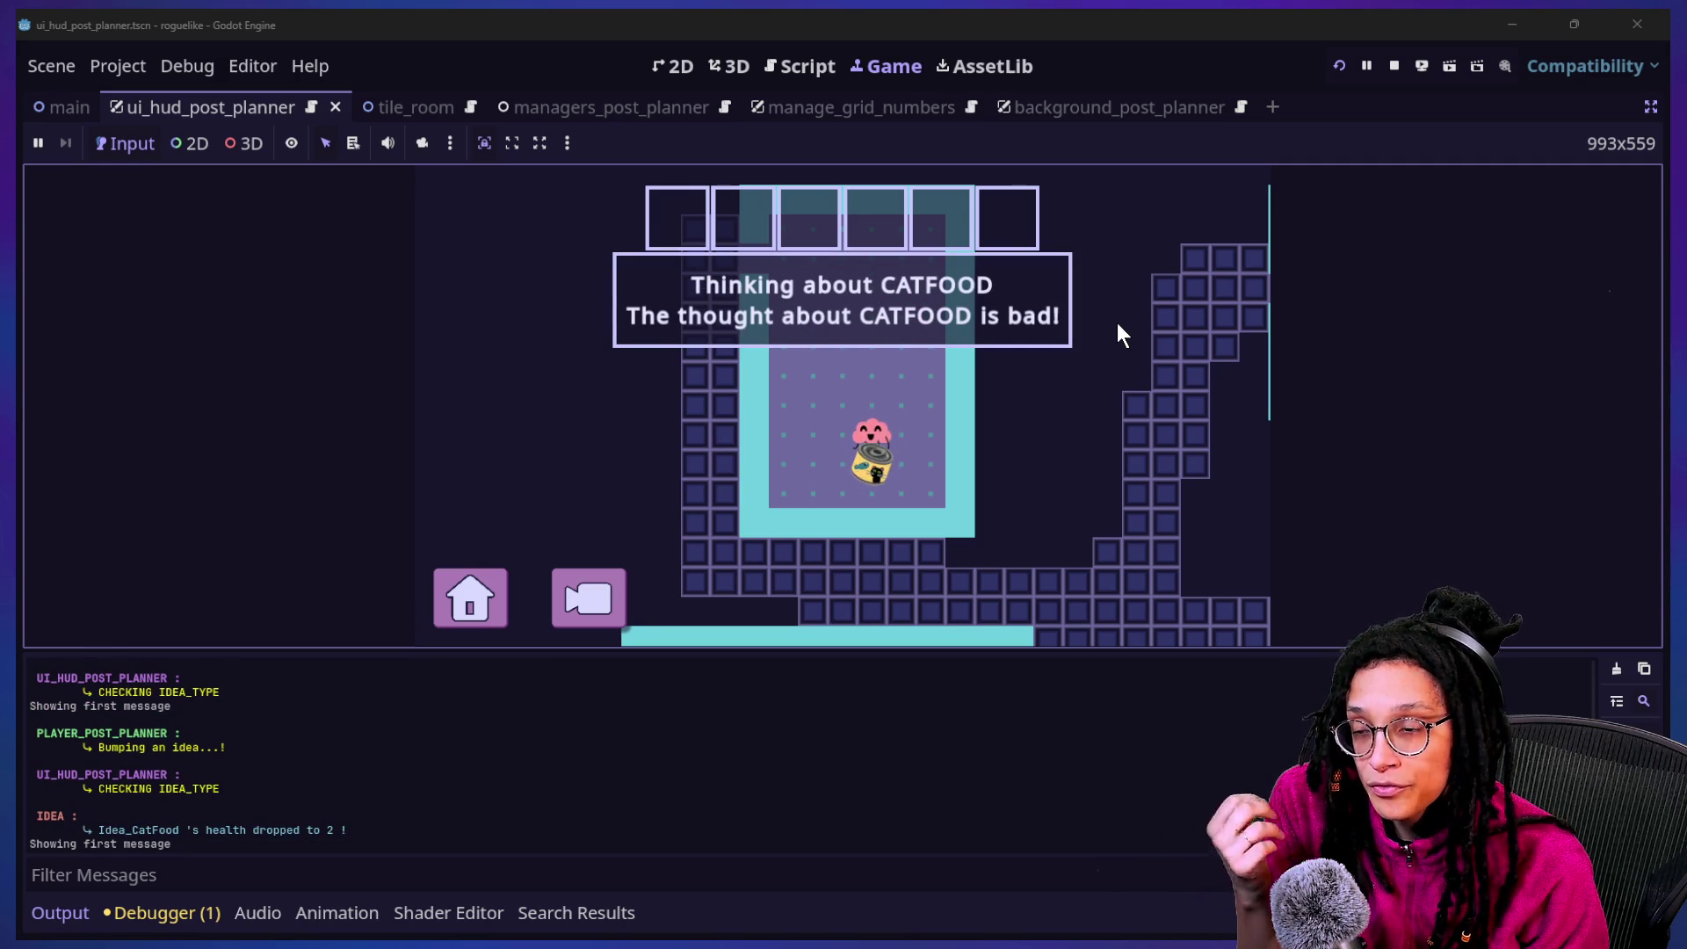
key(Down)
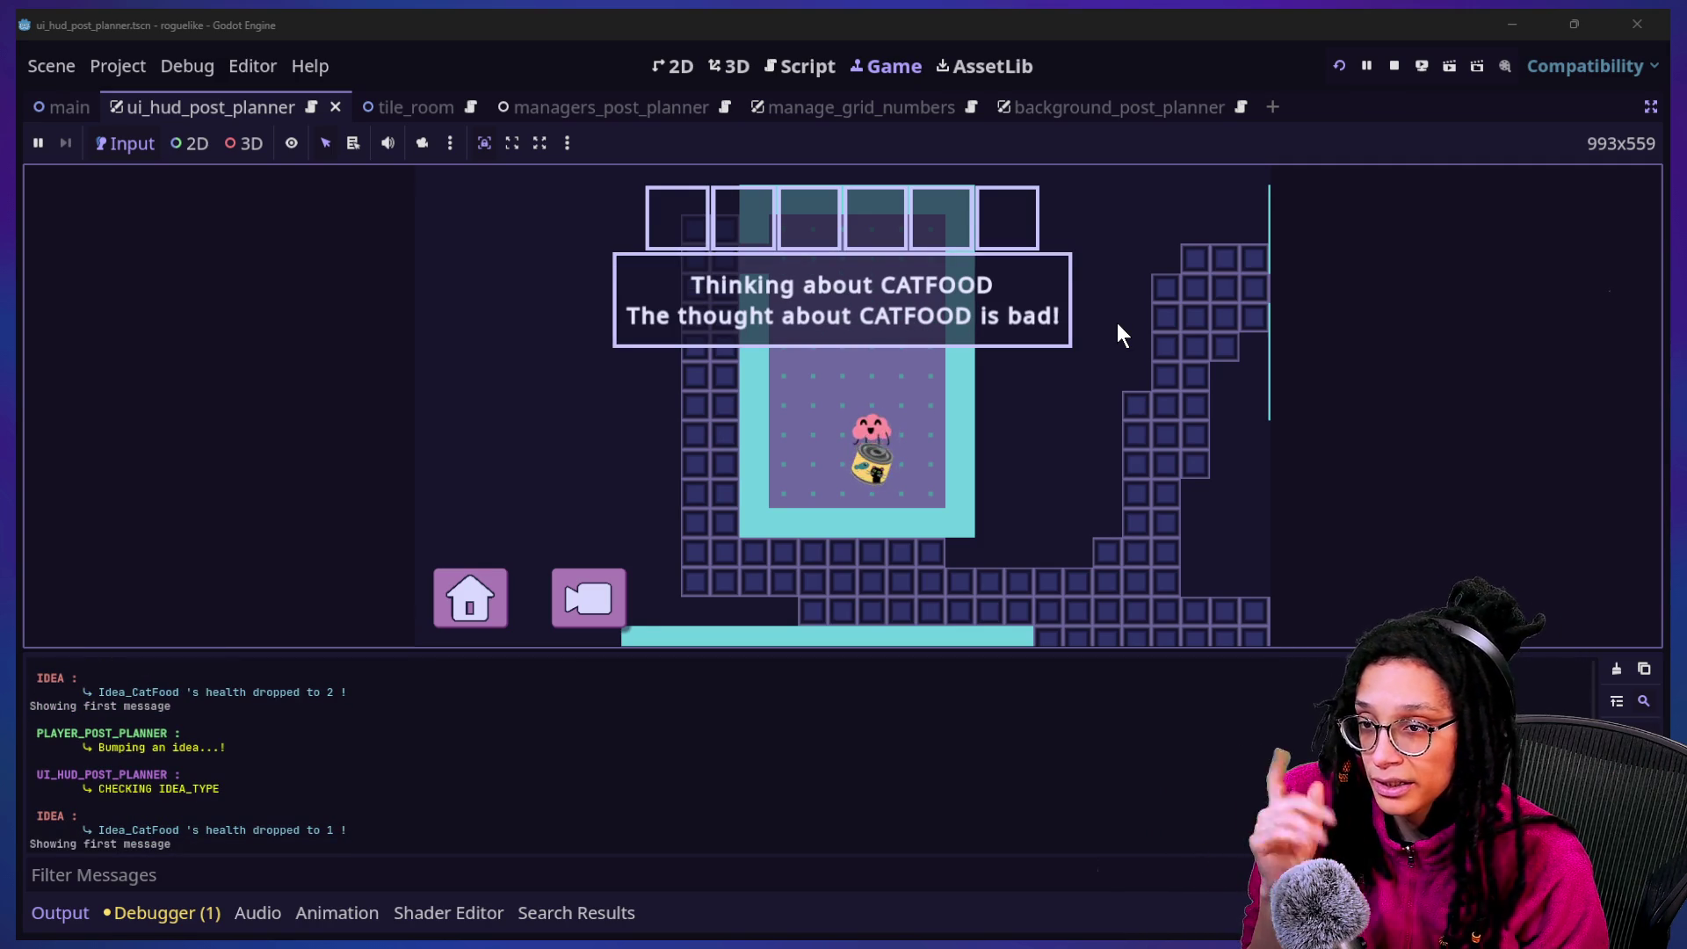
key(Down)
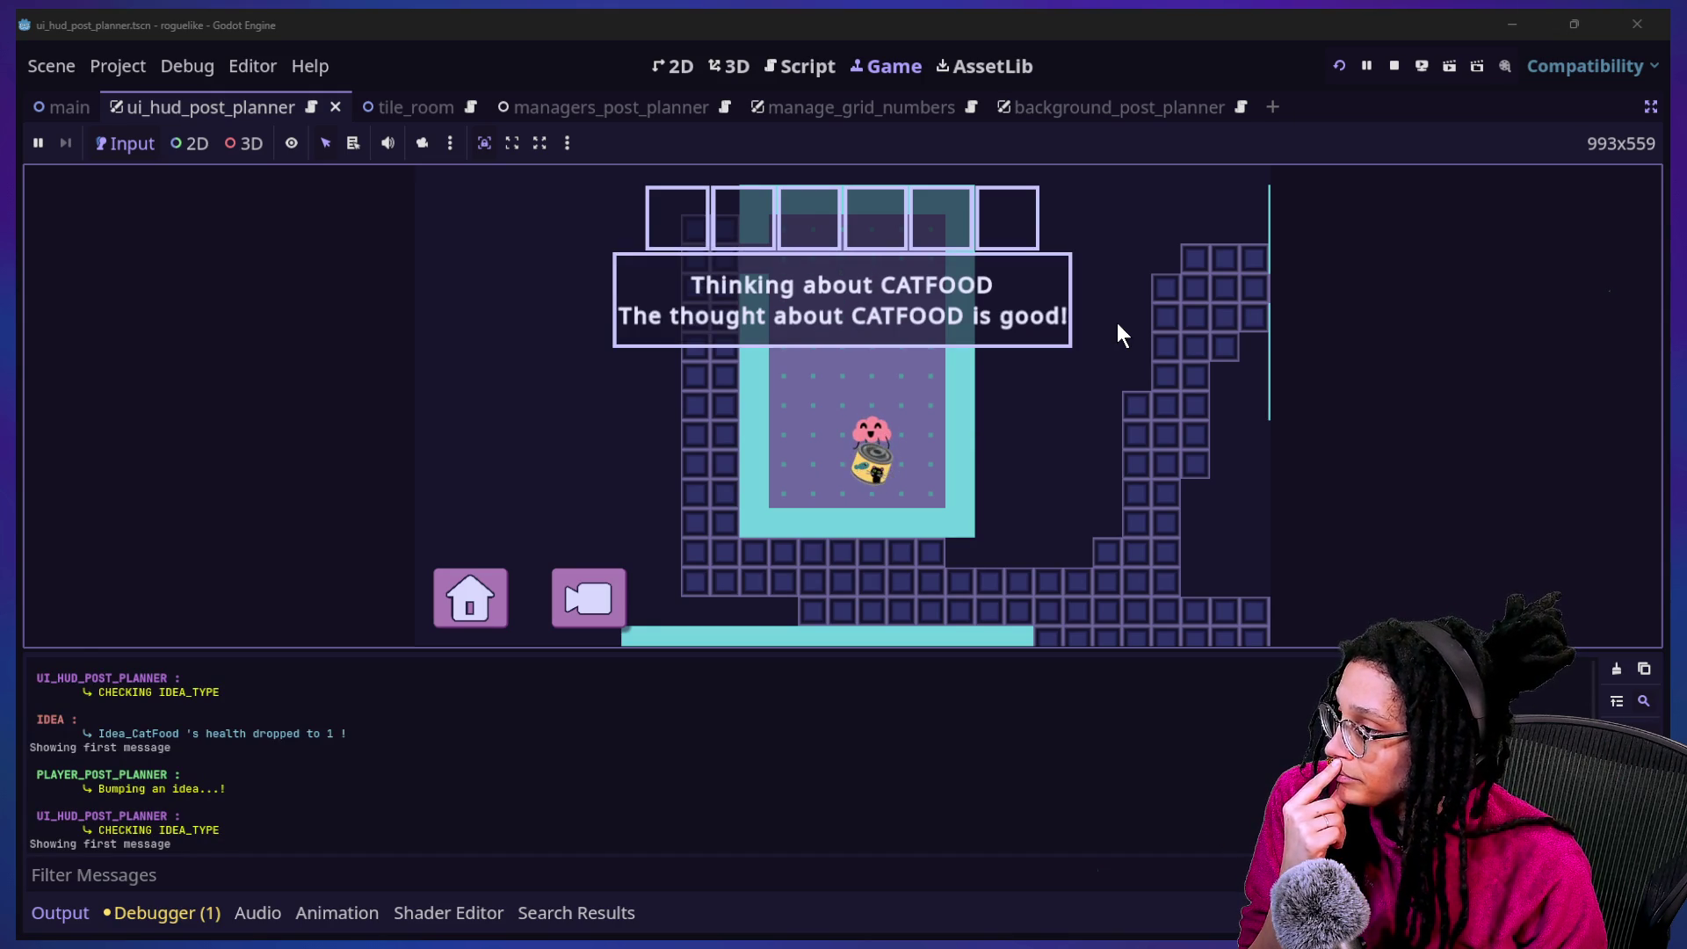
key(Down)
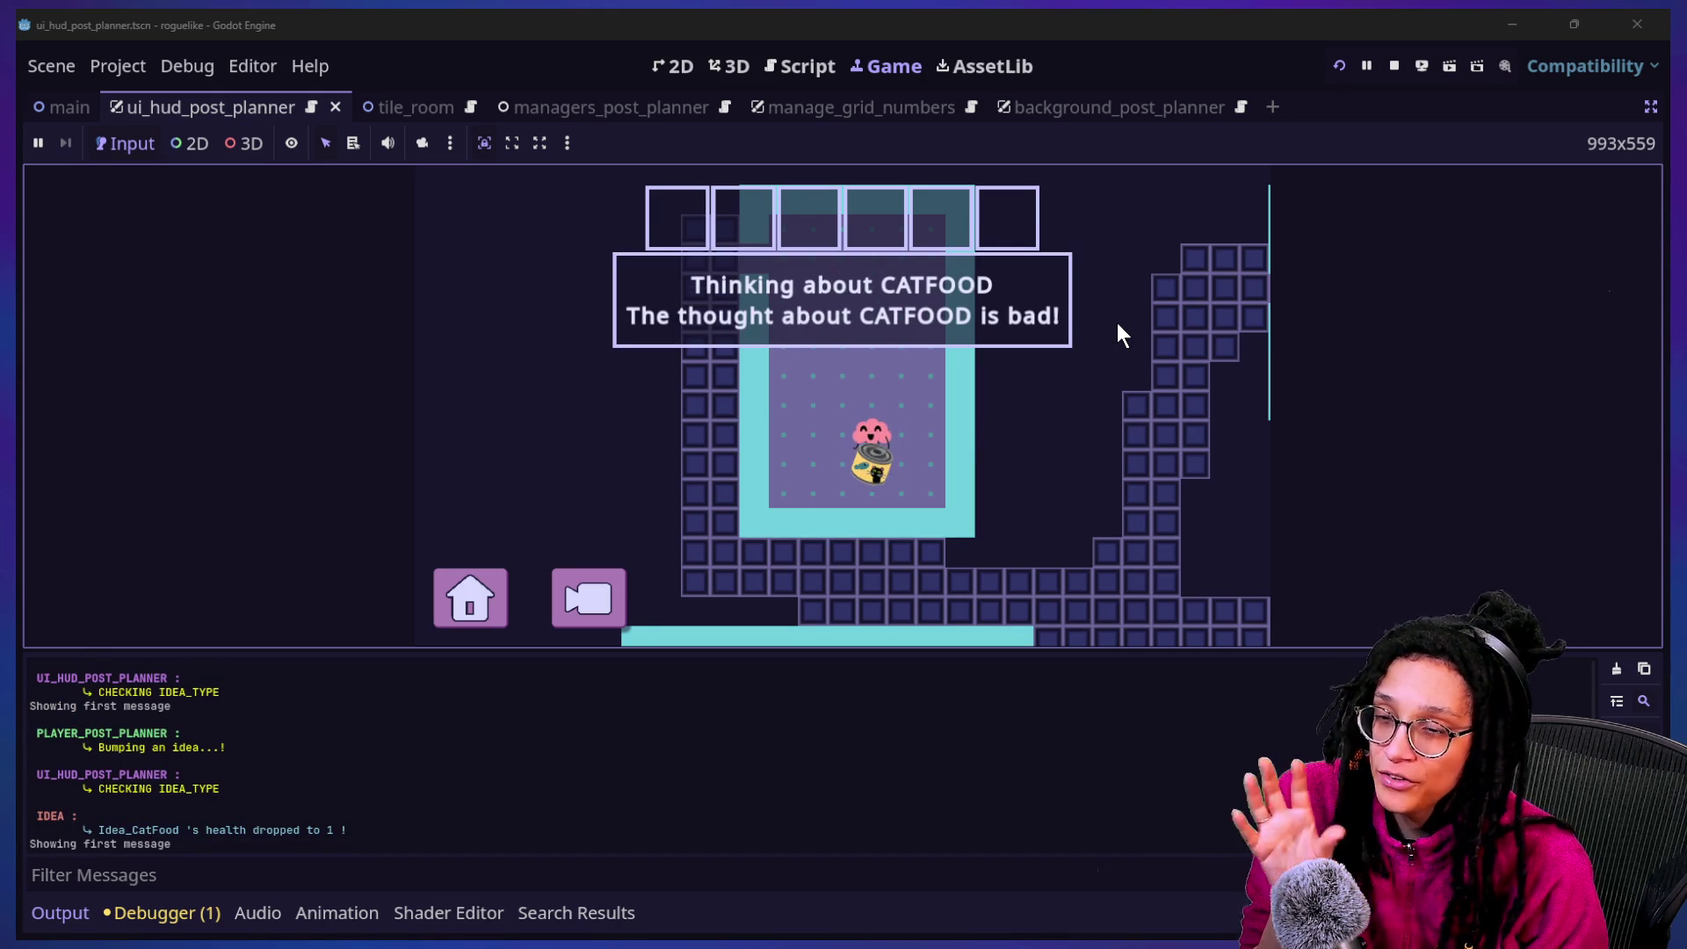
key(Down)
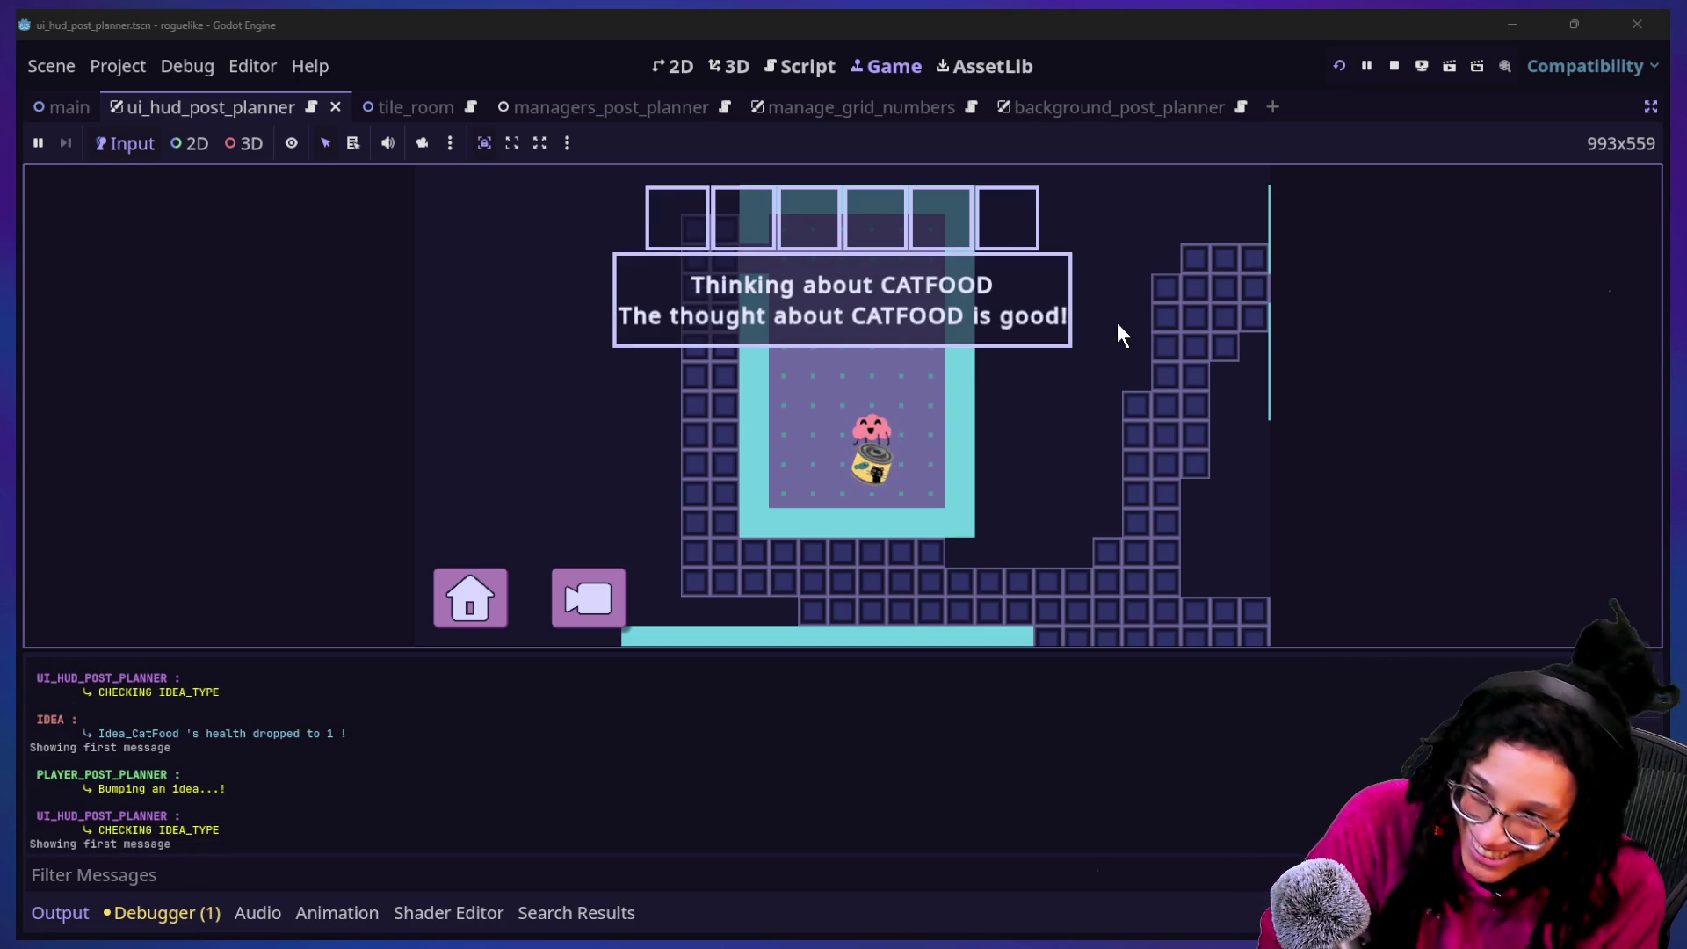
key(Down)
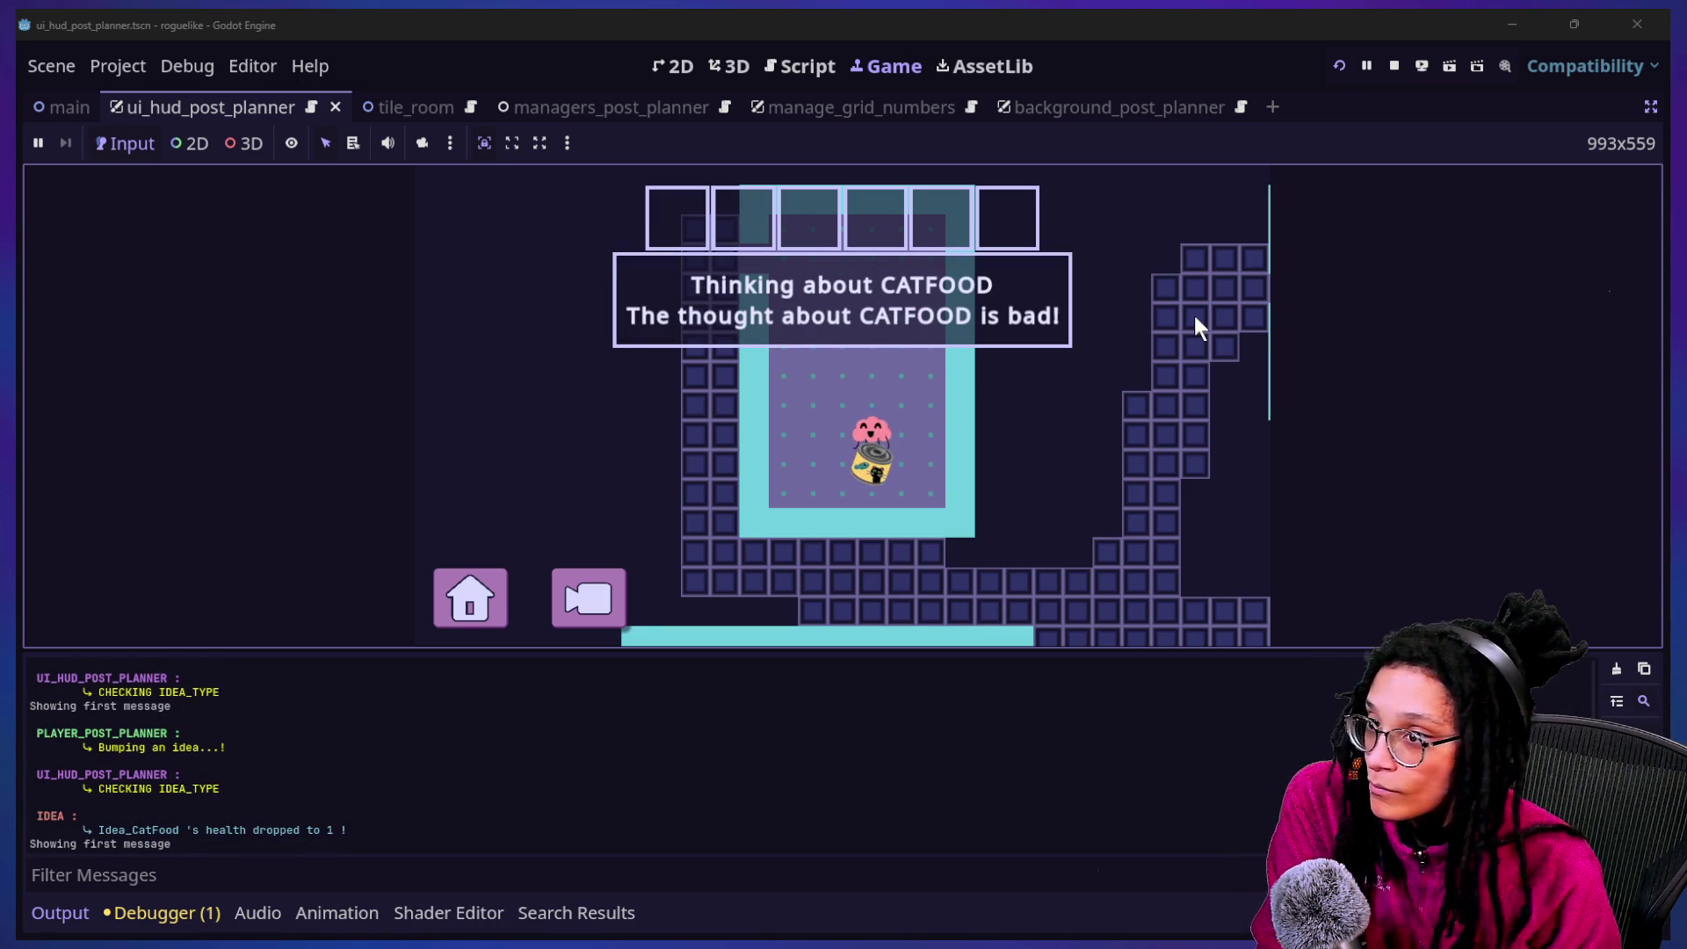
key(Down)
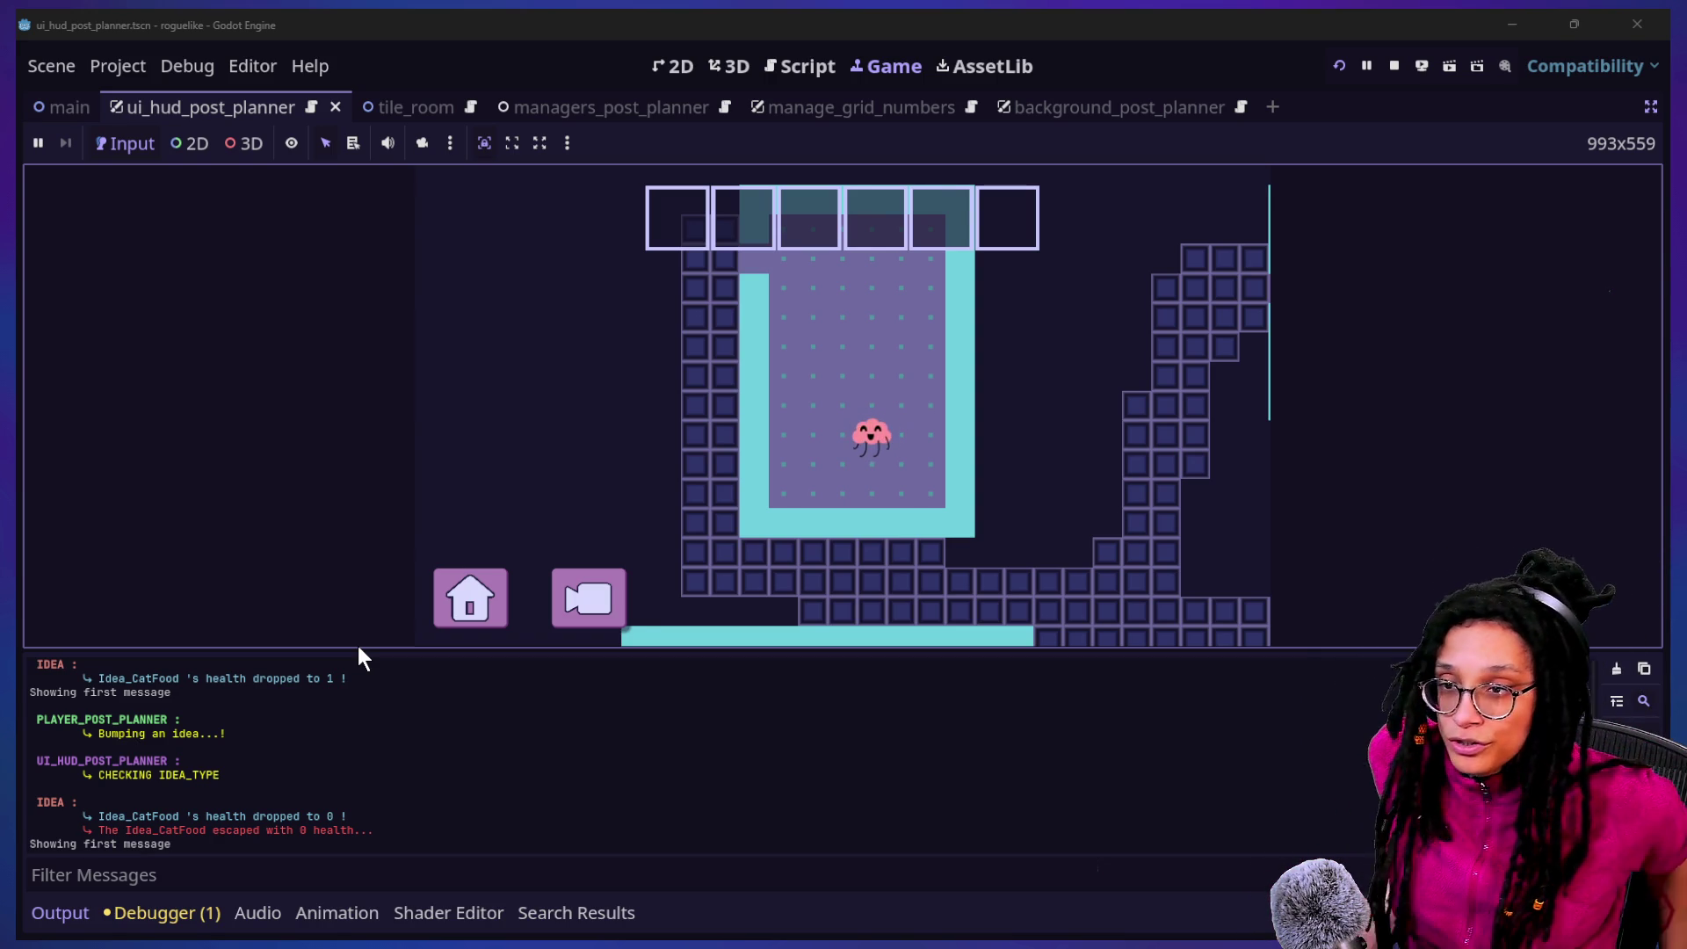
Switch to the Script workspace showing the generate_thoughts function
click(799, 67)
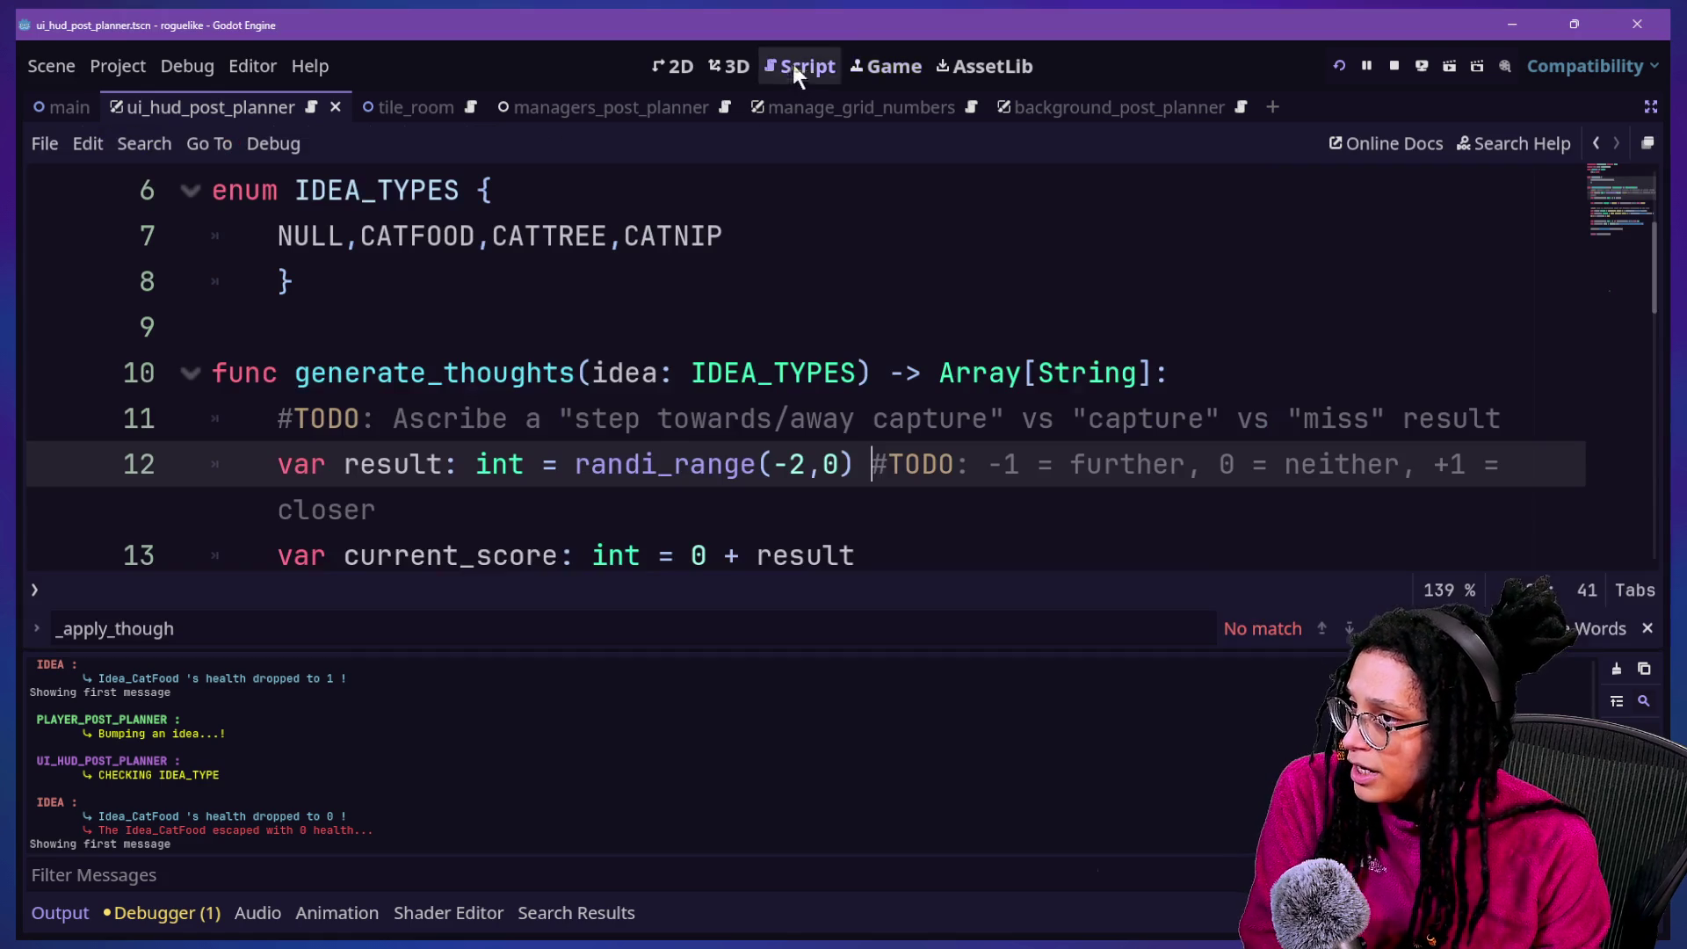
Look over the TODO comment near line 11 of the thoughts script
click(847, 339)
key(Down)
key(Down)
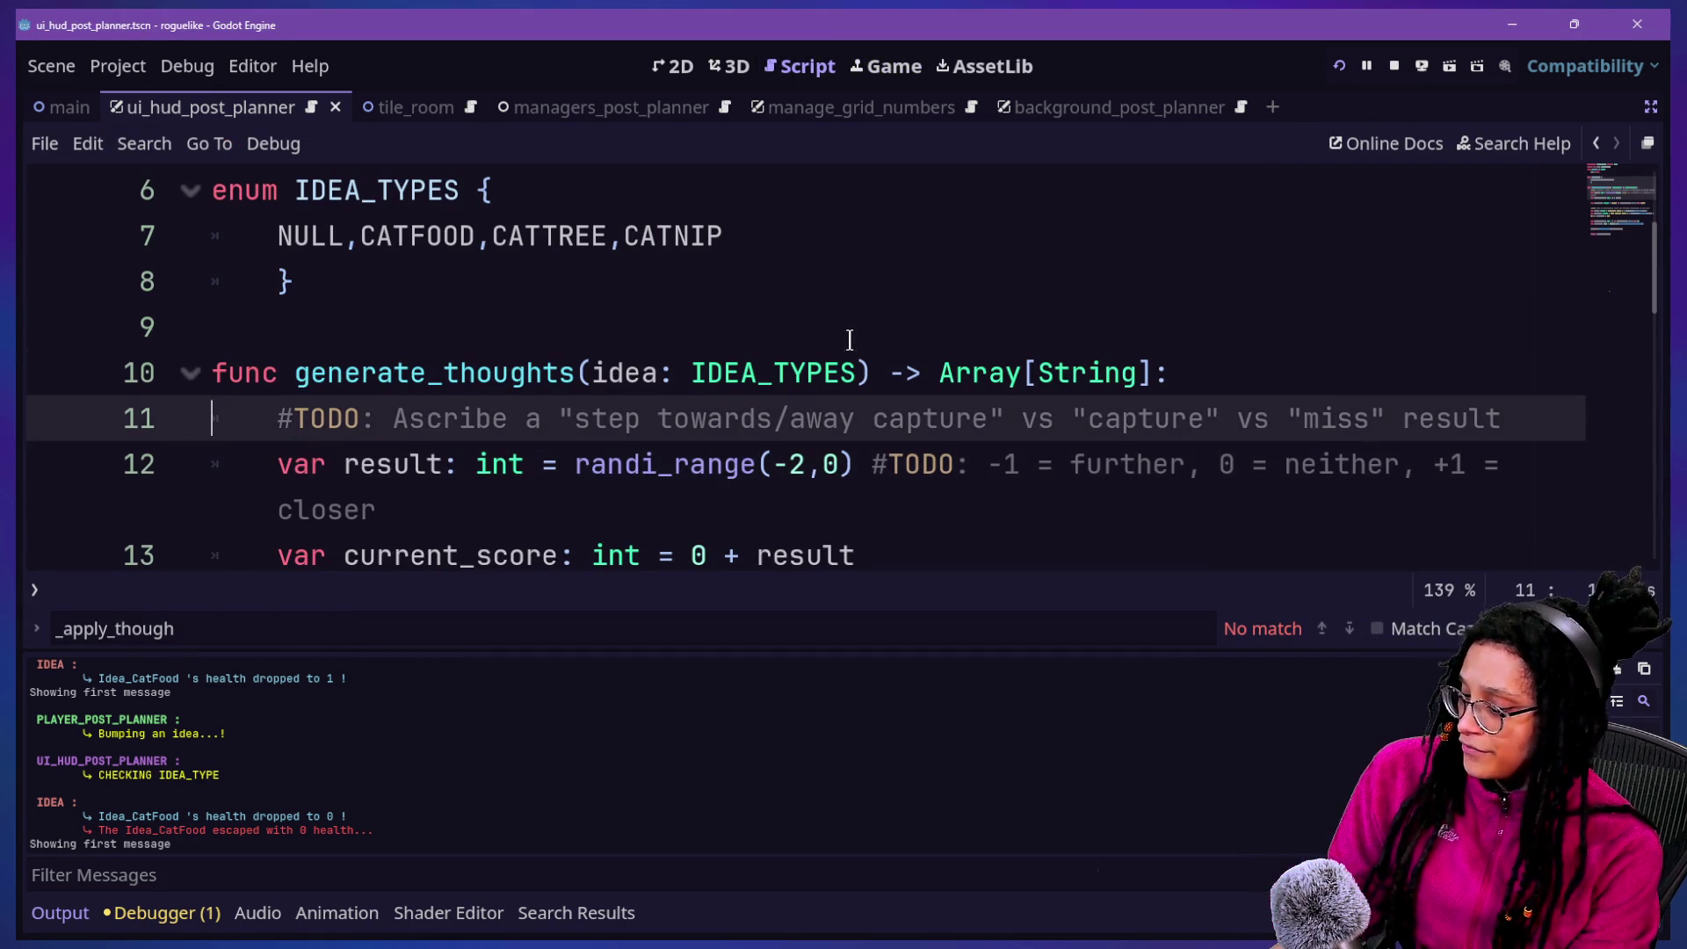
key(ctrl+j)
scroll(770, 498, down, 3)
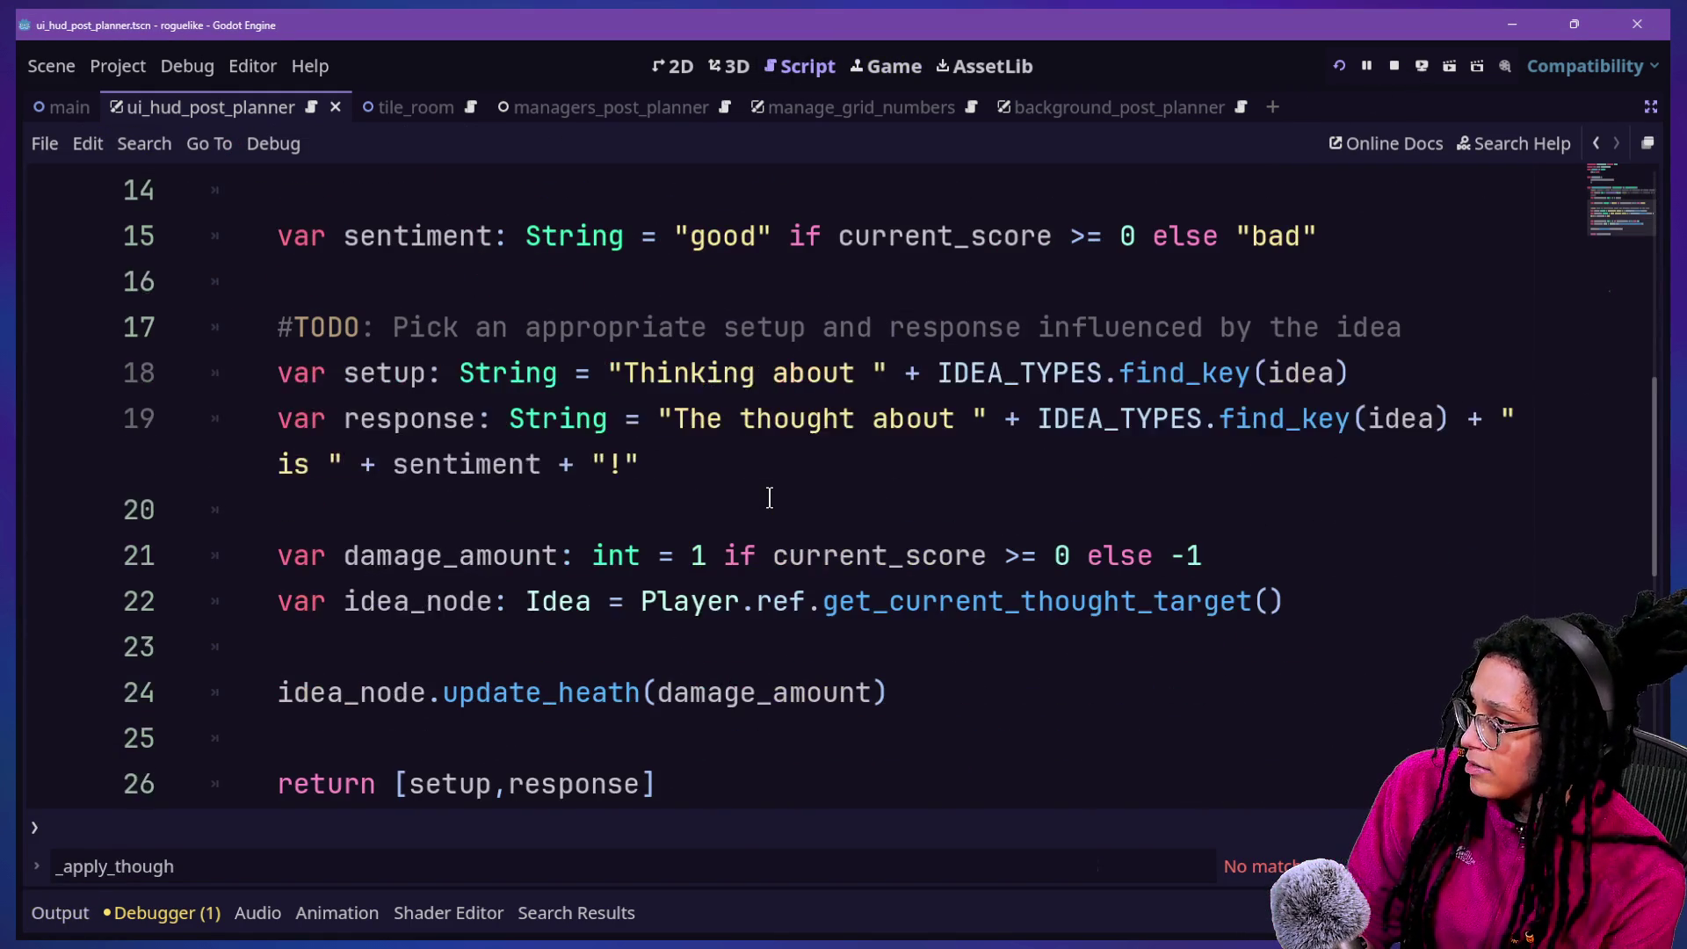
Open ui_hud_post_planner.gd through the Quick Open file list
key(shift+alt+o)
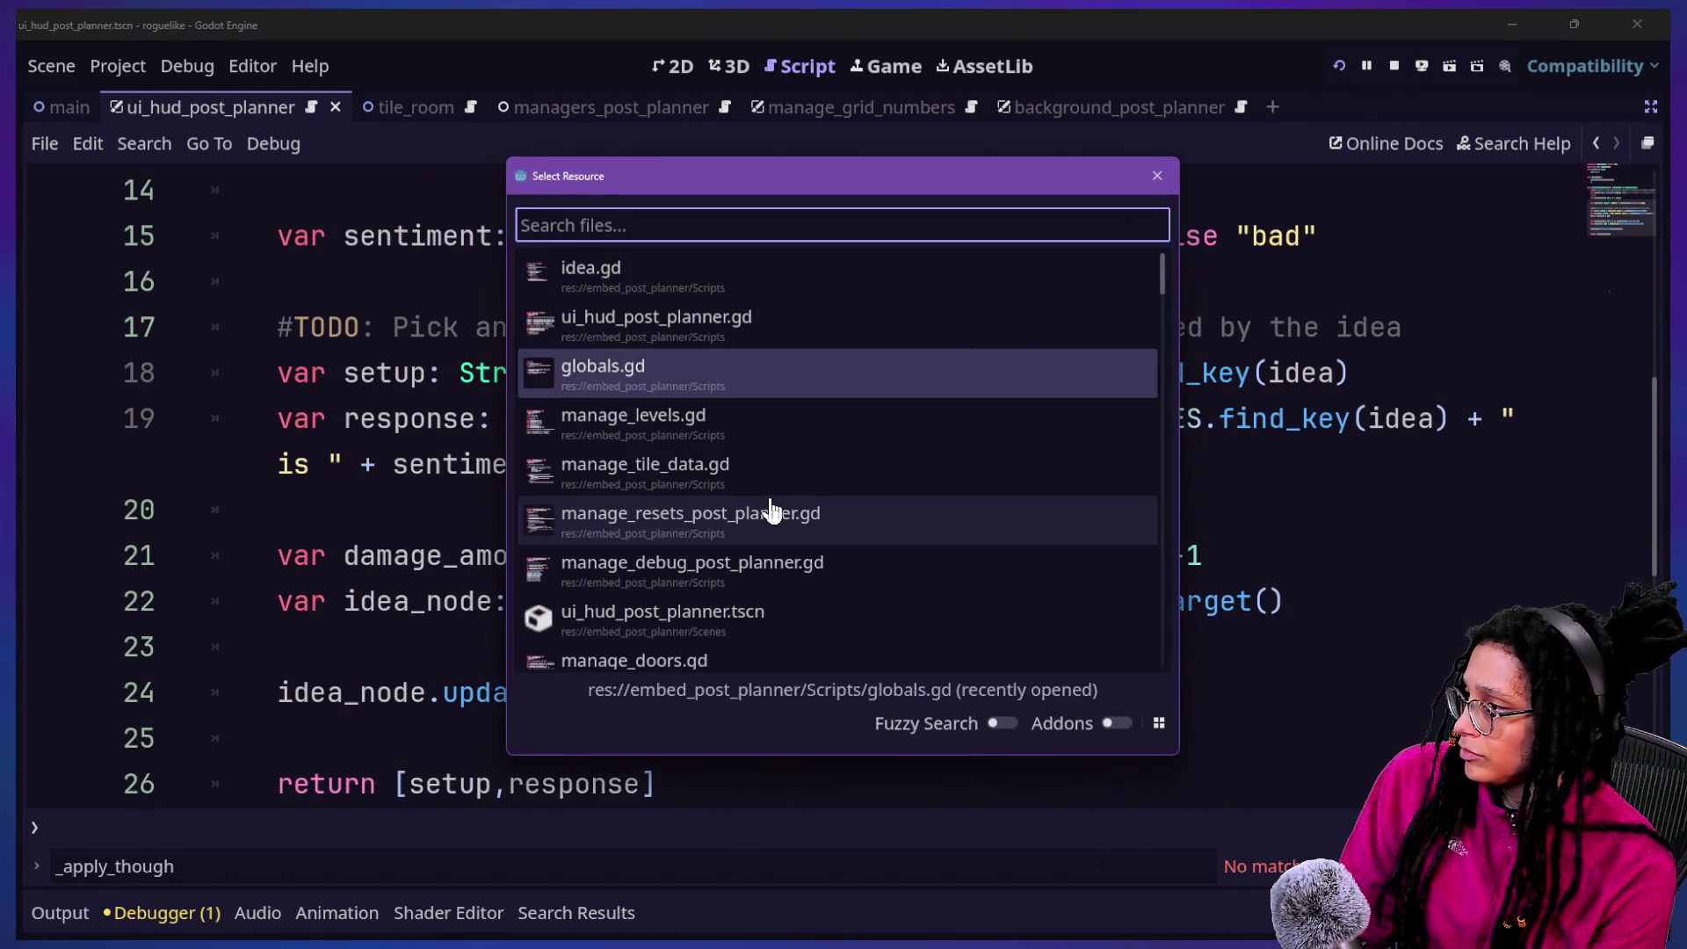
key(Down)
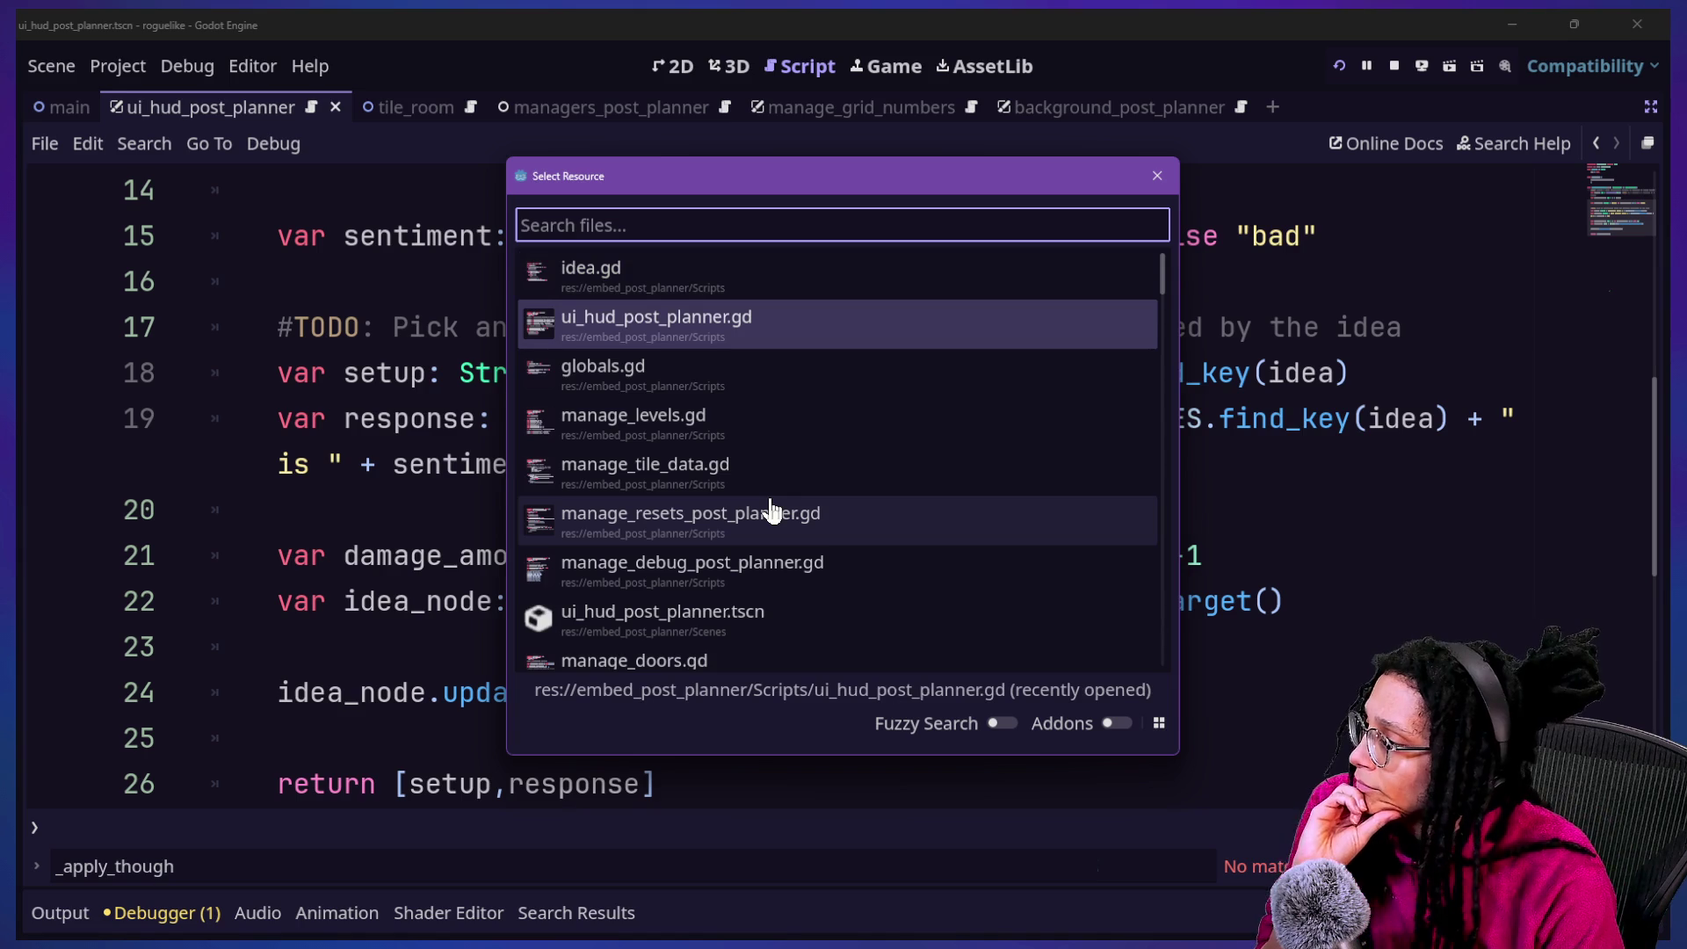
key(Down)
key(Up)
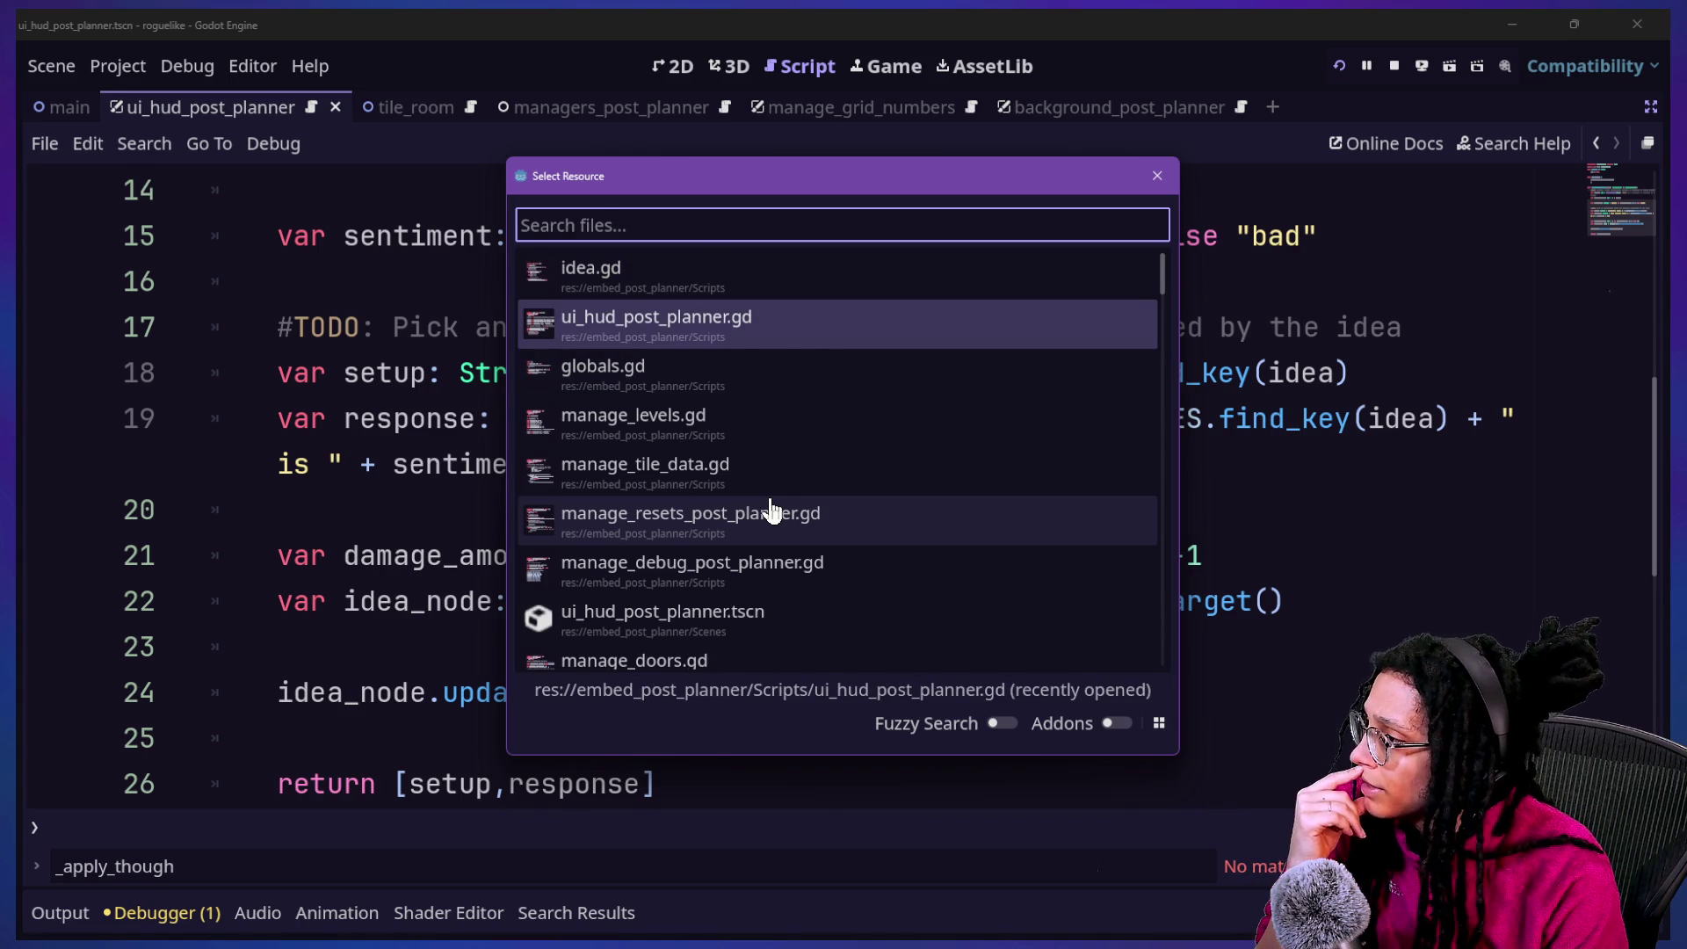
key(Return)
scroll(611, 580, down, 6)
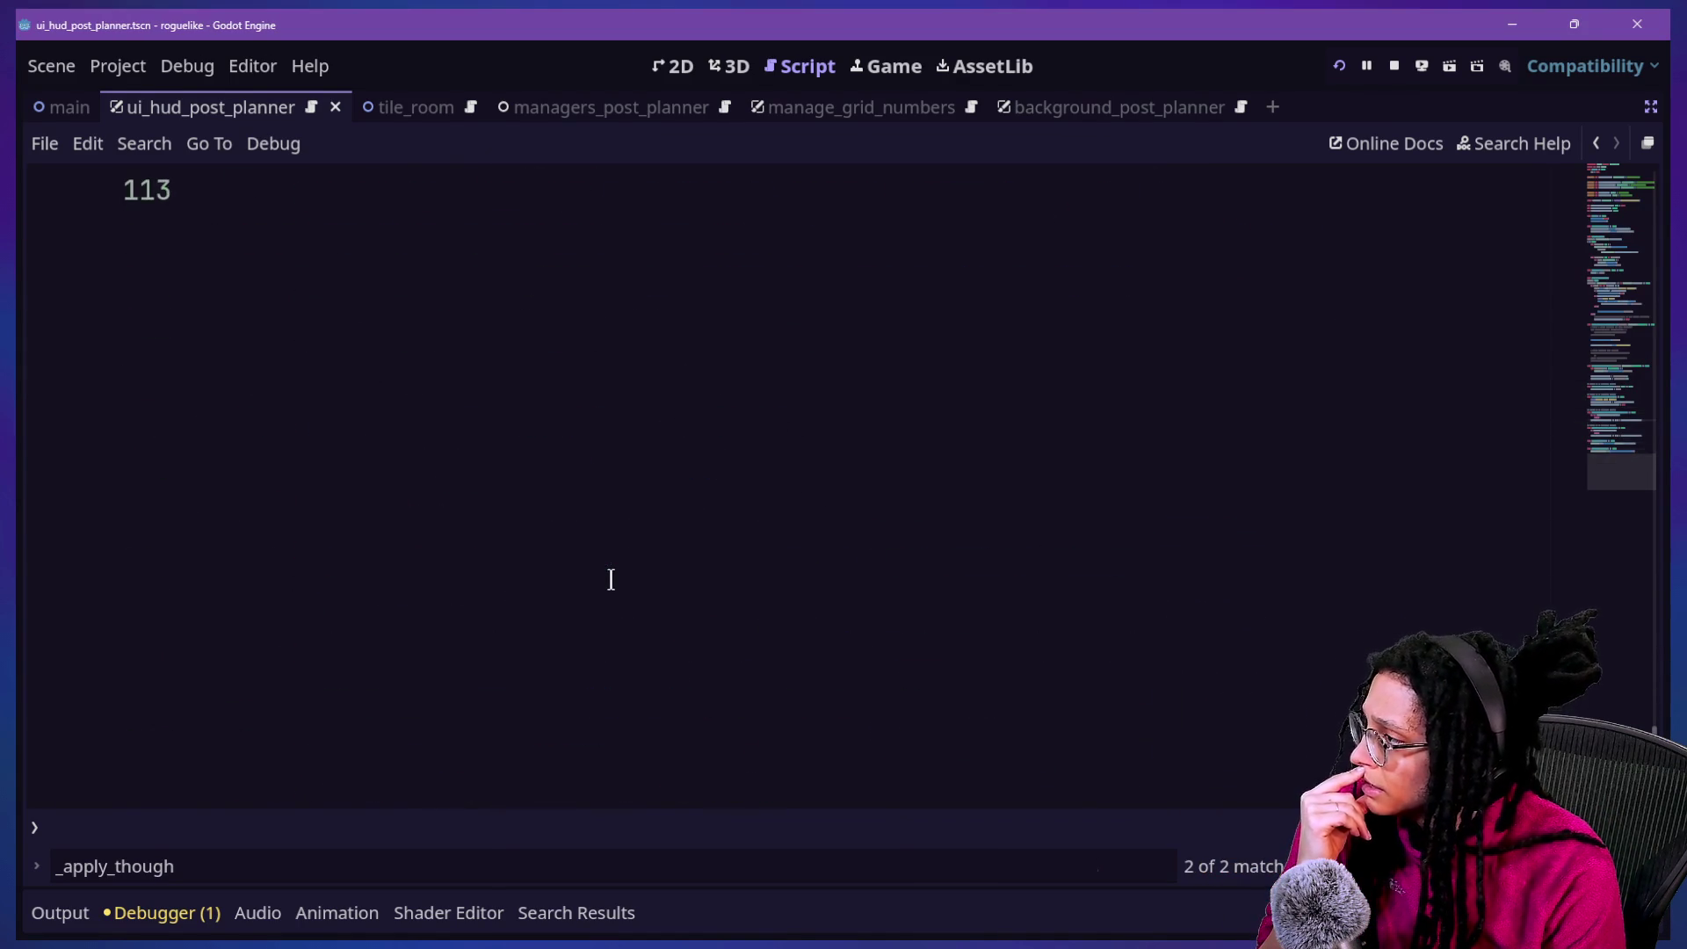
scroll(610, 580, up, 11)
Find '_create' and review _create_thought_text_animation's commented-out animation-copy lines
key(ctrl+f)
text(_create)
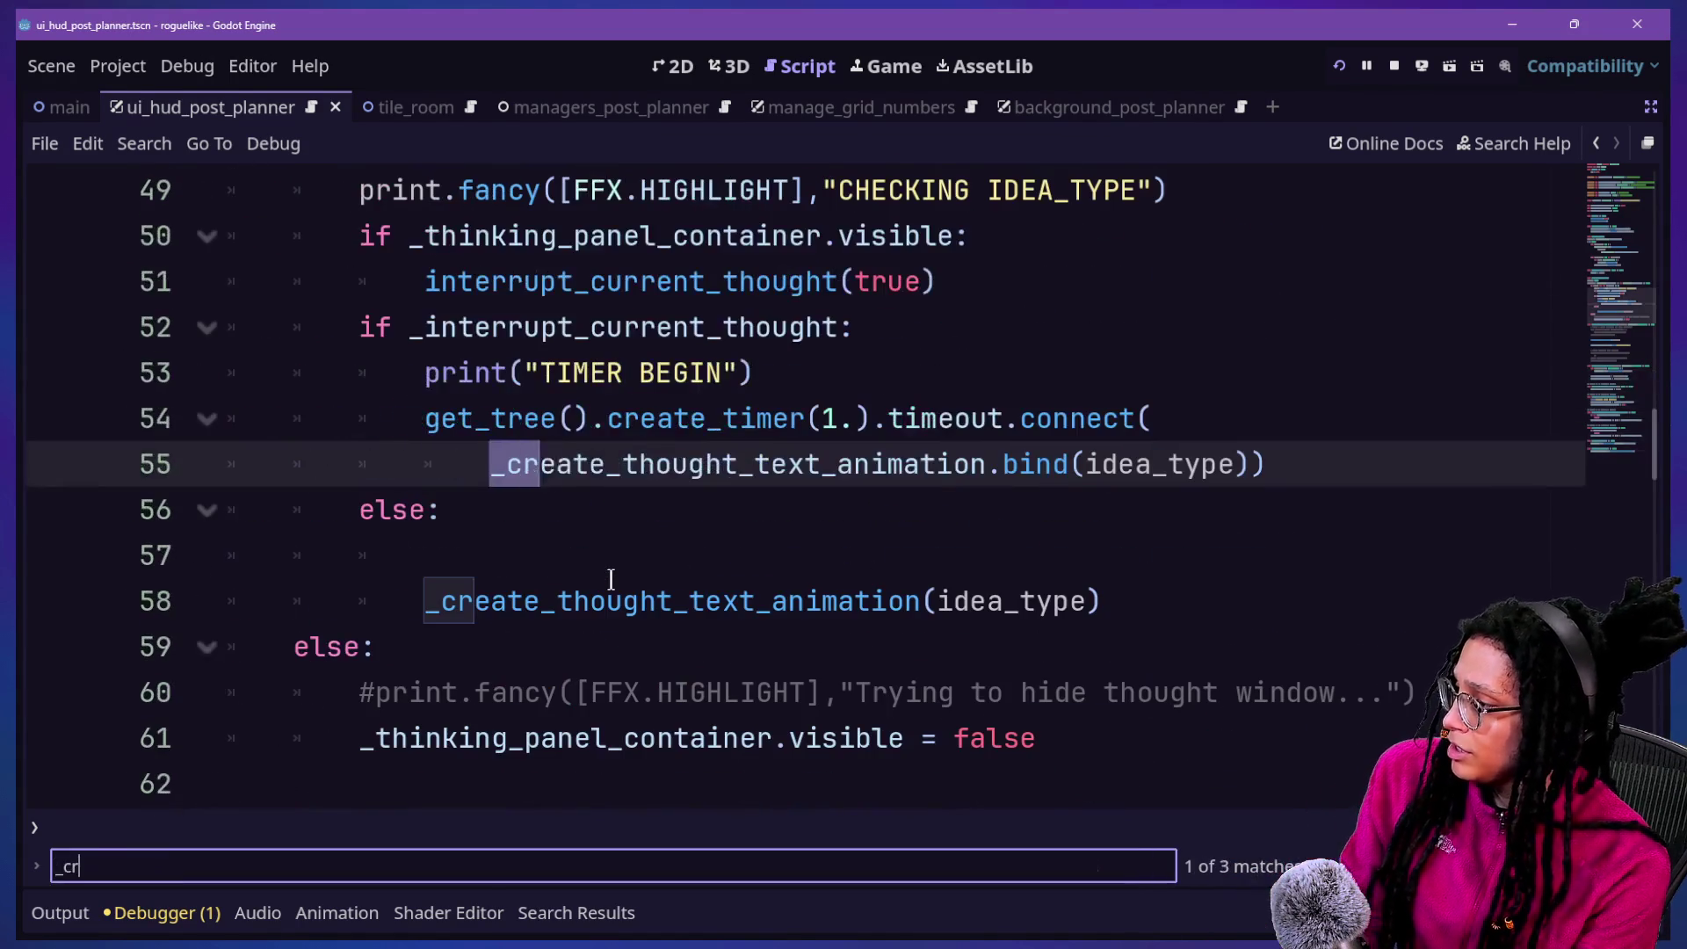
ctrl+click(626, 466)
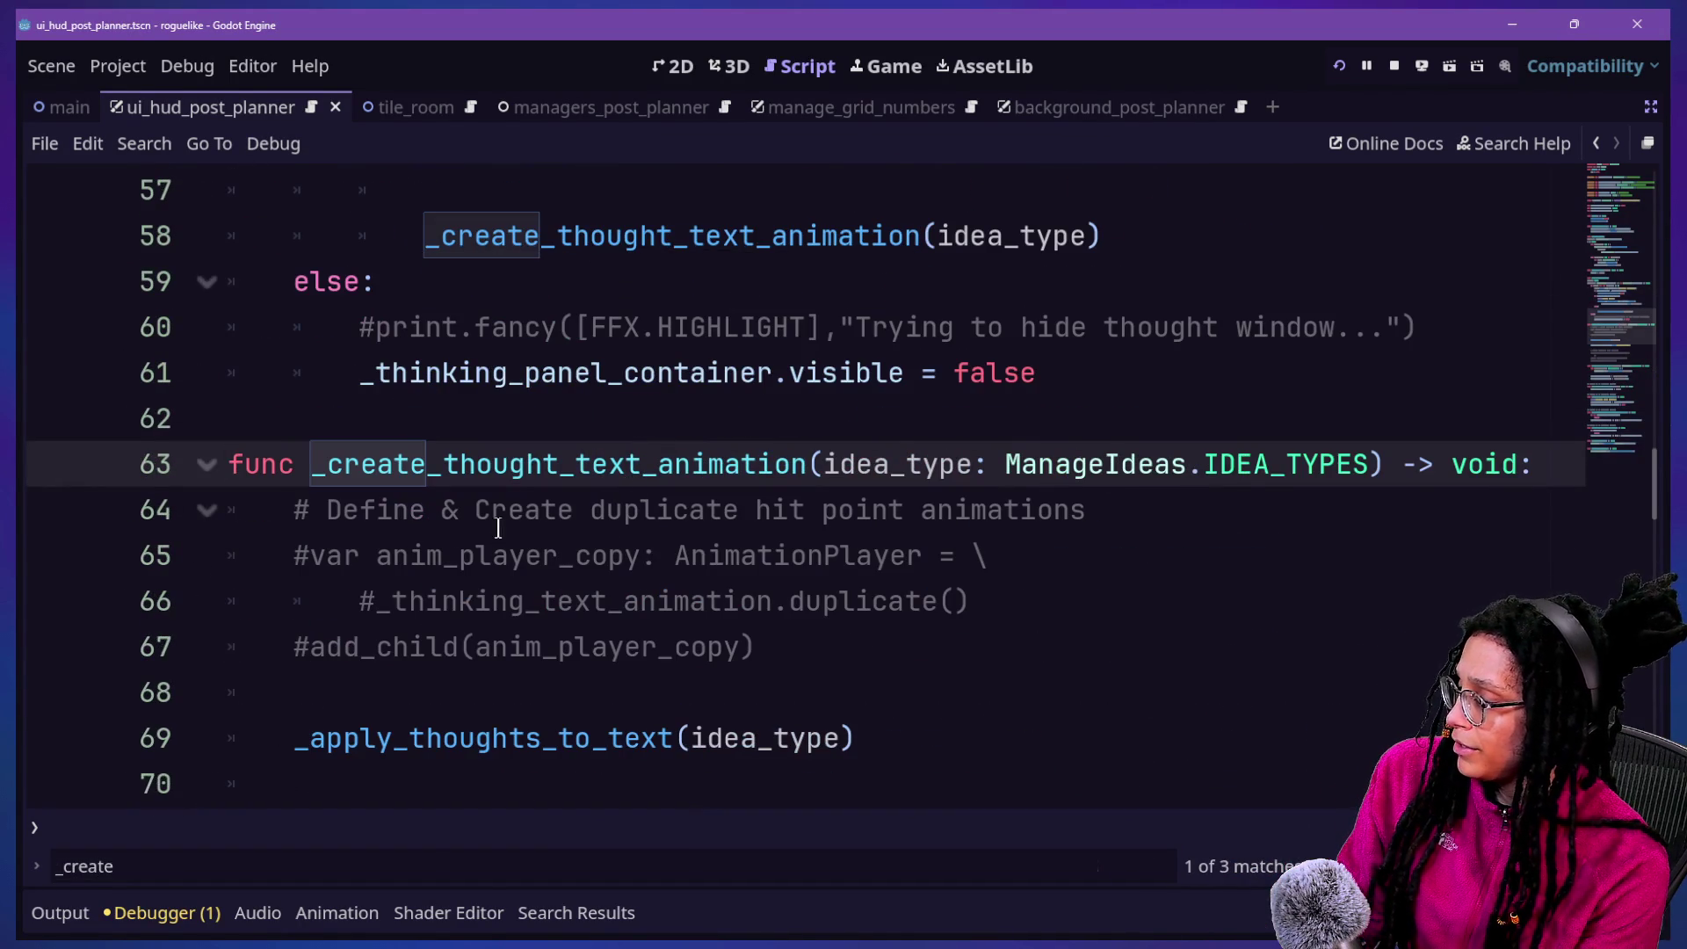
drag(893, 678, 366, 603)
click(365, 603)
scroll(495, 448, down, 1)
drag(295, 418, 1062, 512)
click(1062, 513)
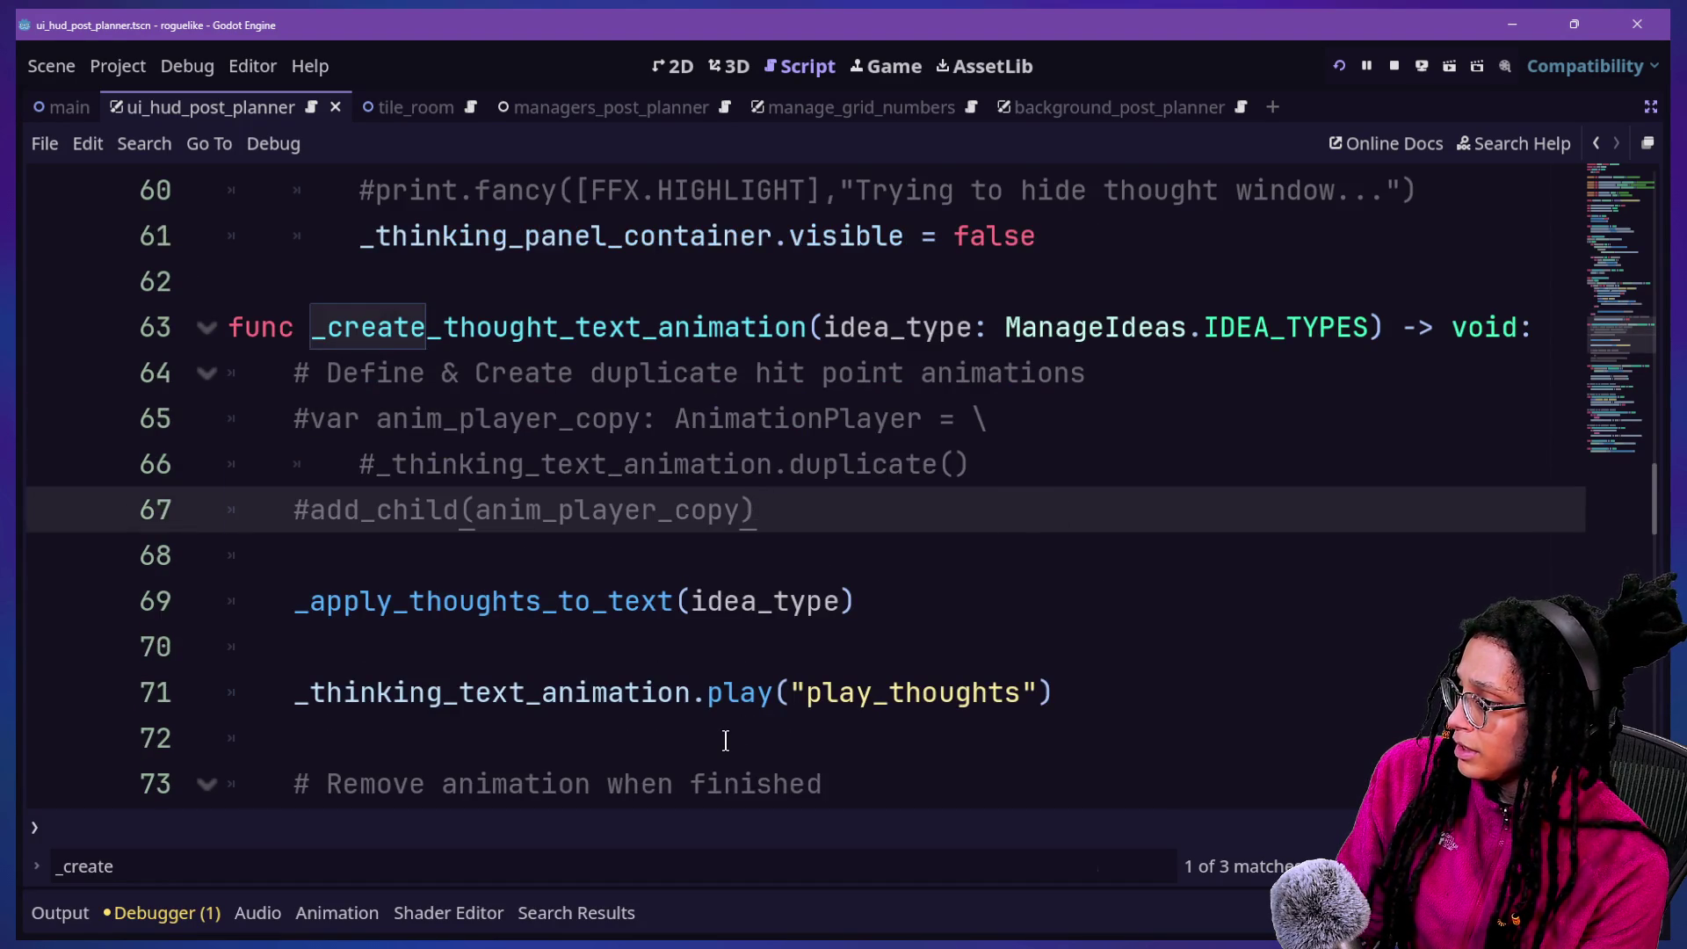
scroll(723, 738, down, 5)
scroll(726, 741, up, 2)
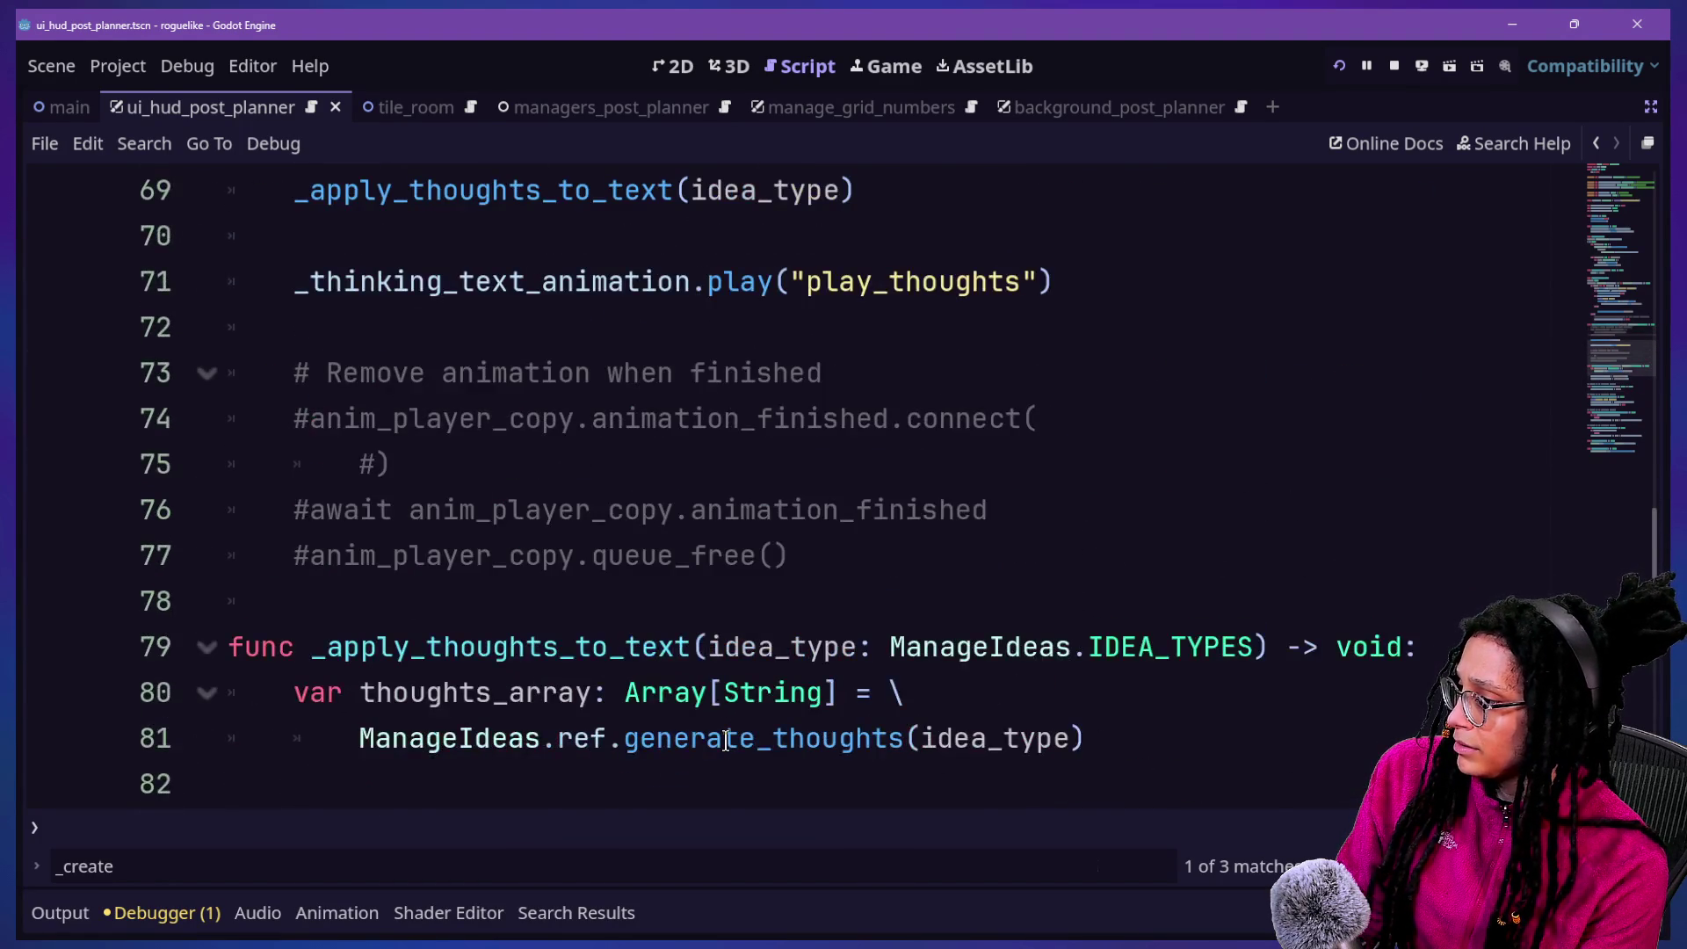
scroll(726, 741, up, 2)
scroll(728, 490, up, 2)
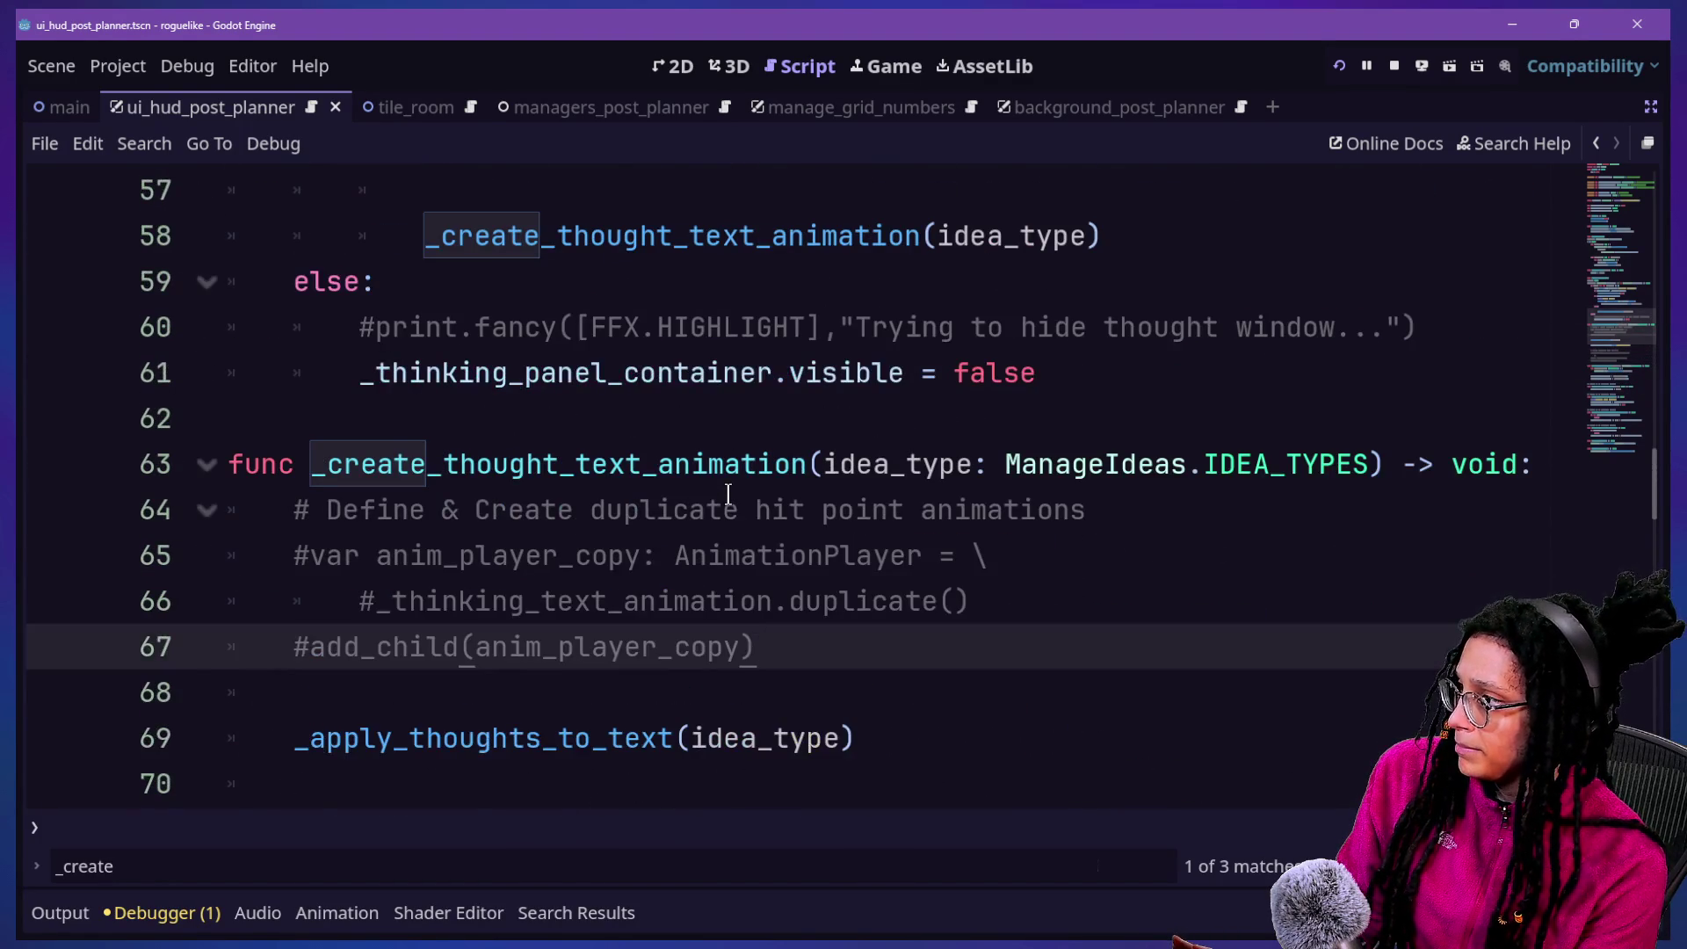
scroll(826, 472, up, 3)
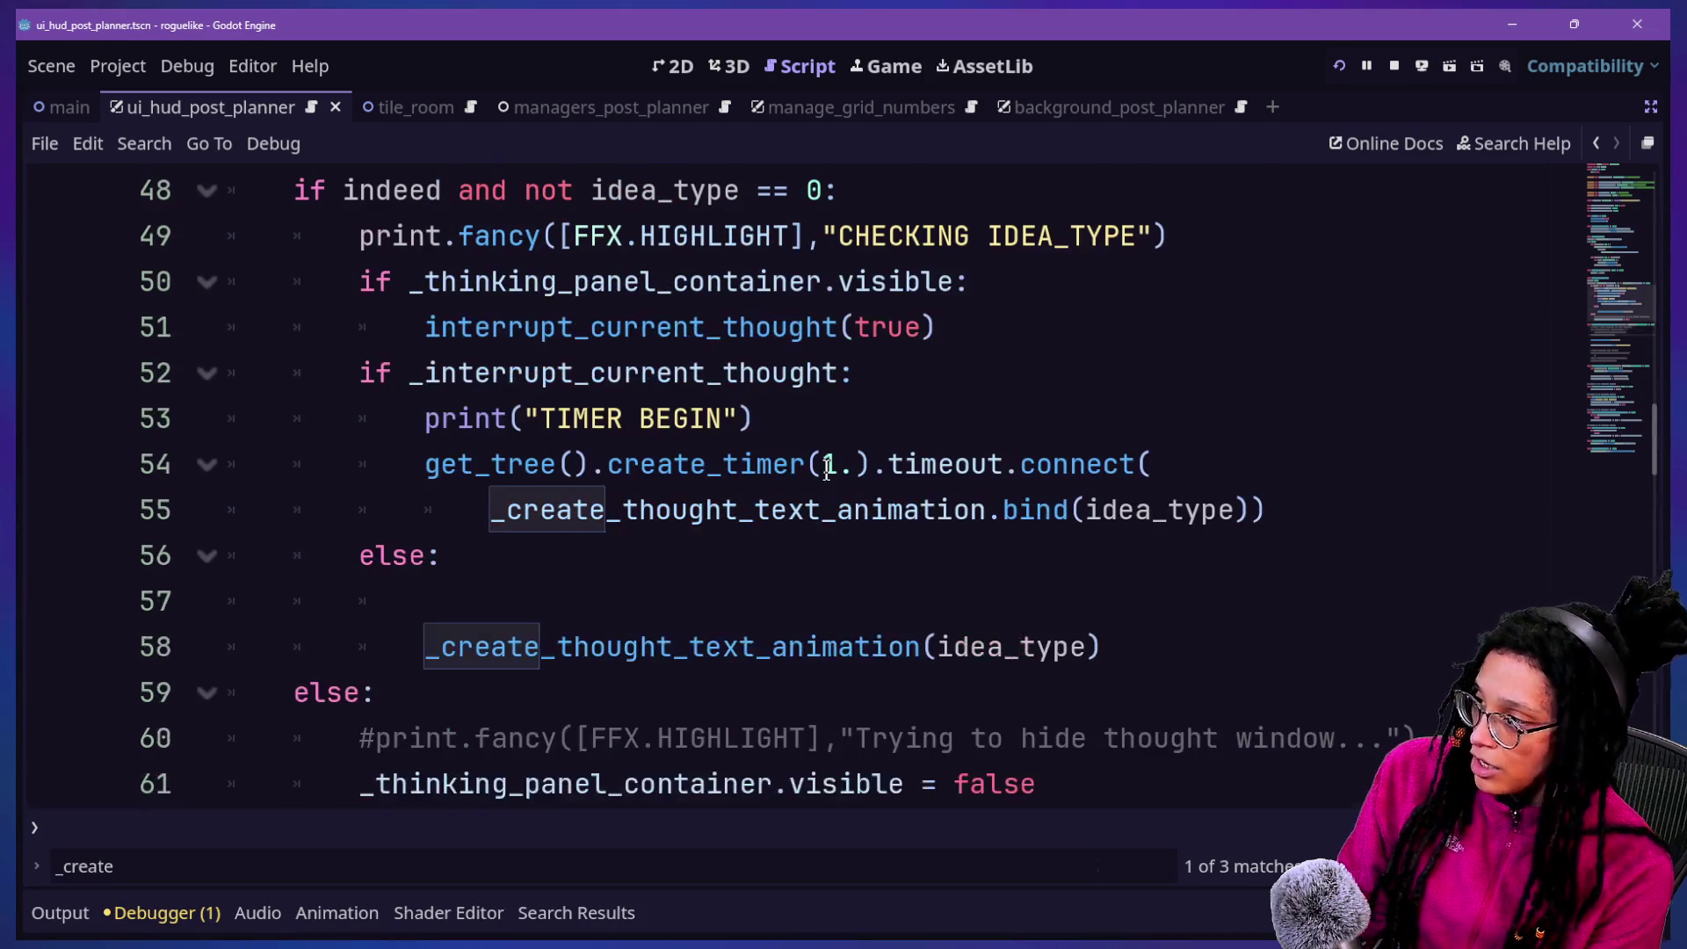
Inspect the interrupt and 1-second timer branch and the function header, ending at line 65
drag(474, 373, 842, 688)
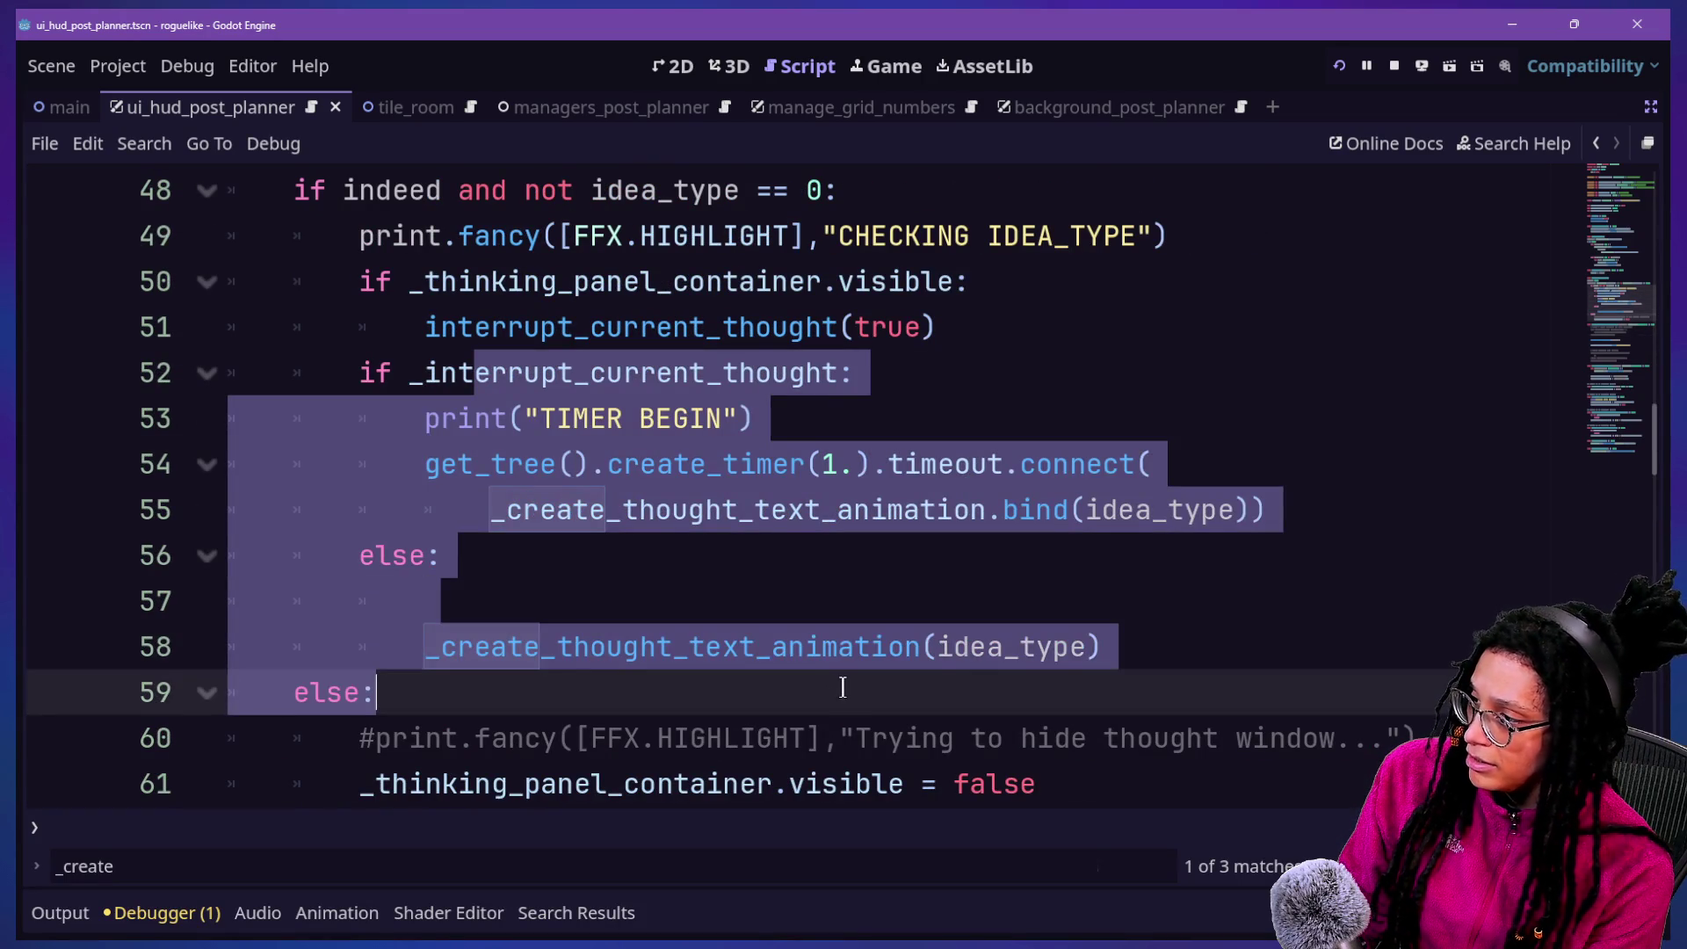
scroll(841, 688, down, 4)
scroll(491, 308, up, 4)
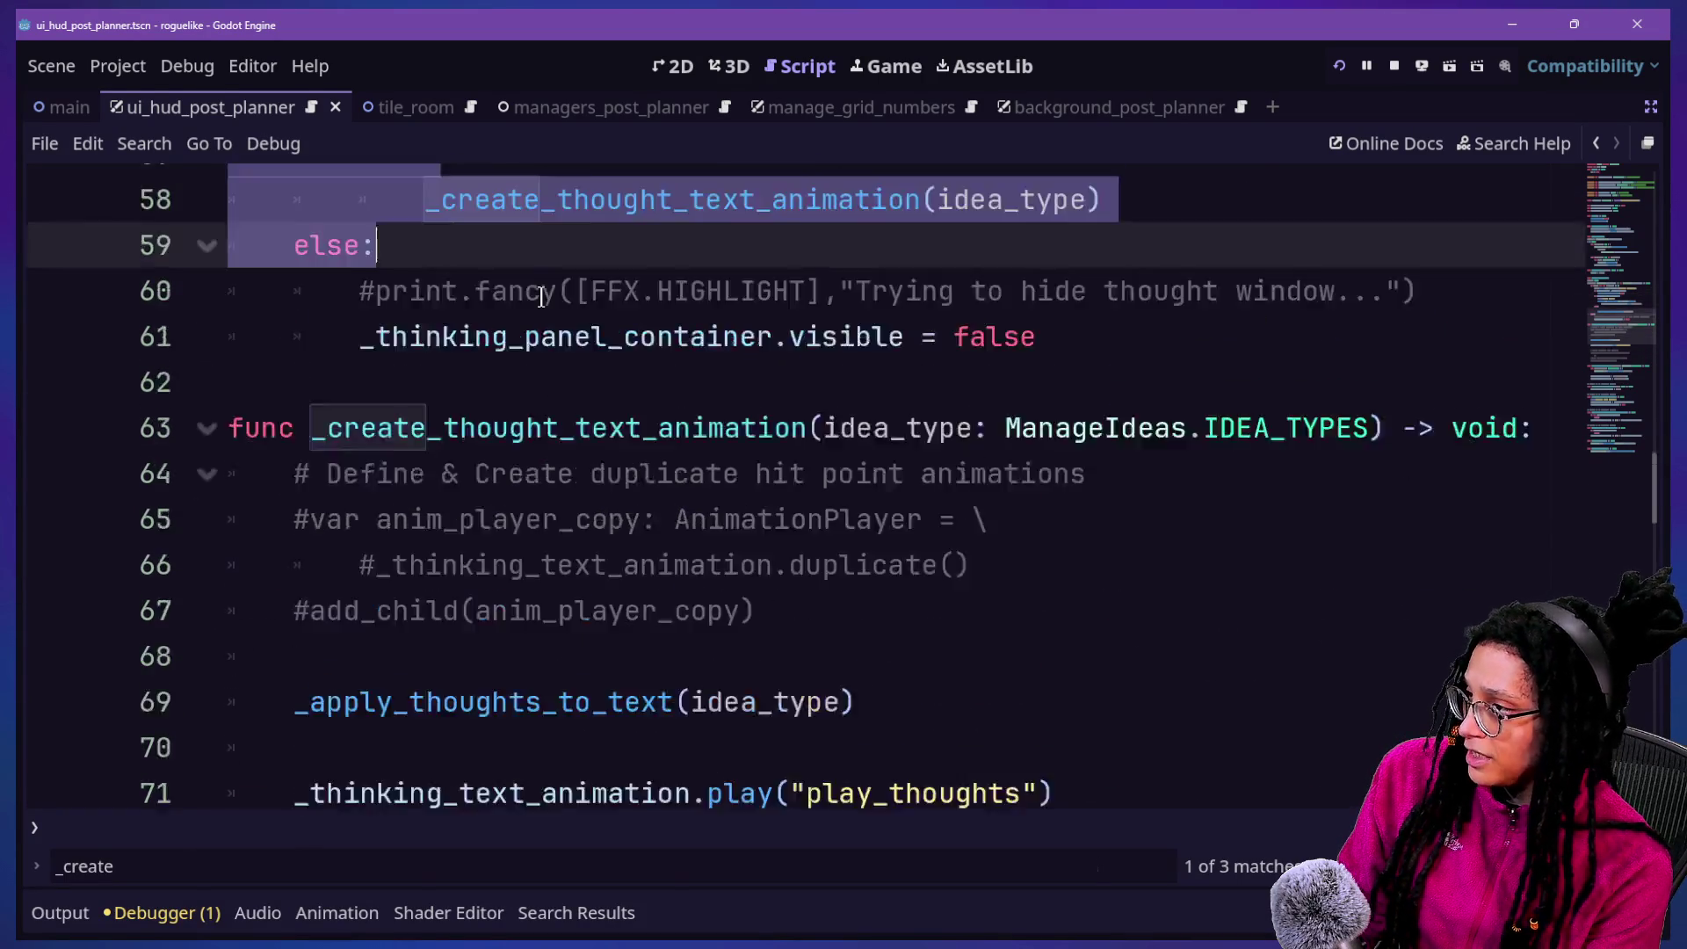
drag(673, 418, 525, 464)
click(705, 649)
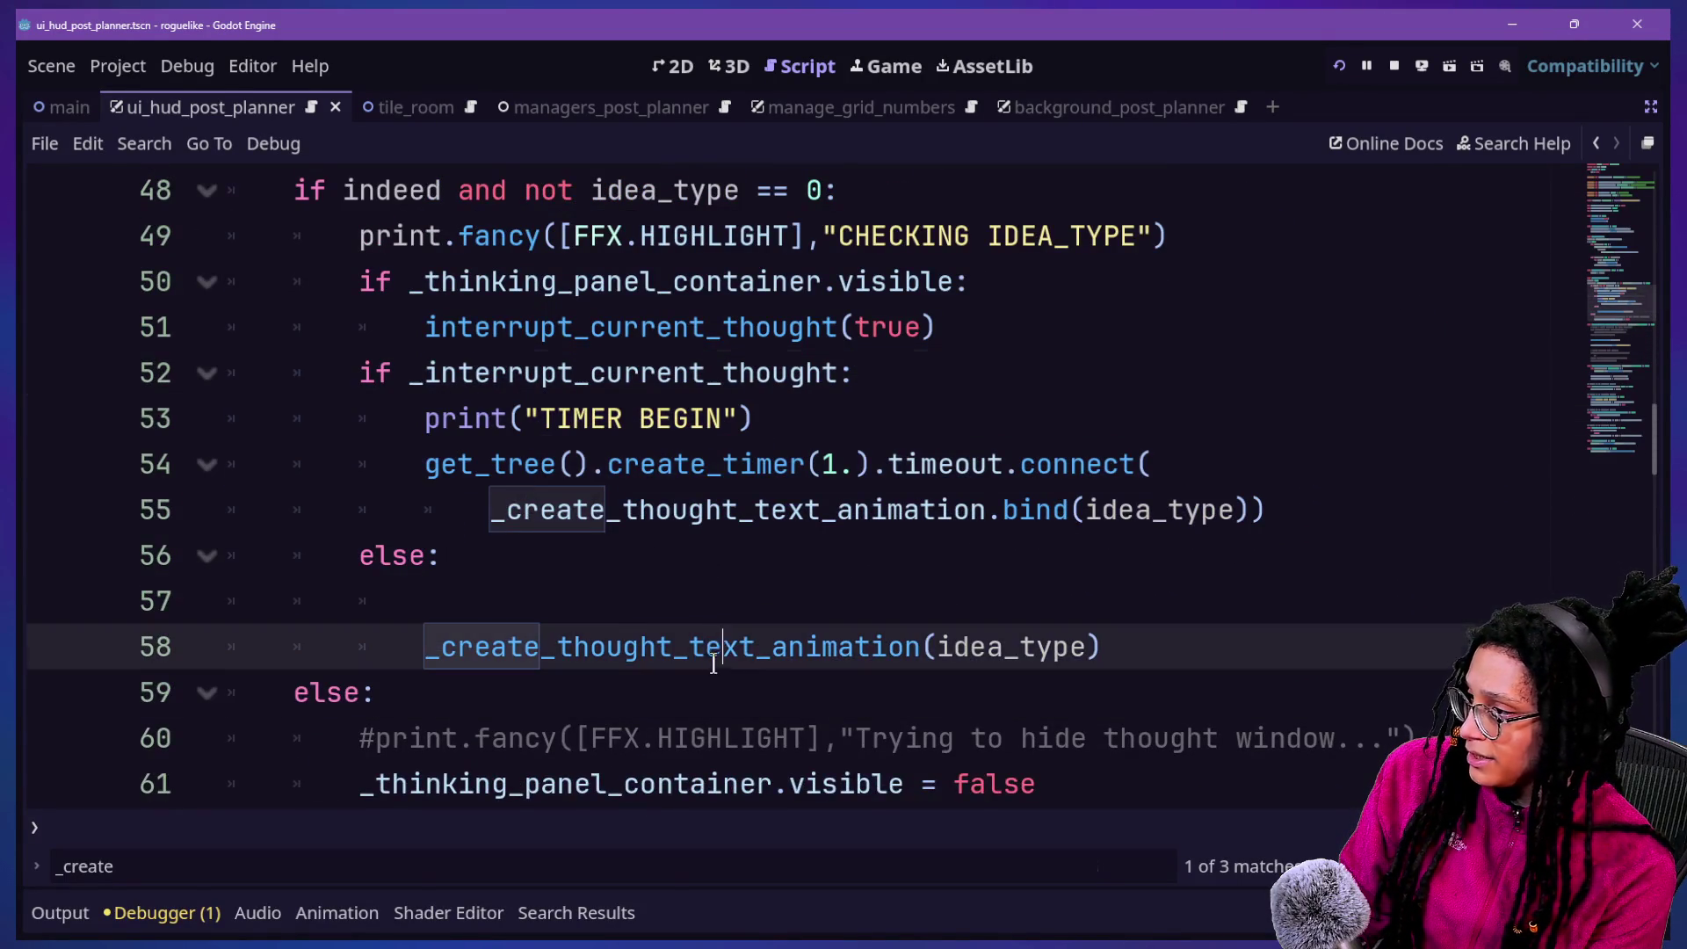
scroll(644, 610, down, 4)
drag(525, 327, 624, 373)
click(60, 913)
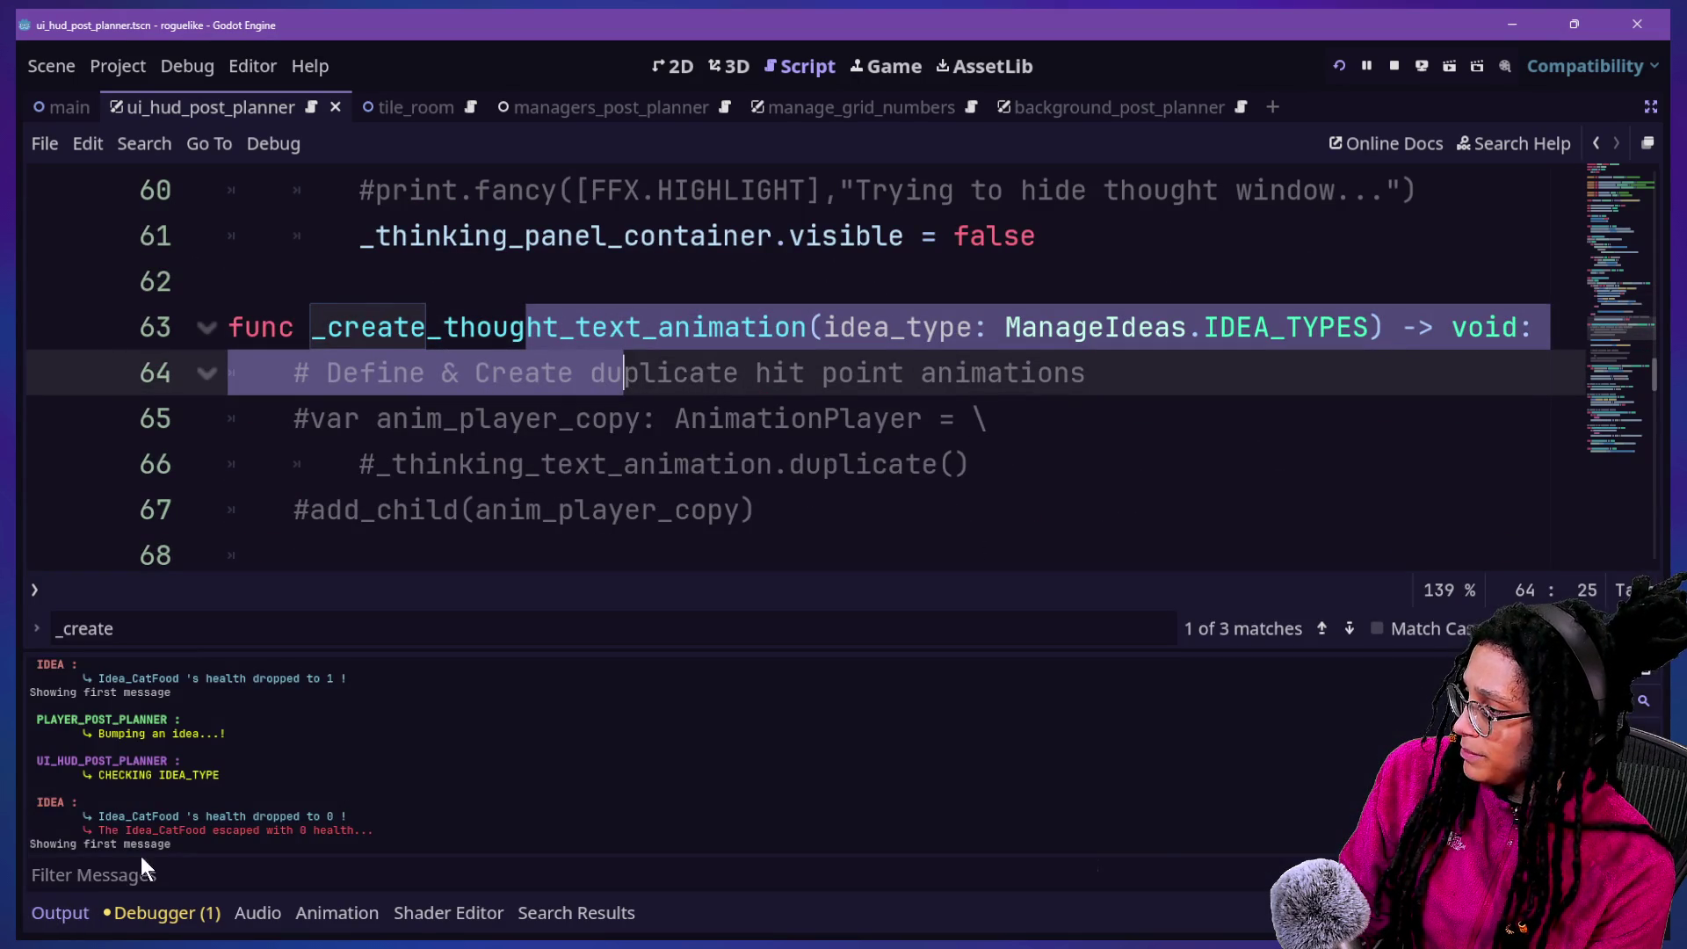
click(81, 913)
click(669, 326)
drag(791, 264, 1114, 422)
click(1114, 426)
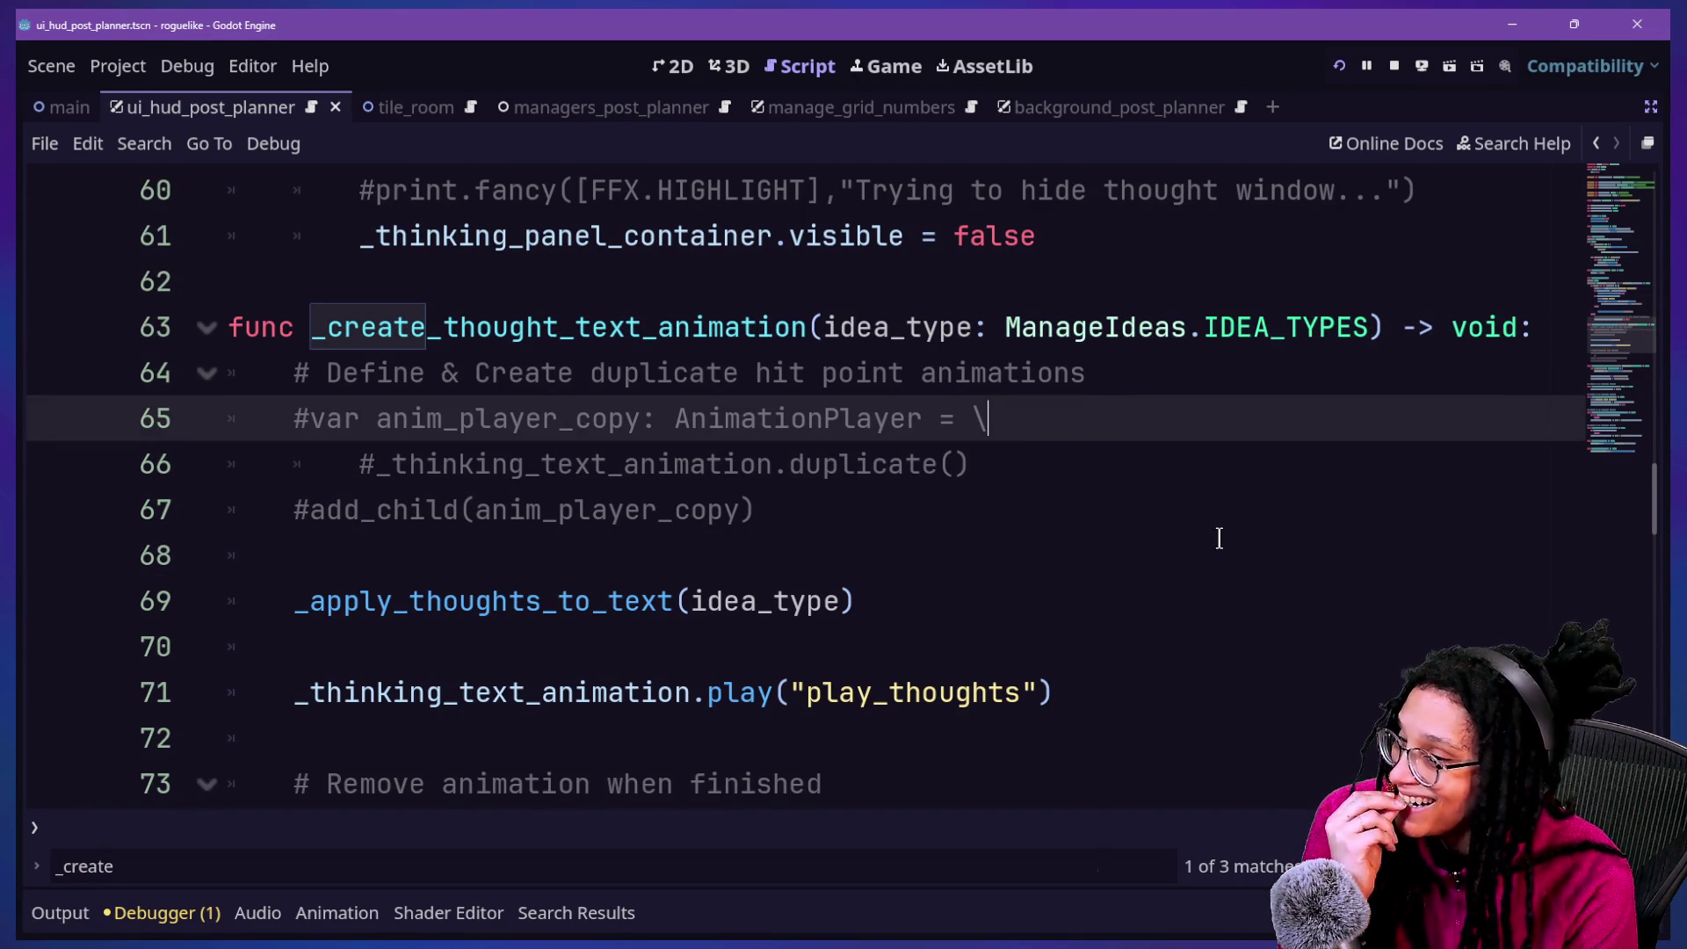
Add print.fancy([FFX.HIGHLIGHT_GREEN], "Creating a thought text...") after line 67 and rerun the game
scroll(840, 594, down, 4)
scroll(839, 592, up, 4)
key(Down)
key(Down)
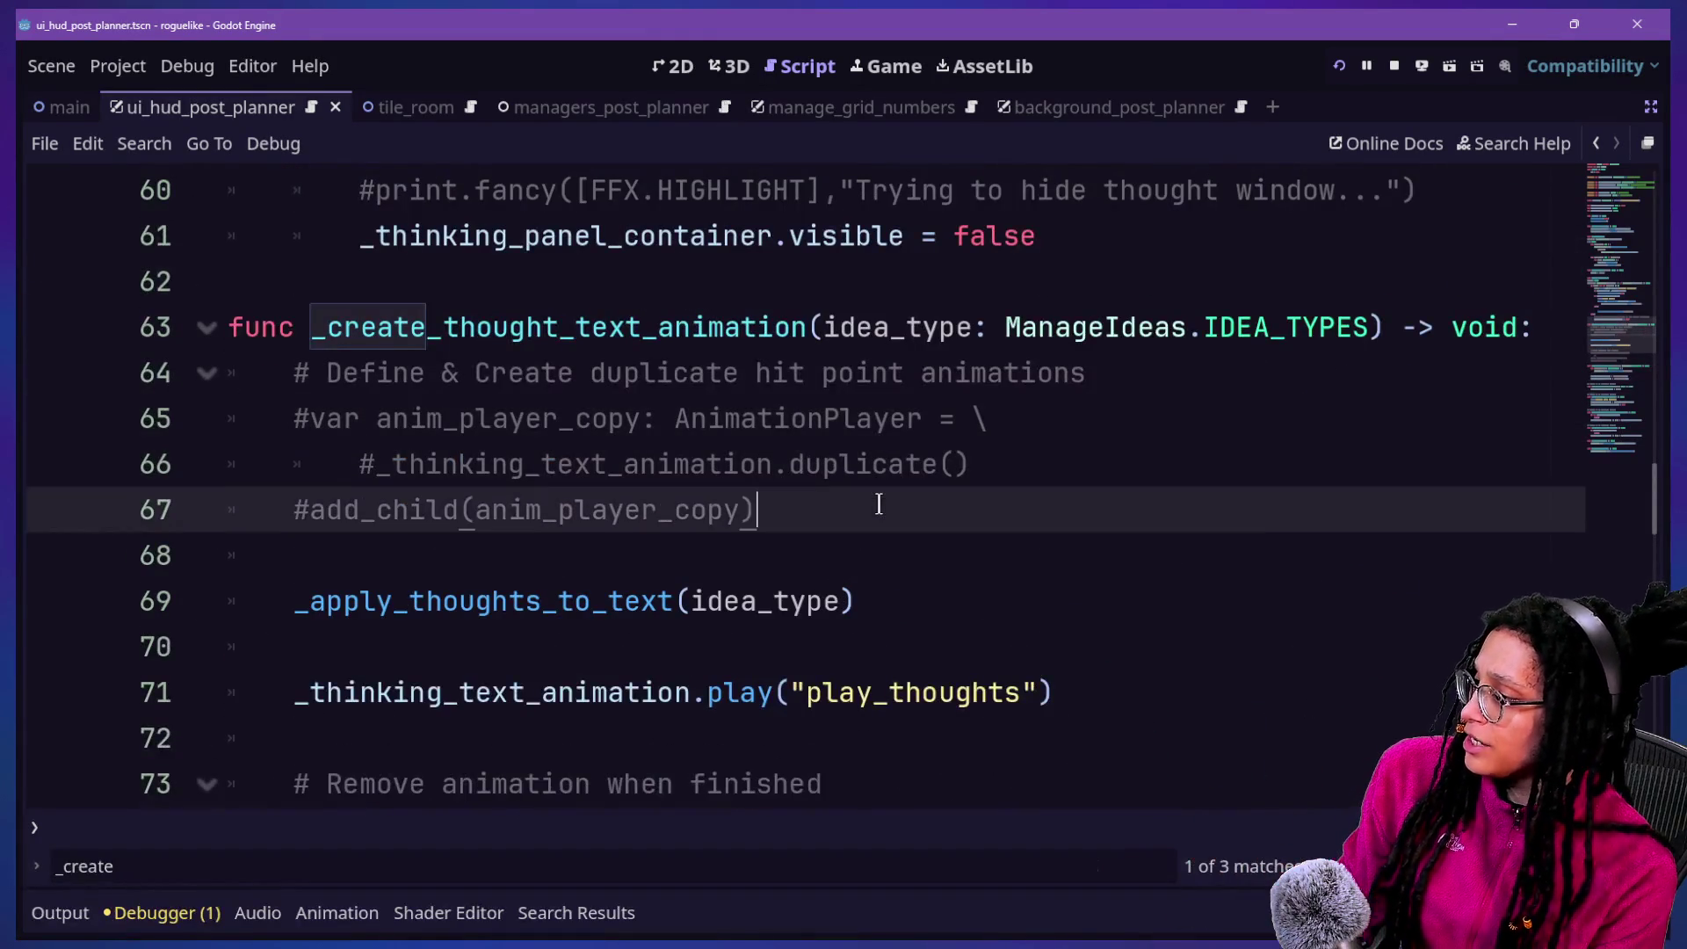
key(Return)
text(print.fancy()
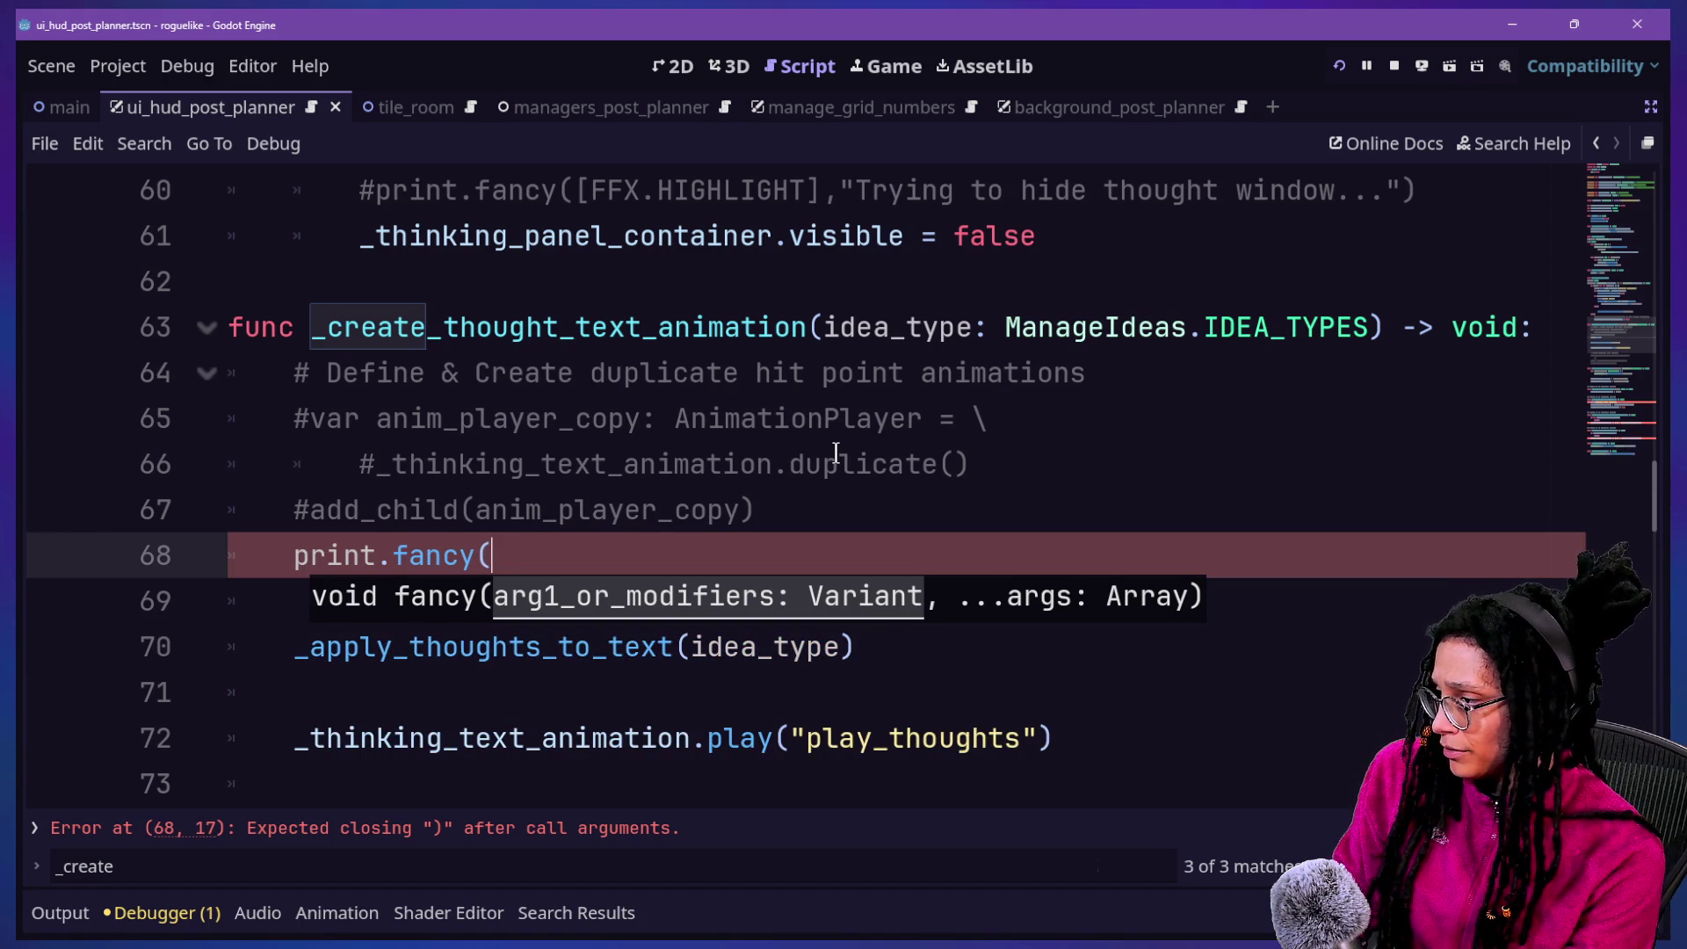
text([FFX.HIGH)
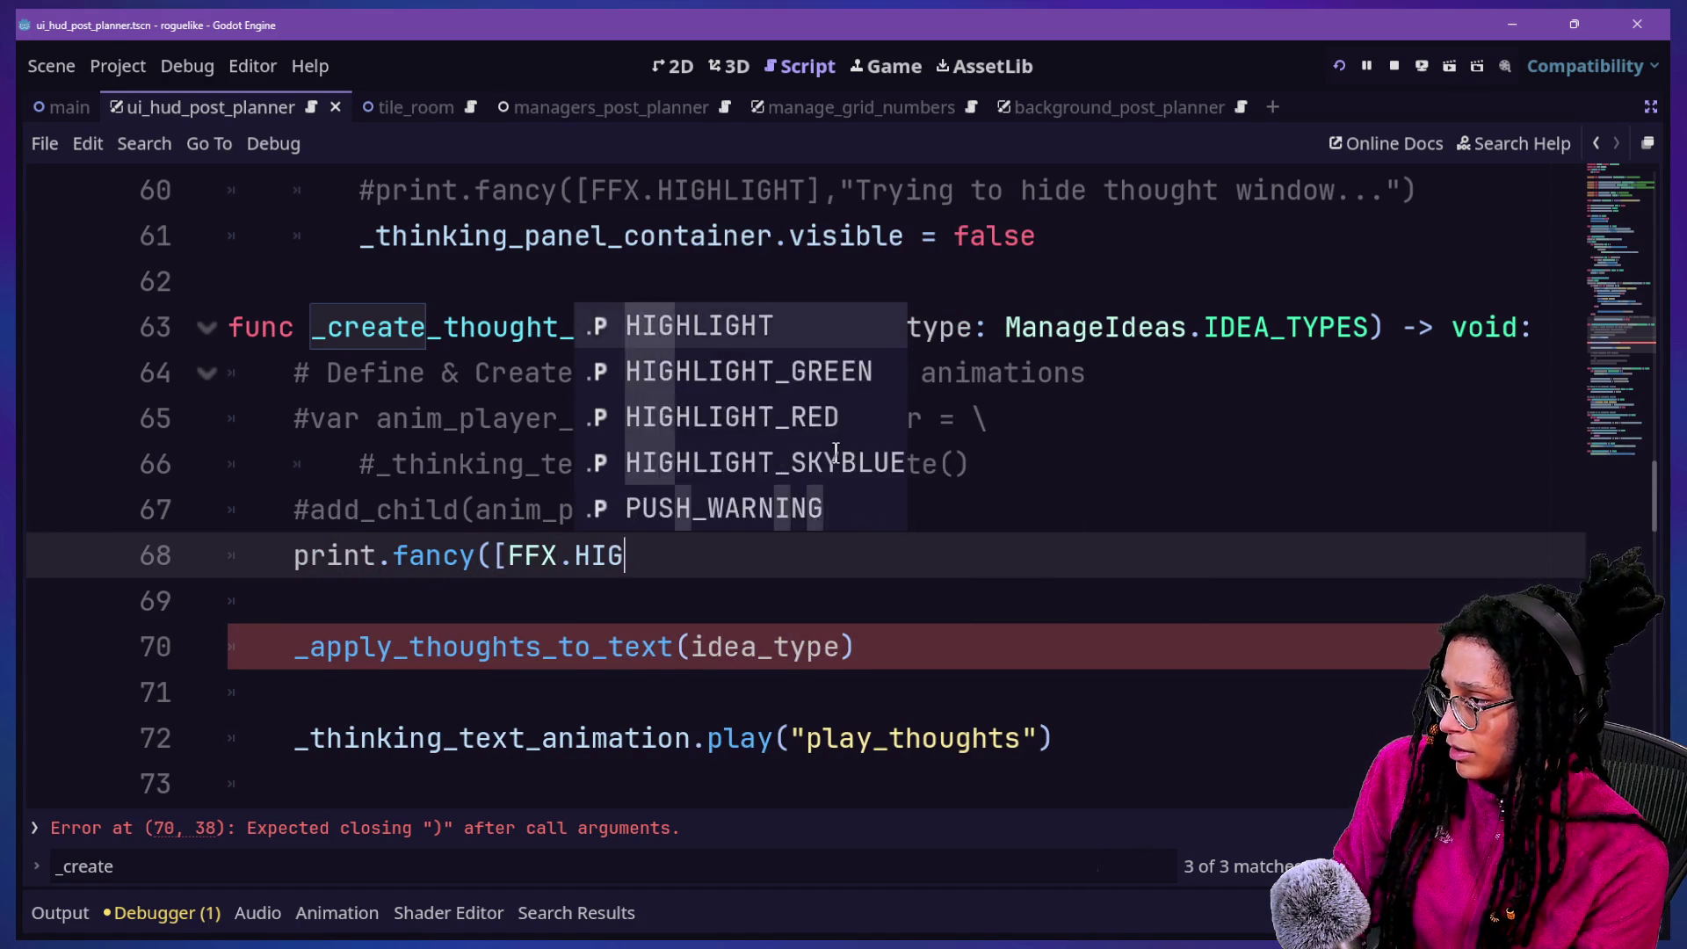
key(Return)
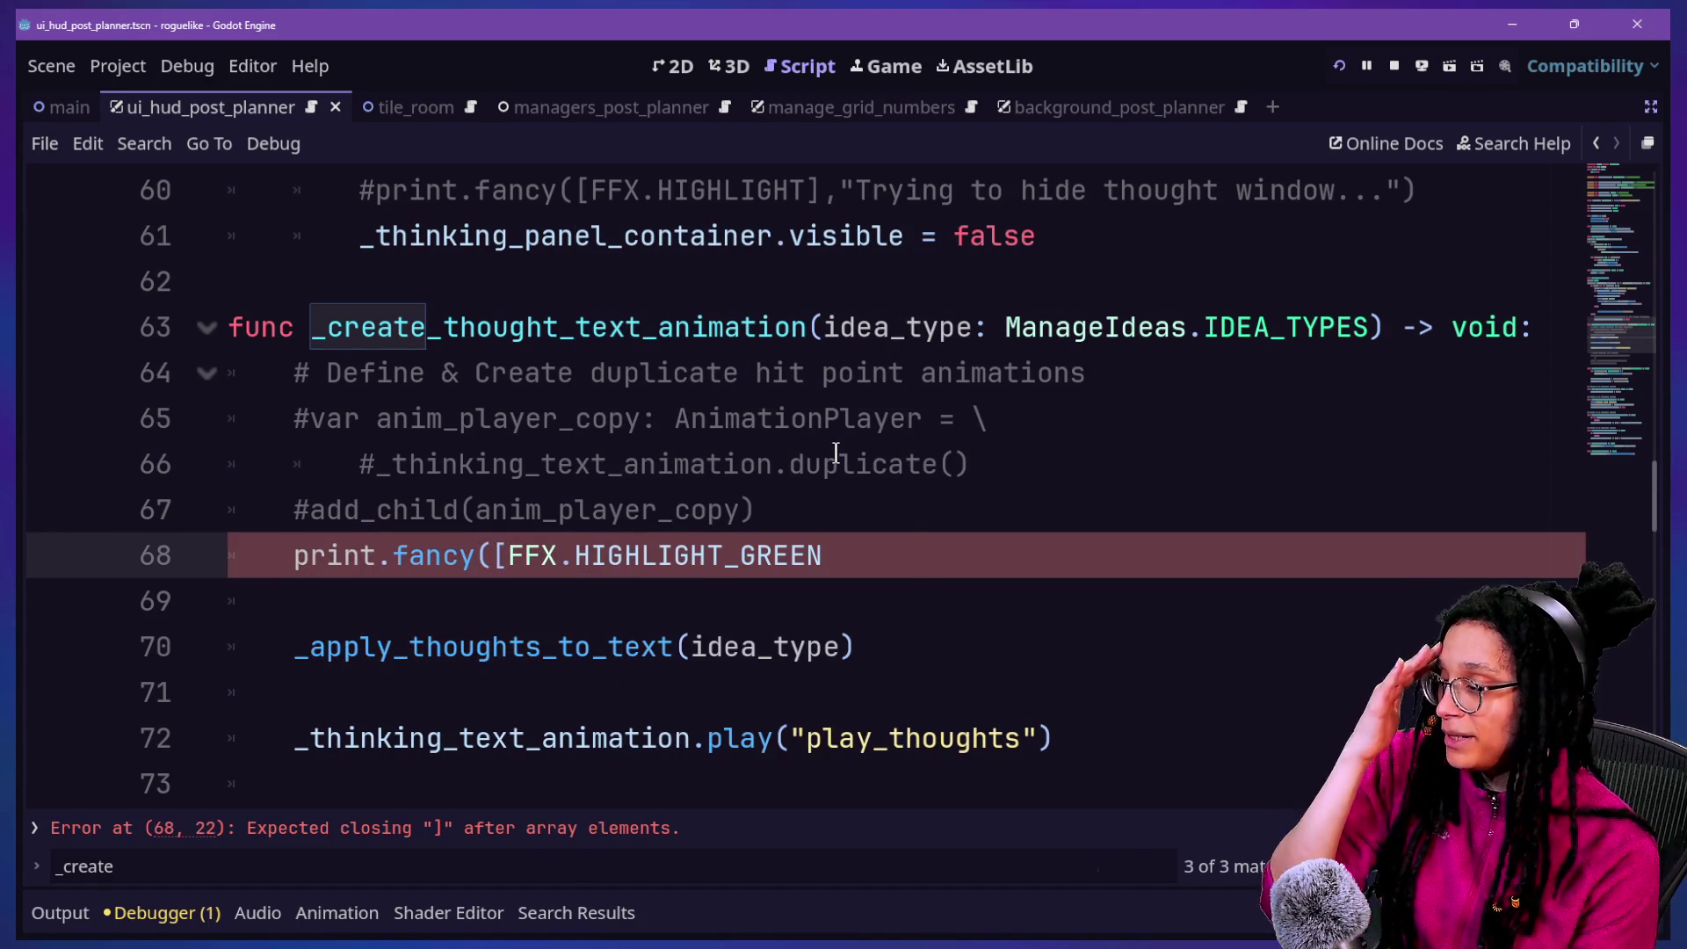
text(])
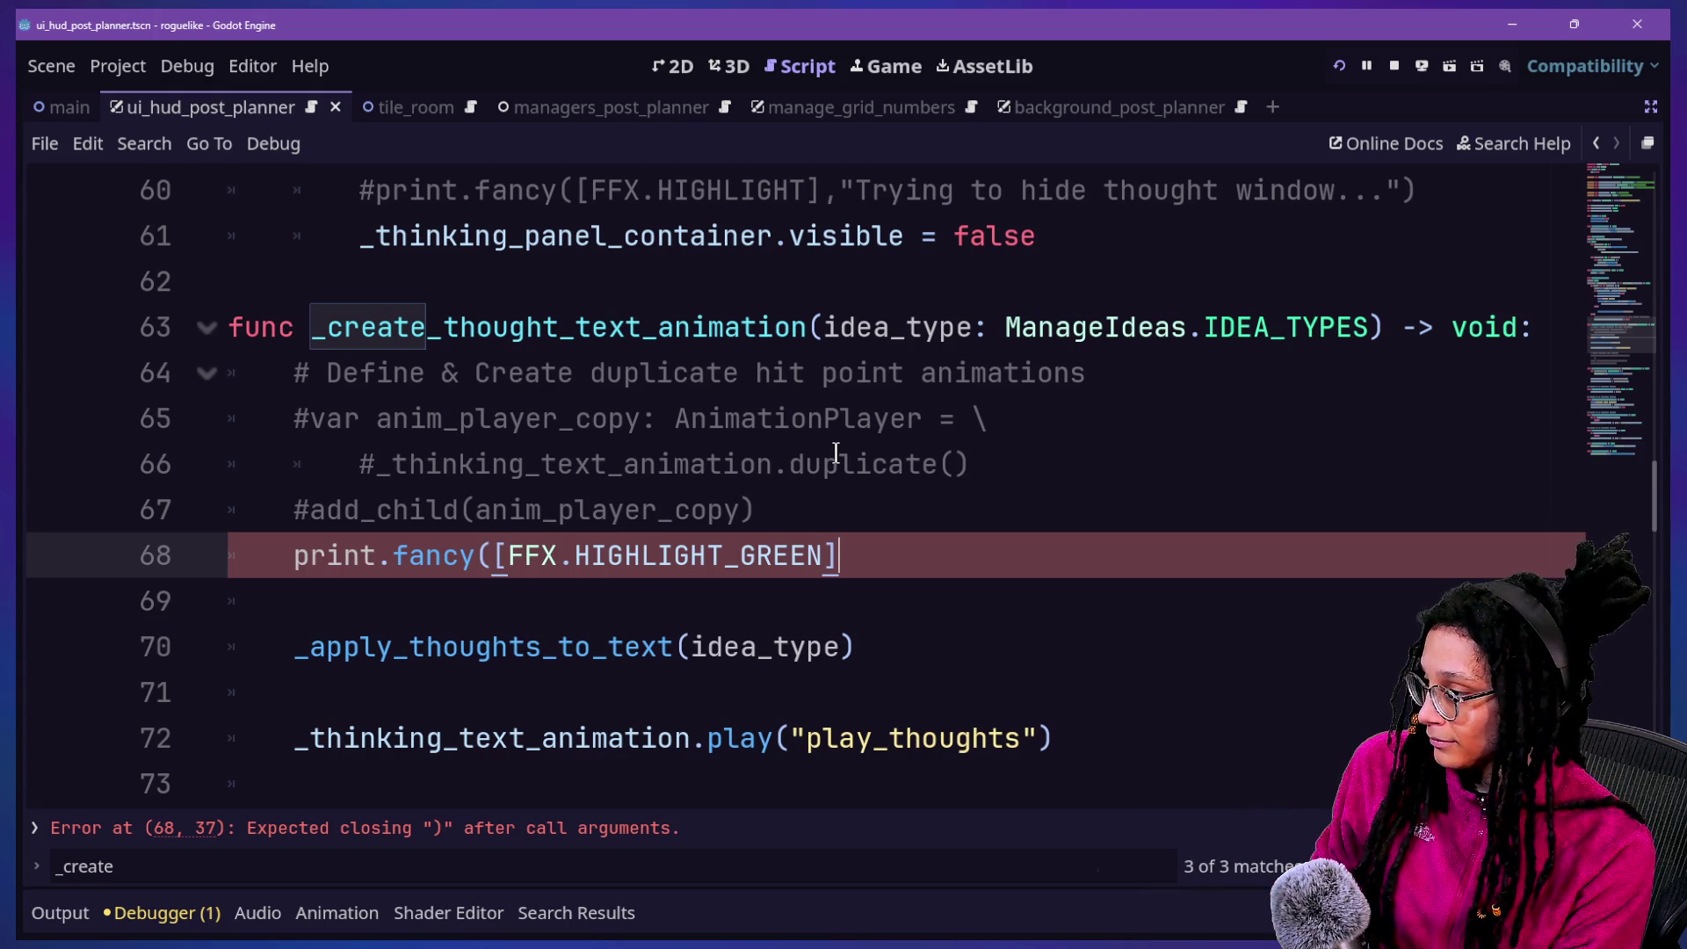
text("f)
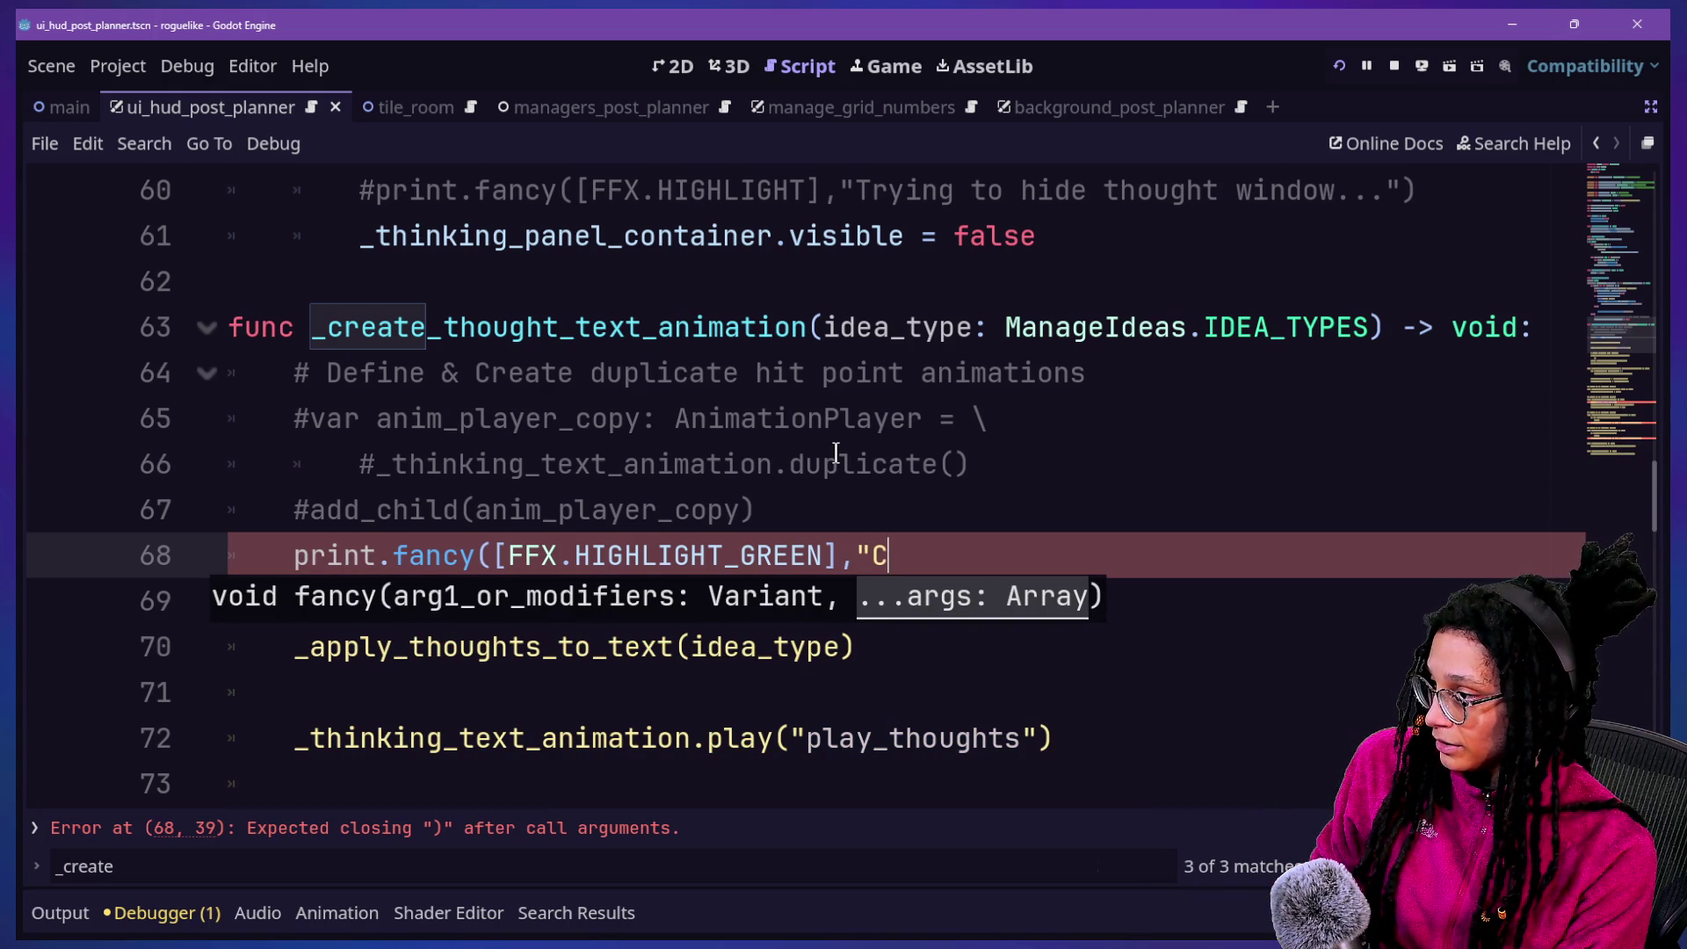
text(ating )
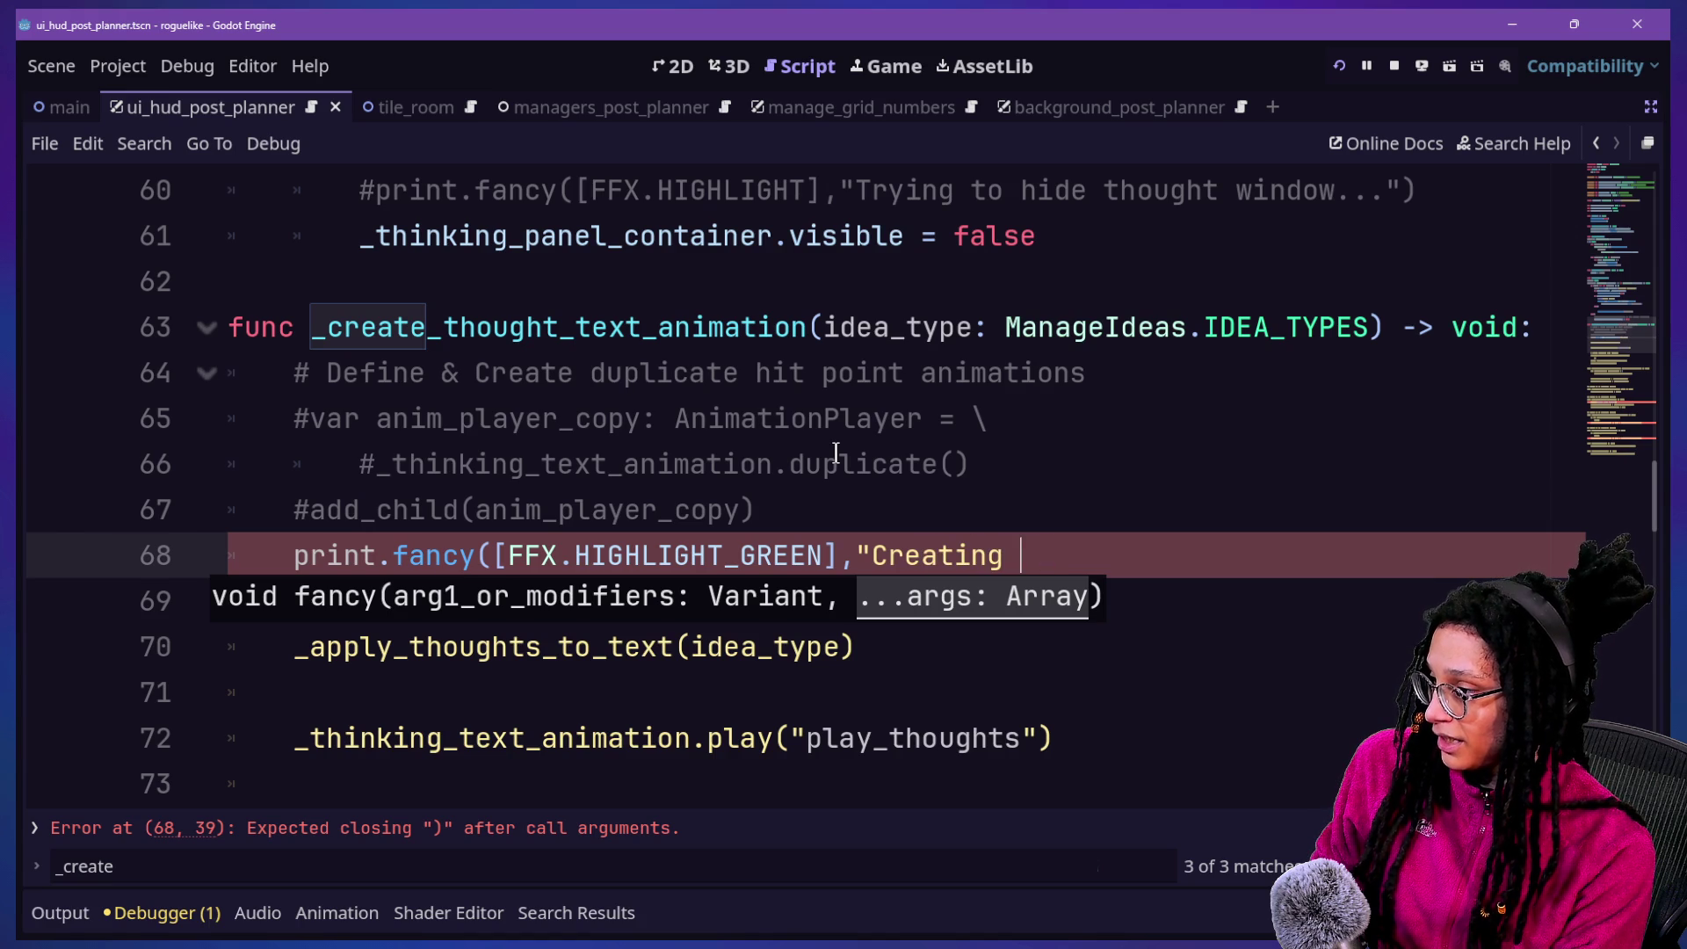
text(a ought)
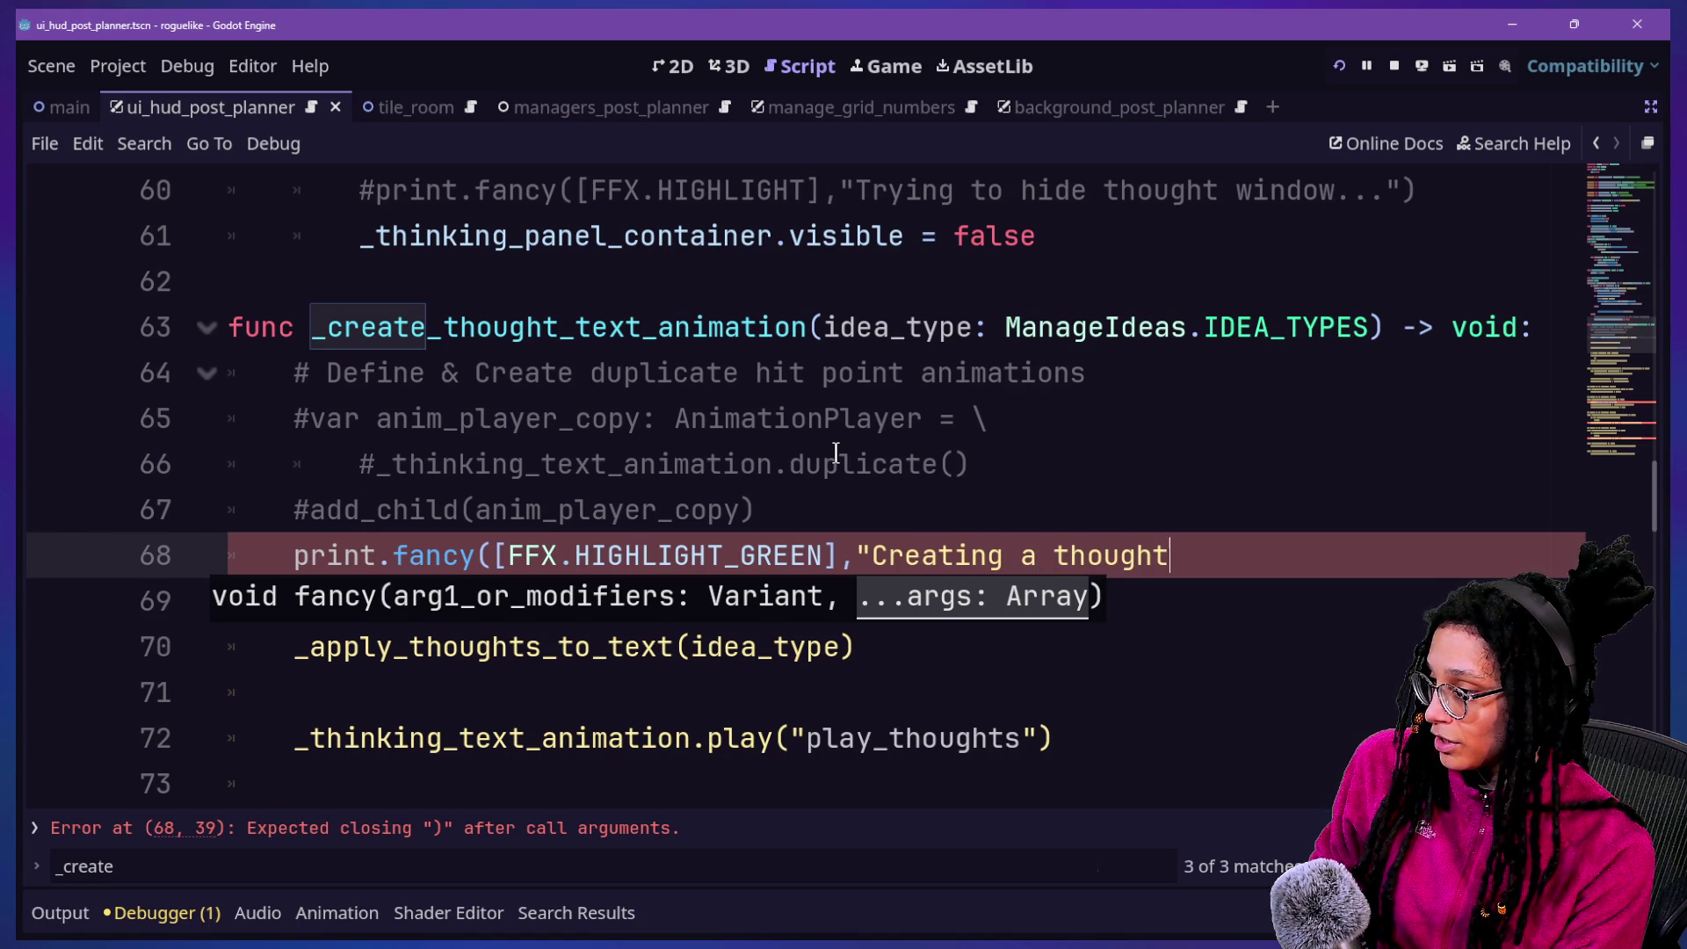
text( tex."))
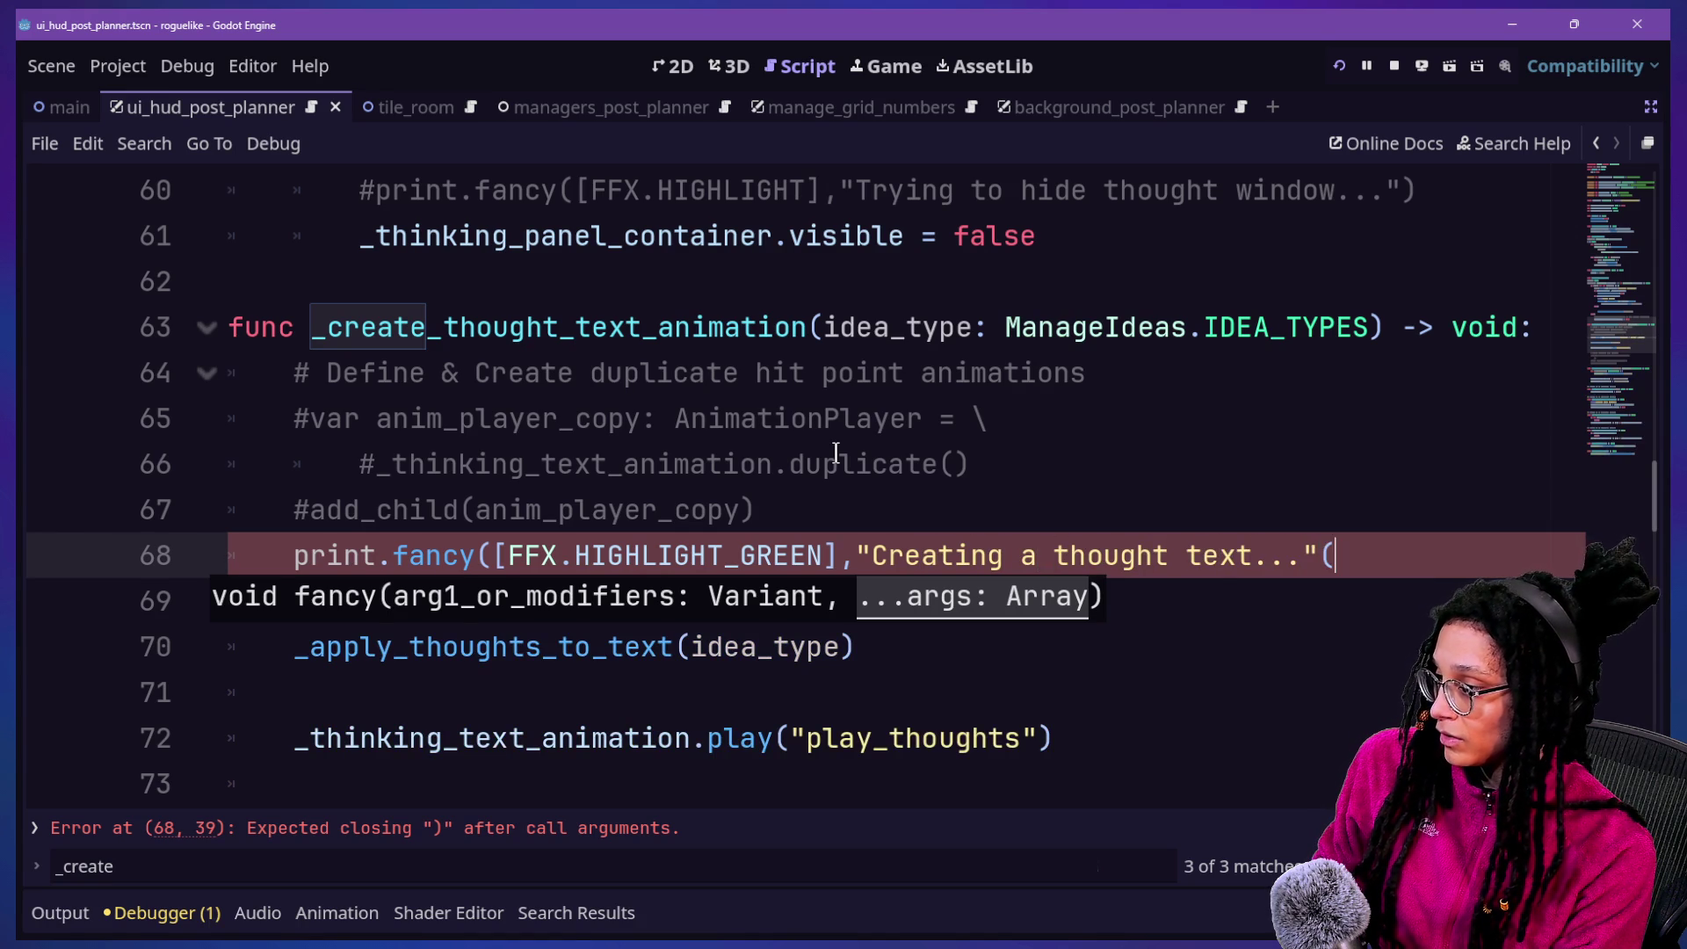
key(BackSpace)
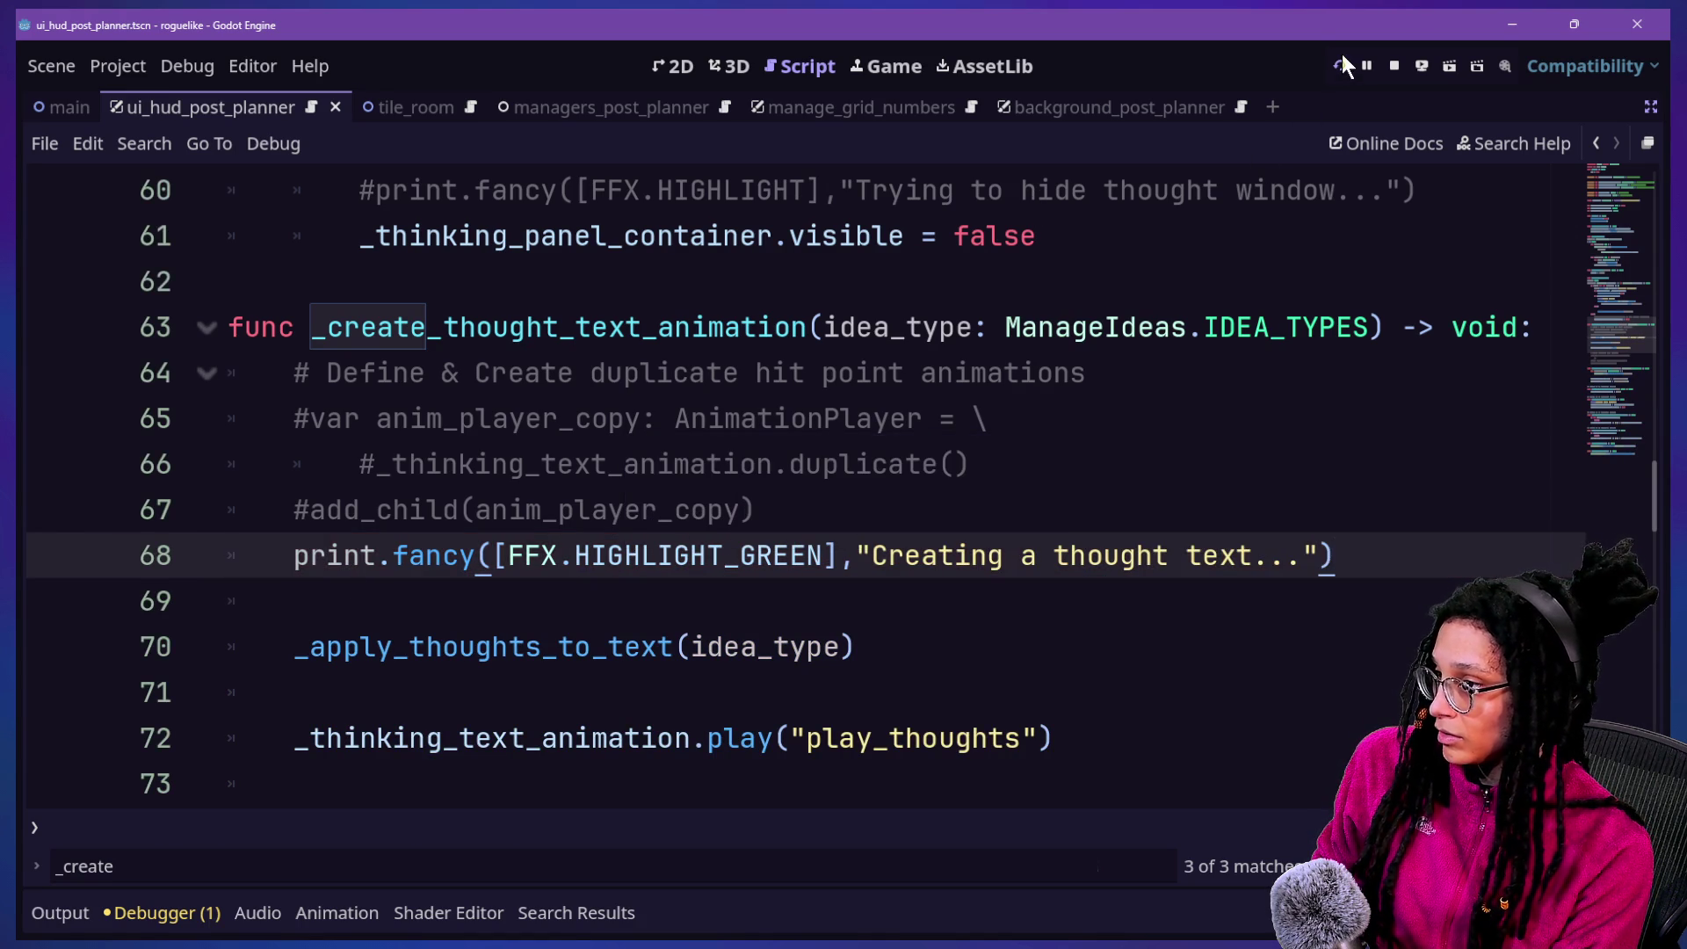
click(1341, 60)
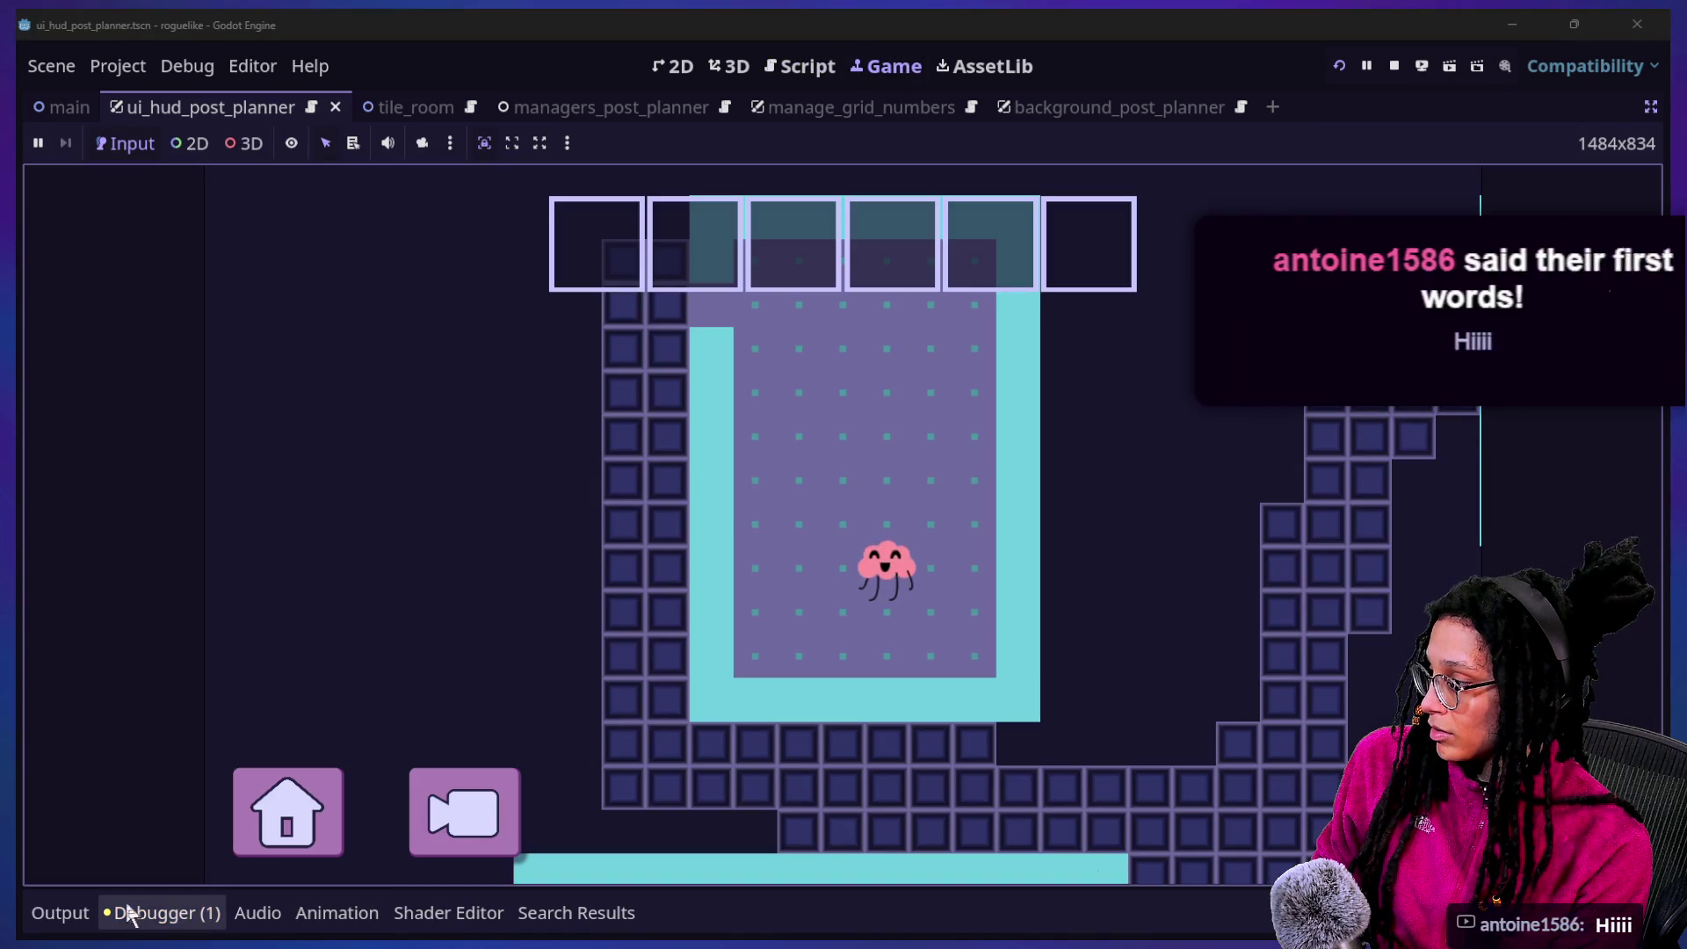
Trace the freed-instance update_heath error through stack frames at lines 81 and 70, then restart
click(66, 913)
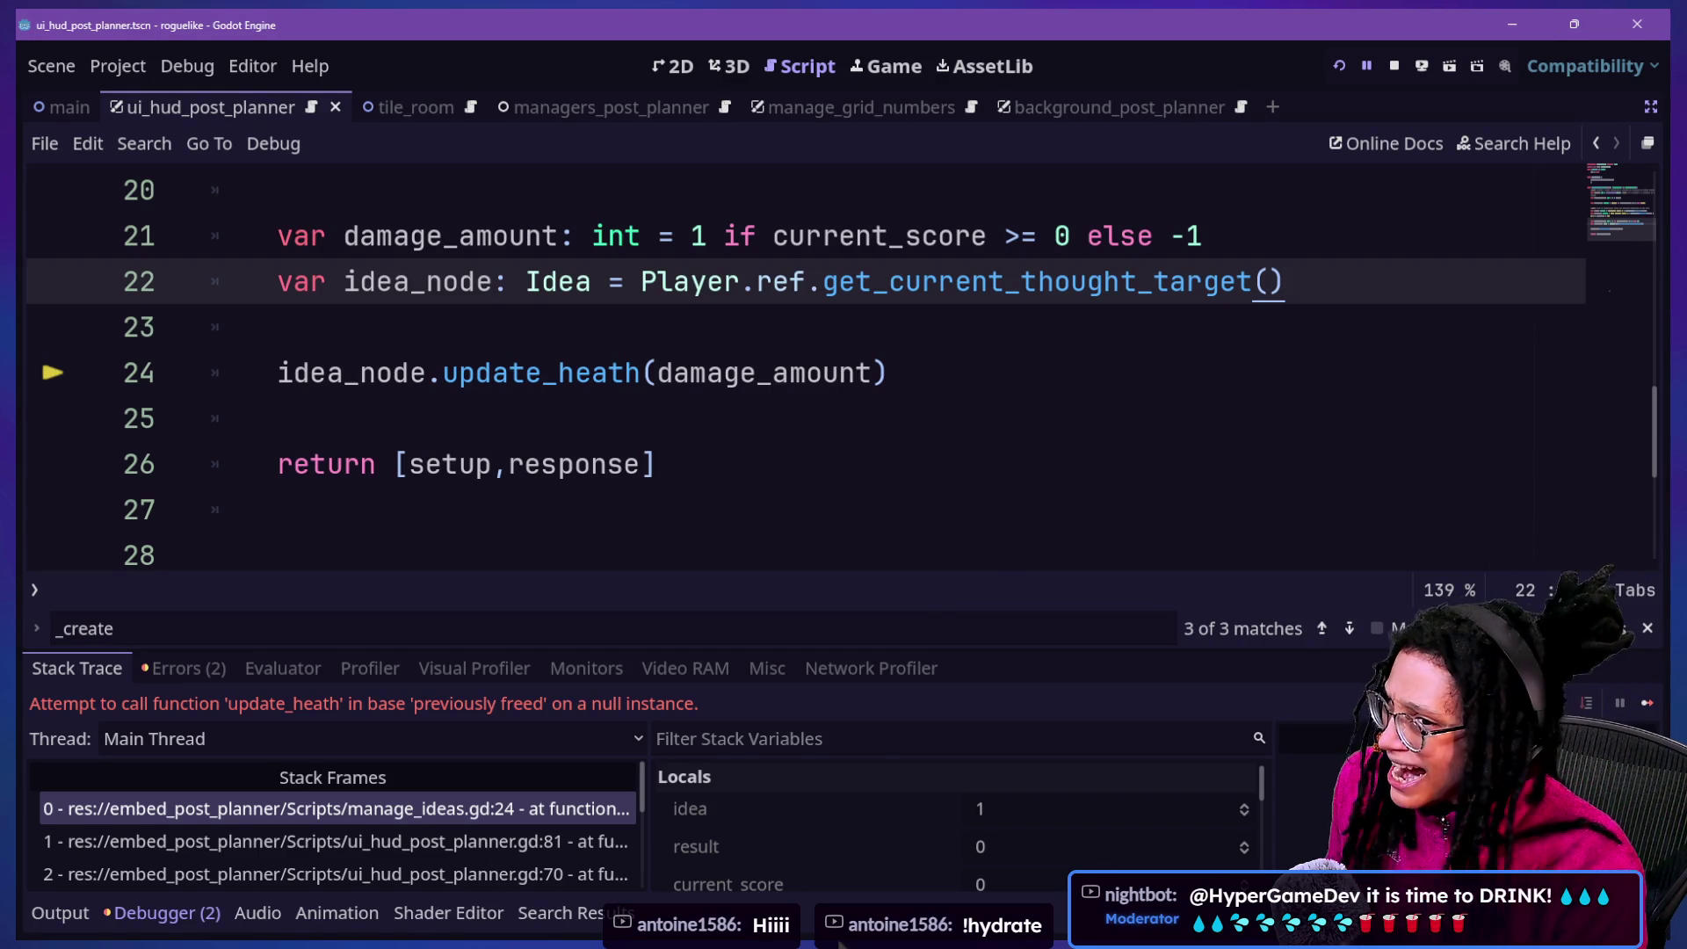
click(241, 844)
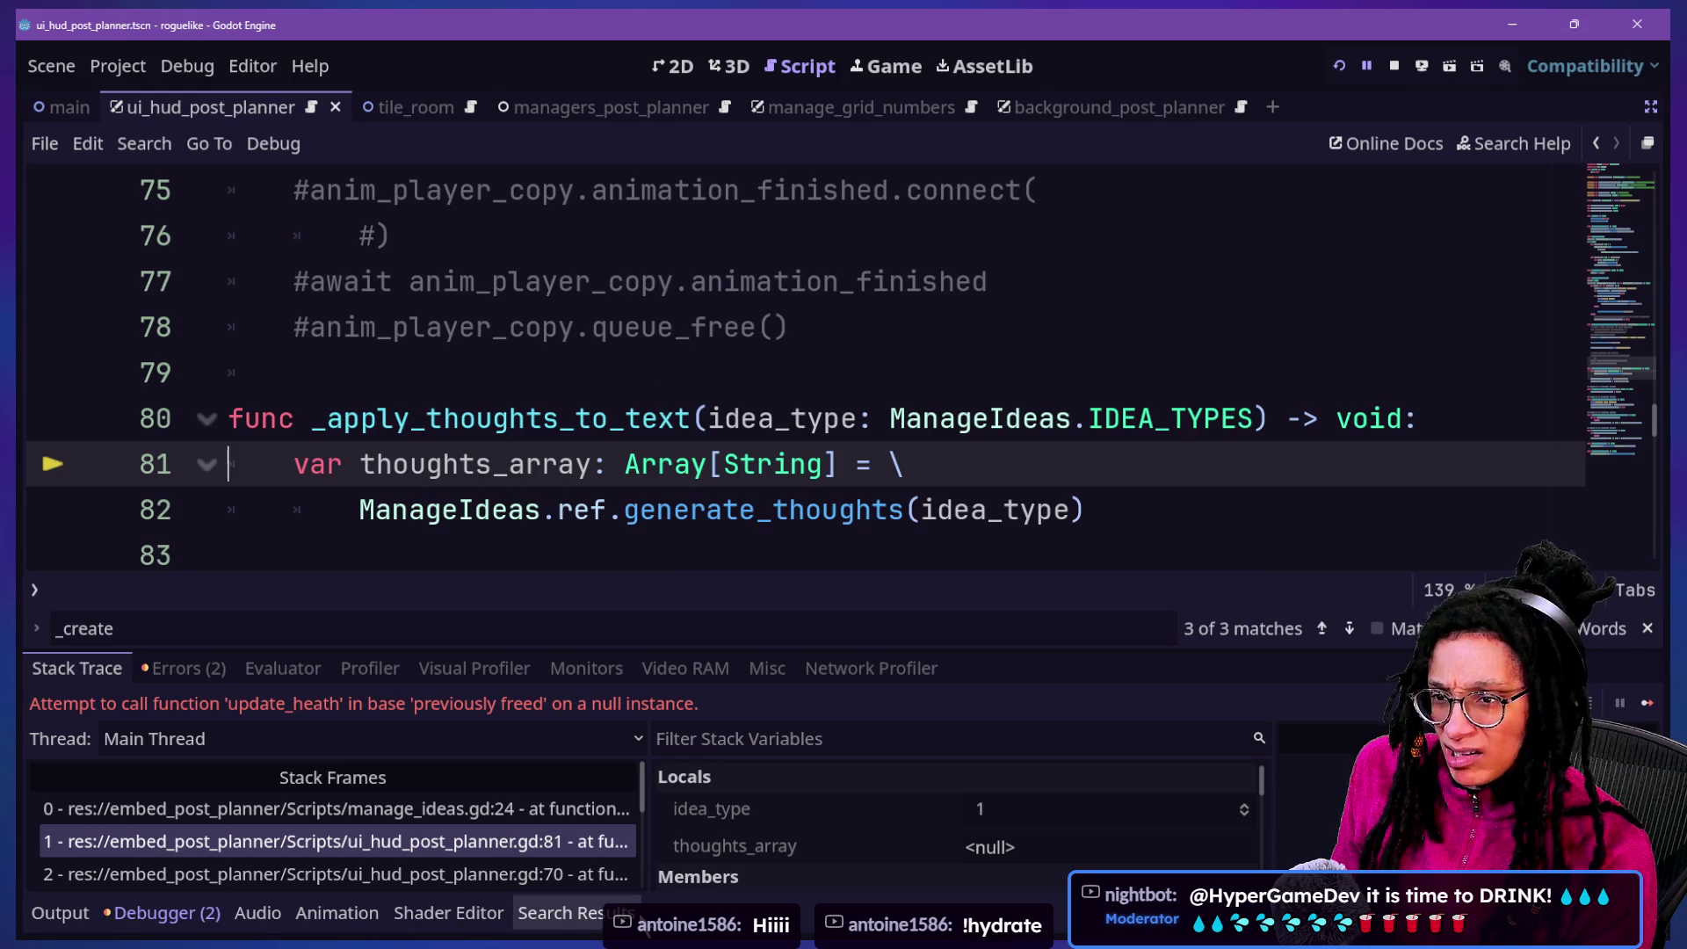
click(577, 873)
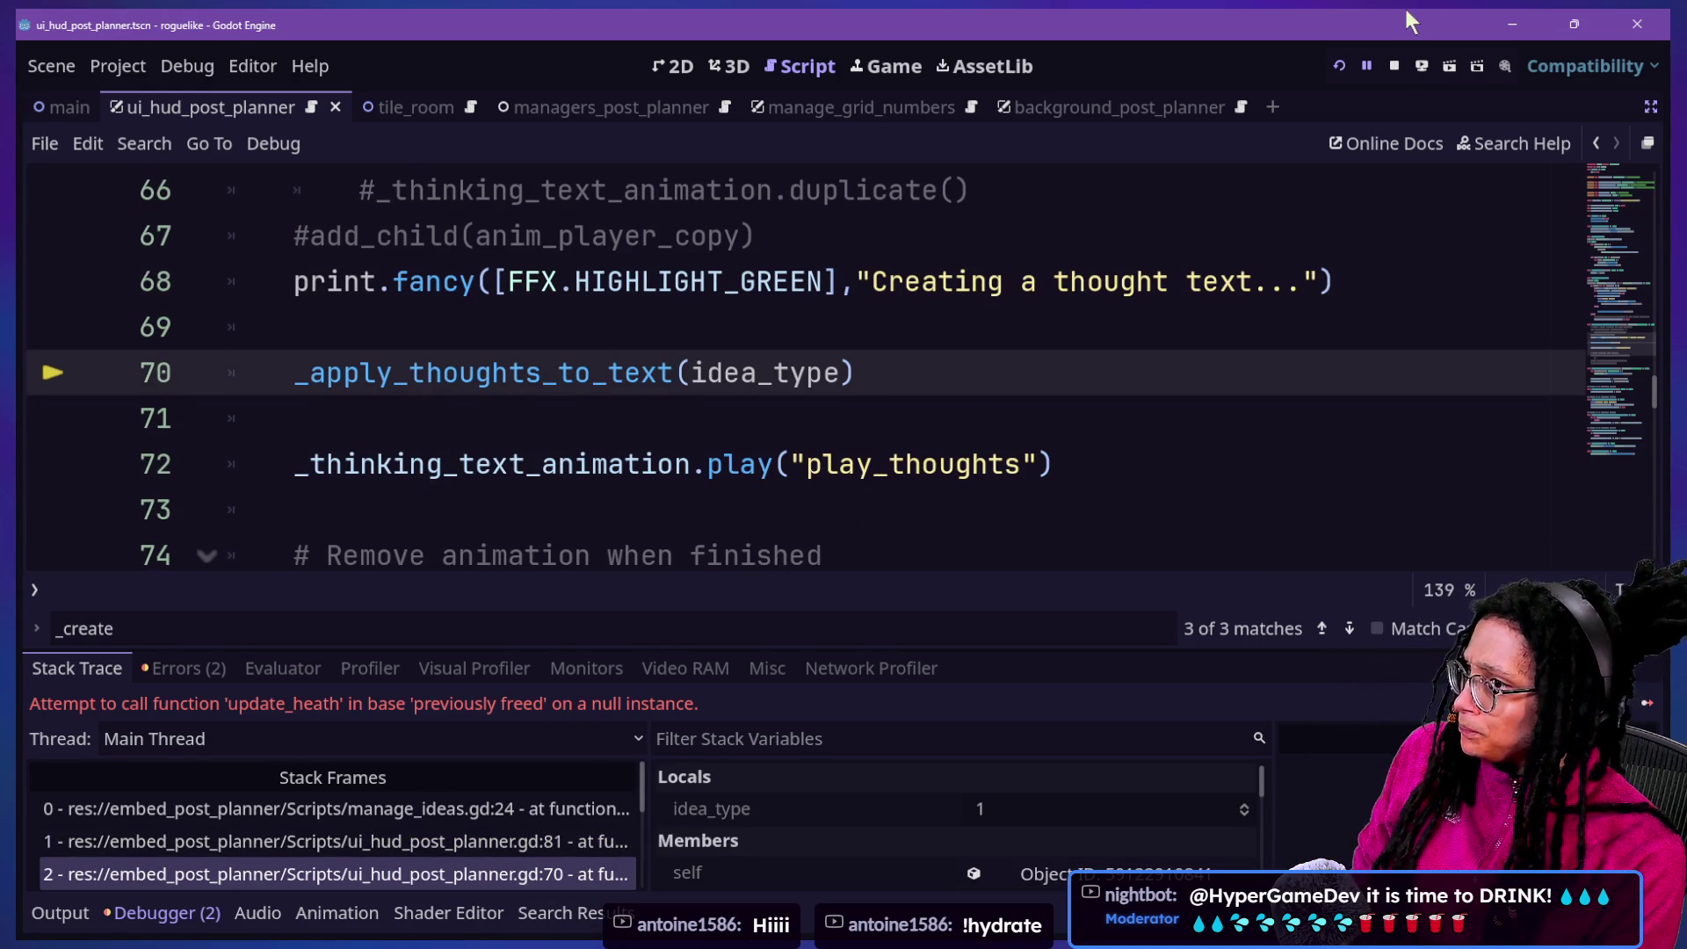
click(1341, 66)
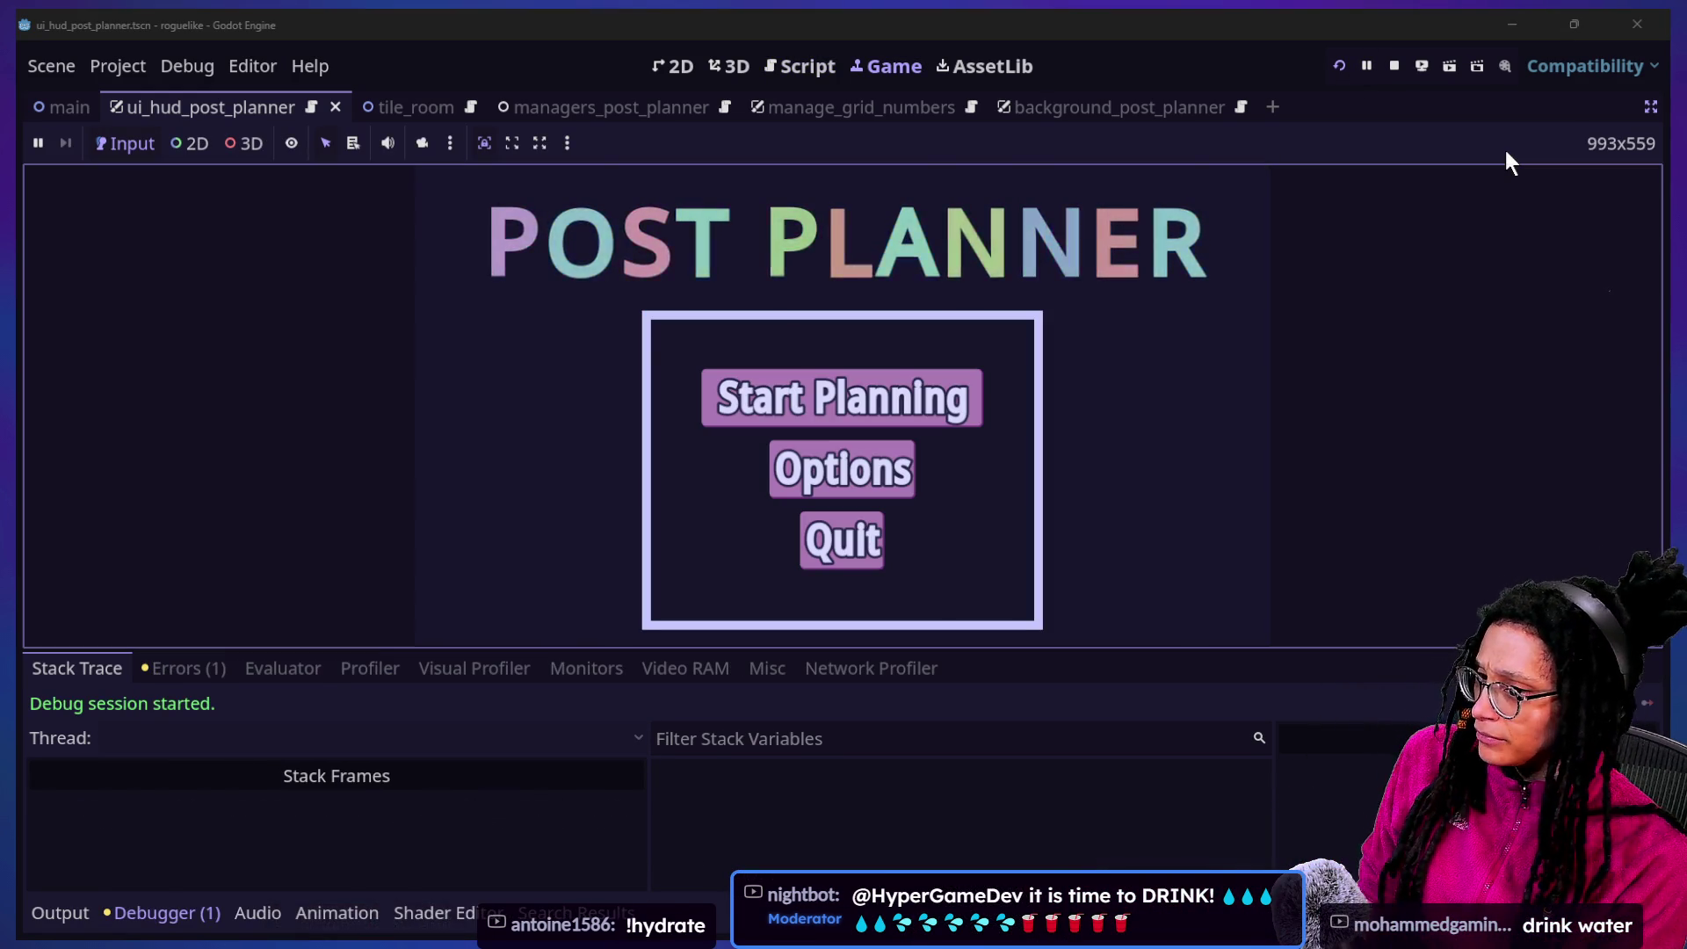
Start a Mewsky planning run and play until it halts at manage_ideas.gd line 24
click(930, 418)
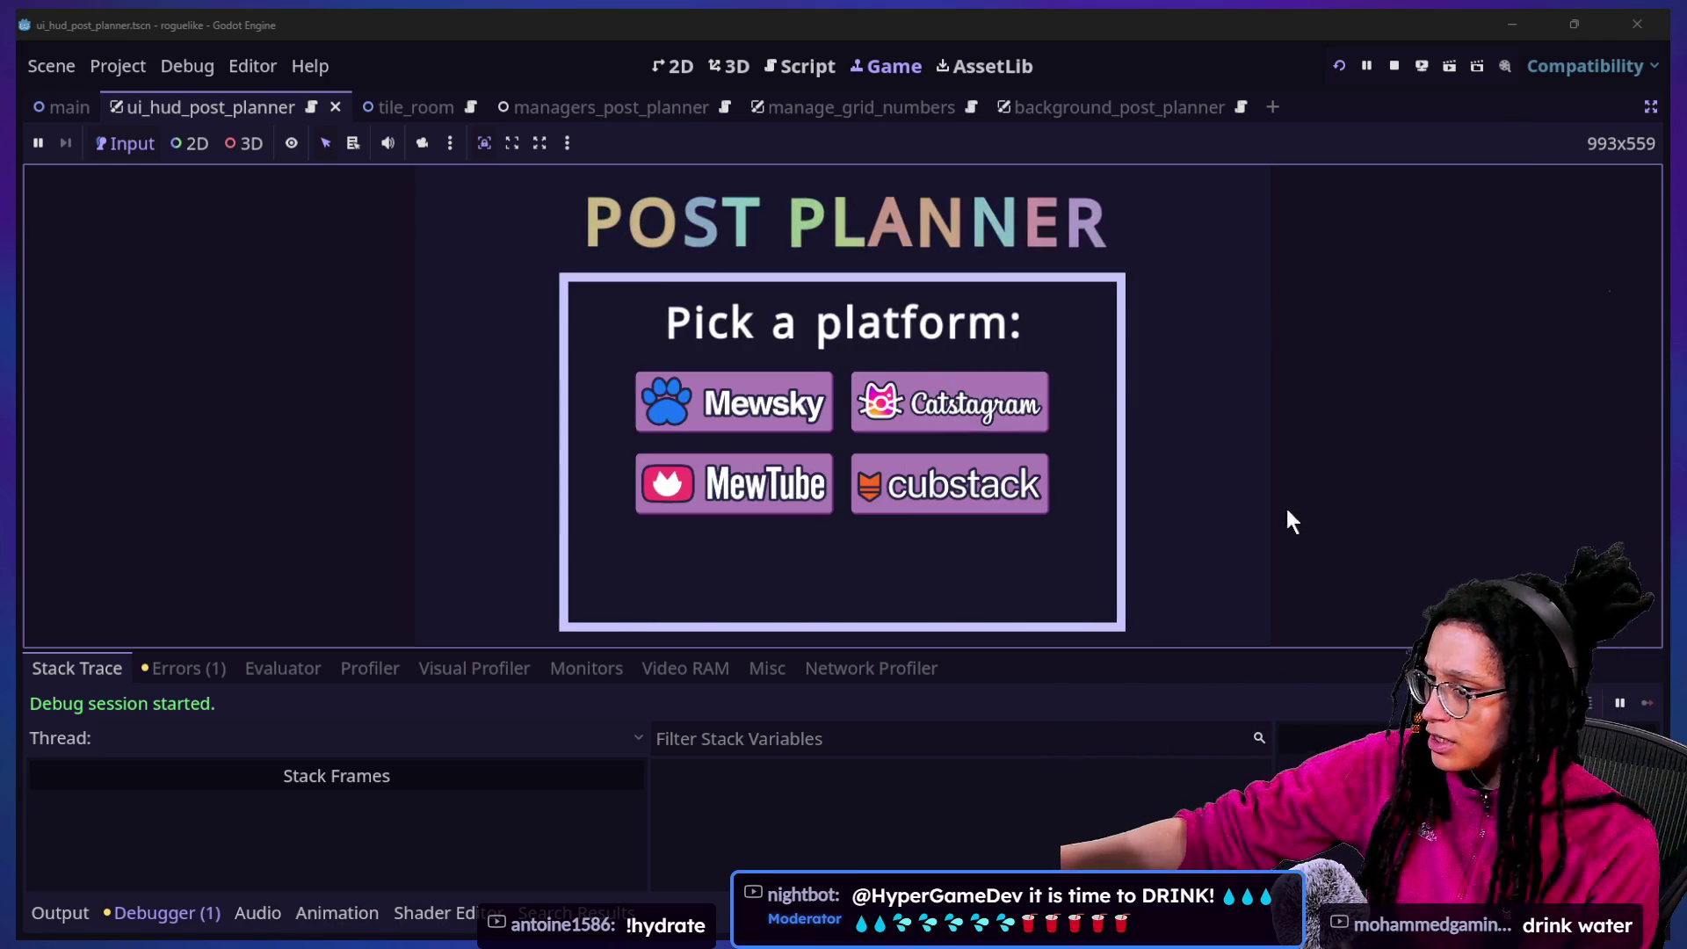
click(816, 413)
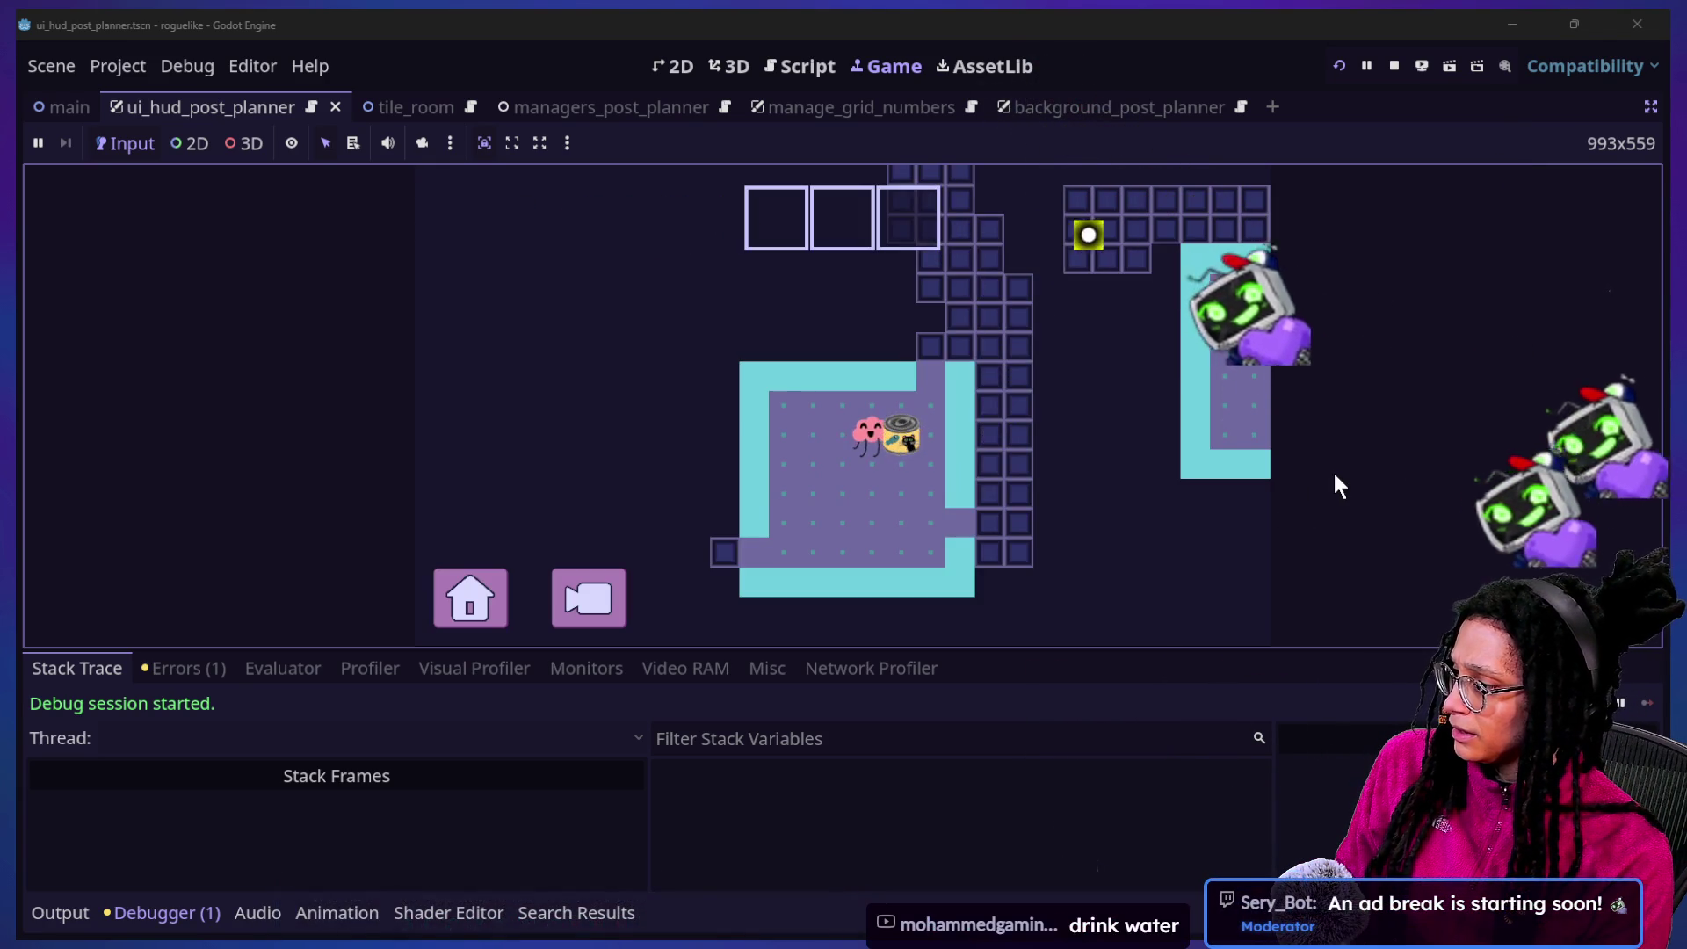
click(35, 914)
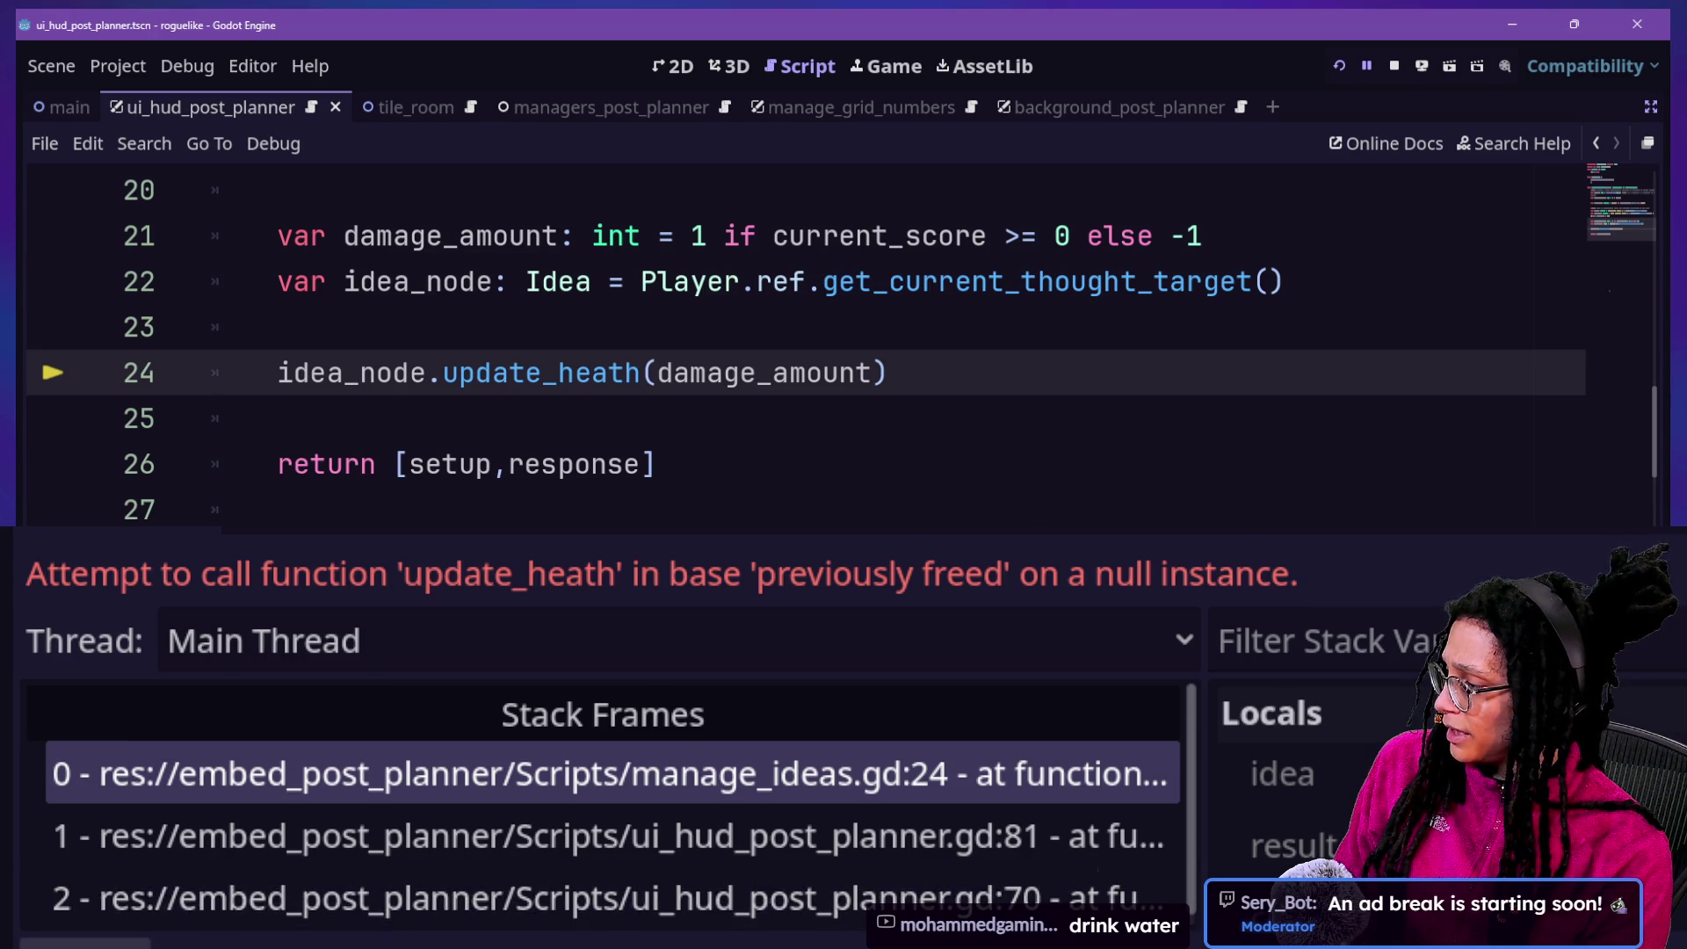
In the Output log, highlight the IDEA entry, 'Creating a thought text...' and the health-drop message
click(83, 944)
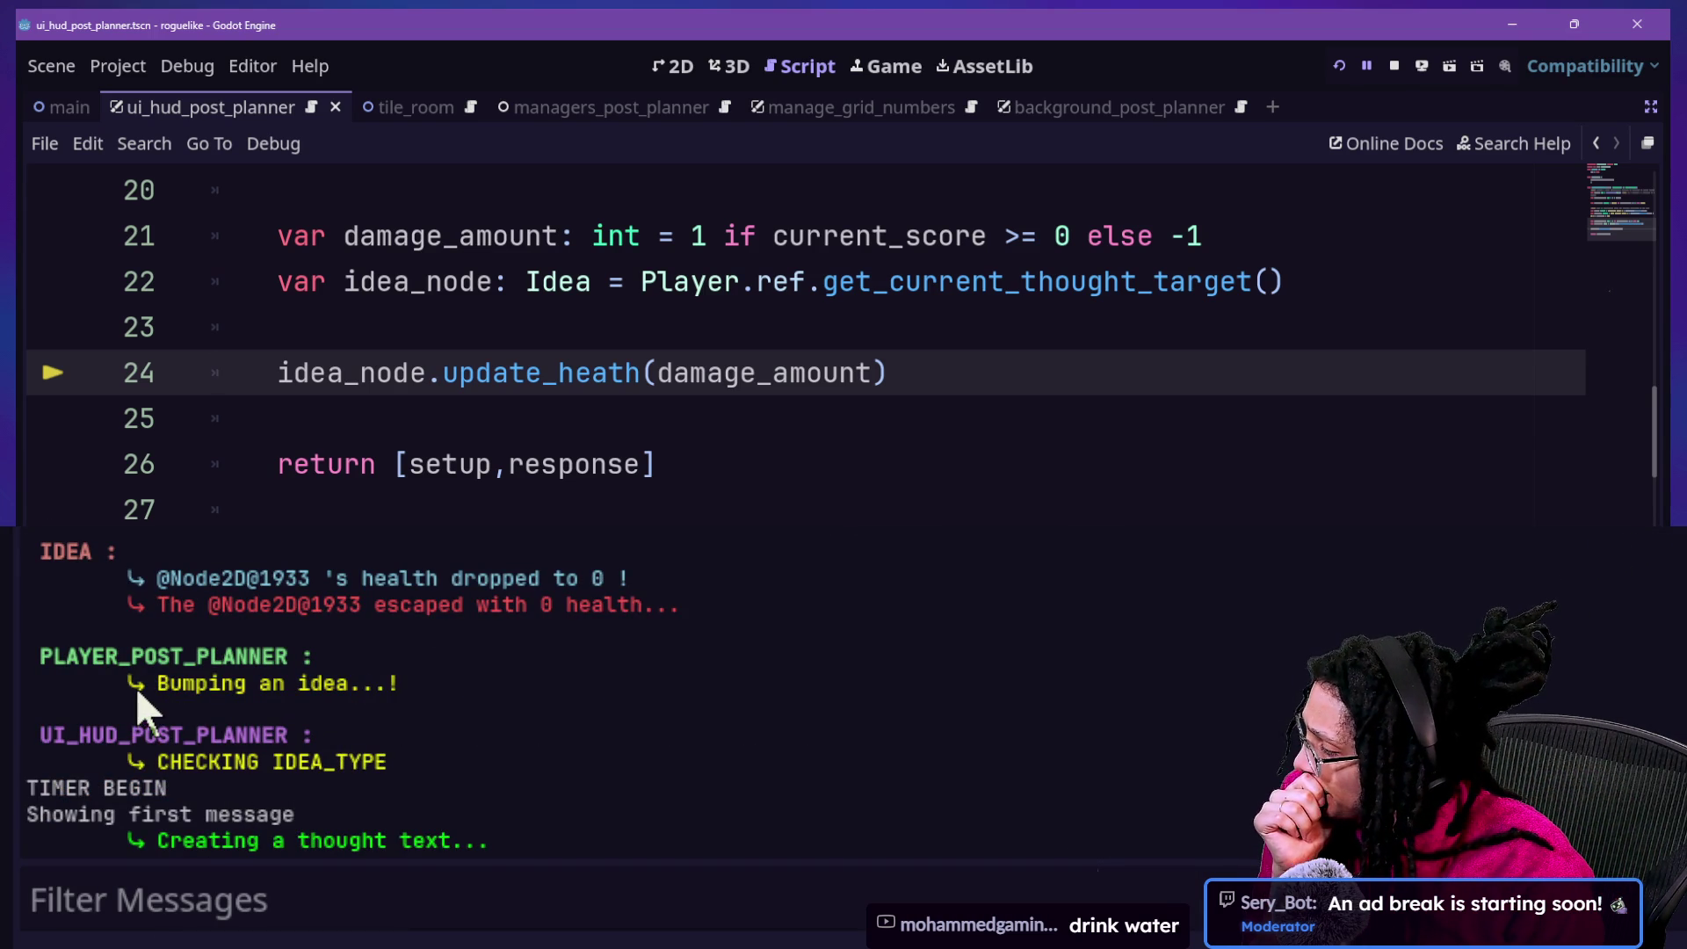
drag(195, 815, 392, 814)
click(400, 804)
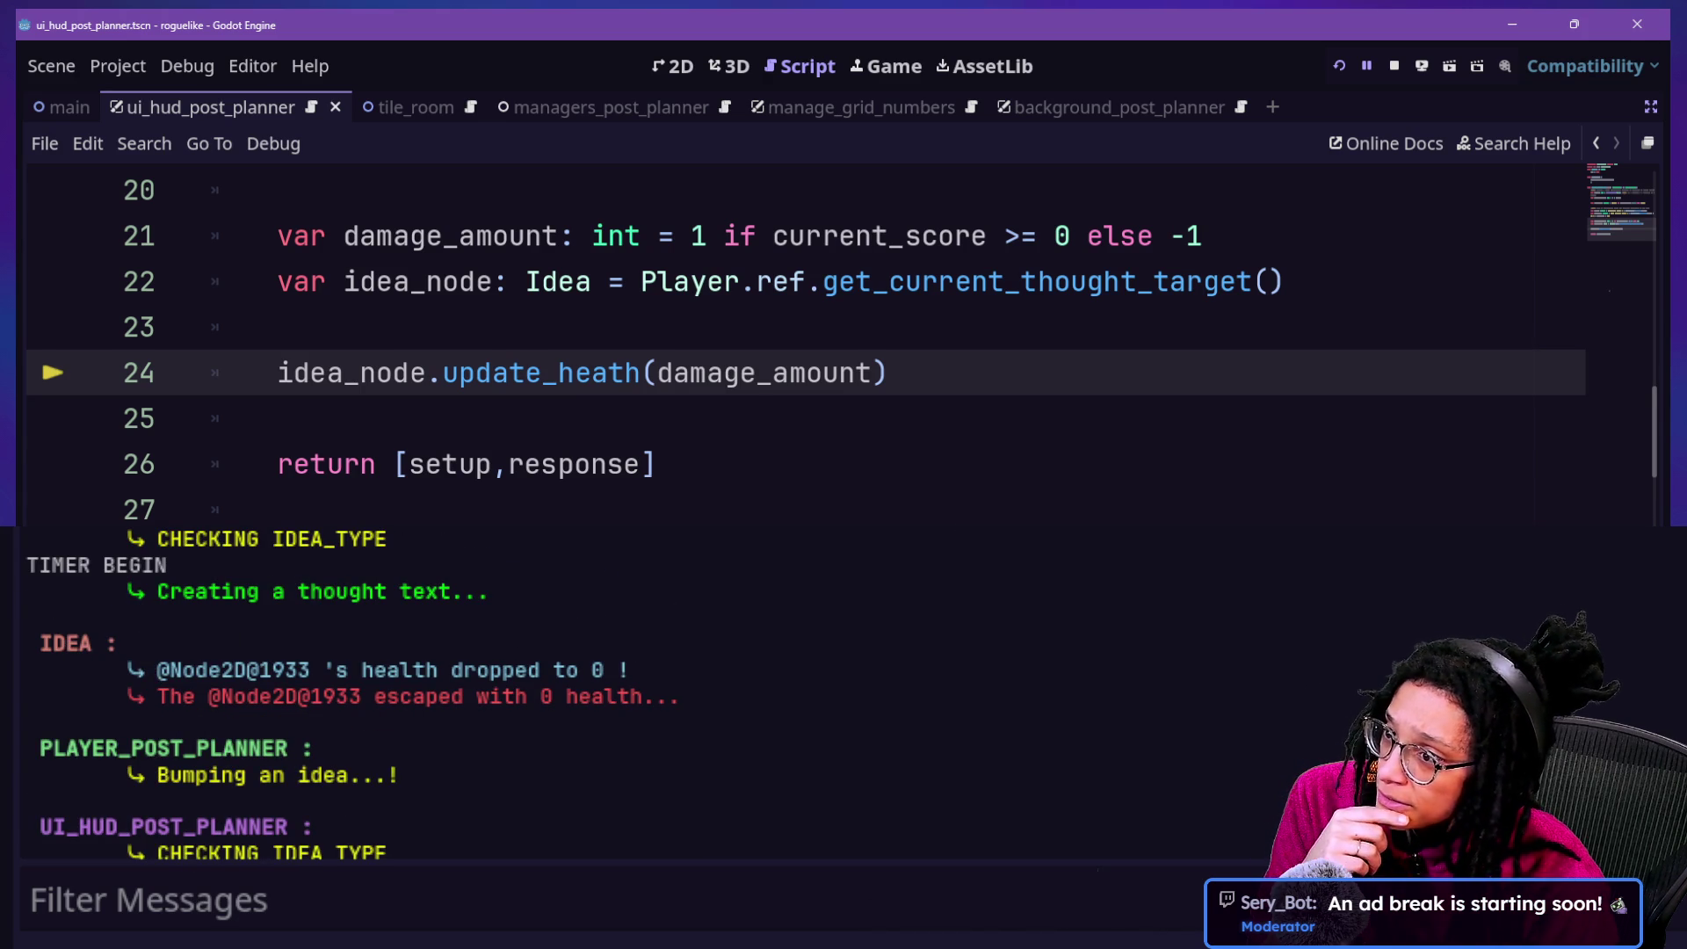
scroll(967, 659, up, 1)
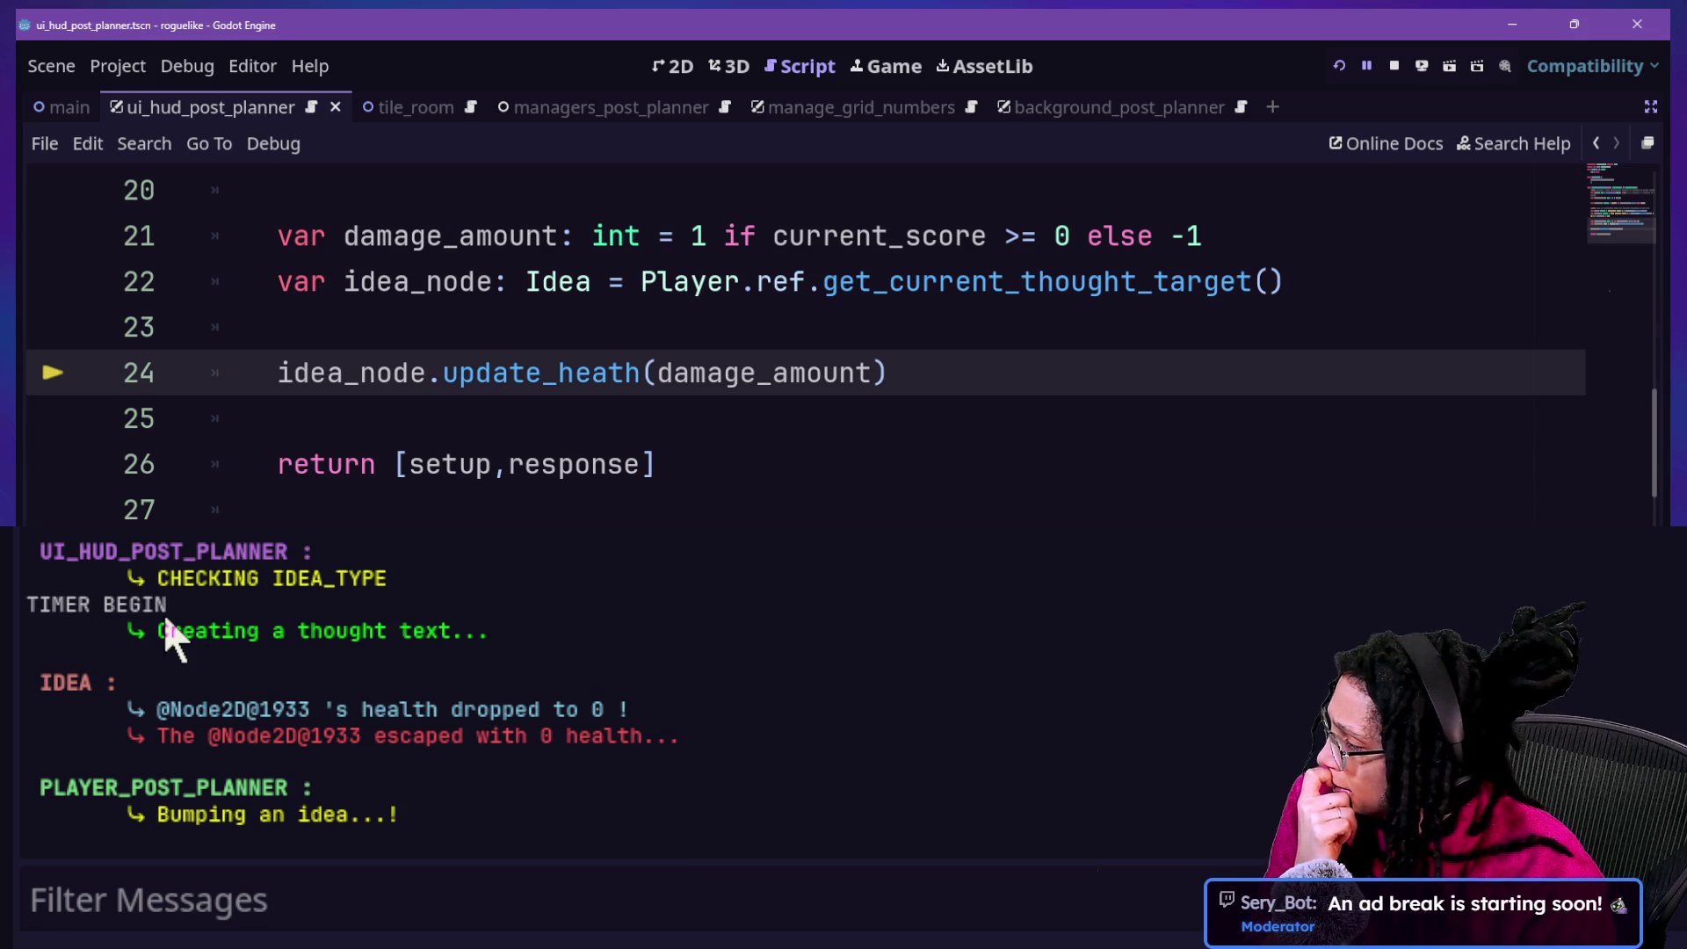
scroll(164, 620, up, 5)
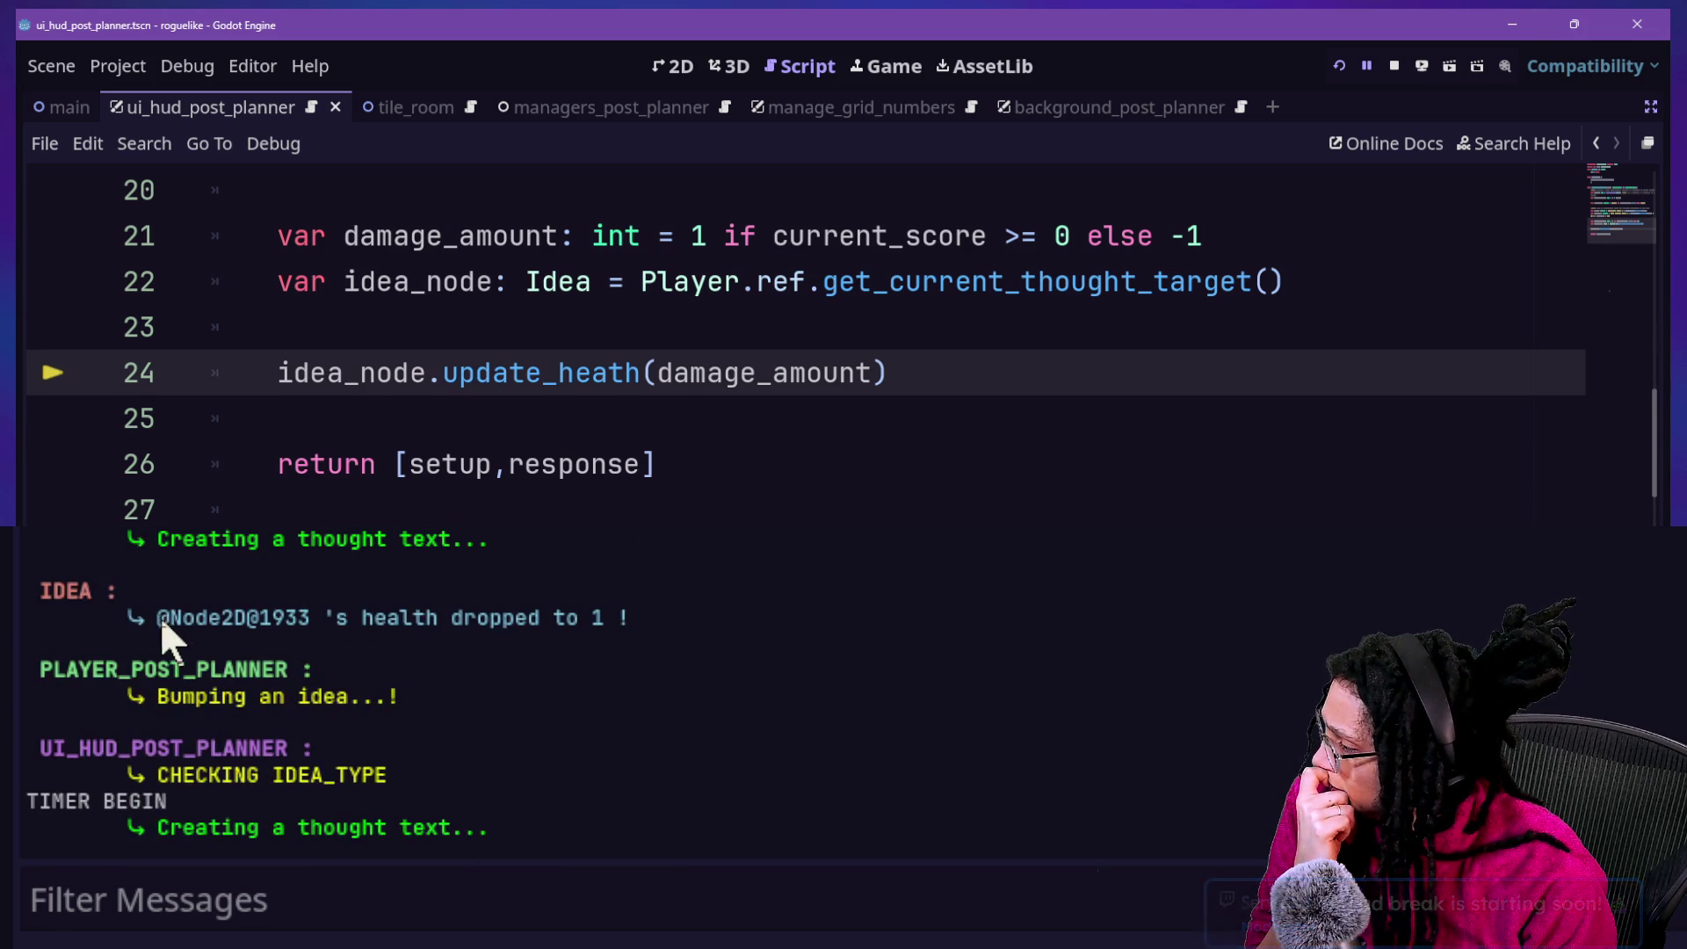
drag(160, 618, 615, 572)
scroll(167, 815, down, 5)
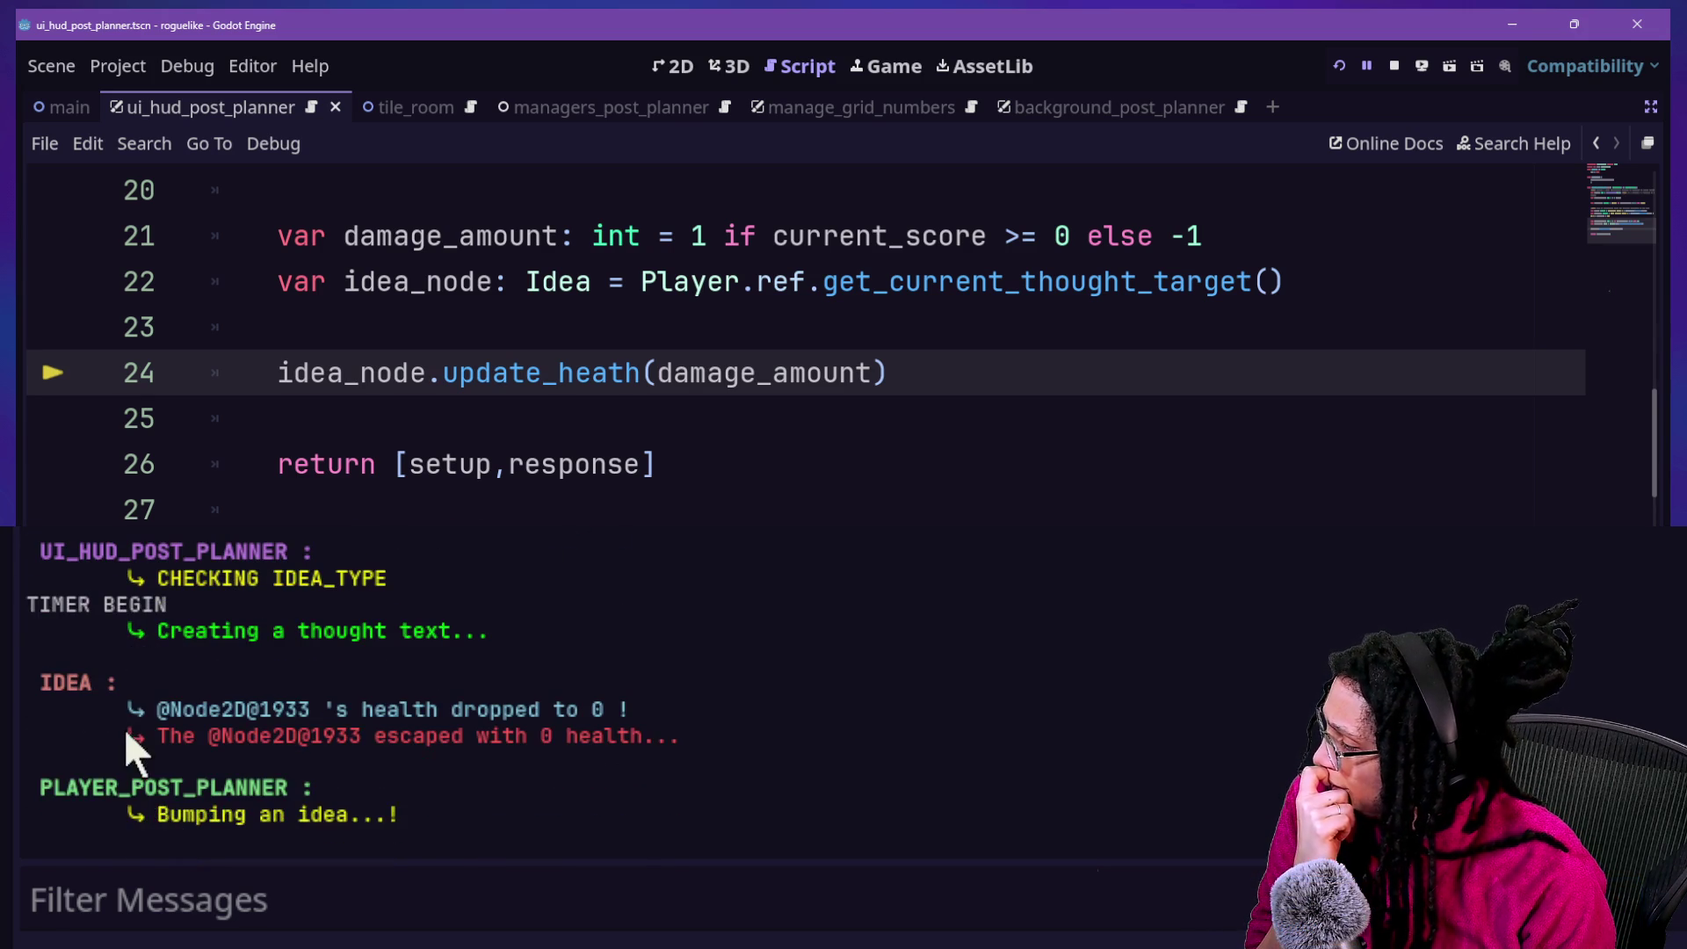
drag(144, 629, 439, 630)
mouse_move(141, 710)
mouse_down()
mouse_move(565, 688)
mouse_move(657, 706)
mouse_up()
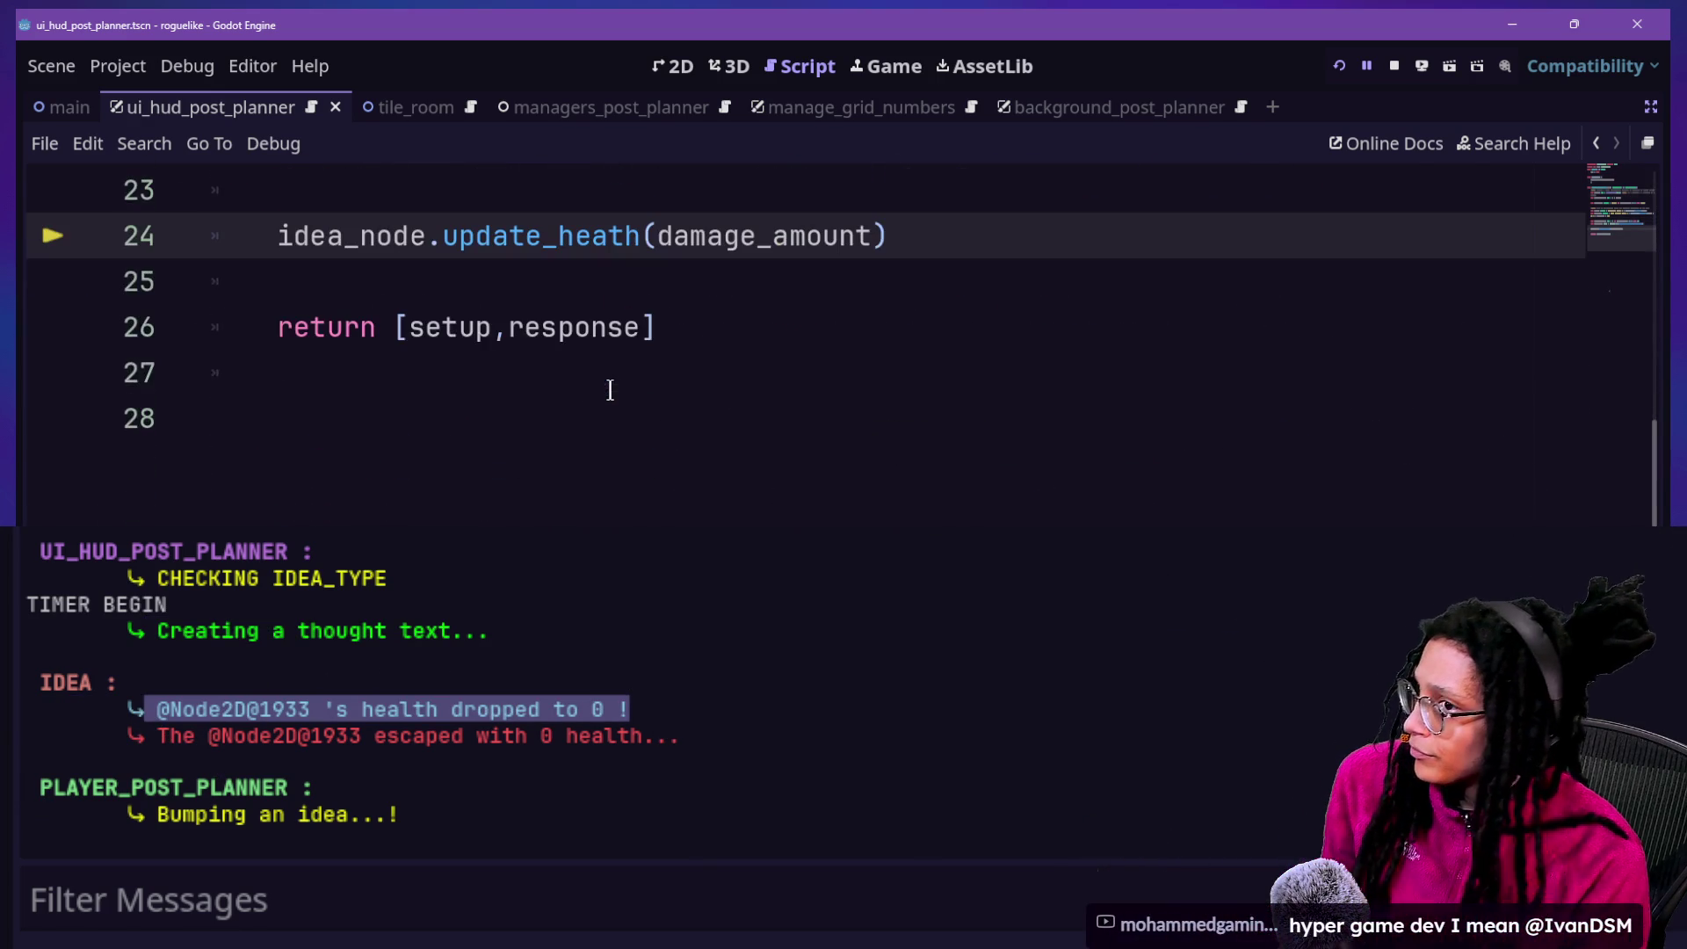
Switch to the ui_hud_post_planner script and search it for 'Creating'
scroll(611, 386, up, 6)
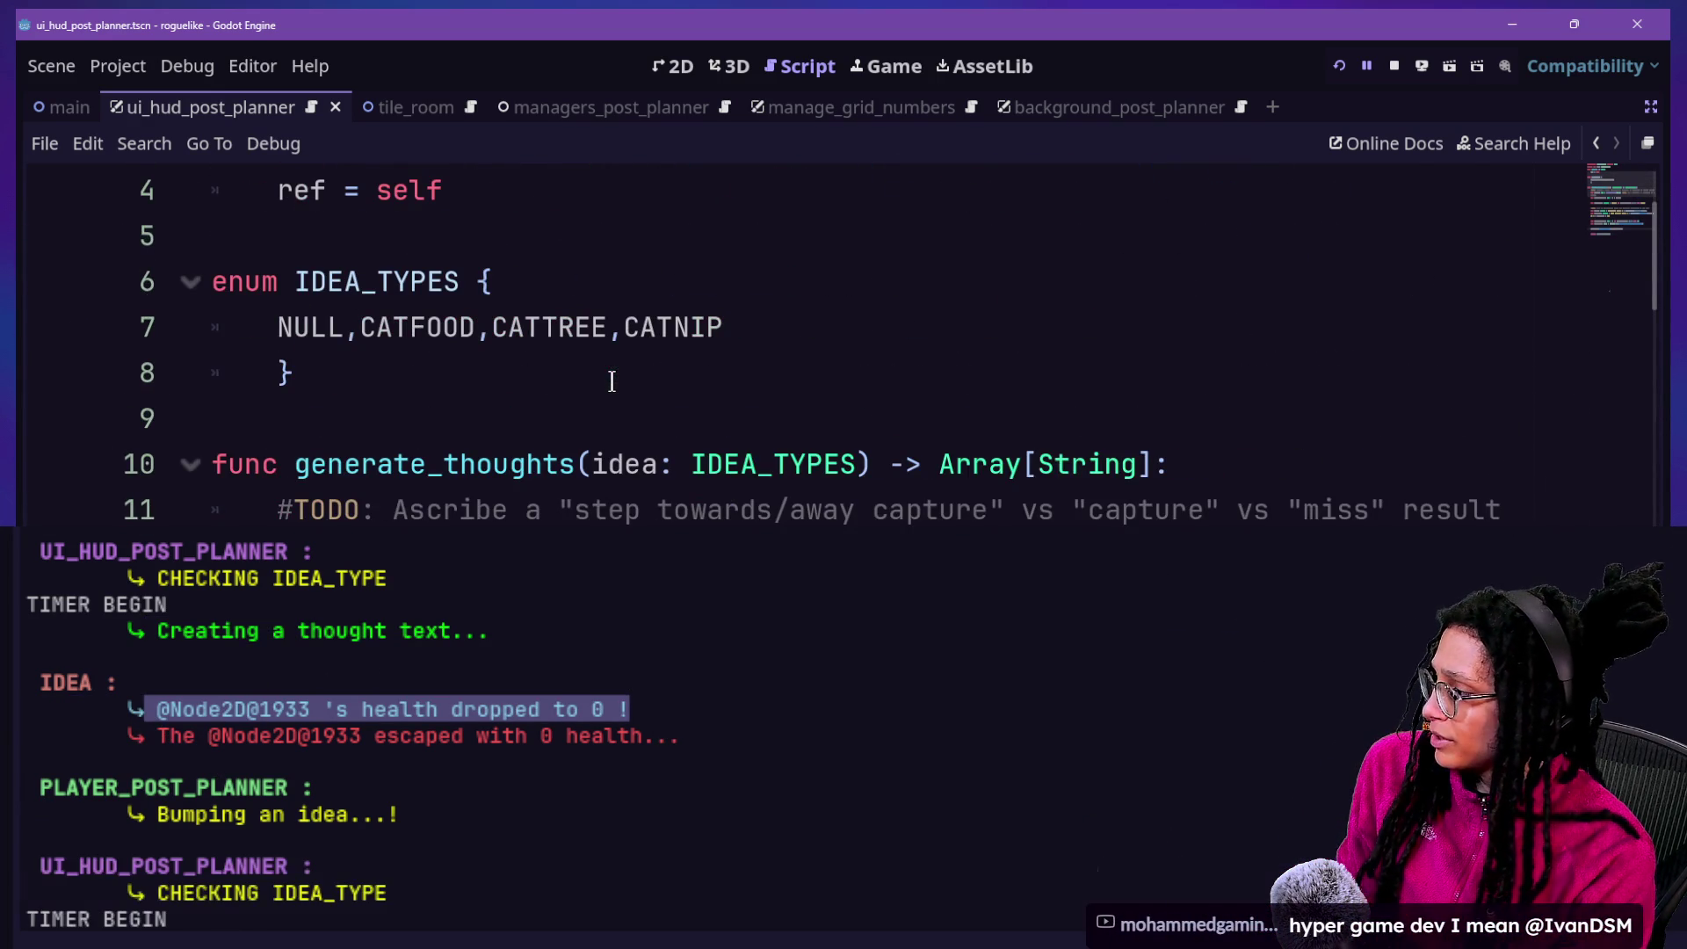
click(605, 381)
scroll(625, 390, down, 1)
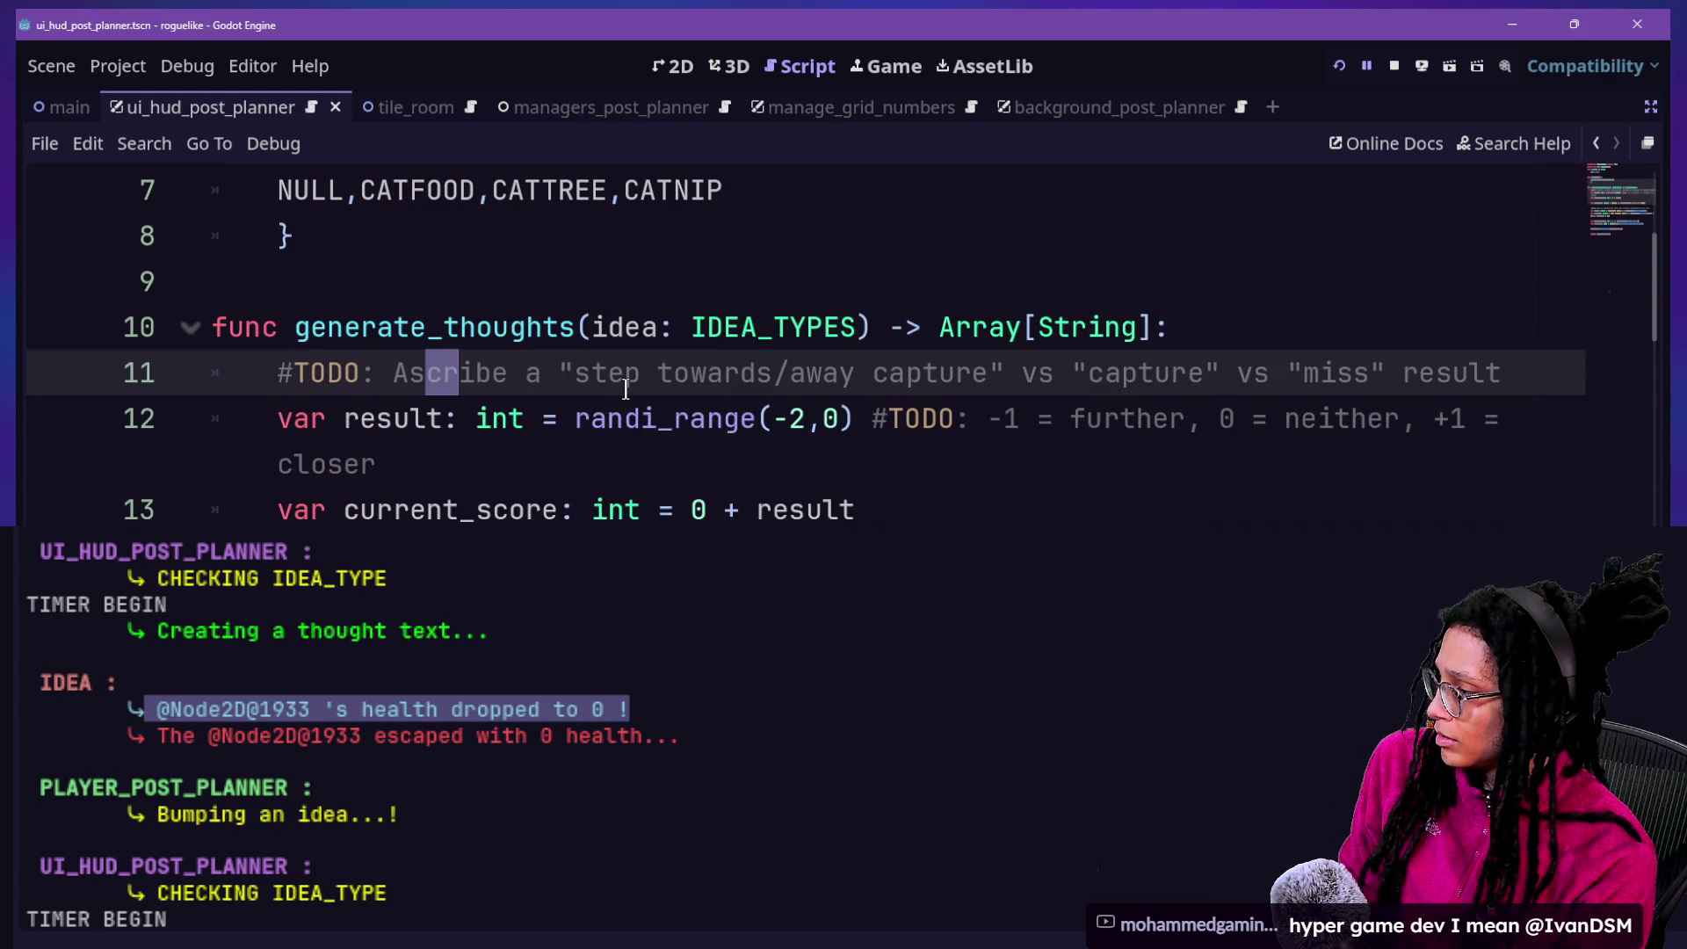
key(ctrl+alt+o)
key(Return)
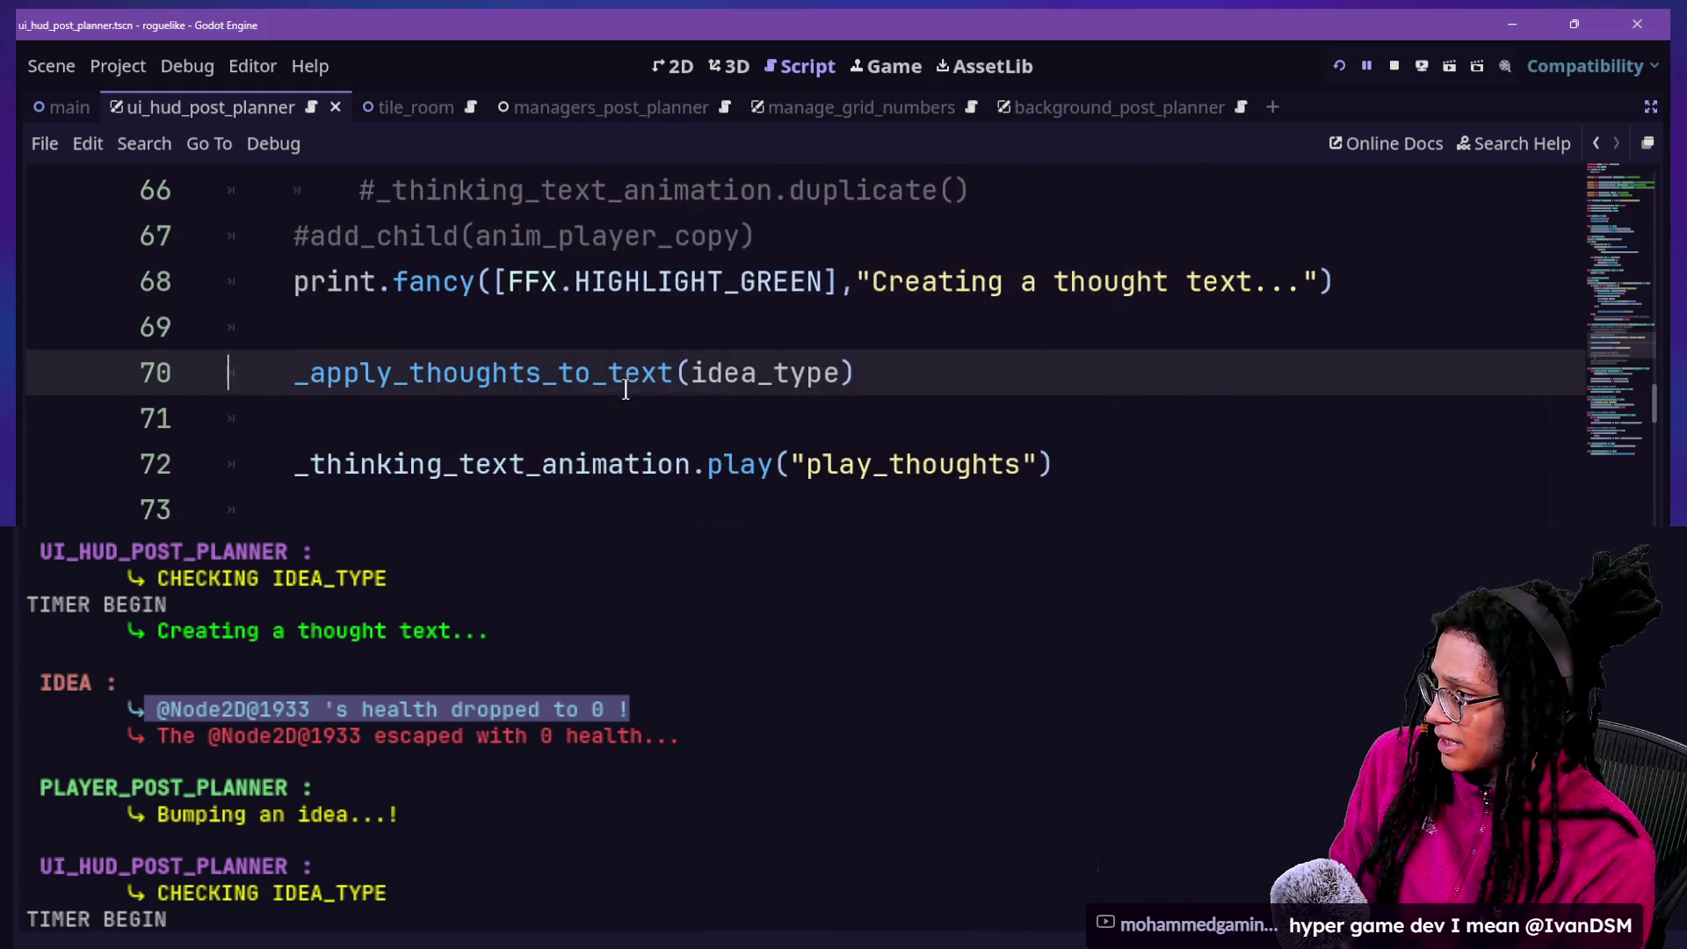
key(ctrl+f)
text(Creating)
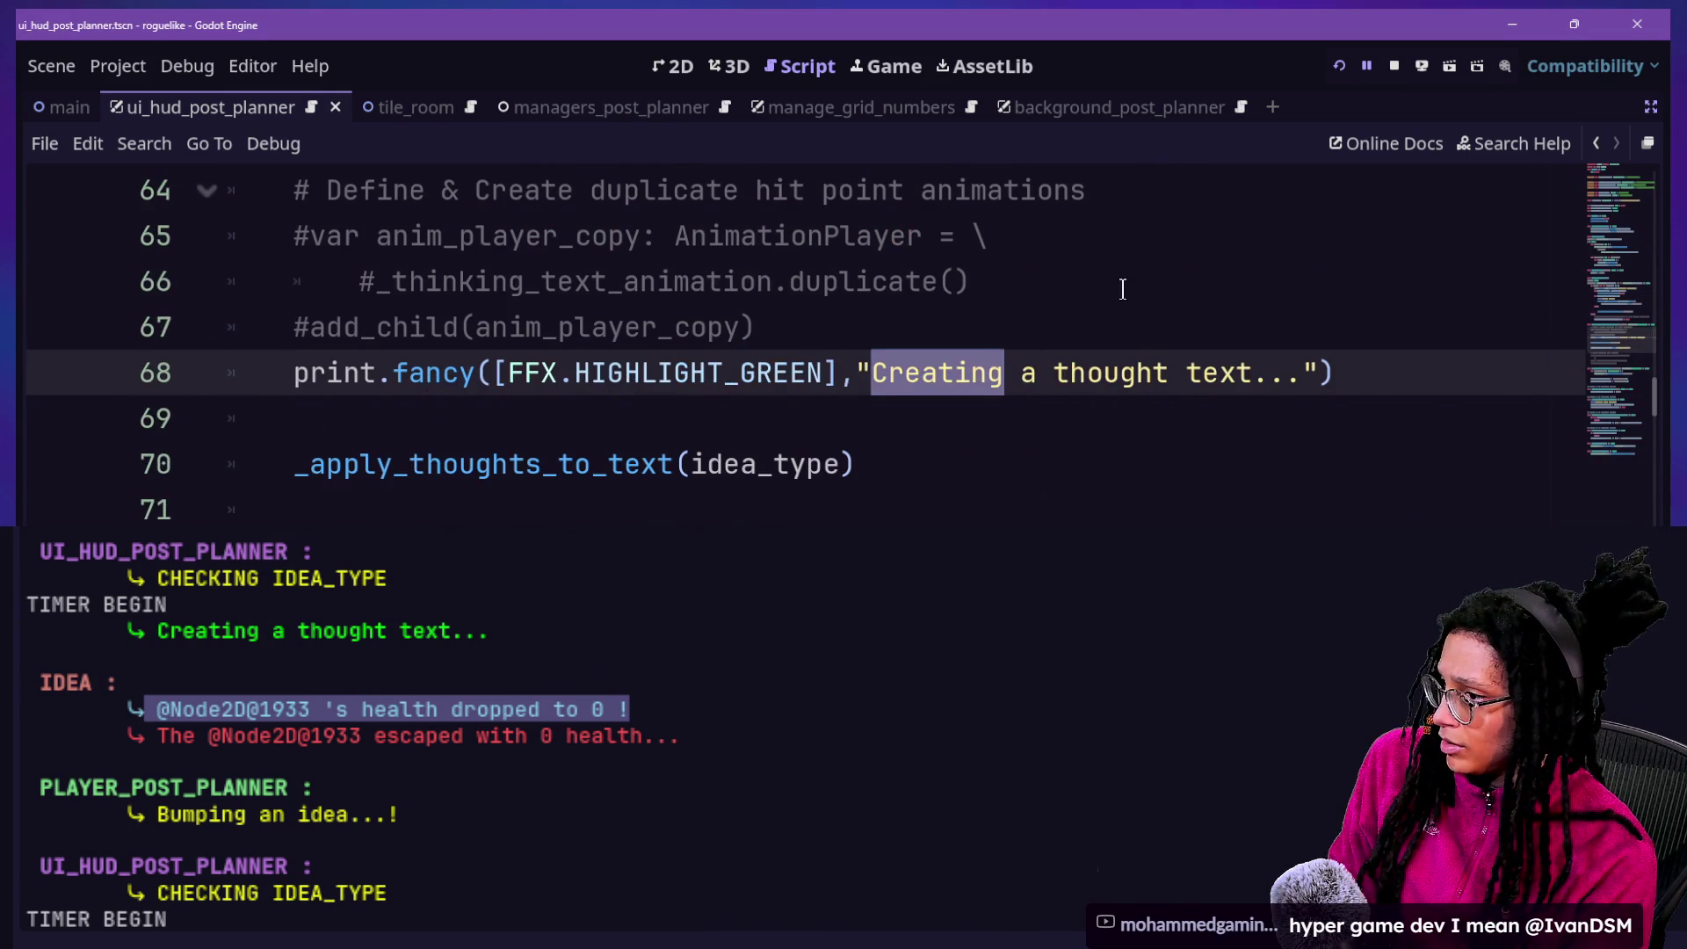
Inspect the thought-text print, print.fancy and thinking-animation lines around line 71
drag(1433, 360, 1425, 325)
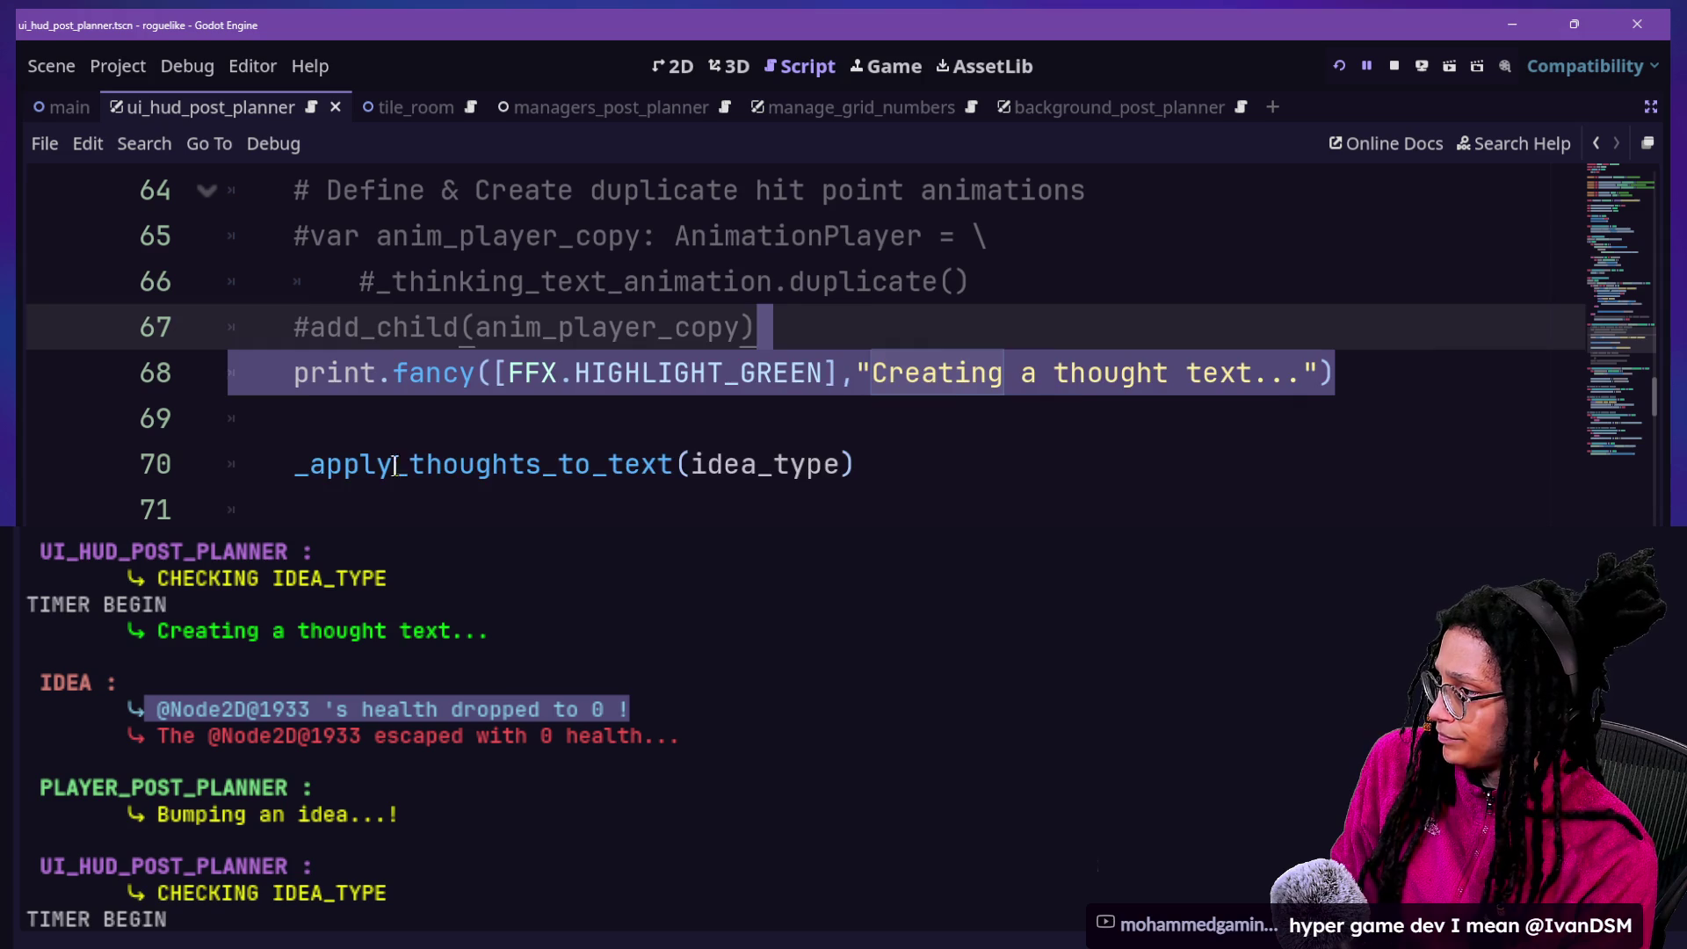
key(shift+Down)
key(shift+Down)
key(shift+Down)
click(691, 375)
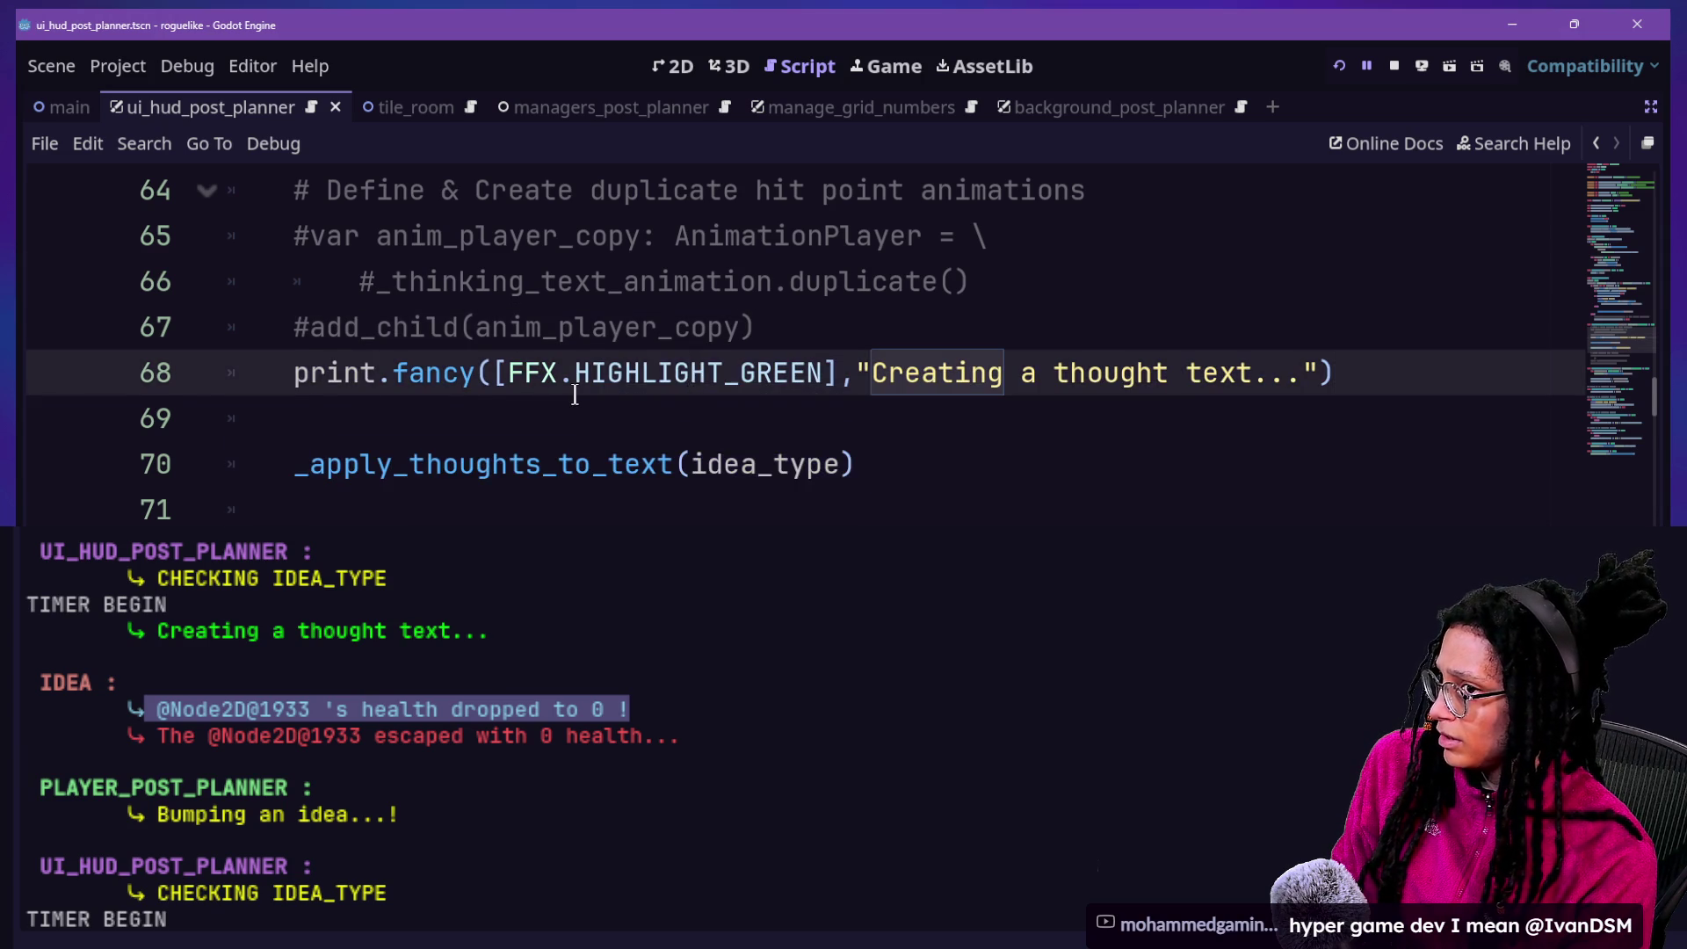
scroll(575, 395, down, 2)
click(608, 283)
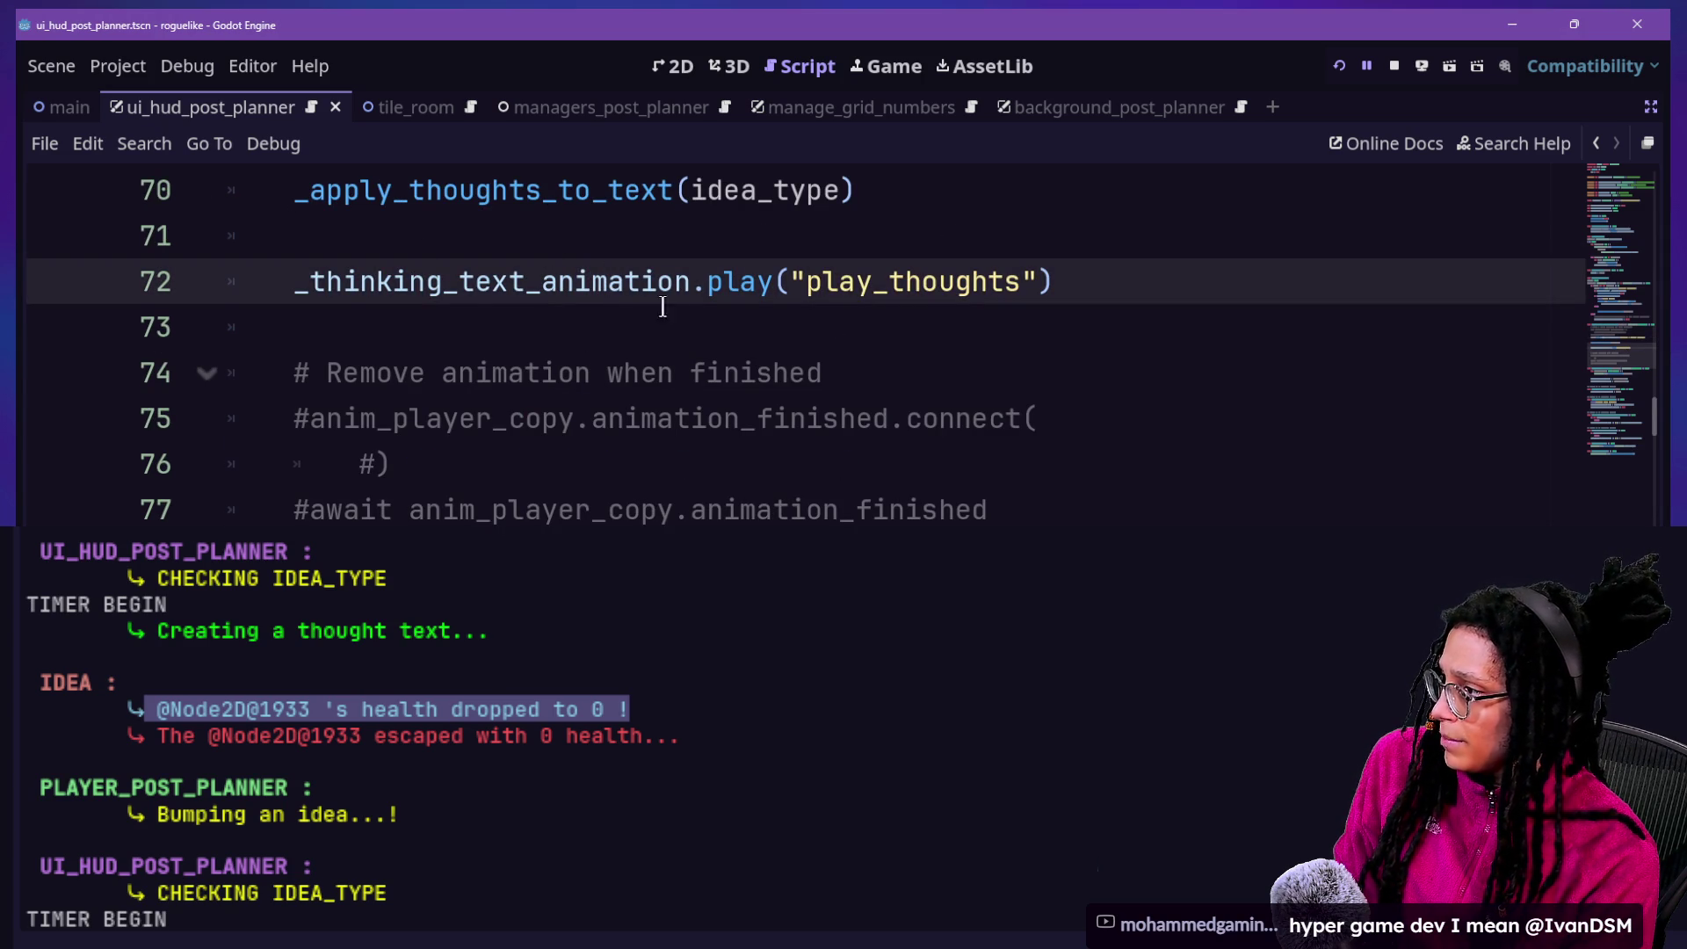
click(1028, 244)
scroll(796, 279, down, 3)
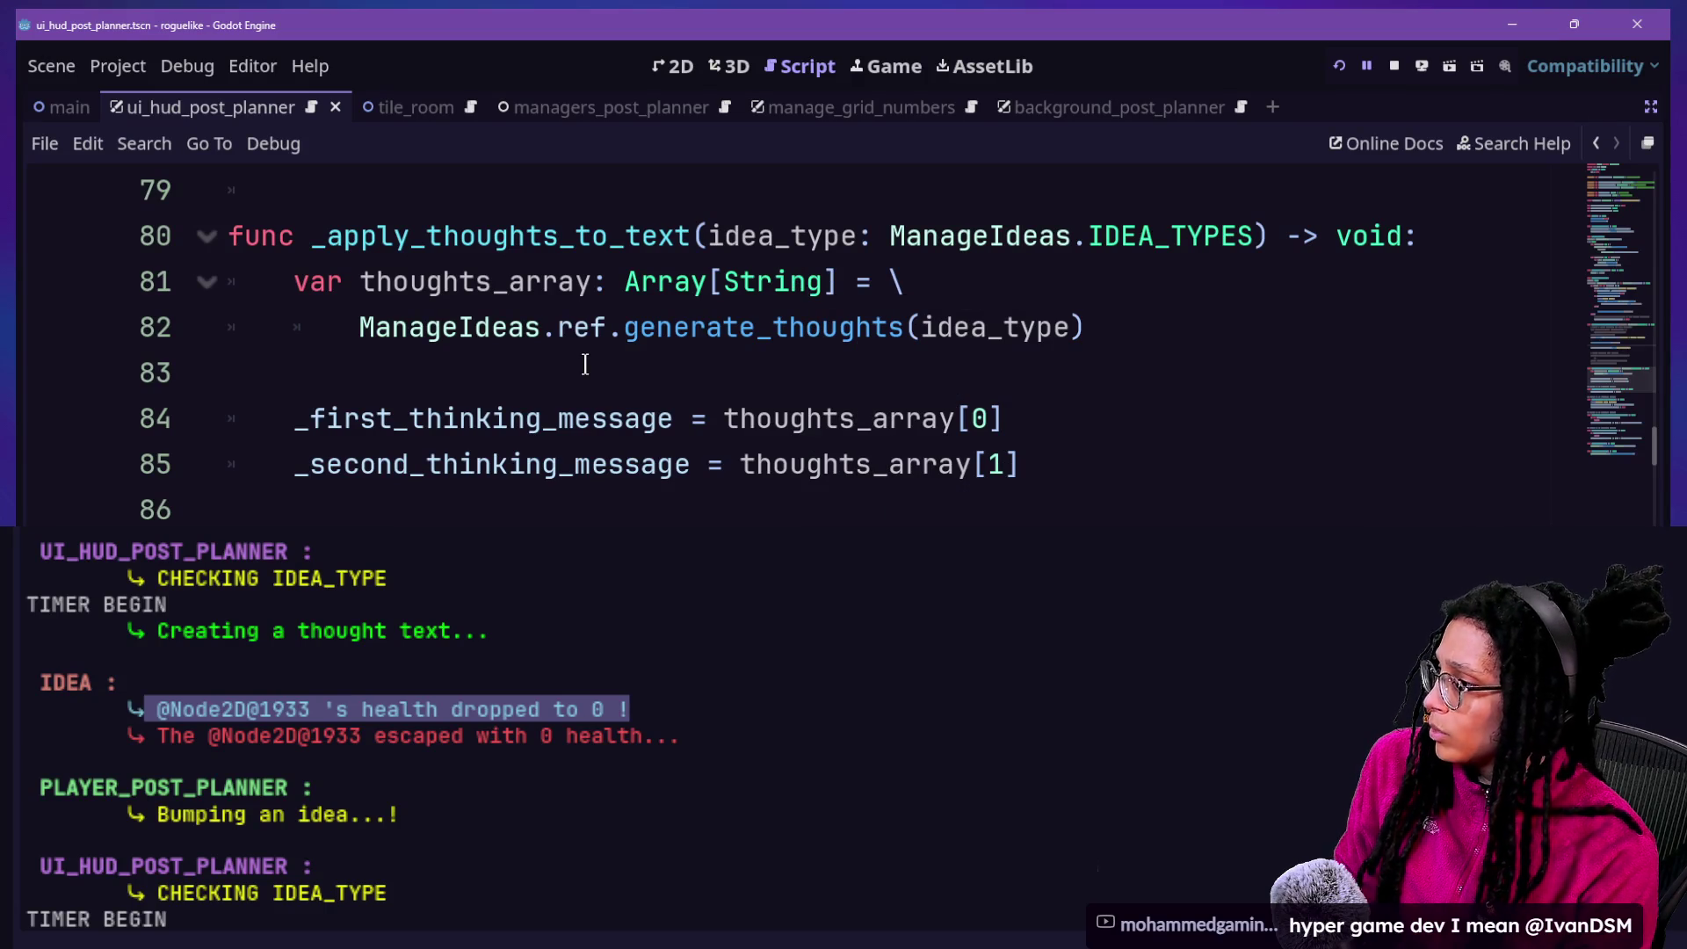
Review lines 80–81 and the _apply_thoughts_to_text function header
drag(736, 220, 1333, 313)
click(1446, 233)
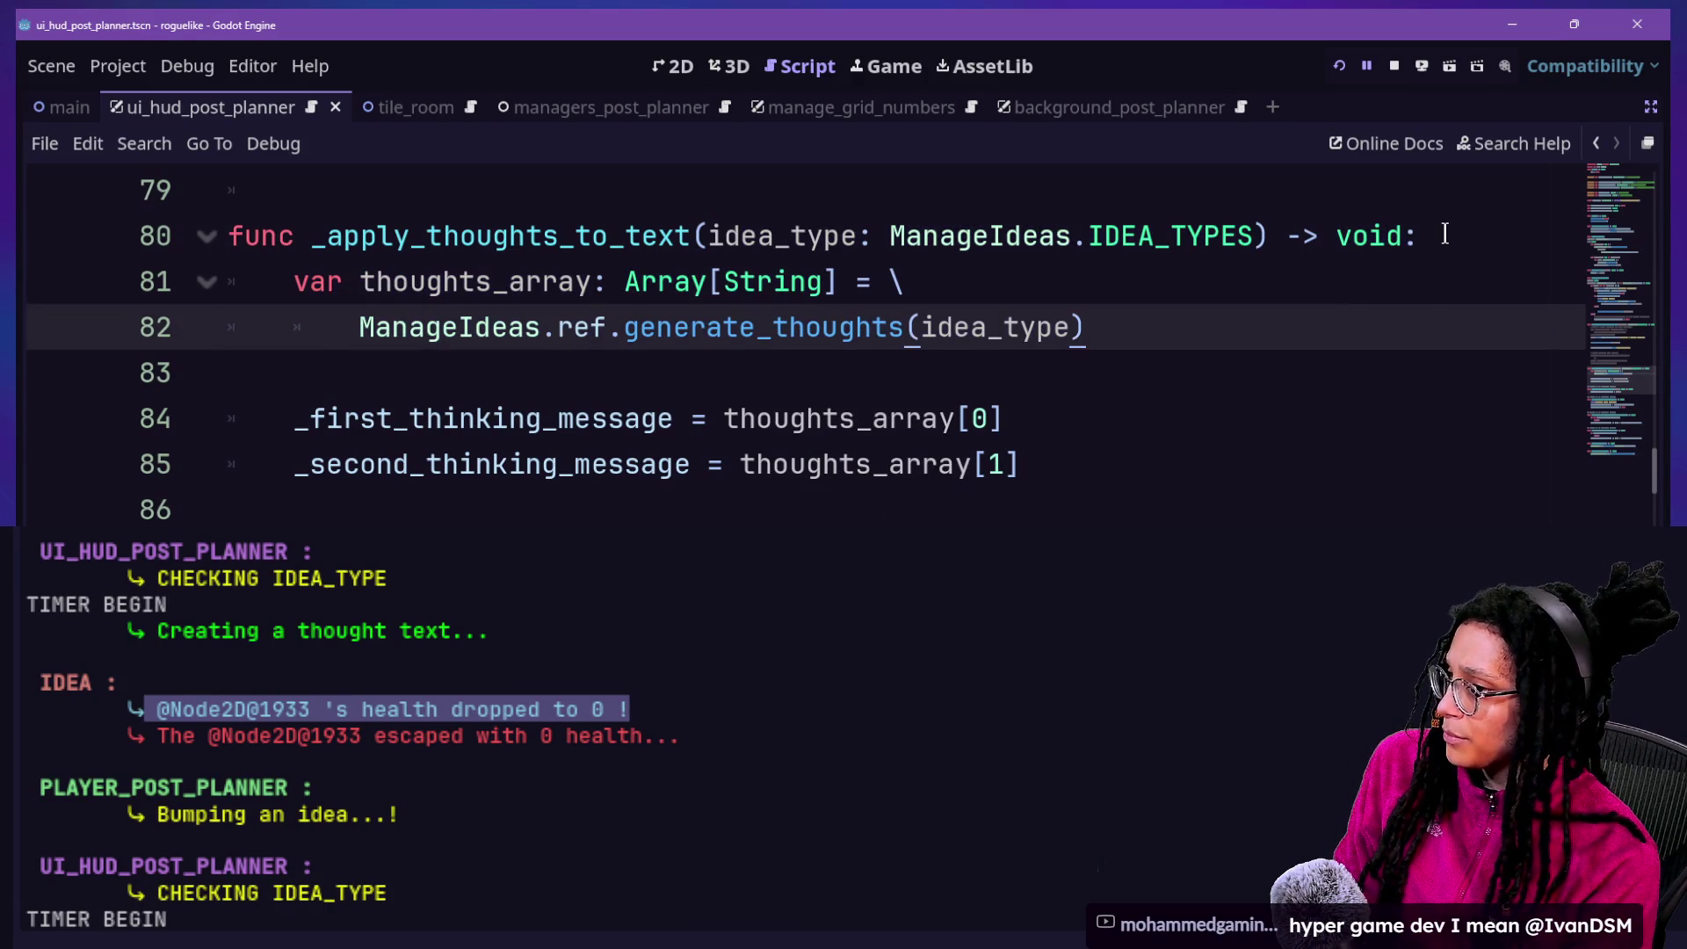
scroll(973, 415, up, 3)
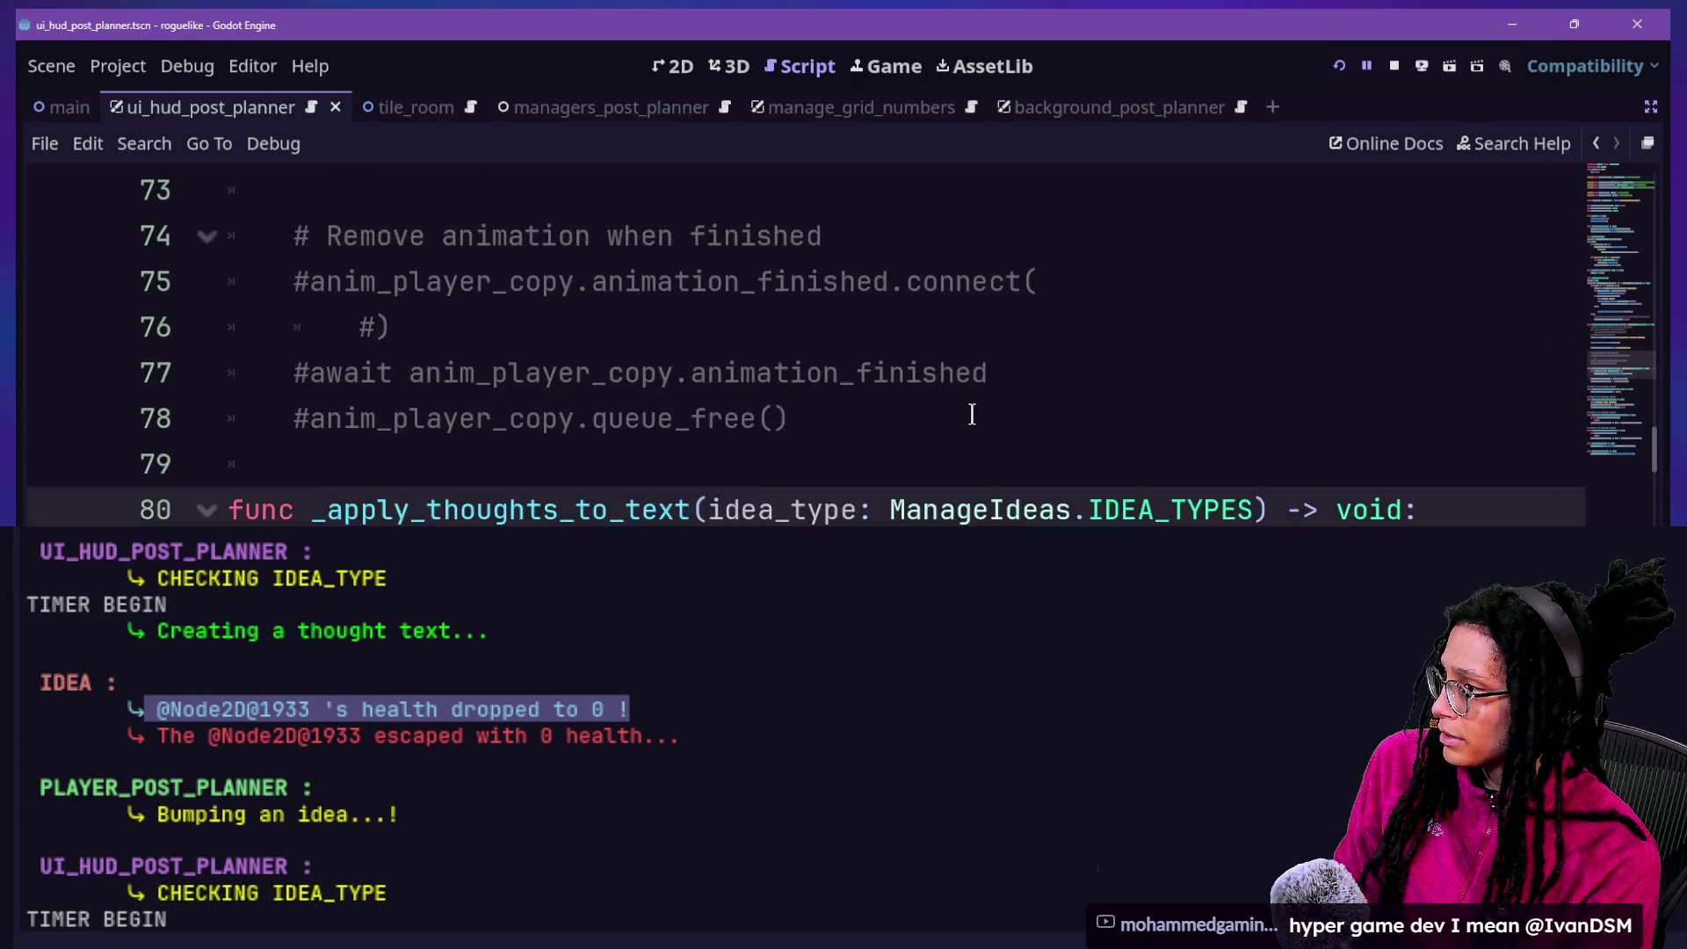
scroll(973, 415, down, 1)
scroll(973, 415, up, 4)
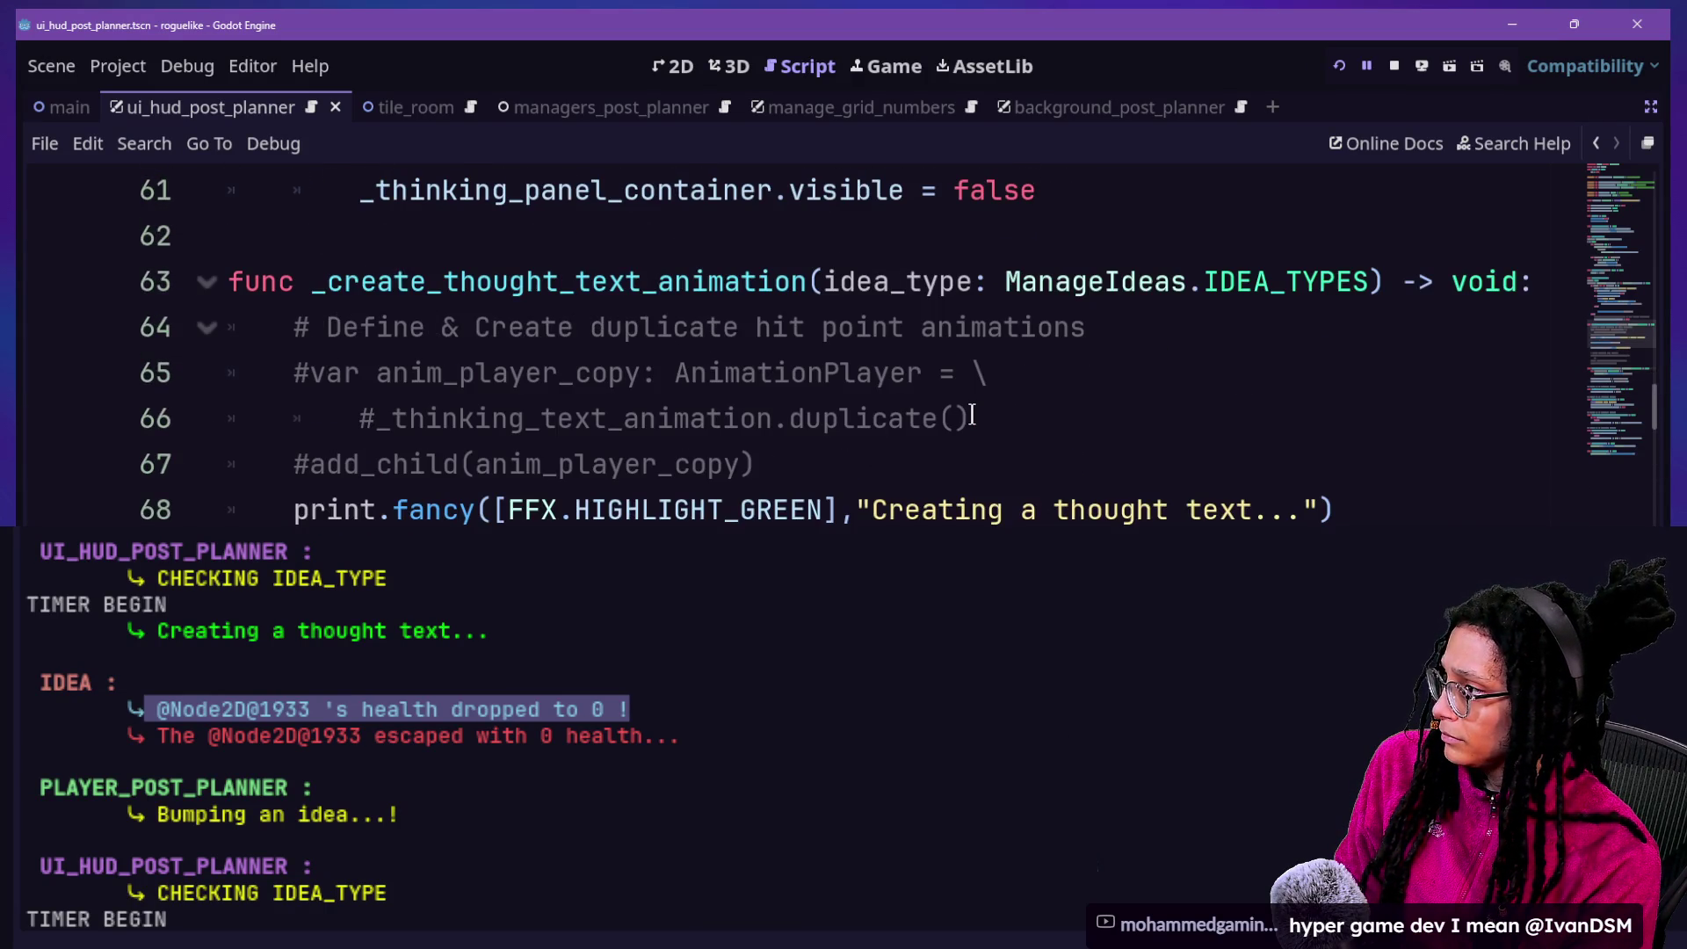
scroll(702, 484, down, 4)
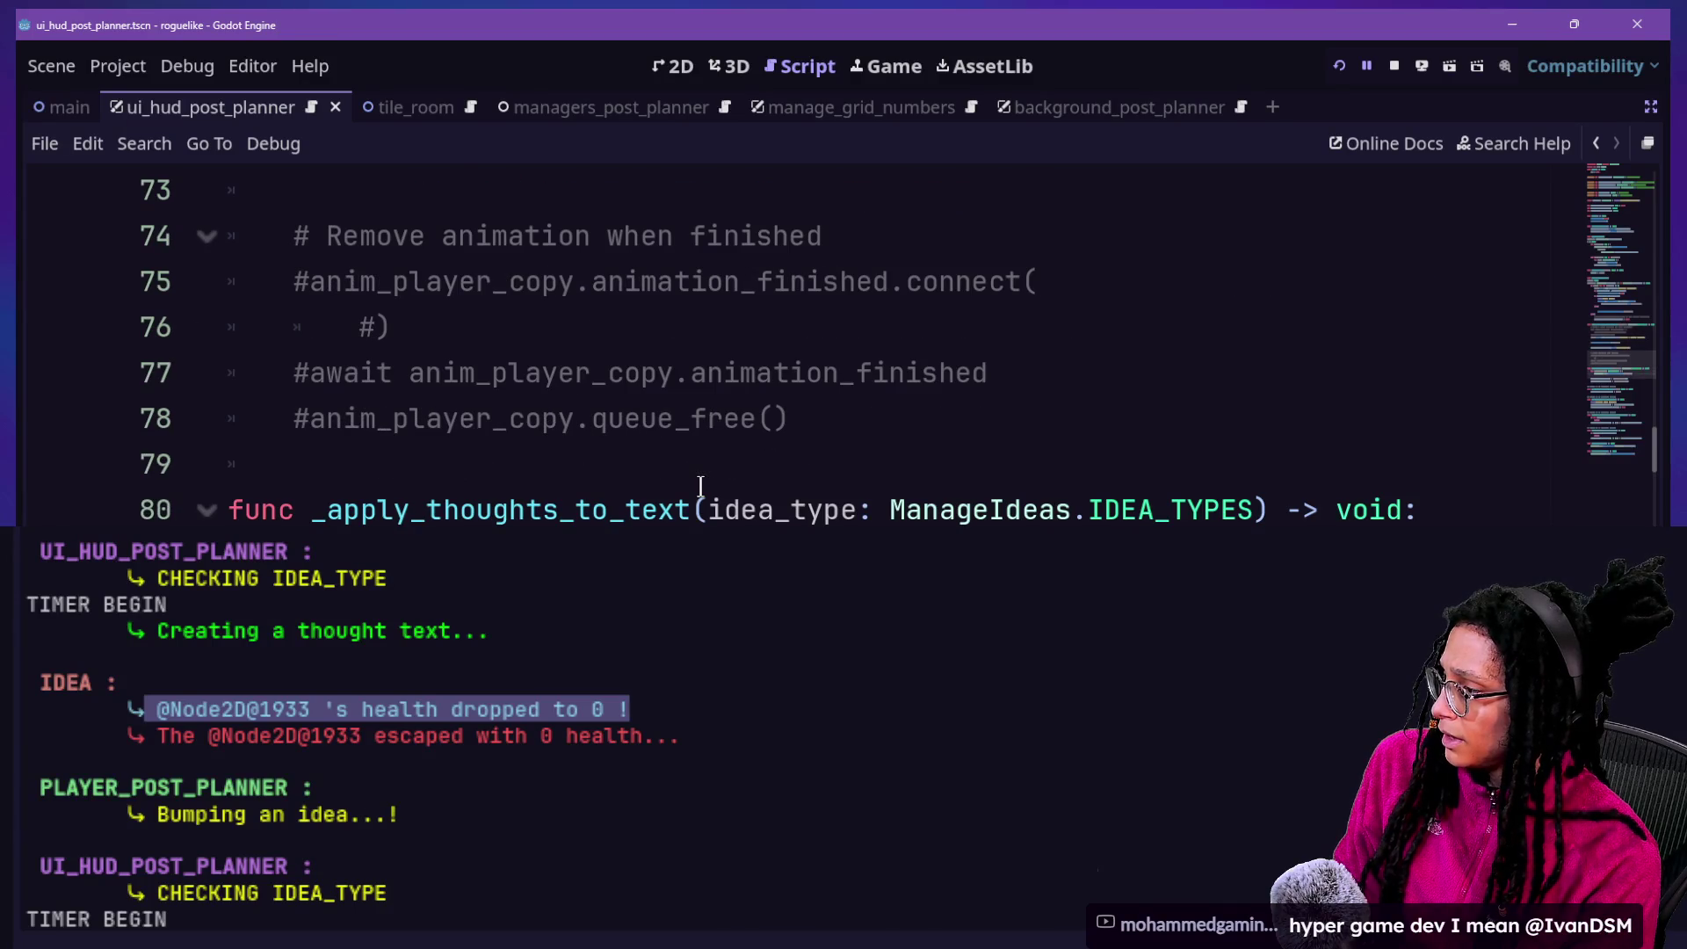
click(805, 510)
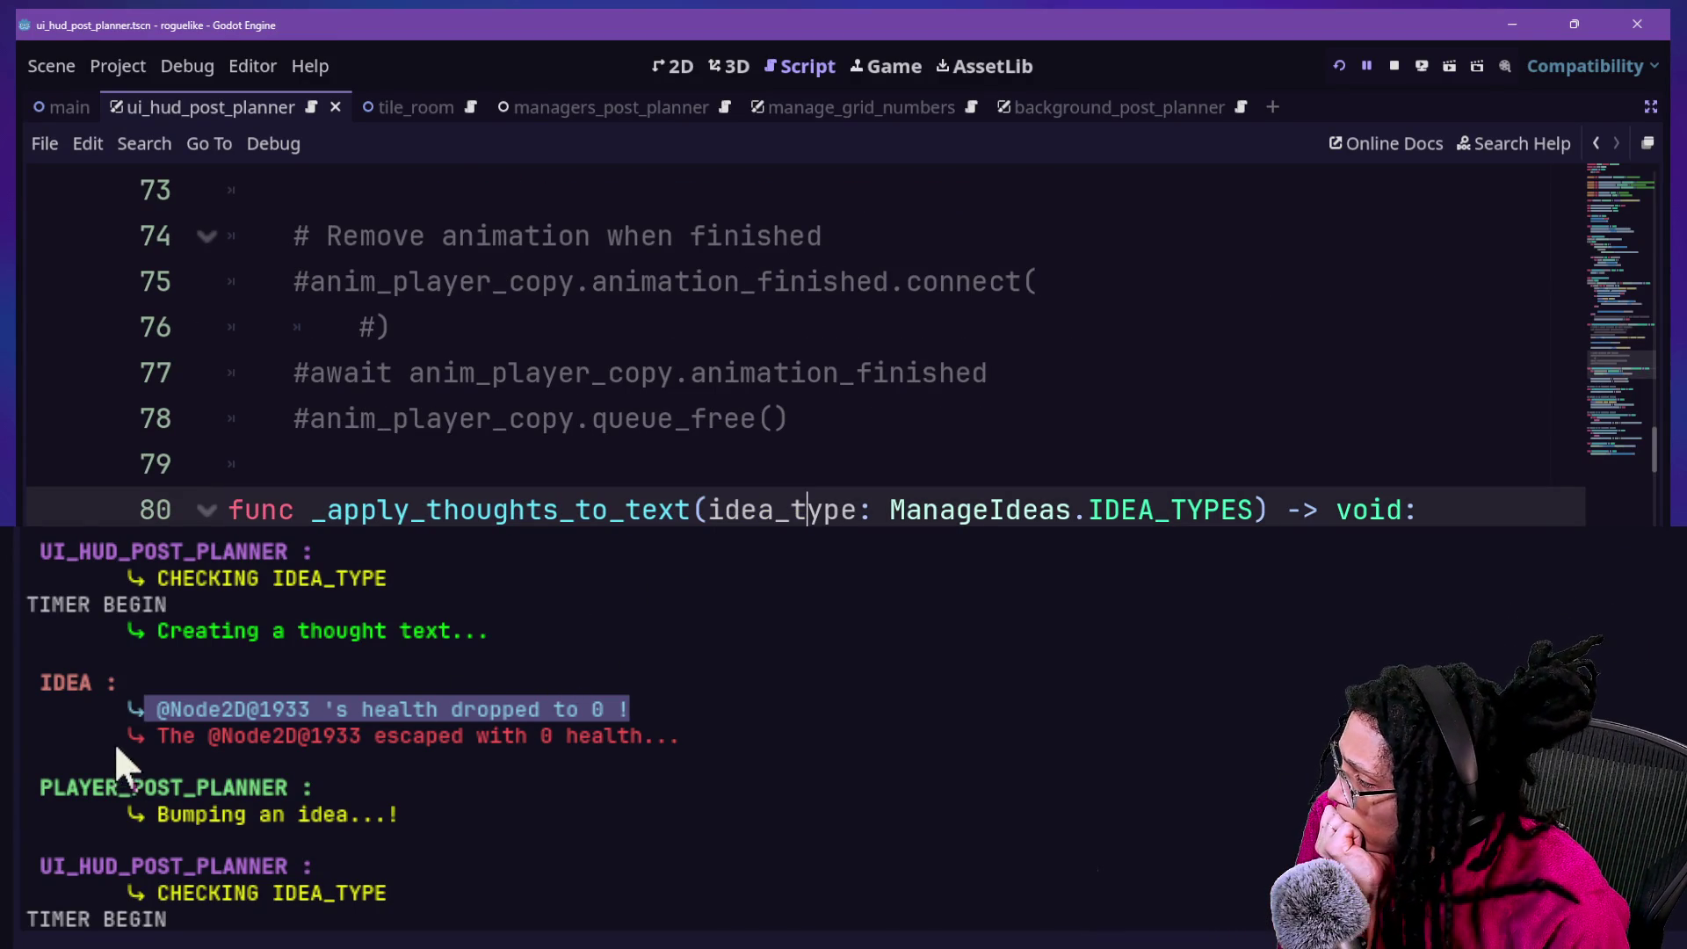
Compare the 'Creating a thought text' console log line with line 79 of the script
click(123, 703)
triple_click(211, 631)
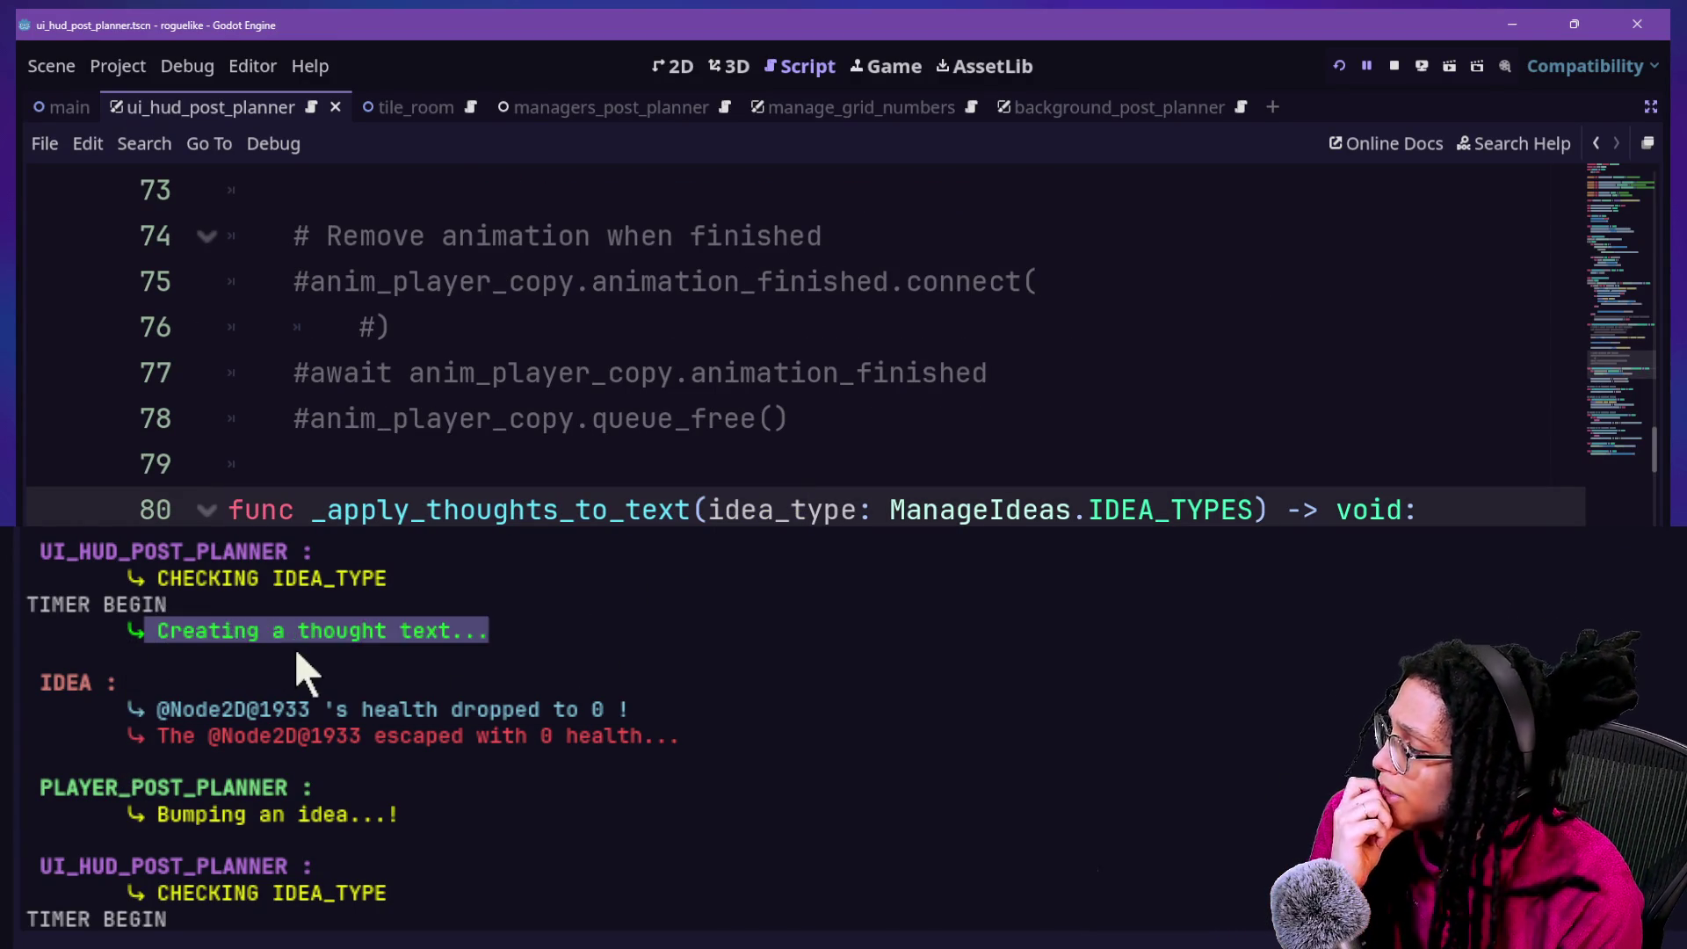
click(268, 652)
drag(192, 646, 489, 632)
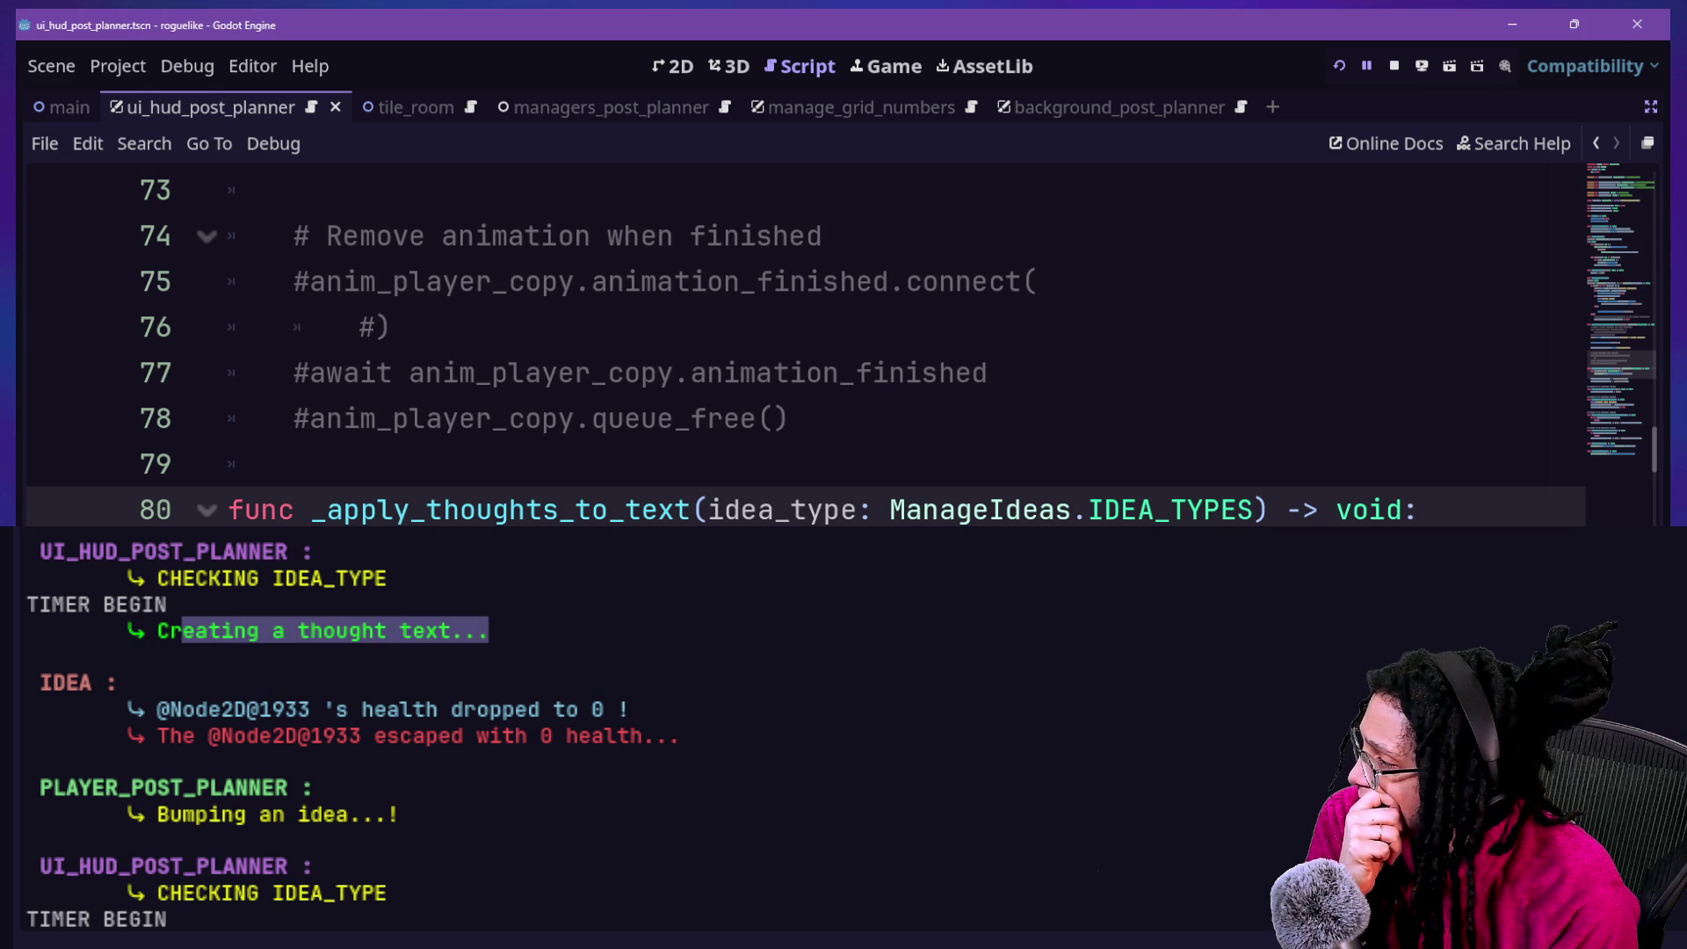
drag(326, 503, 610, 478)
click(660, 479)
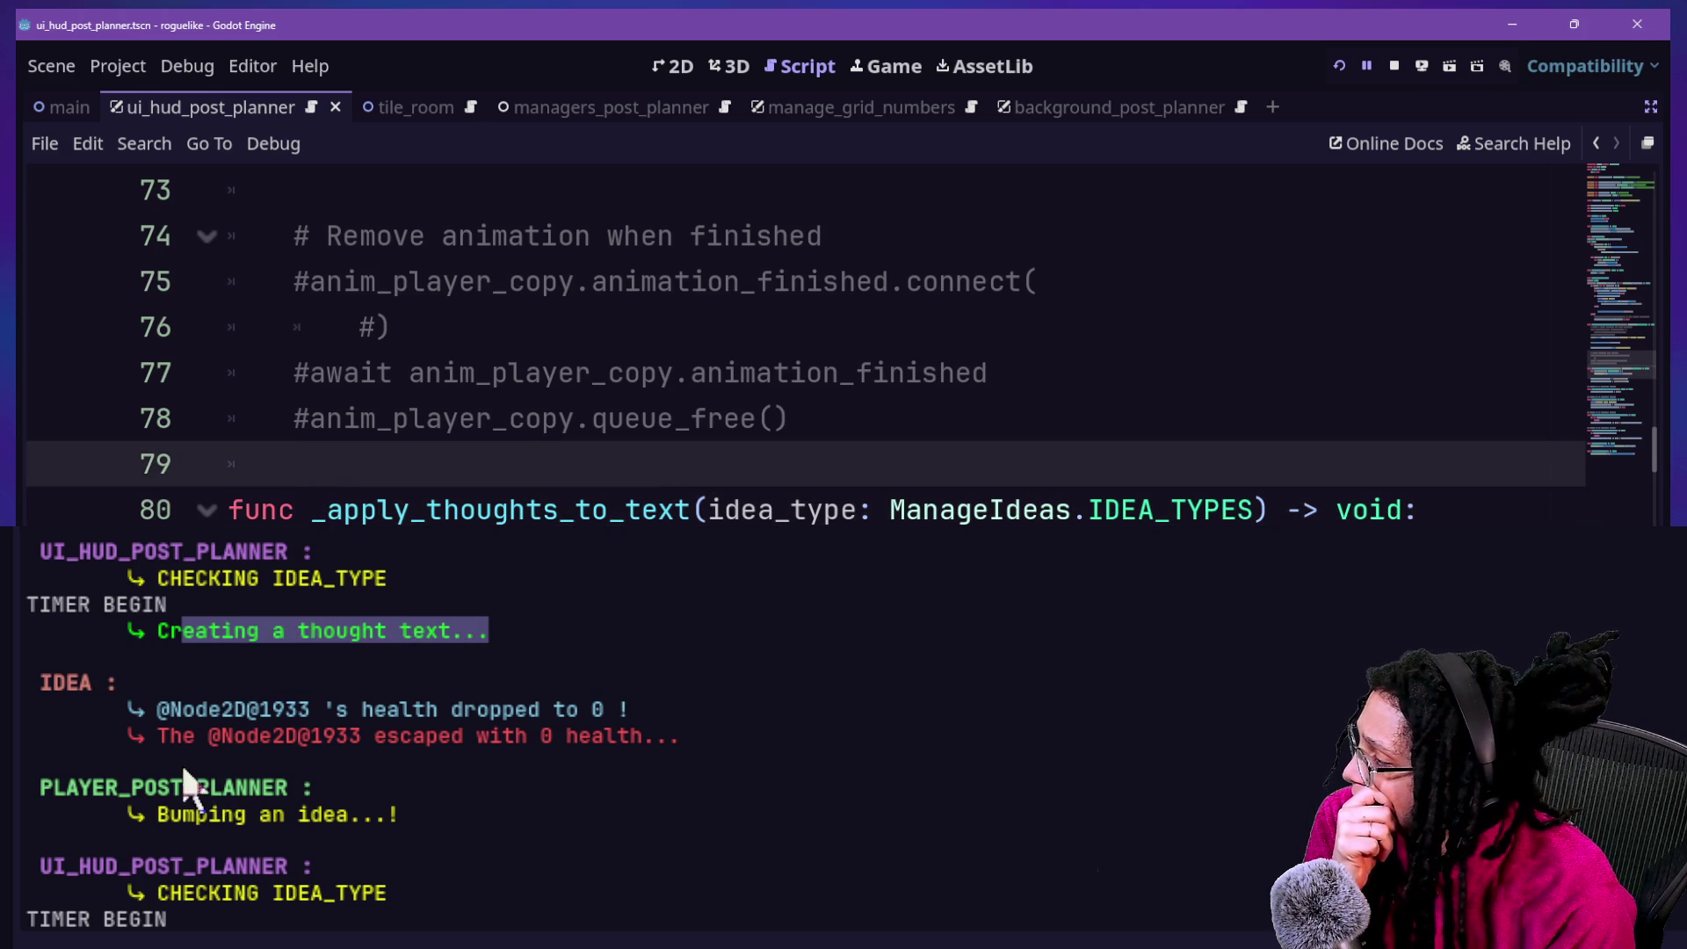
scroll(560, 352, down, 2)
drag(442, 466, 560, 448)
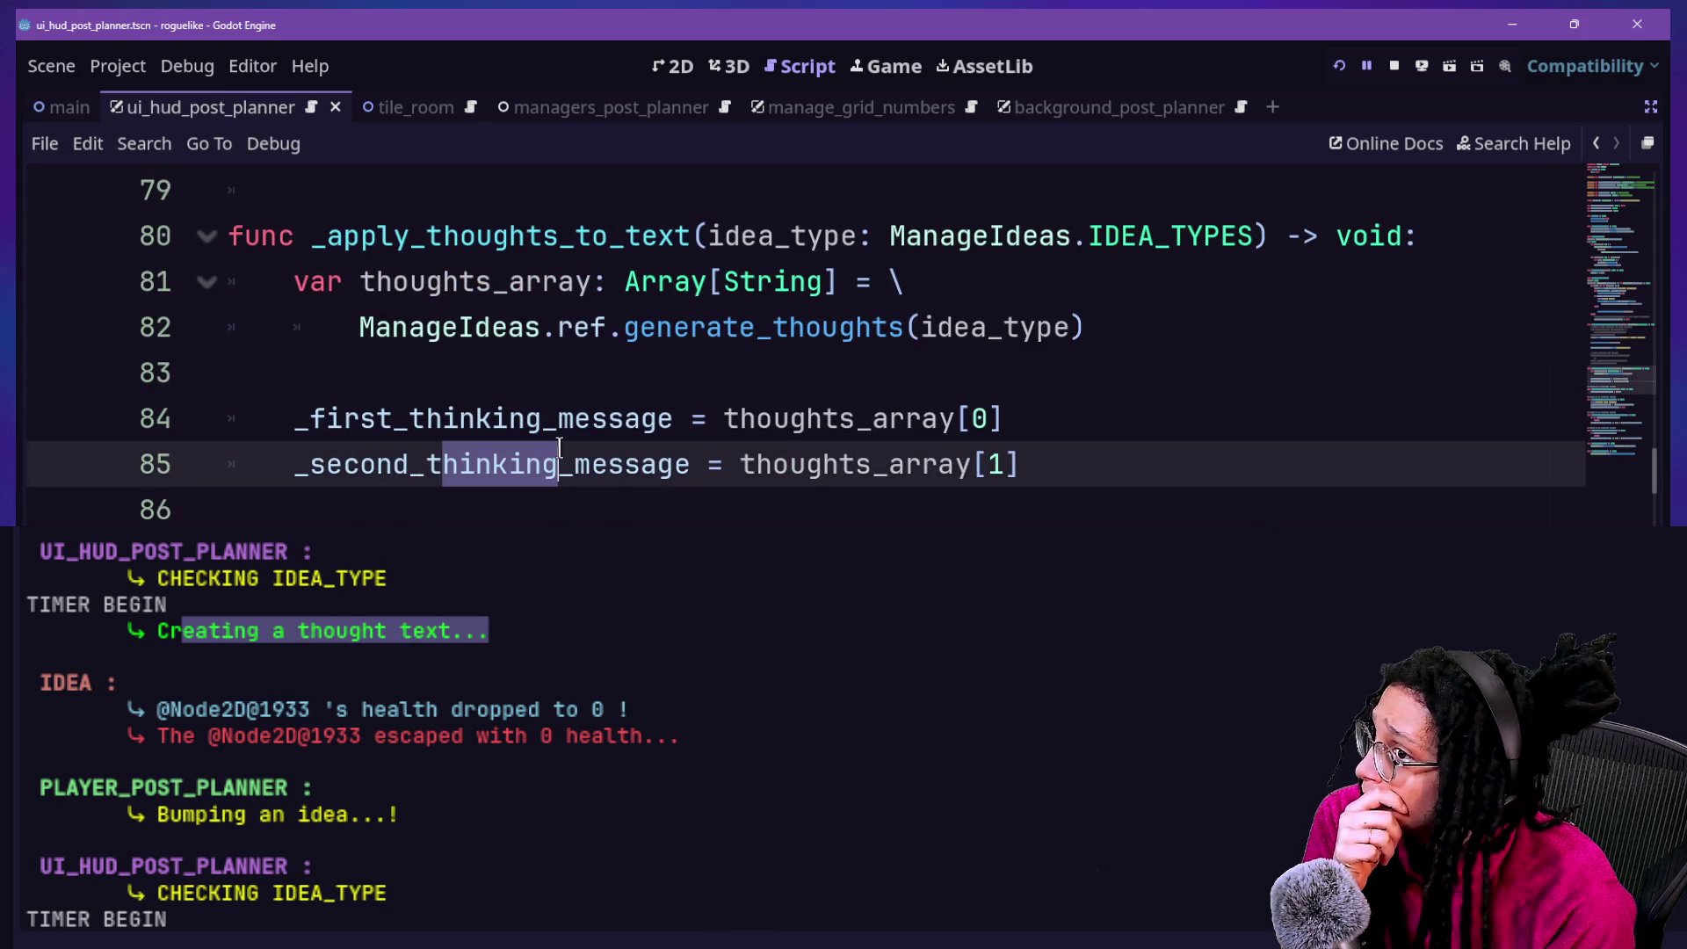
Highlight the 'Creating a thought text' log line and the two idea health messages
drag(303, 788, 225, 778)
mouse_move(158, 631)
mouse_down()
mouse_move(554, 591)
mouse_move(538, 646)
mouse_up()
click(536, 627)
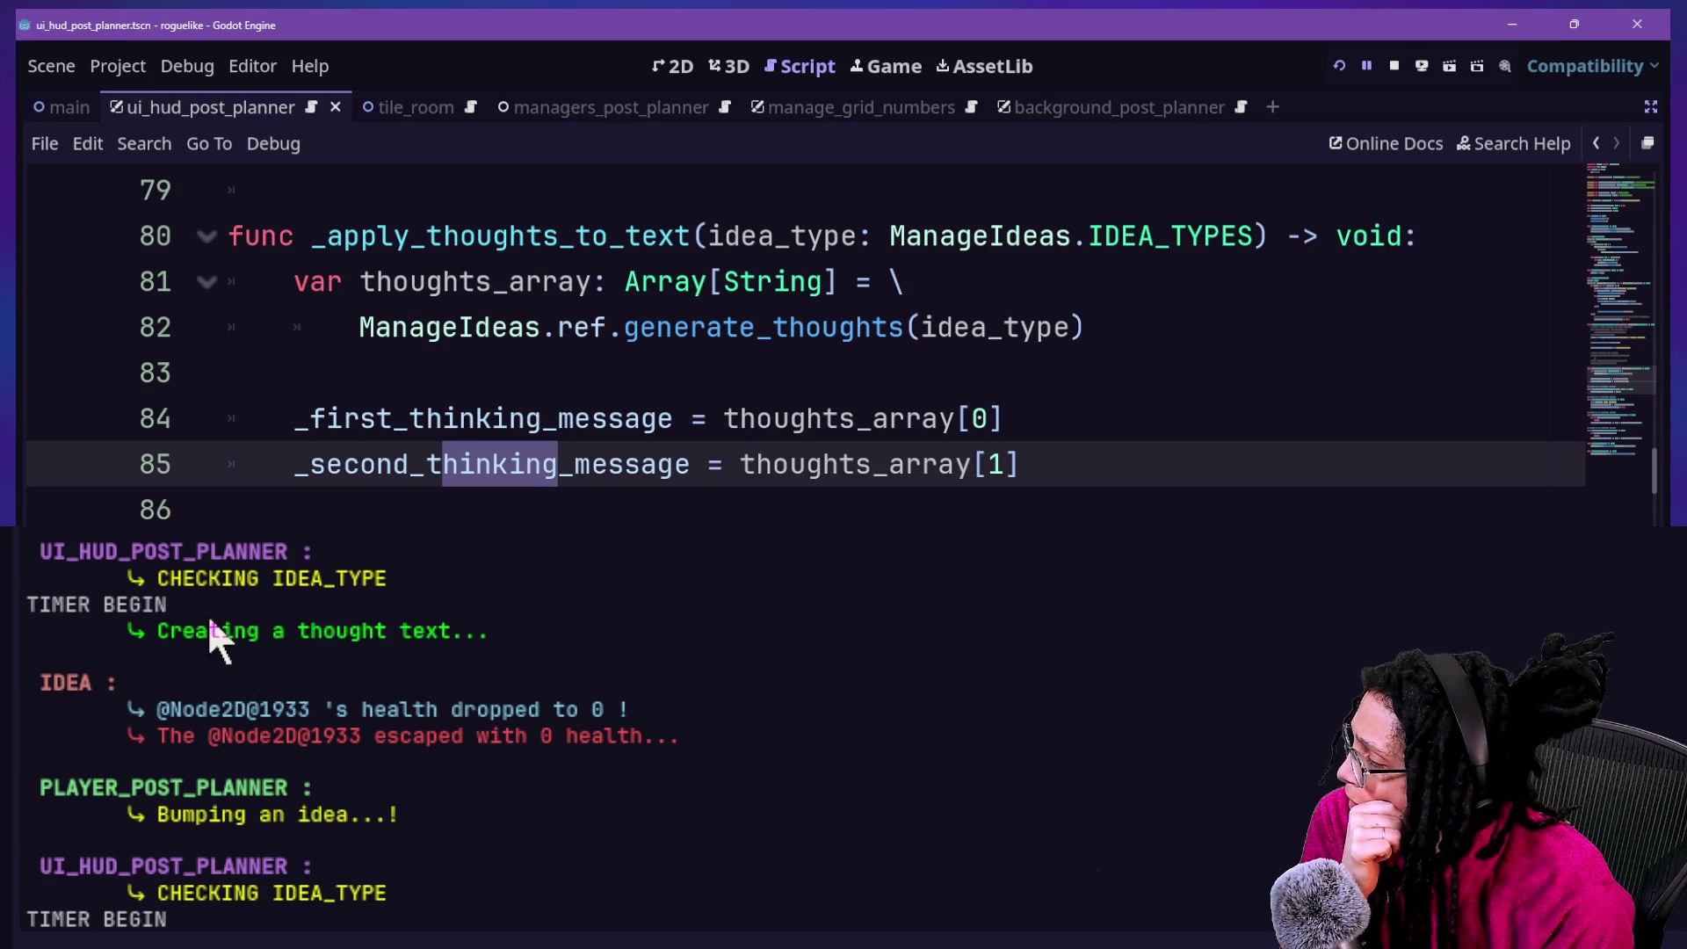
drag(146, 631, 447, 631)
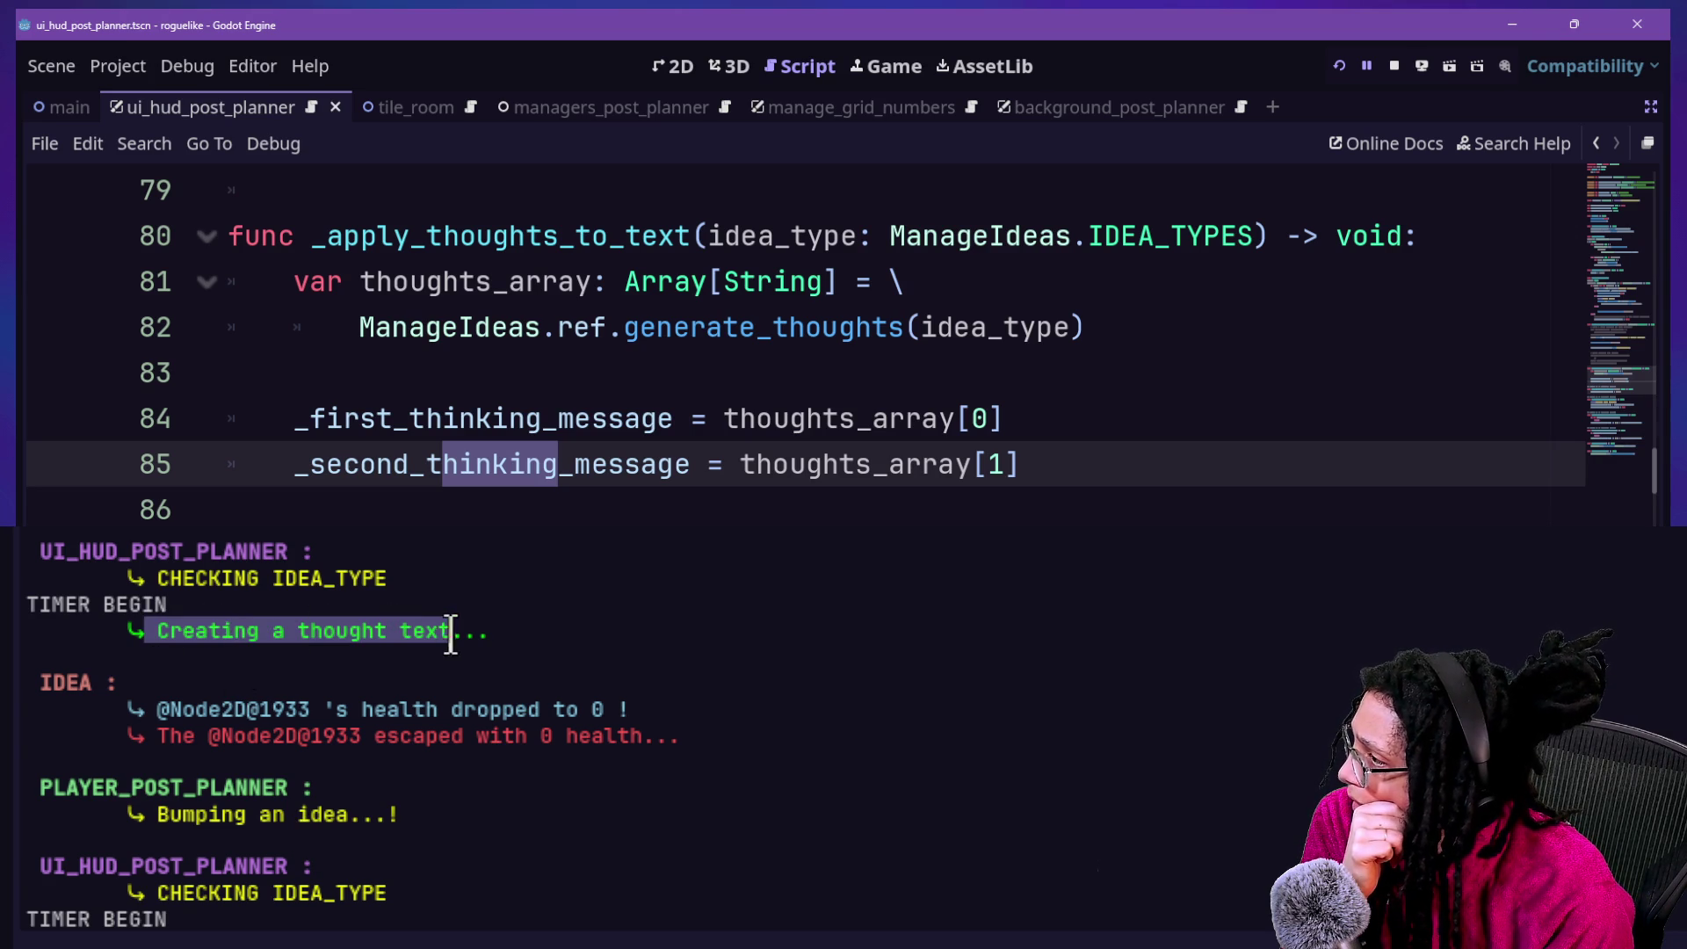
mouse_move(131, 709)
mouse_down()
mouse_move(735, 689)
mouse_move(703, 726)
mouse_up()
click(593, 749)
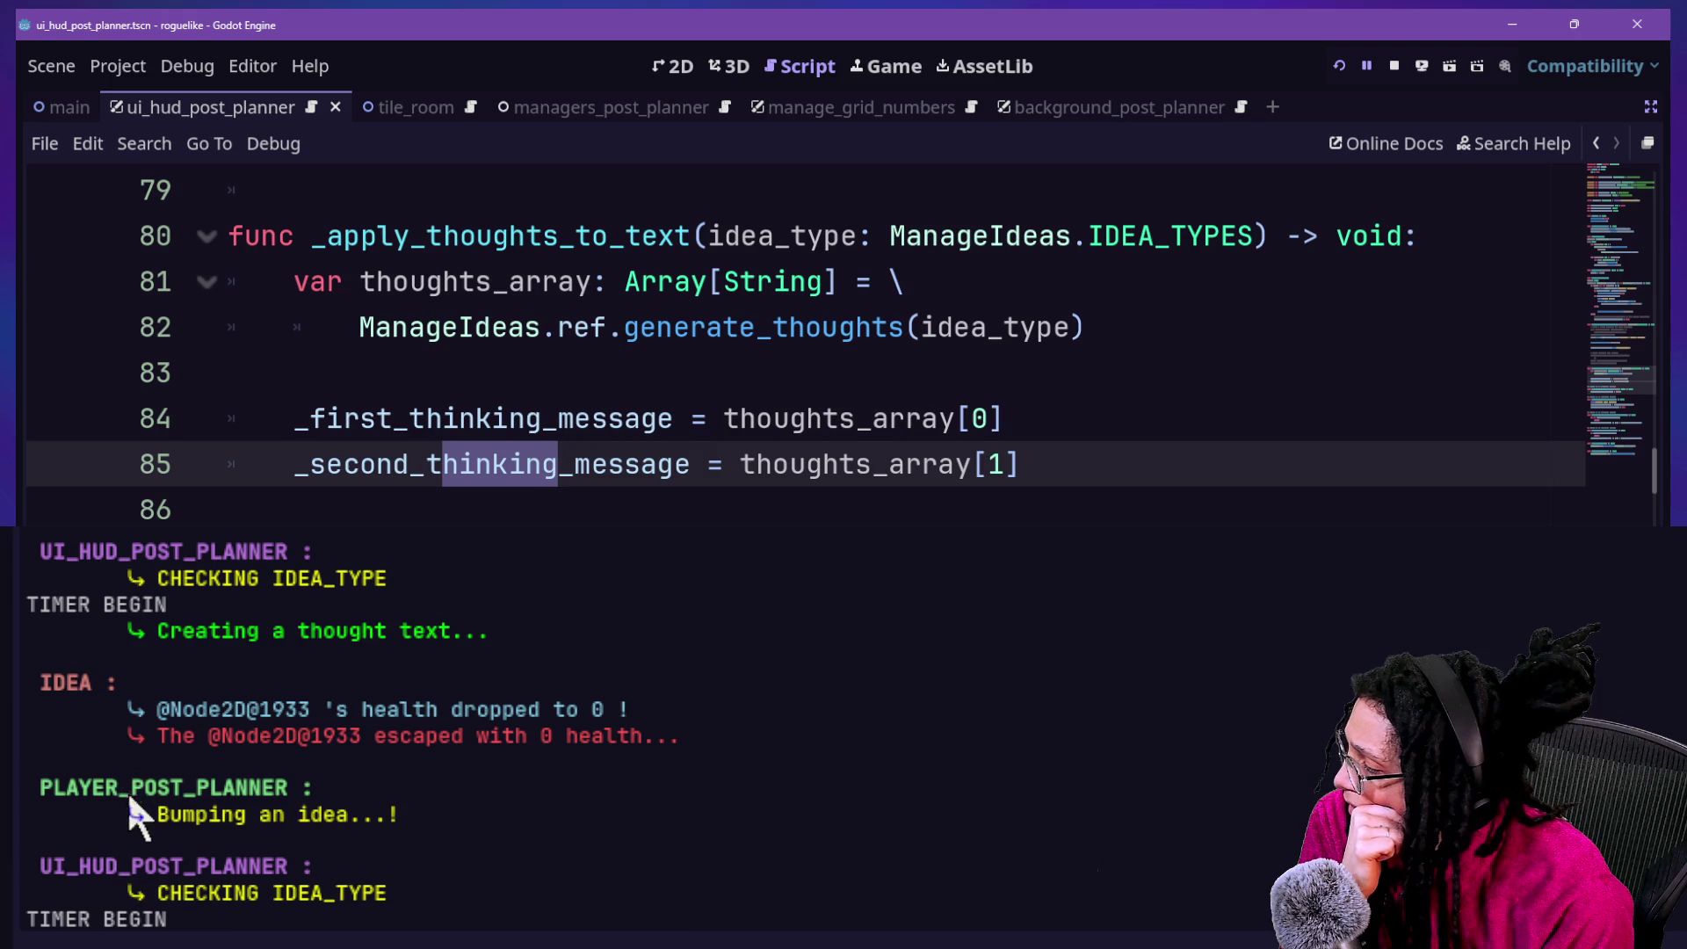
Read the escaped-with-0-health console output, then insert a blank line after line 81
drag(130, 735, 679, 735)
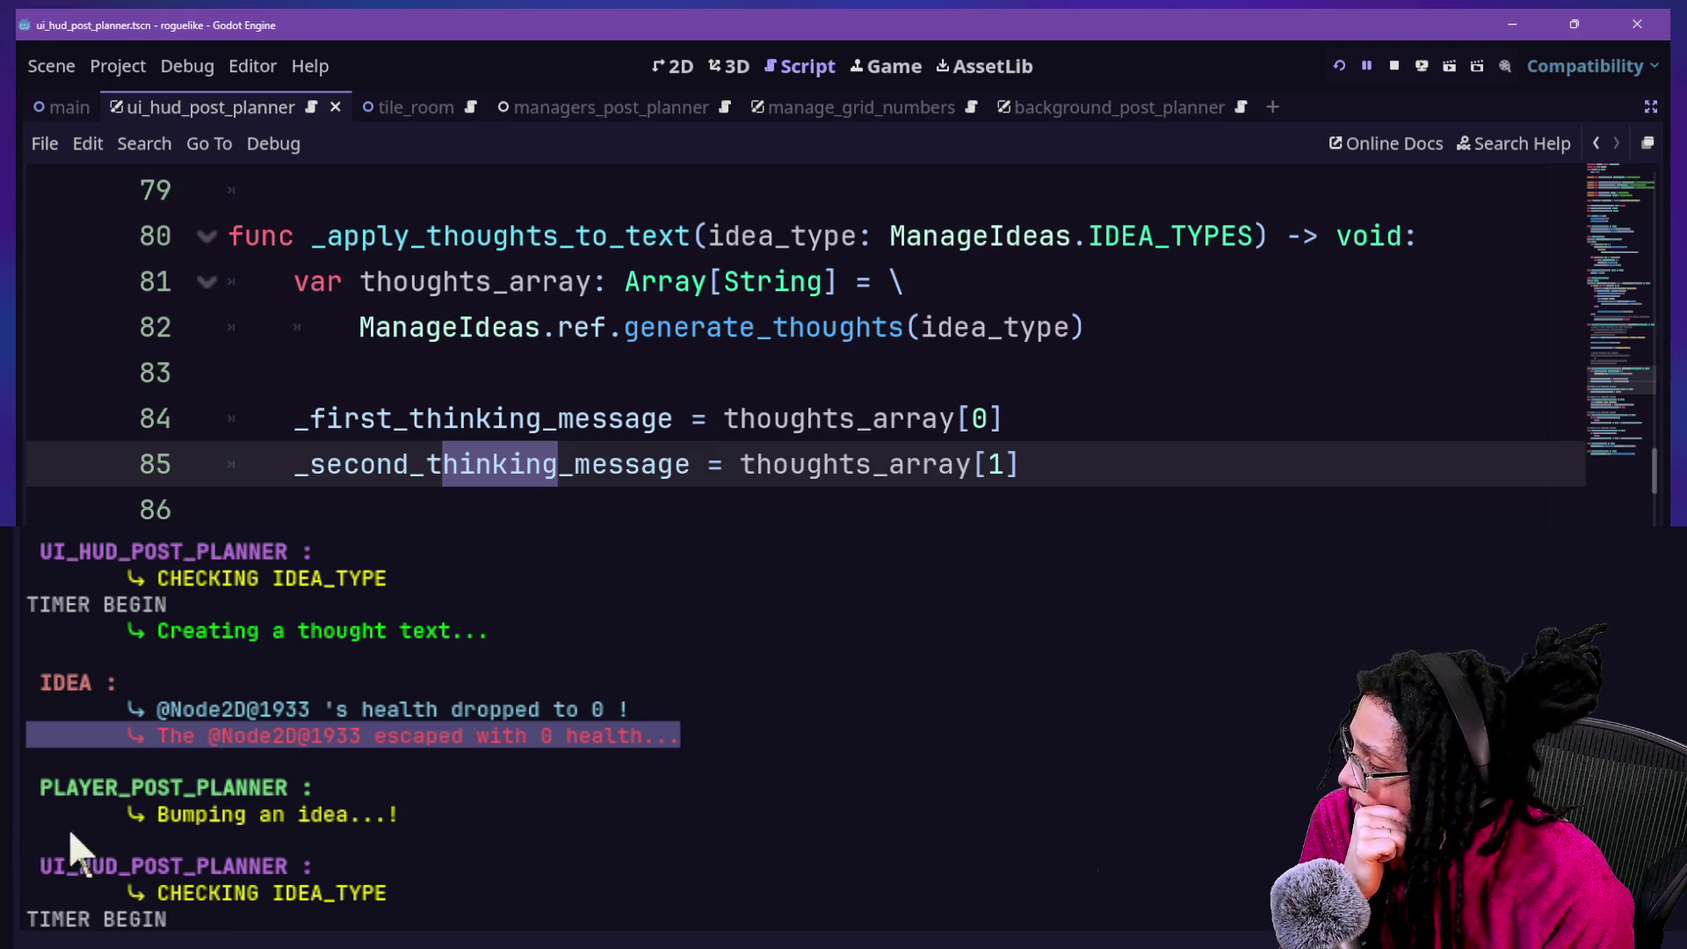
click(134, 799)
drag(131, 814, 400, 814)
click(361, 827)
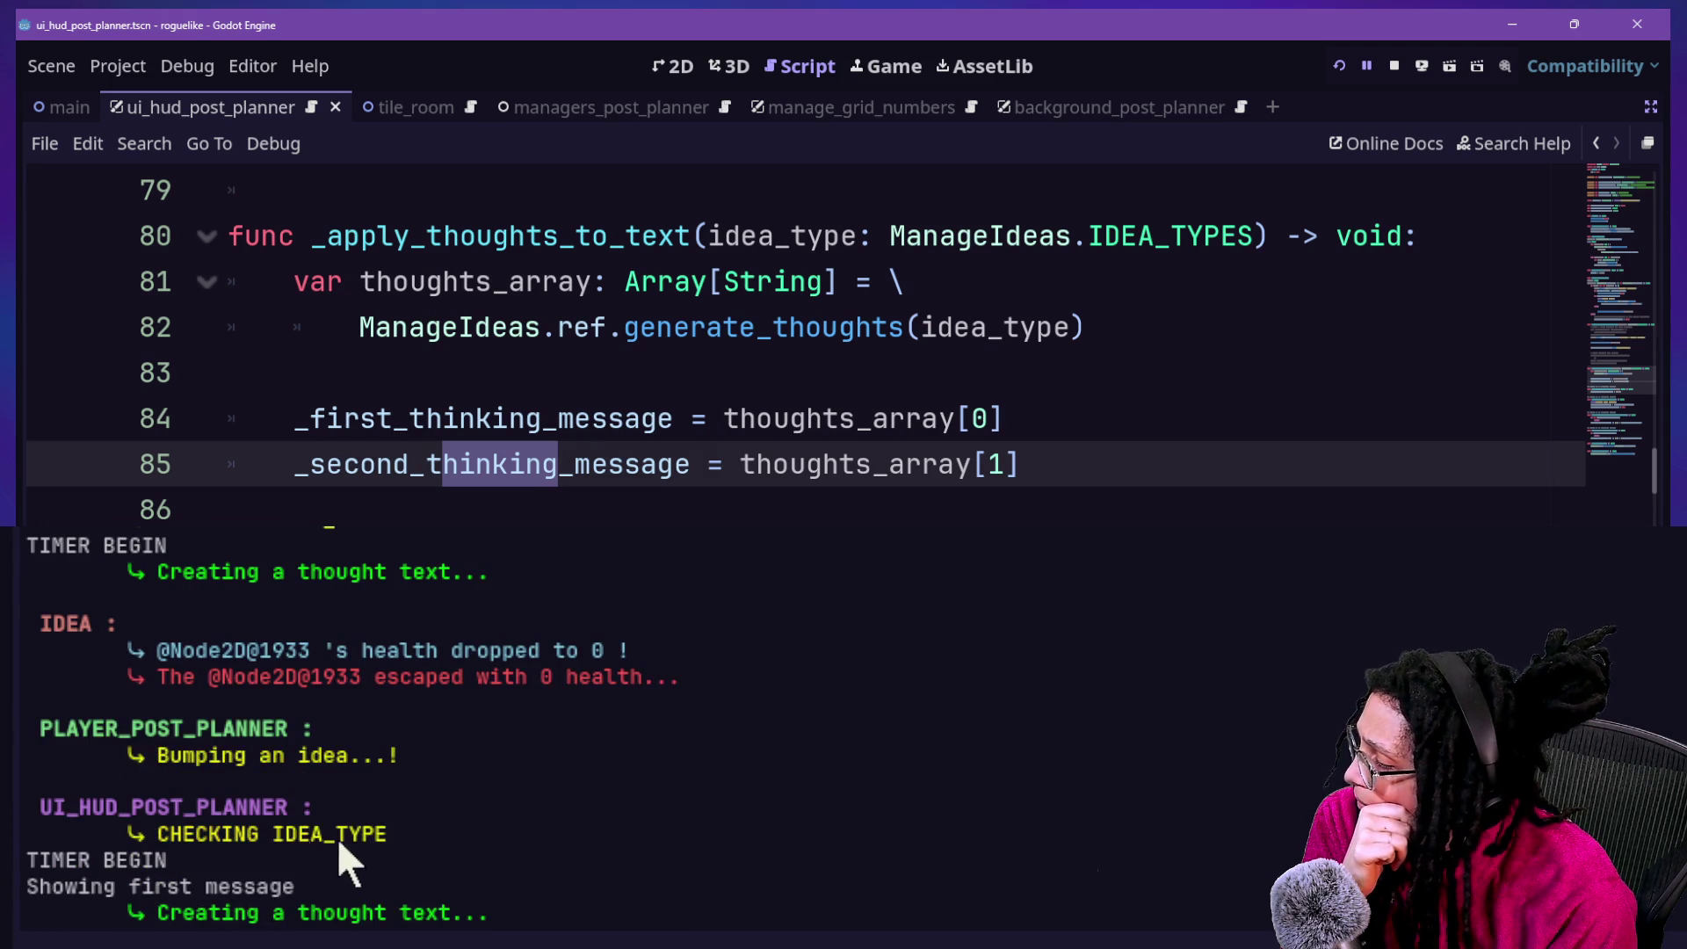
double_click(282, 859)
double_click(132, 914)
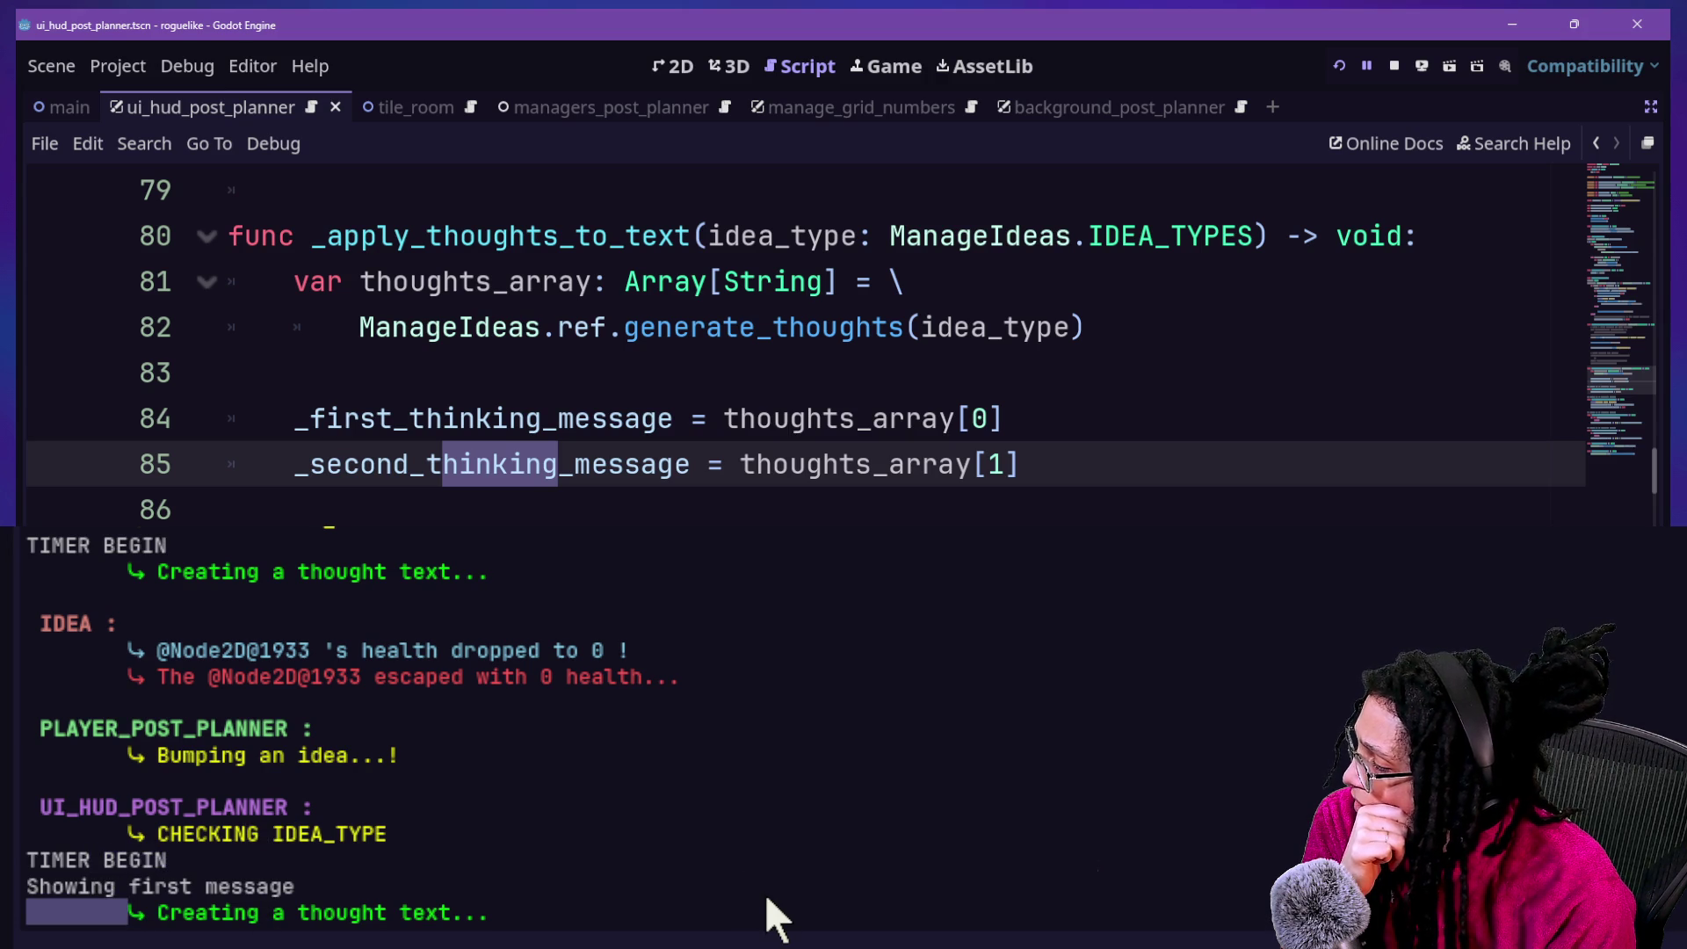
click(761, 897)
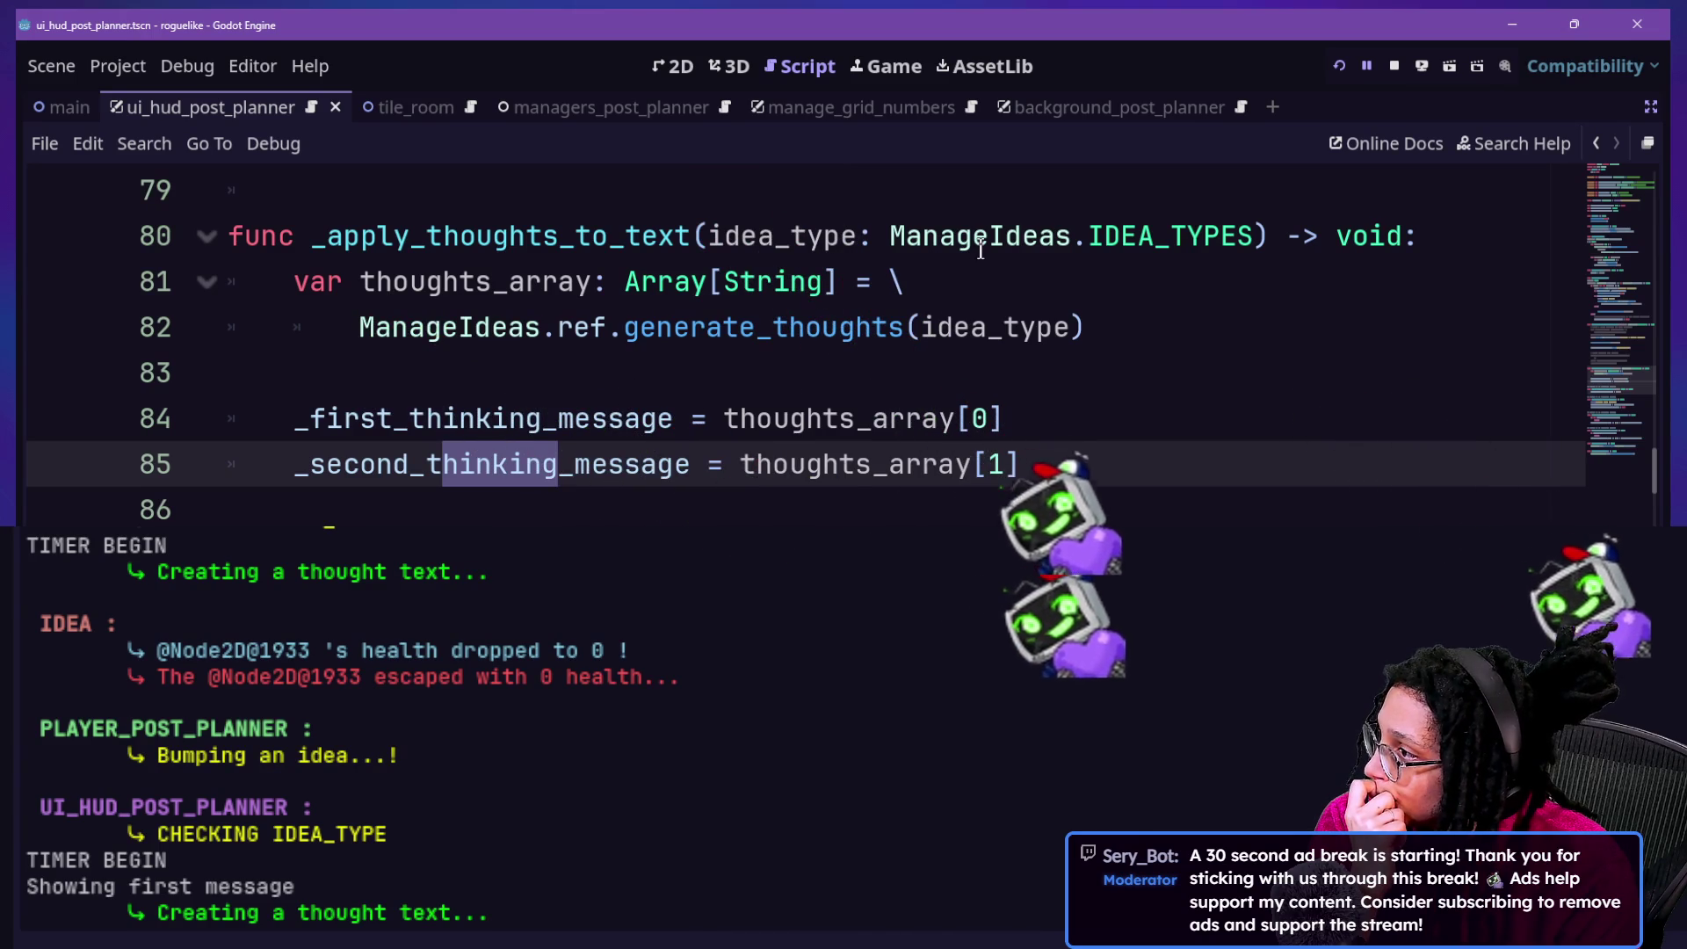
click(998, 278)
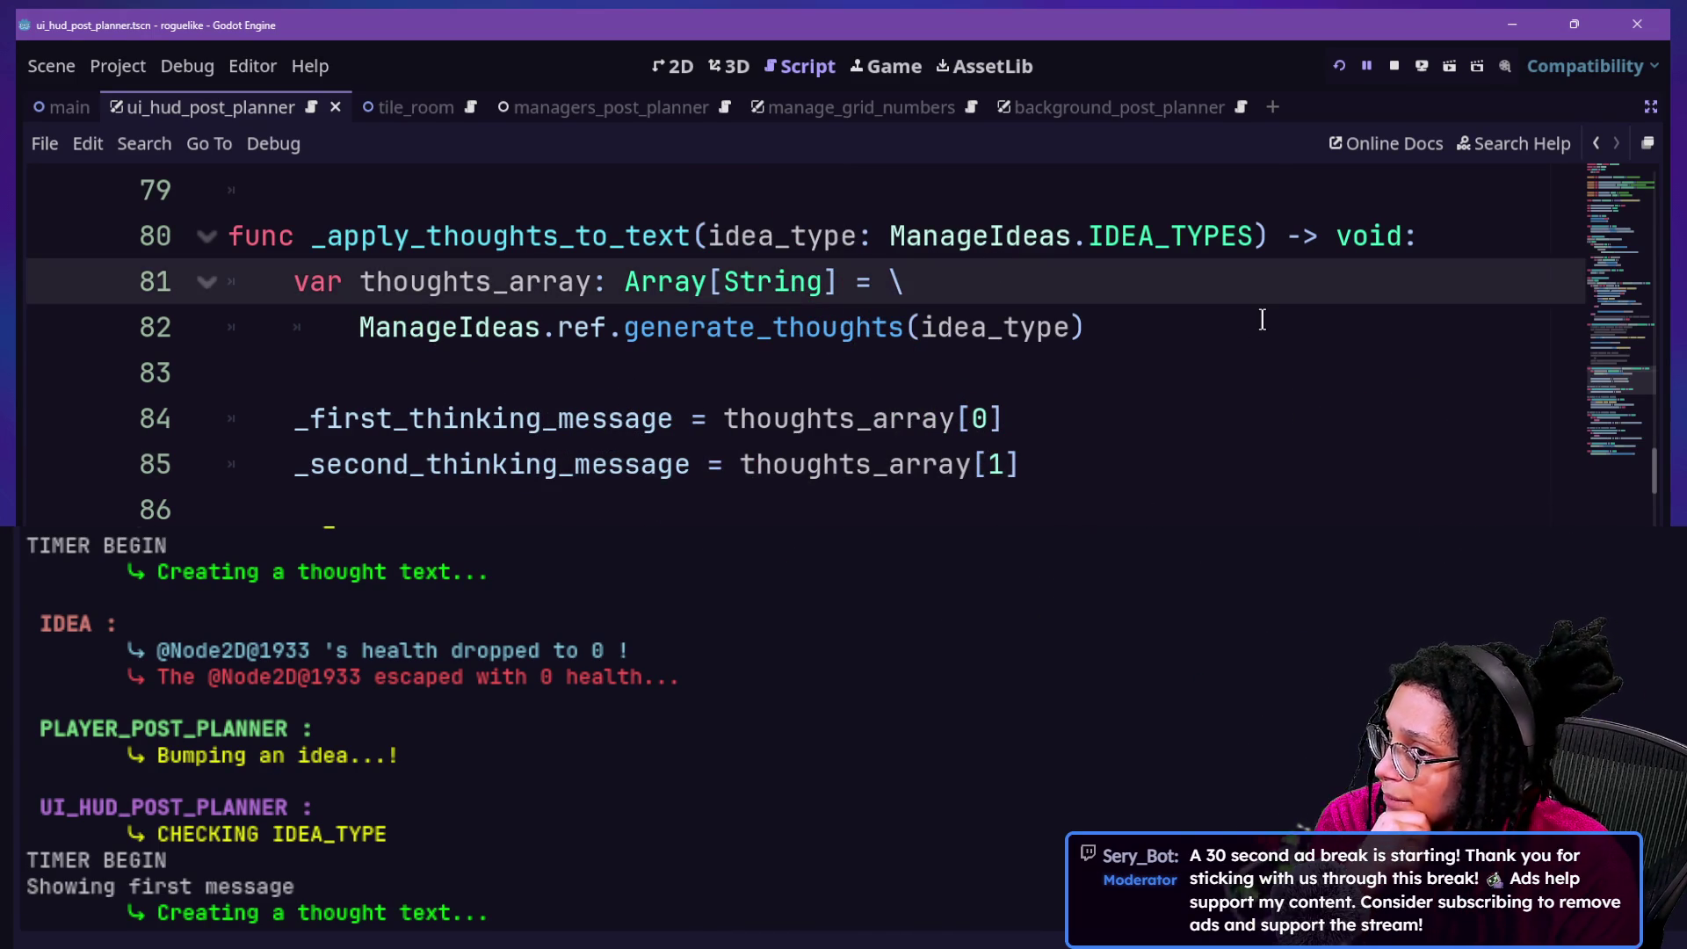
key(Return)
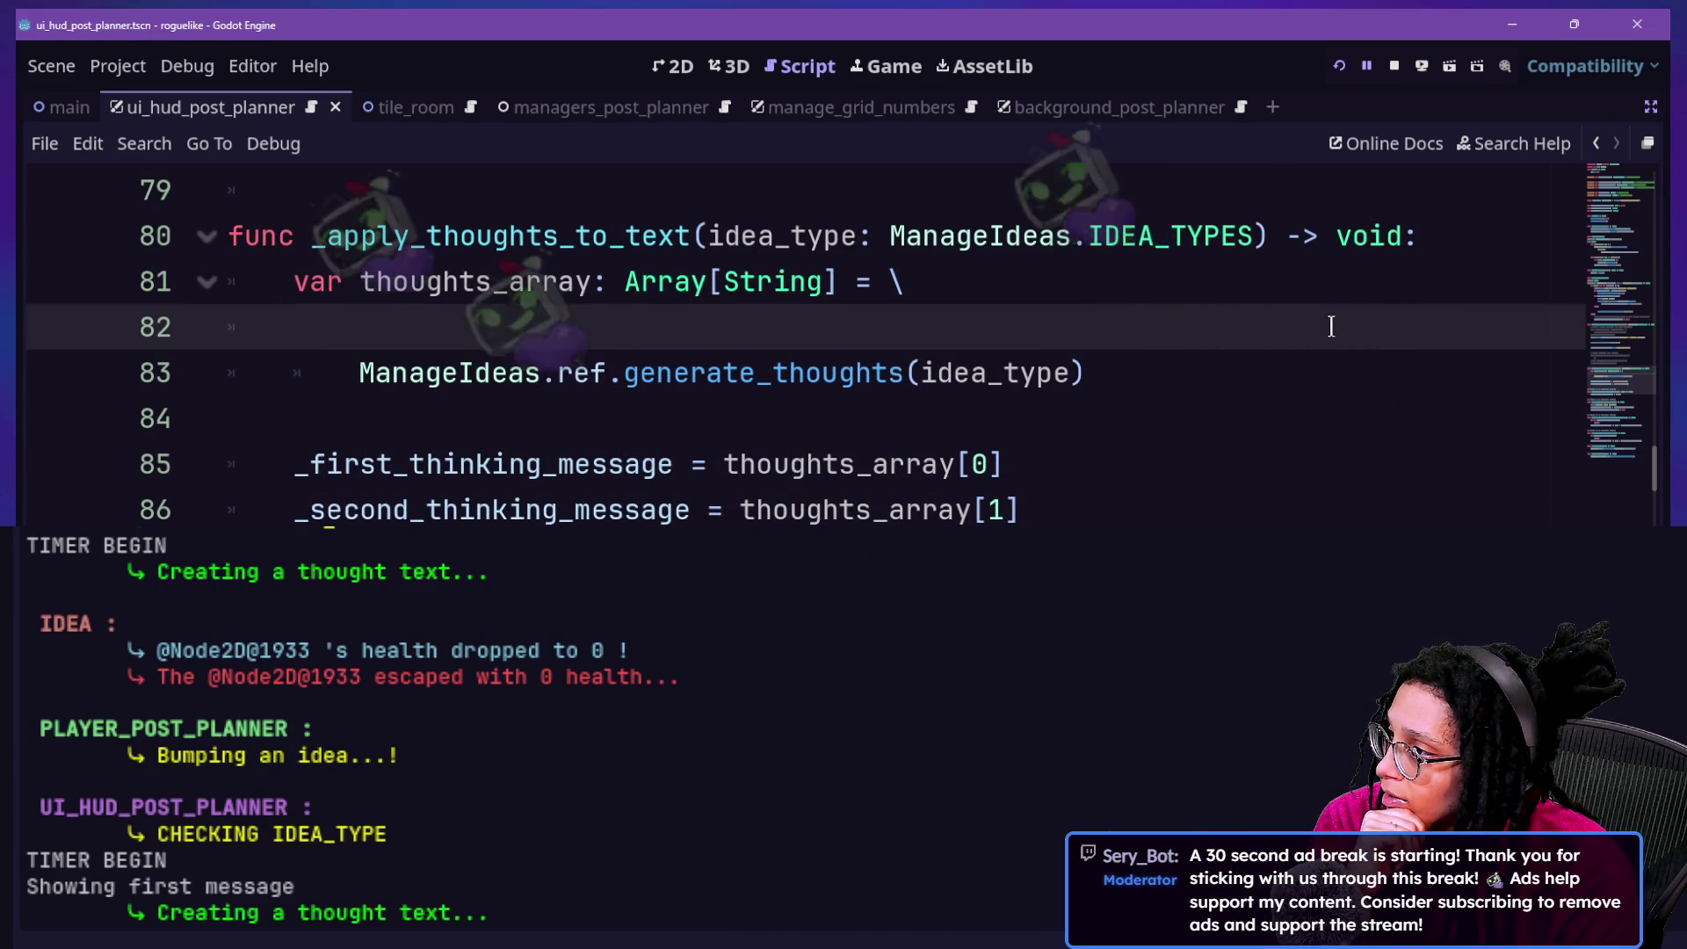
Insert a blank line at line 69 above _apply_thoughts_to_text(idea_type), then open Task View
scroll(769, 356, up, 2)
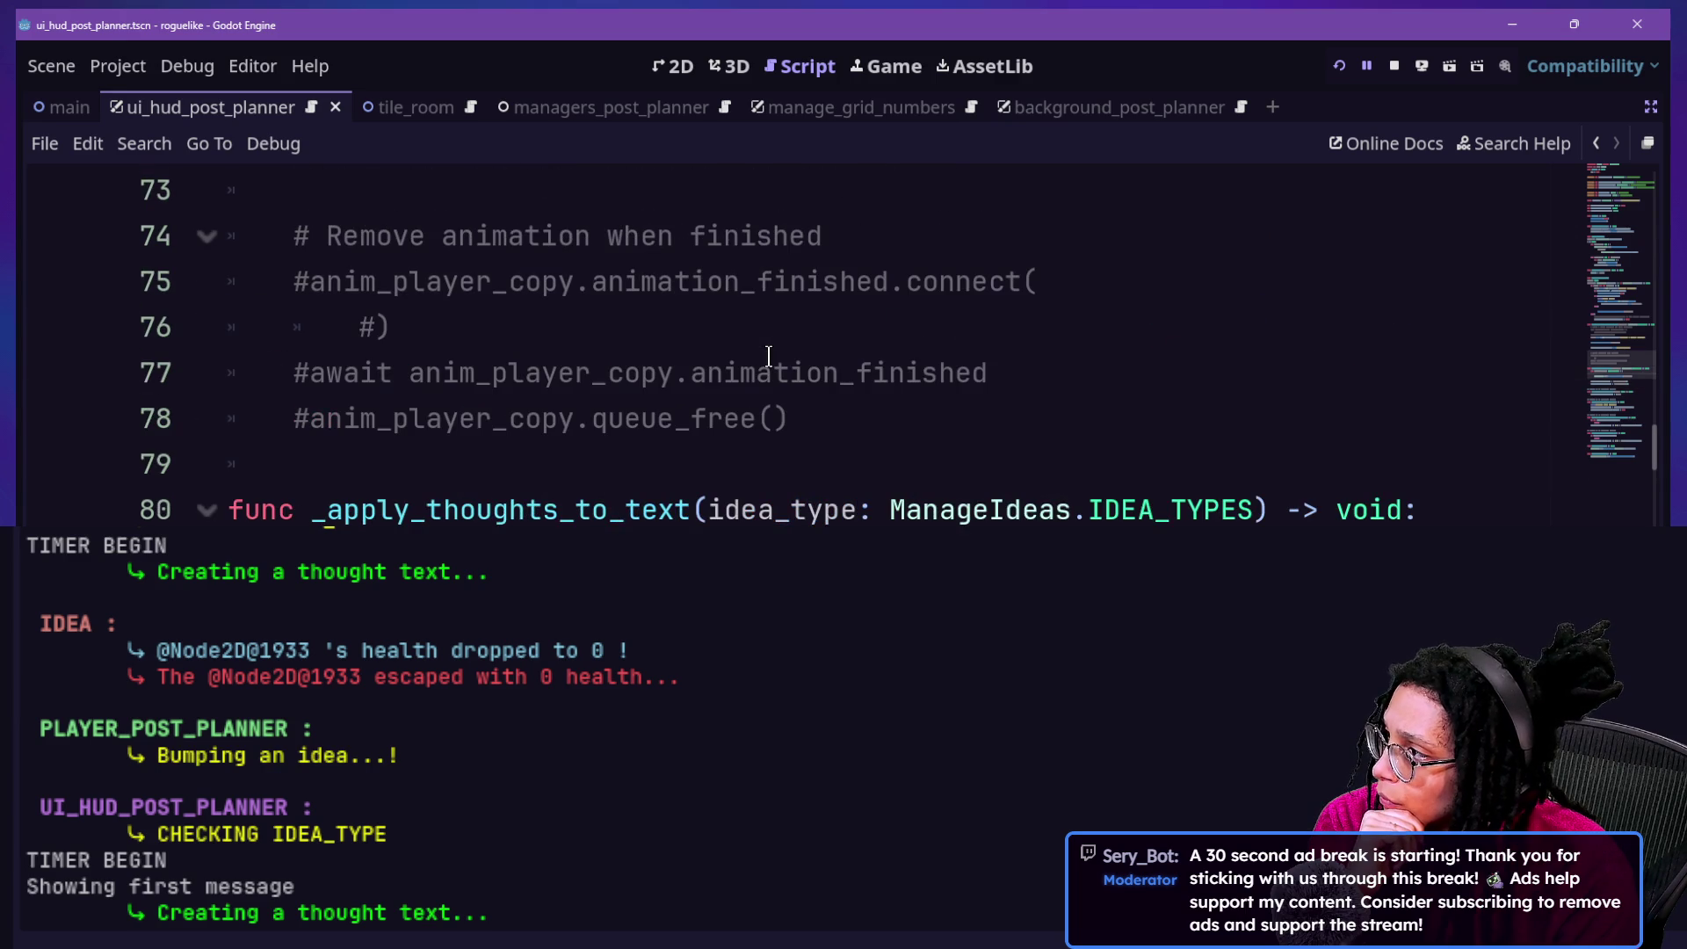
scroll(769, 356, up, 2)
click(514, 293)
click(651, 307)
click(635, 290)
key(Return)
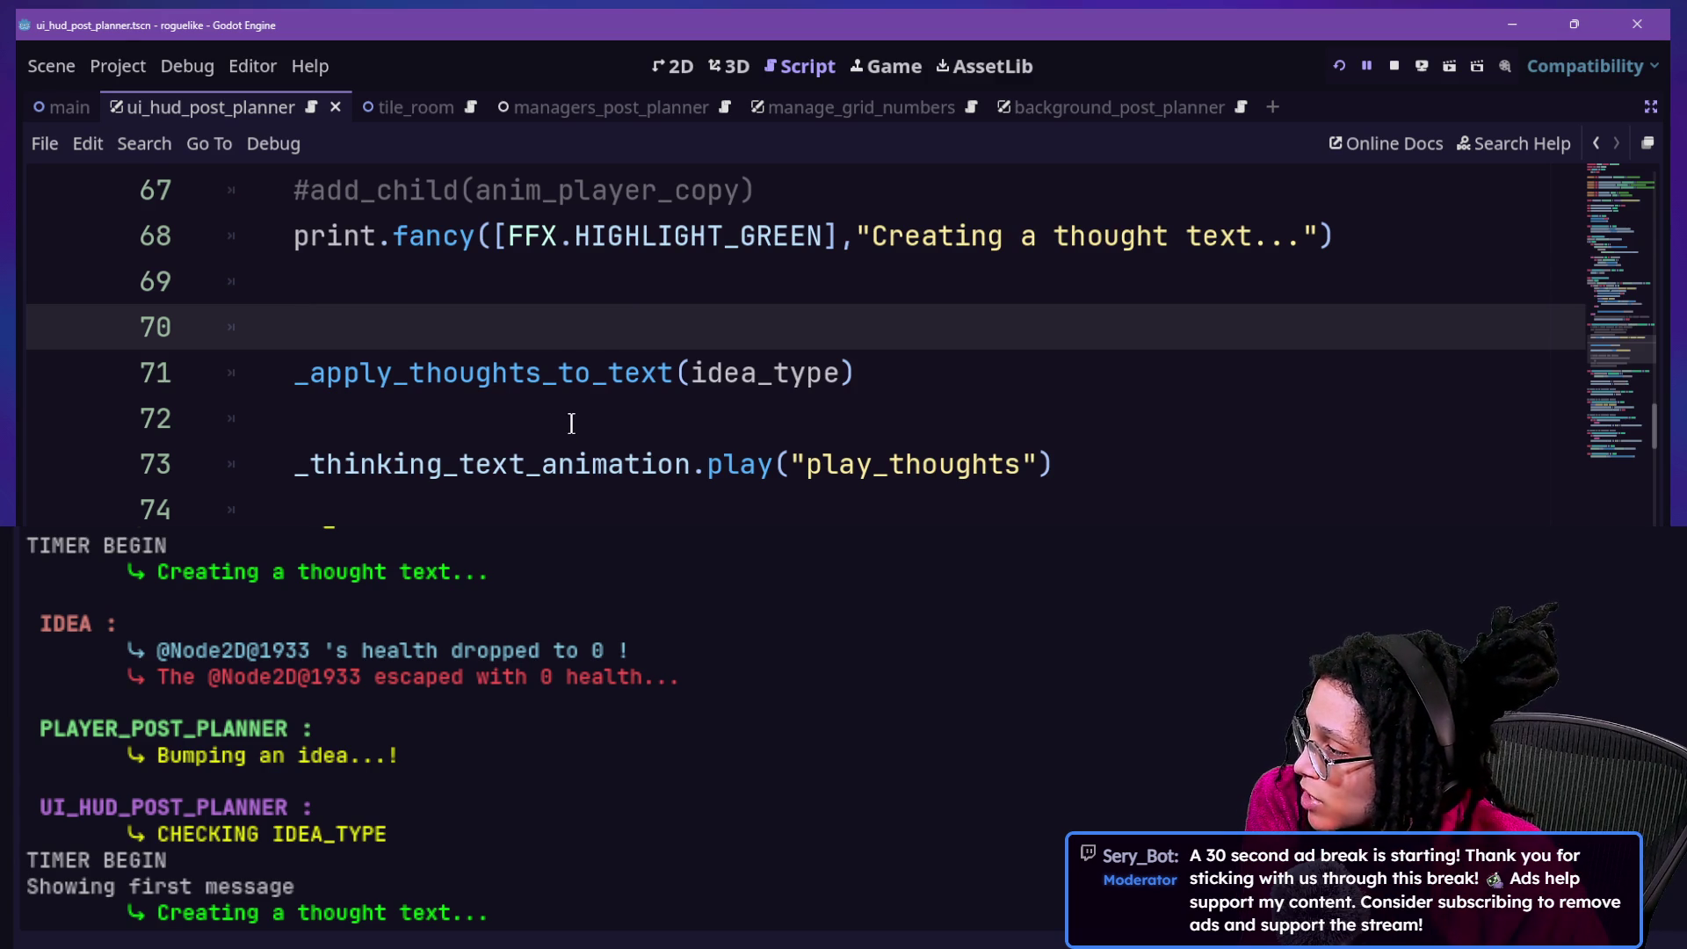
mouse_move(577, 375)
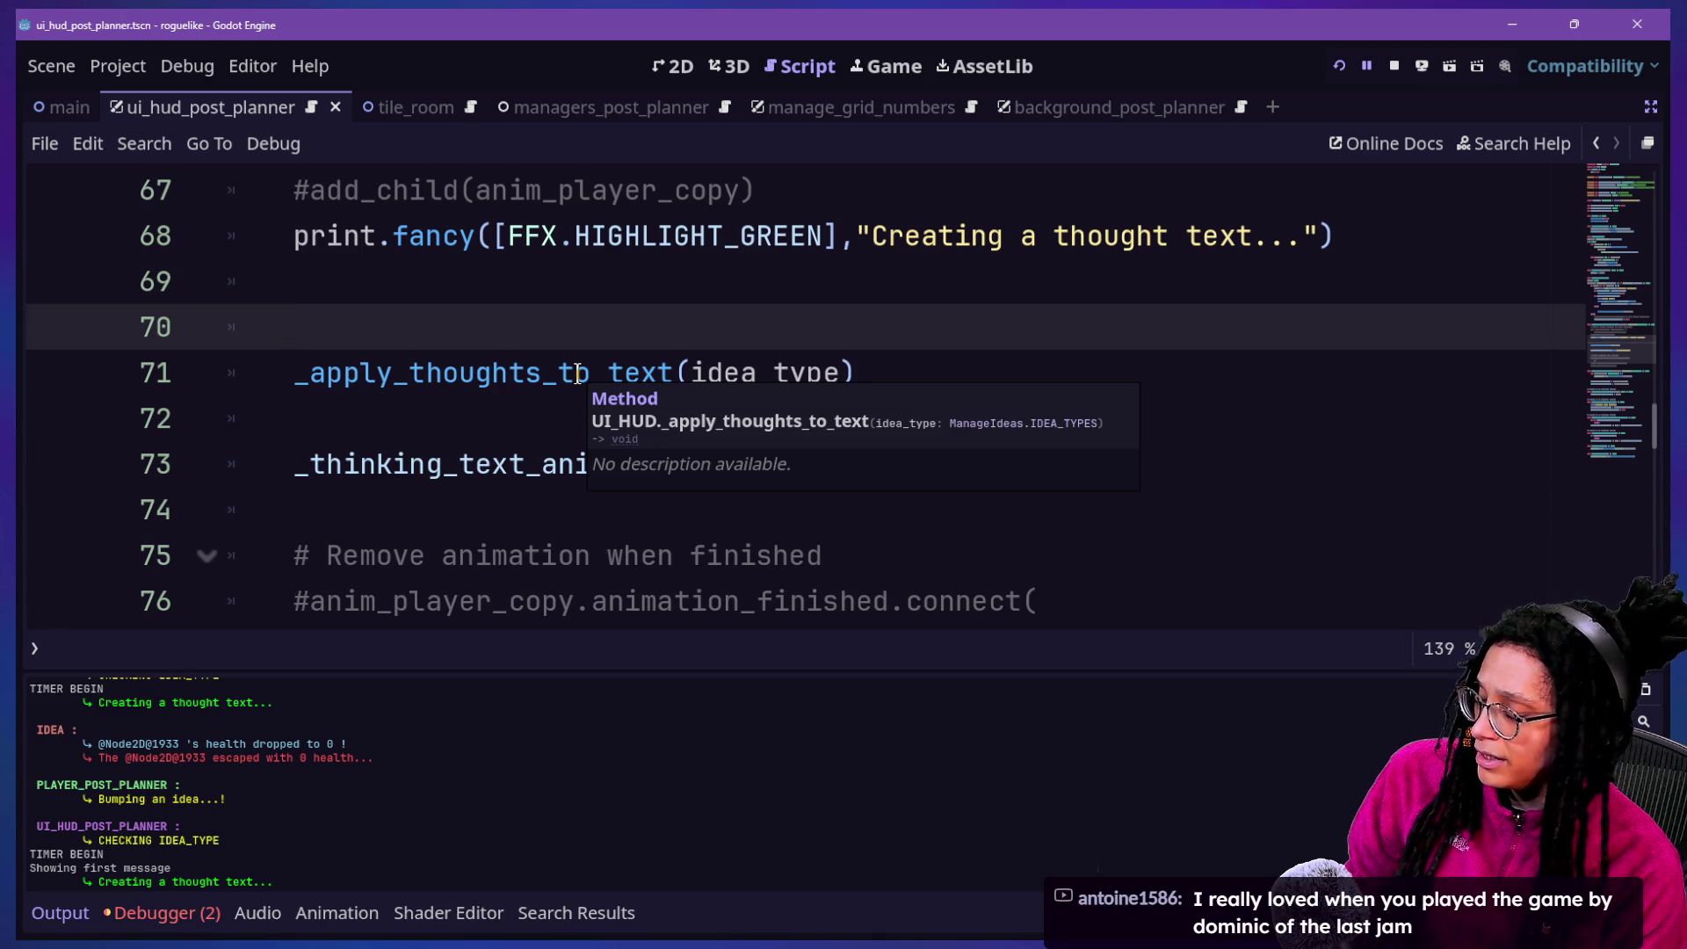
key(super+Tab)
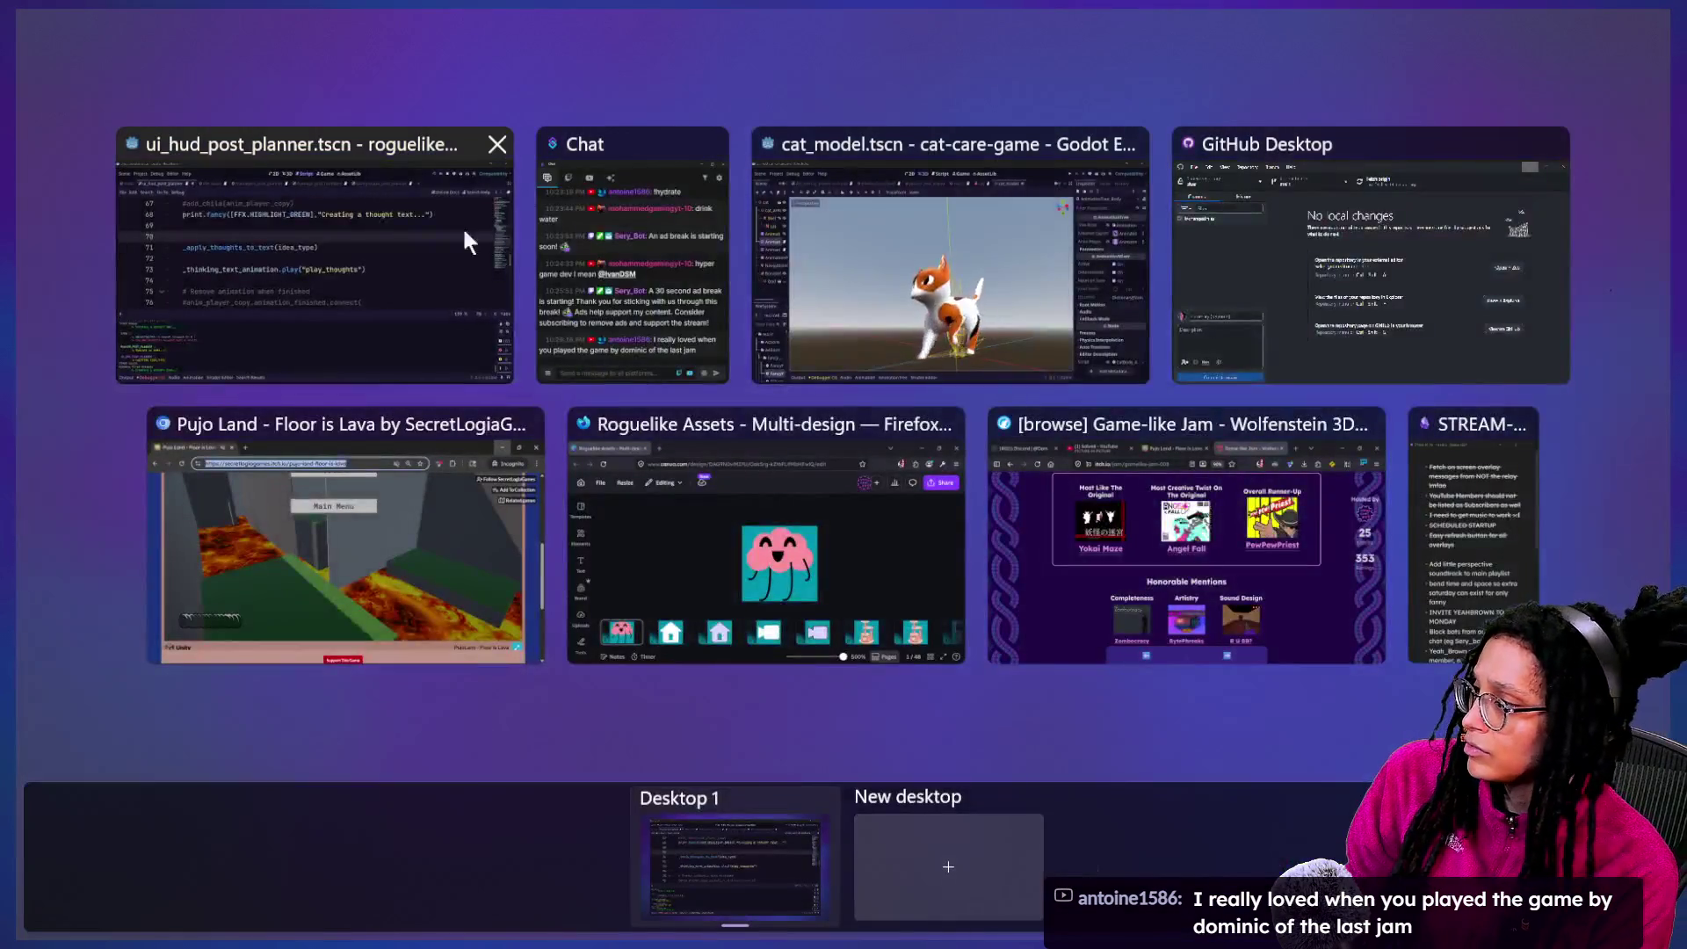
Bring the itch.io Game-like Jam results page in front of Chat, then return to Task View
click(1132, 583)
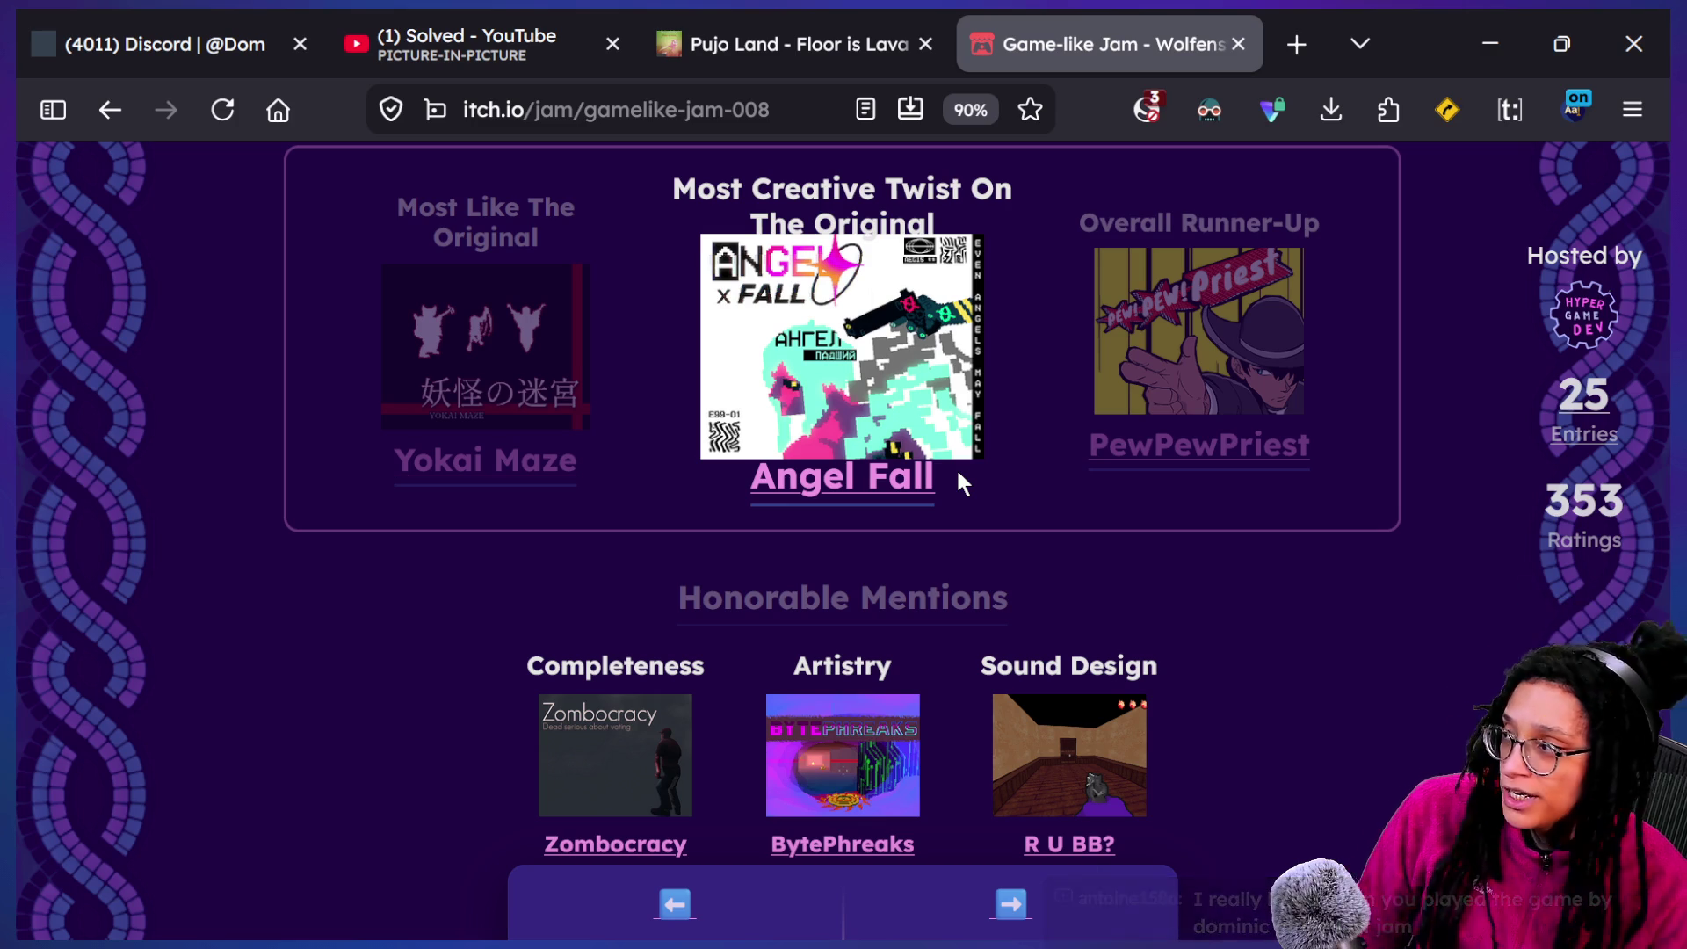
click(641, 104)
key(super+Tab)
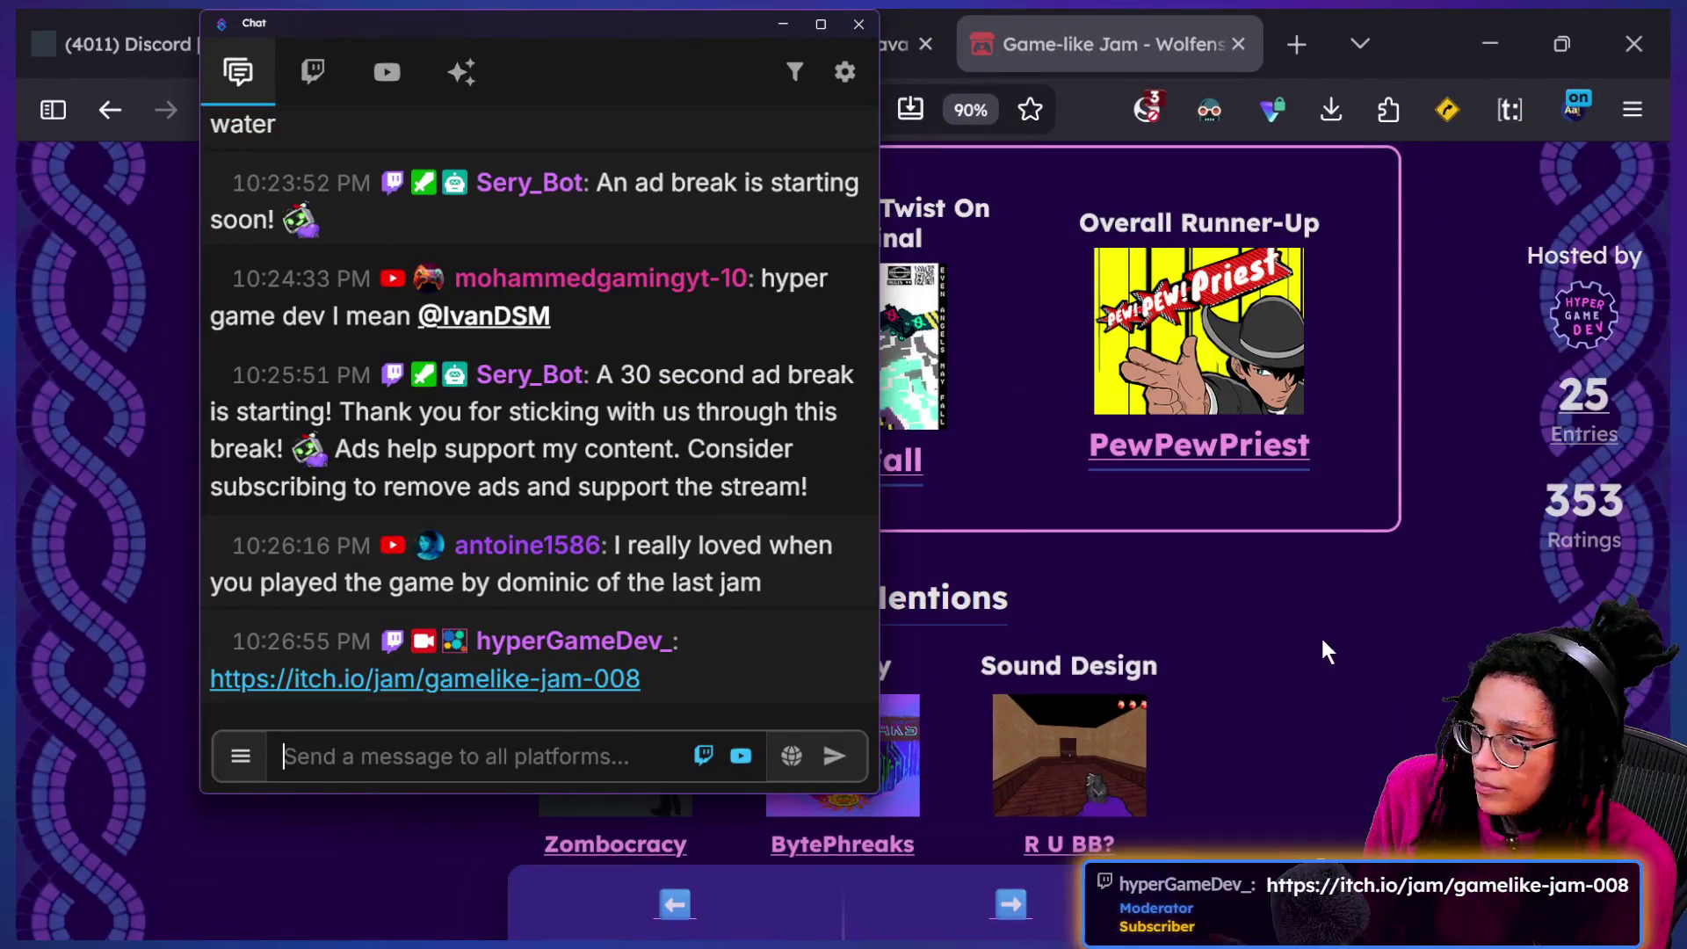
click(1319, 642)
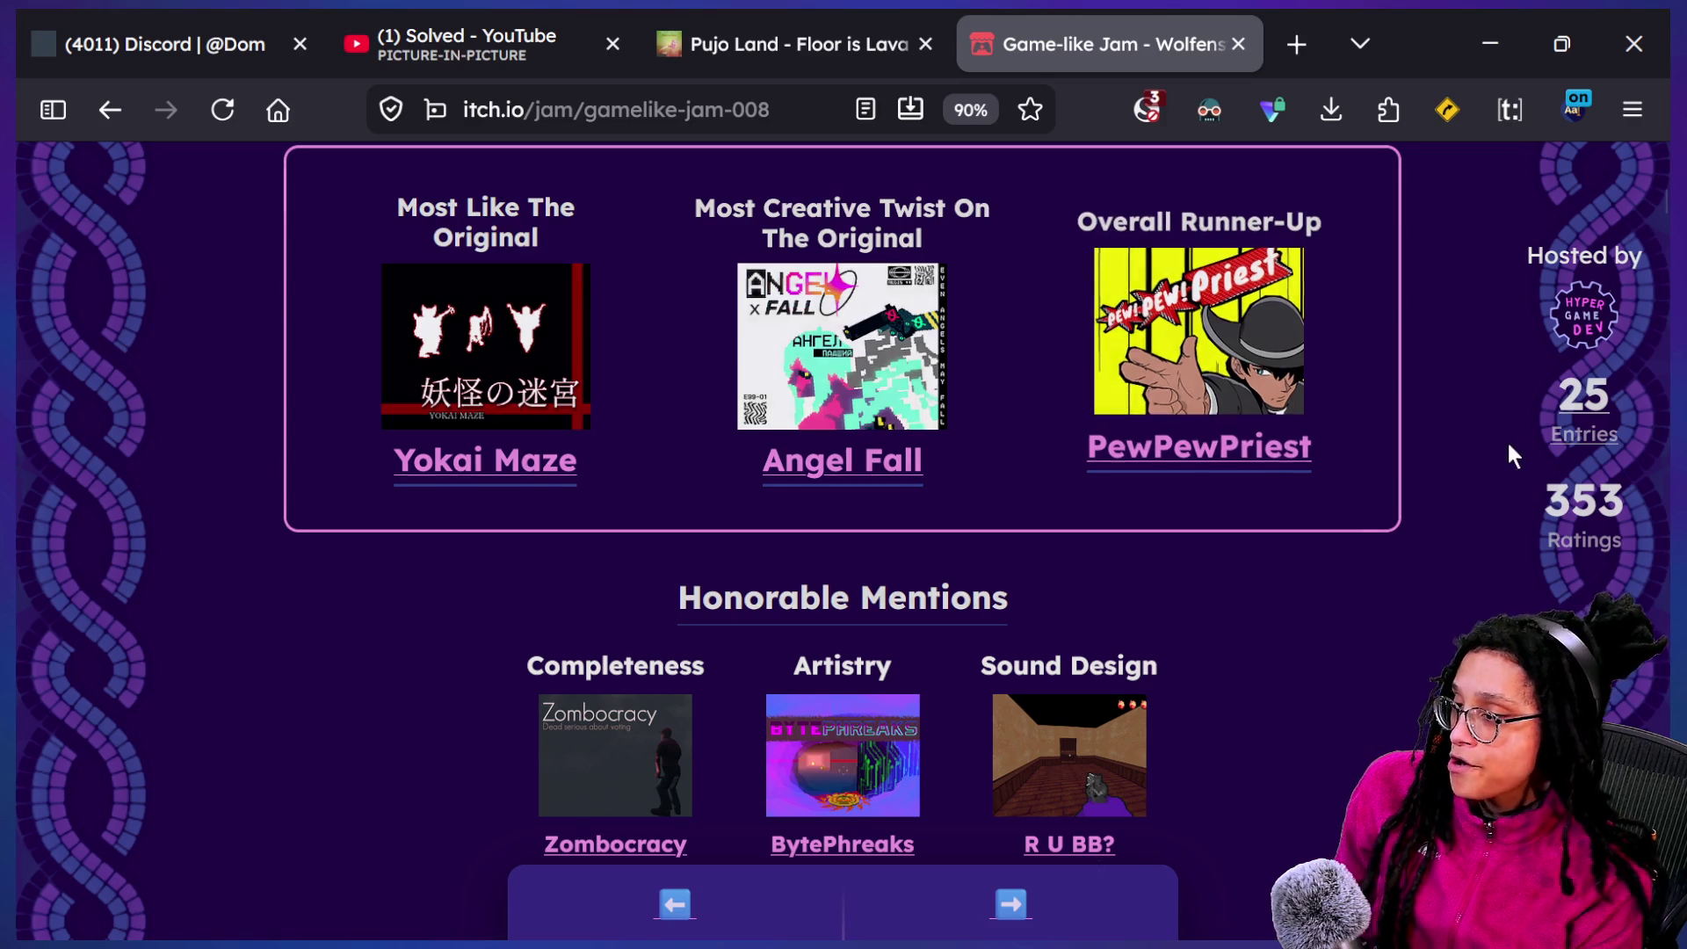
key(super+Tab)
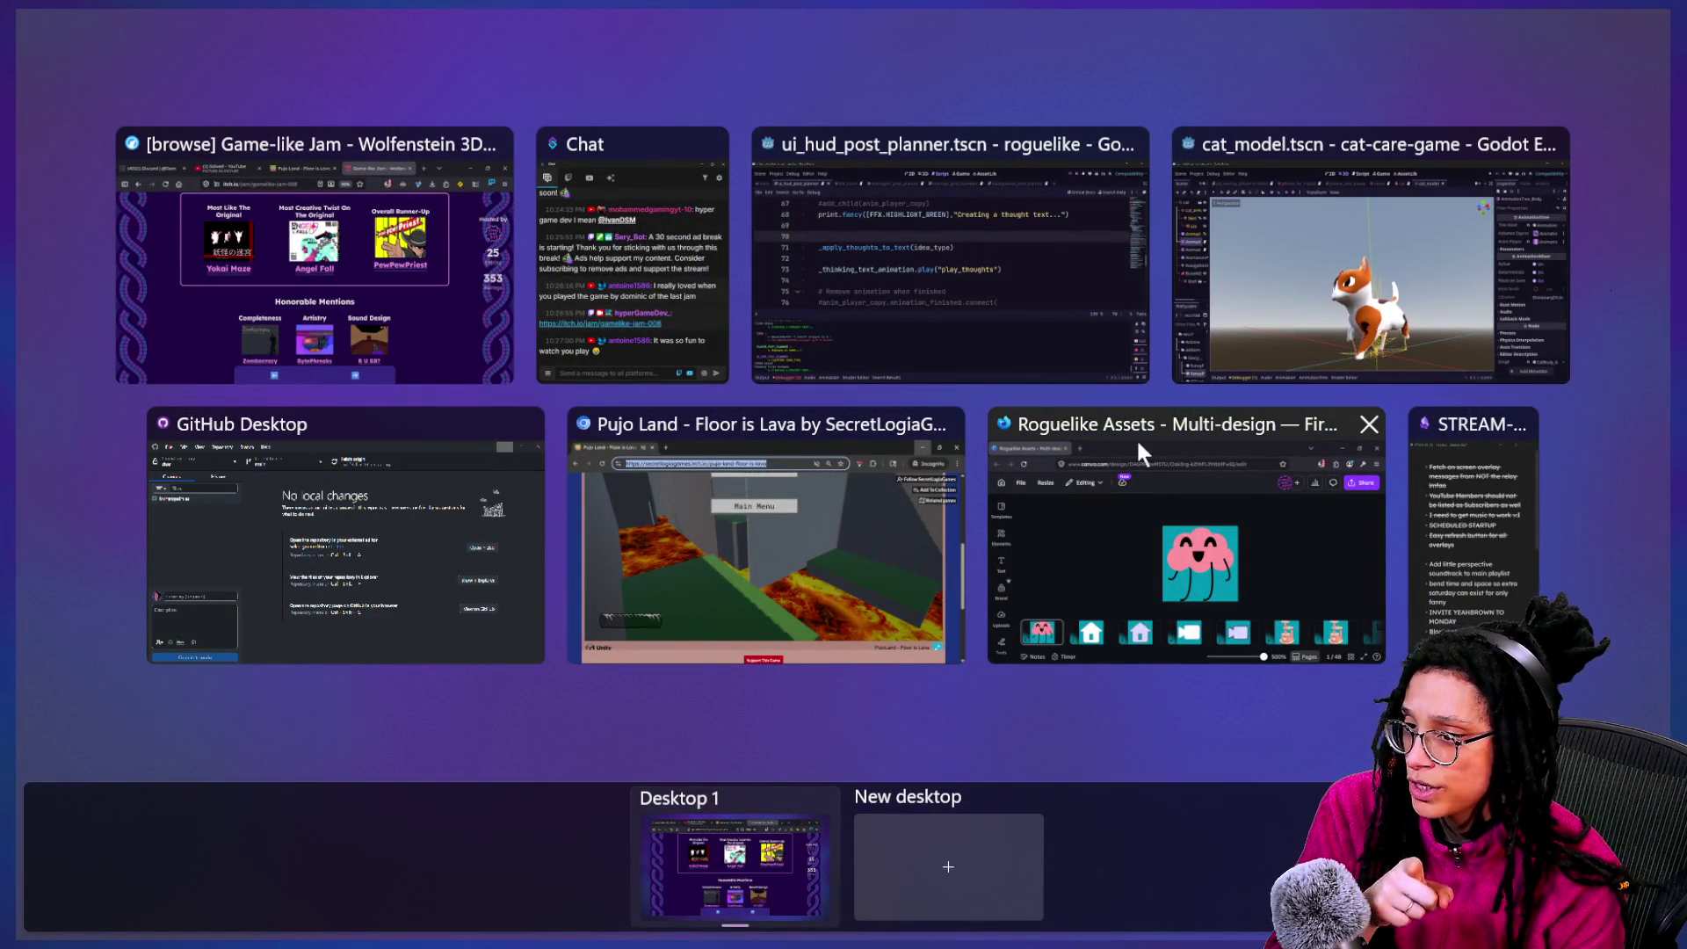
Switch back to Godot's ui_hud_post_planner script and place the caret on blank line 70
click(854, 369)
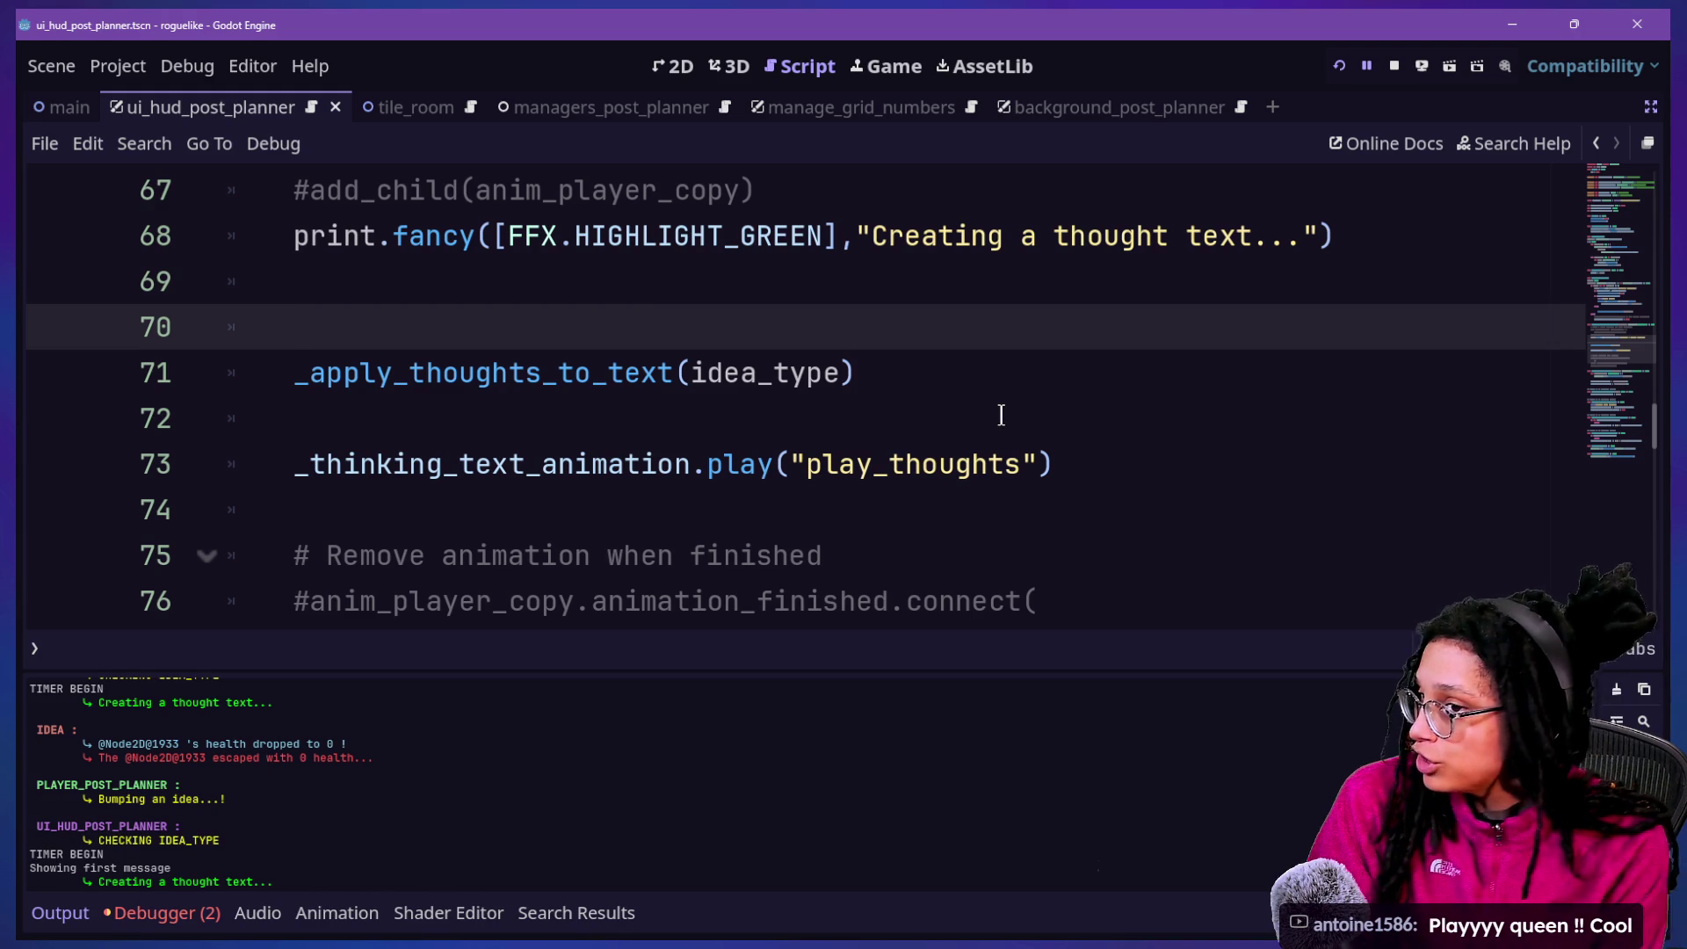
click(741, 380)
click(916, 297)
click(935, 322)
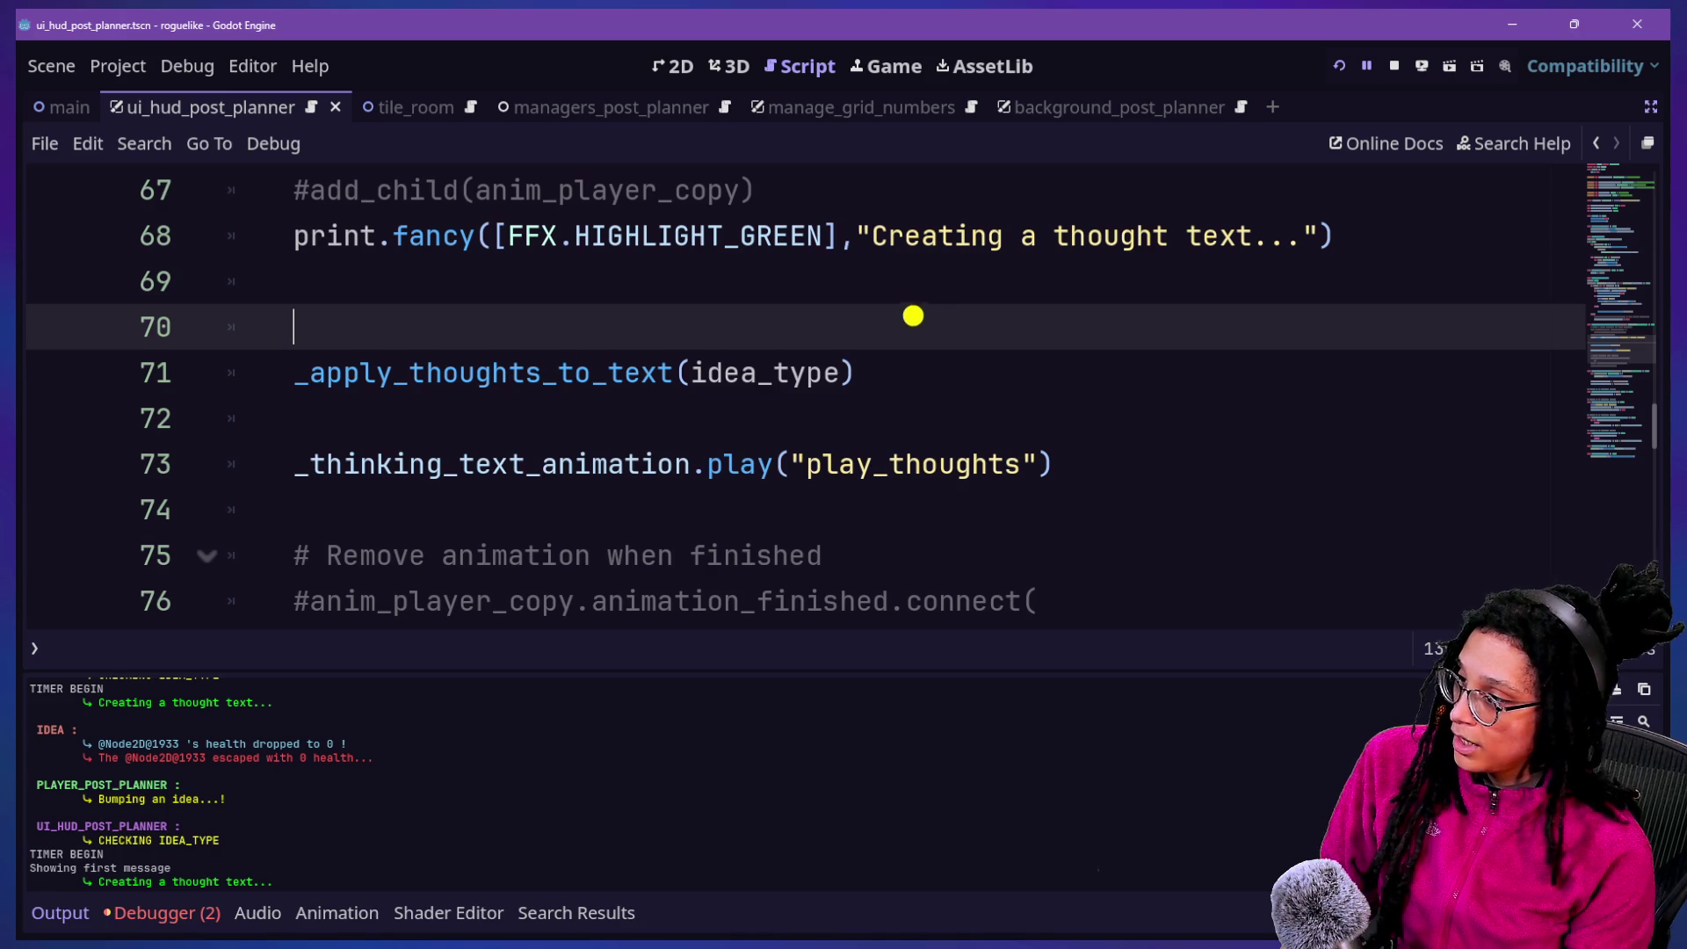
mouse_move(904, 268)
mouse_down()
mouse_move(1023, 308)
mouse_move(869, 338)
mouse_move(869, 367)
mouse_move(975, 404)
mouse_move(1018, 306)
mouse_up()
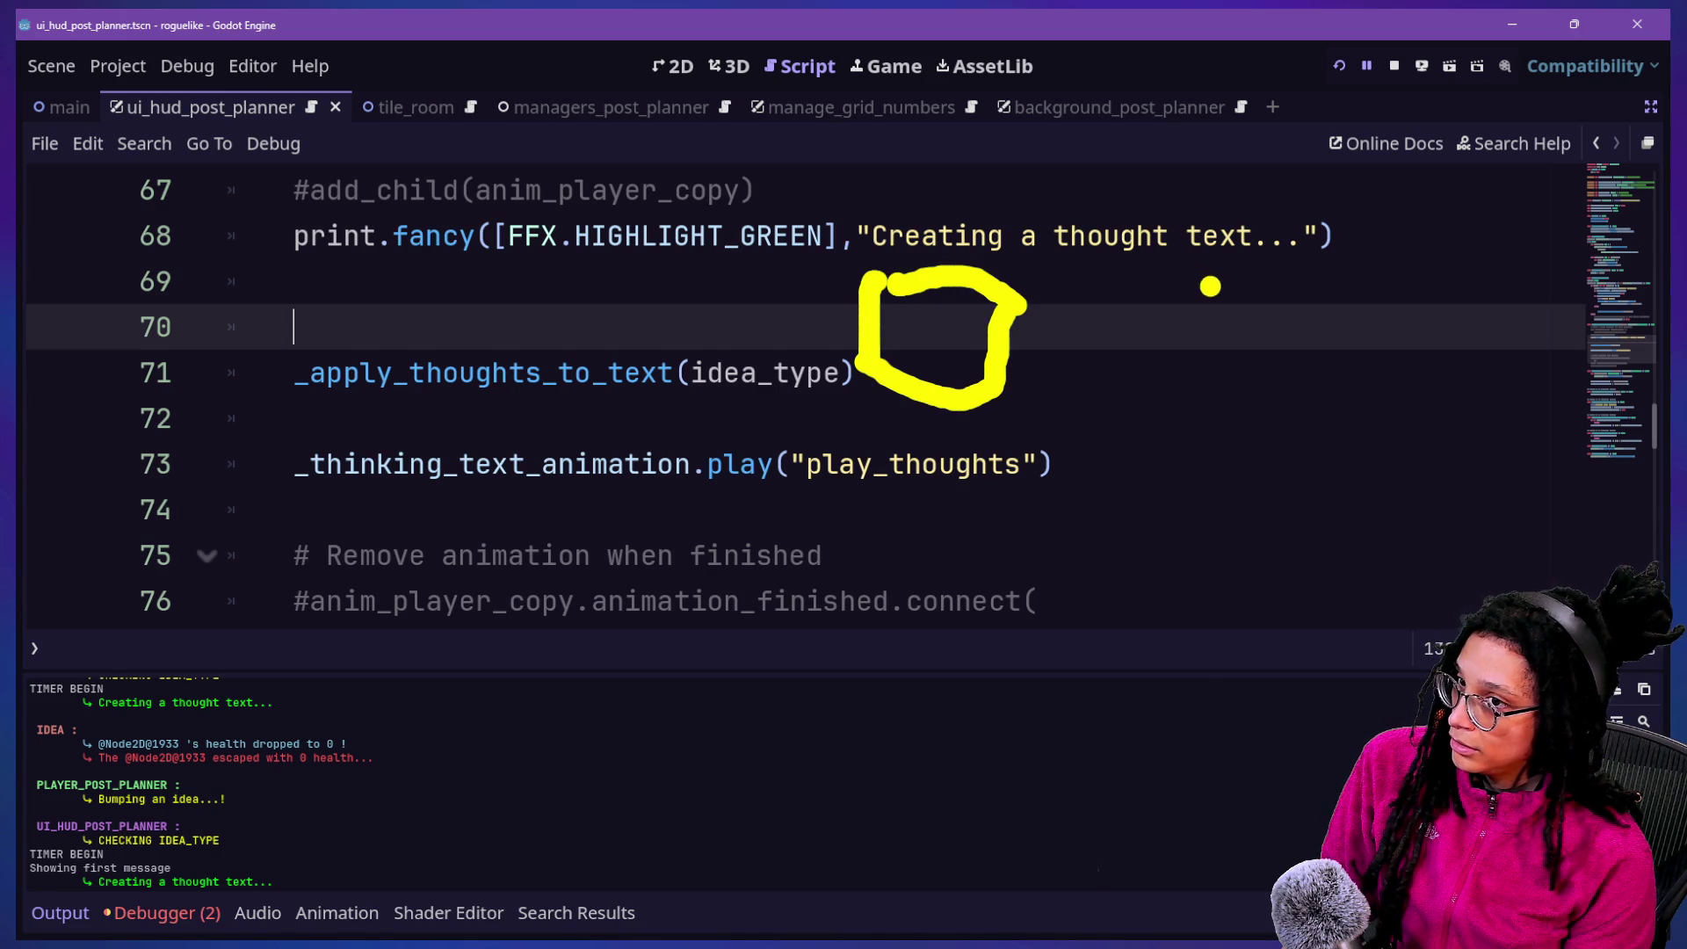
mouse_move(1261, 317)
mouse_down()
mouse_move(1384, 280)
mouse_move(1397, 312)
mouse_up()
mouse_move(1261, 327)
mouse_down()
mouse_move(1261, 400)
mouse_move(1375, 415)
mouse_move(1410, 380)
mouse_move(1390, 314)
mouse_move(1375, 318)
mouse_up()
mouse_move(1122, 313)
mouse_down()
mouse_move(1160, 303)
mouse_move(1182, 378)
mouse_move(1129, 388)
mouse_move(1068, 338)
mouse_up()
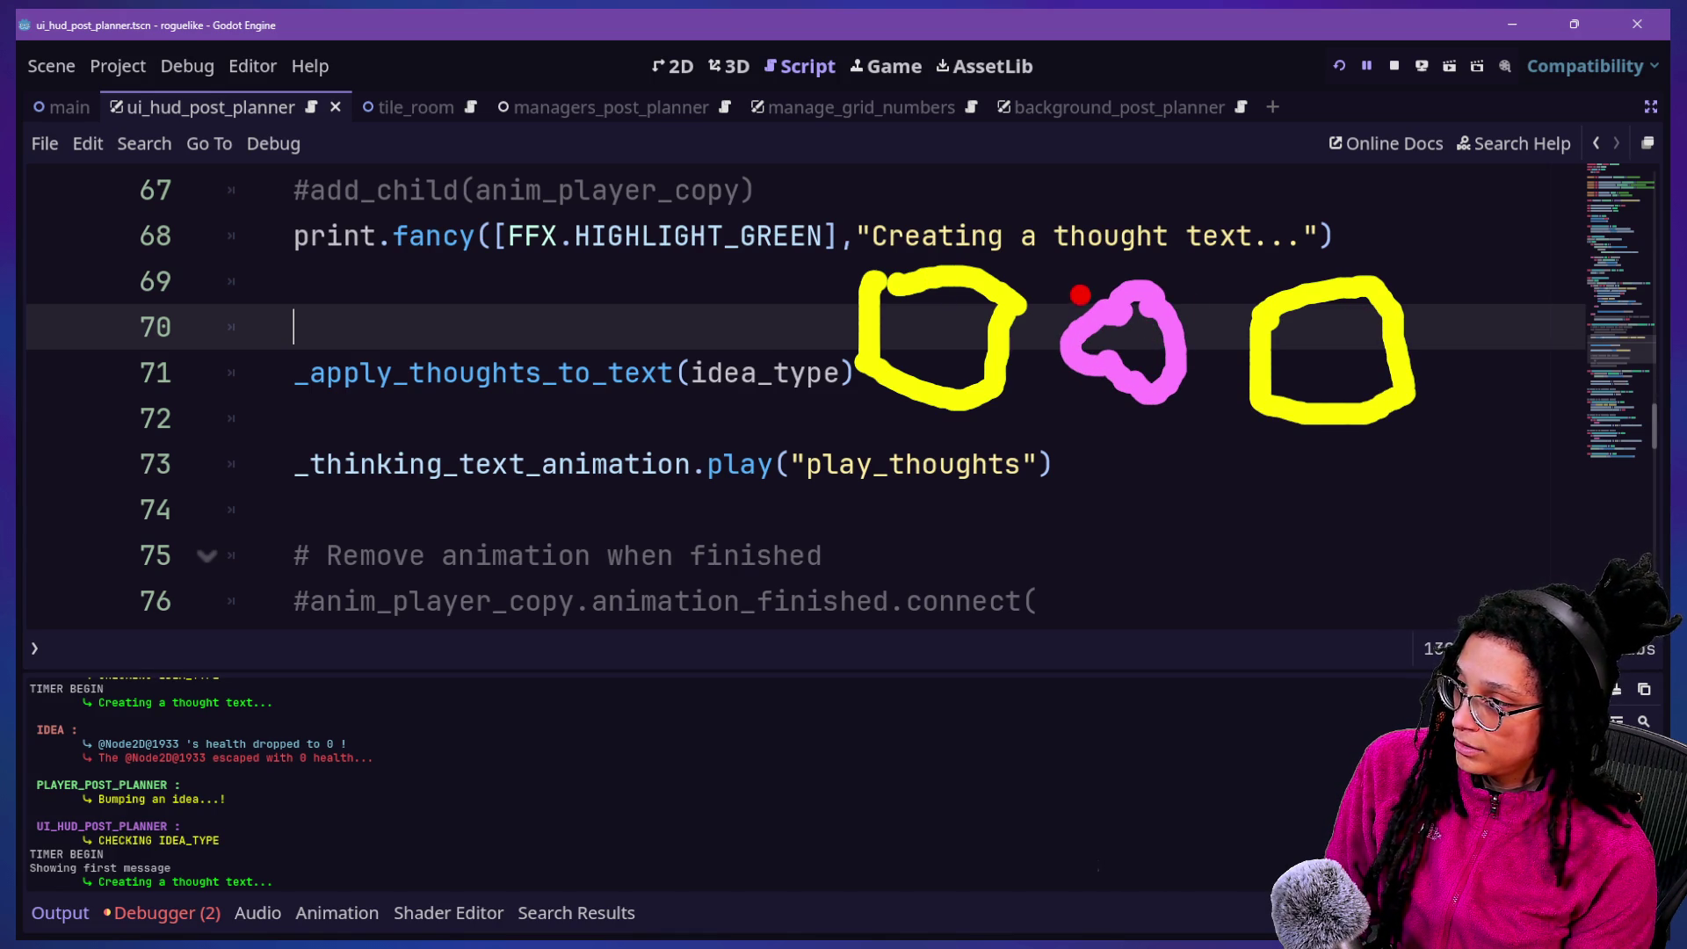
drag(1086, 299, 997, 320)
mouse_move(1143, 314)
mouse_down()
mouse_move(1221, 286)
mouse_move(1212, 255)
mouse_move(1248, 309)
mouse_up()
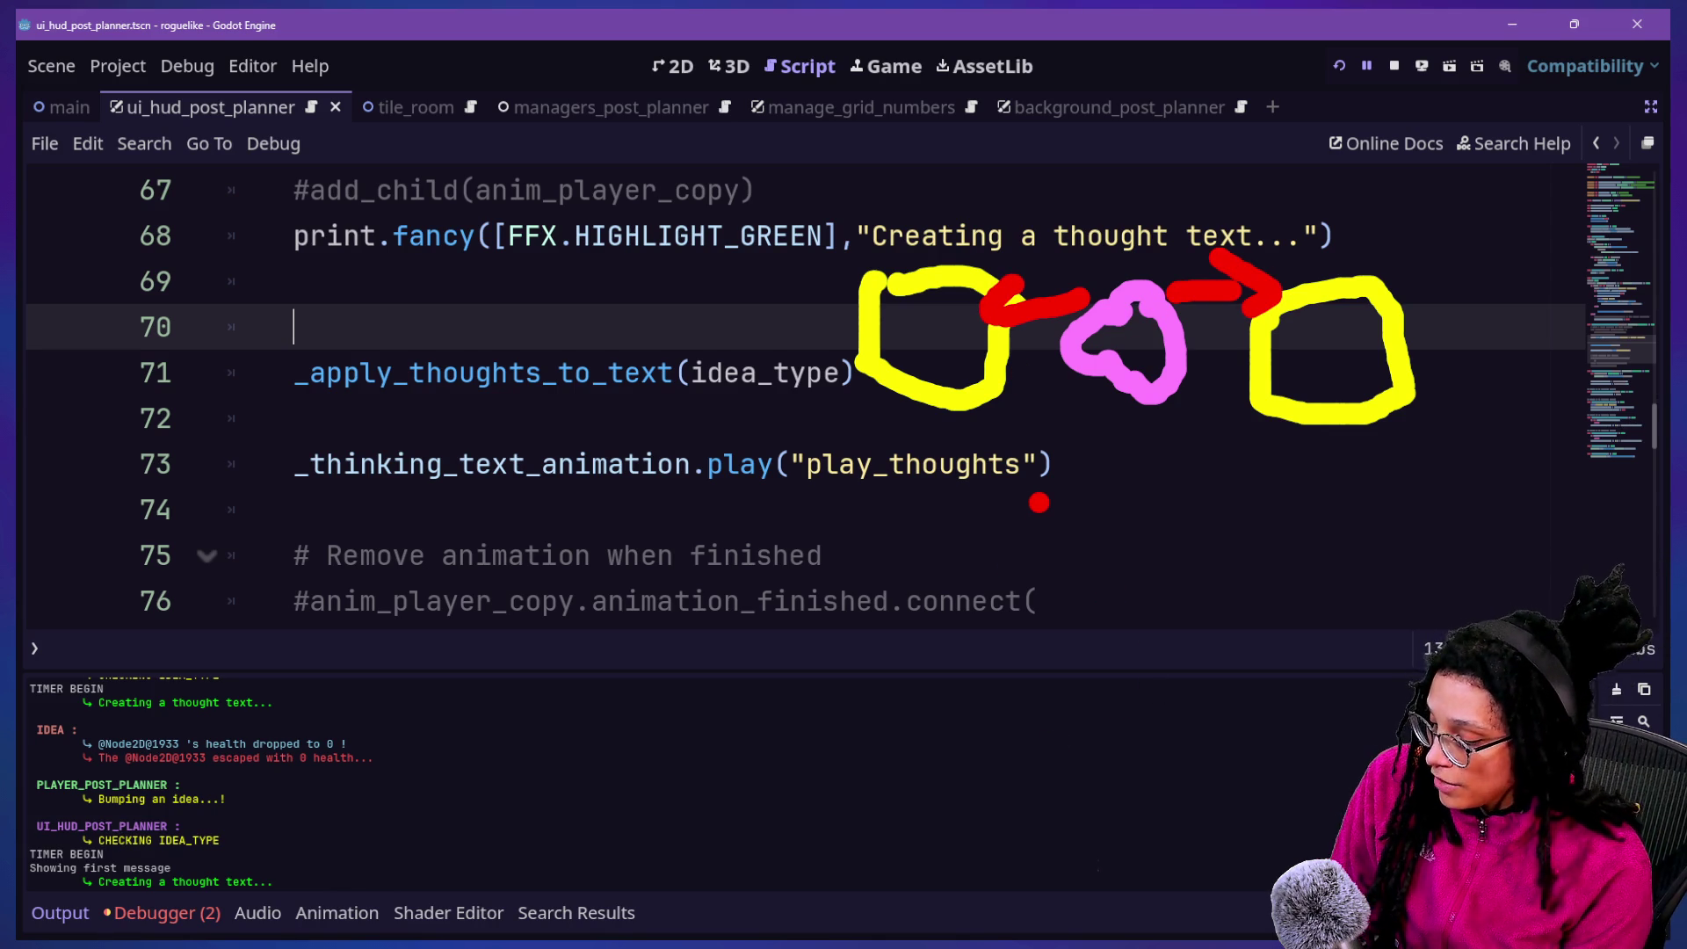
key(b)
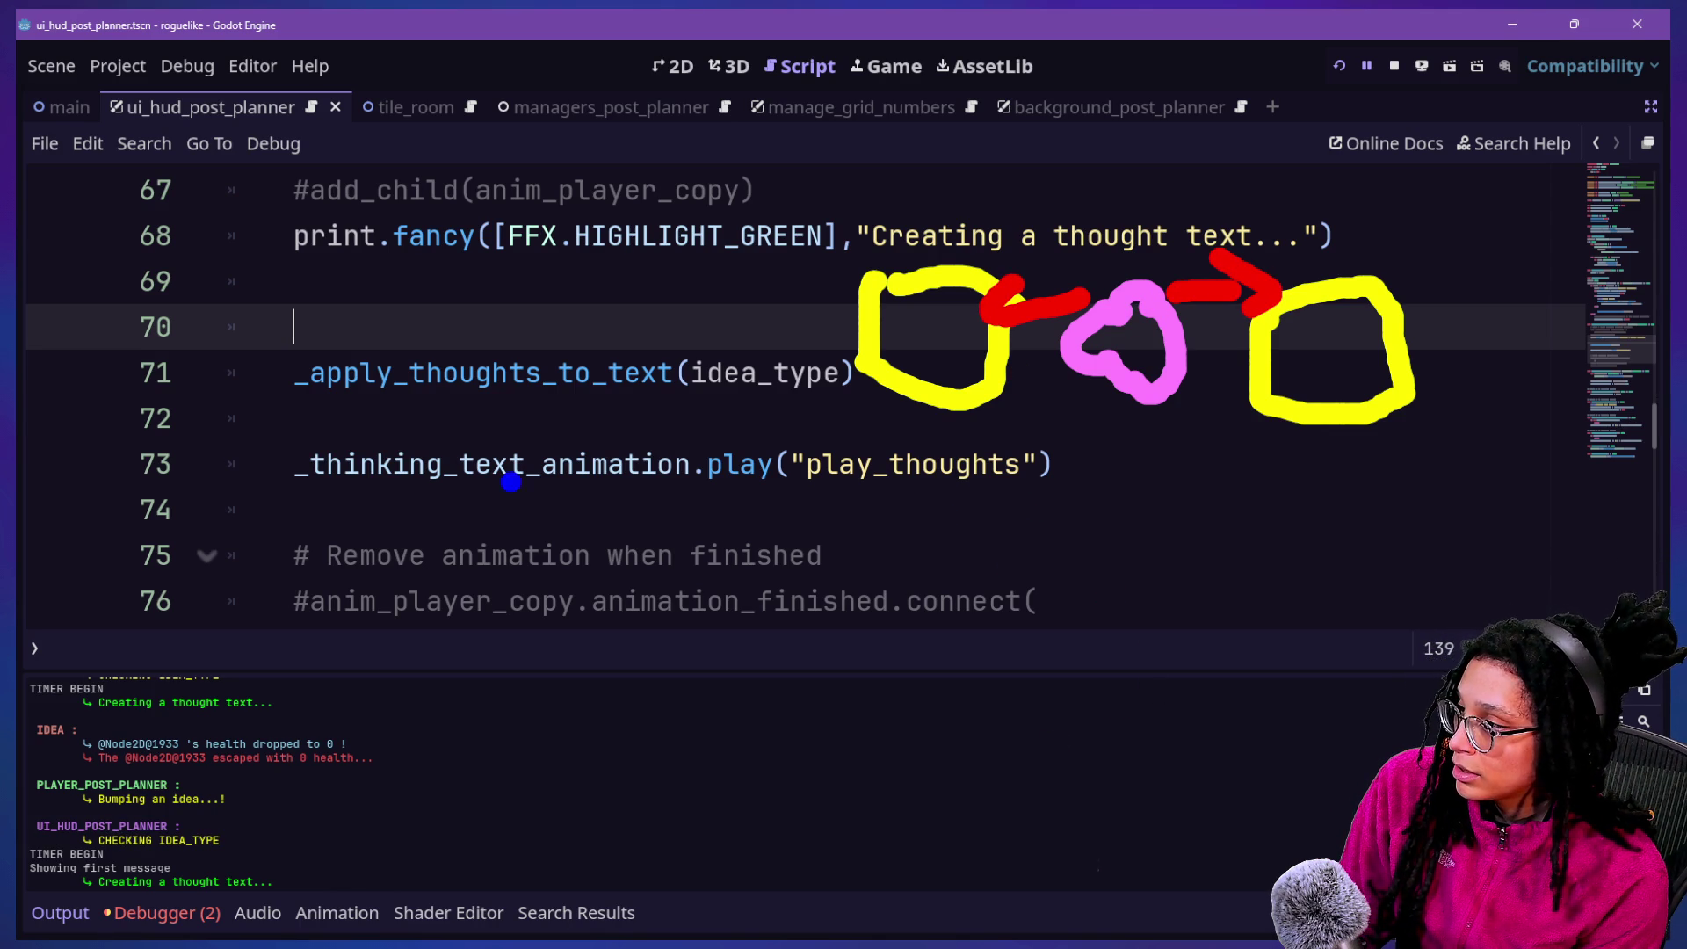
drag(218, 417, 761, 409)
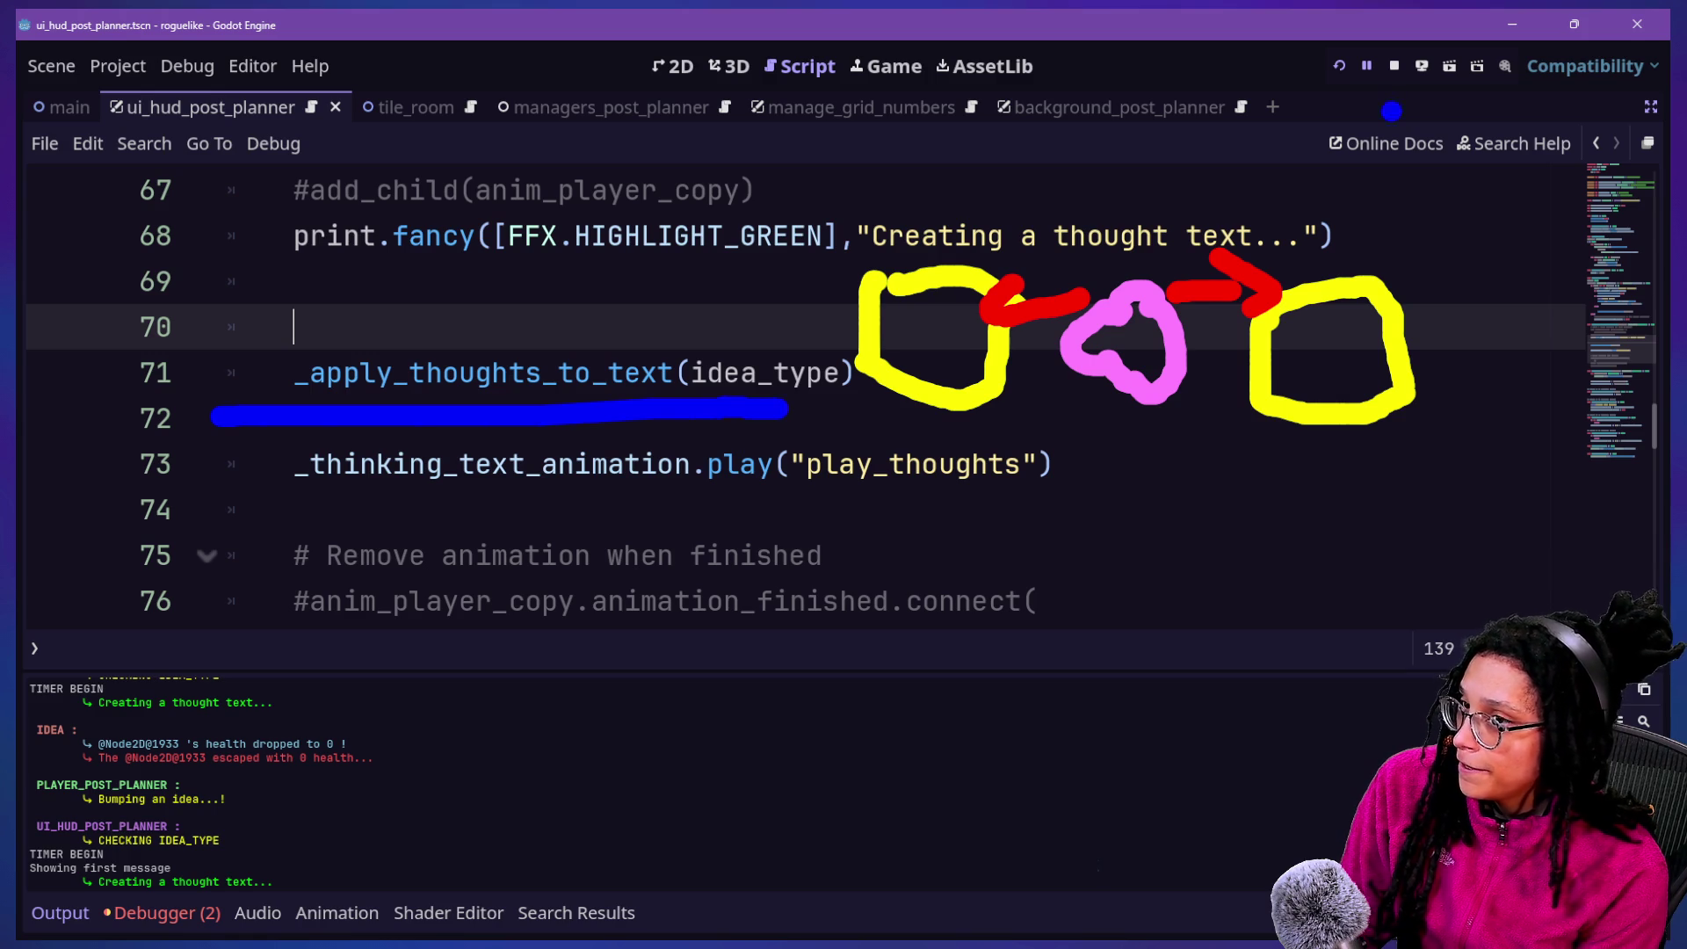
key(Escape)
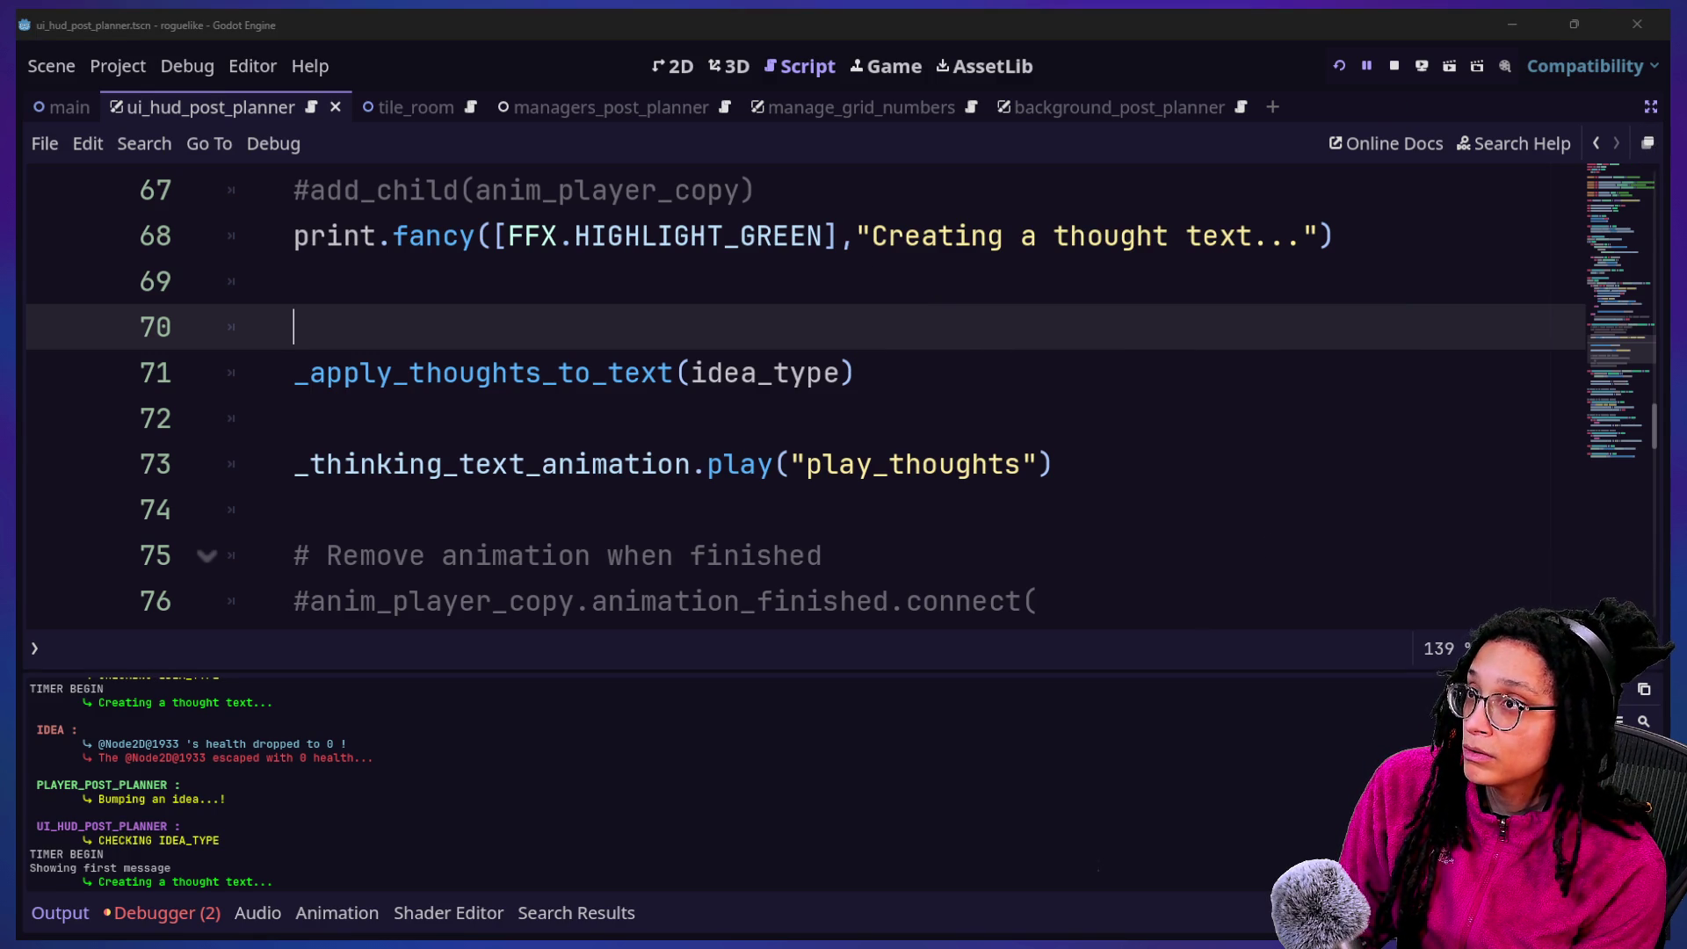
click(708, 391)
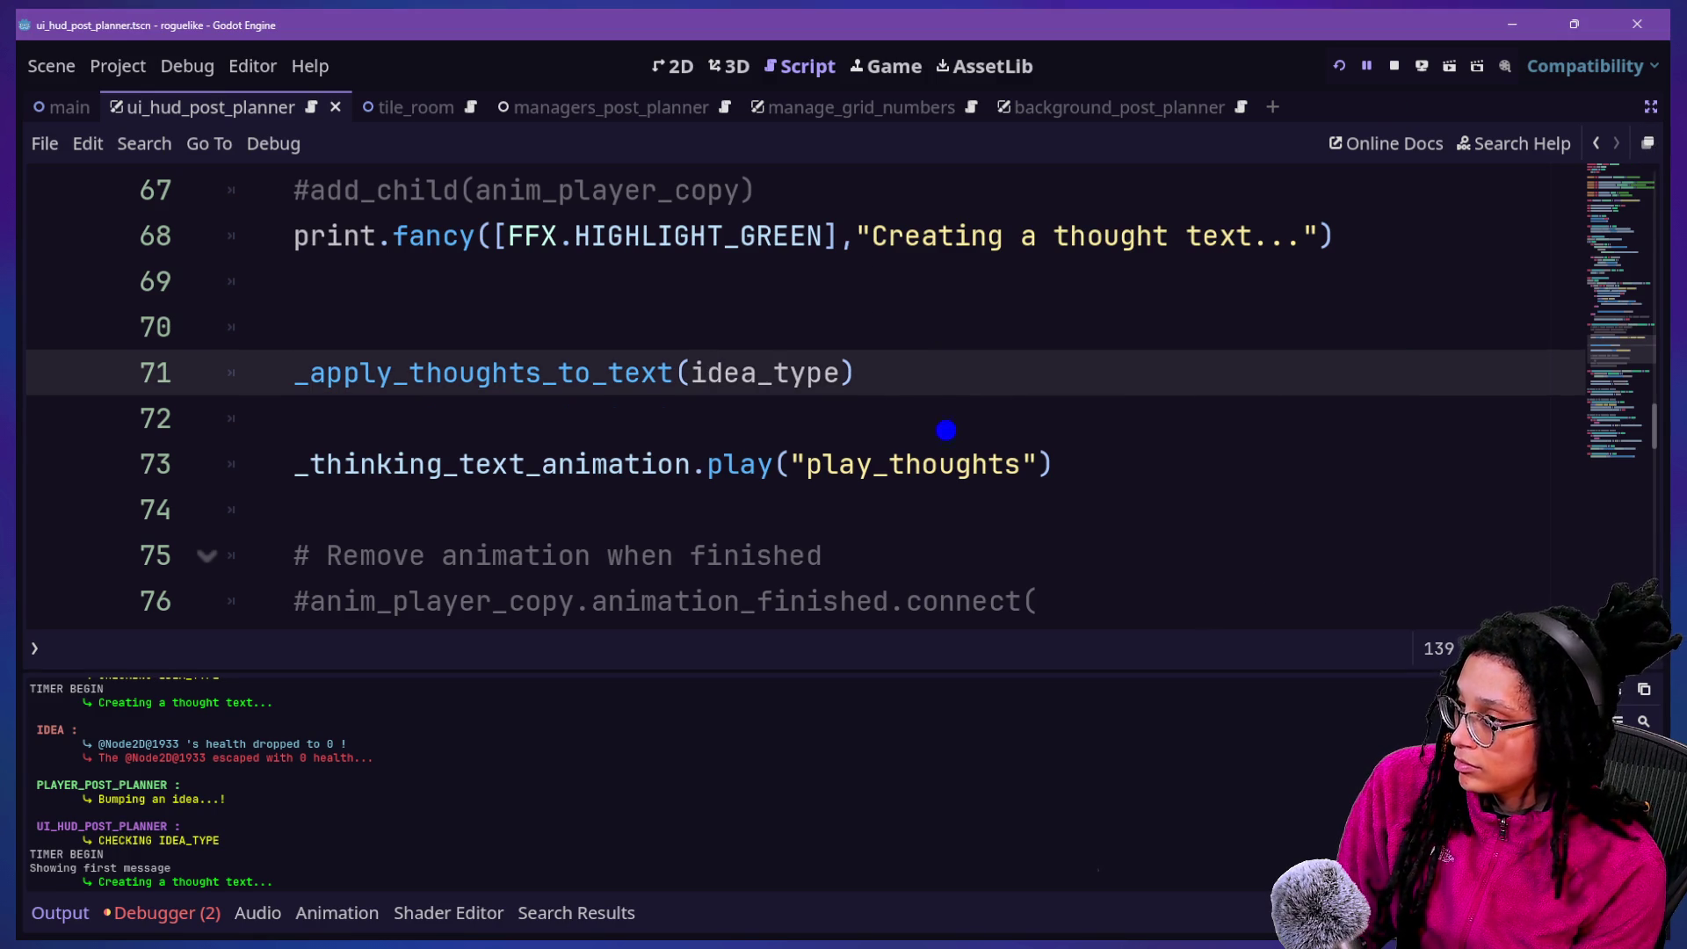
Sketch thought bubbles beside line 71, underline _apply_thoughts_to_text, and draw an arrow to the bubbles
mouse_move(893, 337)
mouse_down()
mouse_move(1064, 360)
mouse_move(923, 339)
mouse_move(889, 422)
mouse_move(993, 457)
mouse_move(1068, 373)
mouse_up()
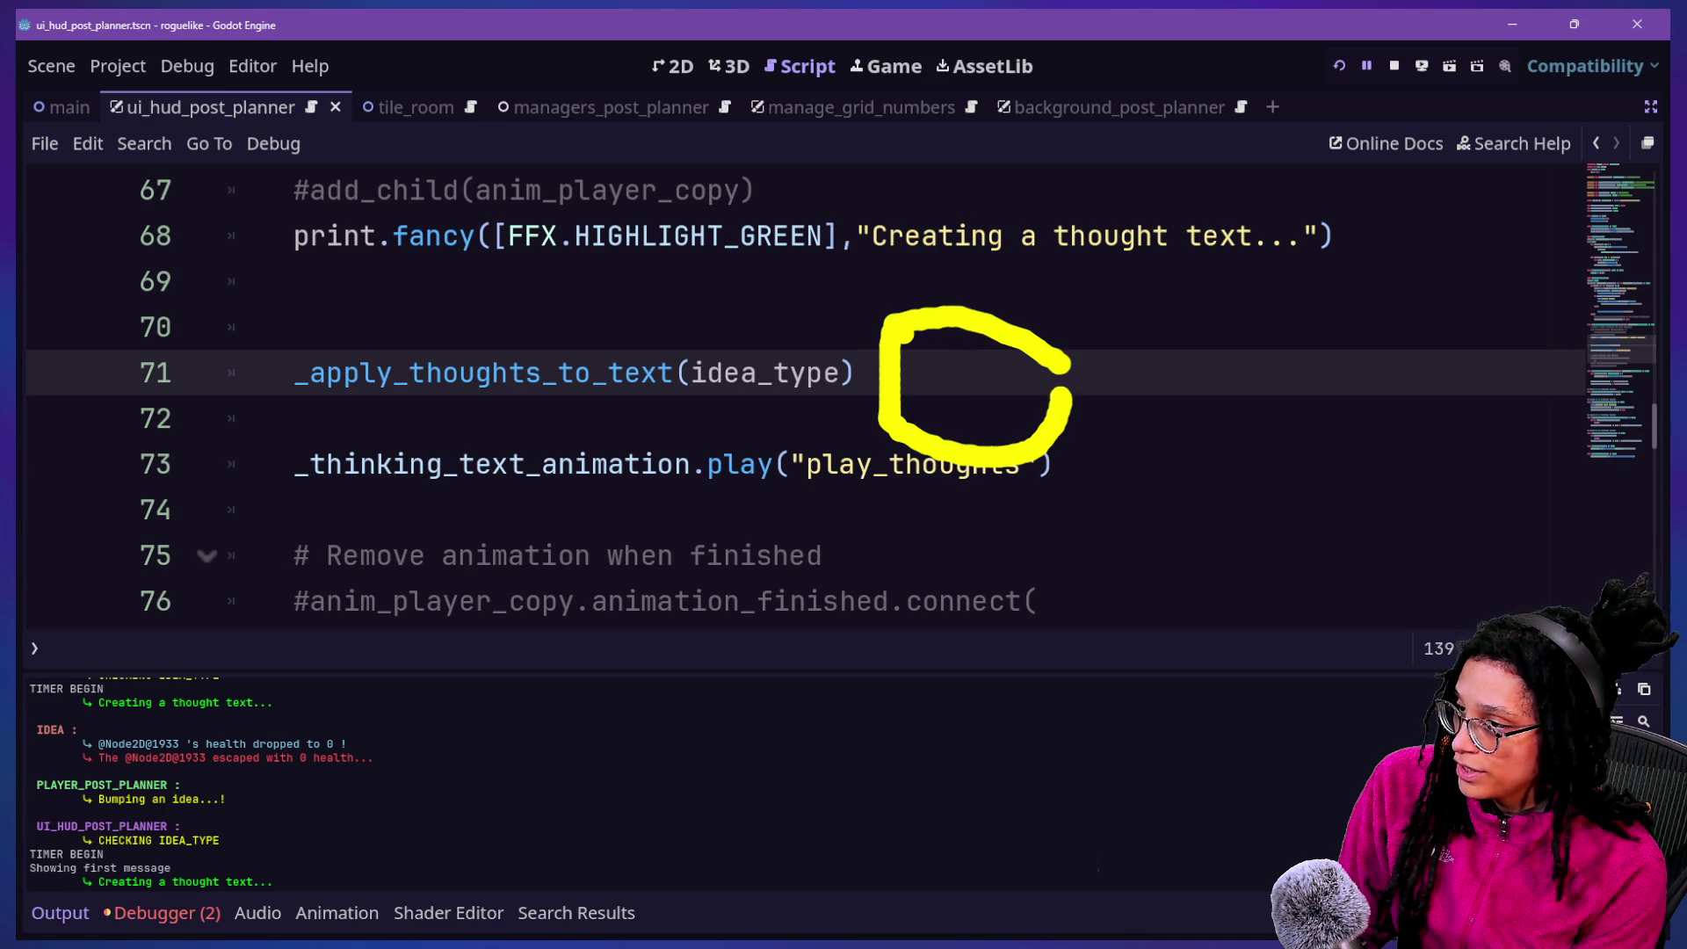
drag(1439, 338, 1542, 331)
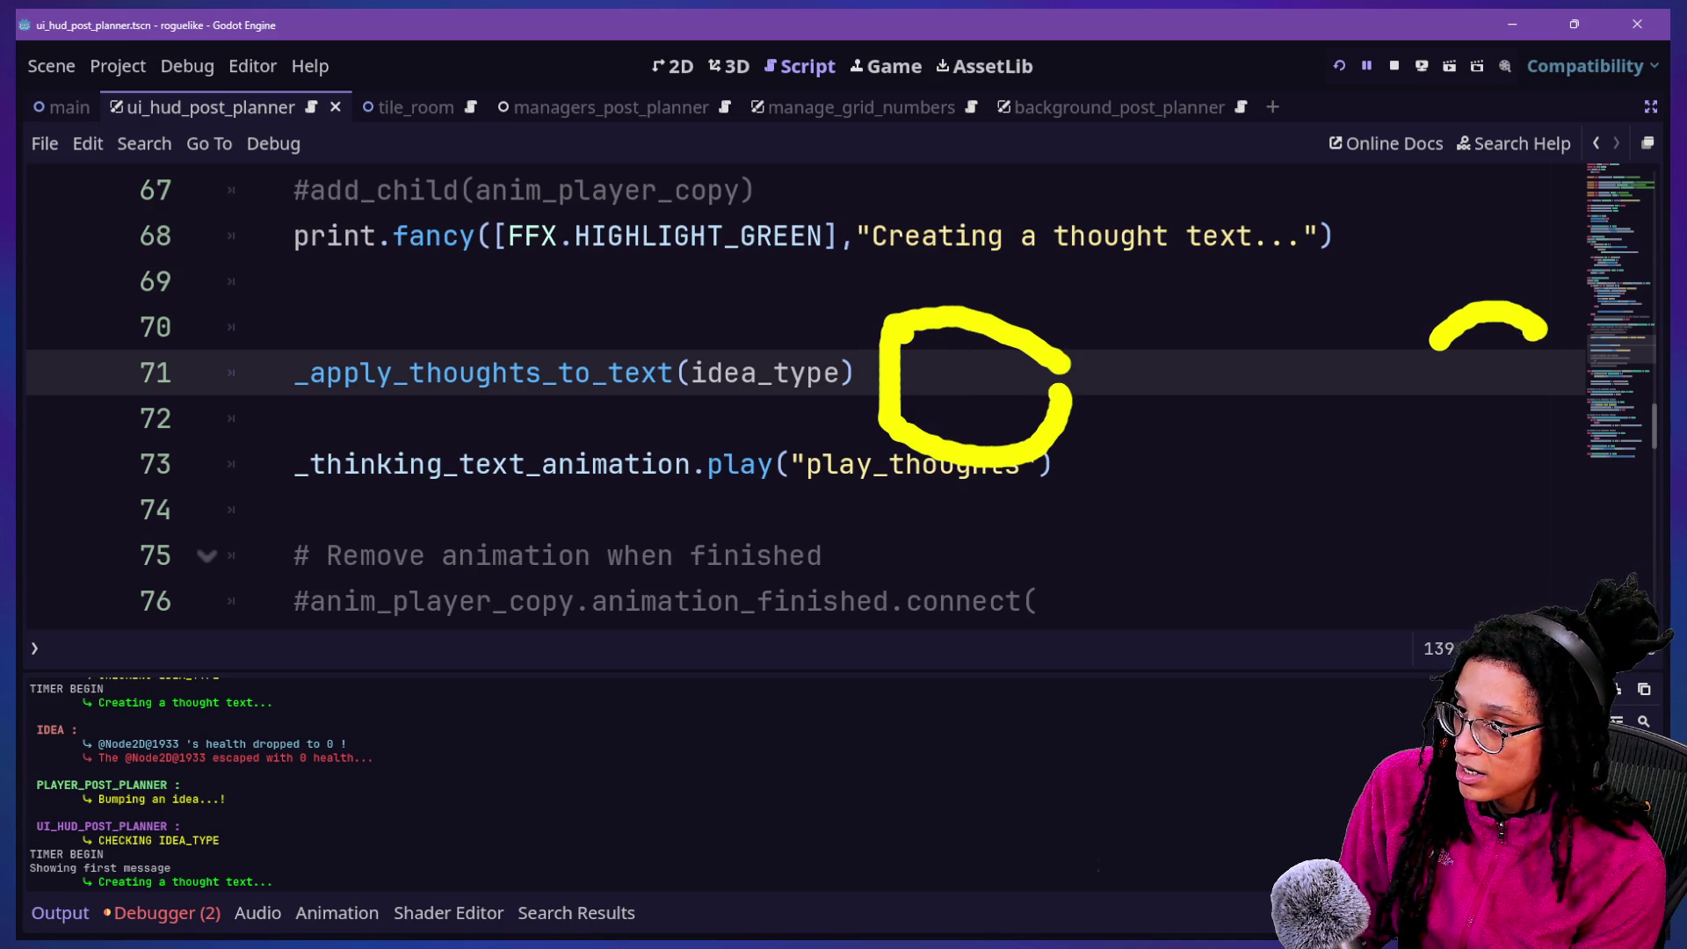
mouse_move(1428, 351)
mouse_down()
mouse_move(1463, 435)
mouse_move(1548, 332)
mouse_up()
key(p)
mouse_move(1188, 343)
mouse_down()
mouse_move(1270, 347)
mouse_move(1309, 400)
mouse_move(1226, 415)
mouse_move(1182, 349)
mouse_up()
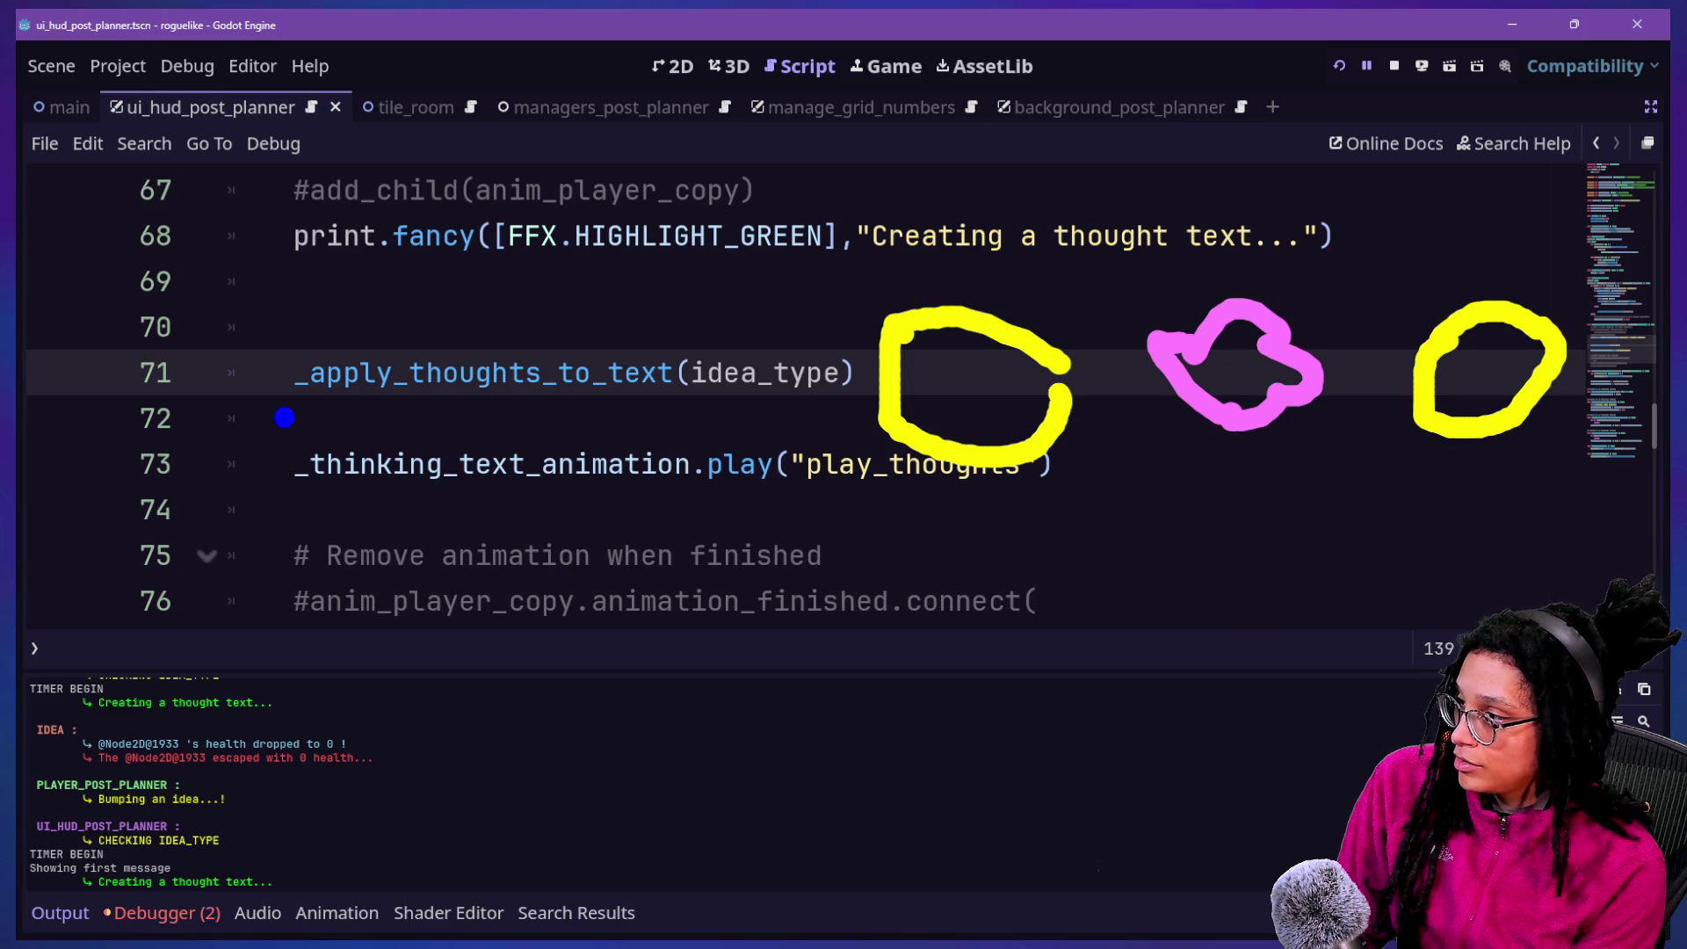
drag(324, 410, 802, 410)
drag(659, 448, 1085, 509)
mouse_move(1045, 564)
mouse_down()
mouse_move(1337, 521)
mouse_move(1465, 467)
mouse_up()
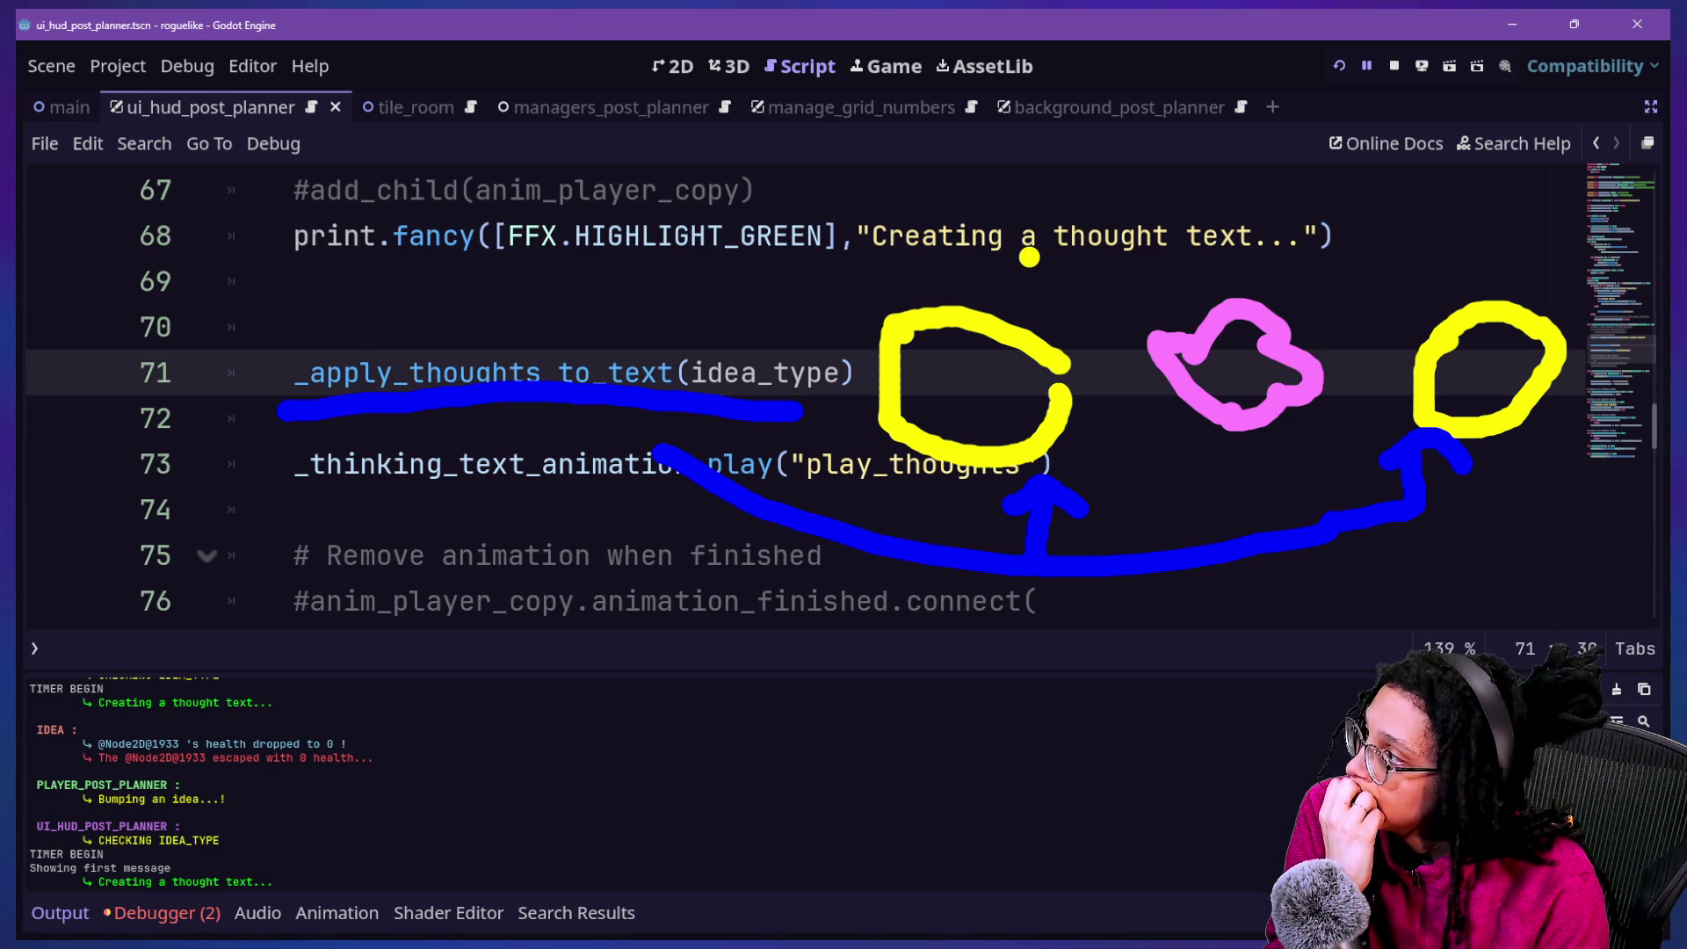
Label the right circle 1, add red arrows looping back to the animation line, then clear the sketch
mouse_move(396, 299)
mouse_down()
mouse_move(316, 279)
mouse_move(391, 479)
mouse_move(615, 282)
mouse_move(281, 413)
mouse_move(308, 369)
mouse_move(440, 374)
mouse_move(738, 492)
mouse_up()
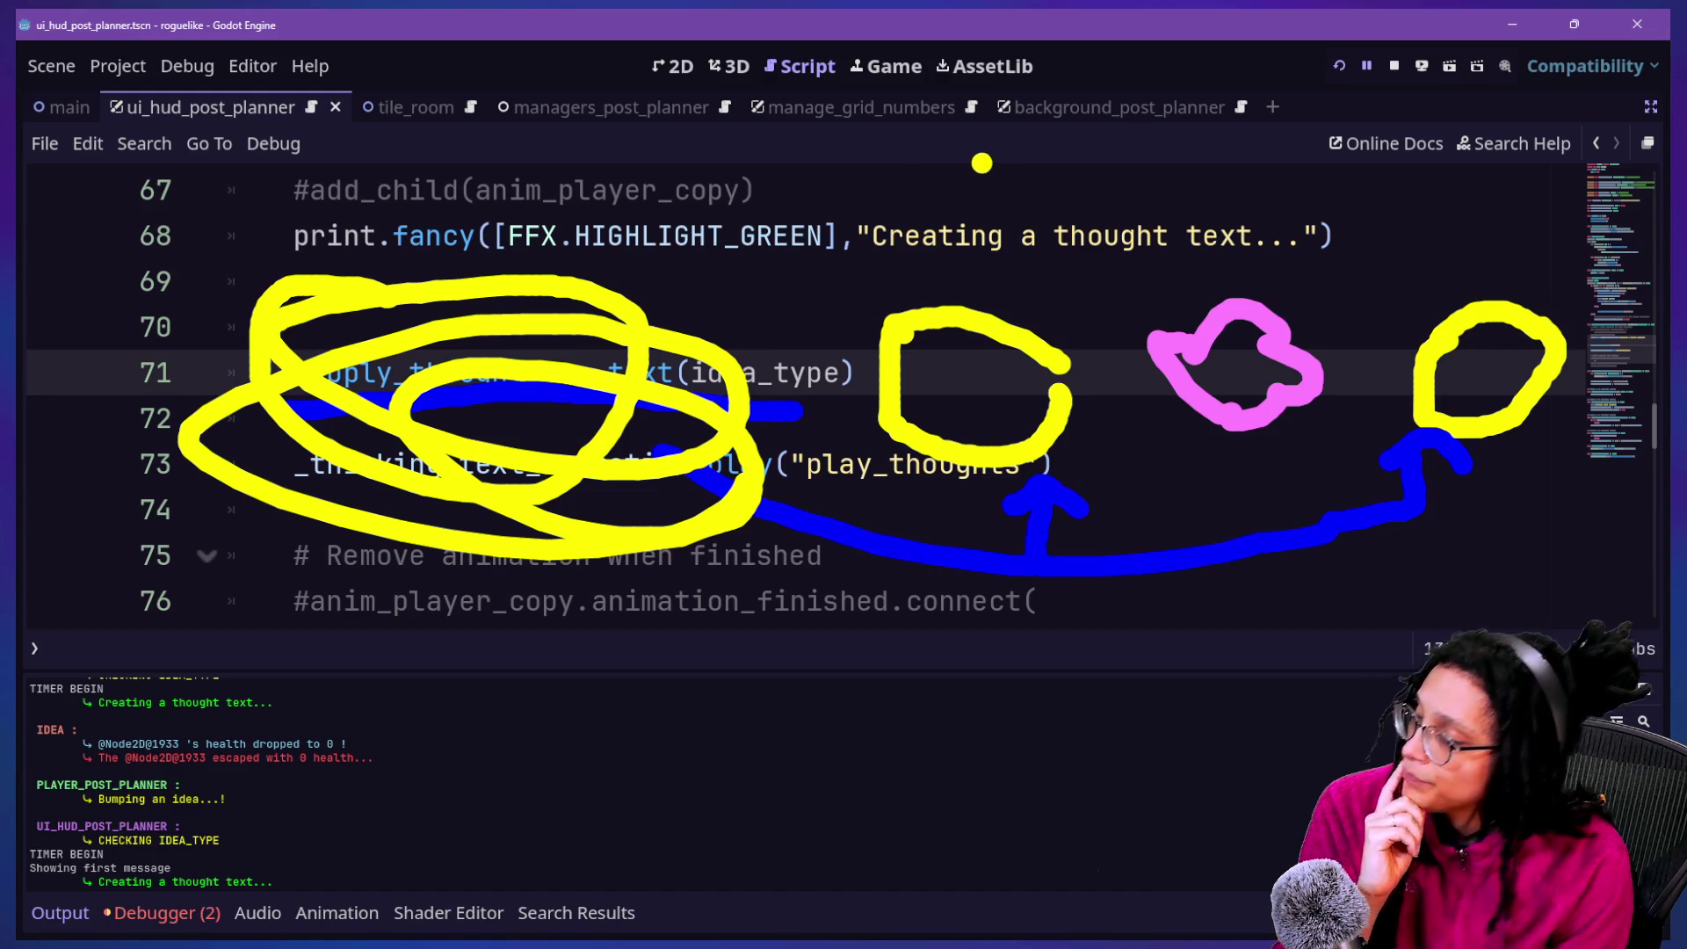
key(ctrl+z)
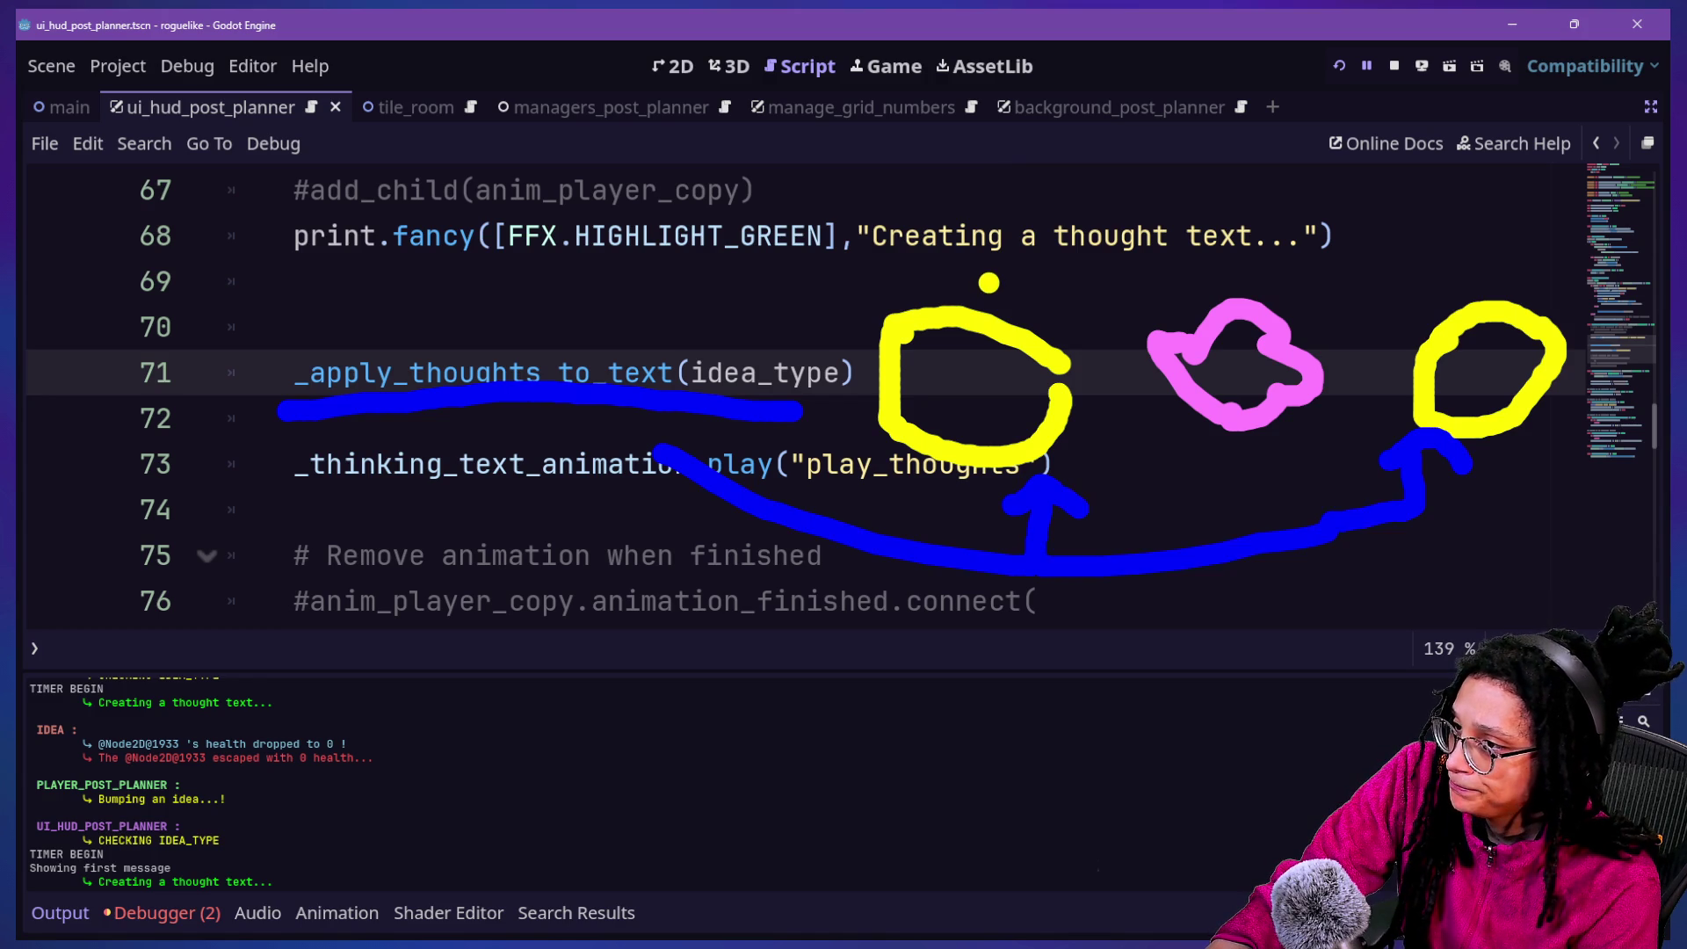
mouse_move(937, 190)
mouse_down()
mouse_move(918, 220)
mouse_move(1006, 264)
mouse_move(957, 184)
mouse_up()
mouse_move(1435, 211)
mouse_down()
mouse_move(1478, 231)
mouse_move(1472, 285)
mouse_move(1523, 277)
mouse_up()
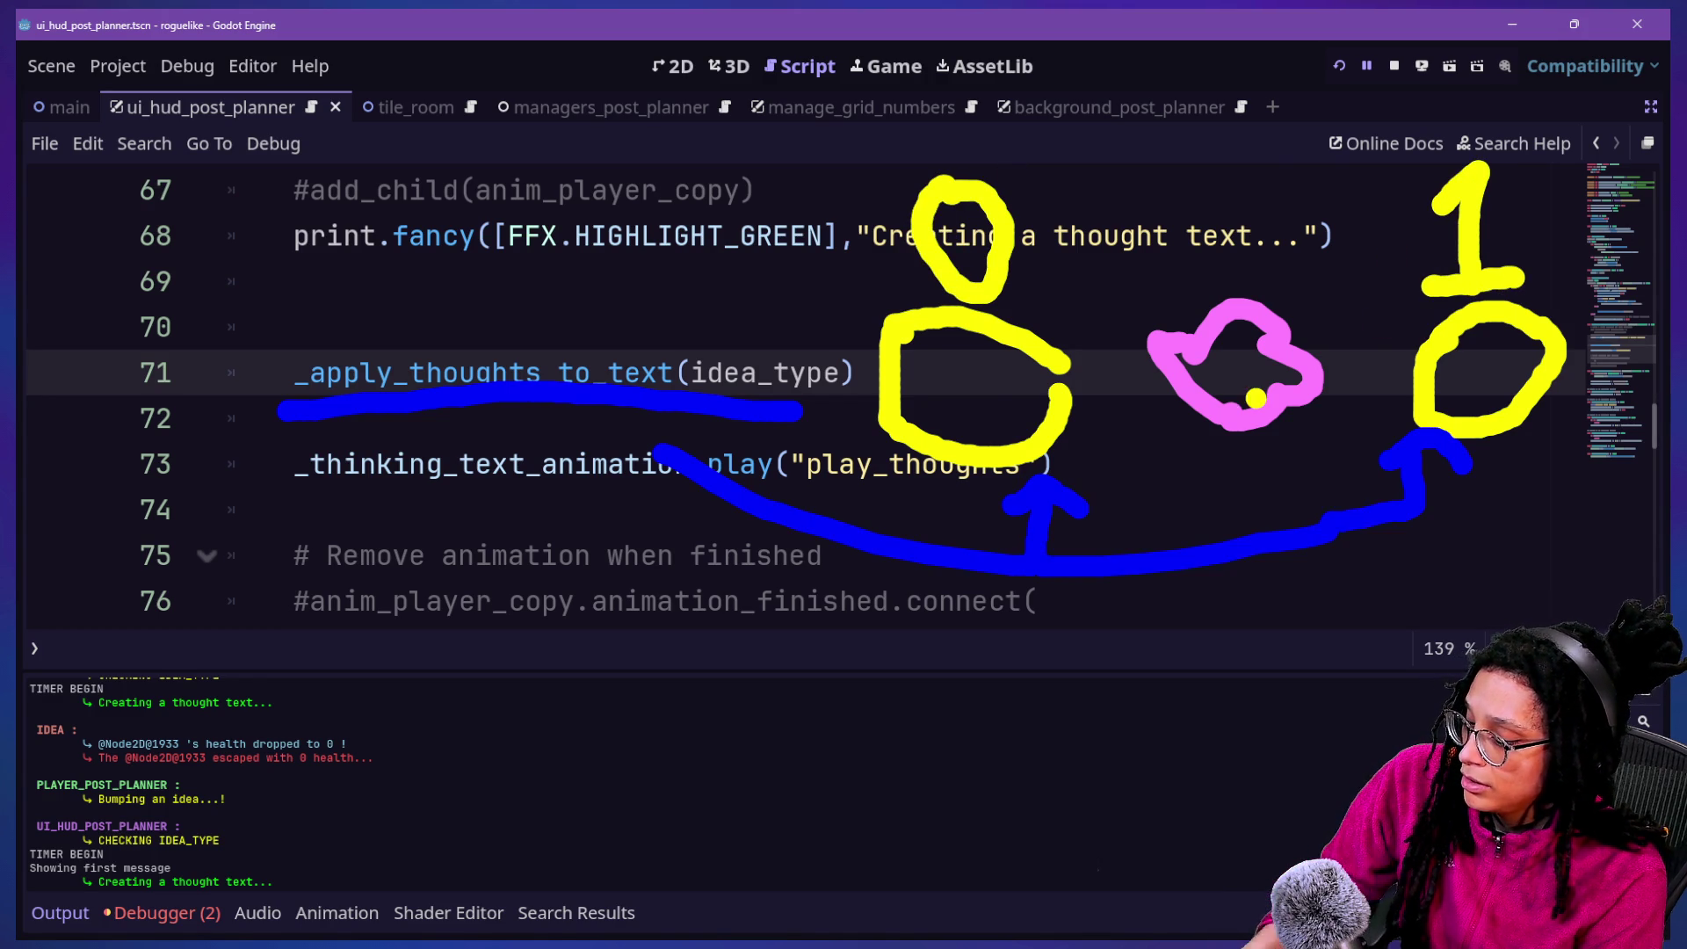
drag(1127, 361, 1050, 367)
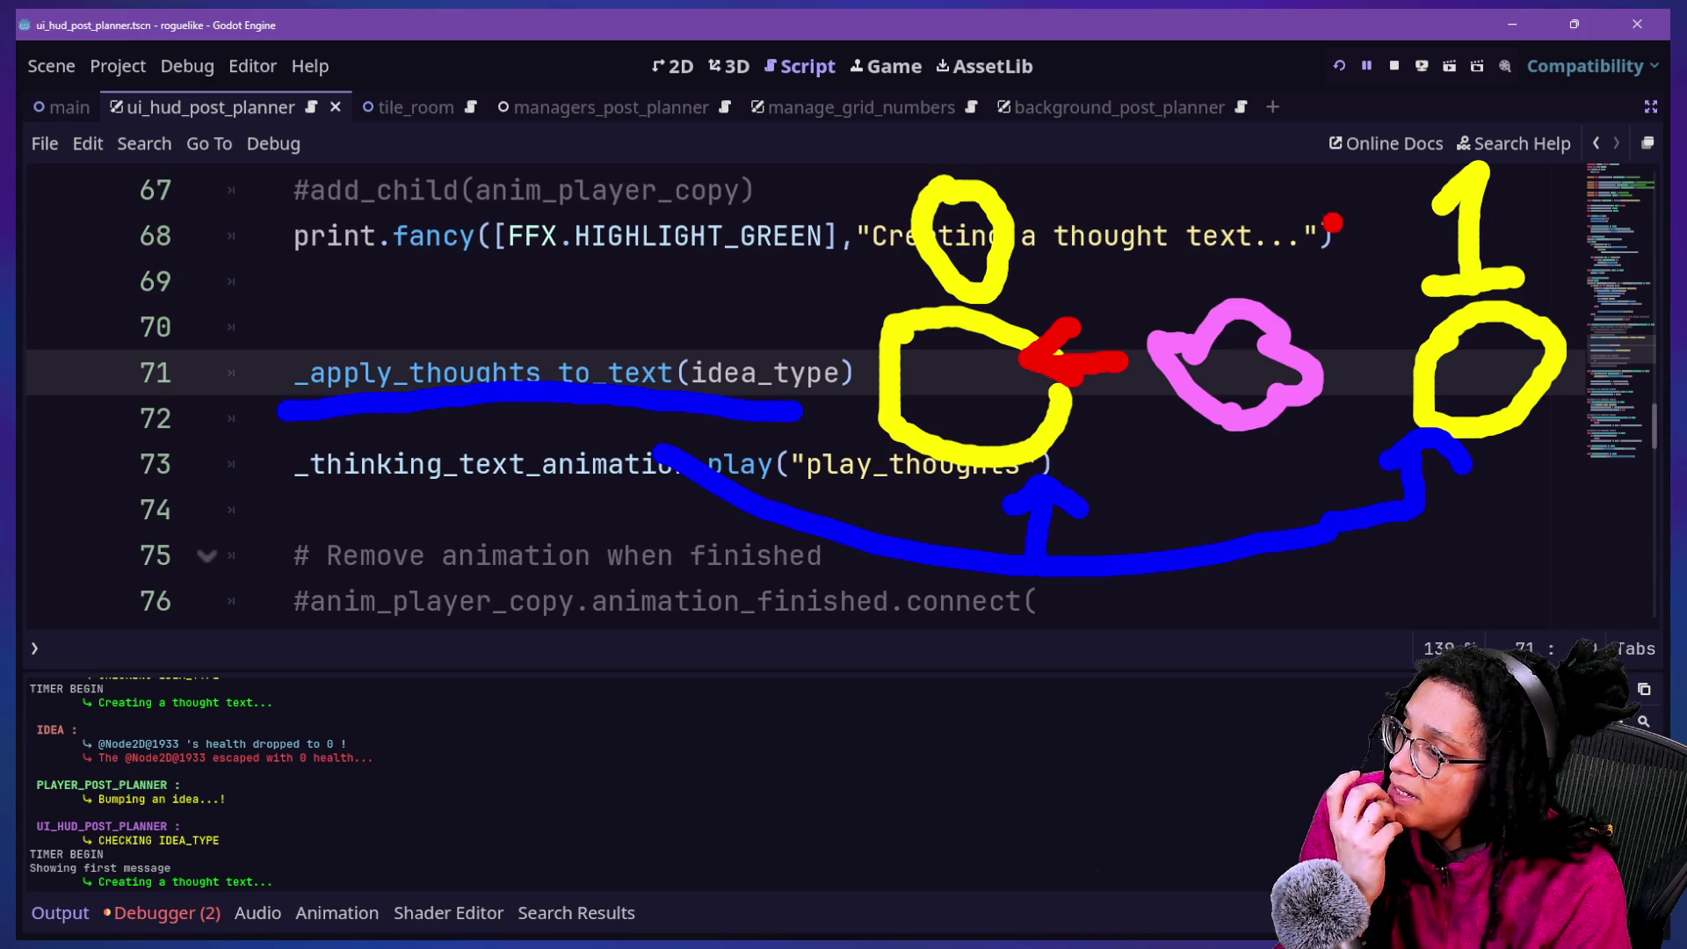
drag(1298, 309, 1368, 303)
drag(1347, 267, 1382, 326)
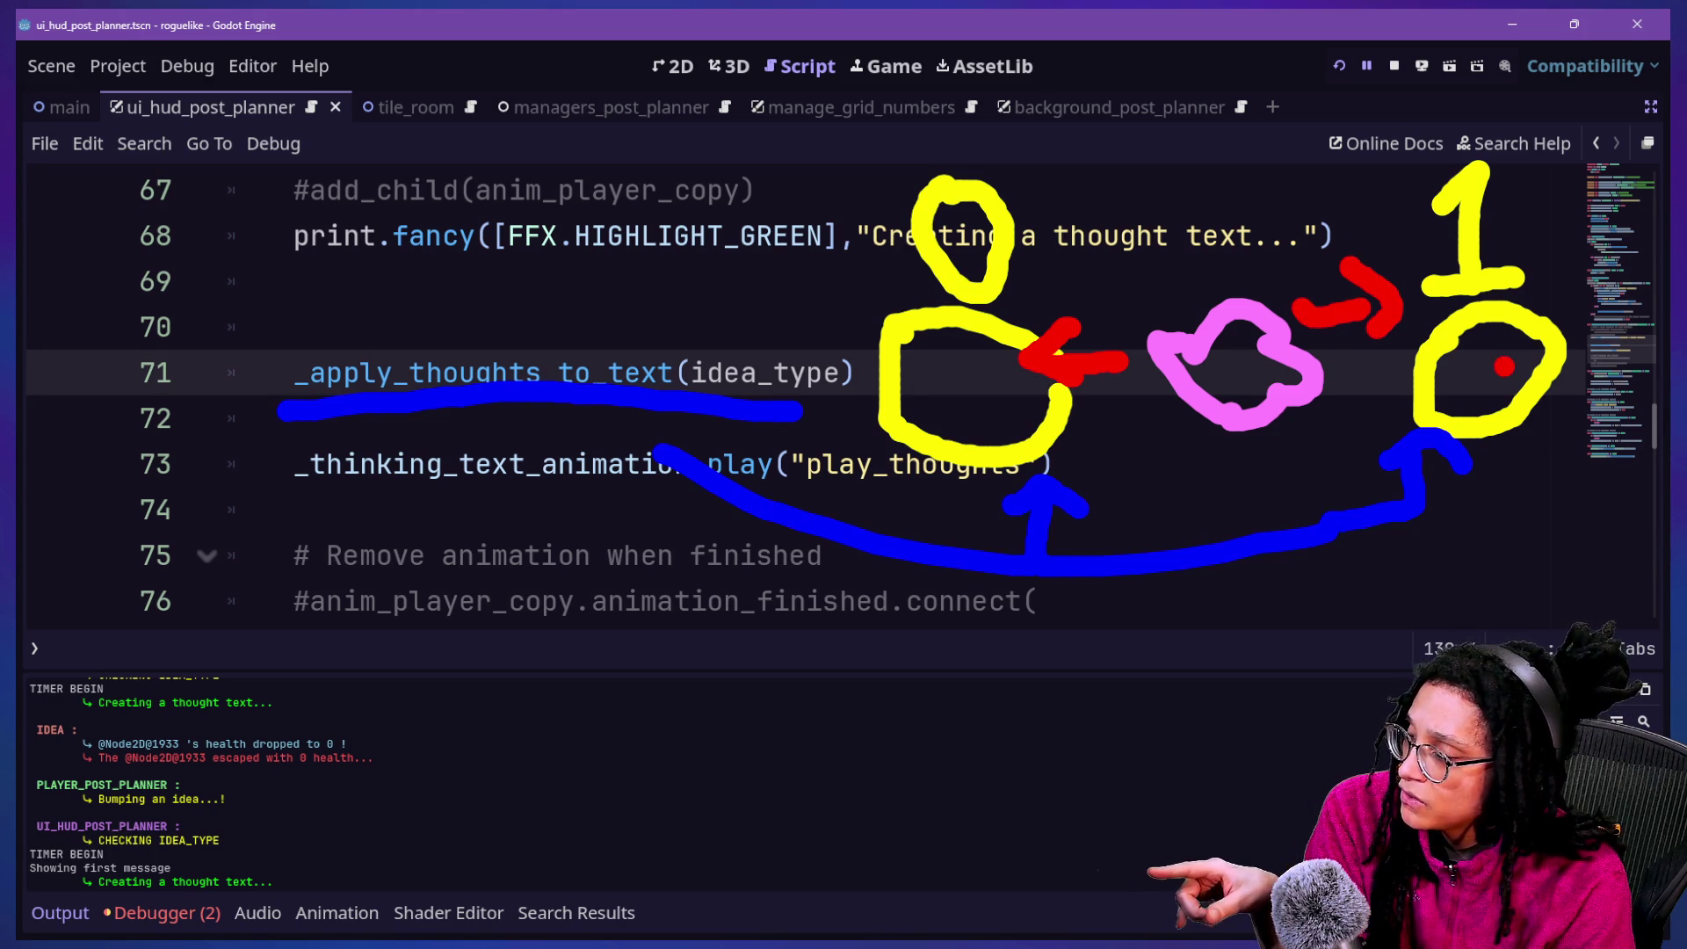
mouse_move(1516, 362)
mouse_down()
mouse_move(1234, 608)
mouse_move(1142, 580)
mouse_move(655, 531)
mouse_move(666, 461)
mouse_move(725, 518)
mouse_up()
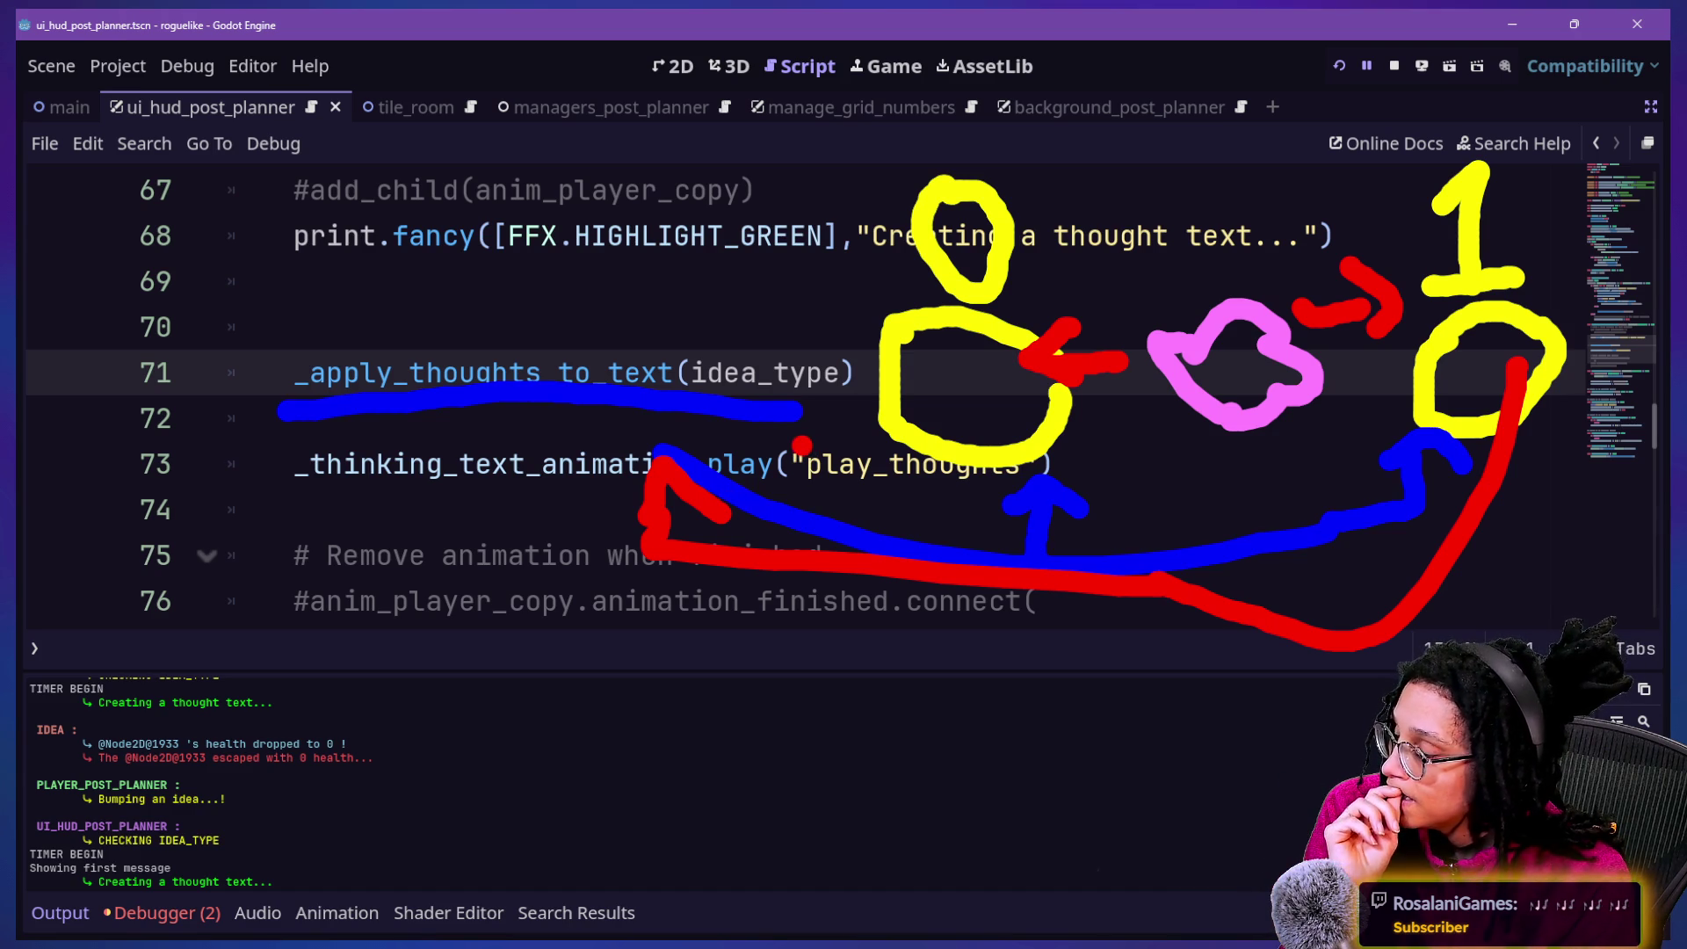
key(Escape)
Step from line 6 past the _interrupt_current_thought flag and thinking messages down to add_idea_slots
scroll(557, 439, up, 7)
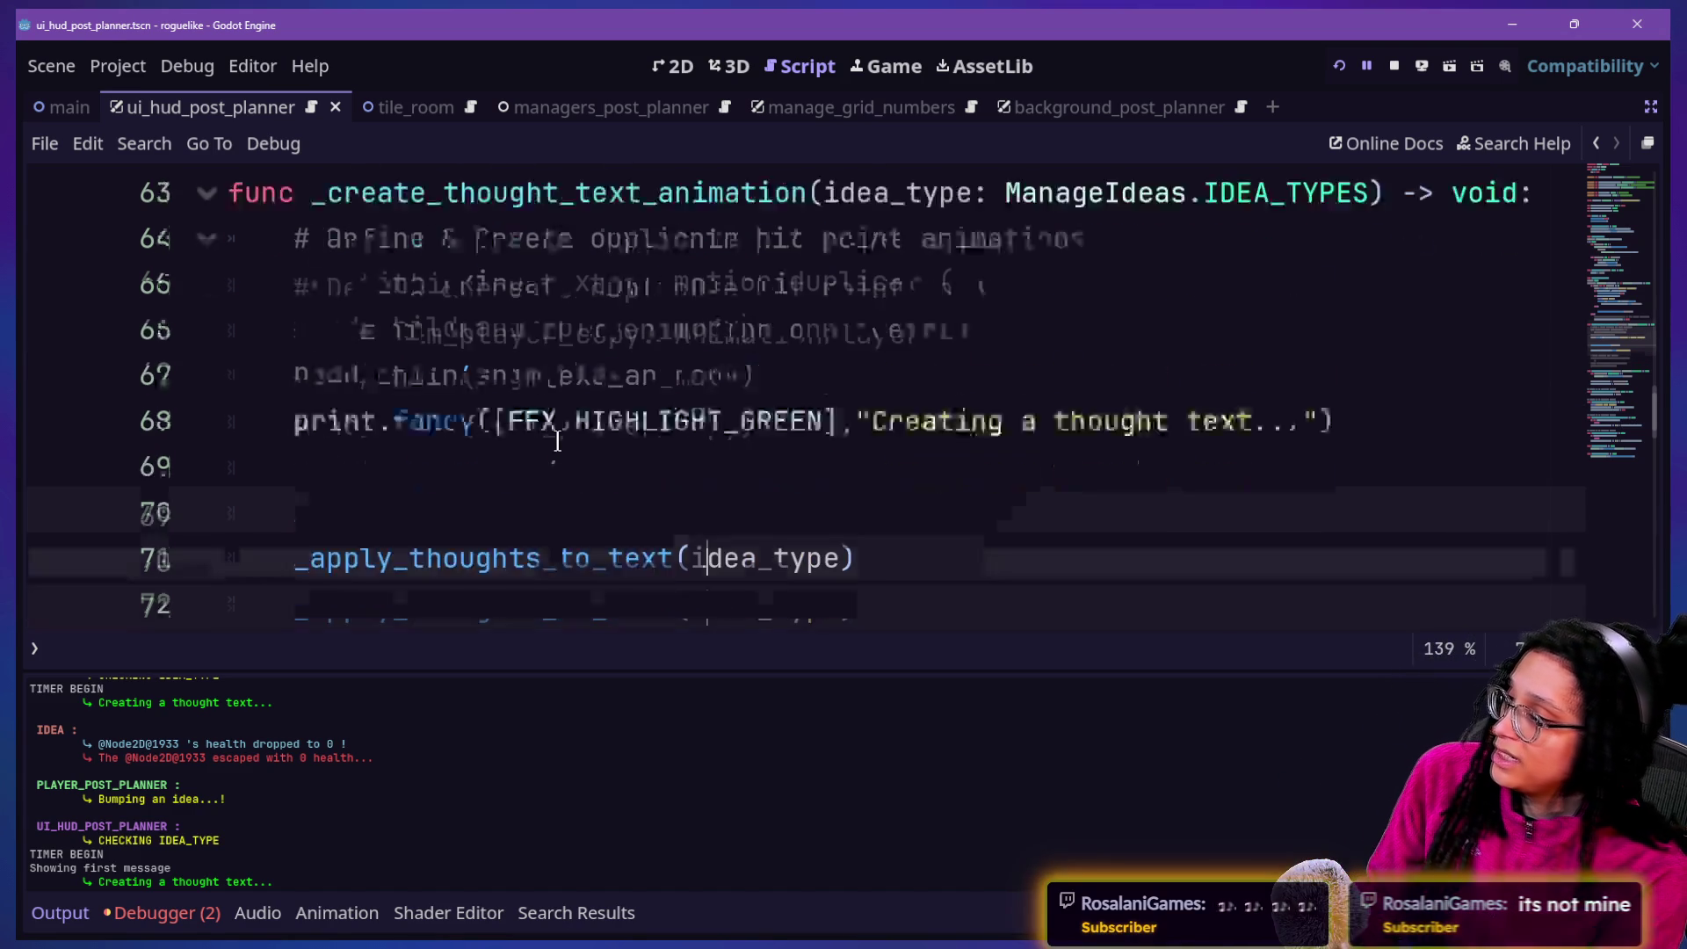
scroll(557, 437, up, 15)
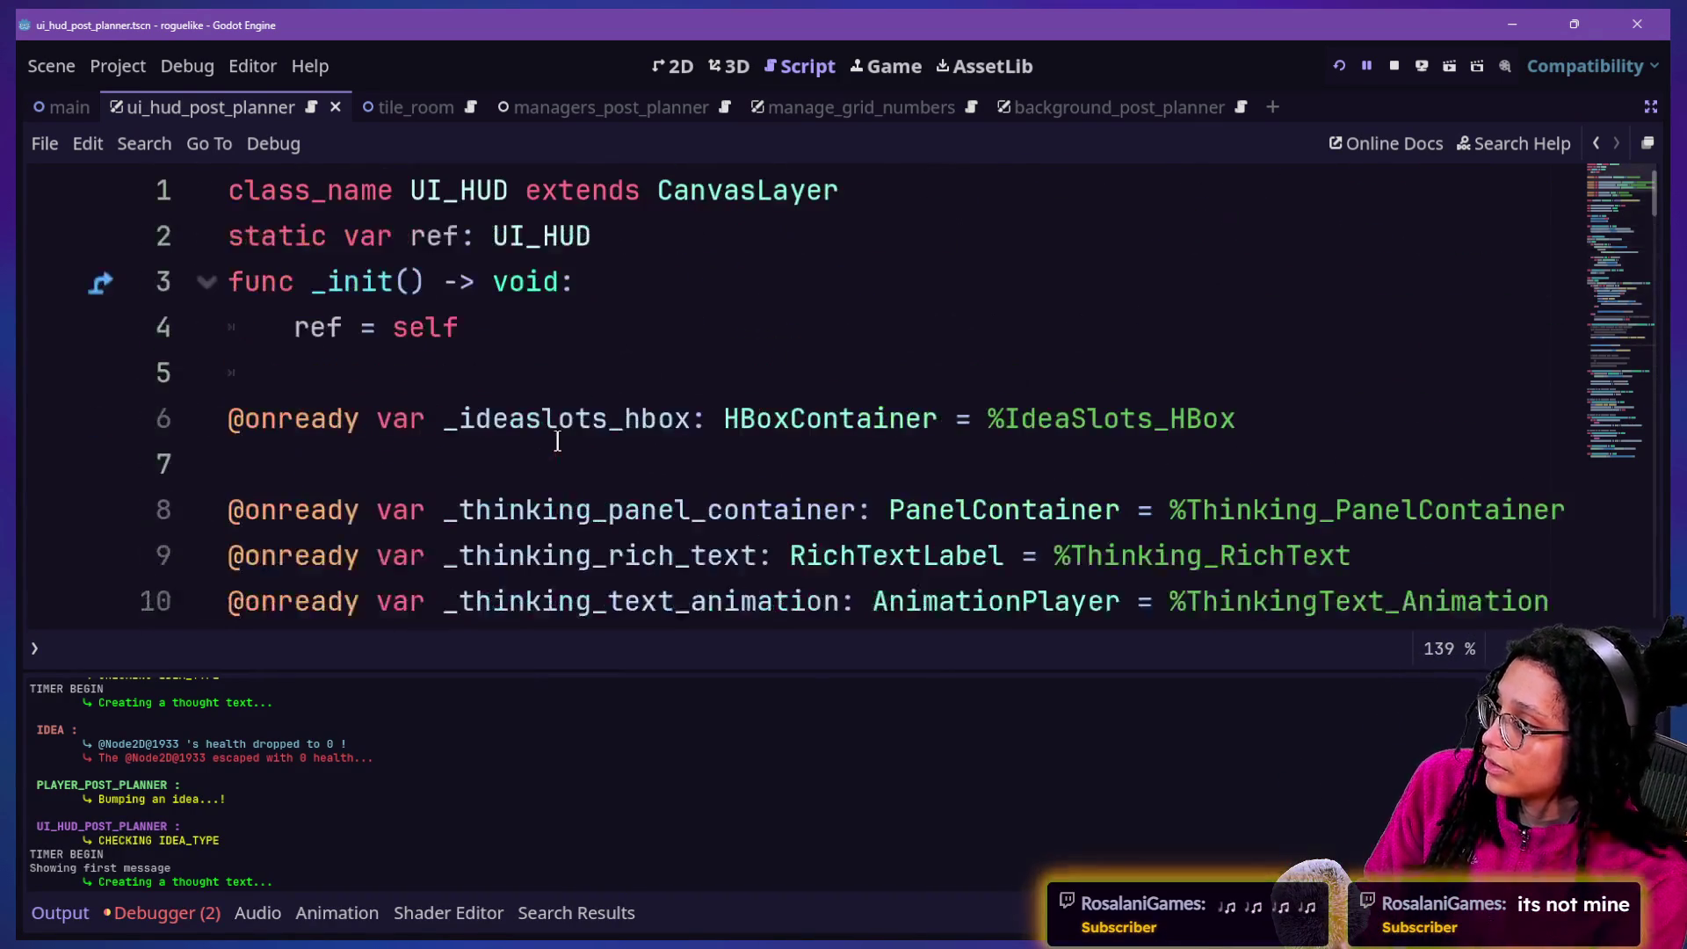
click(557, 438)
key(Down)
key(Down)
key(Down)
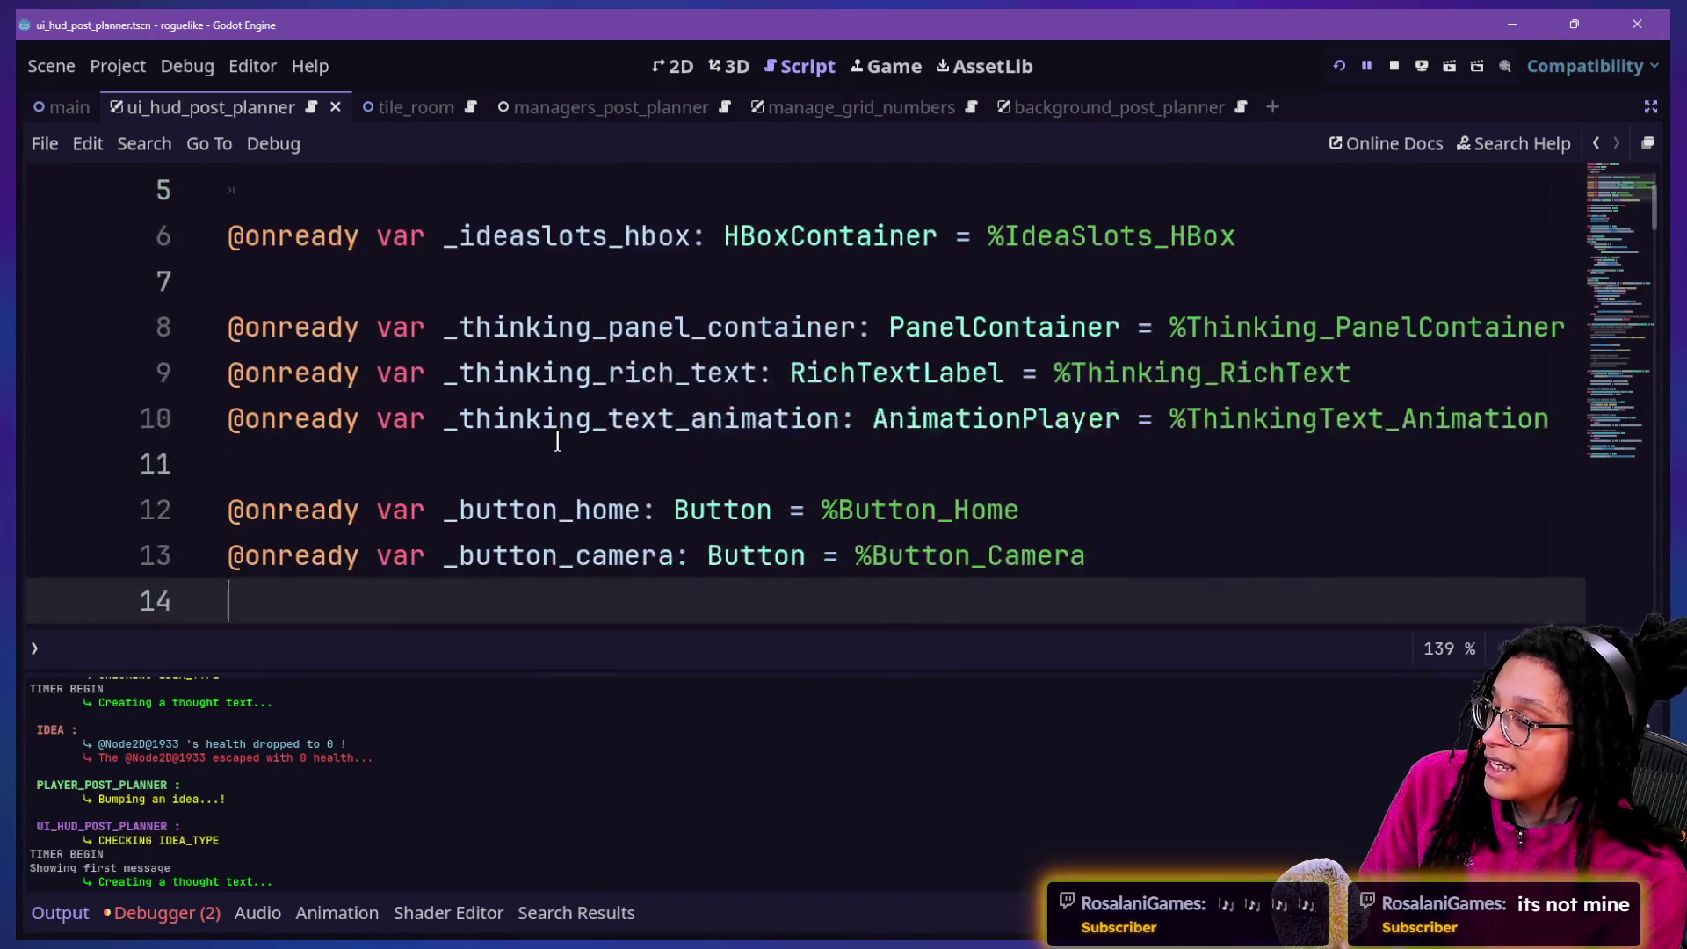
key(Down)
key(Down)
key(Down)
key(Up)
key(Up)
key(Up)
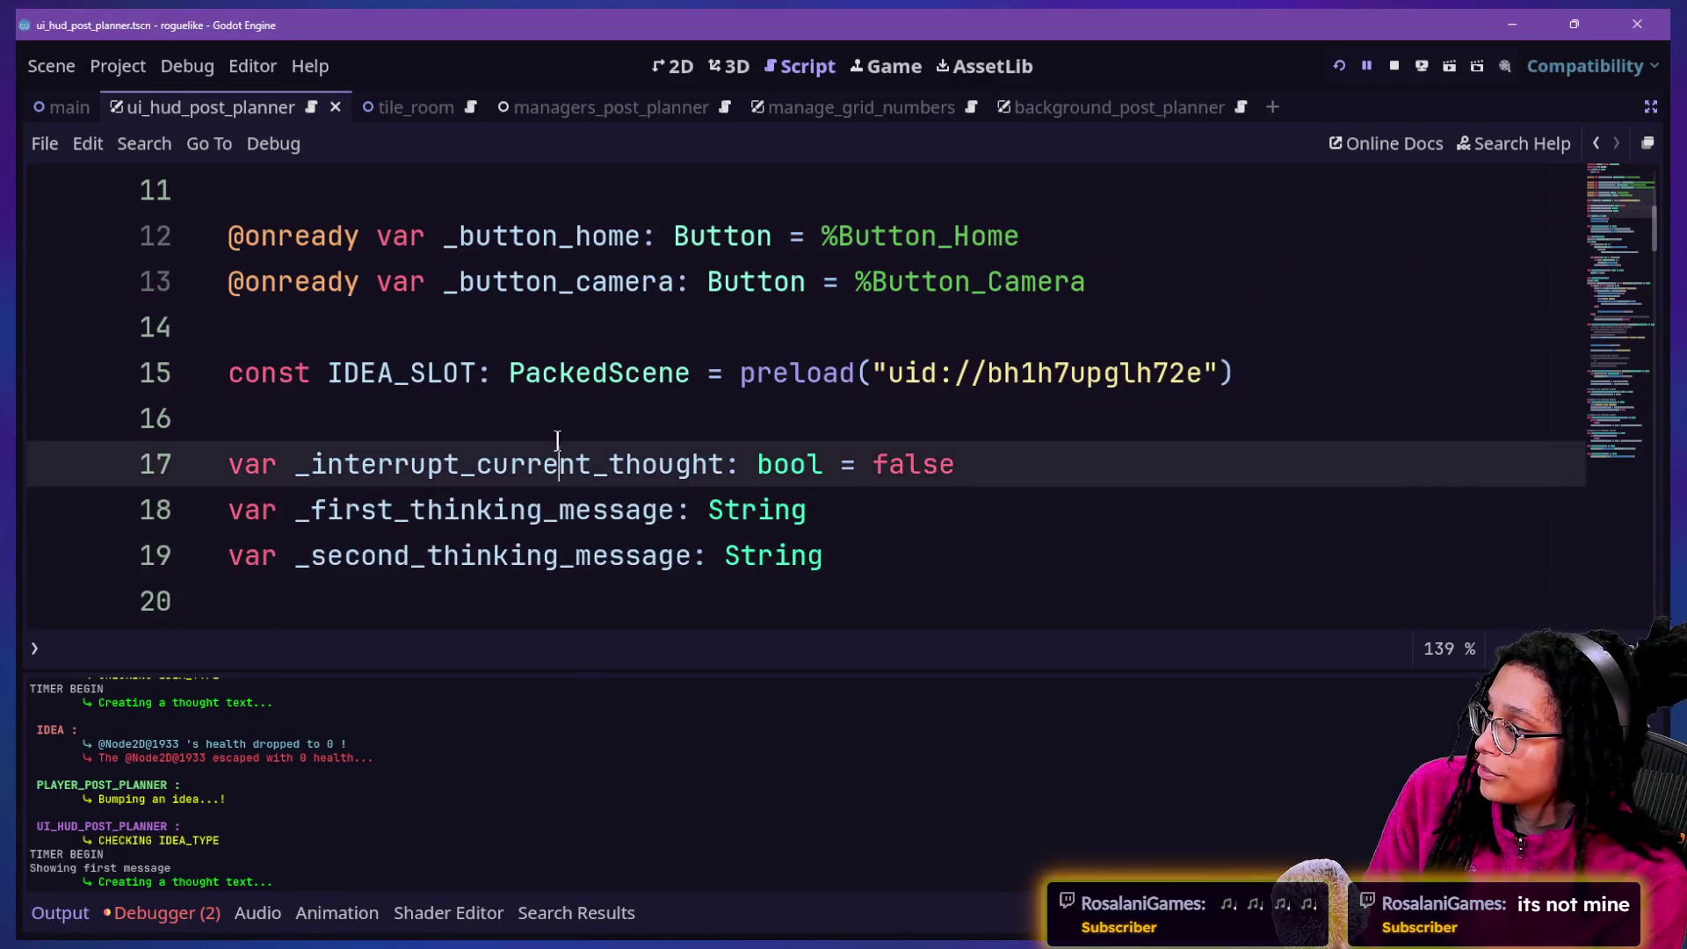
key(Down)
key(Down)
key(Down)
key(Down)
key(Down)
key(Down)
key(Up)
key(Up)
key(Up)
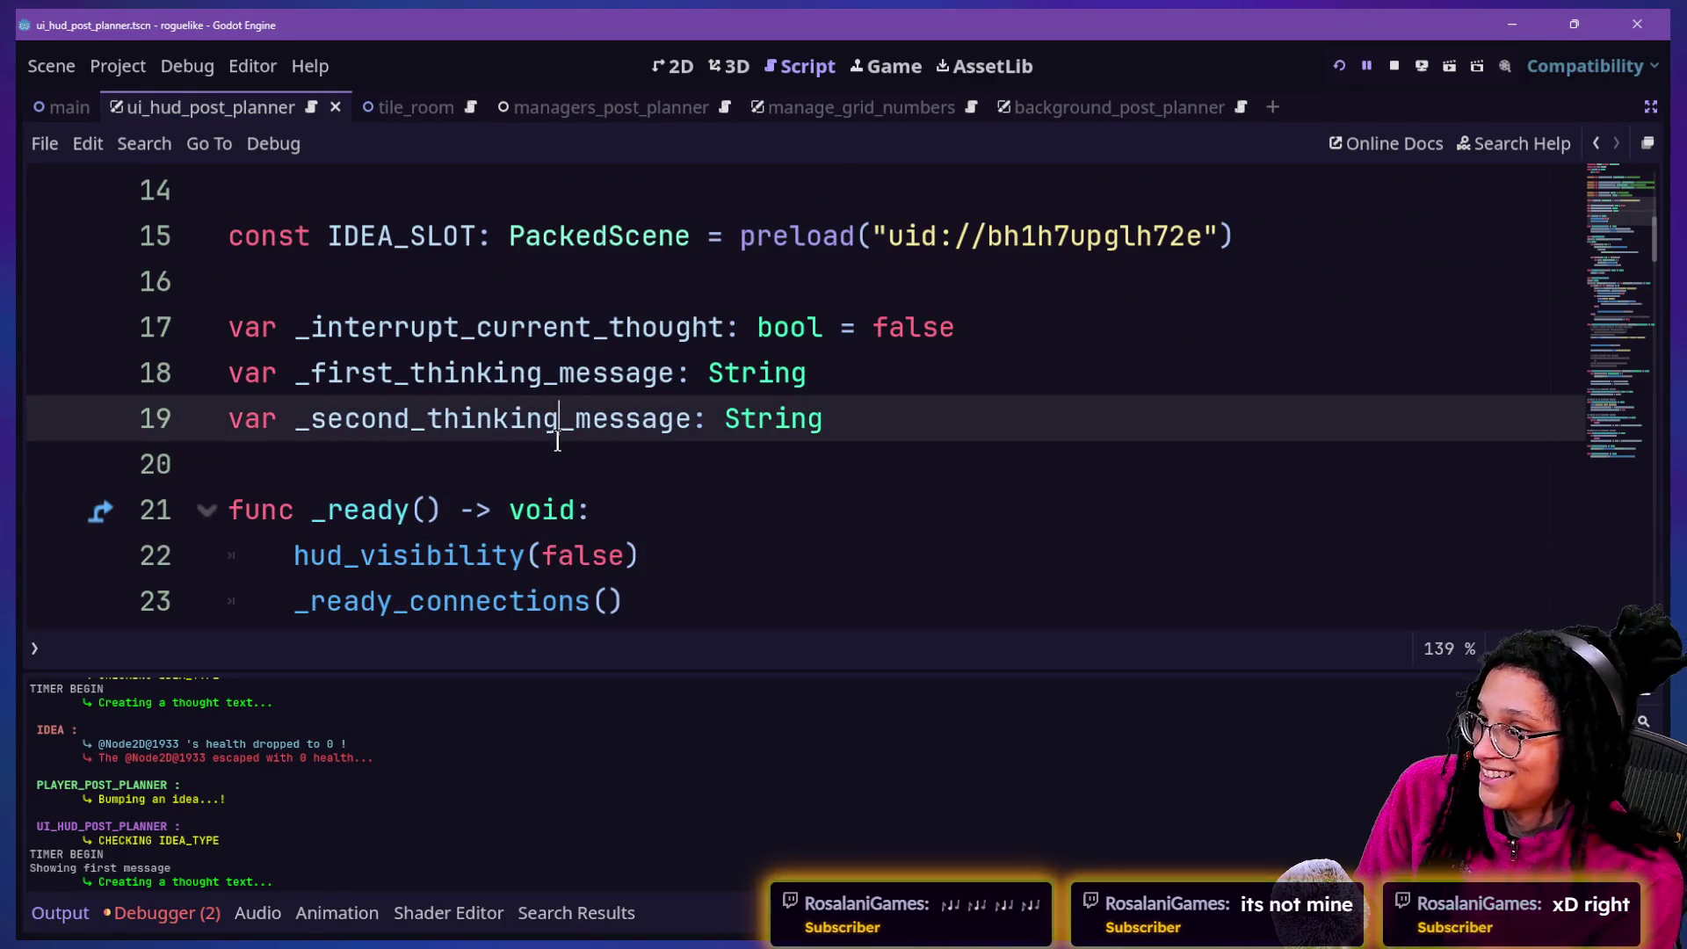
key(Down)
key(Down)
key(Down)
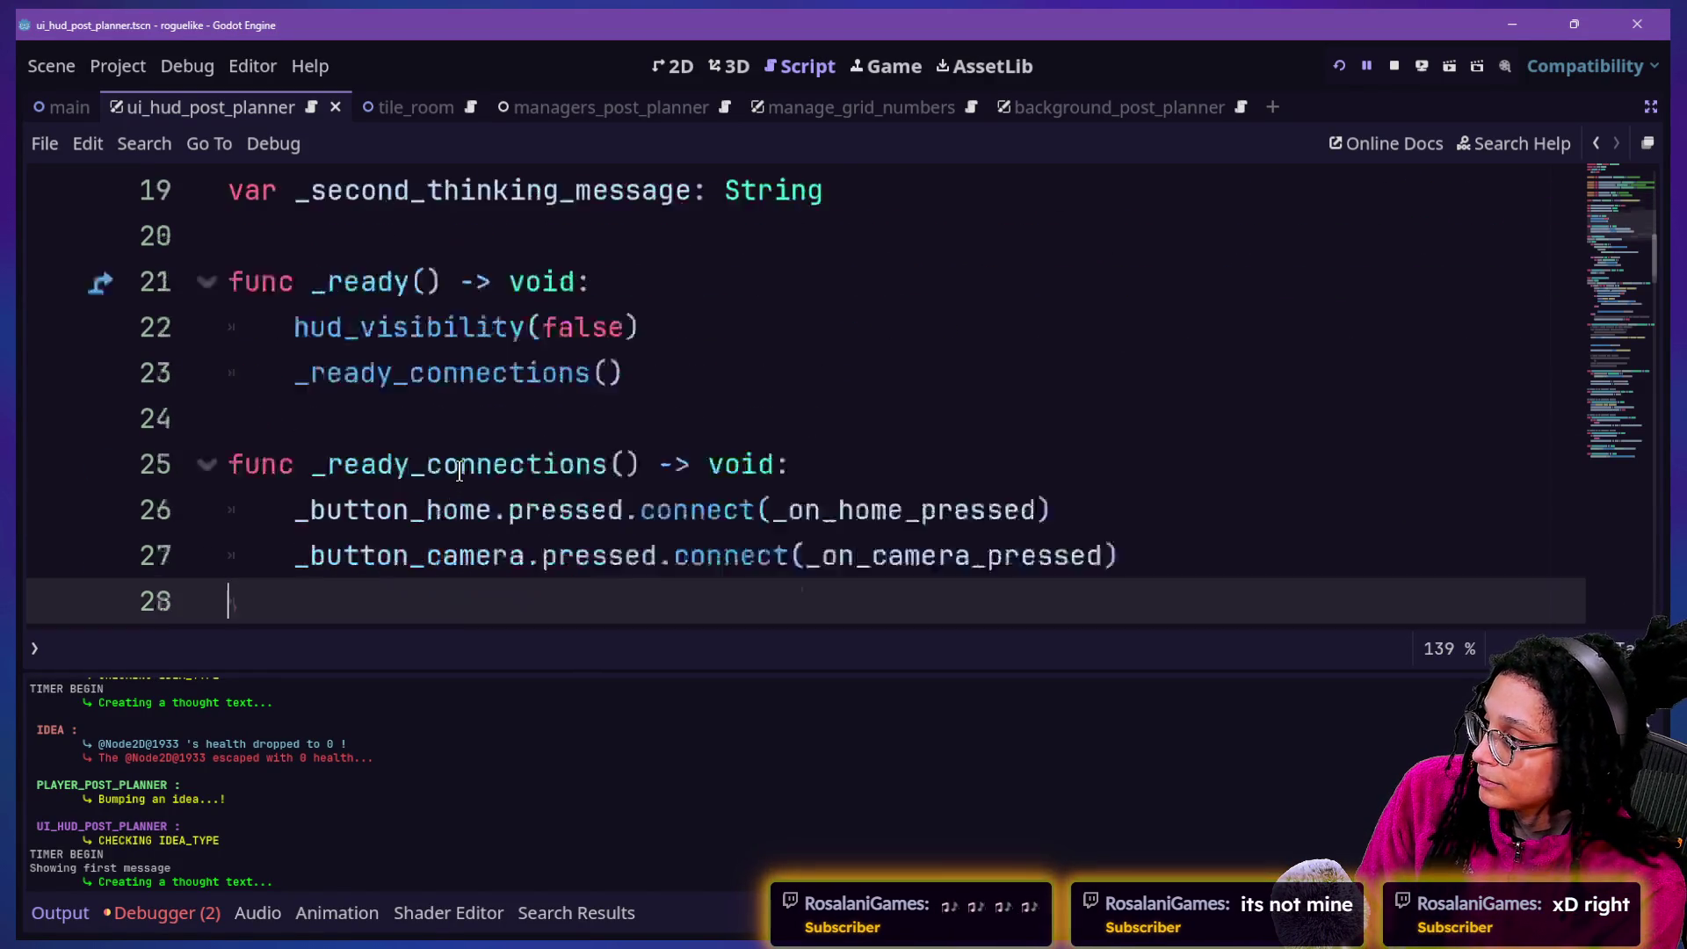
key(Down)
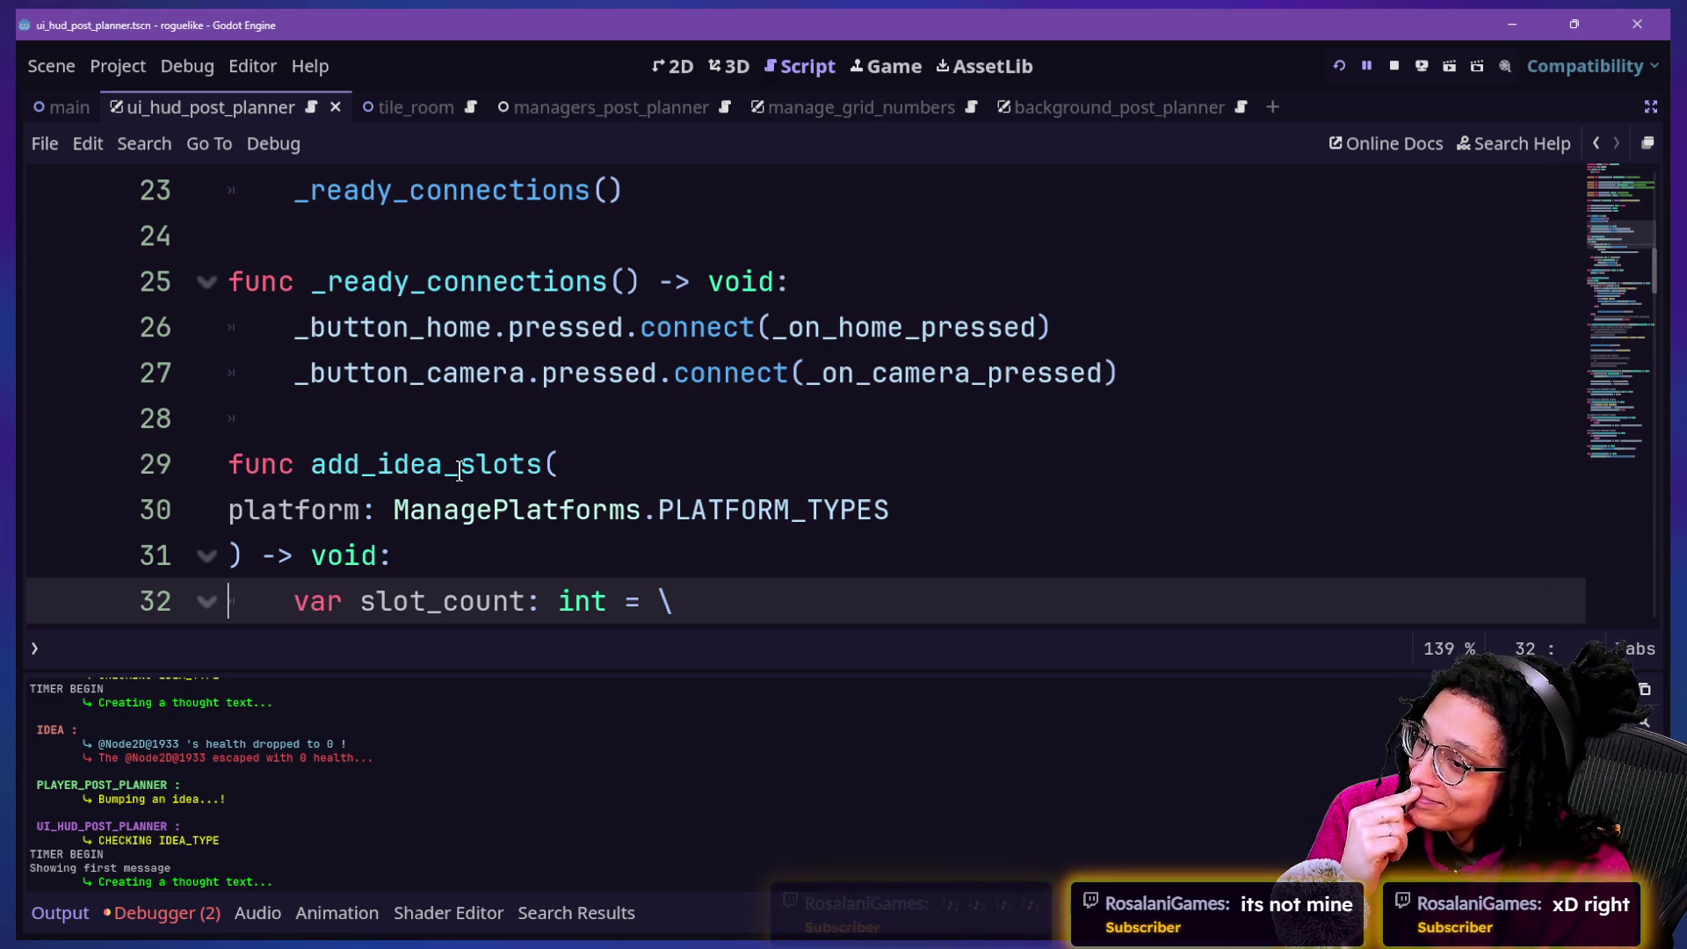
key(Down)
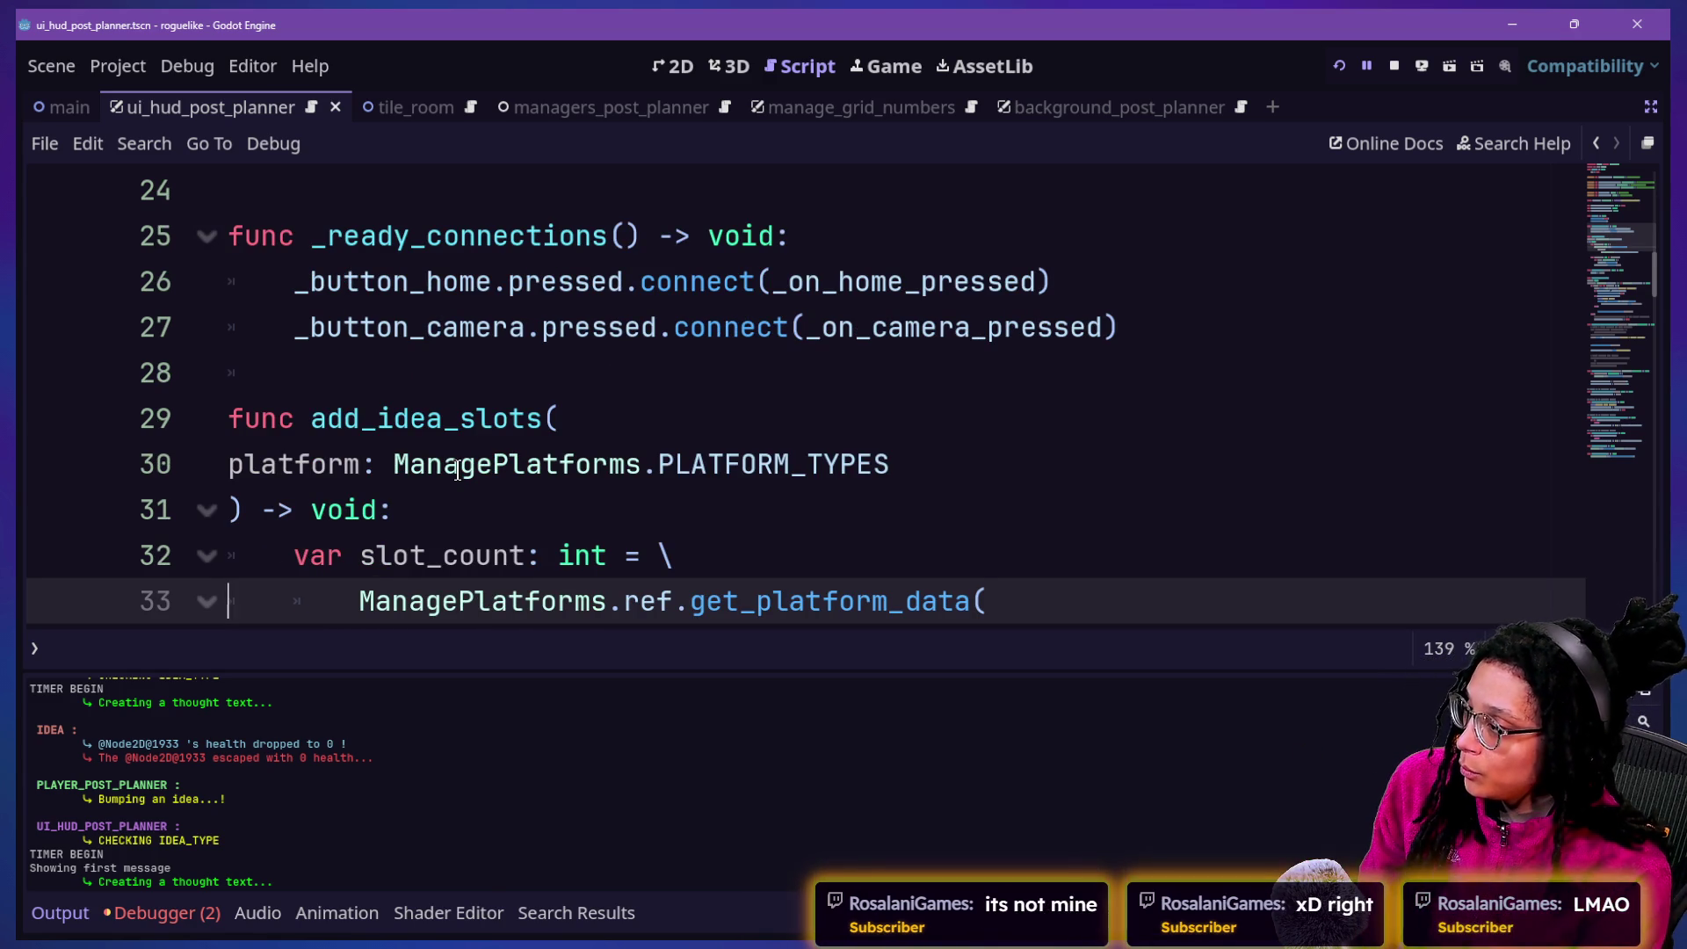
scroll(440, 426, down, 3)
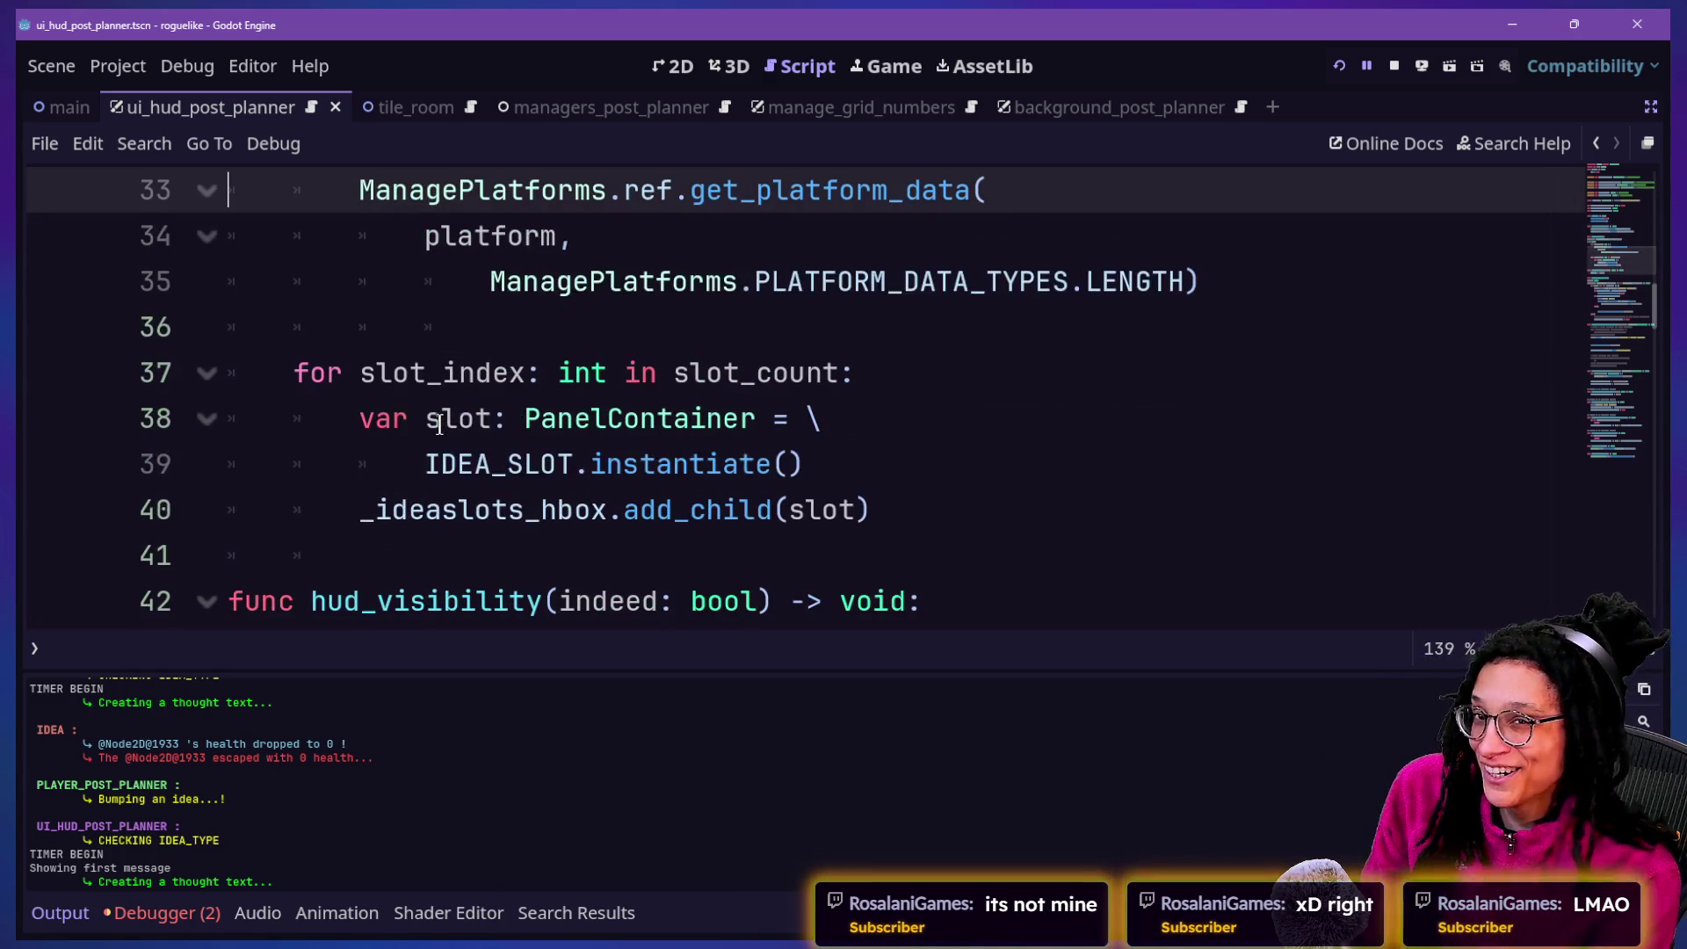
Find thinking_visibility in all files and jump to its player_post_planner match on line 94
scroll(439, 426, down, 2)
scroll(440, 419, down, 2)
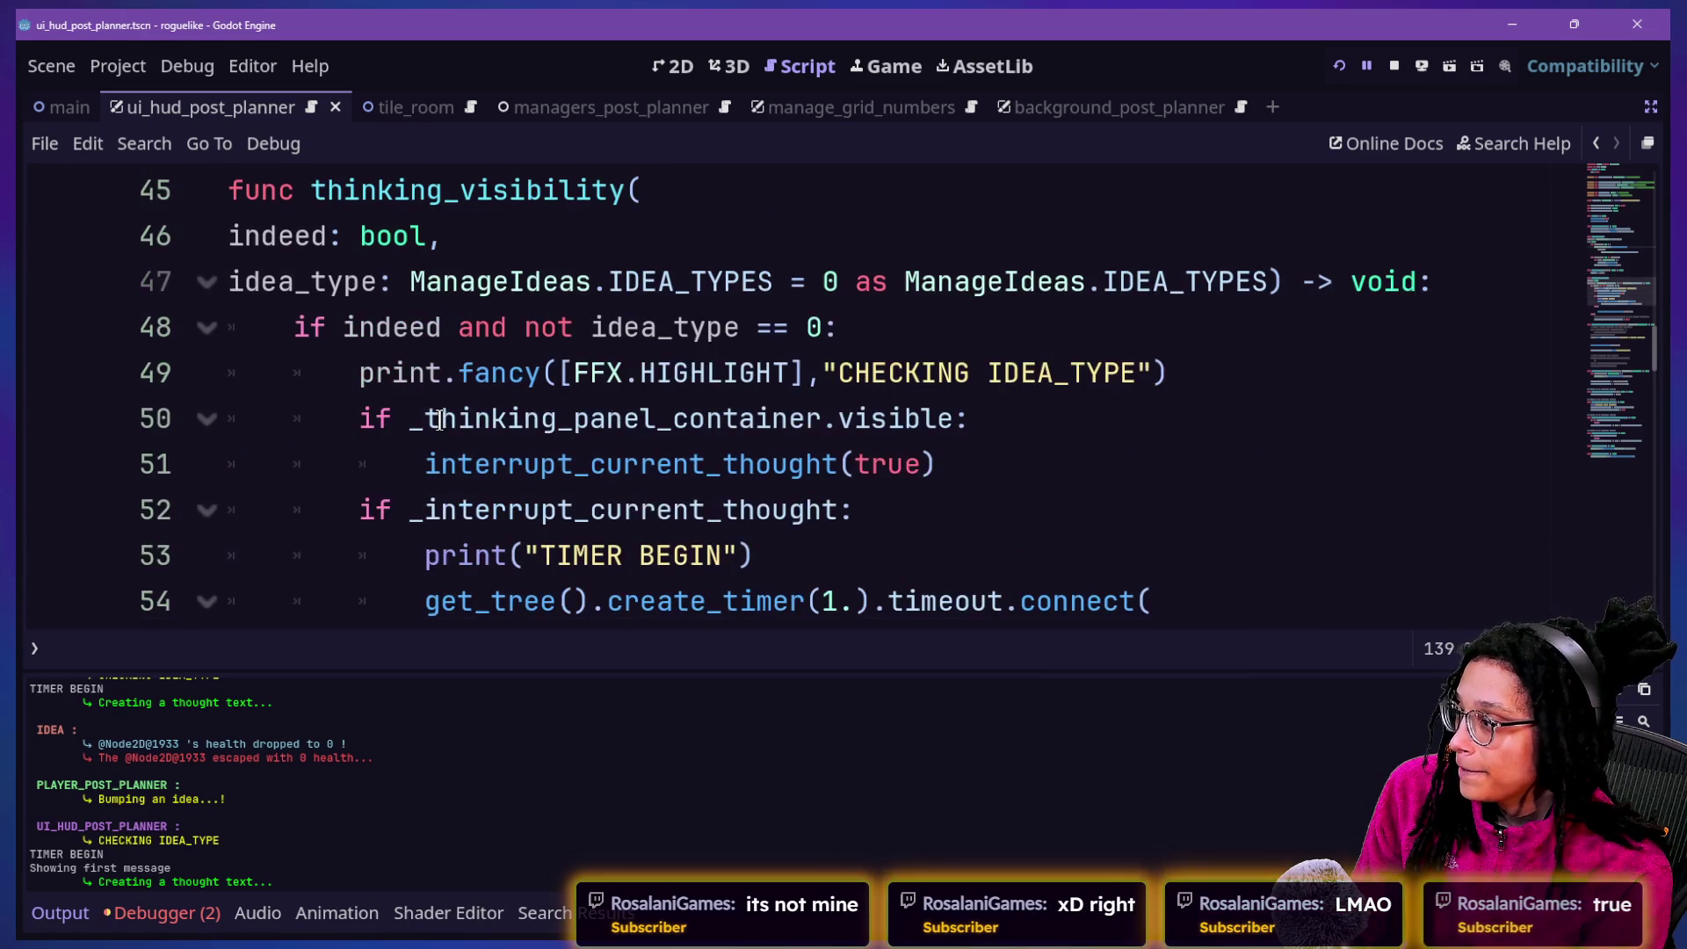
drag(312, 192, 623, 201)
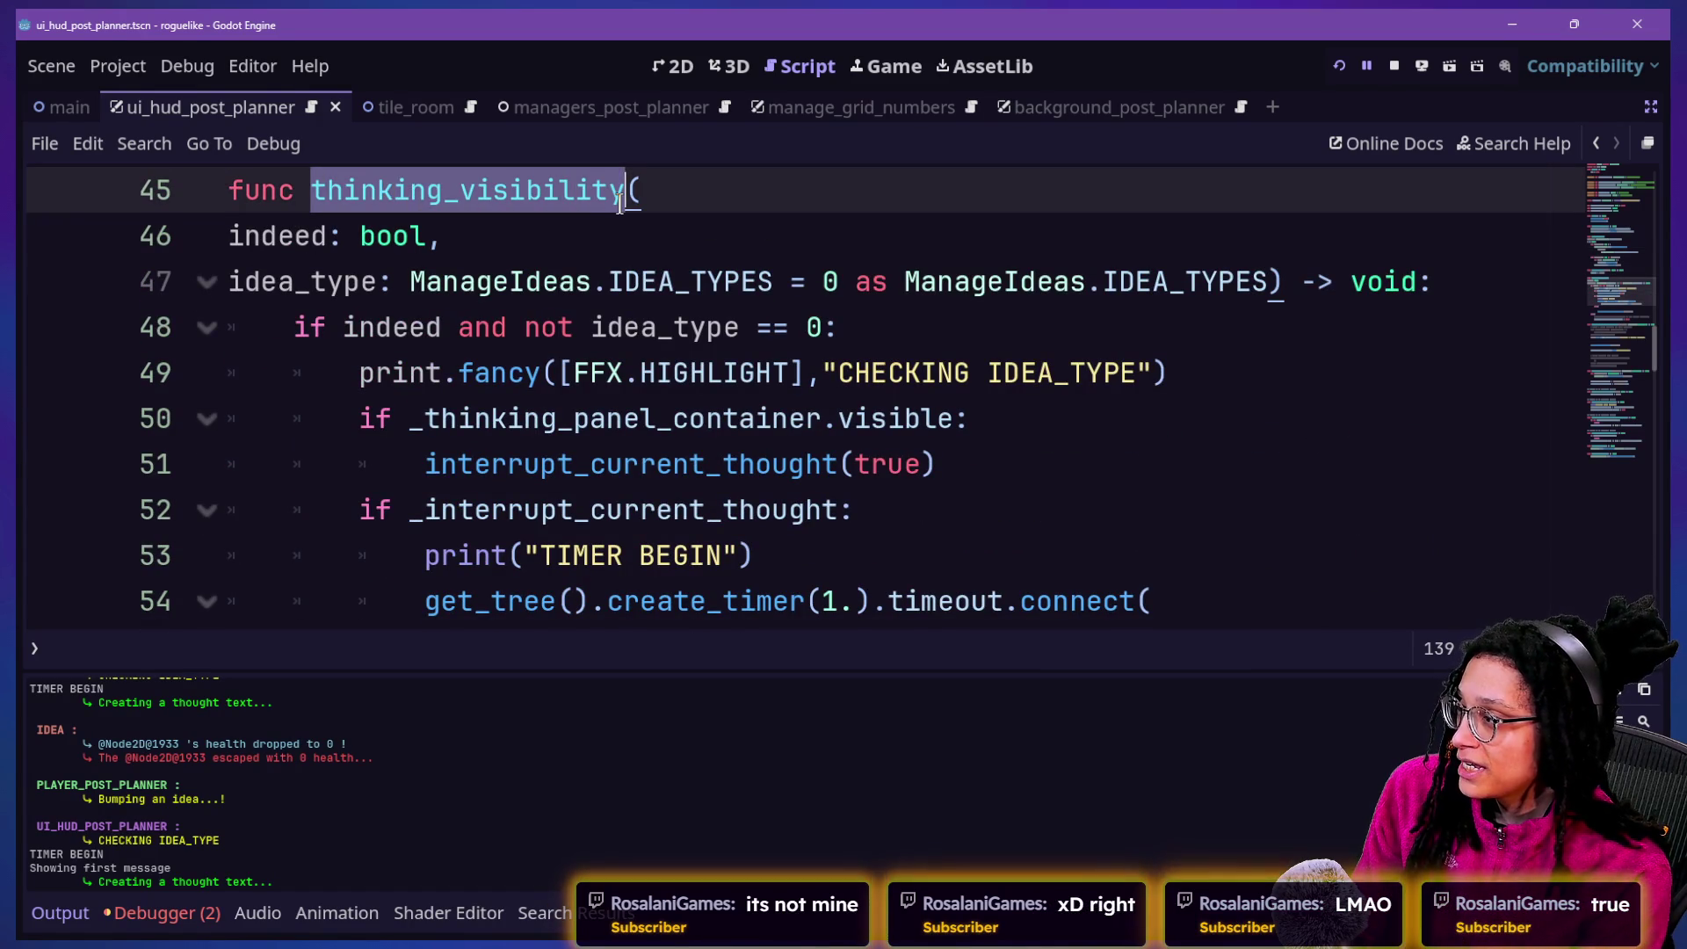
key(ctrl+shift+f)
key(Return)
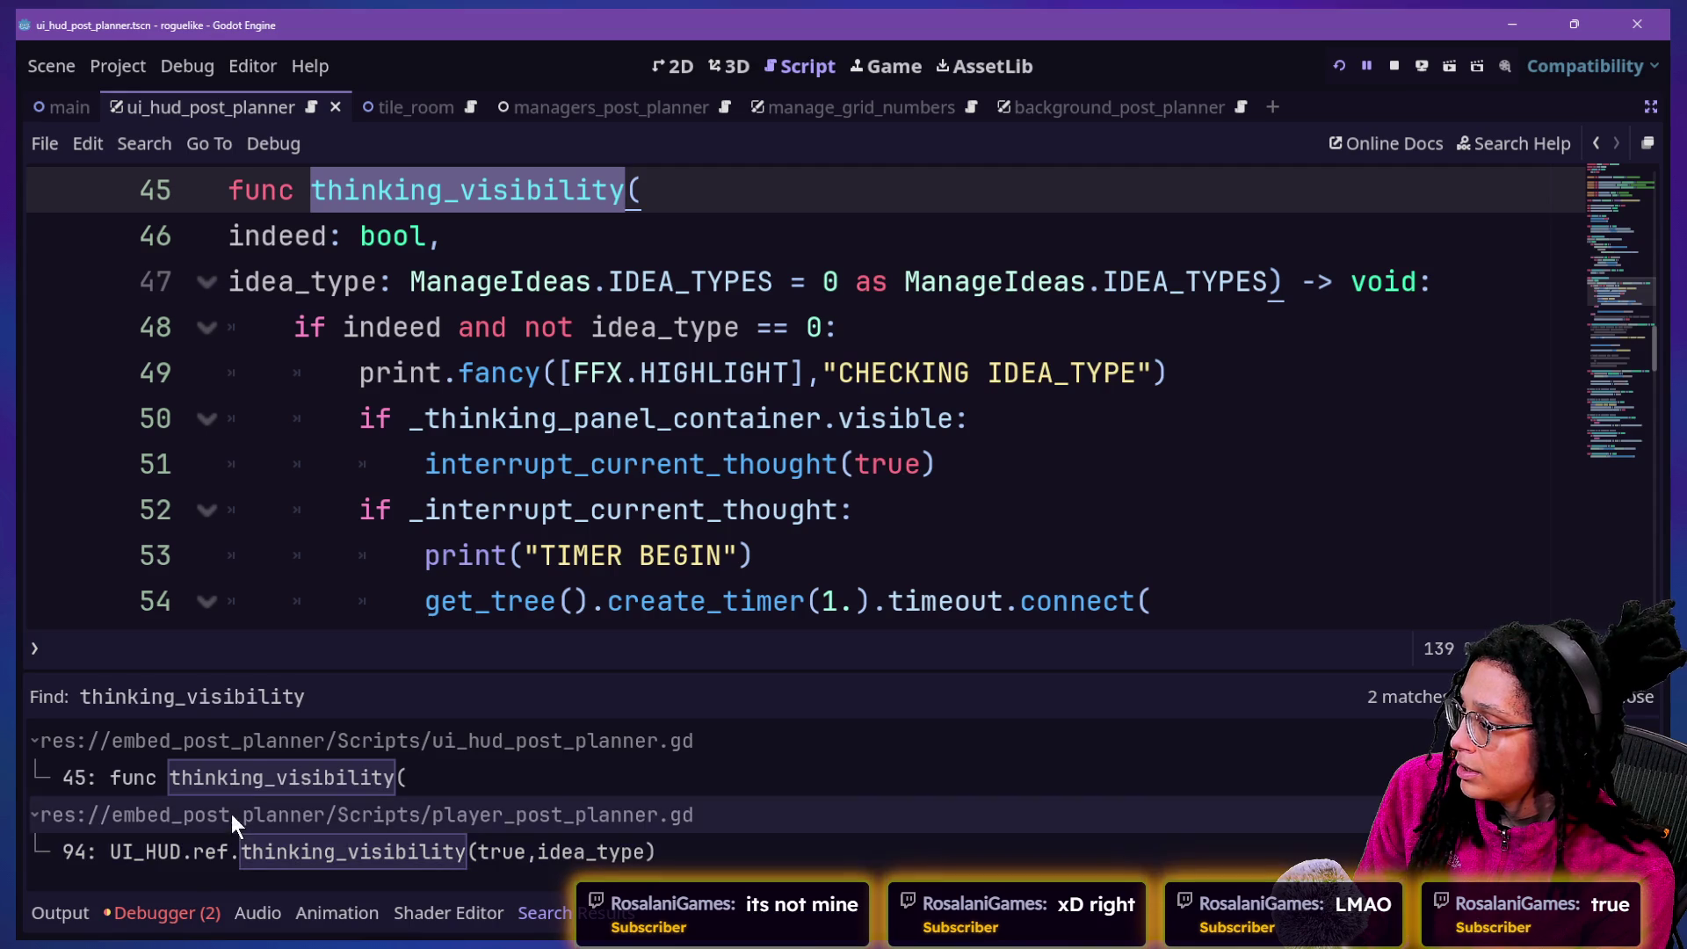
click(248, 850)
scroll(703, 603, up, 4)
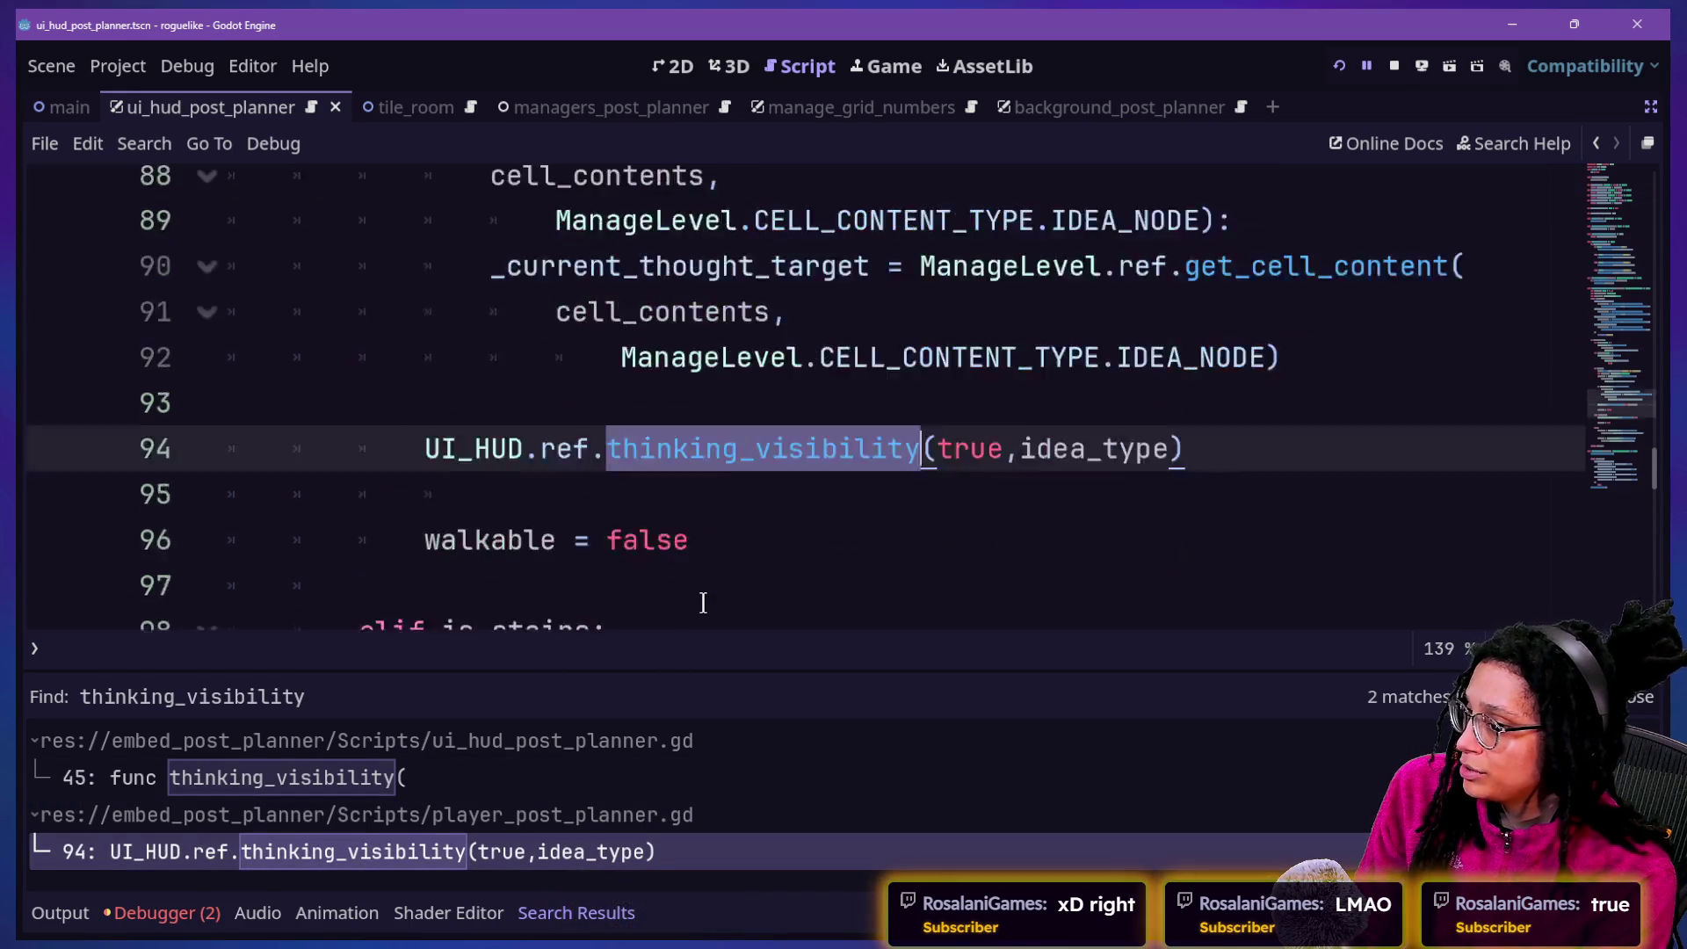
scroll(703, 603, down, 2)
scroll(703, 603, up, 1)
scroll(703, 603, up, 4)
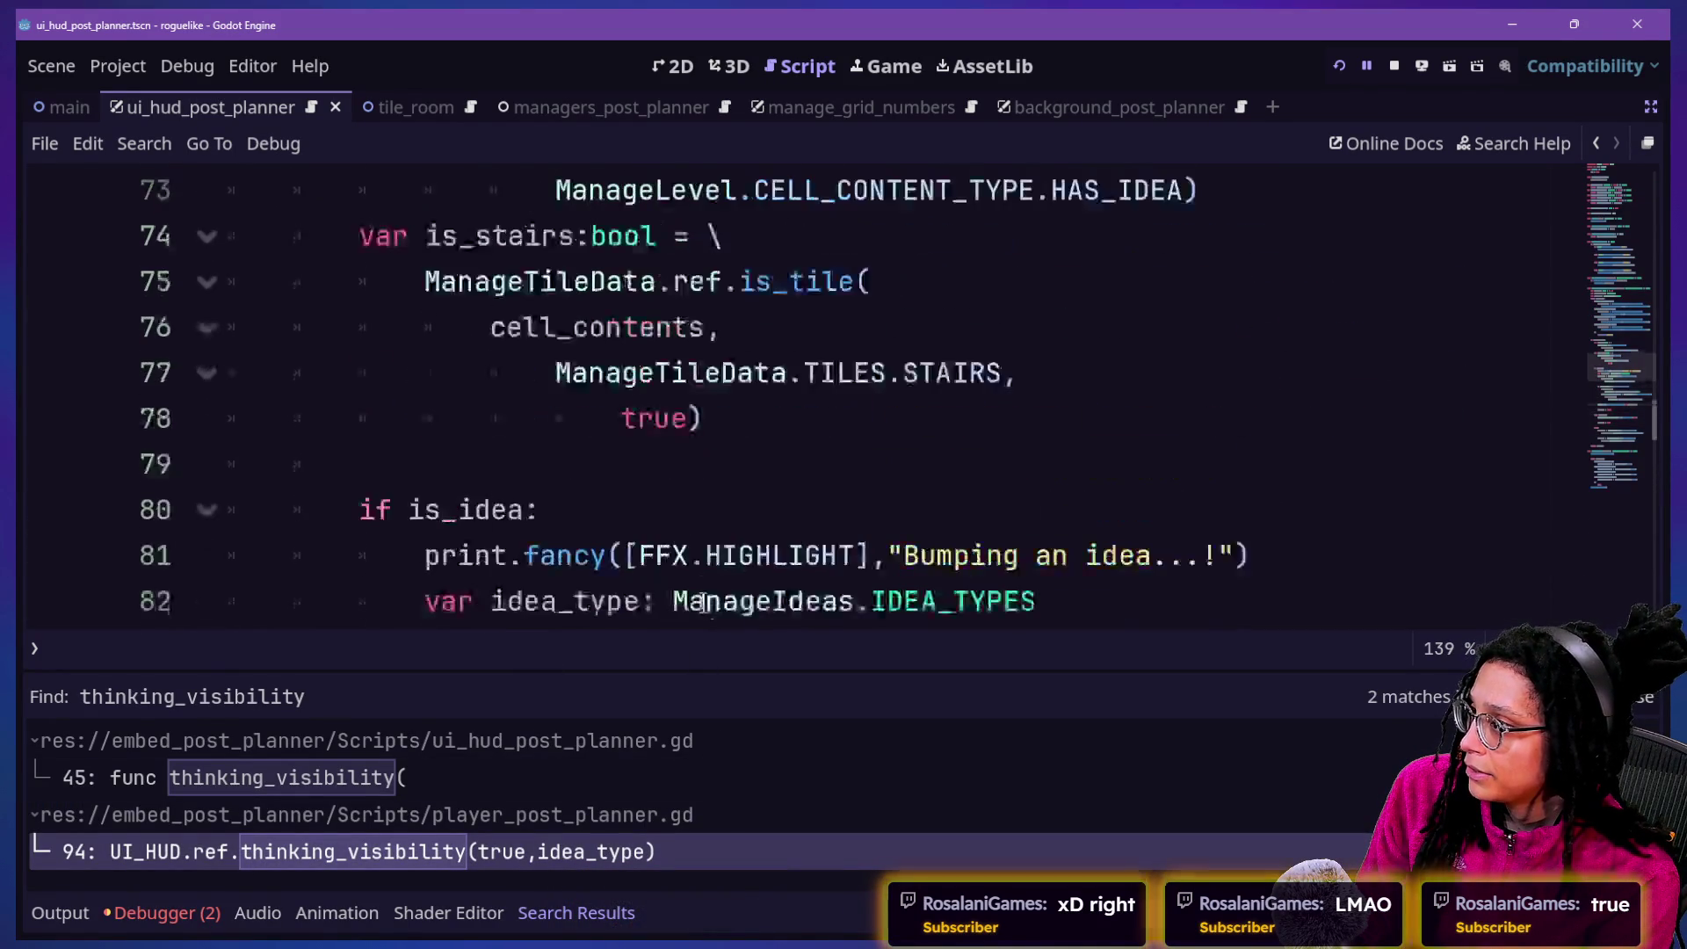
scroll(703, 603, down, 3)
scroll(703, 602, up, 4)
scroll(703, 603, up, 7)
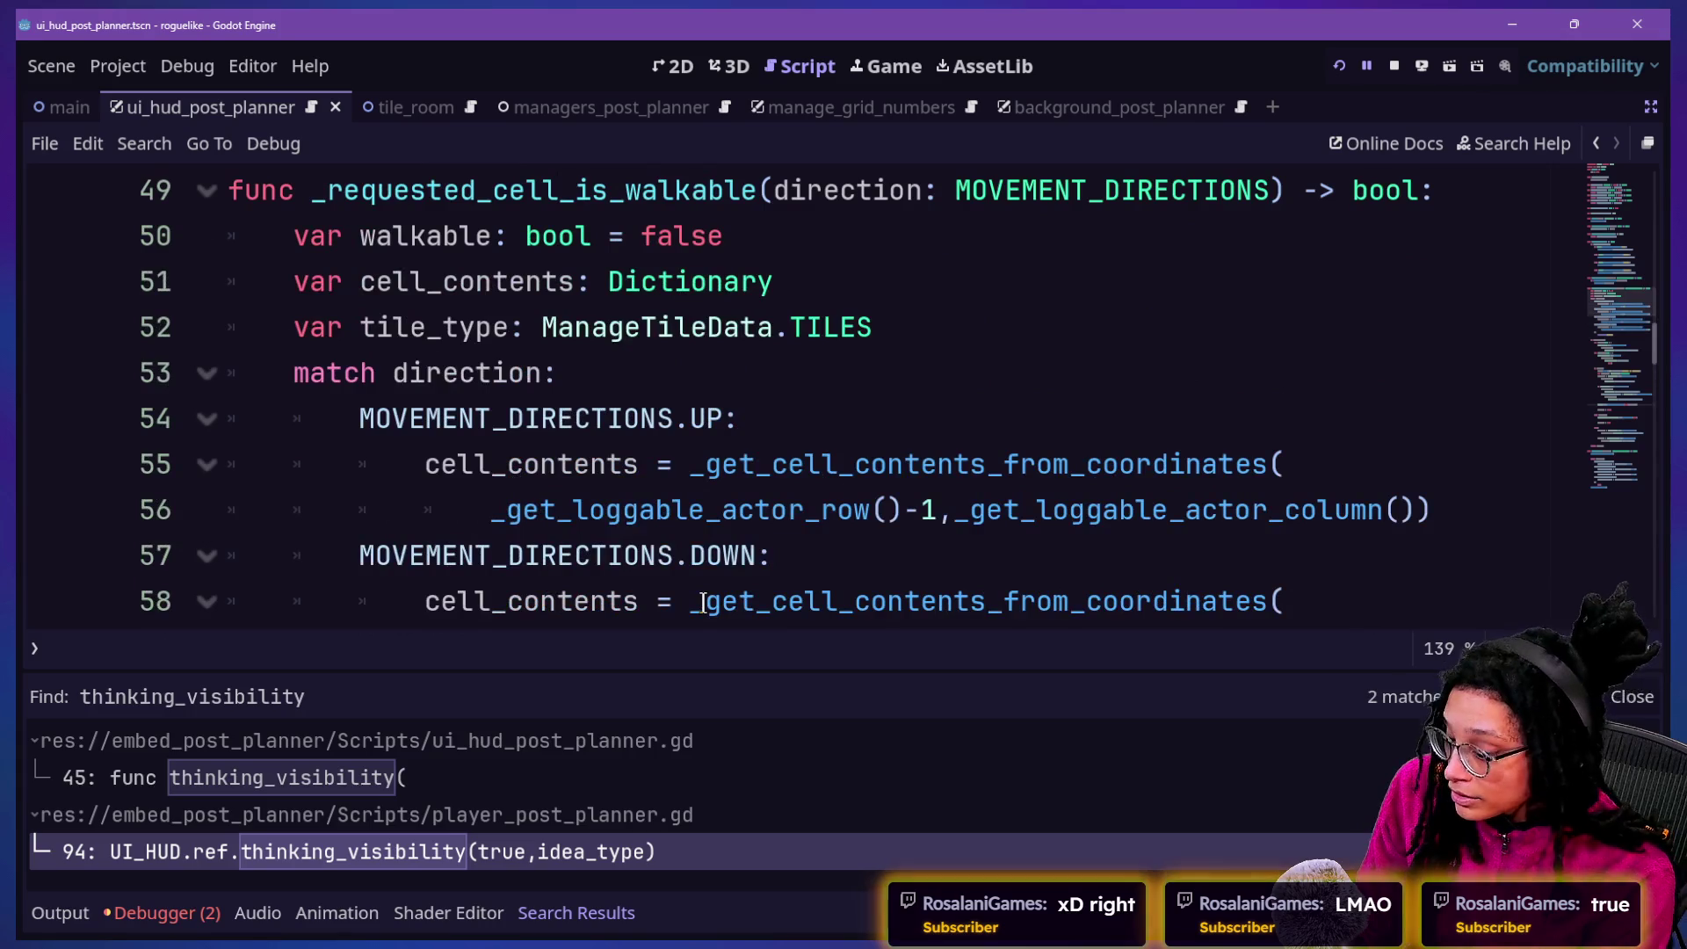
key(alt+o)
key(alt+o)
scroll(484, 246, up, 3)
click(448, 327)
click(858, 419)
drag(352, 281, 754, 372)
click(754, 372)
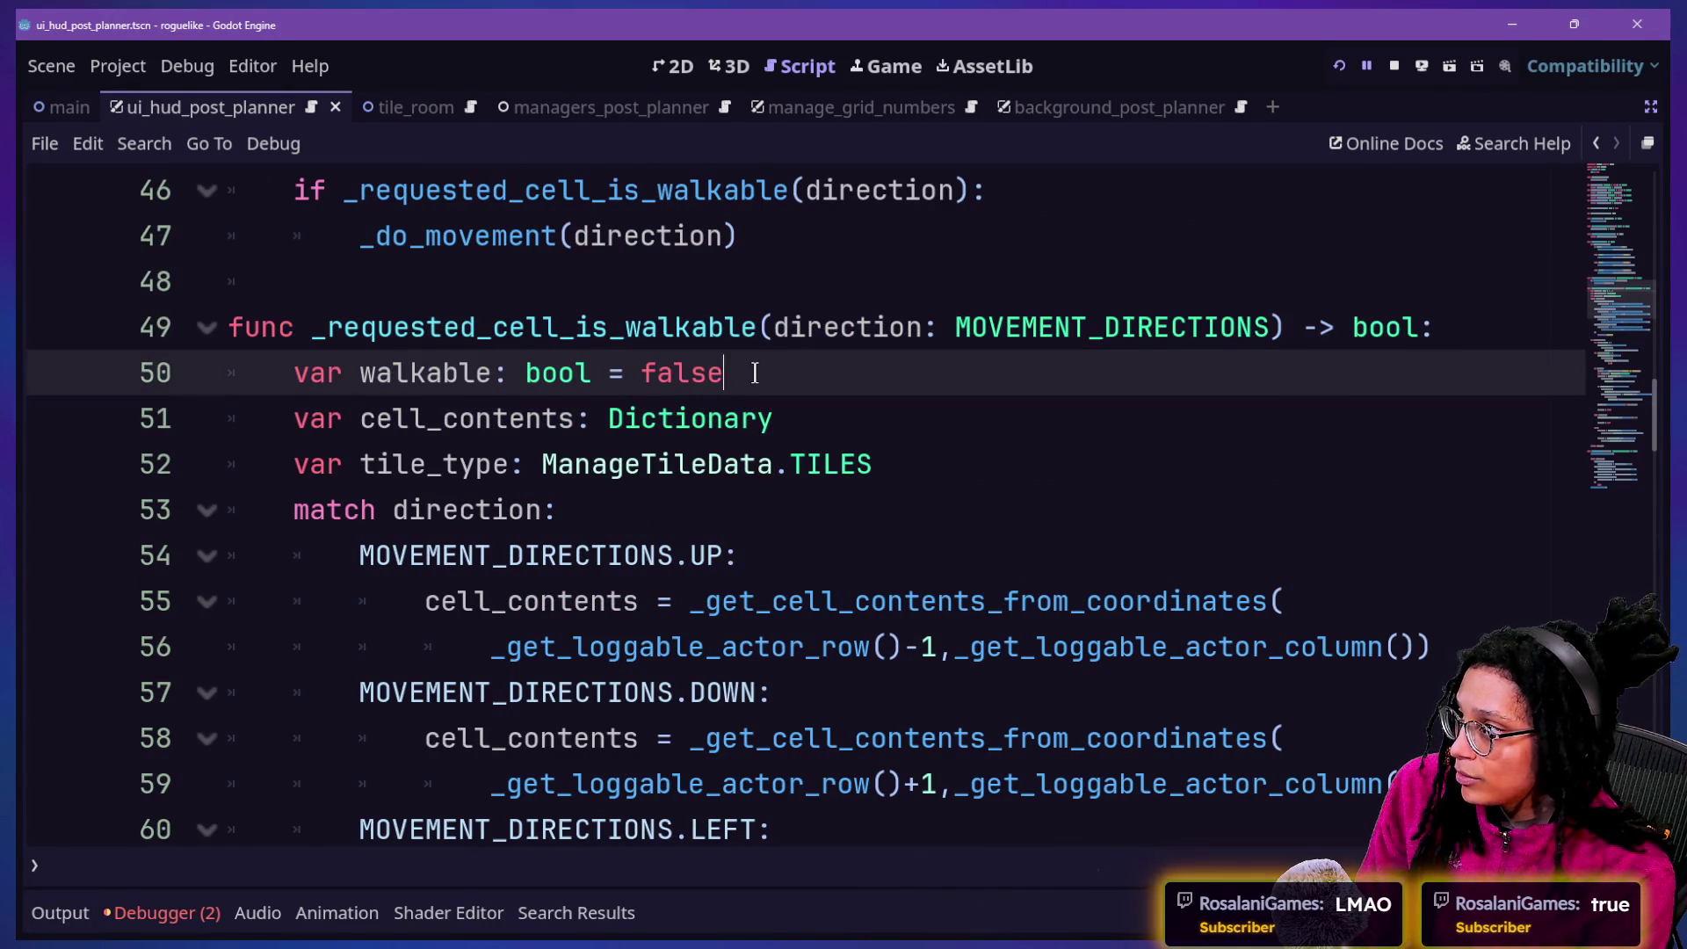
key(Down)
key(Down)
key(Down)
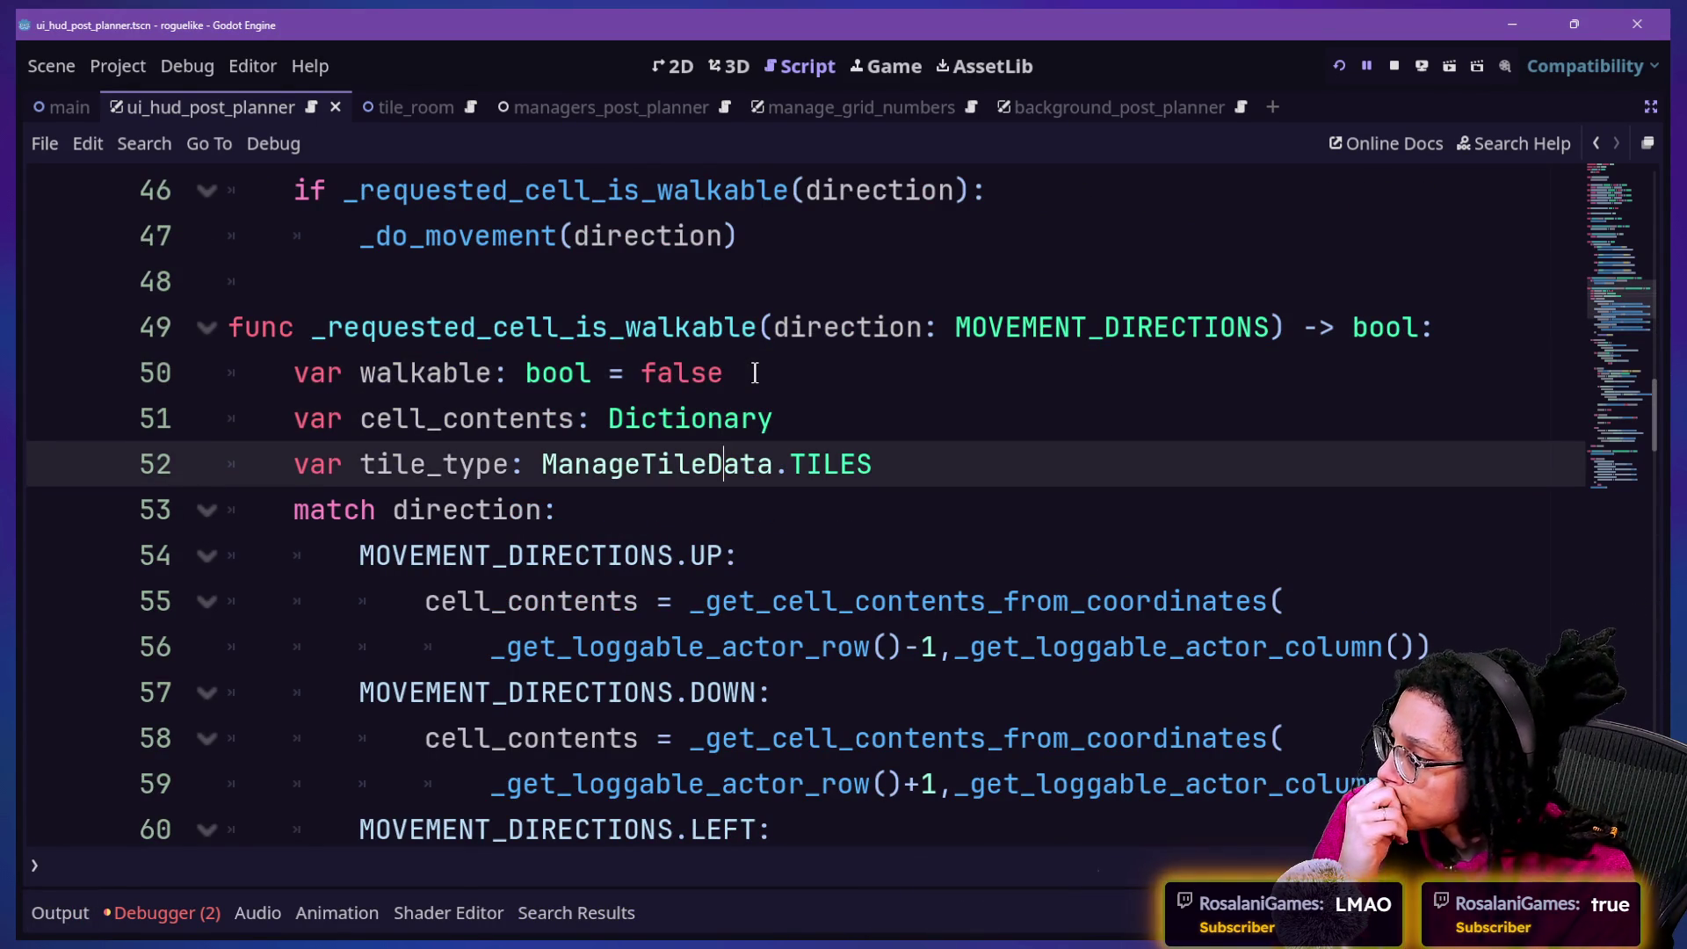
key(Down)
key(Down)
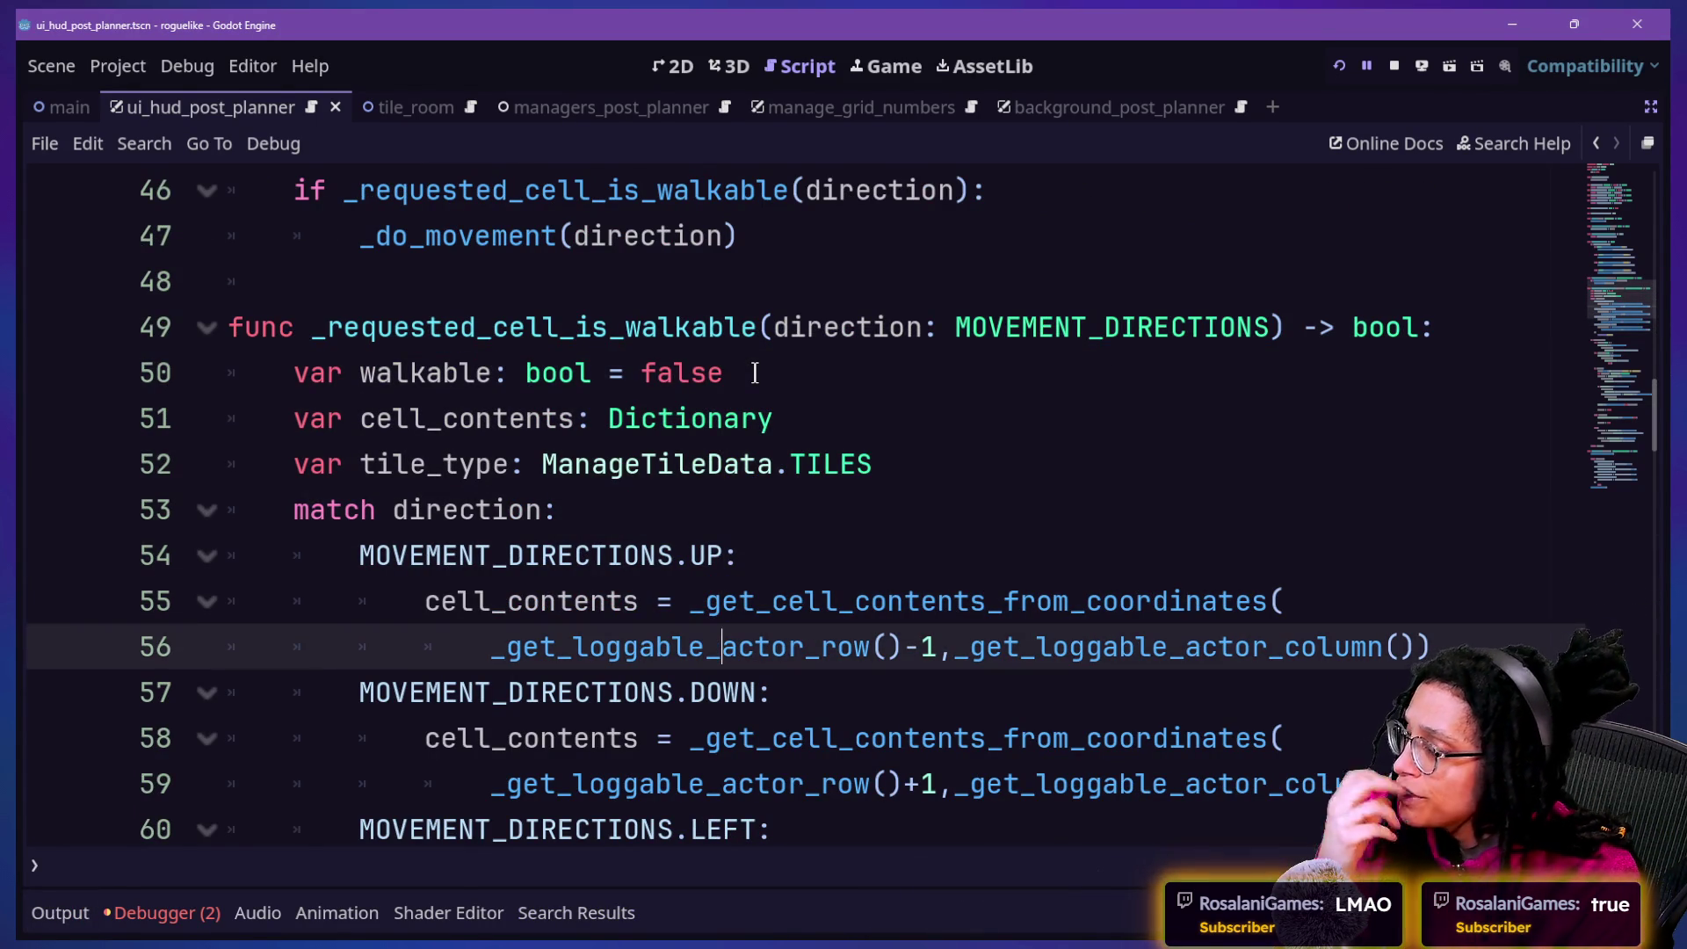
key(alt+Tab)
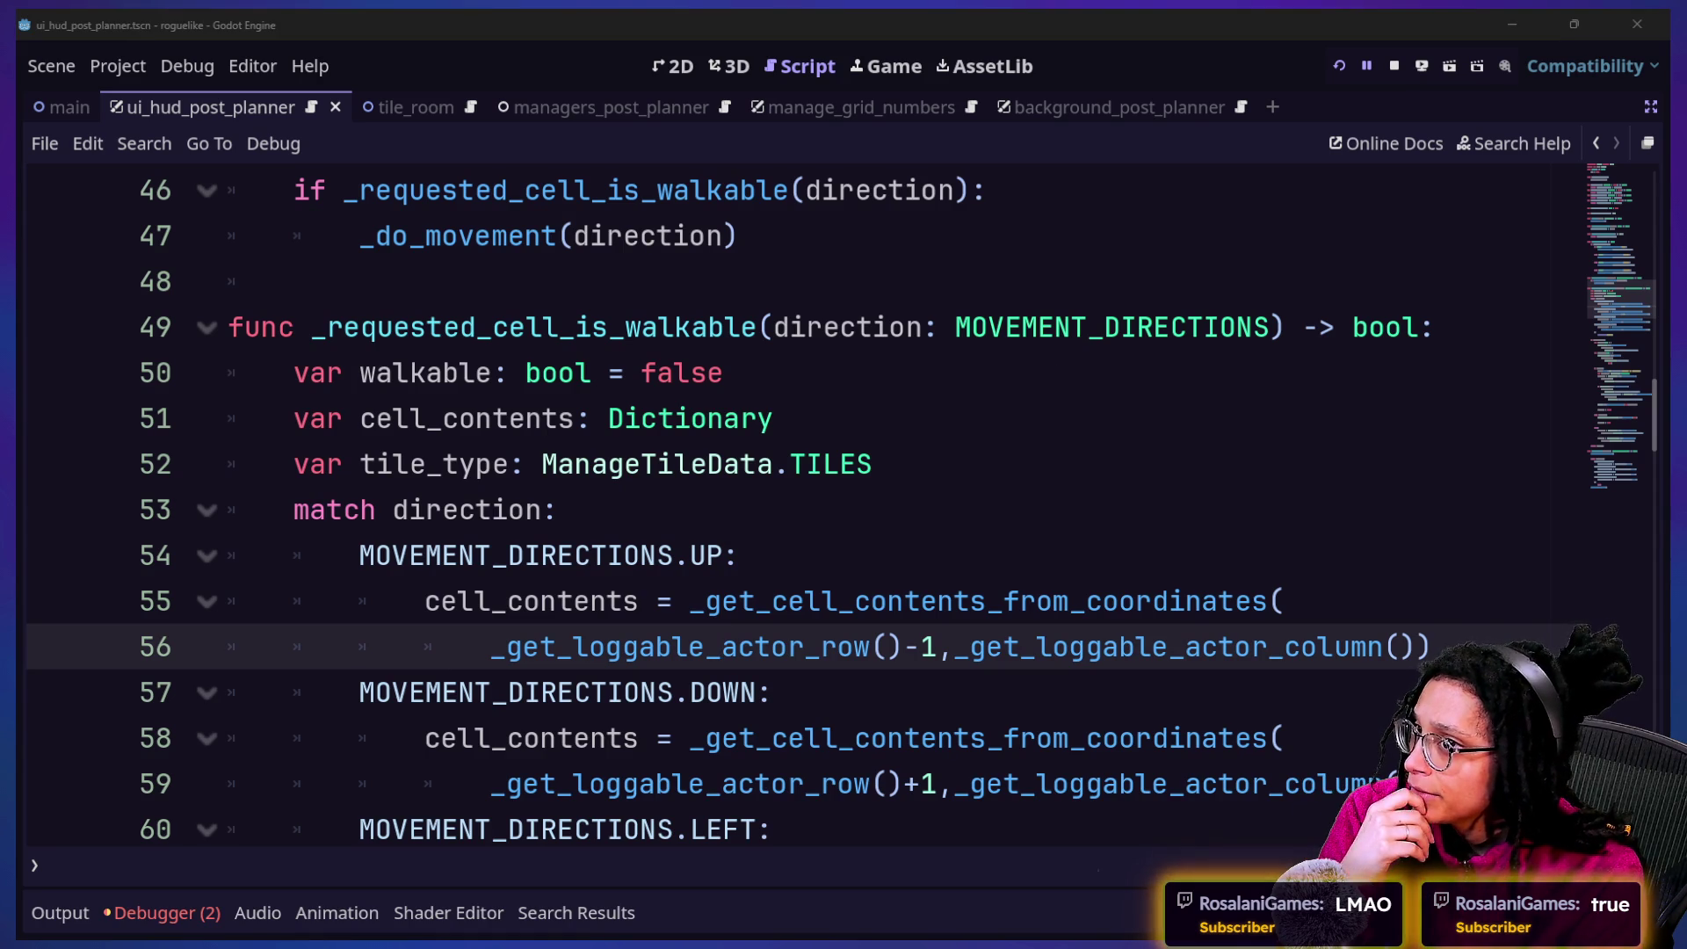
click(1002, 357)
key(Down)
key(Down)
key(Down)
key(Down)
key(Down)
key(Down)
key(Down)
key(Down)
key(Down)
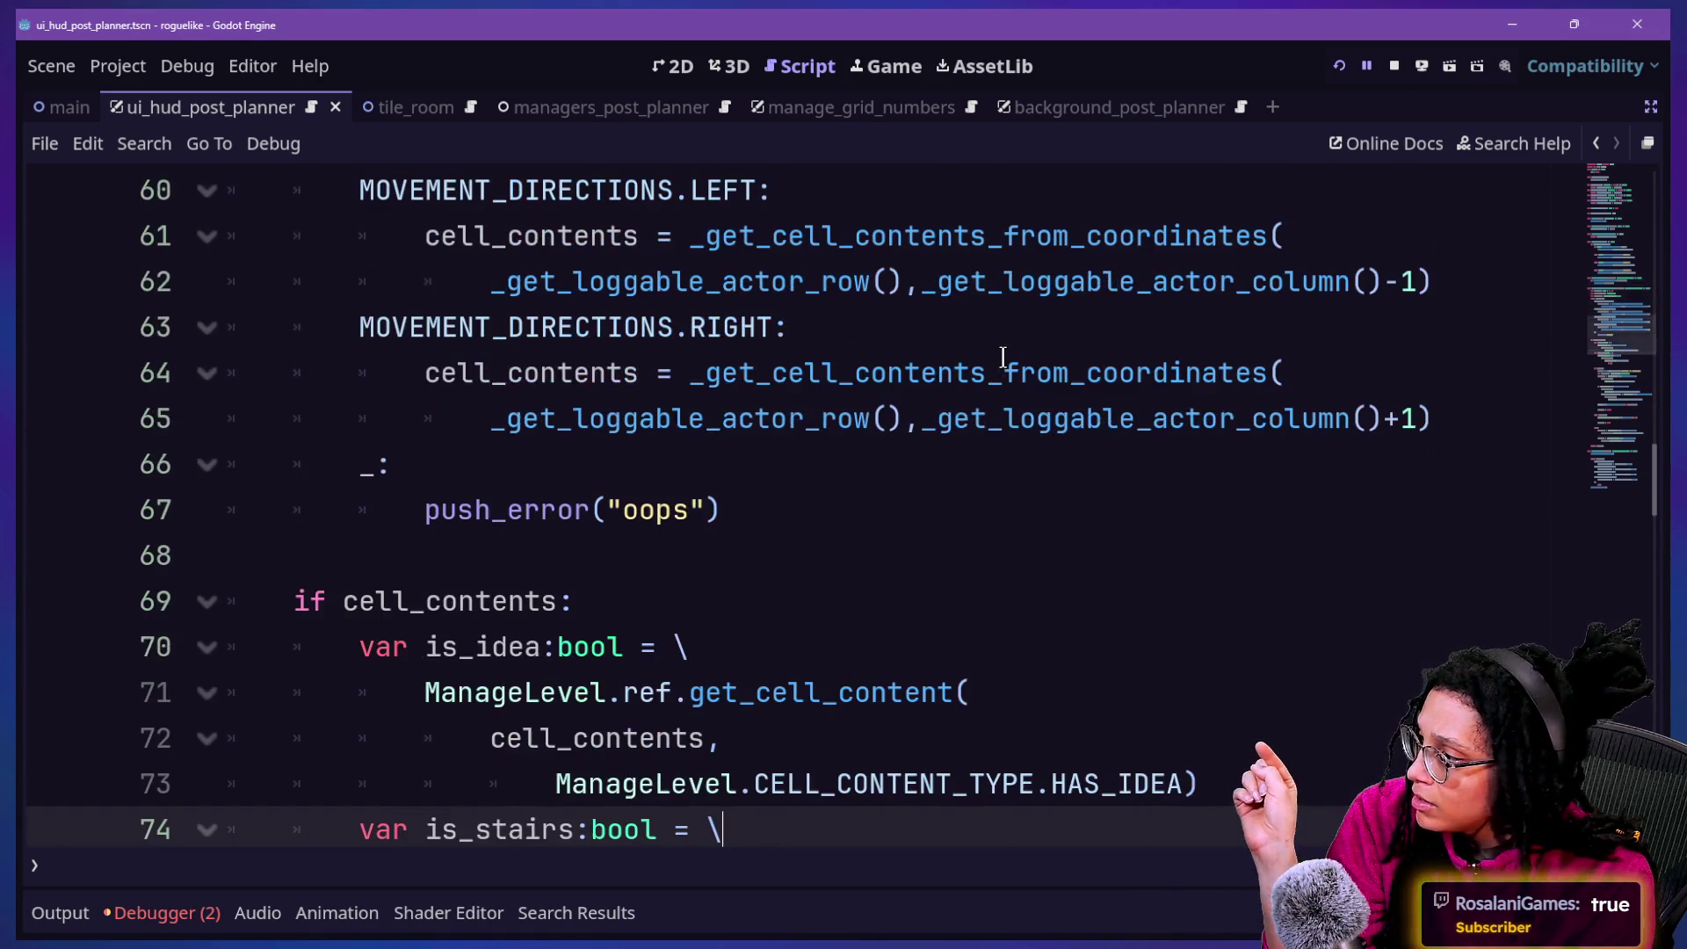
drag(655, 327, 845, 721)
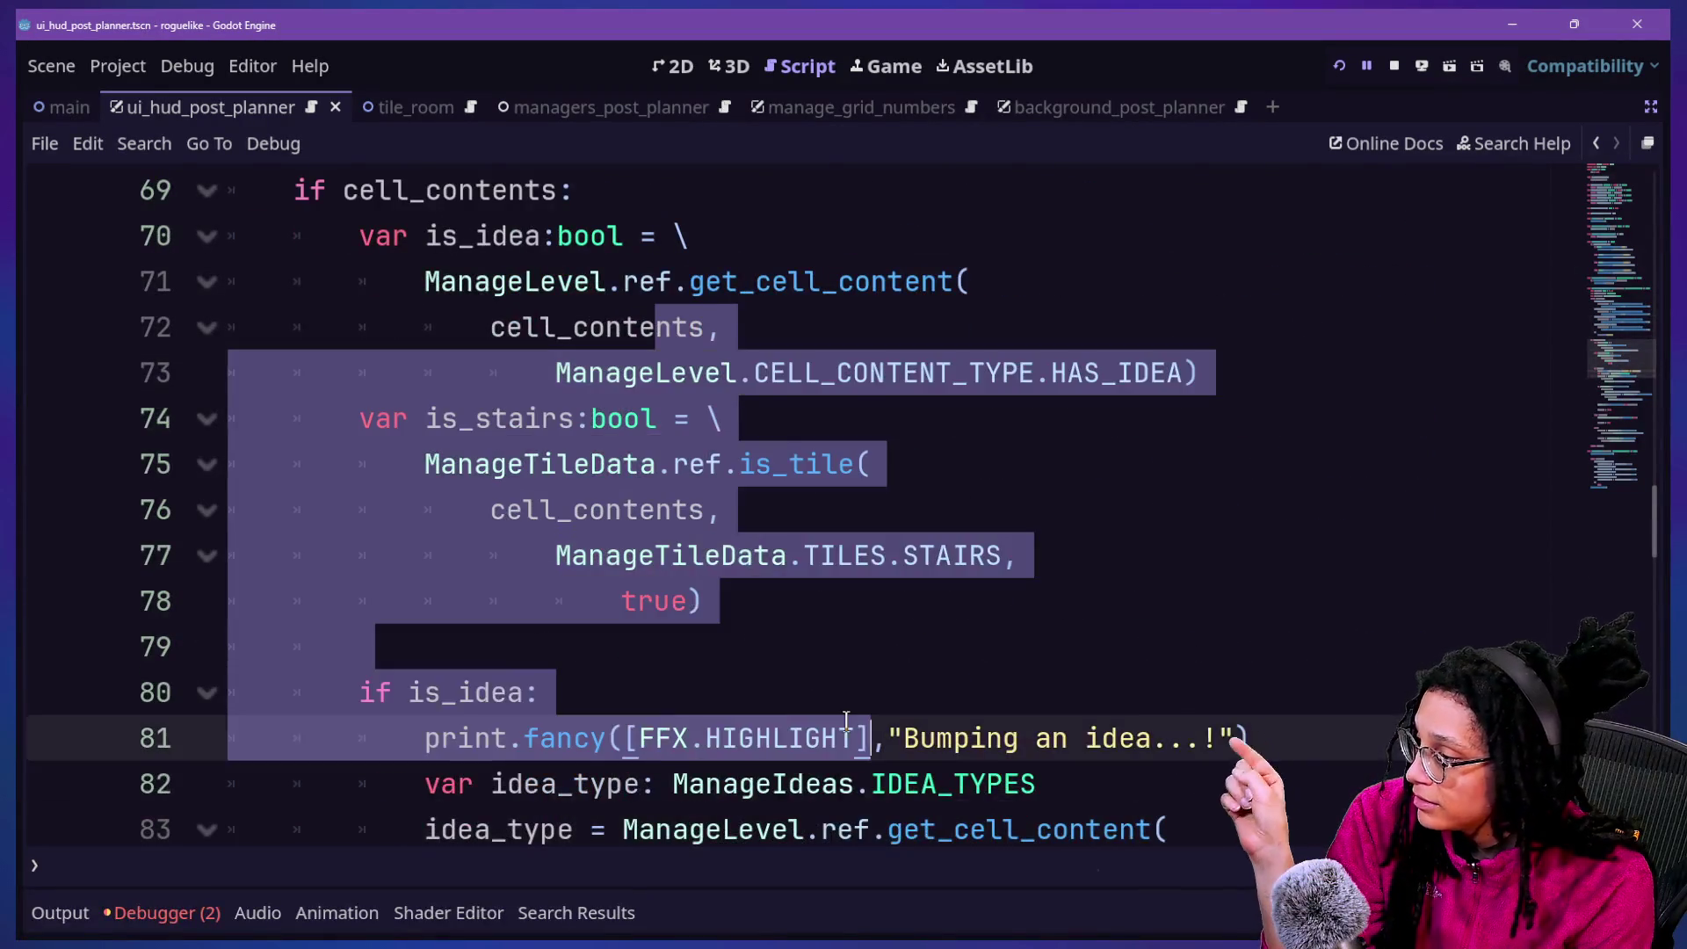
click(846, 729)
scroll(845, 729, down, 2)
click(511, 516)
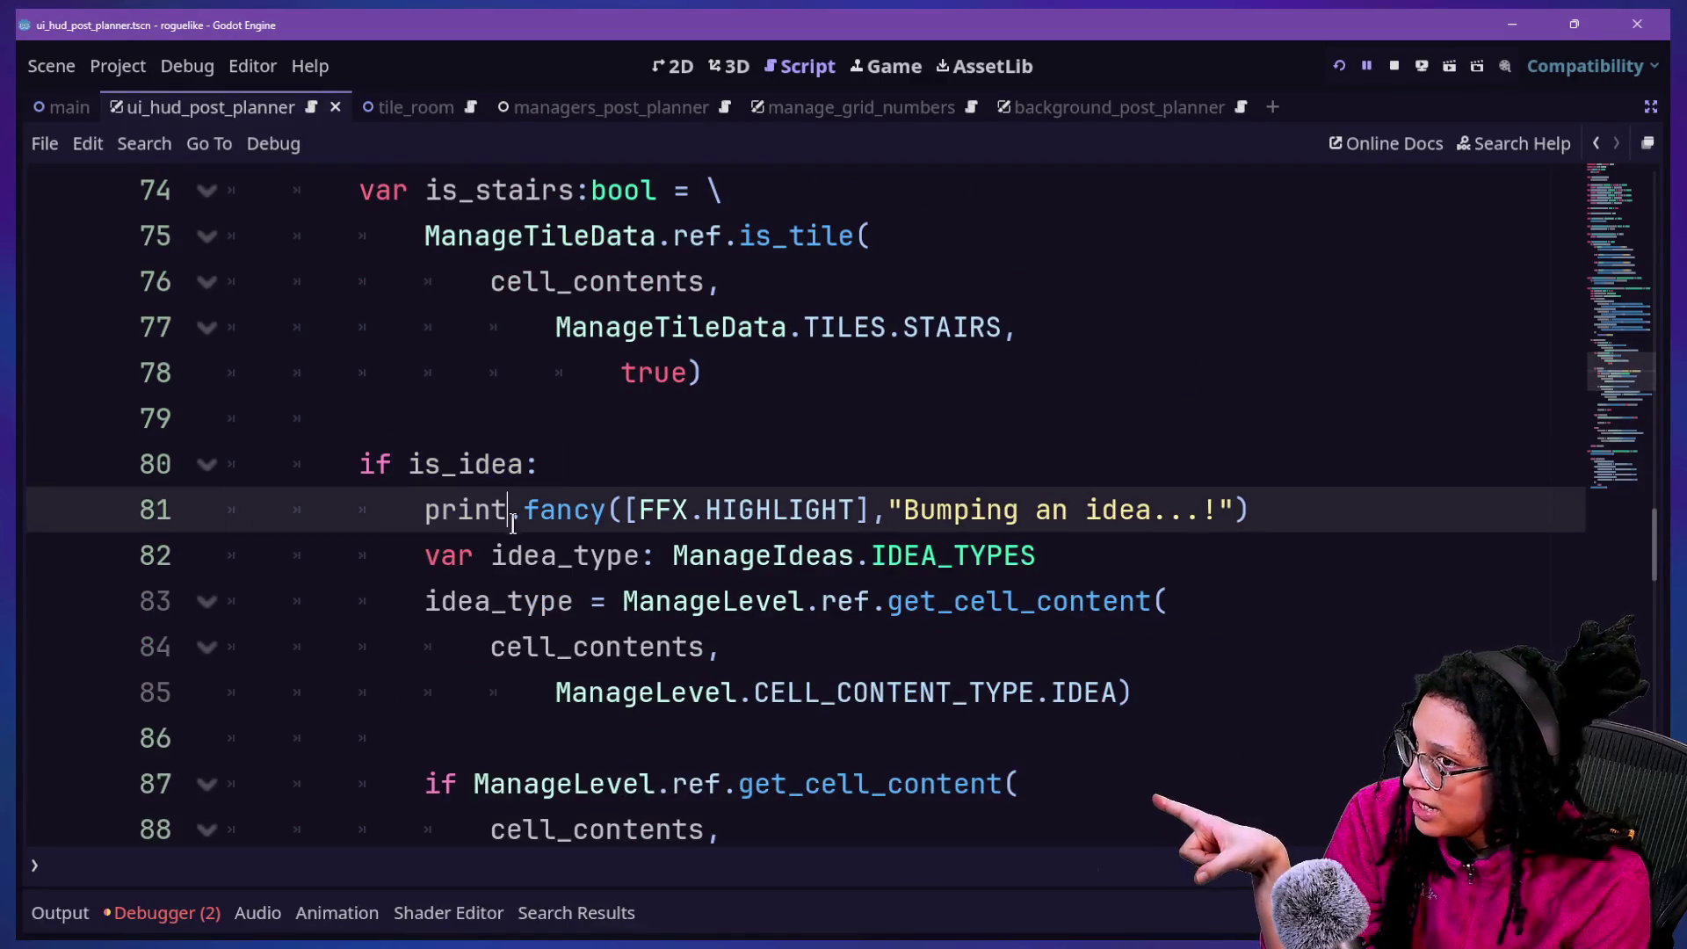
drag(408, 464, 514, 464)
drag(425, 510, 1291, 535)
click(1290, 535)
key(Down)
key(Down)
key(Down)
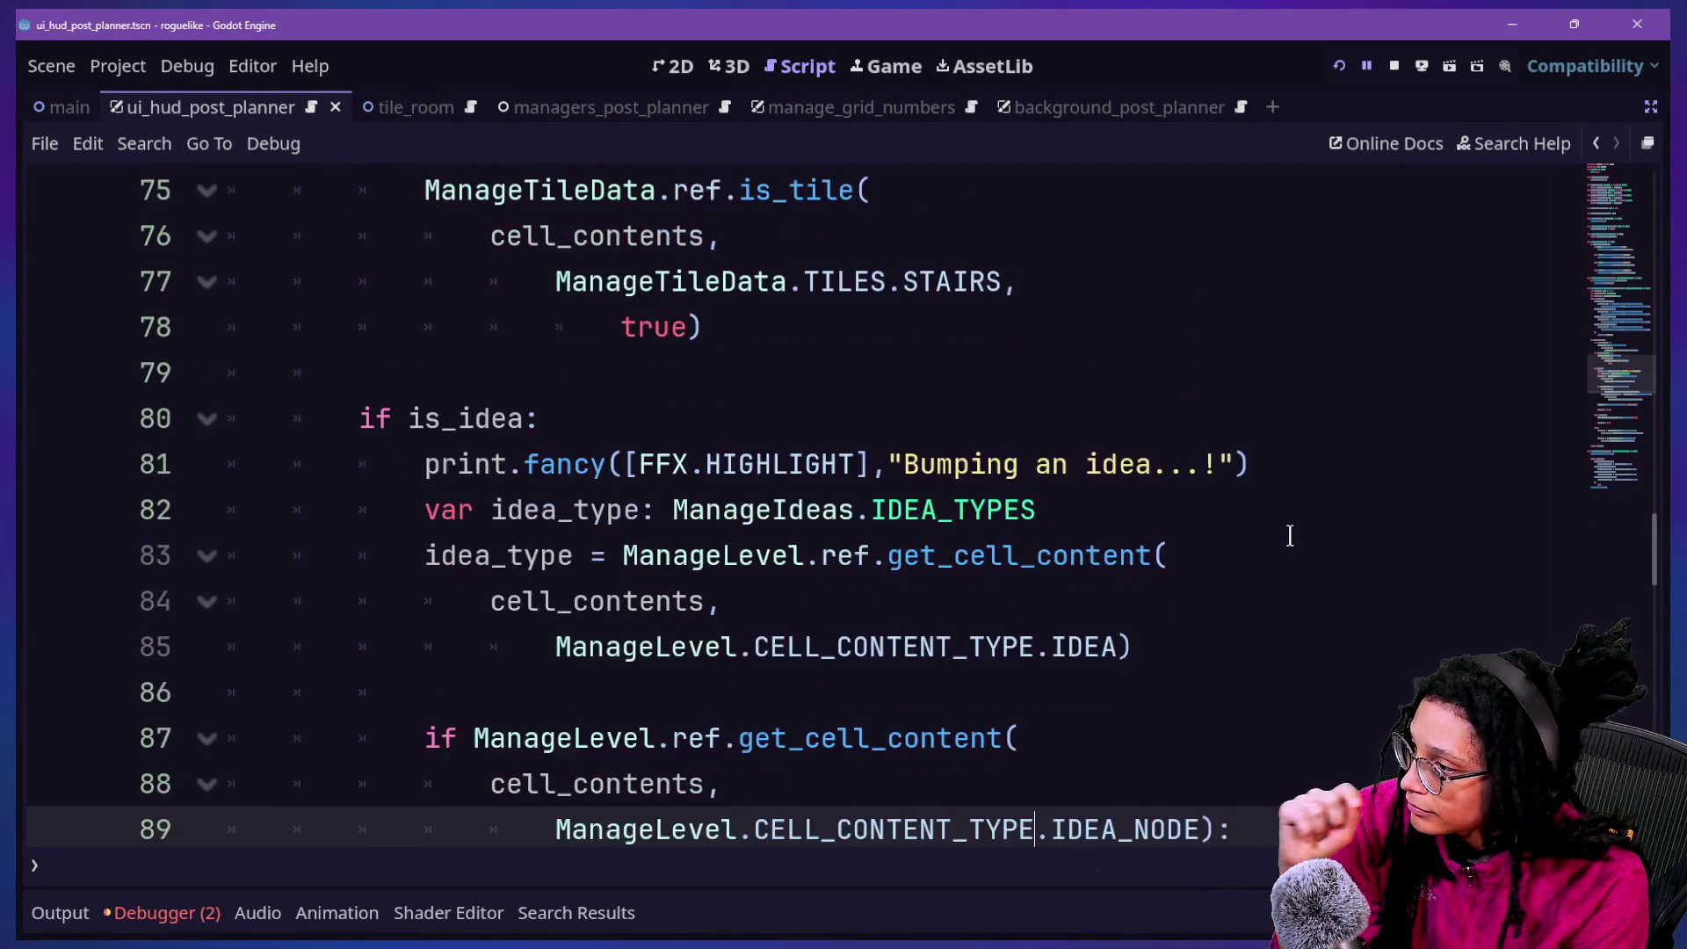
key(Down)
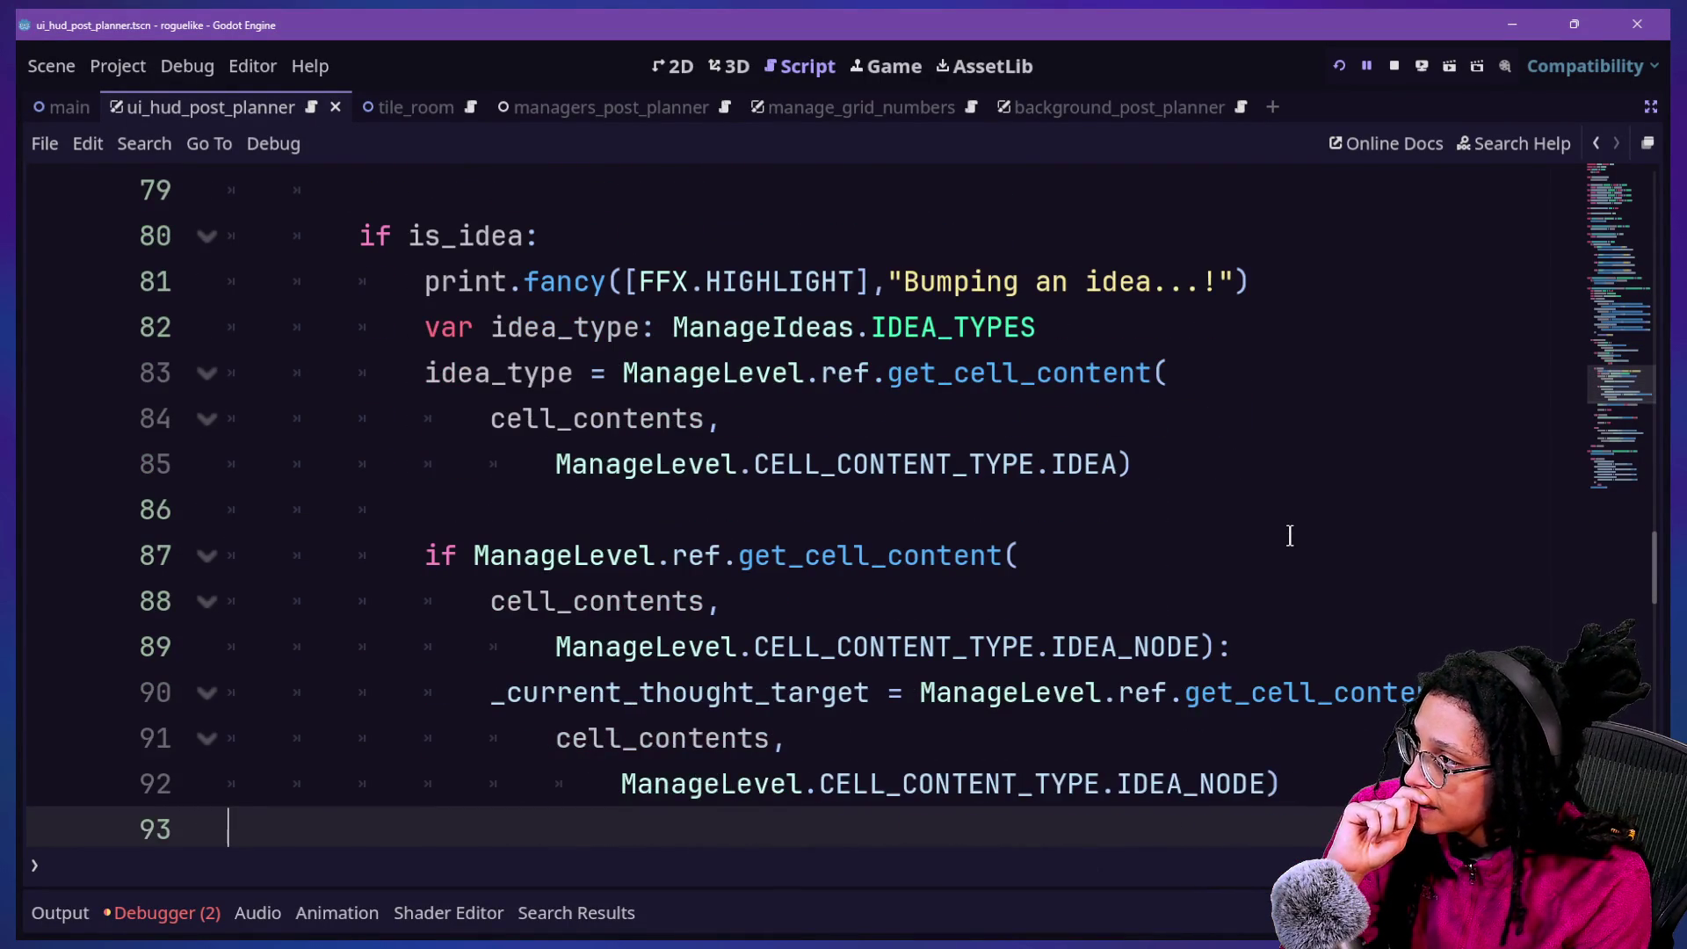
drag(406, 238, 509, 237)
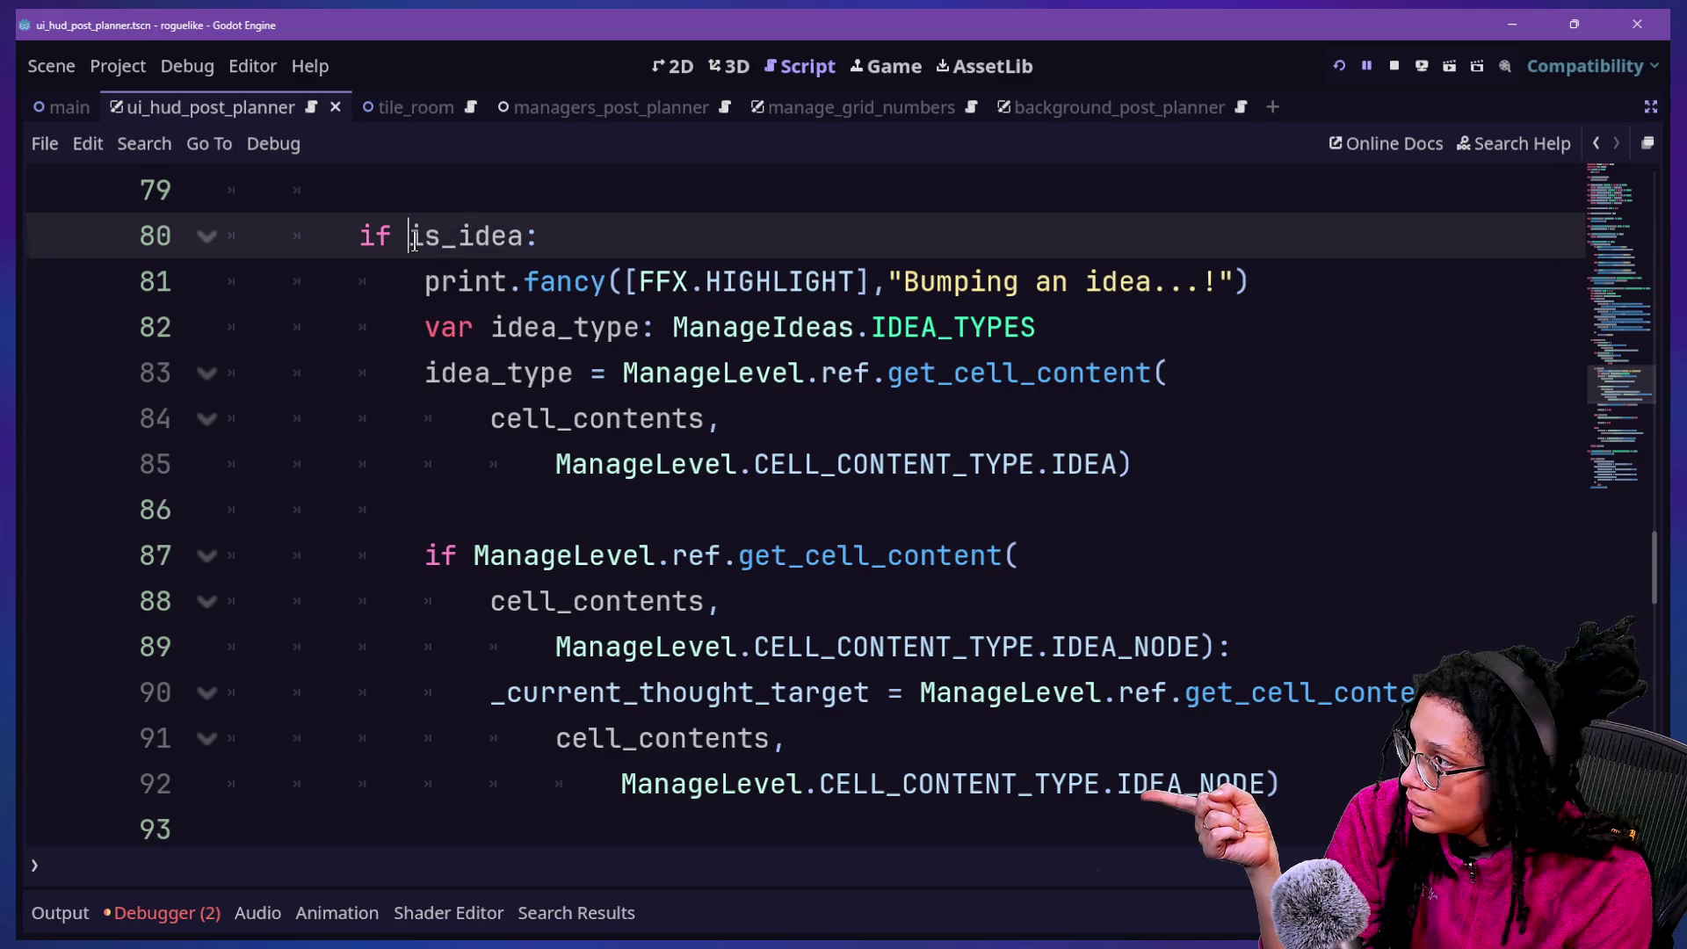
click(538, 237)
drag(526, 327, 707, 373)
click(708, 372)
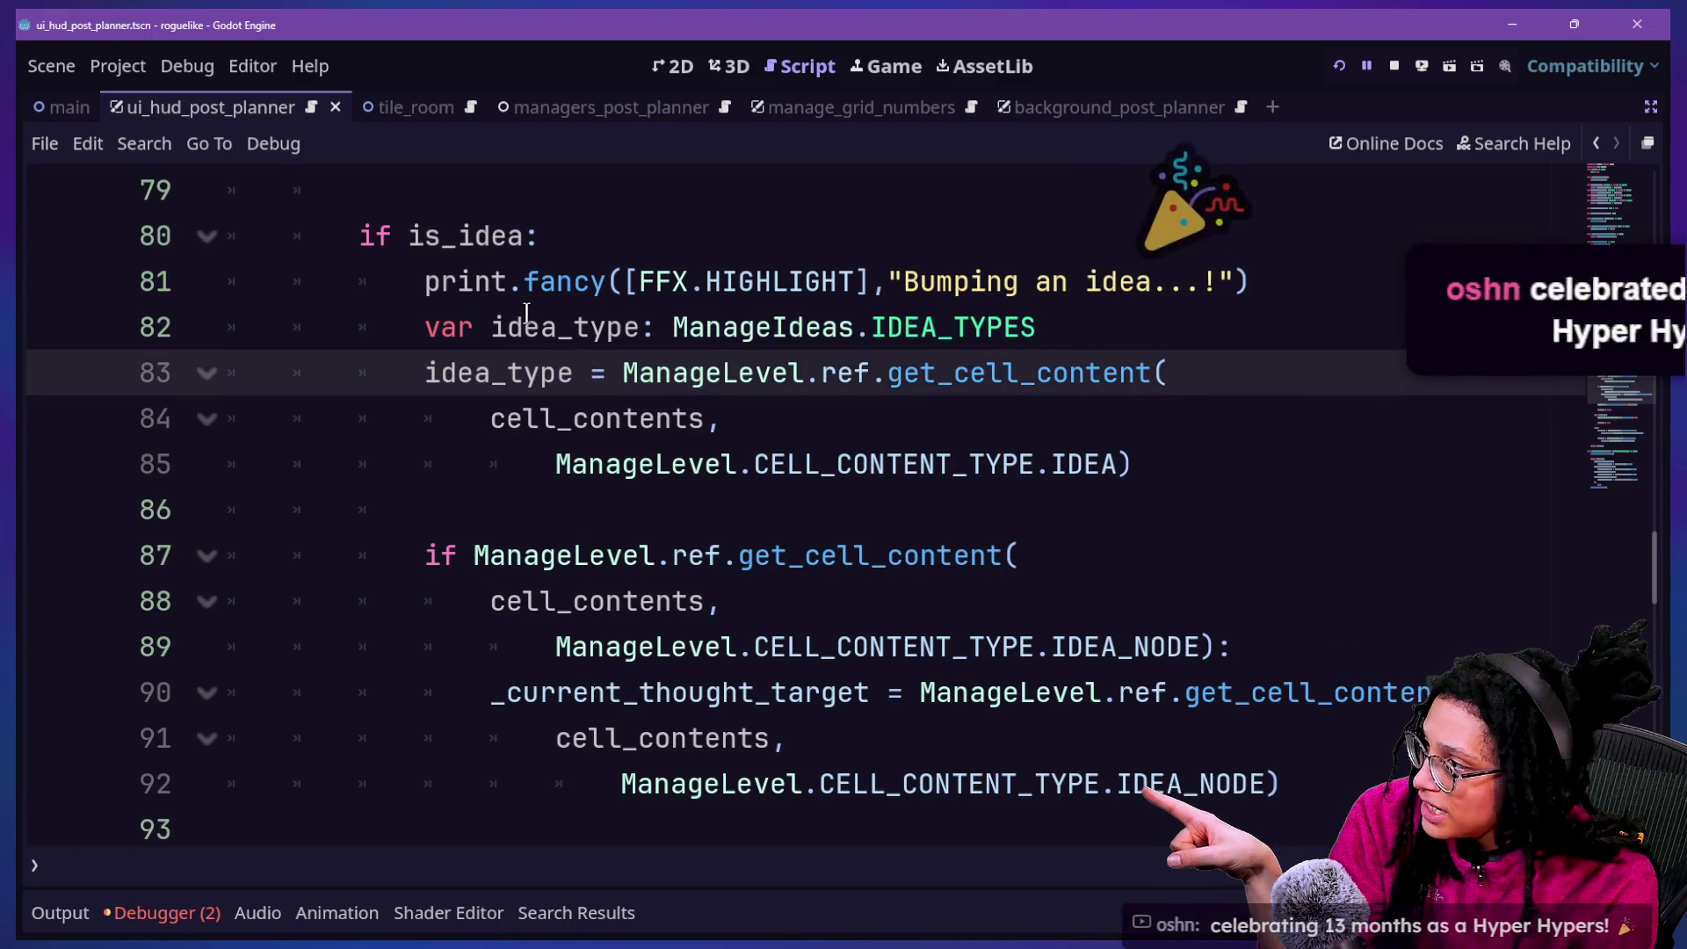
drag(440, 373, 609, 369)
click(615, 367)
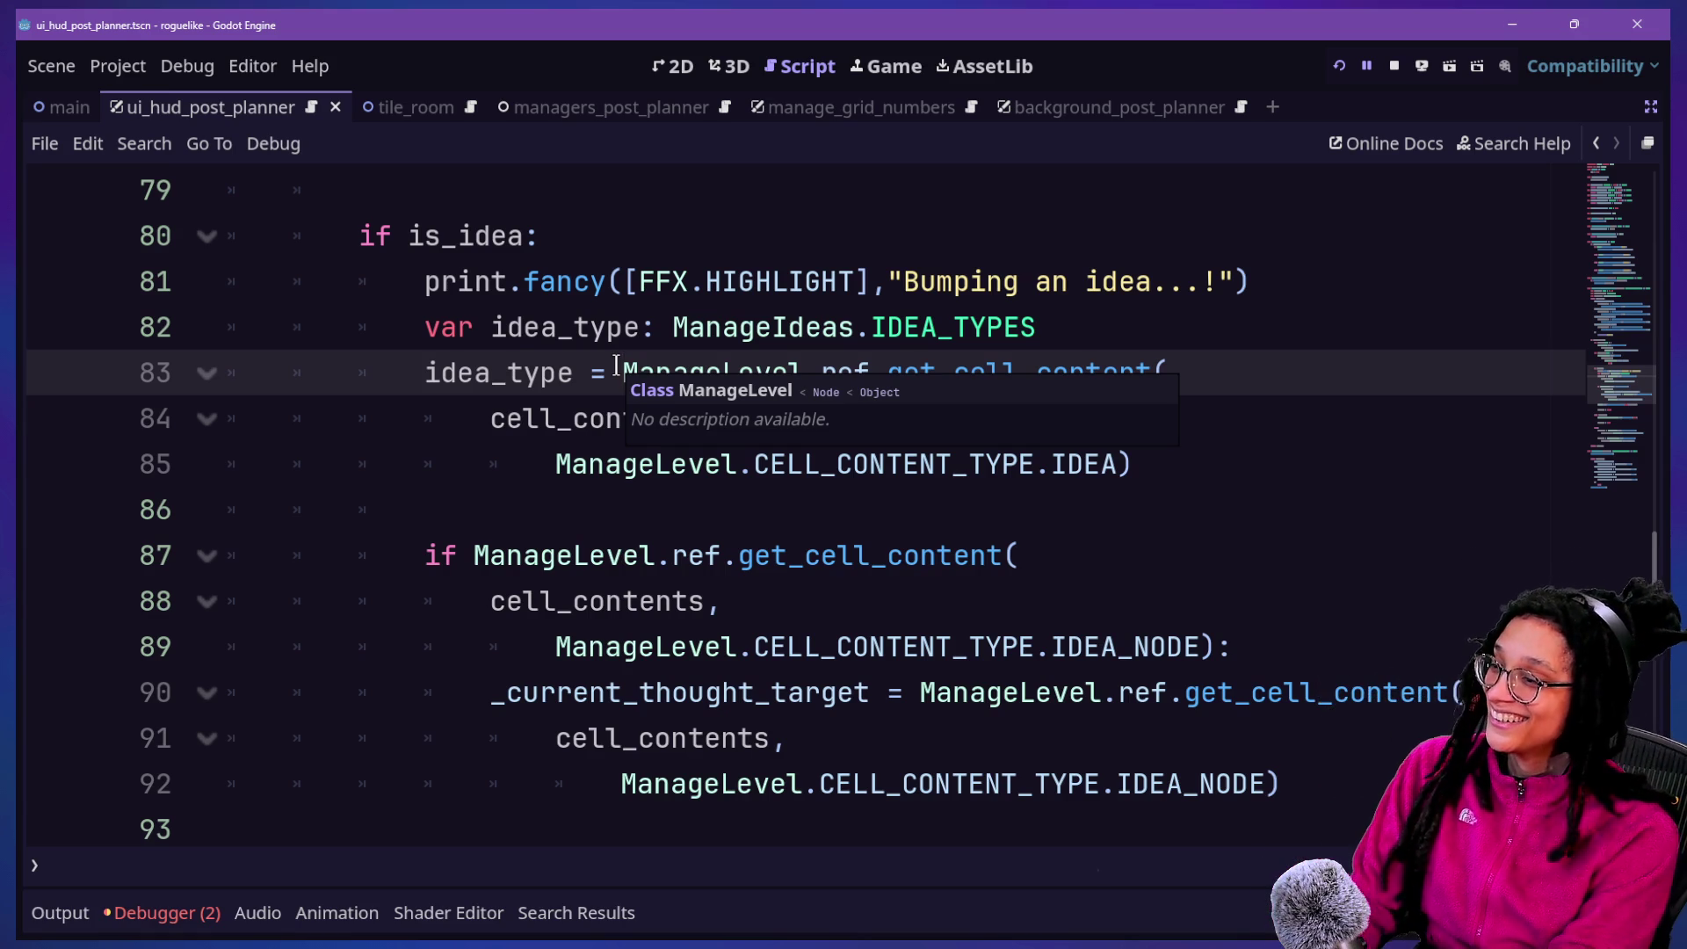
click(837, 404)
key(Down)
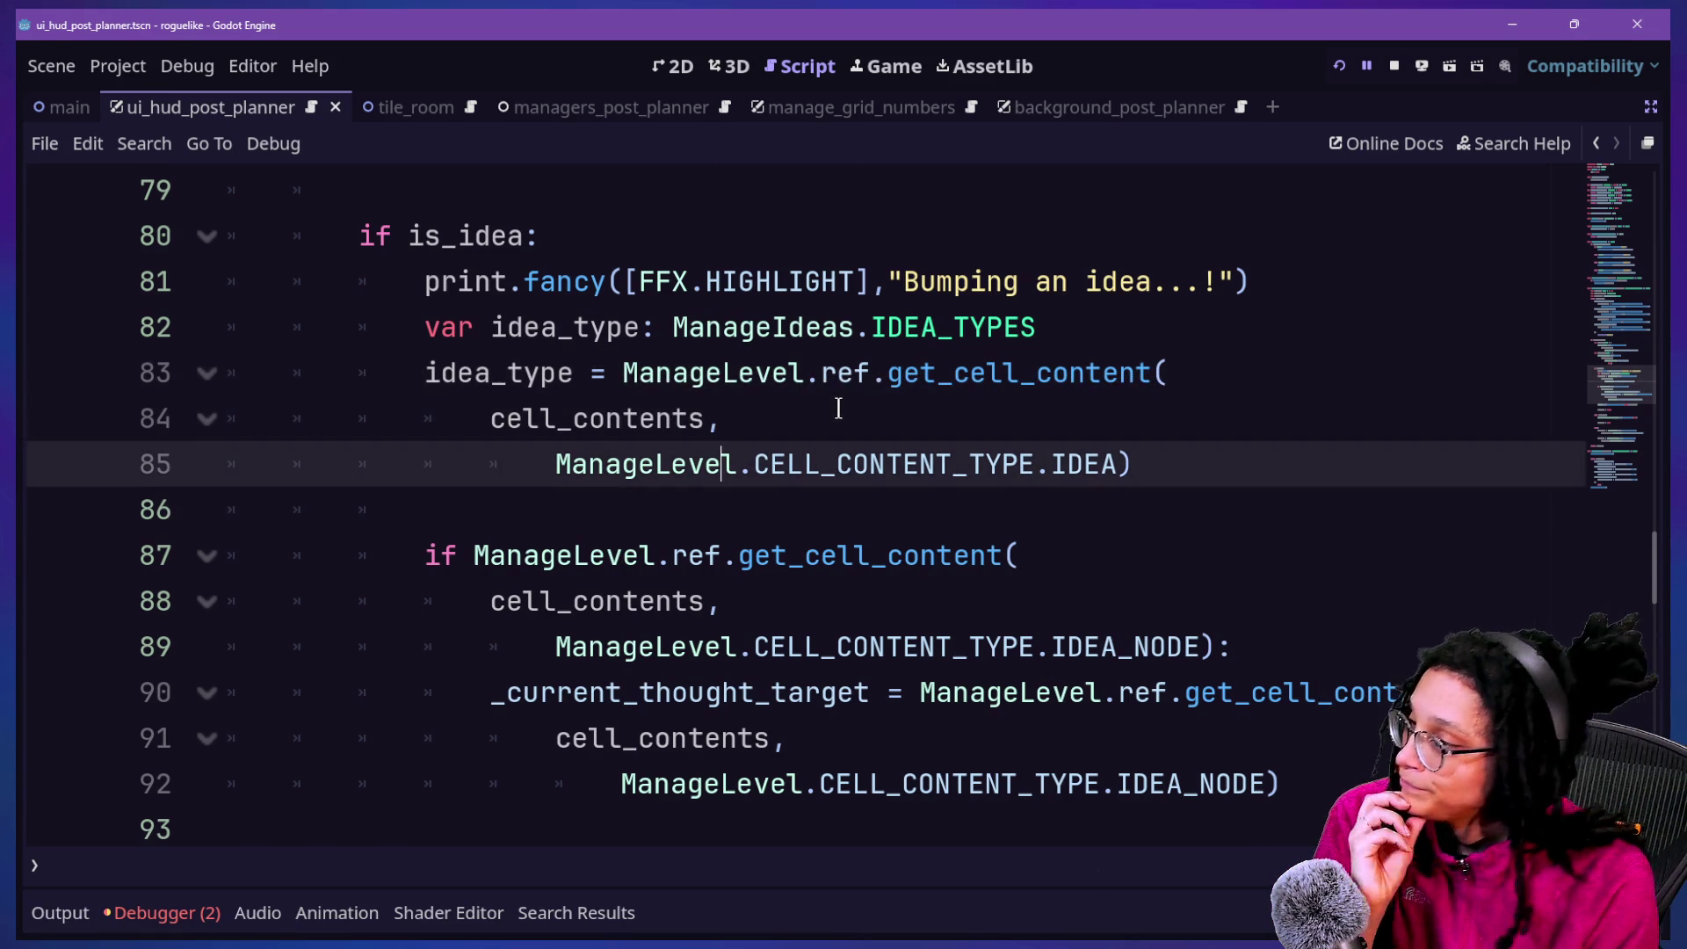
key(Up)
key(Up)
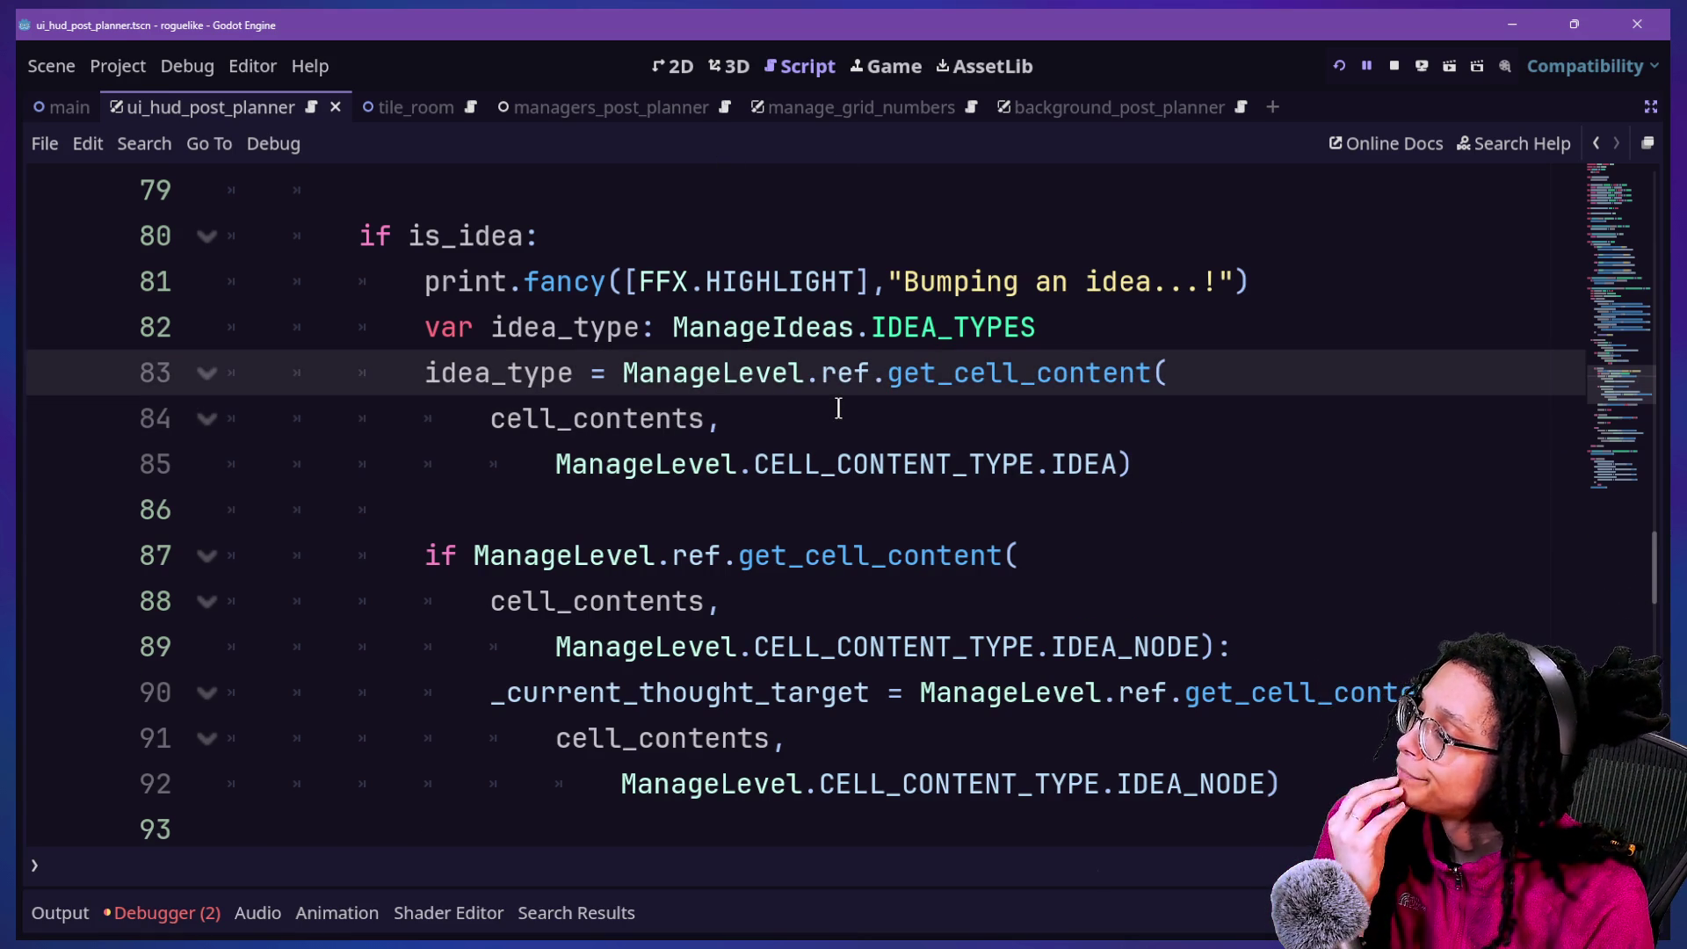
key(Down)
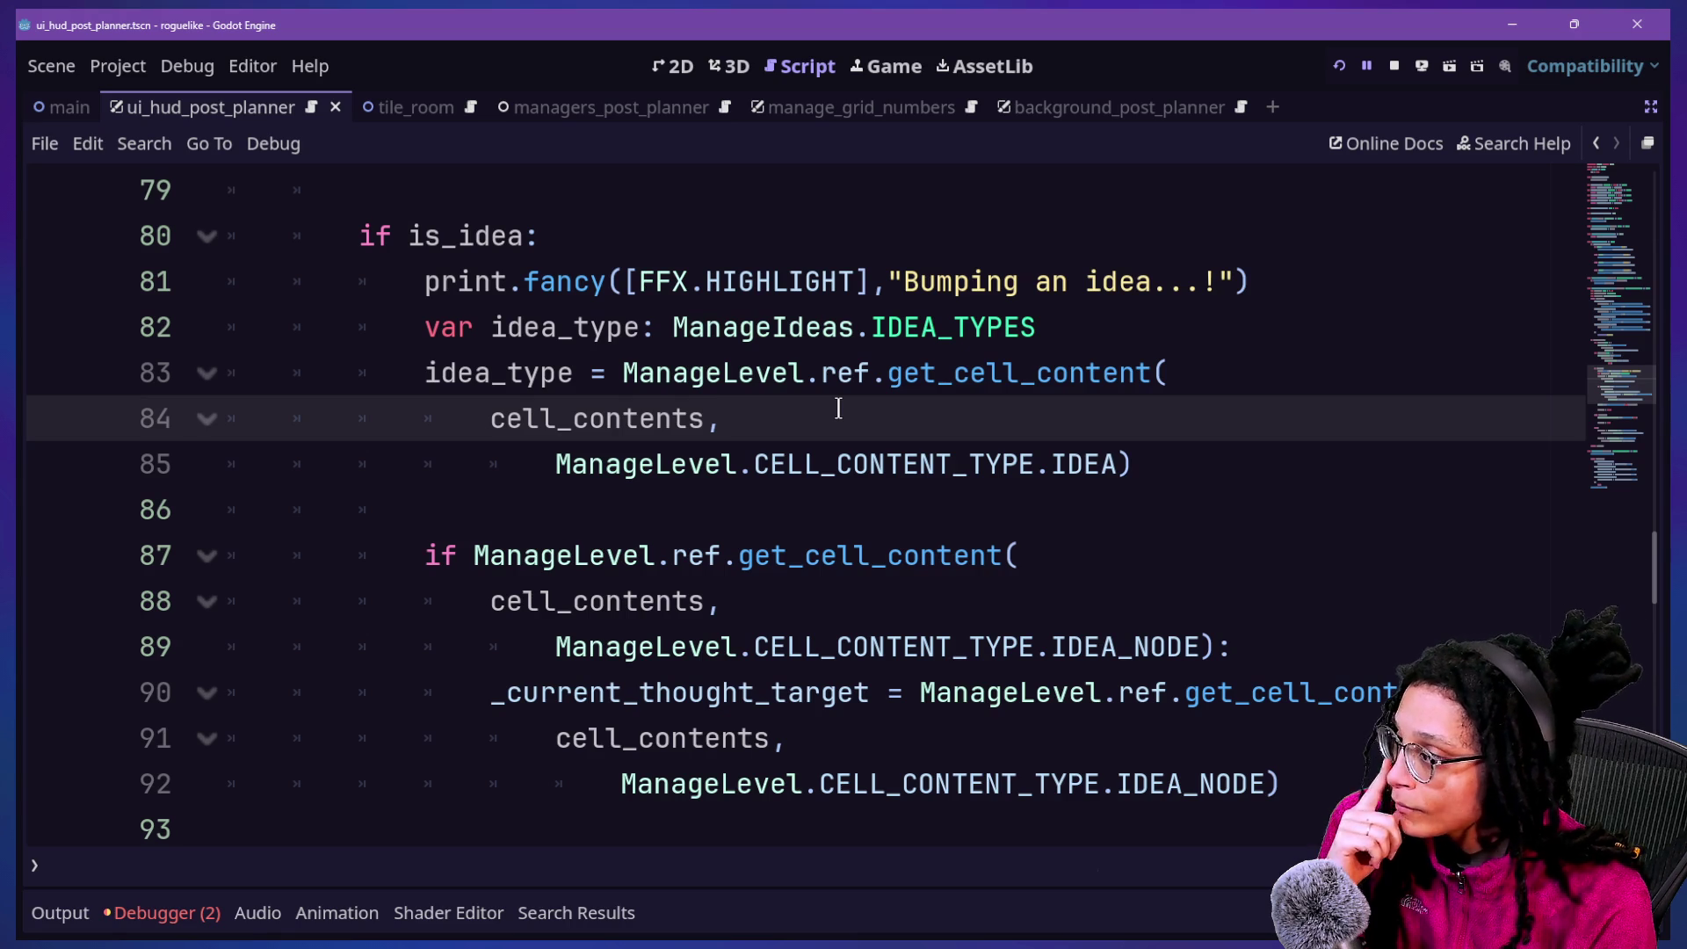
key(Down)
key(Down)
key(Down)
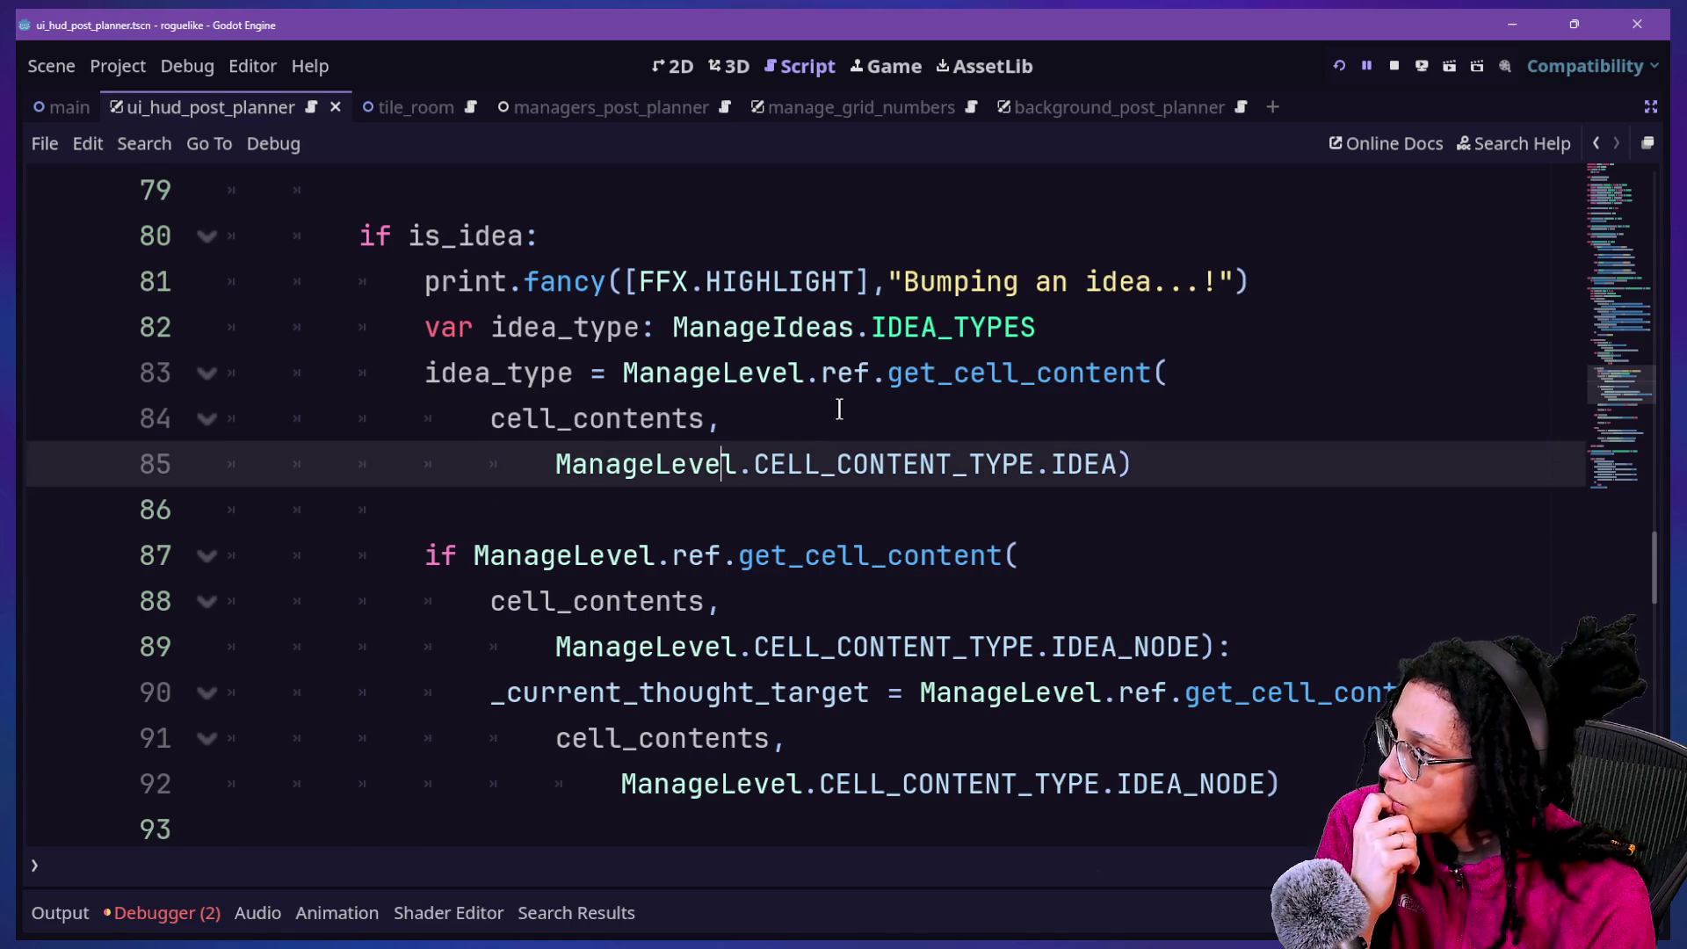
drag(489, 510, 883, 439)
click(1021, 457)
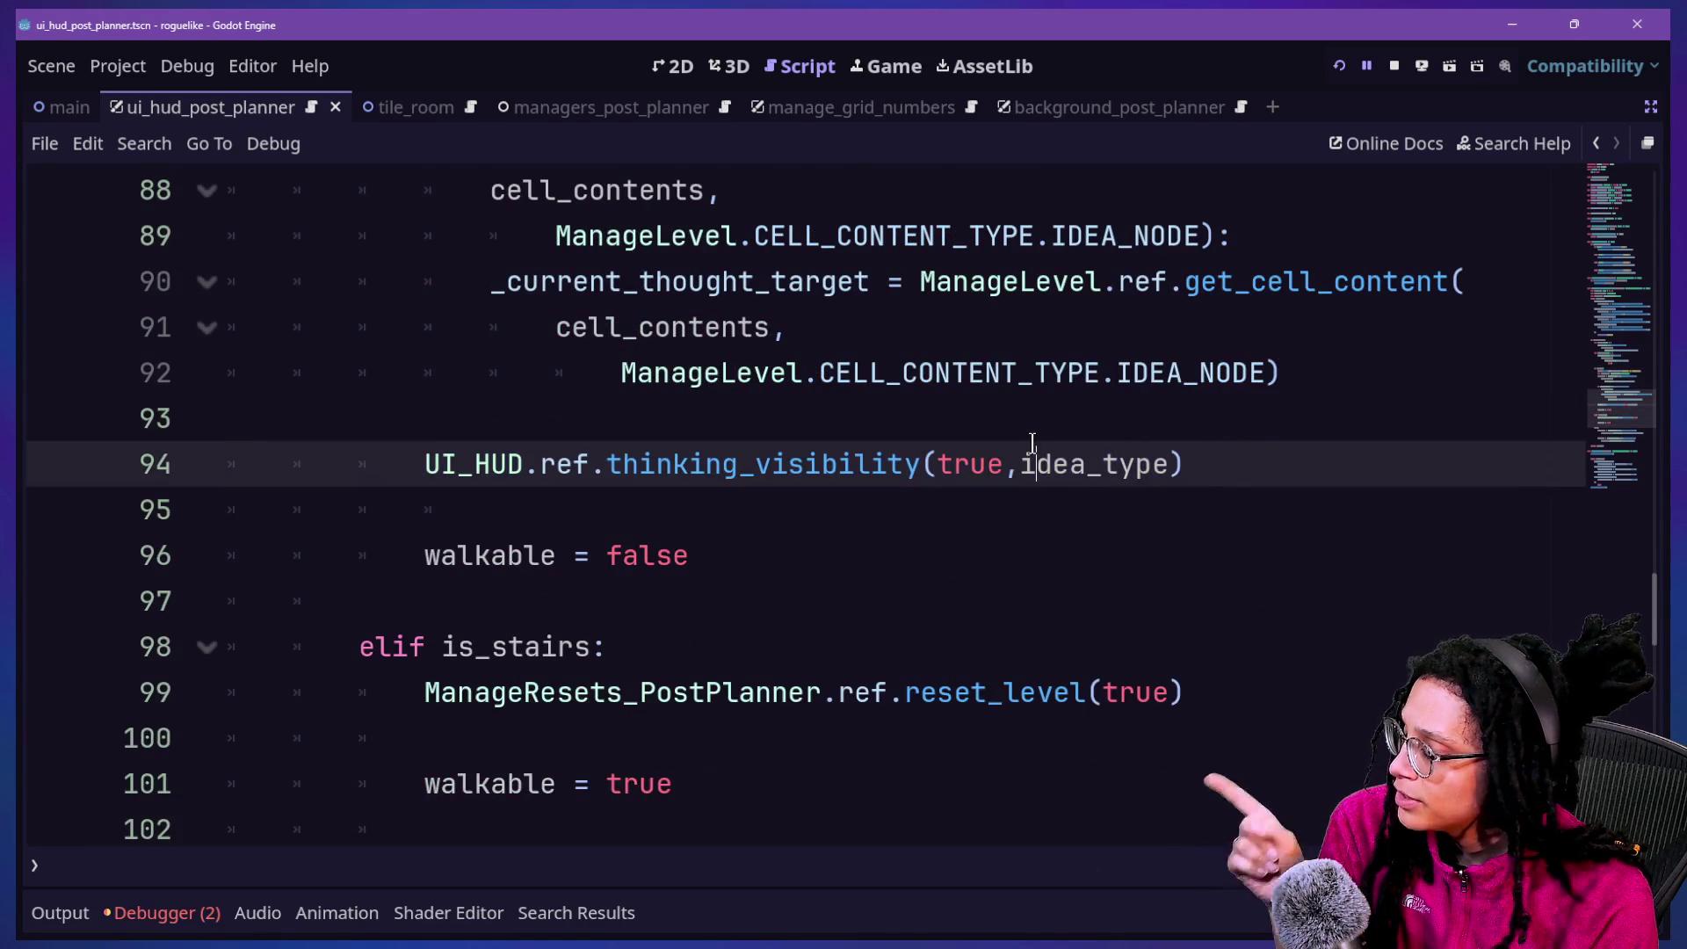
key(Up)
key(Up)
key(Down)
key(Down)
drag(1021, 475, 1165, 477)
key(Up)
key(Up)
key(Up)
key(Up)
key(Up)
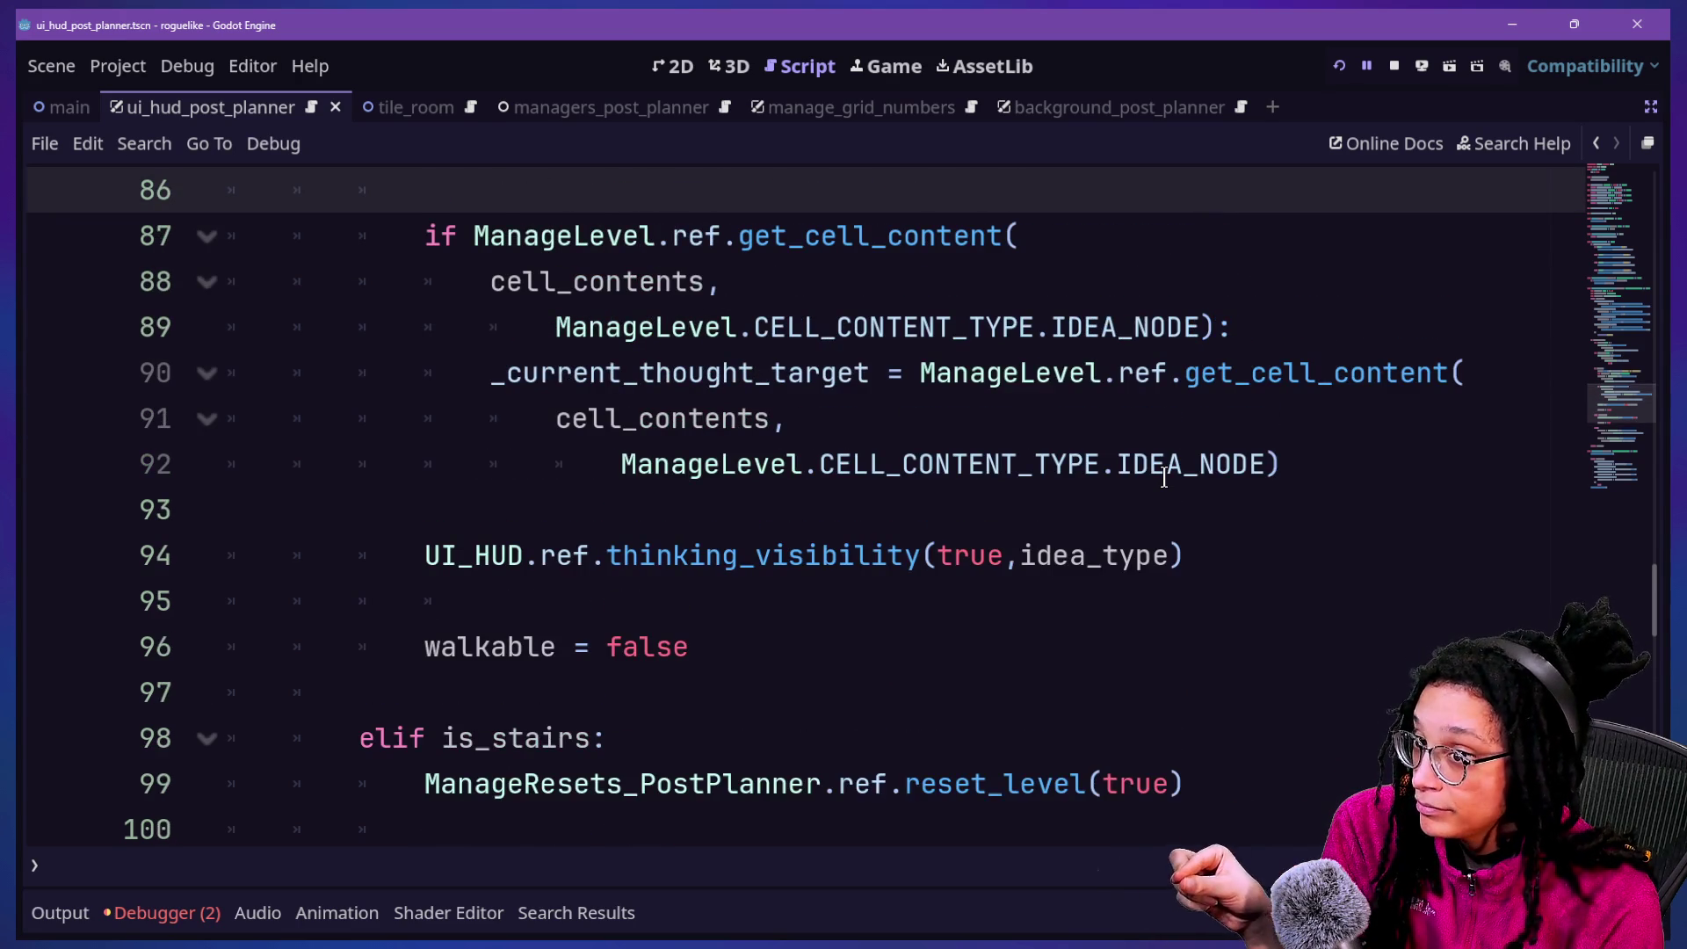
key(Up)
key(Up)
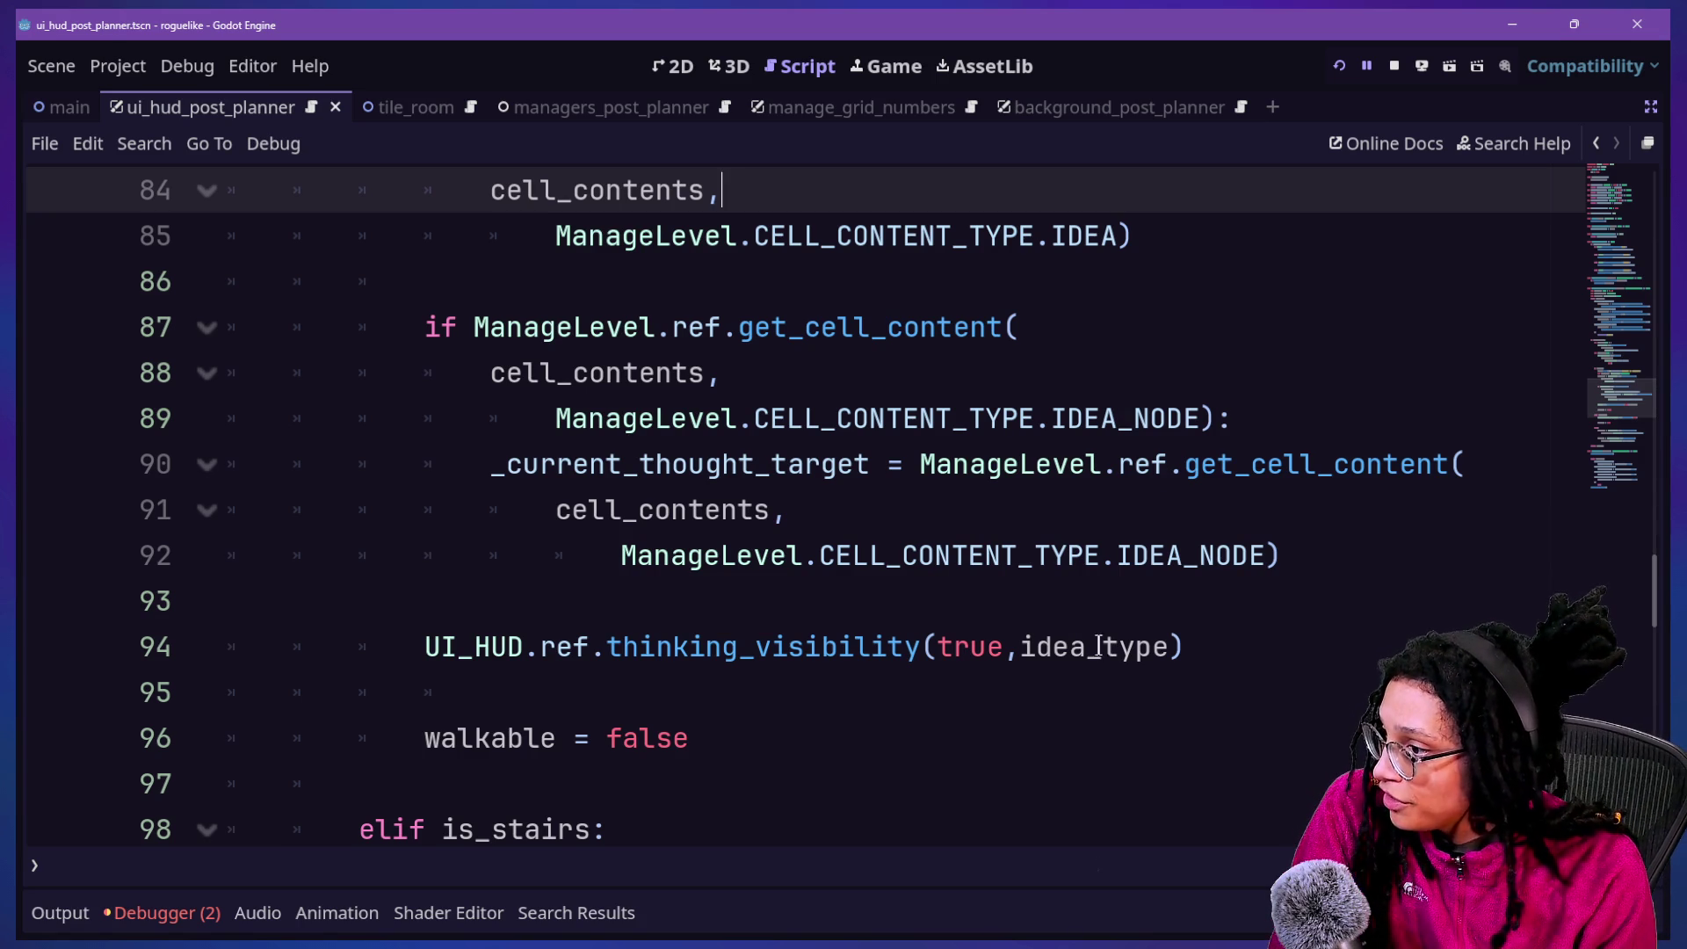
scroll(1023, 630, up, 1)
scroll(1024, 629, up, 1)
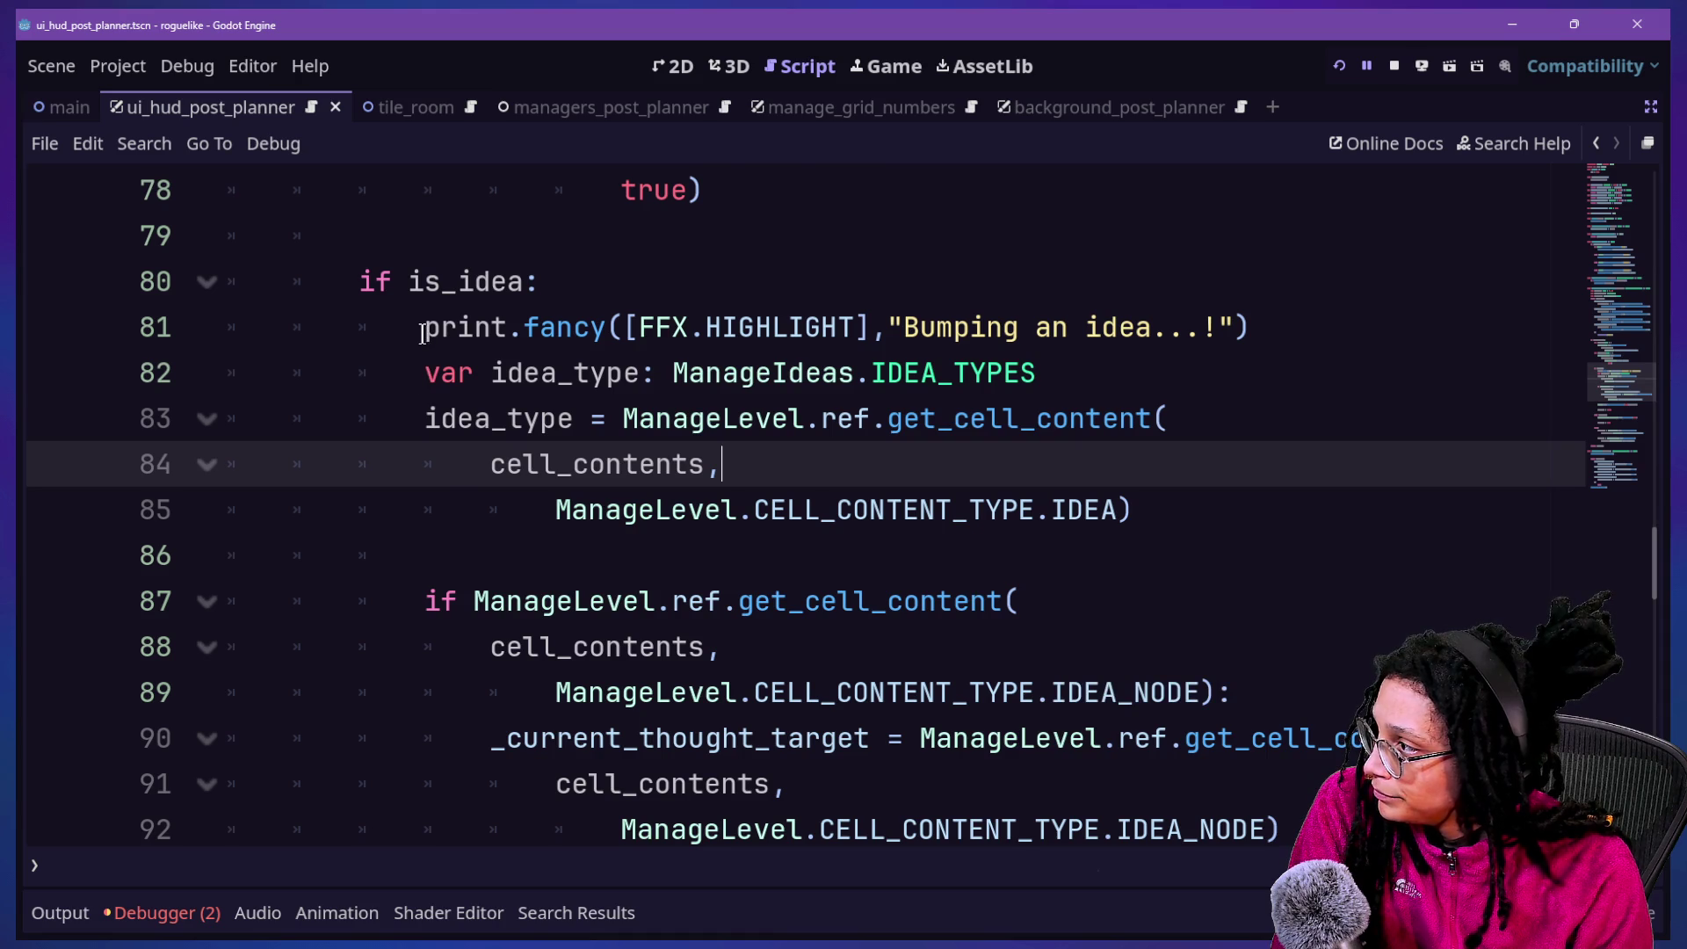
scroll(422, 334, up, 1)
drag(410, 418, 558, 416)
scroll(558, 416, up, 8)
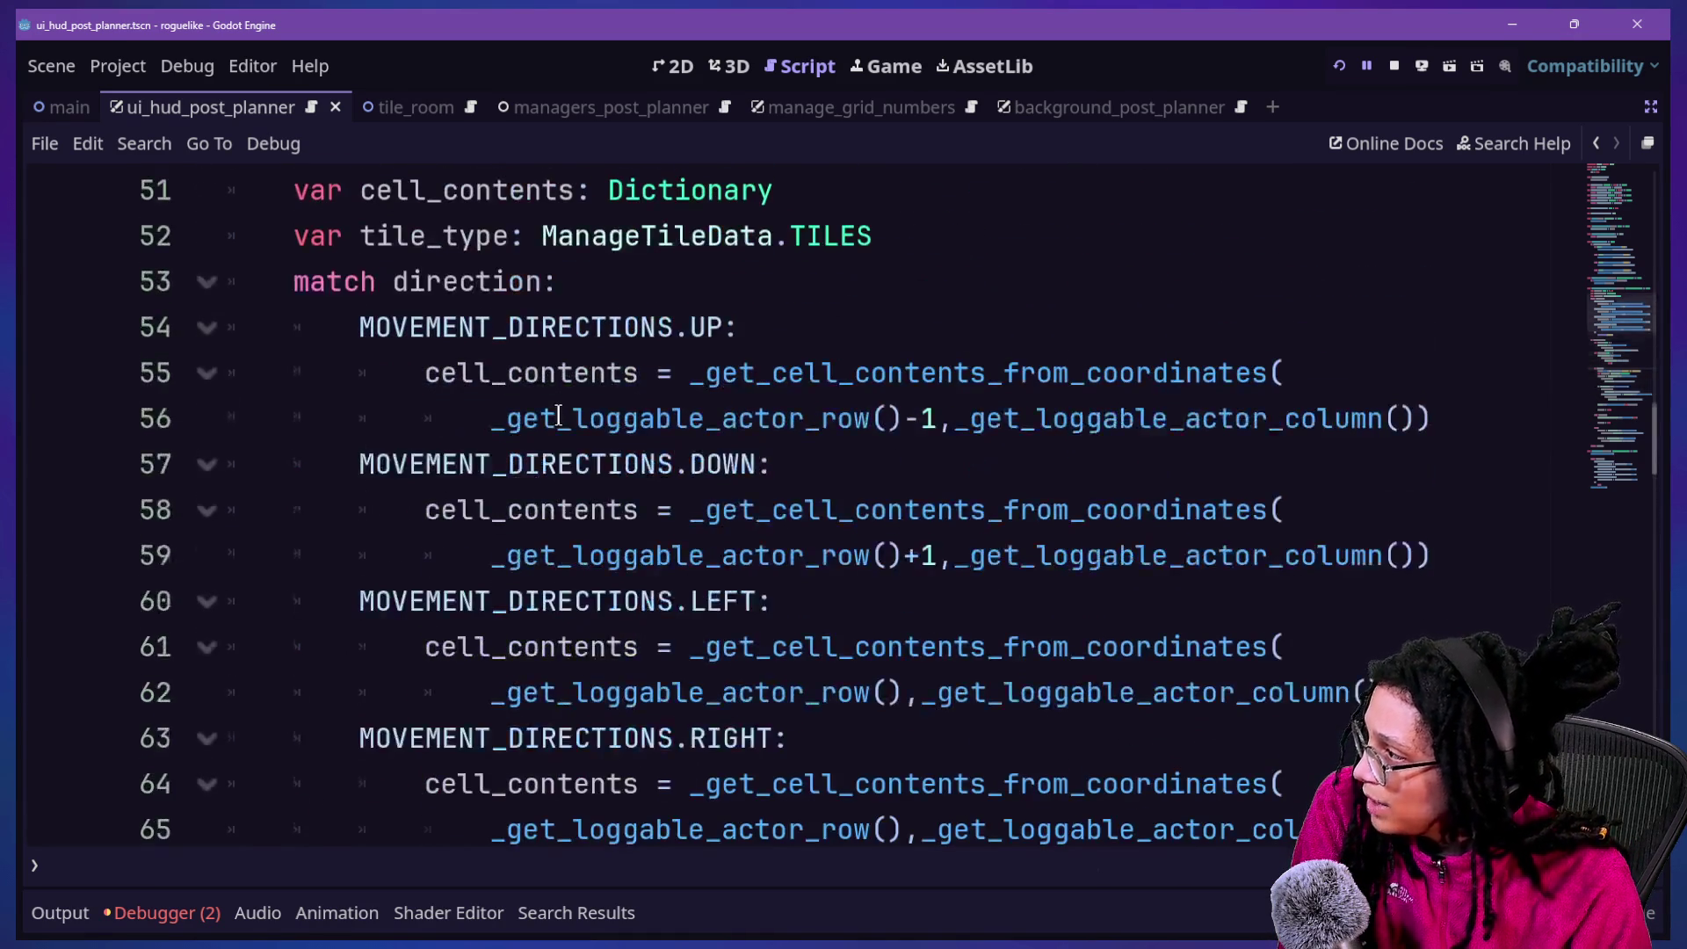
scroll(558, 416, down, 6)
scroll(558, 417, down, 2)
drag(408, 554, 524, 552)
scroll(732, 410, up, 8)
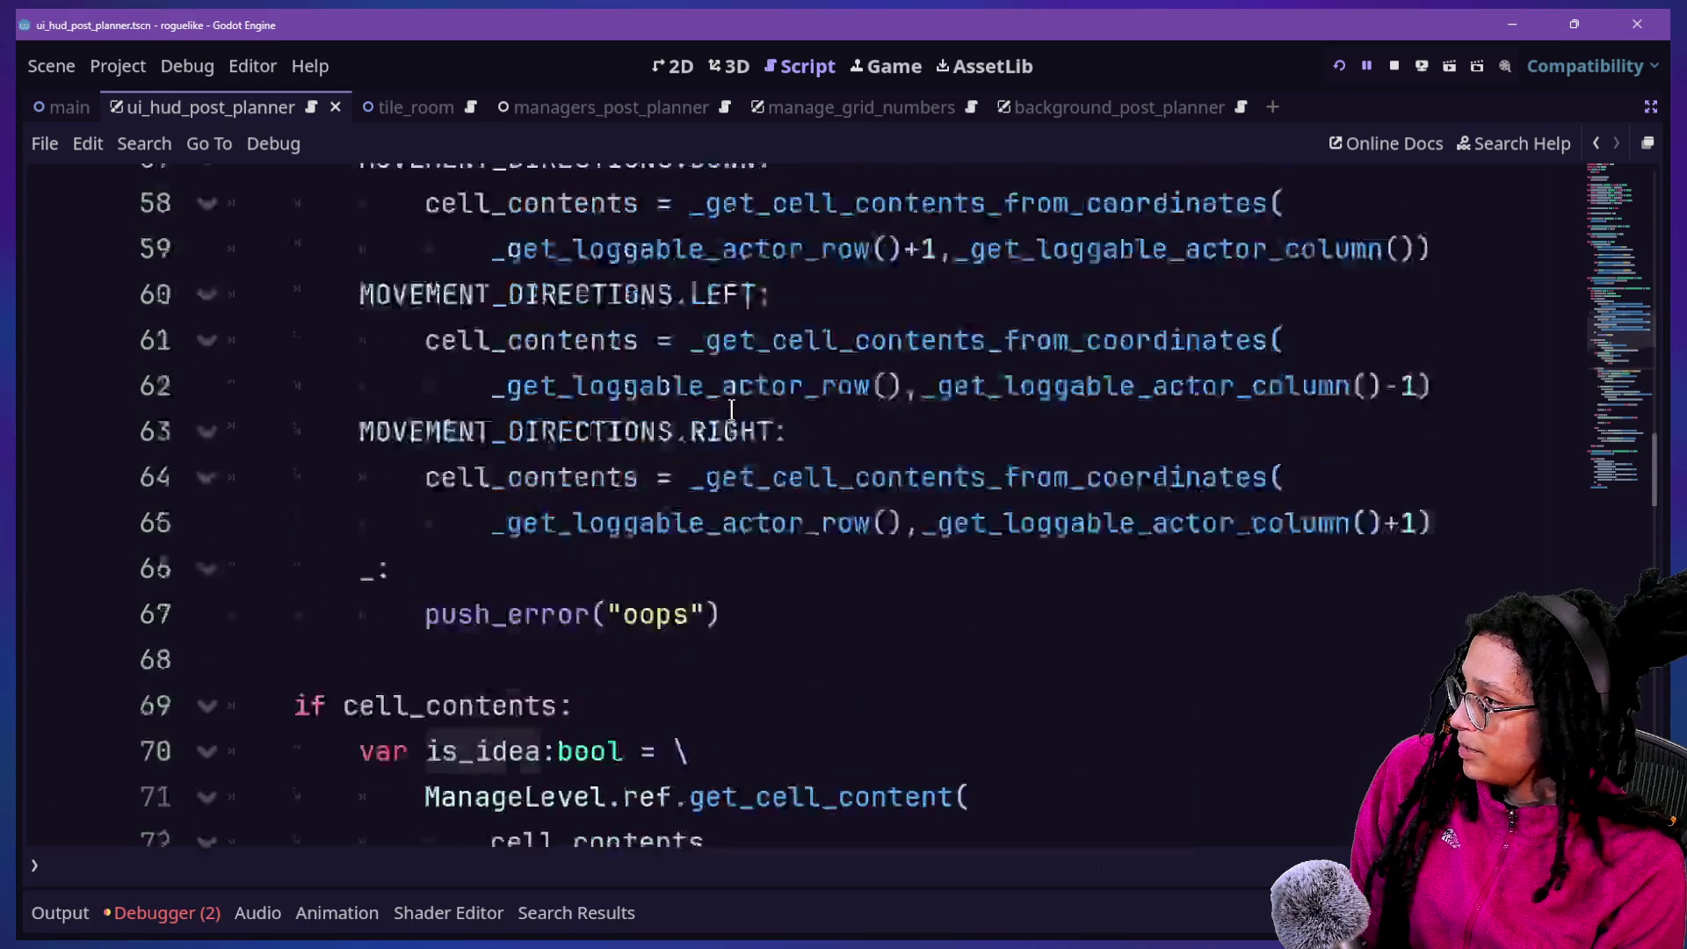
scroll(731, 410, up, 2)
scroll(731, 411, down, 9)
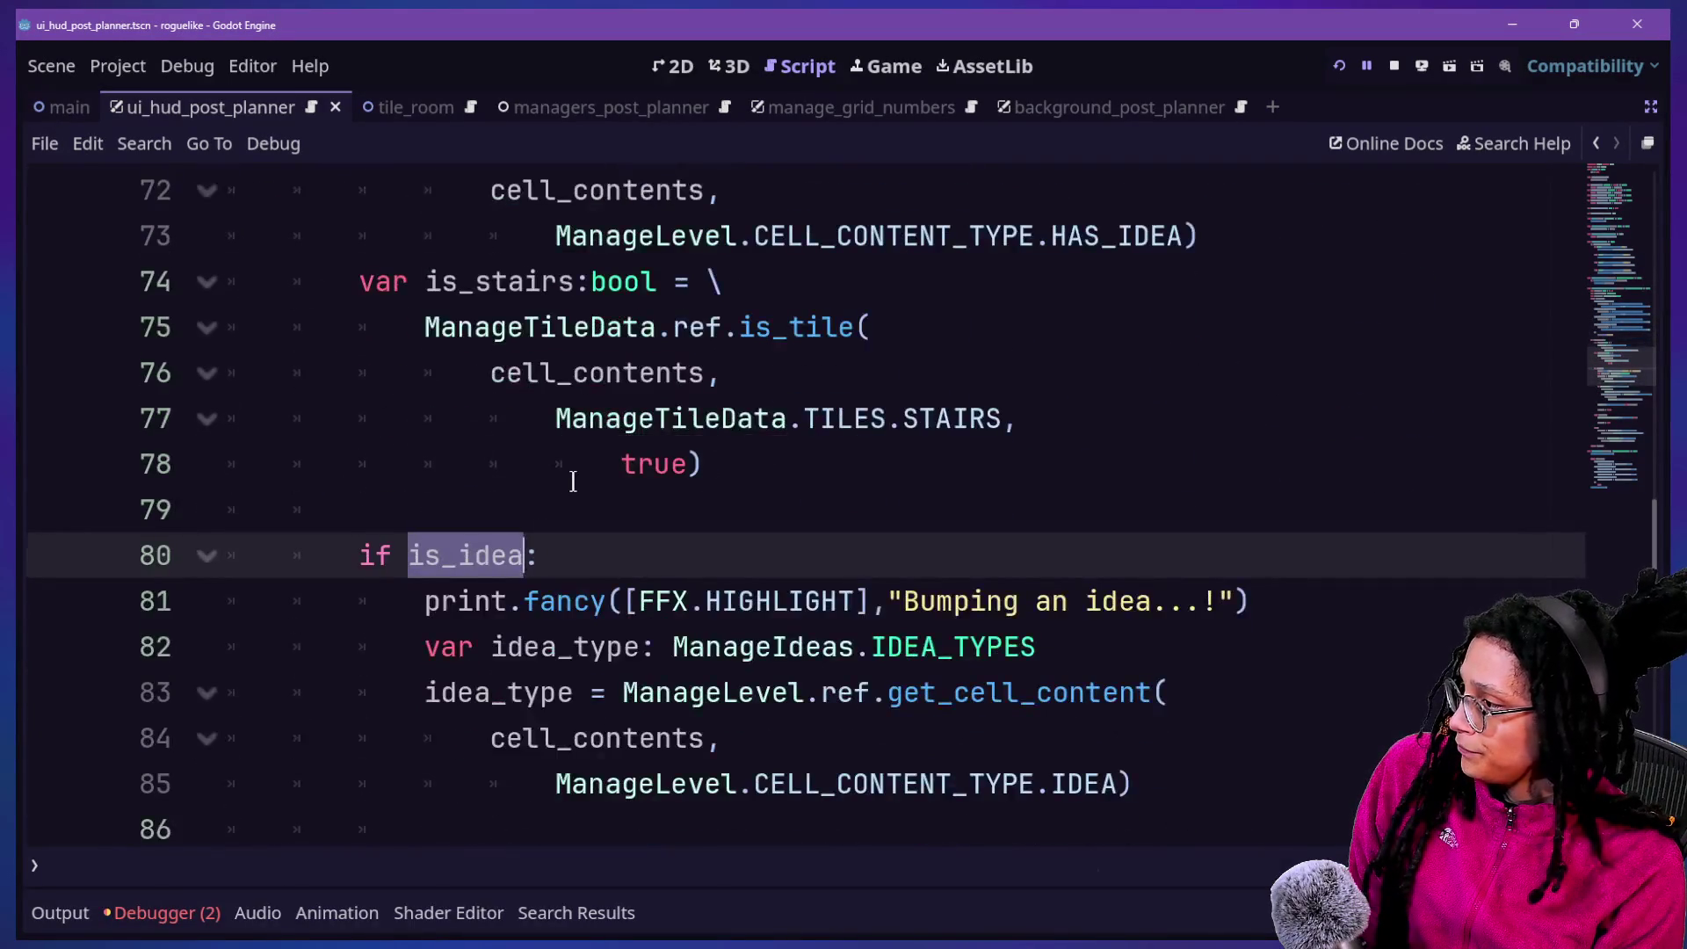
scroll(573, 481, up, 1)
scroll(641, 457, up, 1)
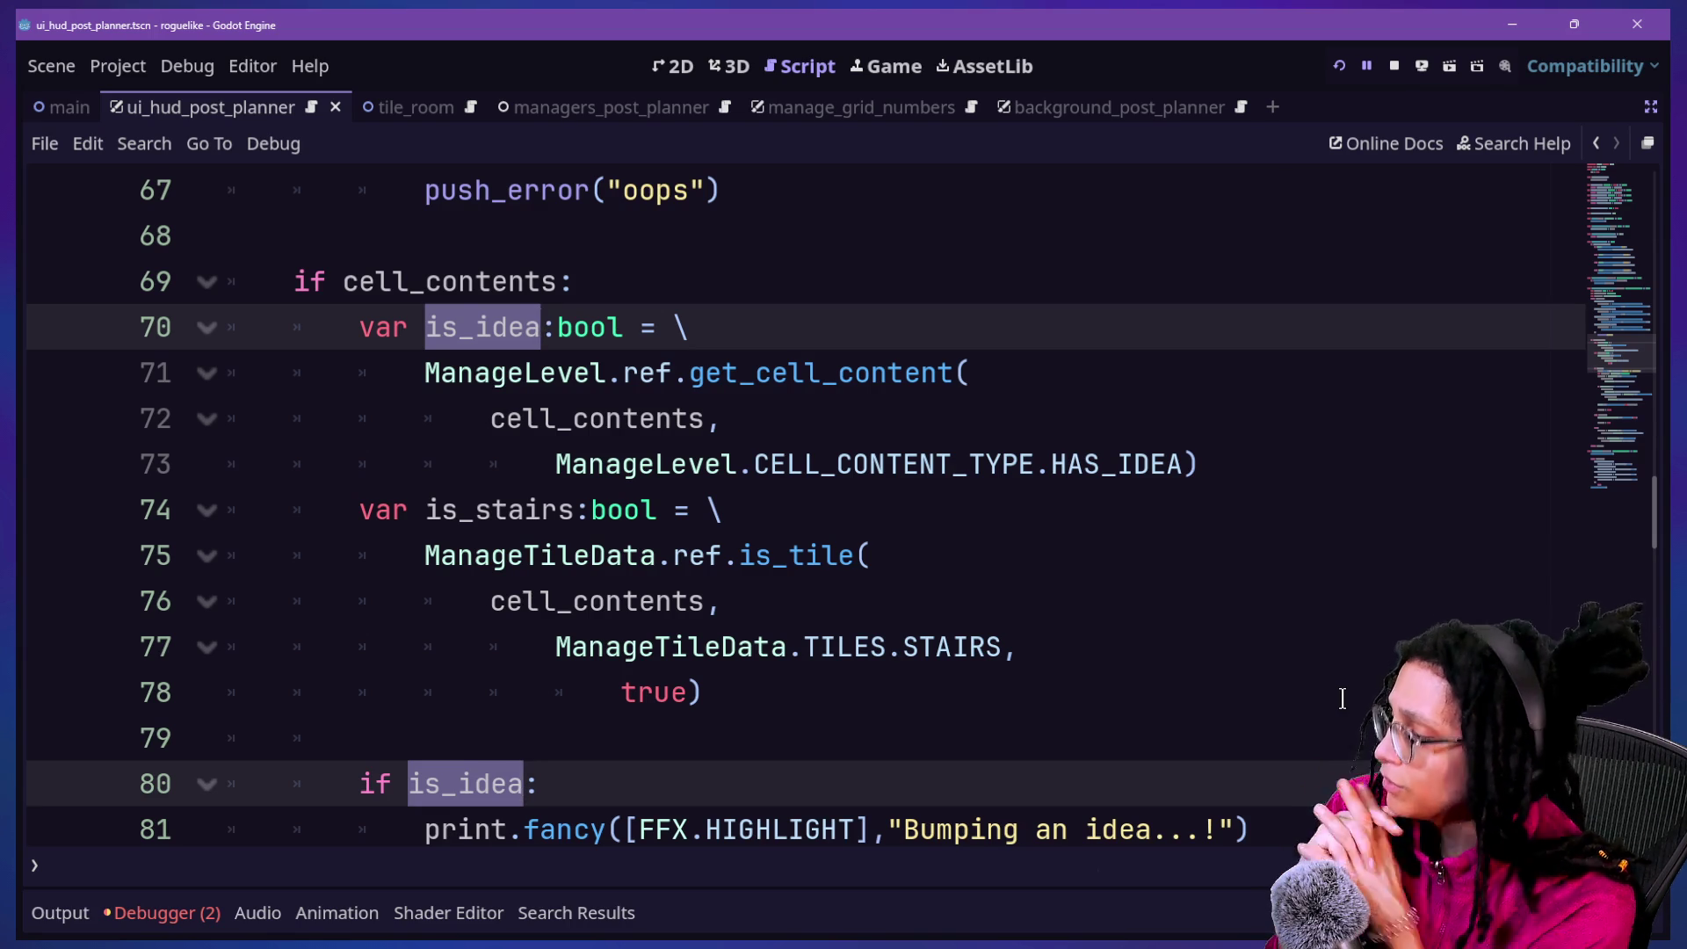
scroll(799, 689, down, 3)
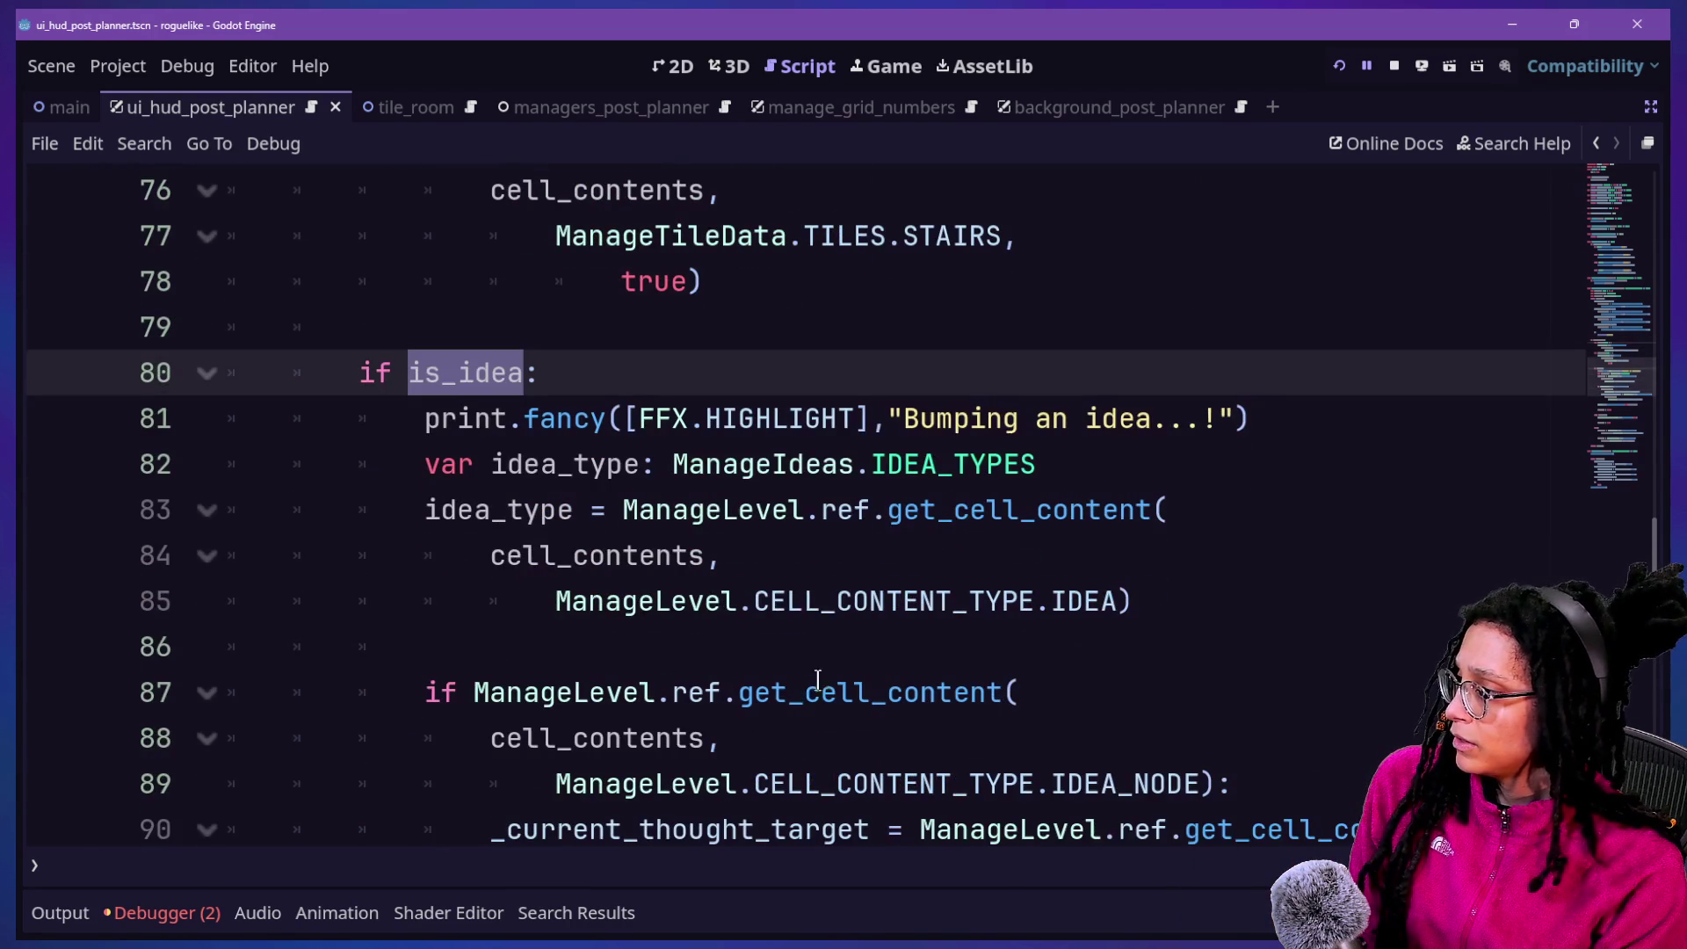
click(861, 576)
scroll(865, 615, down, 1)
click(879, 648)
scroll(878, 651, down, 1)
click(997, 479)
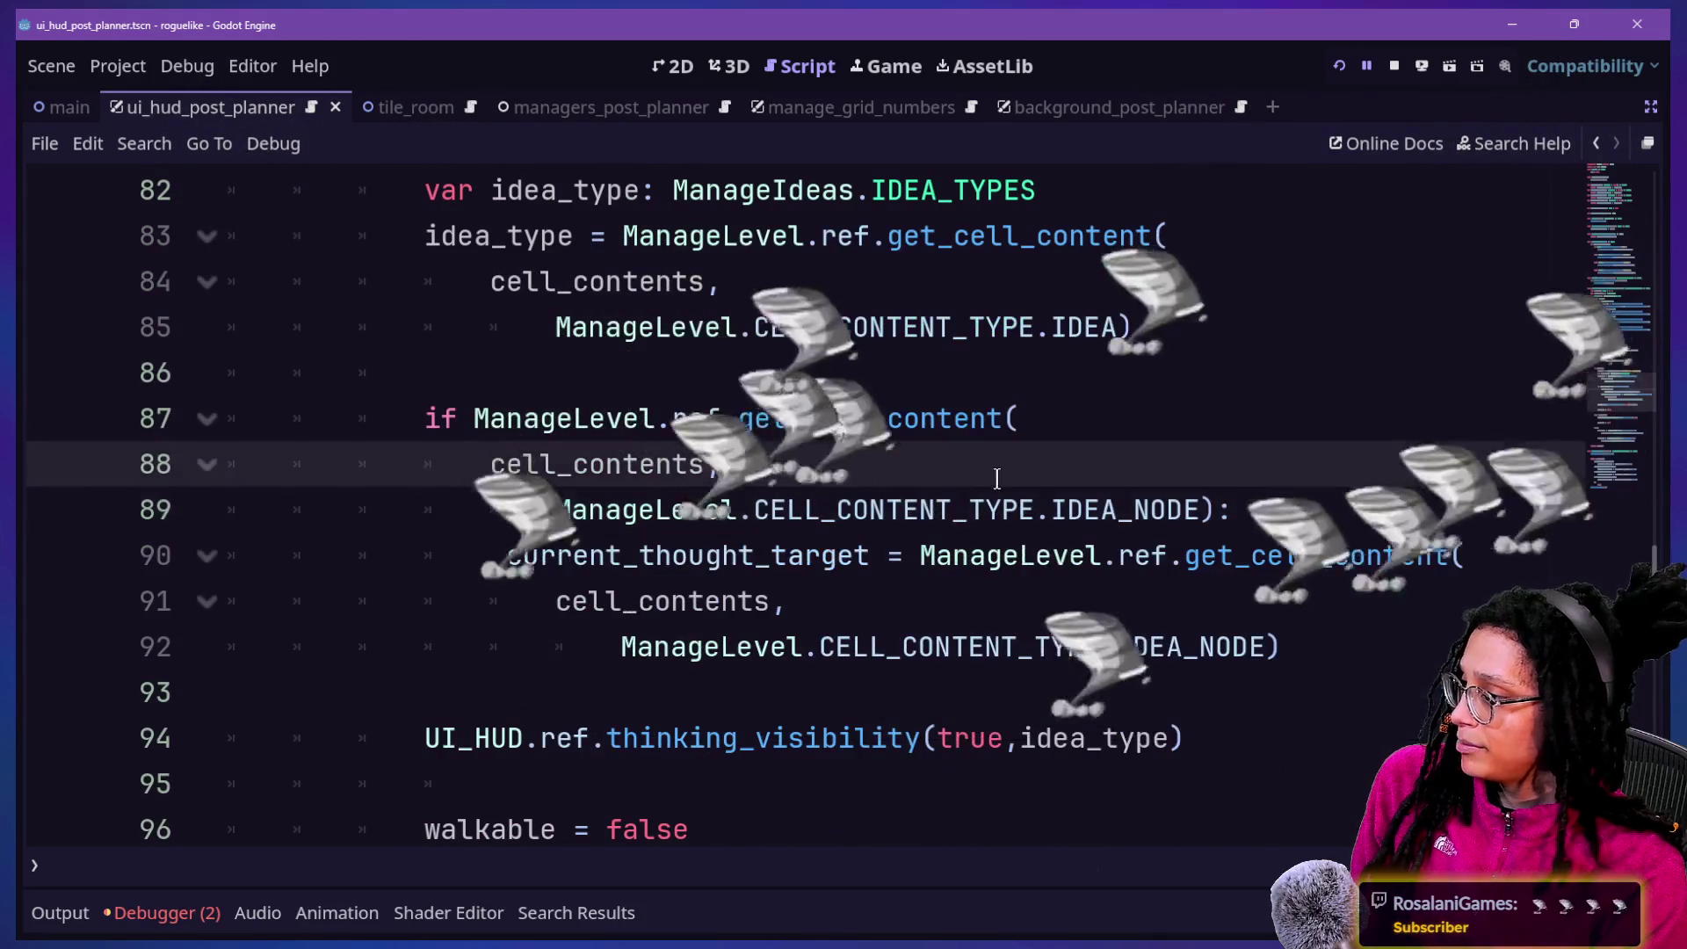
drag(424, 418, 929, 485)
click(512, 472)
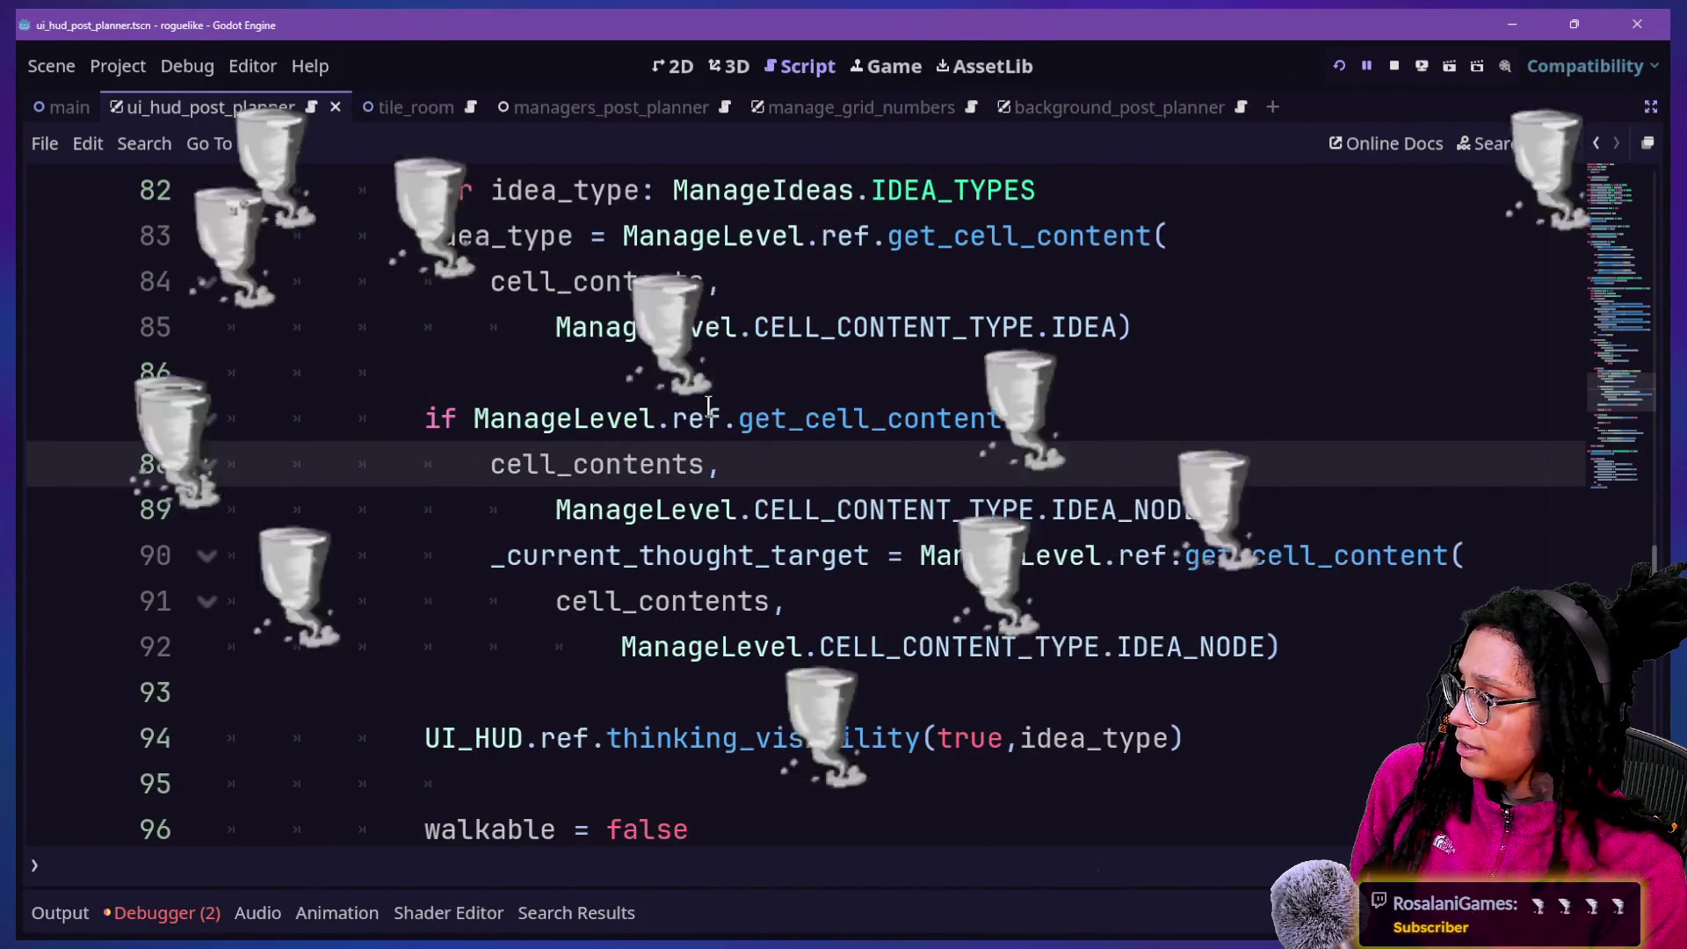
drag(562, 422, 872, 502)
click(871, 502)
drag(565, 394, 1041, 507)
click(1057, 507)
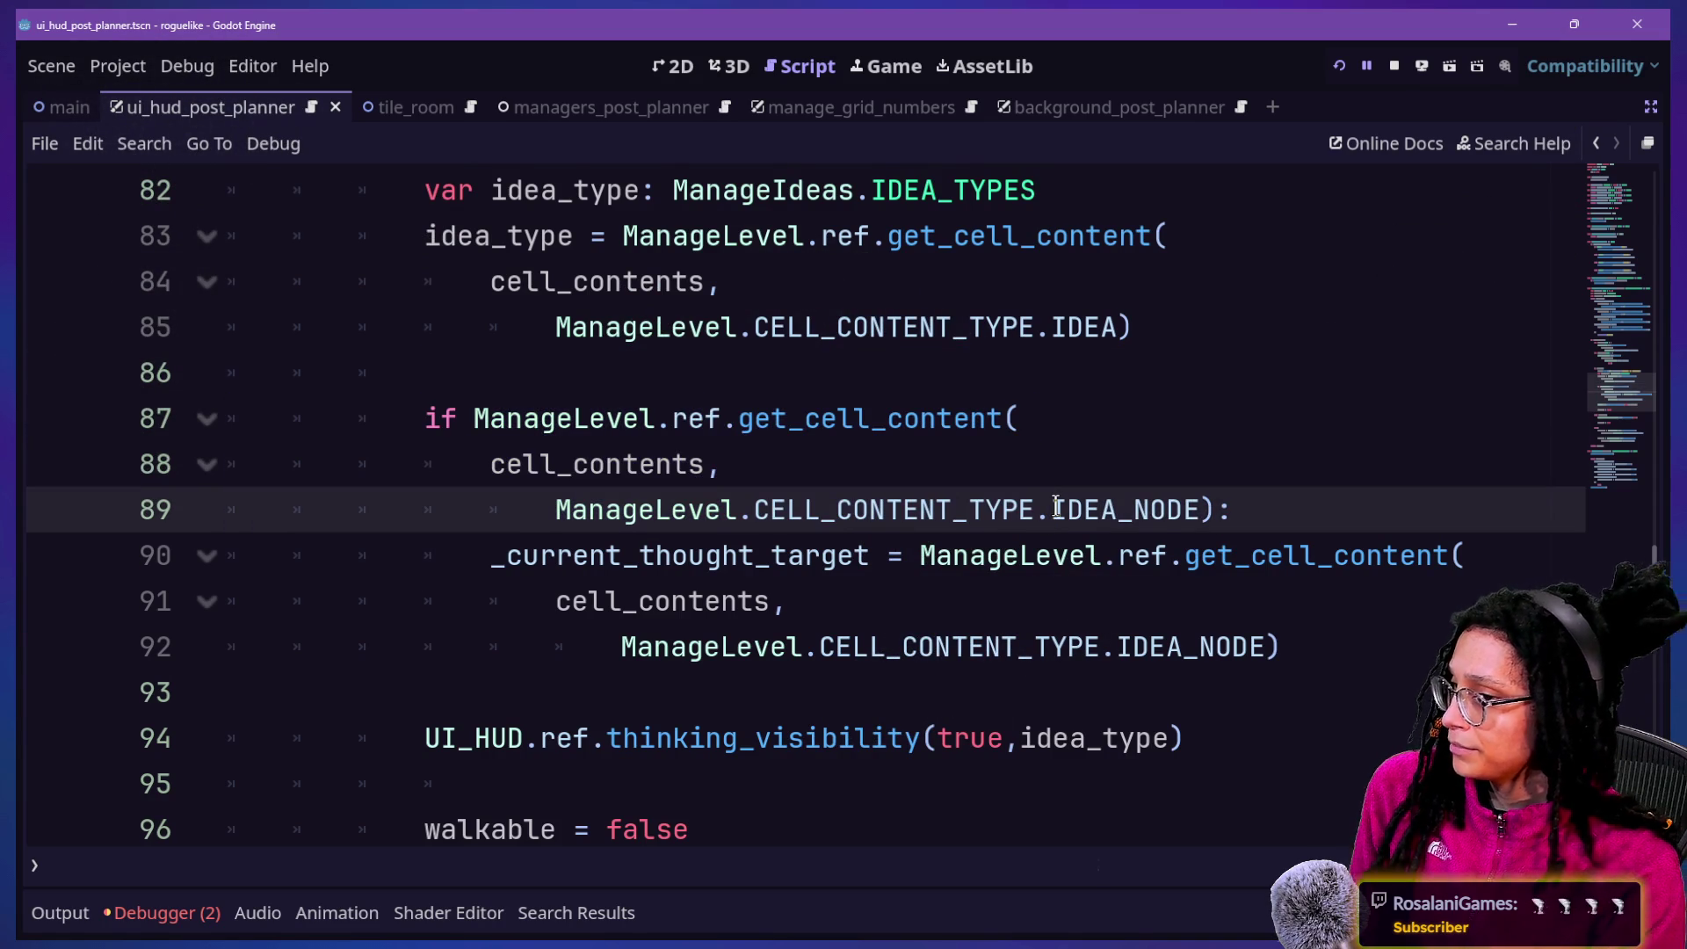
key(Down)
key(Down)
key(Down)
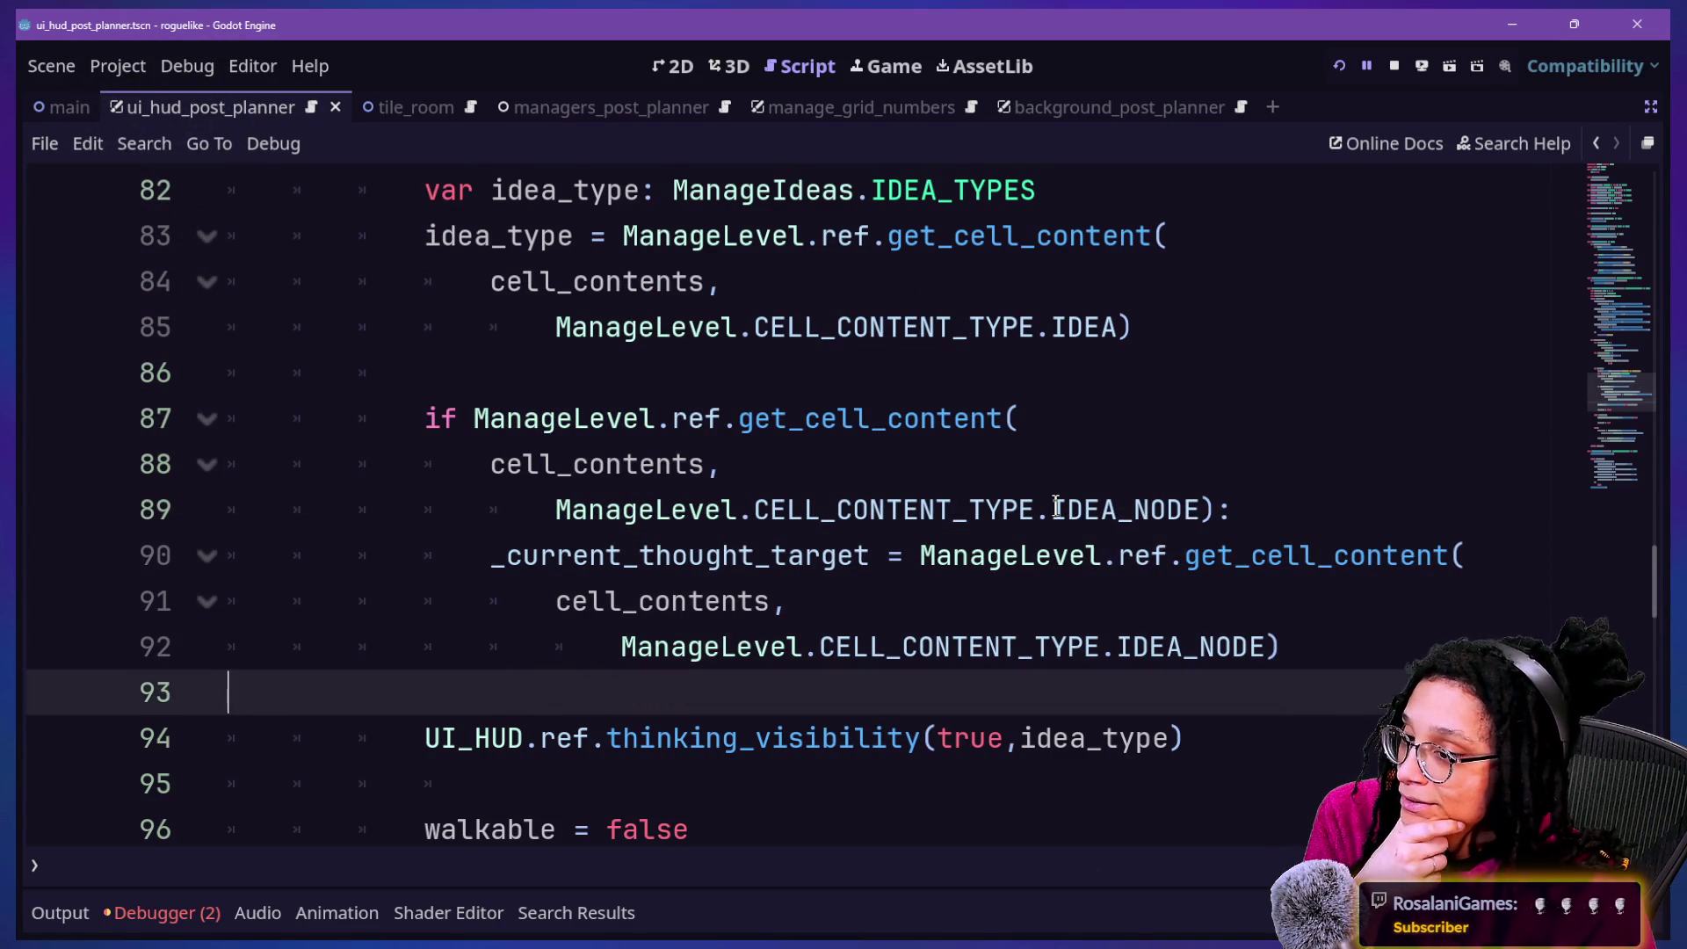
key(Down)
key(Up)
key(Up)
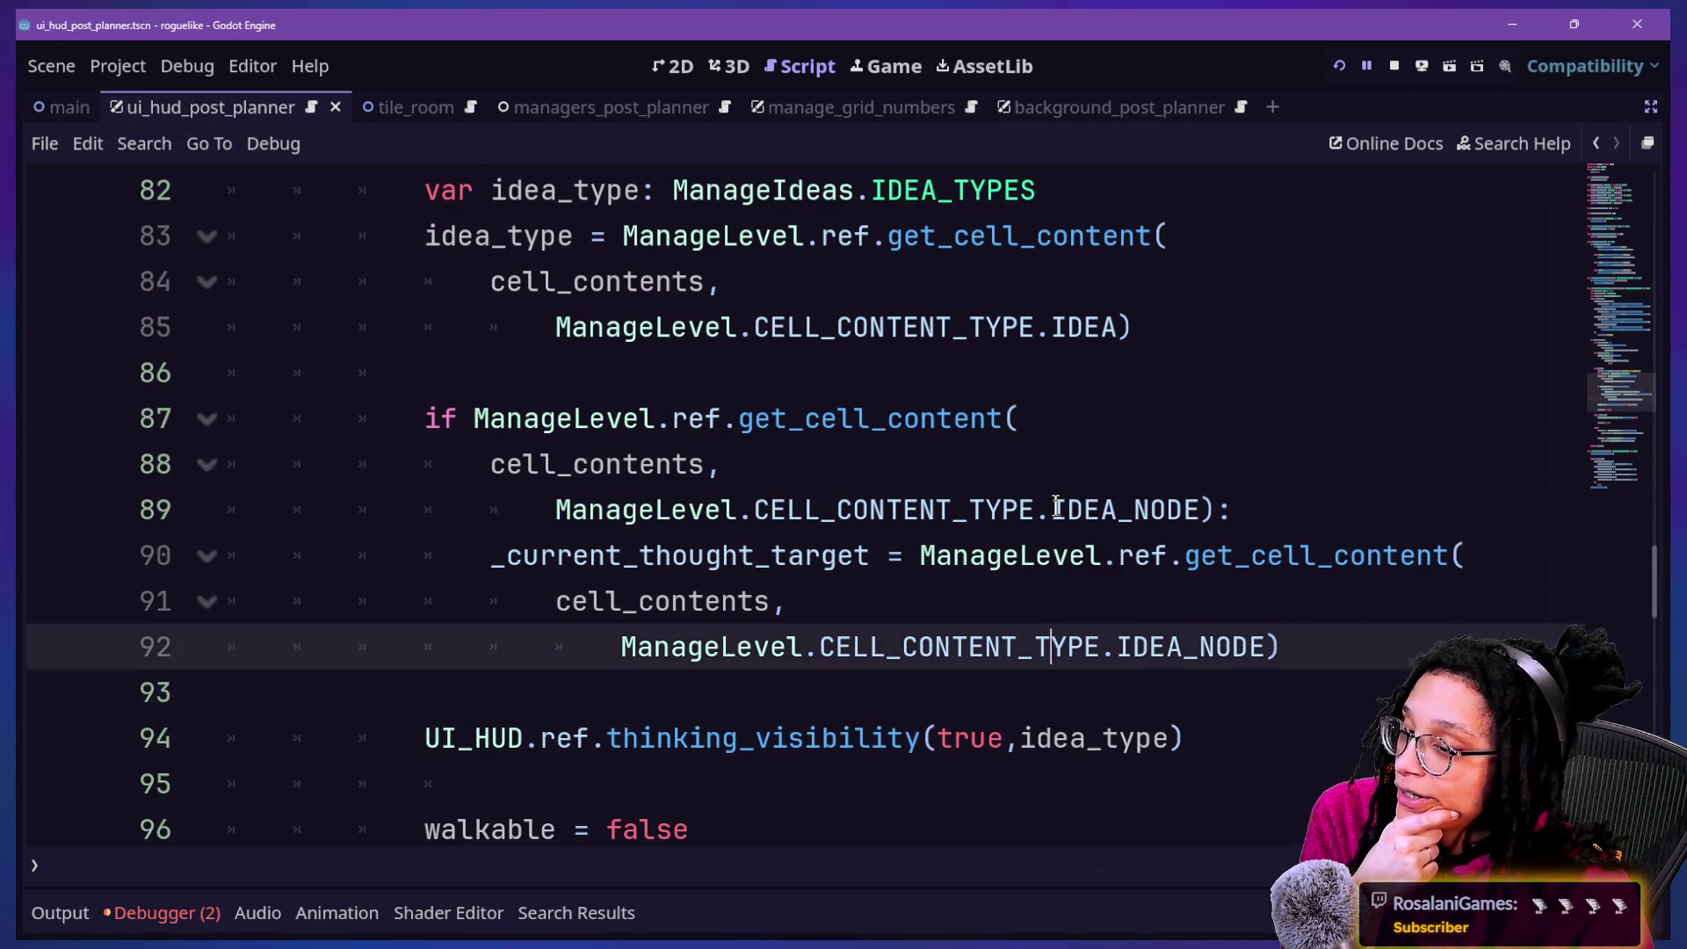
key(Up)
key(Up)
key(Up)
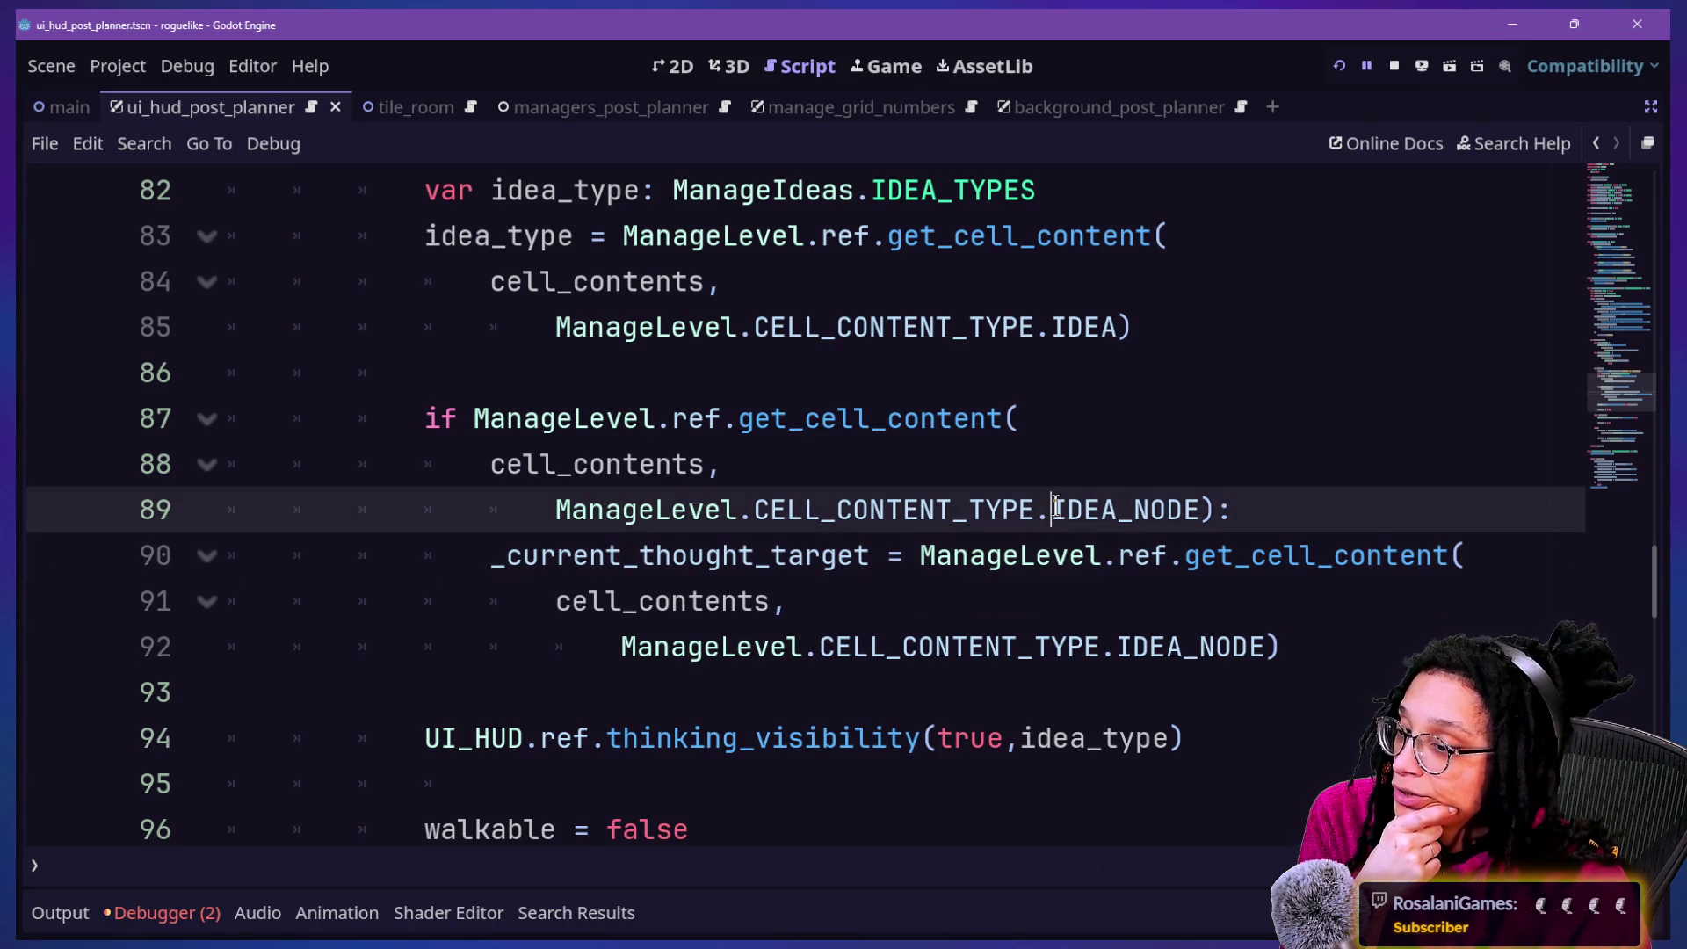
key(Up)
key(Up)
key(Down)
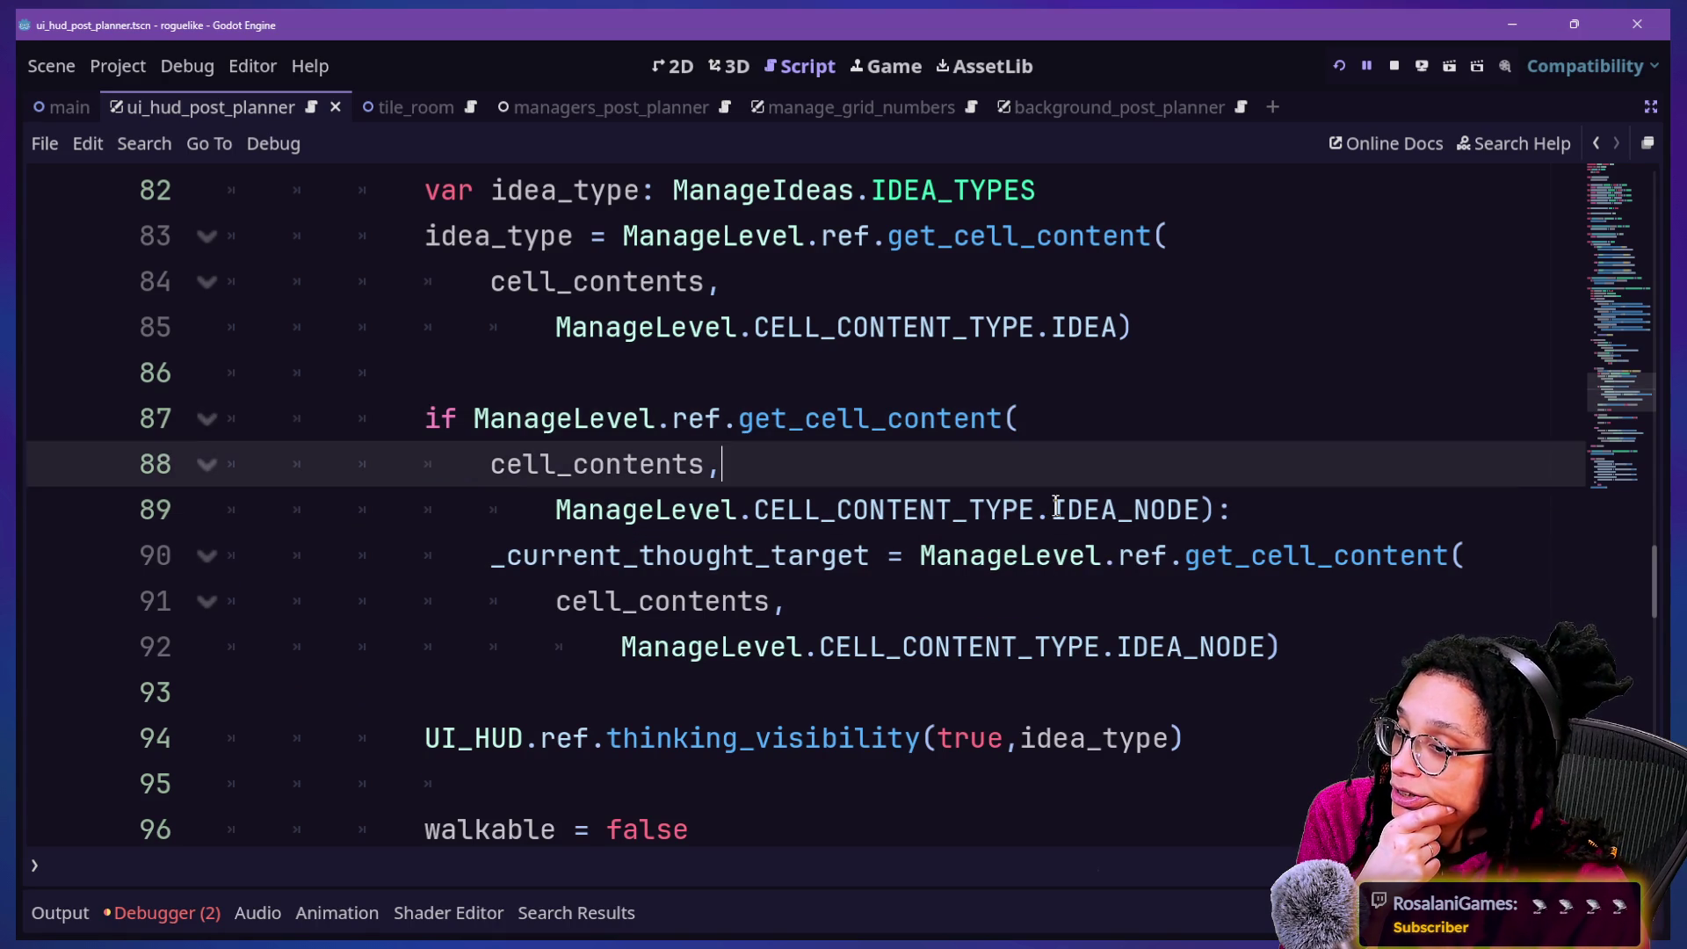
key(Up)
key(Down)
key(Down)
key(Down)
key(Up)
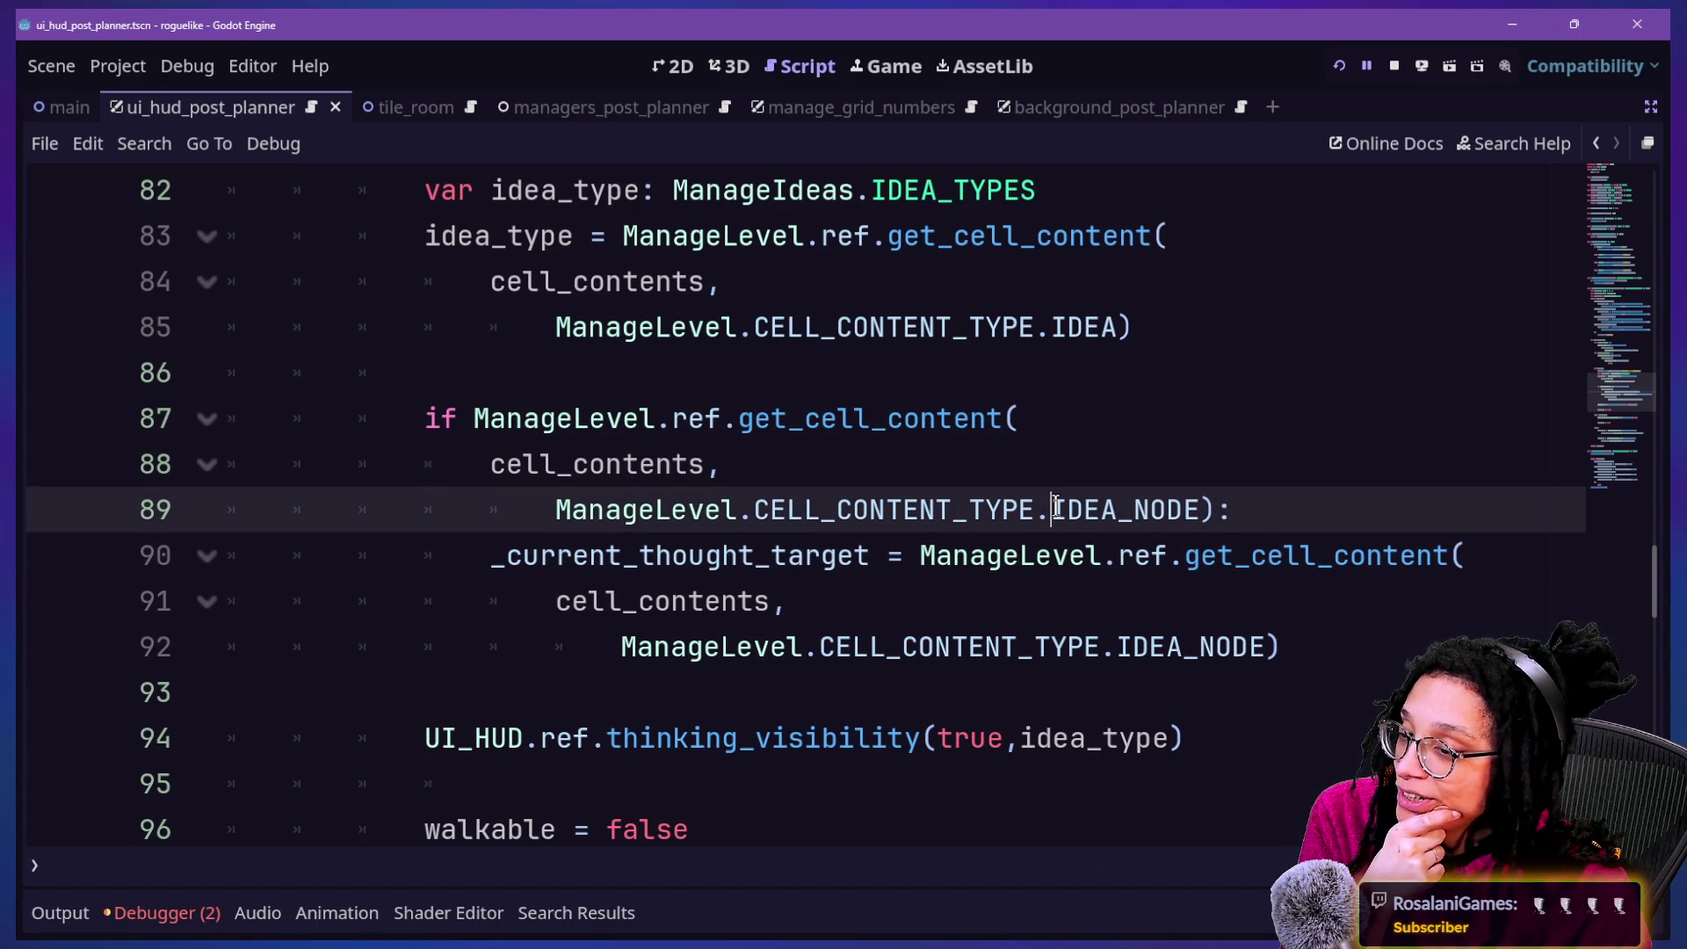
key(Down)
key(Down)
key(Down)
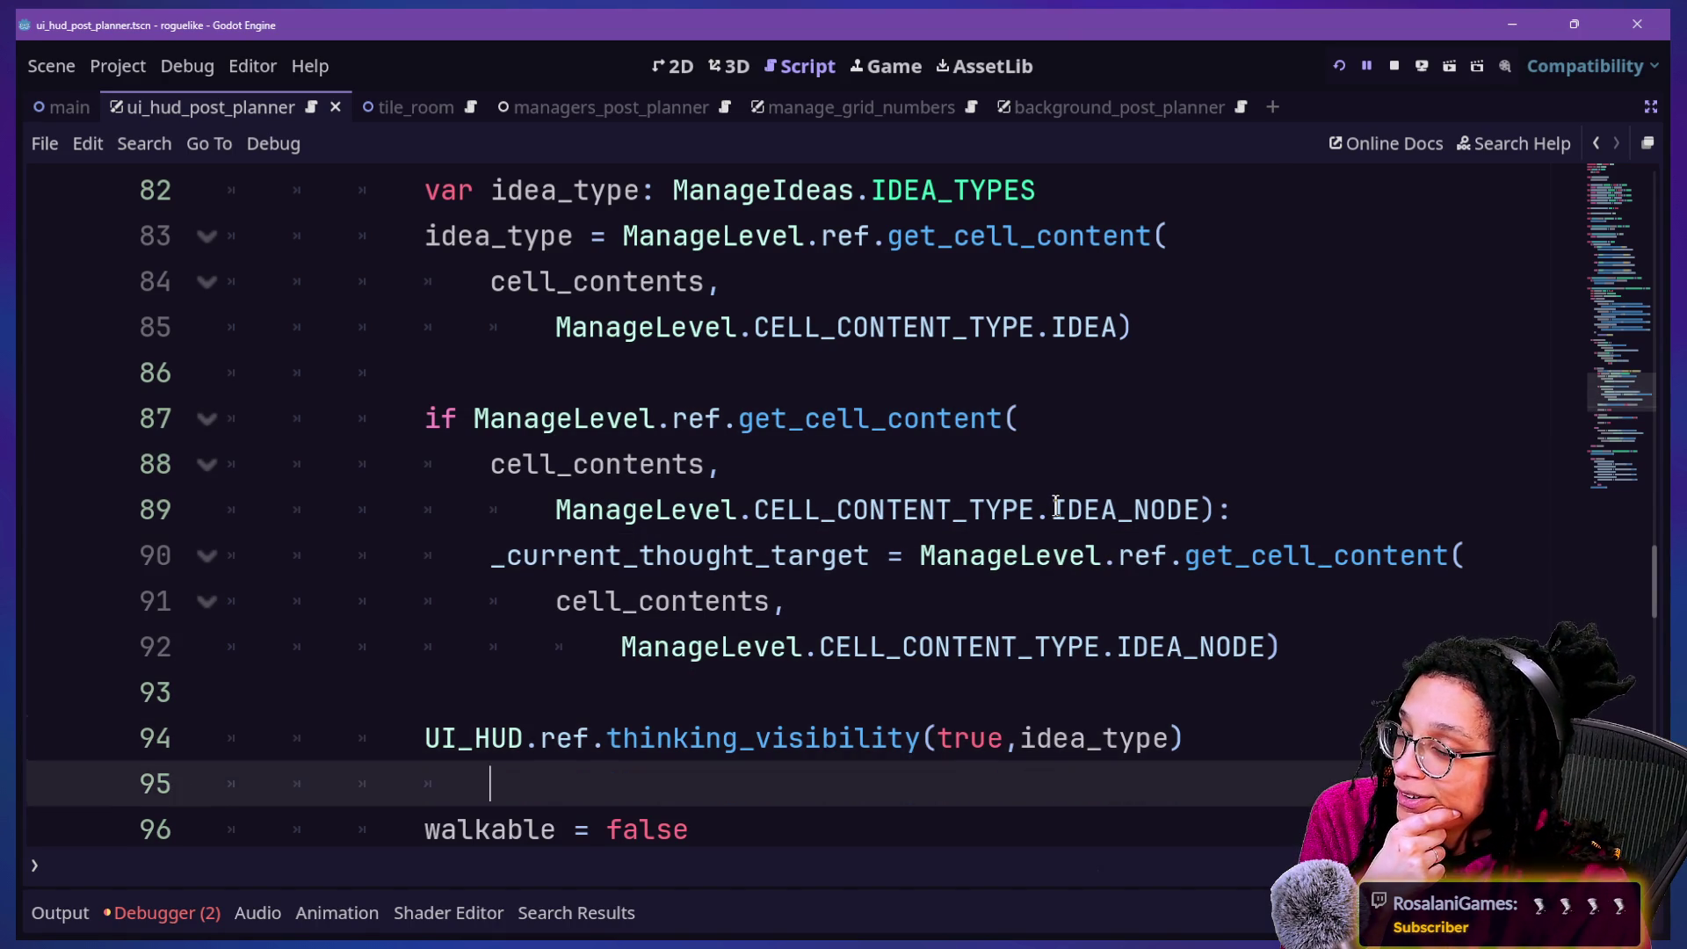